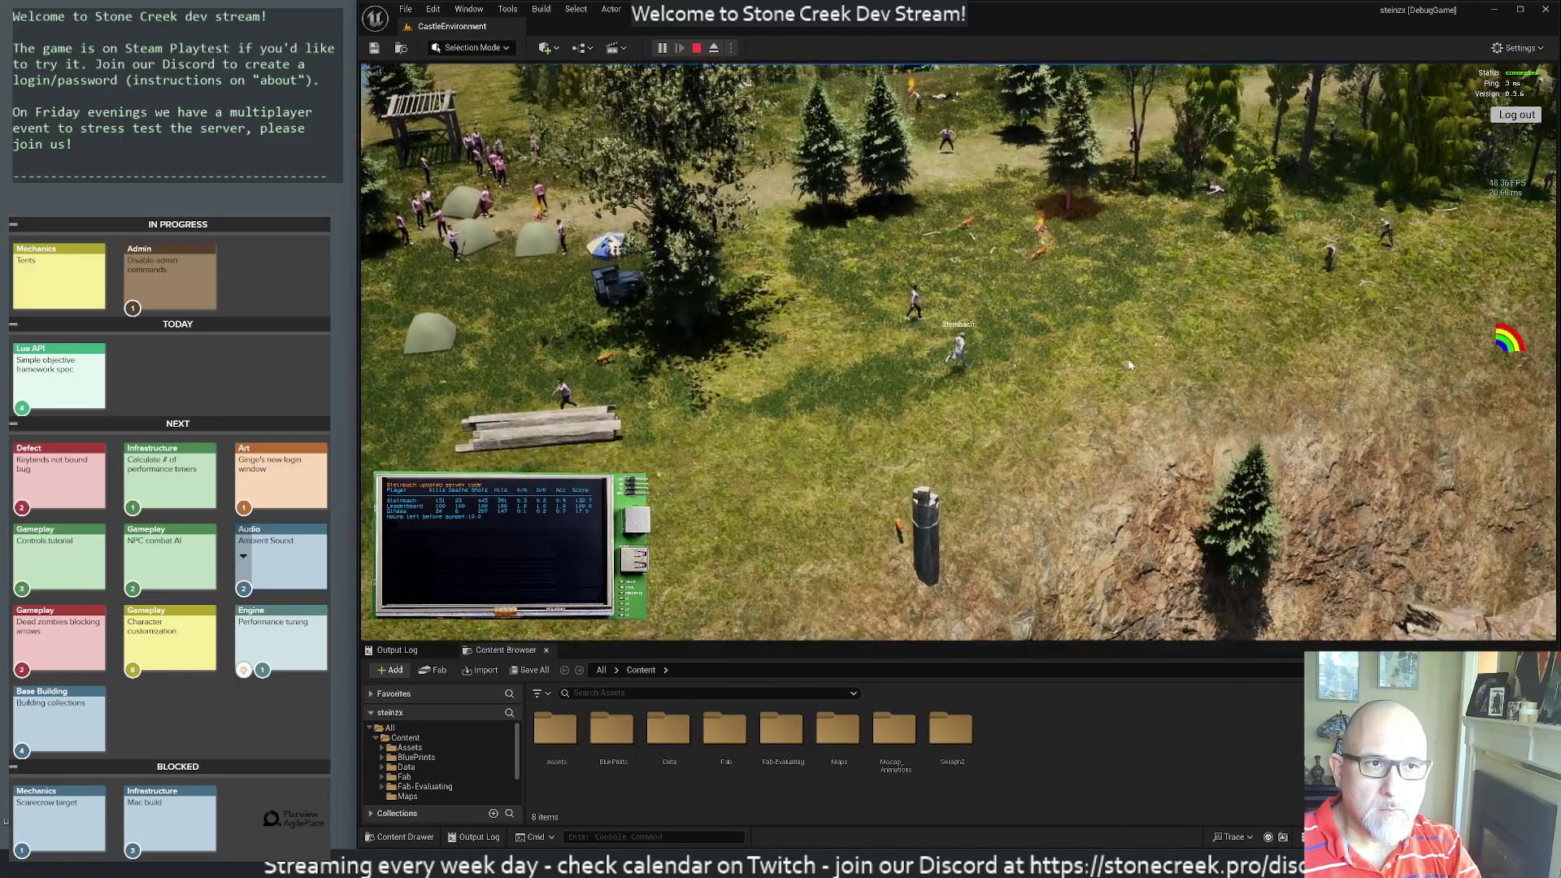
{"action": "key", "text": "d"}
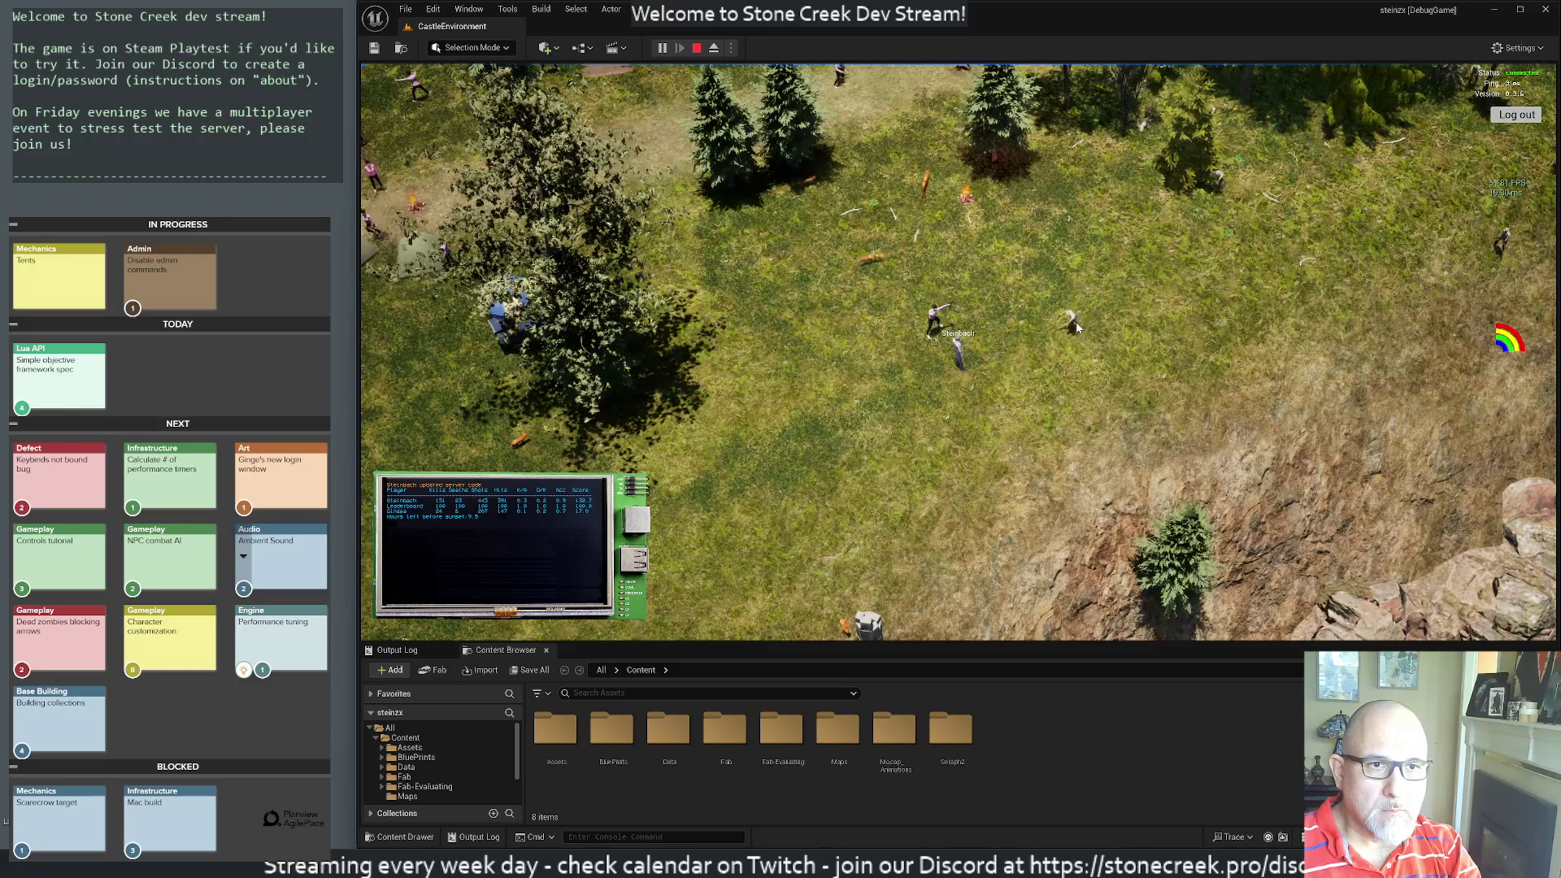
- Walk the character around the meadow by the tents and log pile using D, A and S
{"action": "key", "text": "a"}
{"action": "key", "text": "s"}
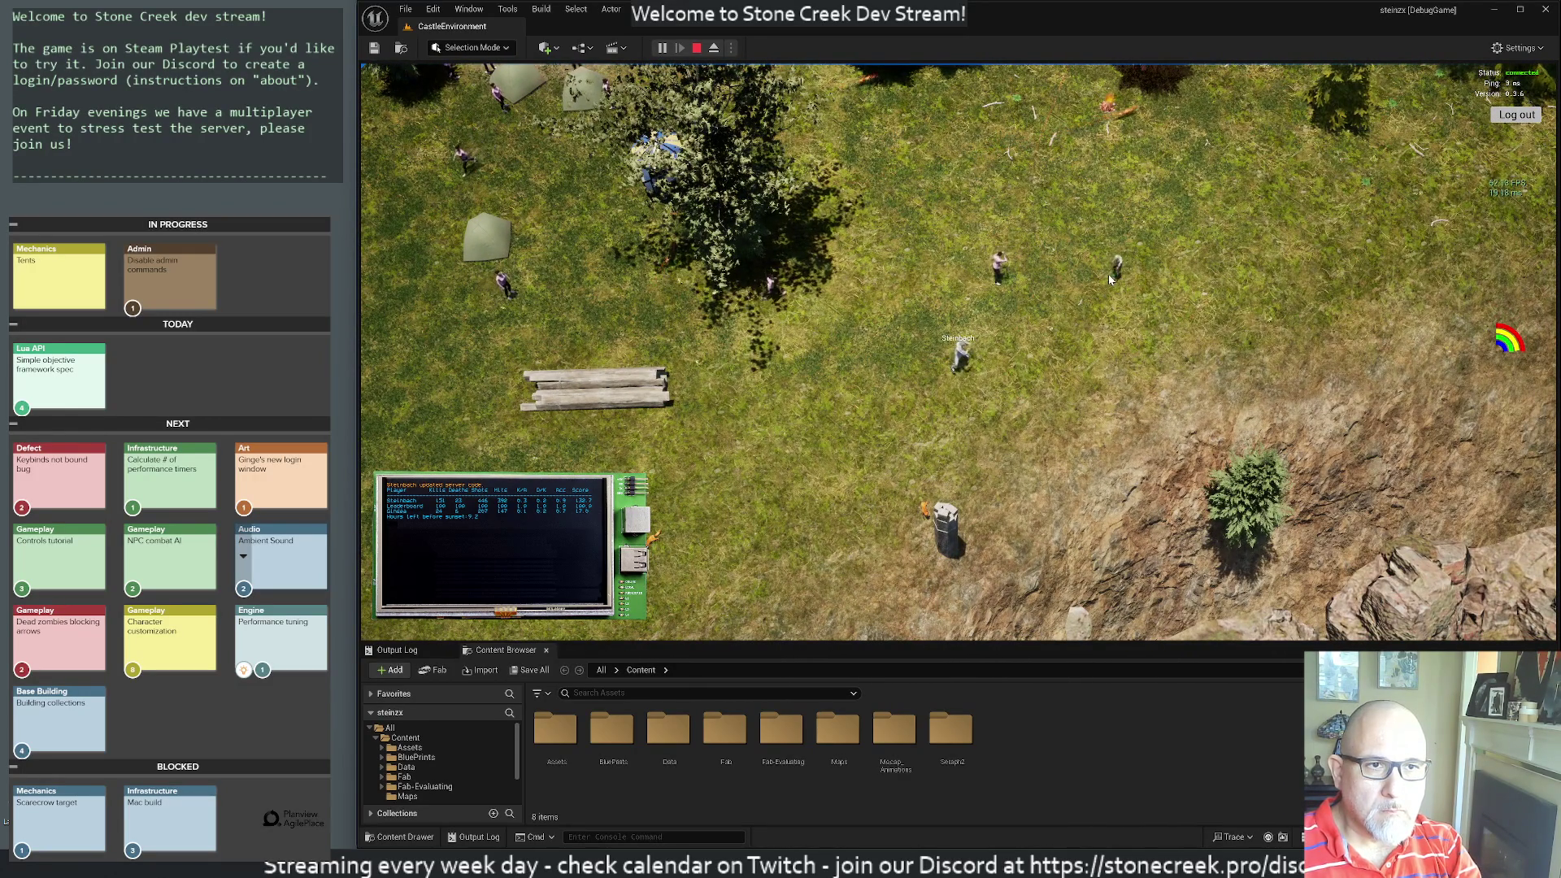
{"action": "key", "text": "d"}
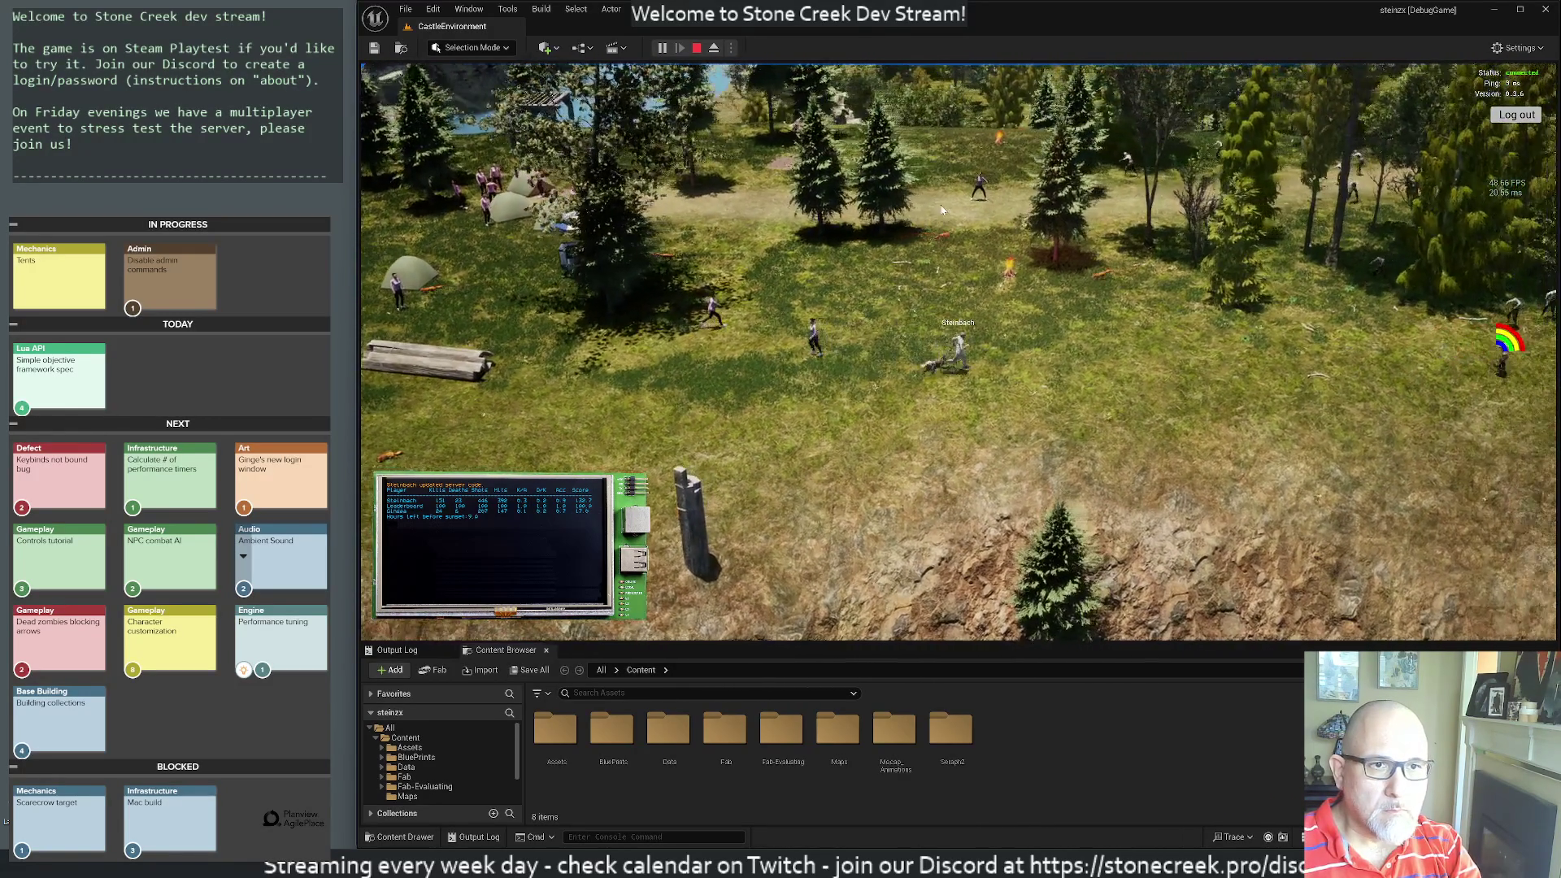
{"action": "key", "text": "s"}
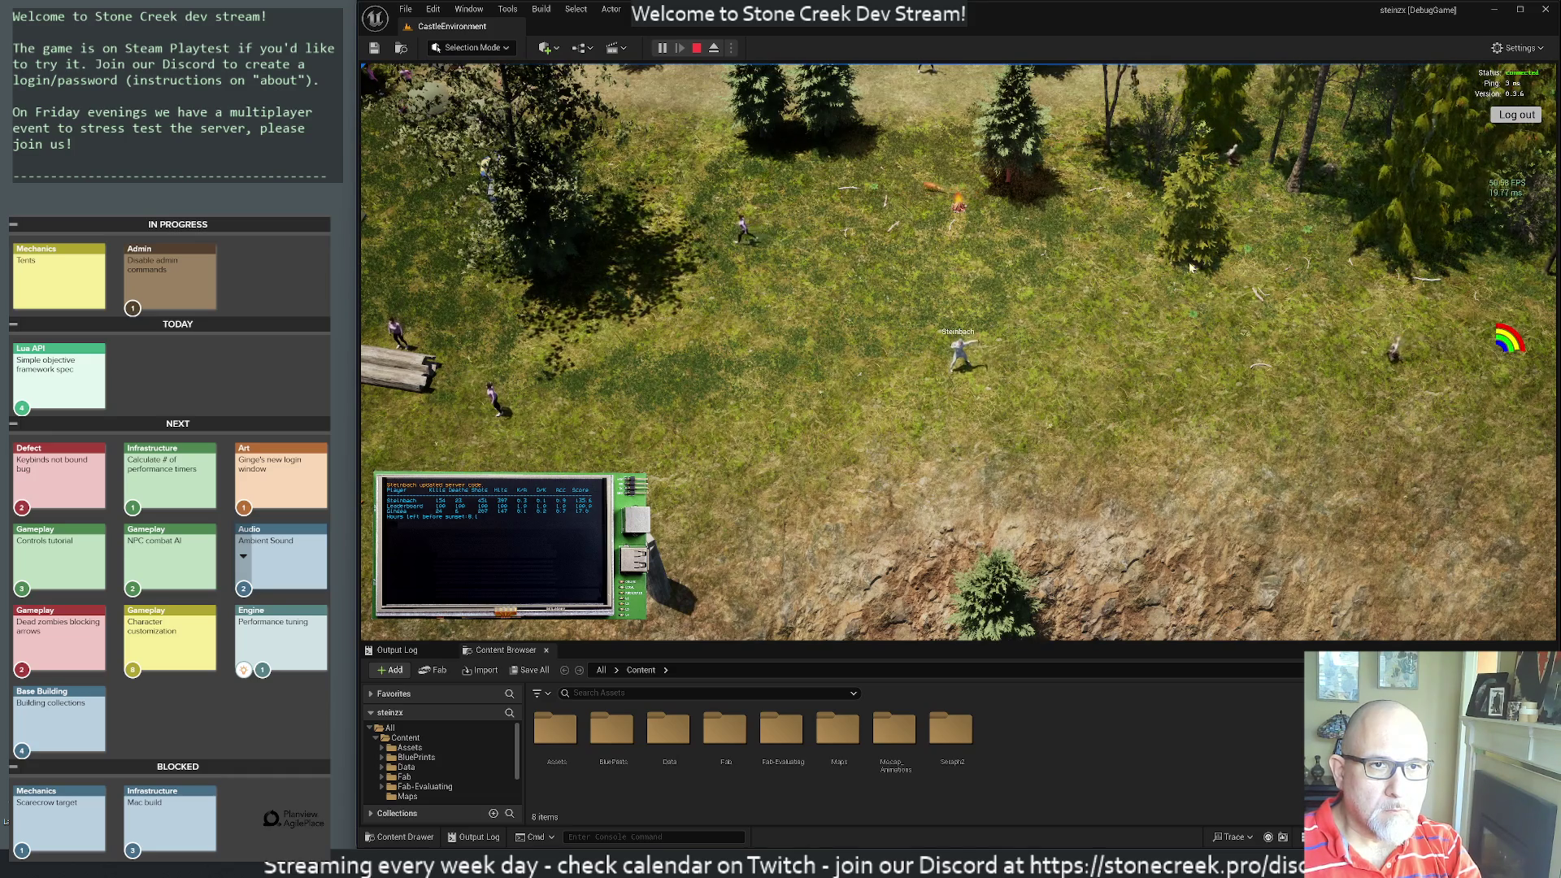
- Tilt the camera and shoot the zombies approaching through the trees on the right
{"action": "scroll", "coordinate": [1288, 310], "scroll_direction": "up", "scroll_amount": 3}
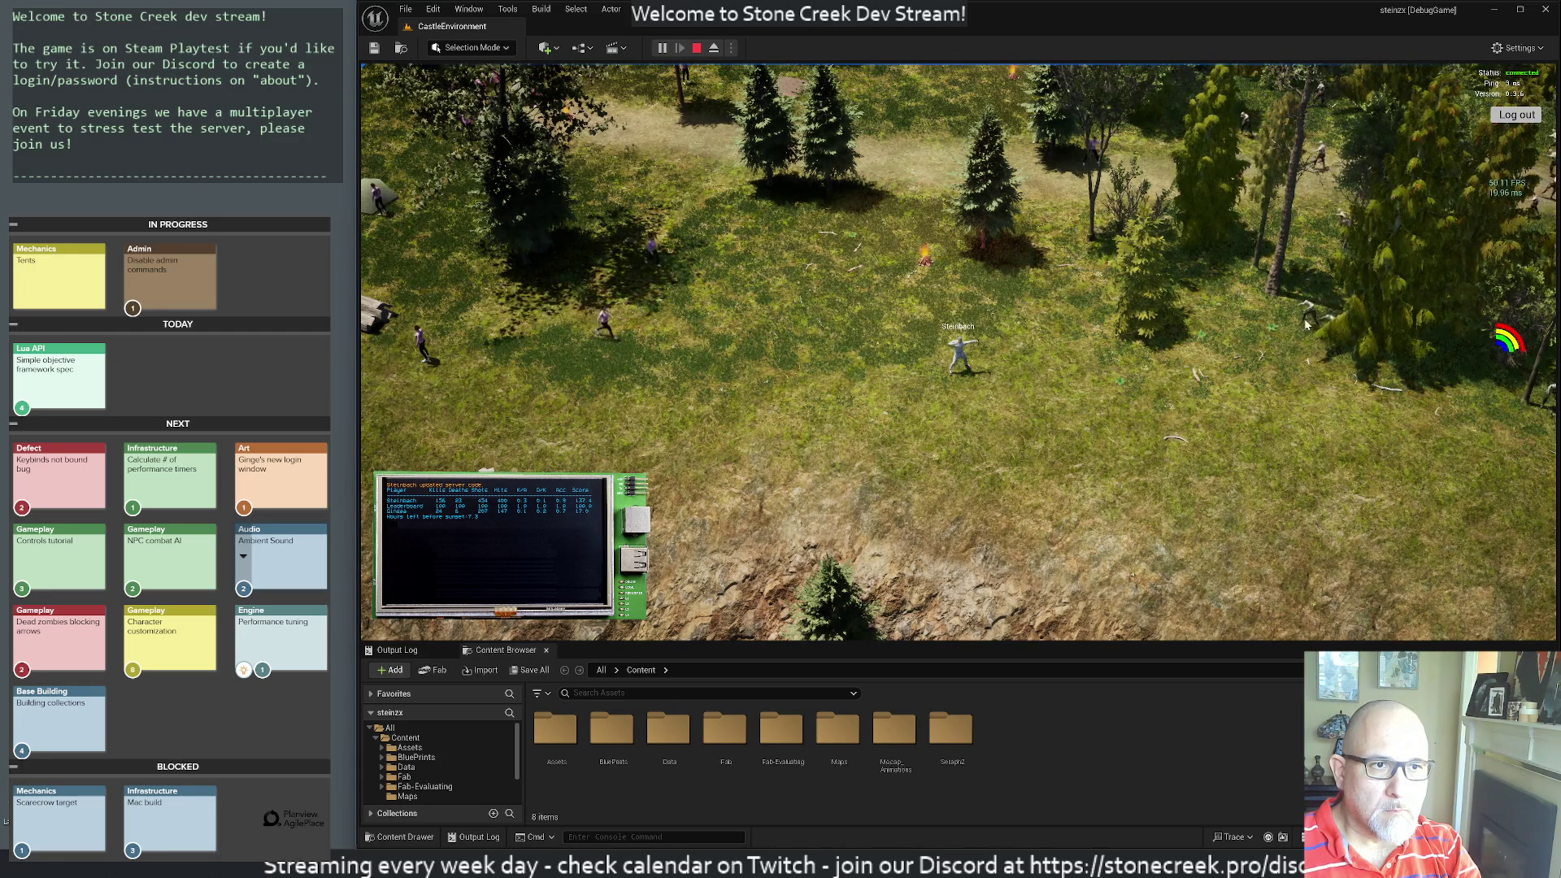
{"action": "left_click", "coordinate": [1266, 345]}
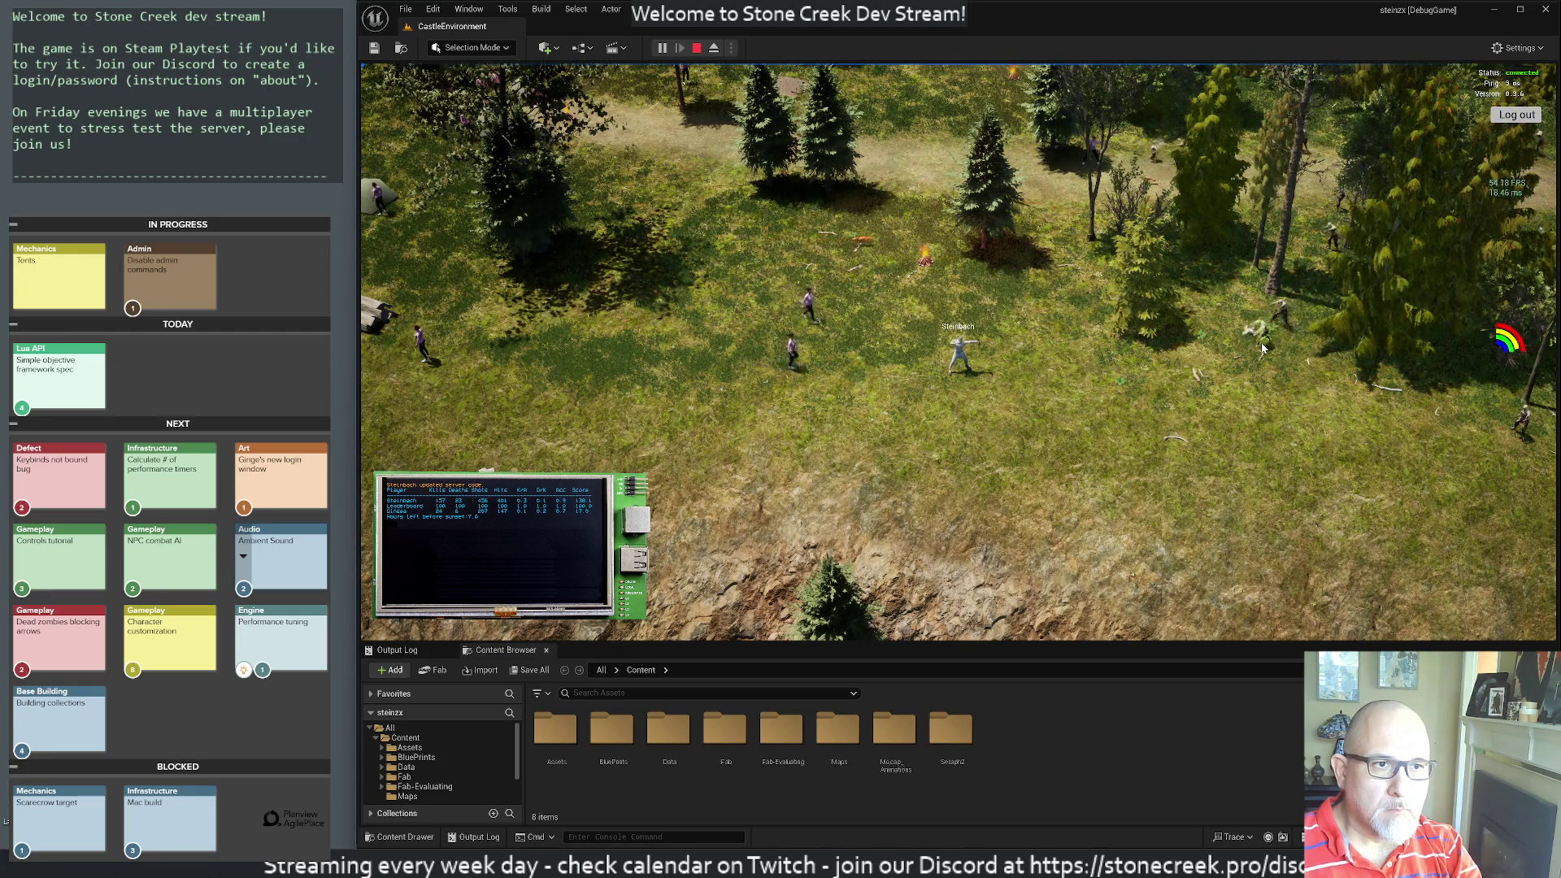
{"action": "left_click", "coordinate": [1255, 338]}
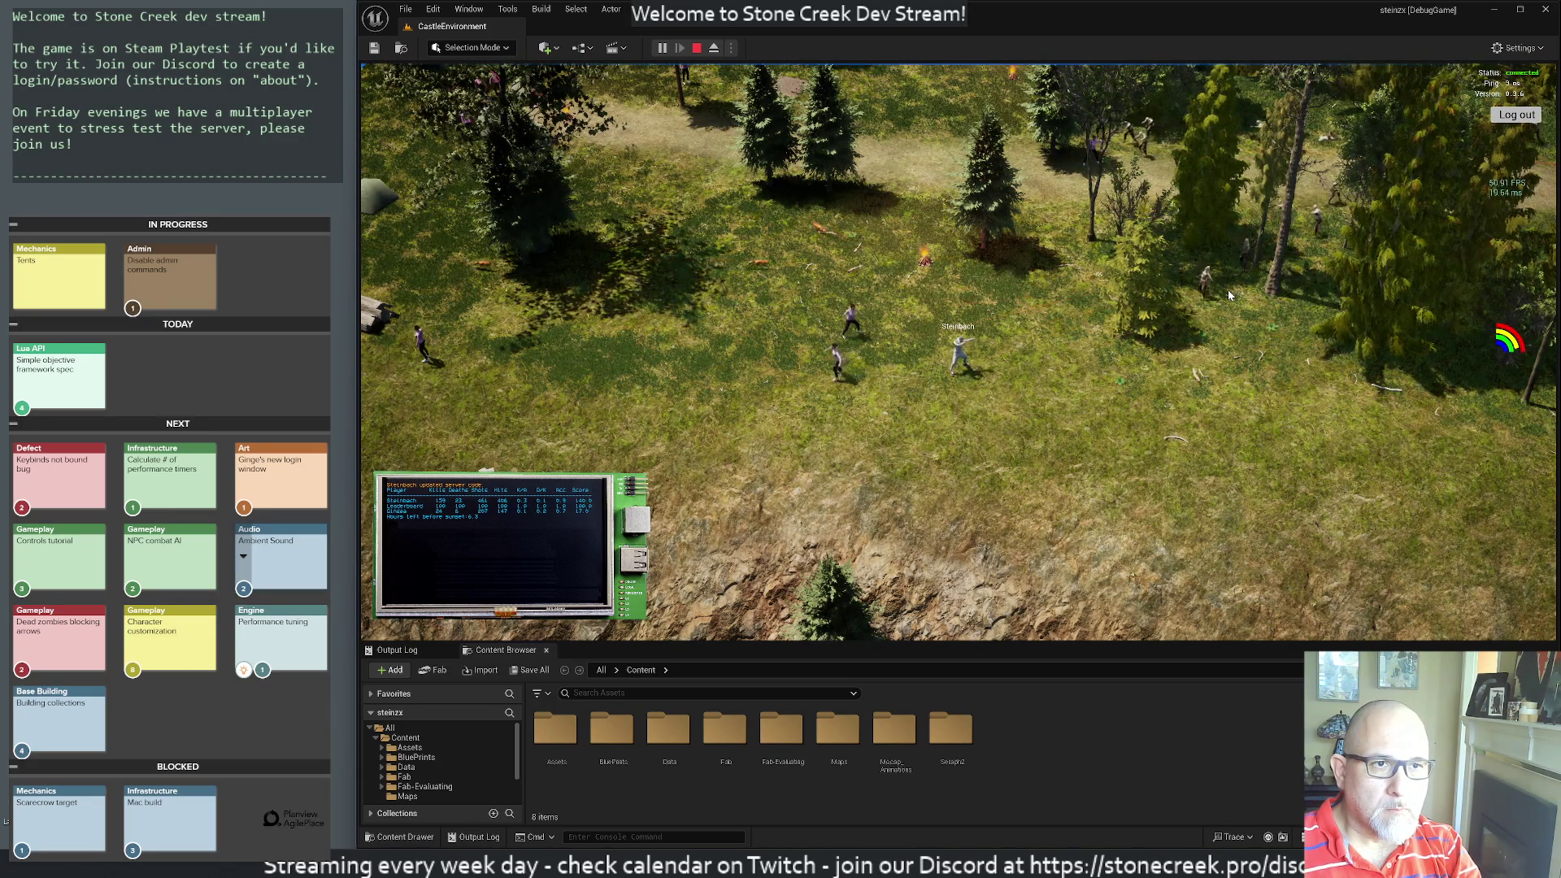
{"action": "left_click", "coordinate": [1243, 300]}
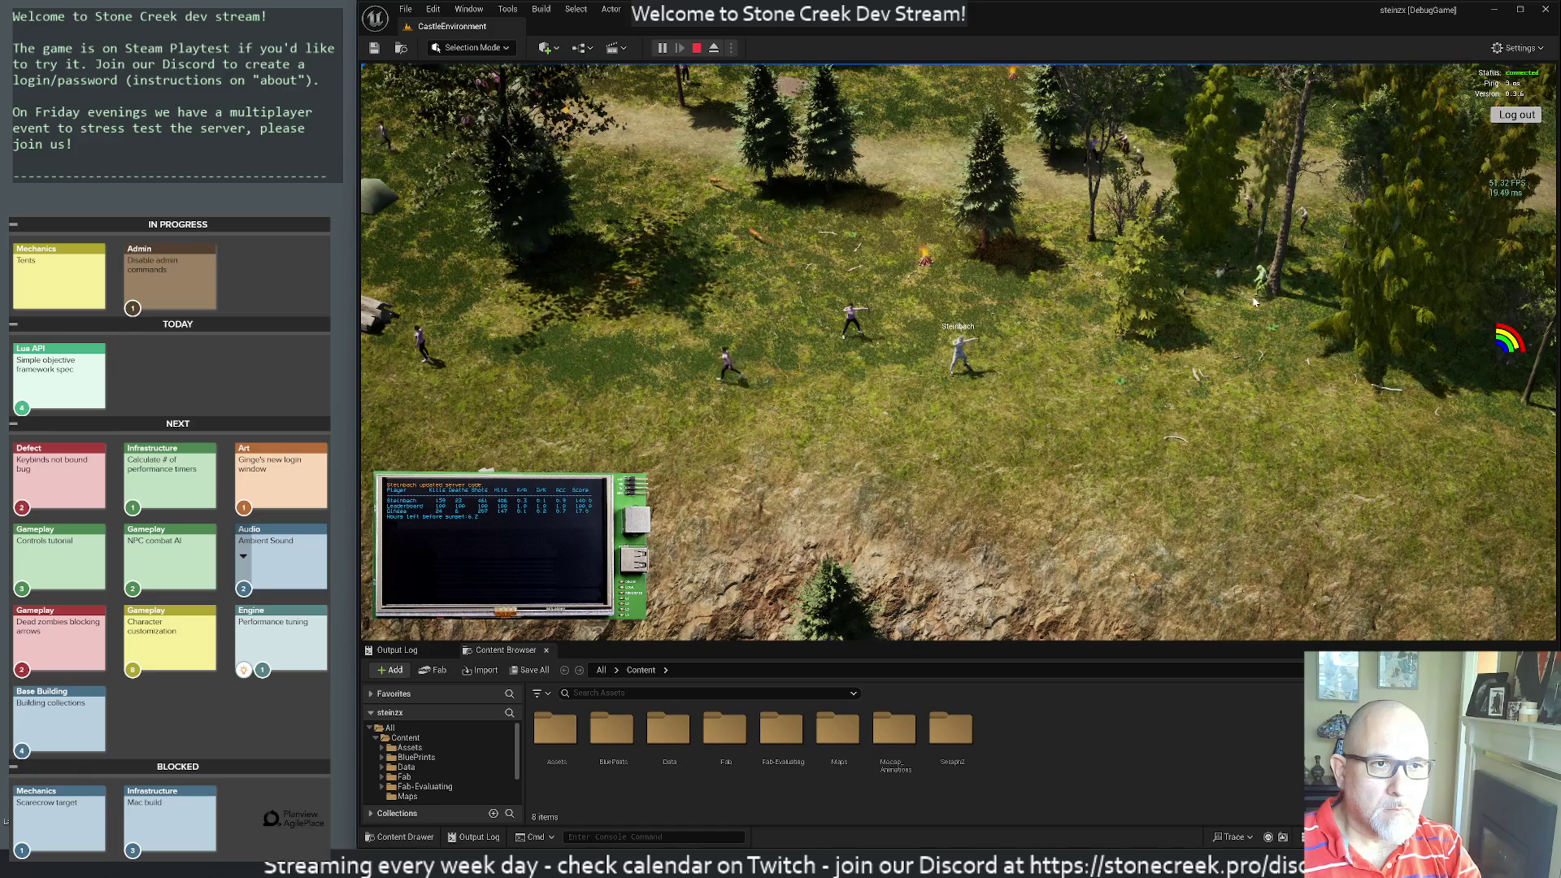
{"action": "left_click", "coordinate": [1248, 323]}
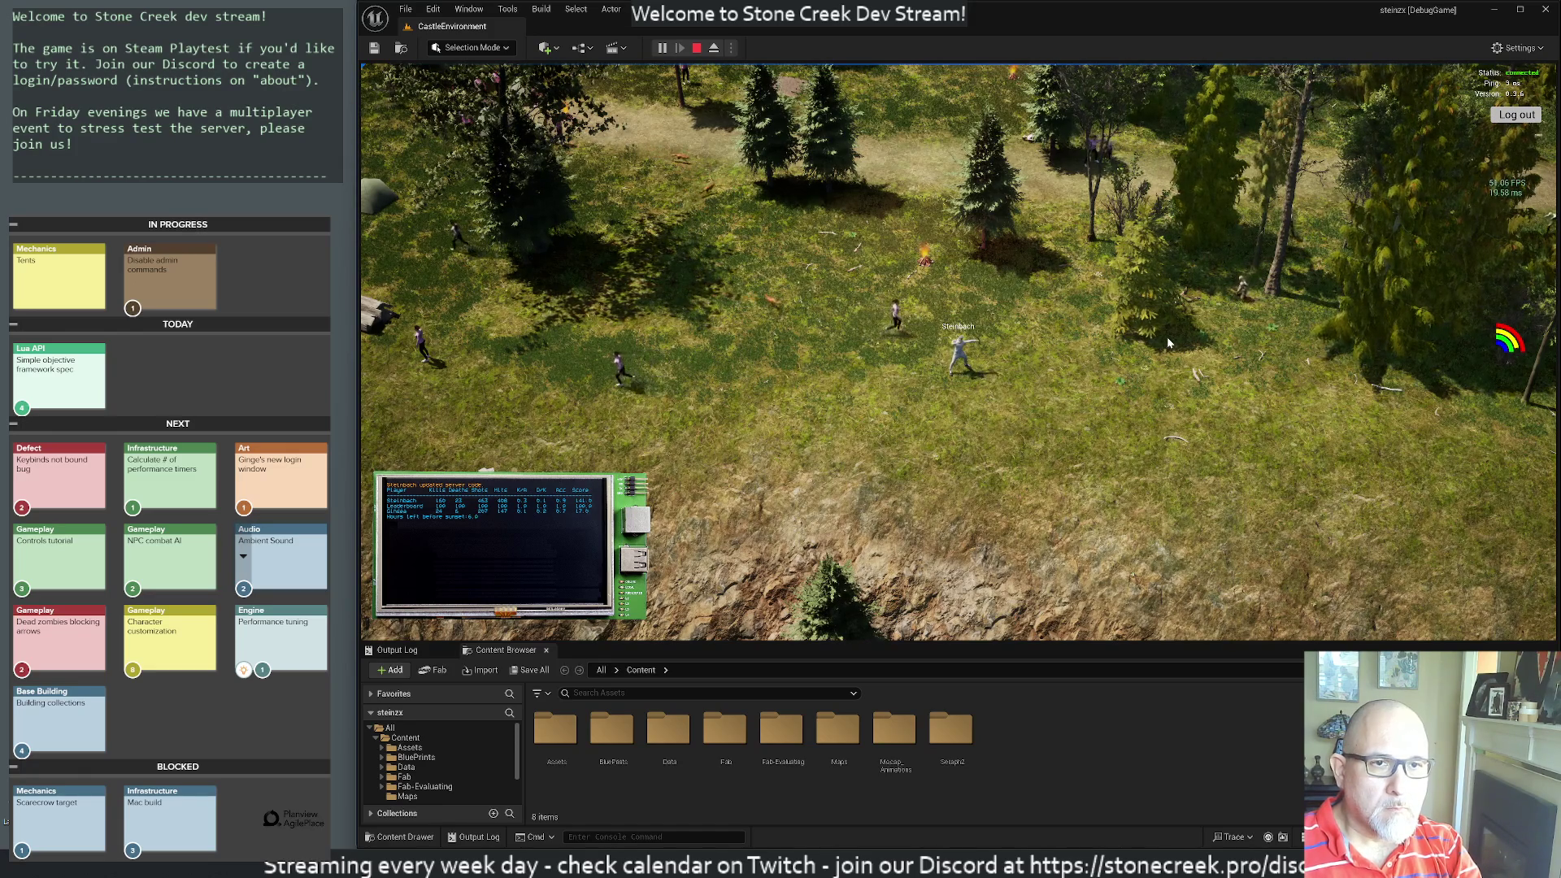
{"action": "left_click", "coordinate": [1312, 383]}
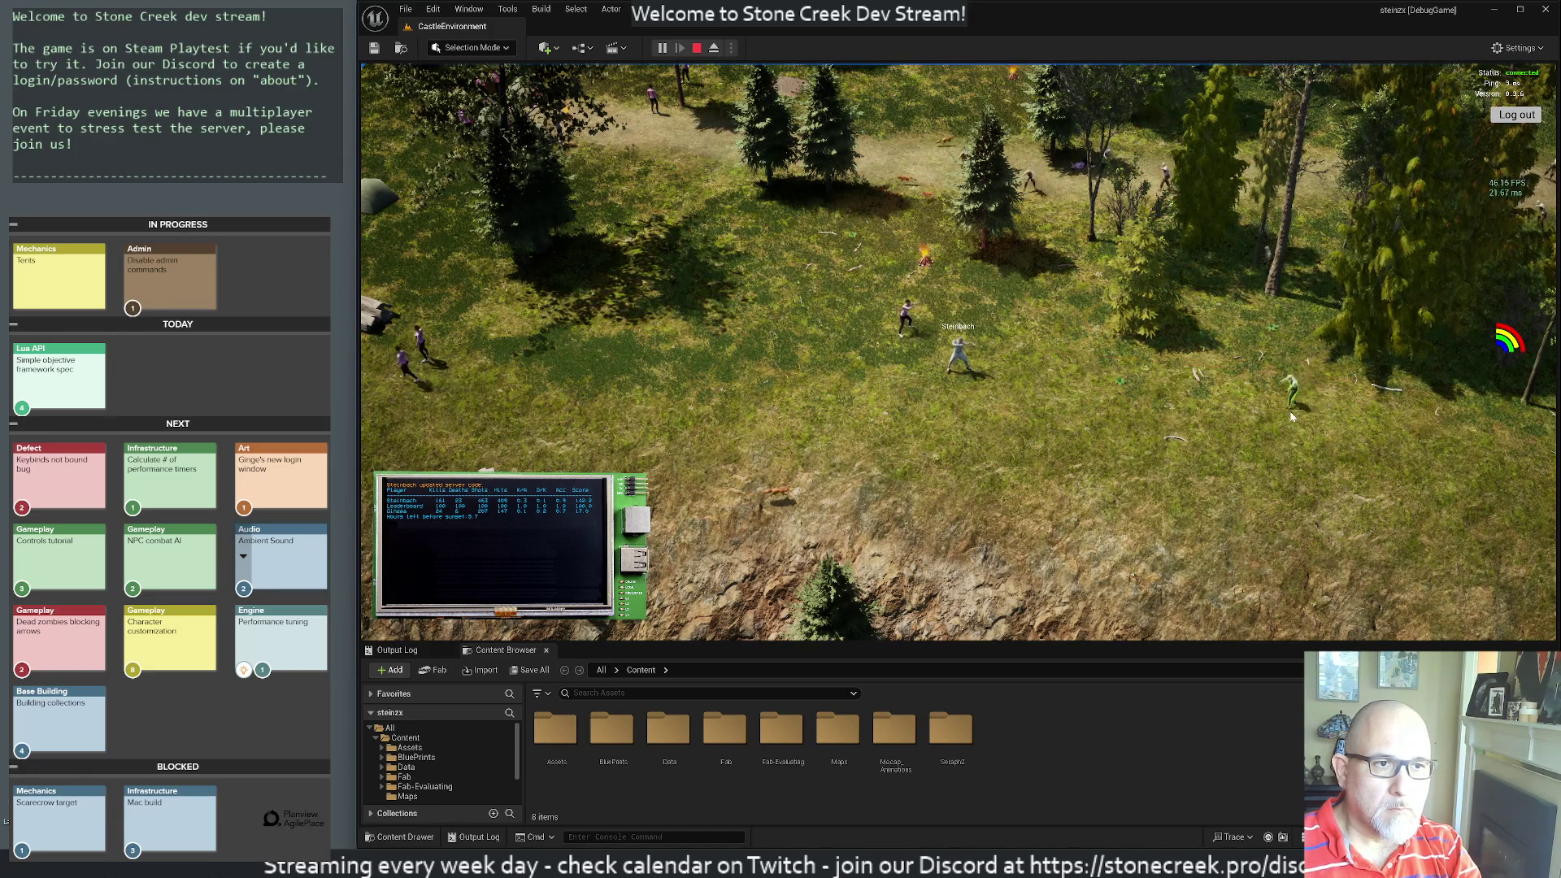
{"action": "left_click", "coordinate": [1308, 372]}
{"action": "left_click", "coordinate": [1306, 359]}
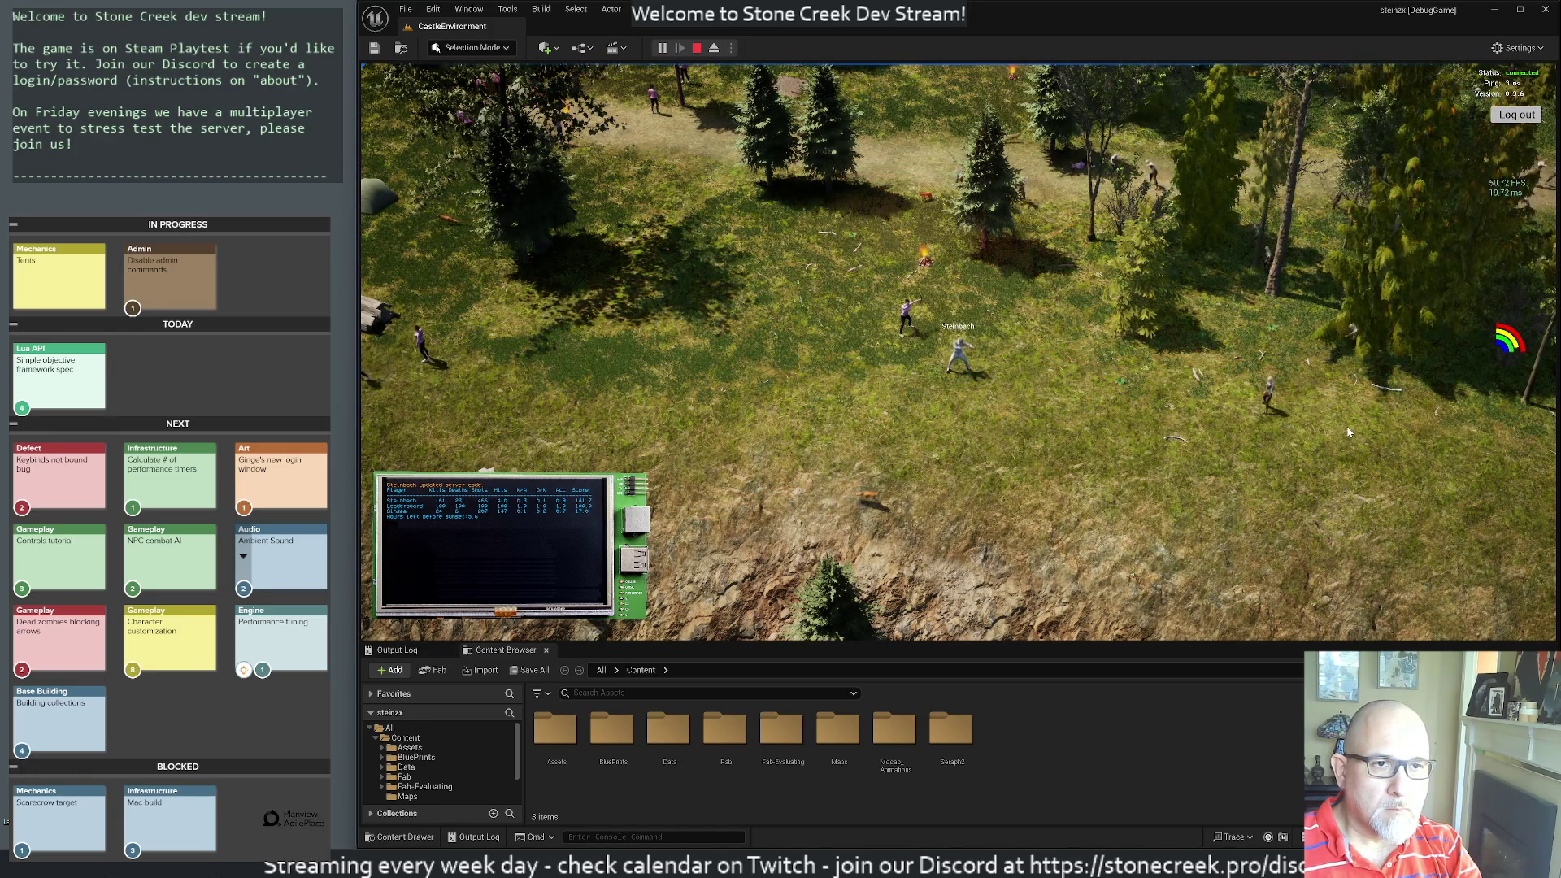
{"action": "left_click", "coordinate": [1316, 352]}
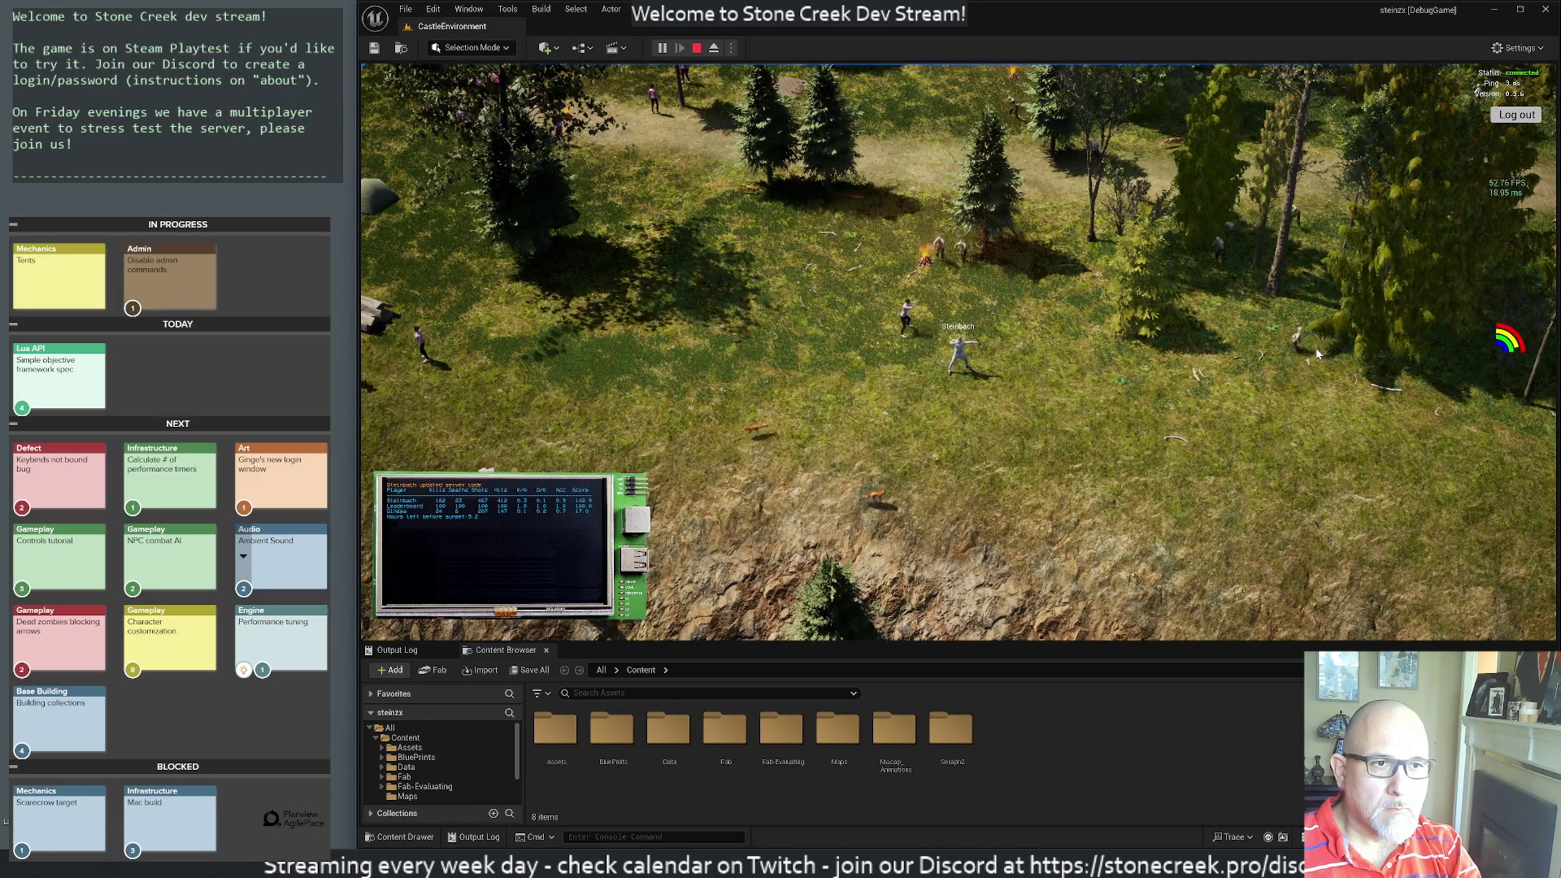
- Shoot down the zombies crowding around the character and the next one from the right
{"action": "left_click", "coordinate": [998, 303]}
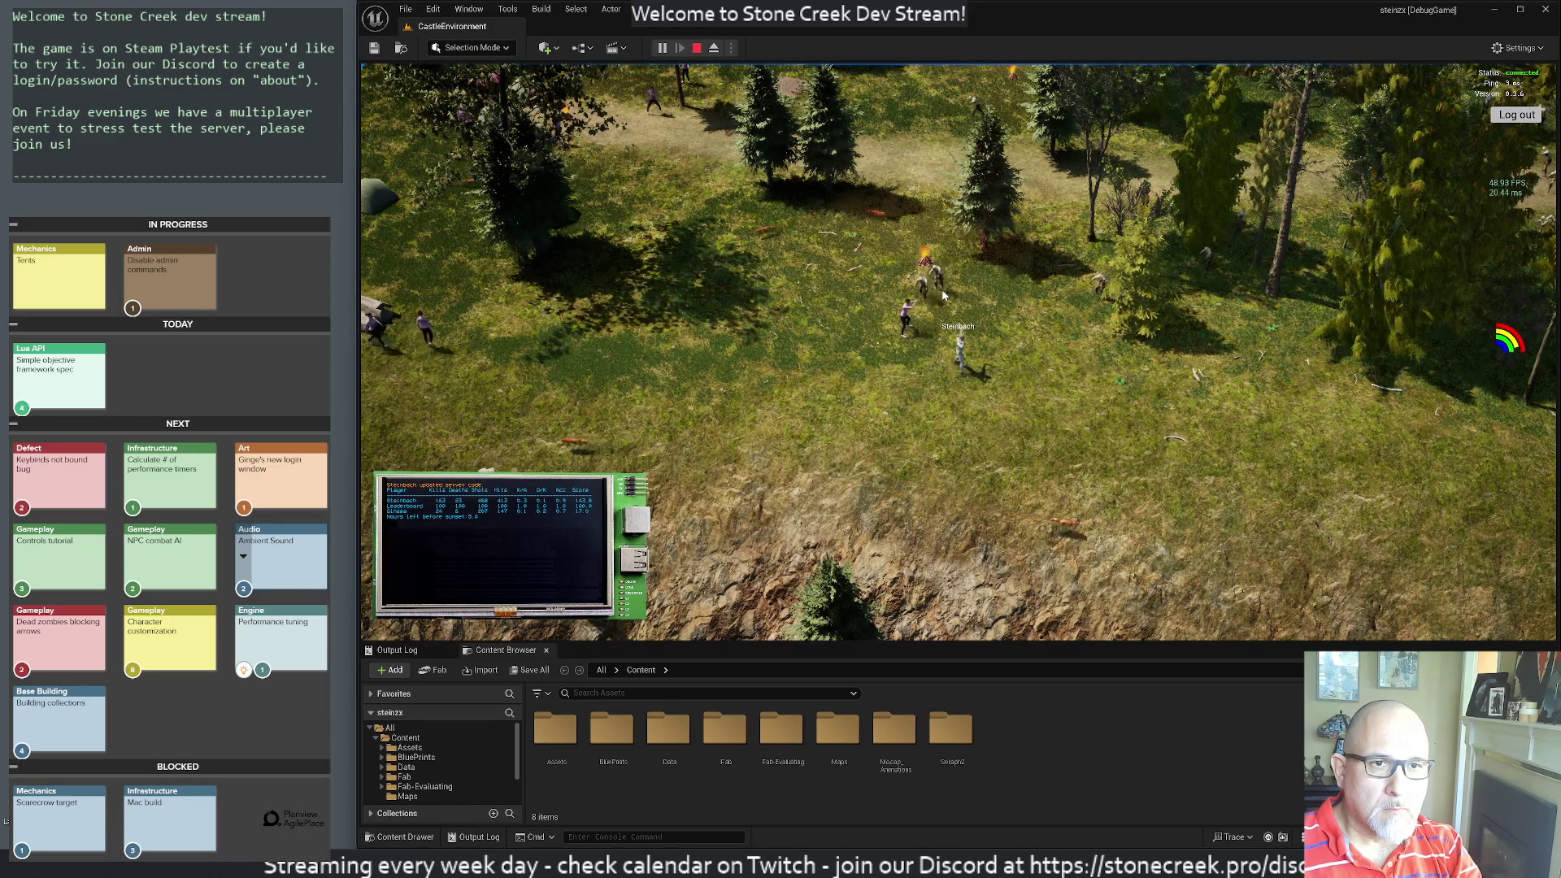
{"action": "left_click", "coordinate": [907, 320]}
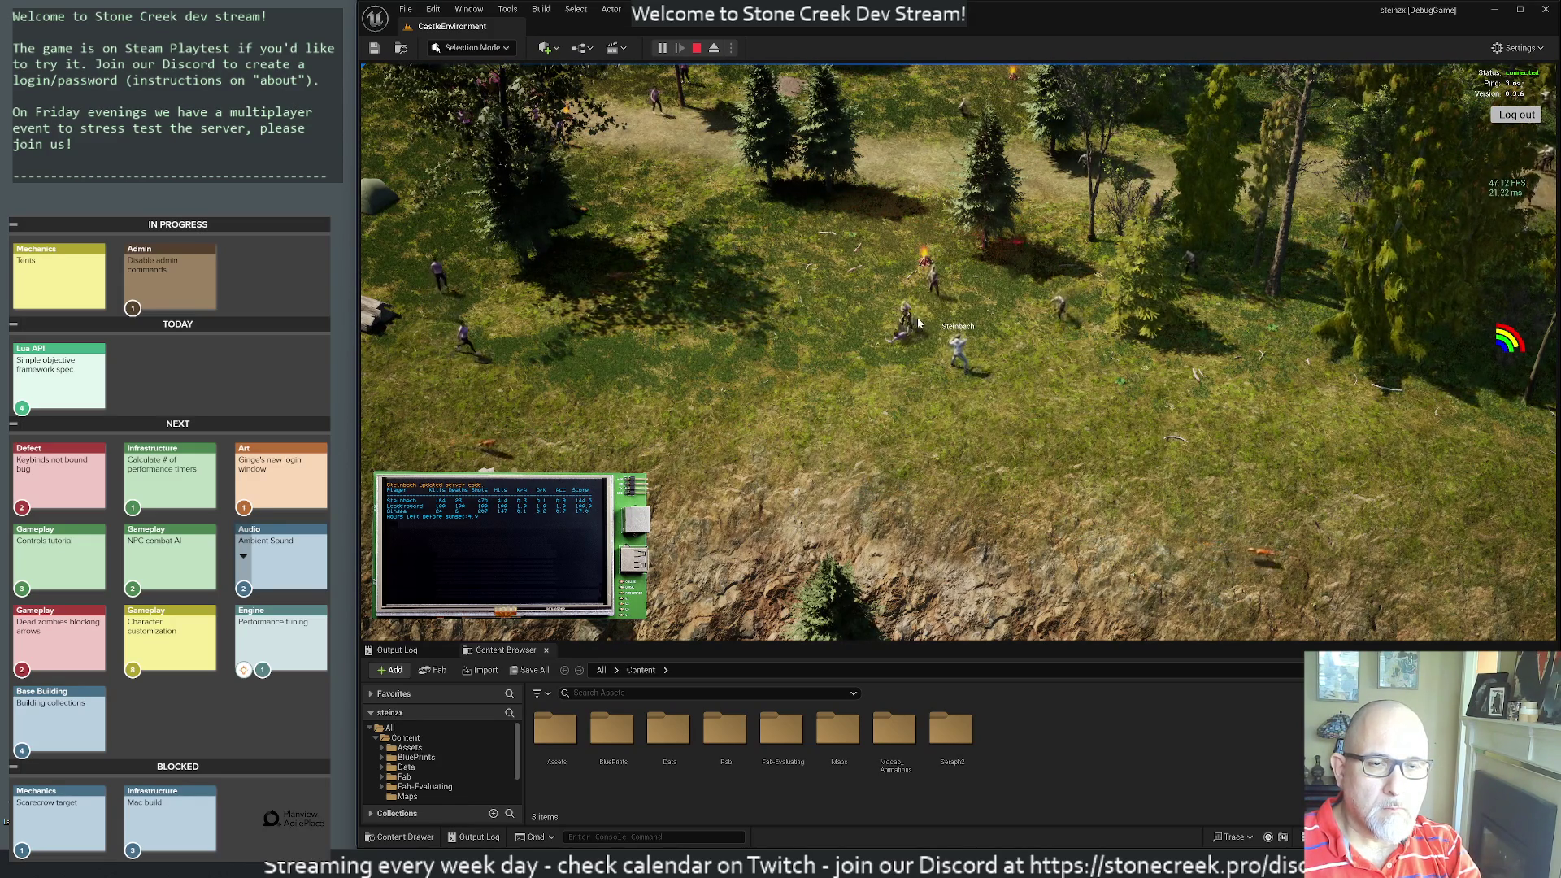
{"action": "left_click", "coordinate": [1032, 335]}
{"action": "left_click", "coordinate": [1036, 341]}
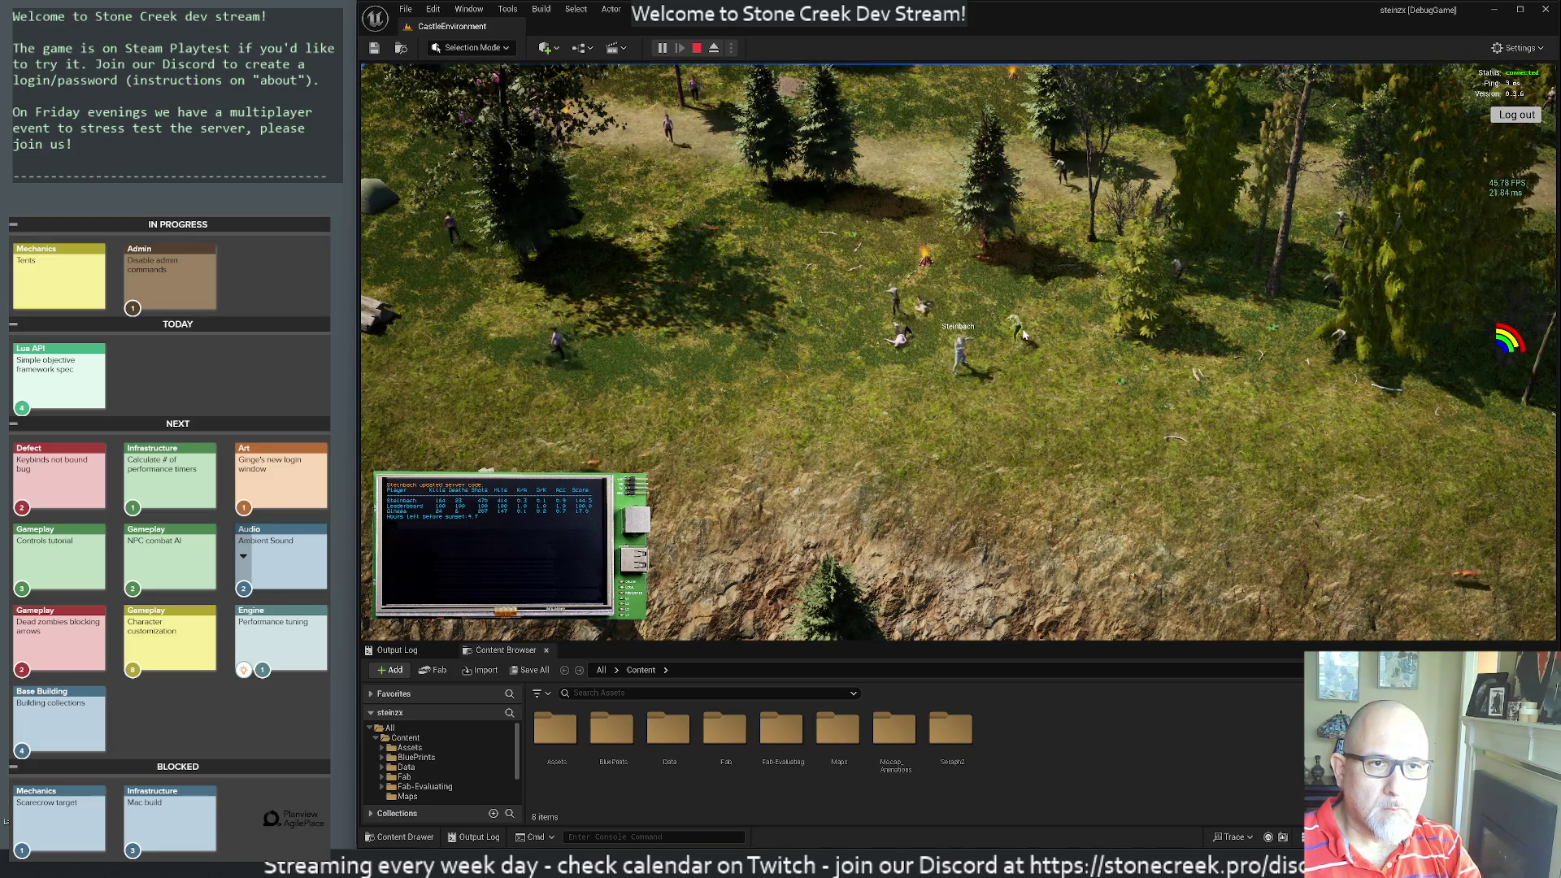
{"action": "left_click", "coordinate": [873, 287]}
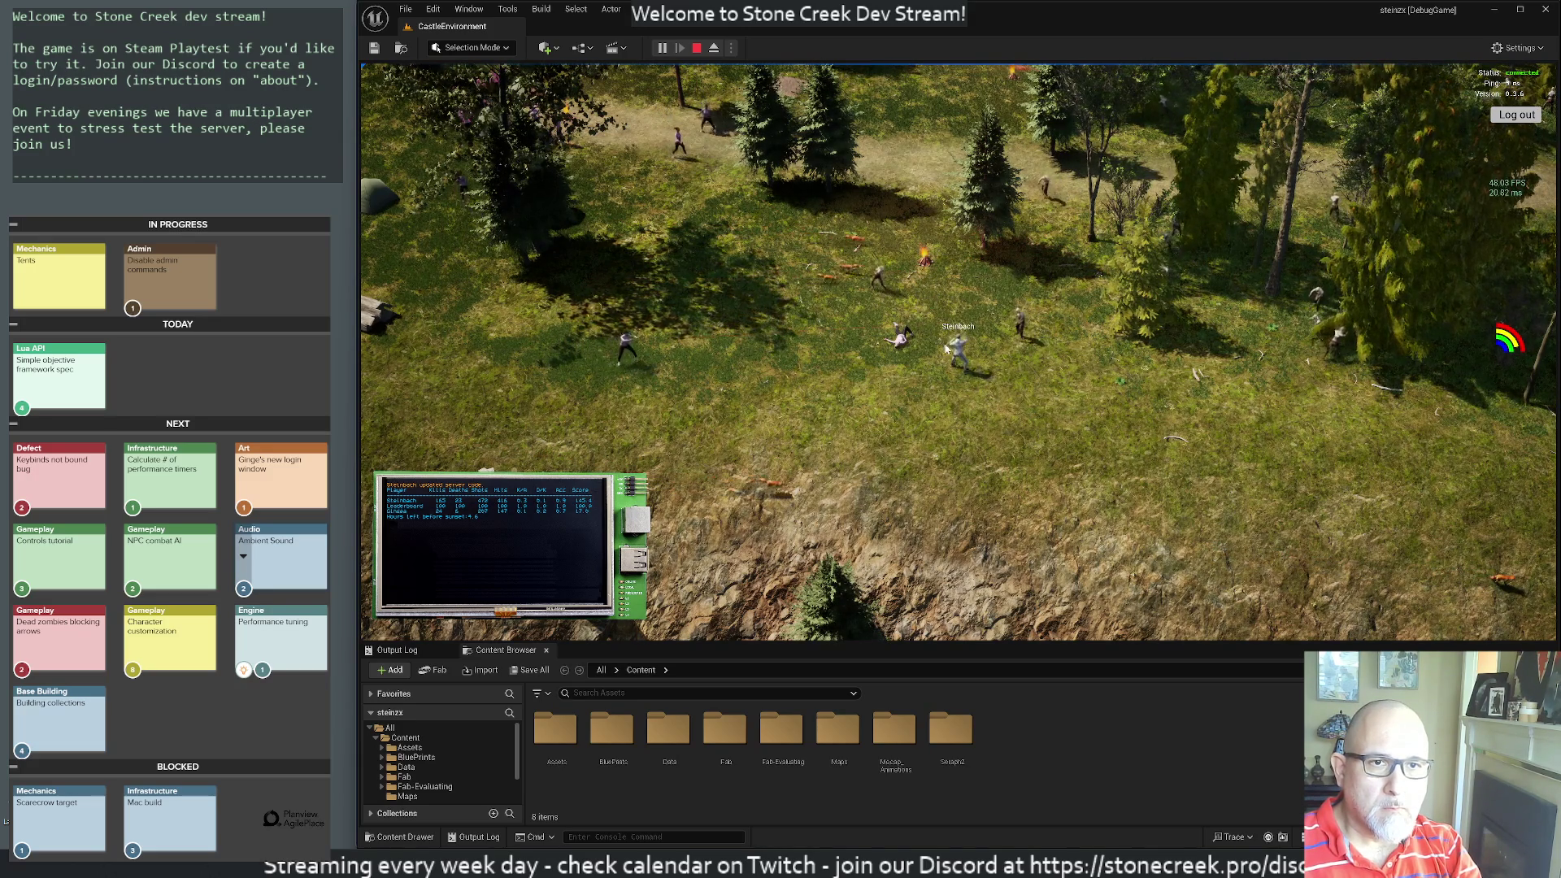
{"action": "left_click", "coordinate": [1026, 325]}
{"action": "left_click", "coordinate": [1309, 337]}
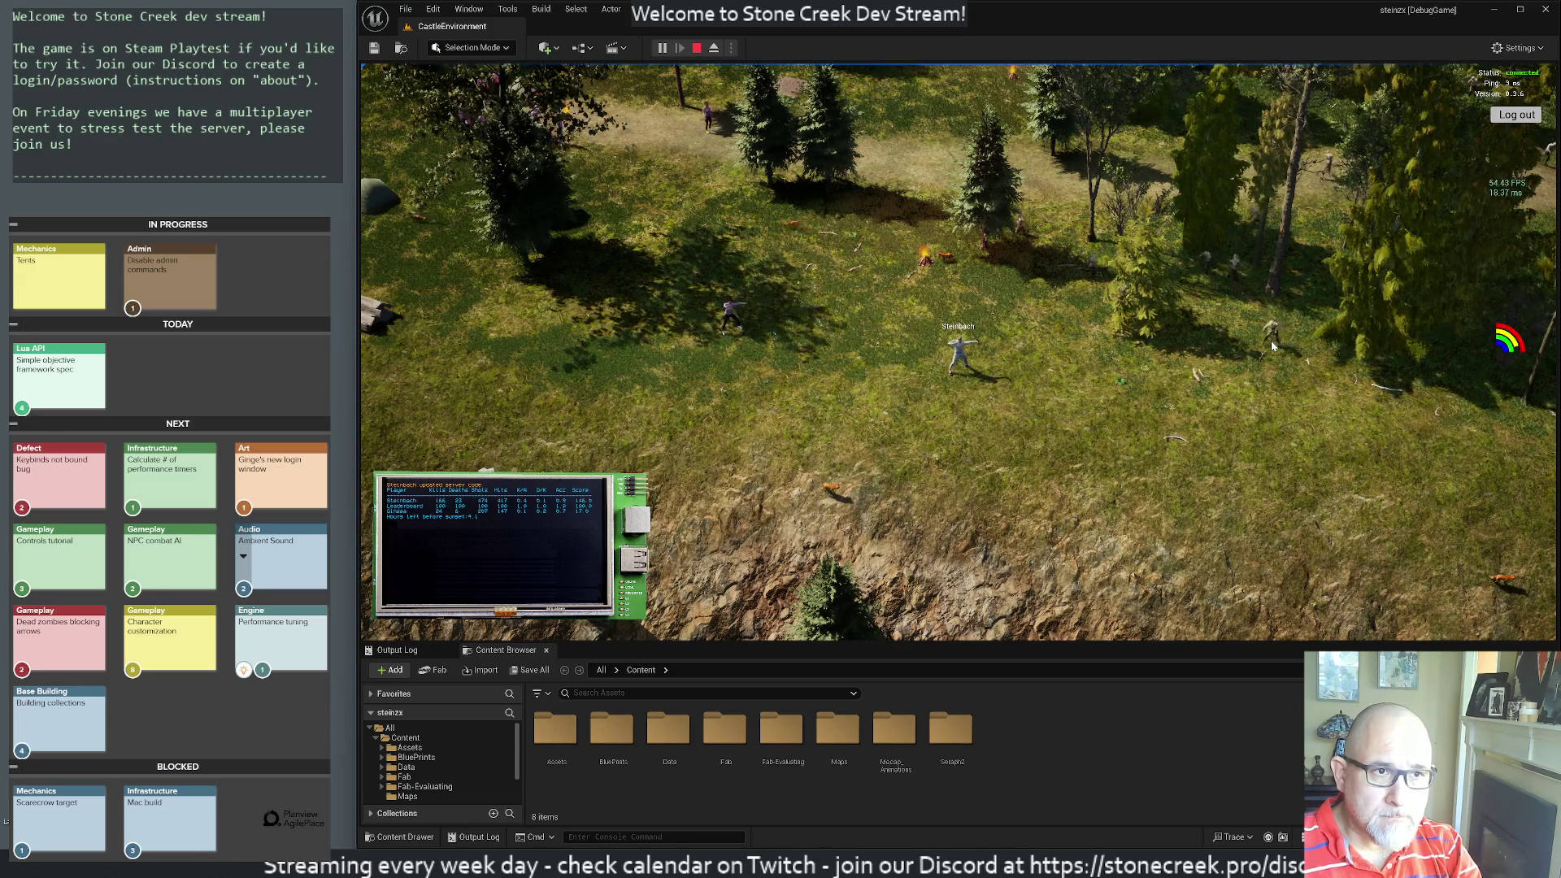
{"action": "left_click", "coordinate": [1269, 347]}
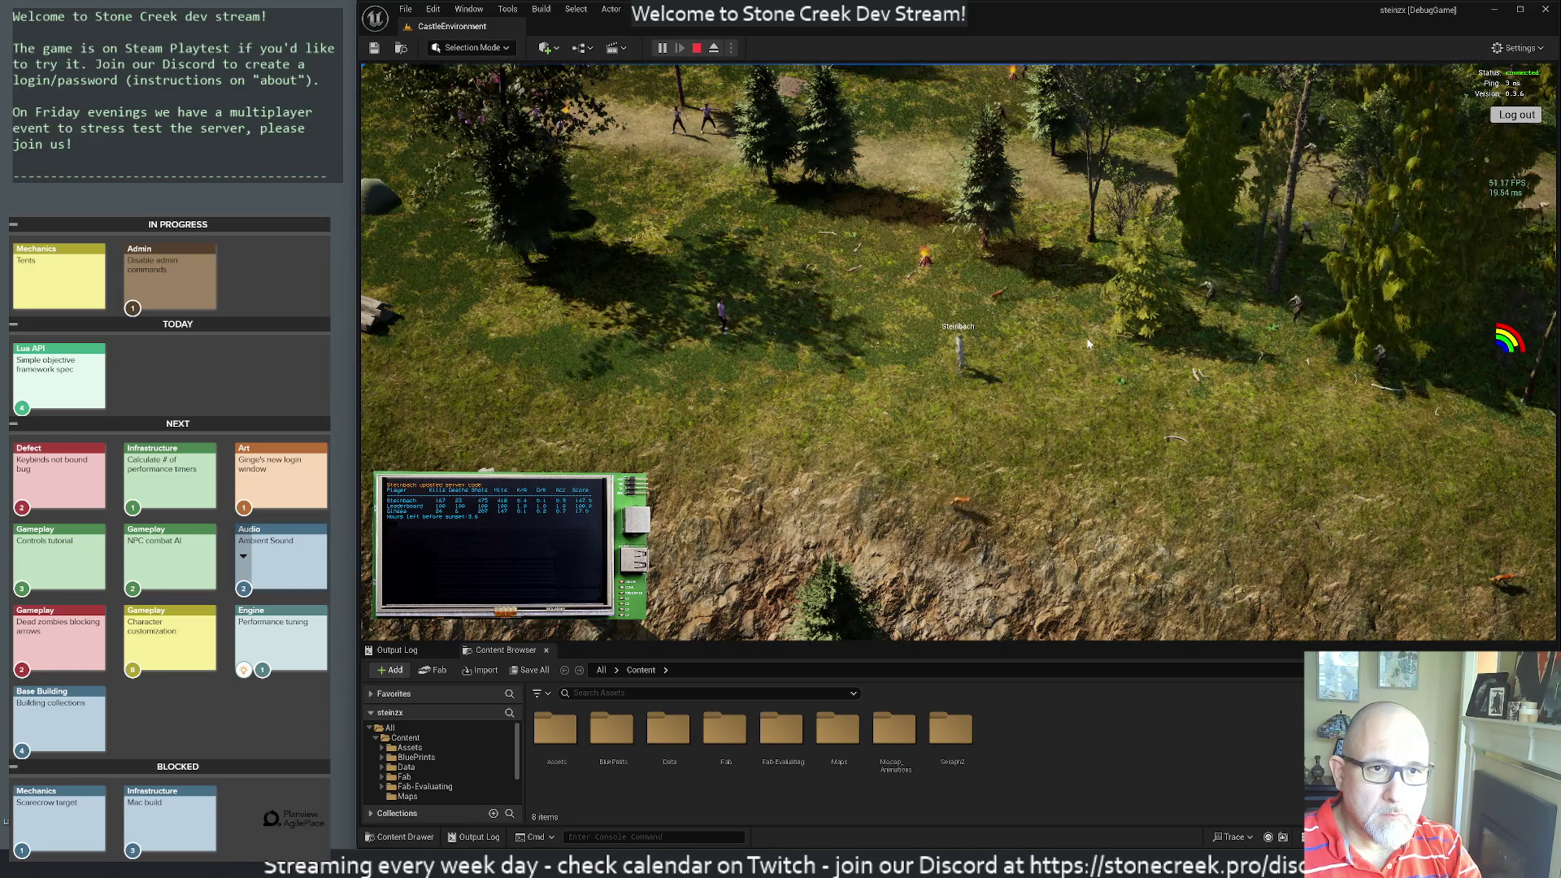
- Walk the character up-right onto the wooded hillside and shoot the zombies up the slope
{"action": "key", "text": "d"}
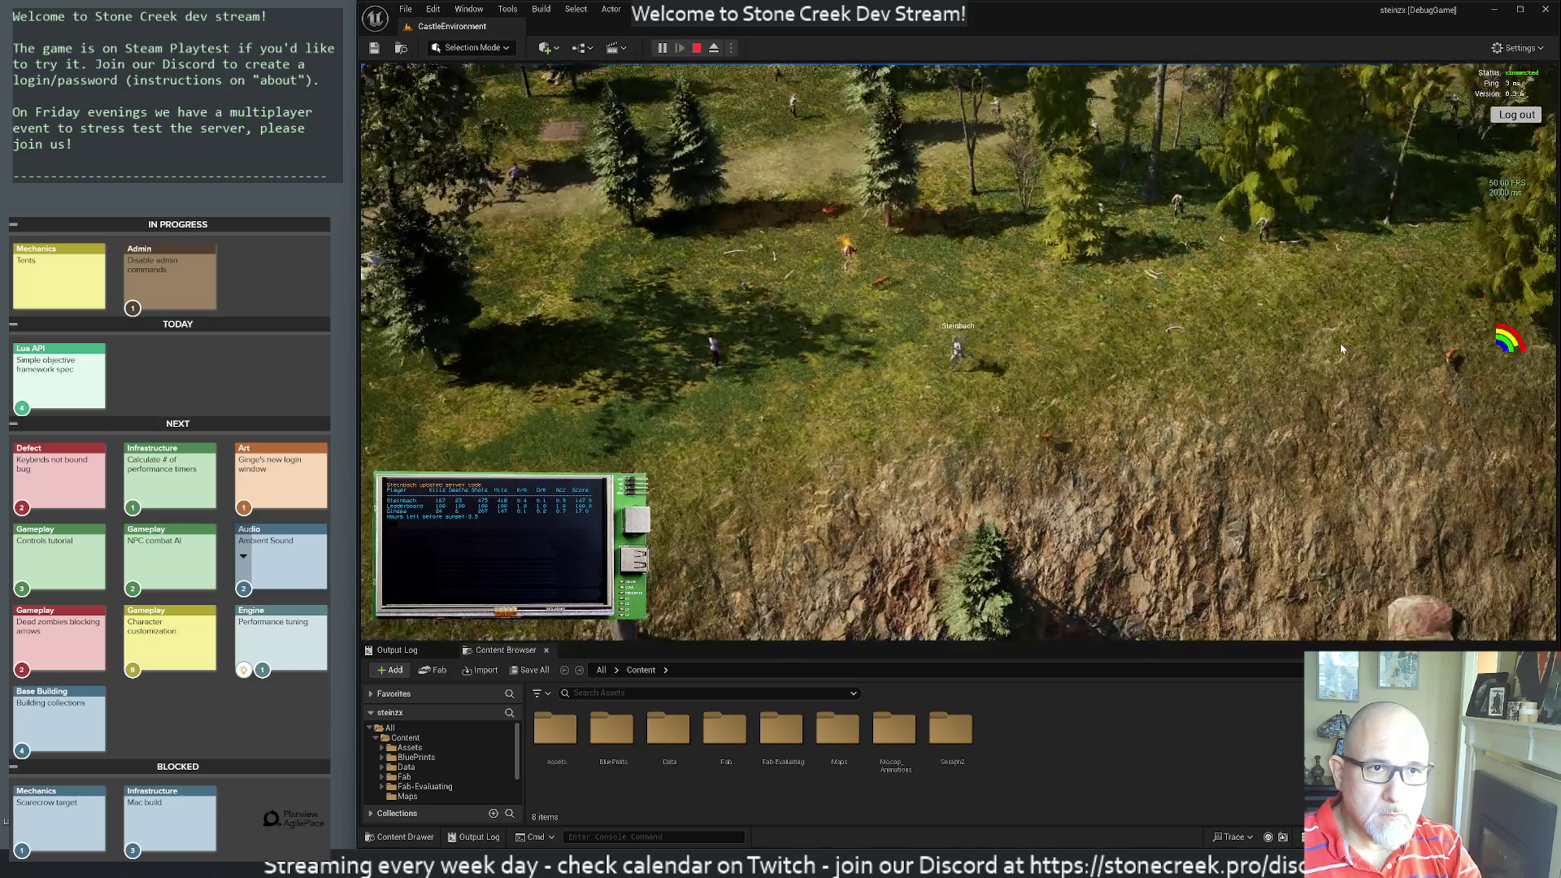
{"action": "key", "text": "w"}
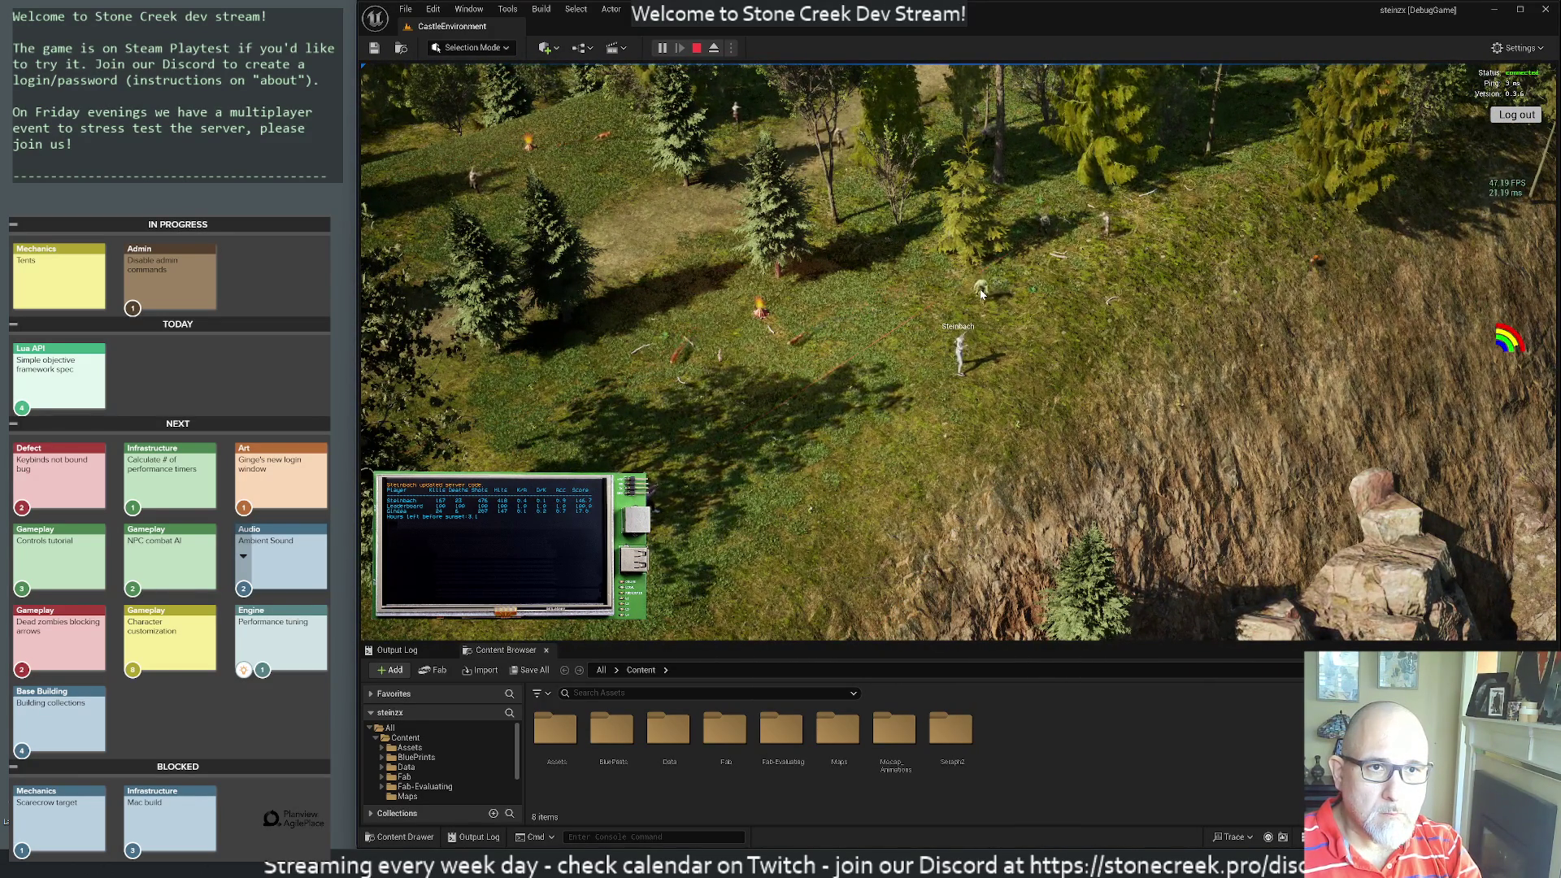
{"action": "left_click", "coordinate": [982, 302]}
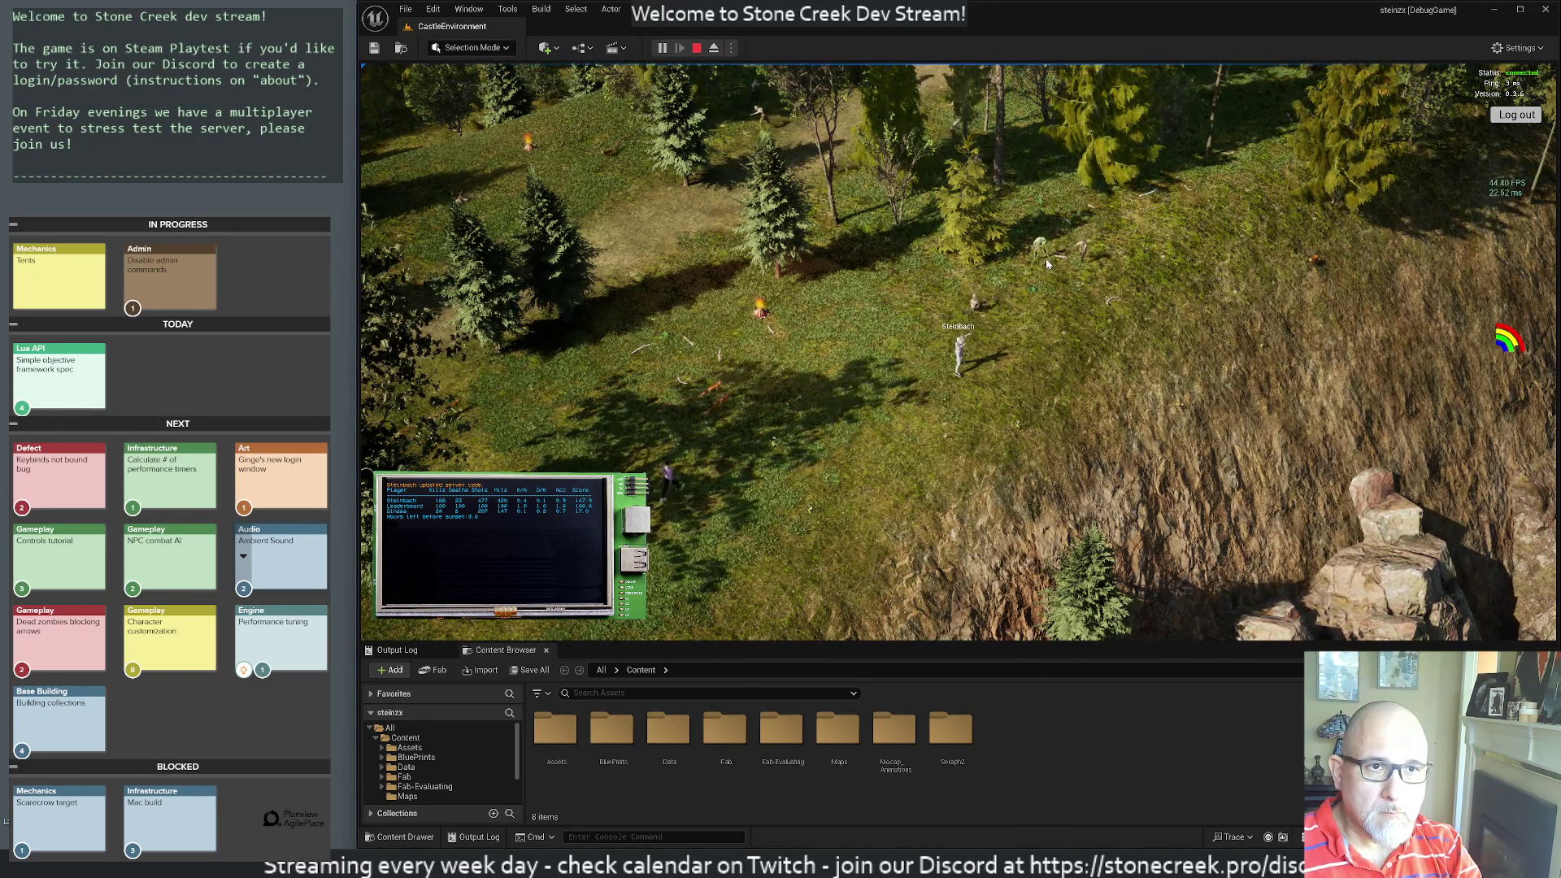
{"action": "left_click", "coordinate": [1061, 275]}
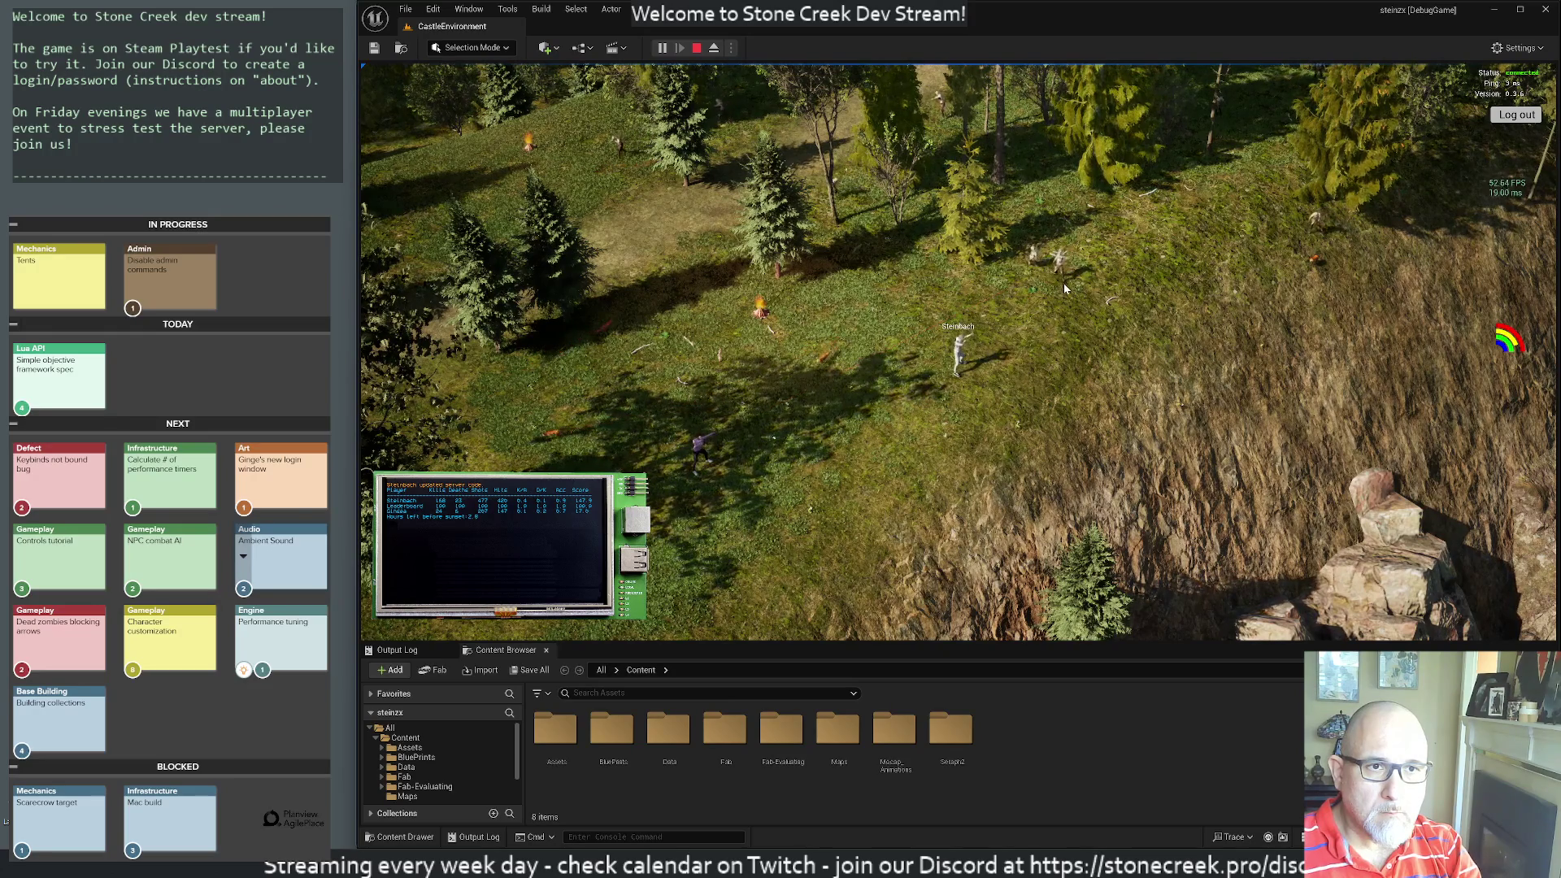
{"action": "left_click", "coordinate": [1063, 283]}
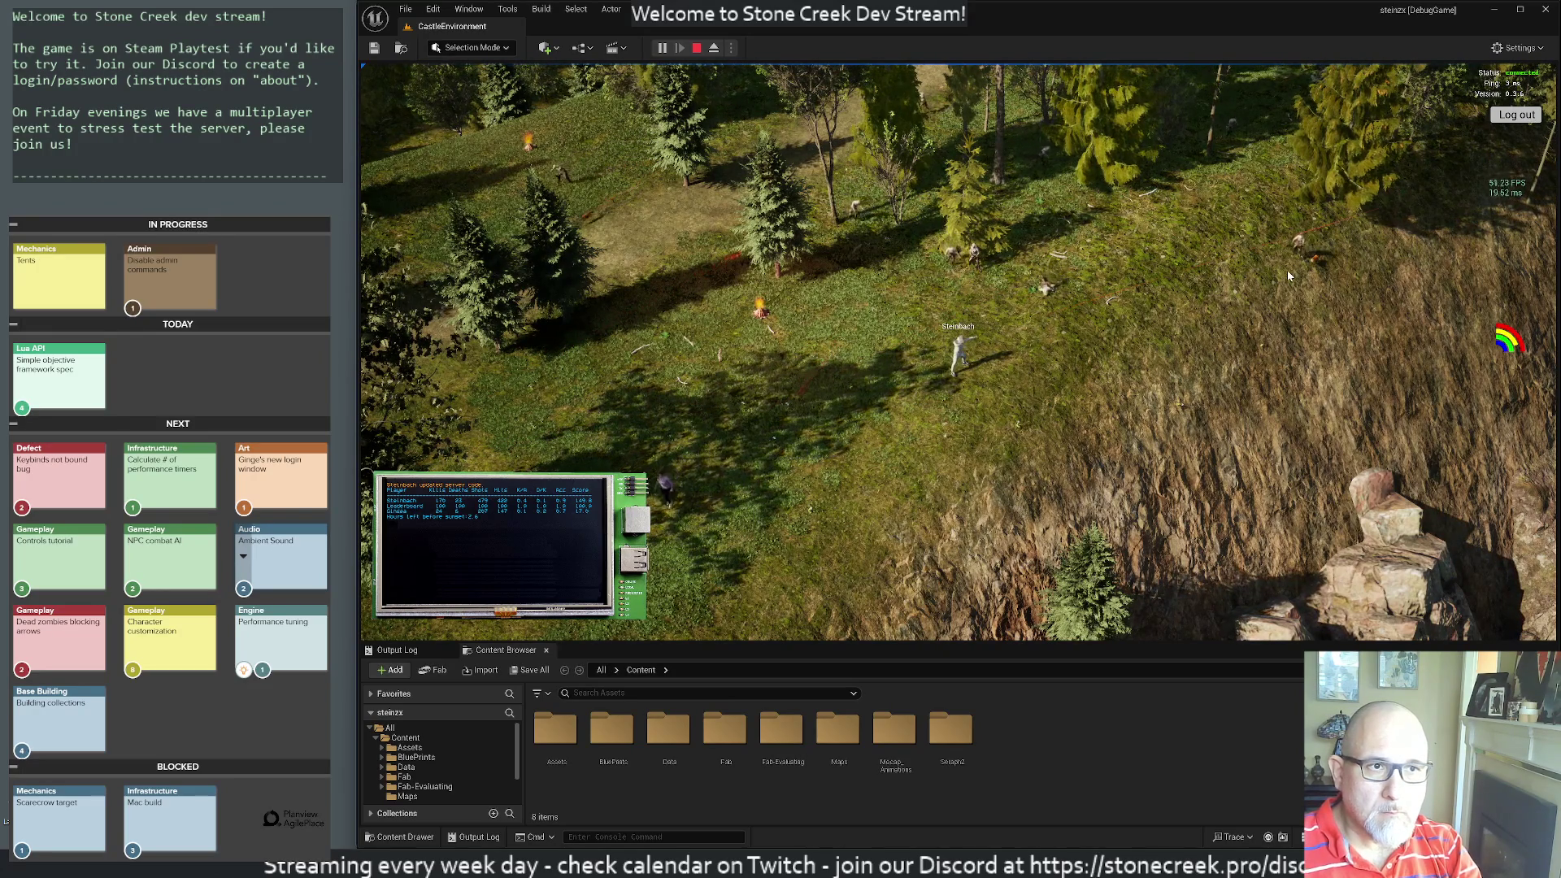
{"action": "left_click", "coordinate": [1283, 264]}
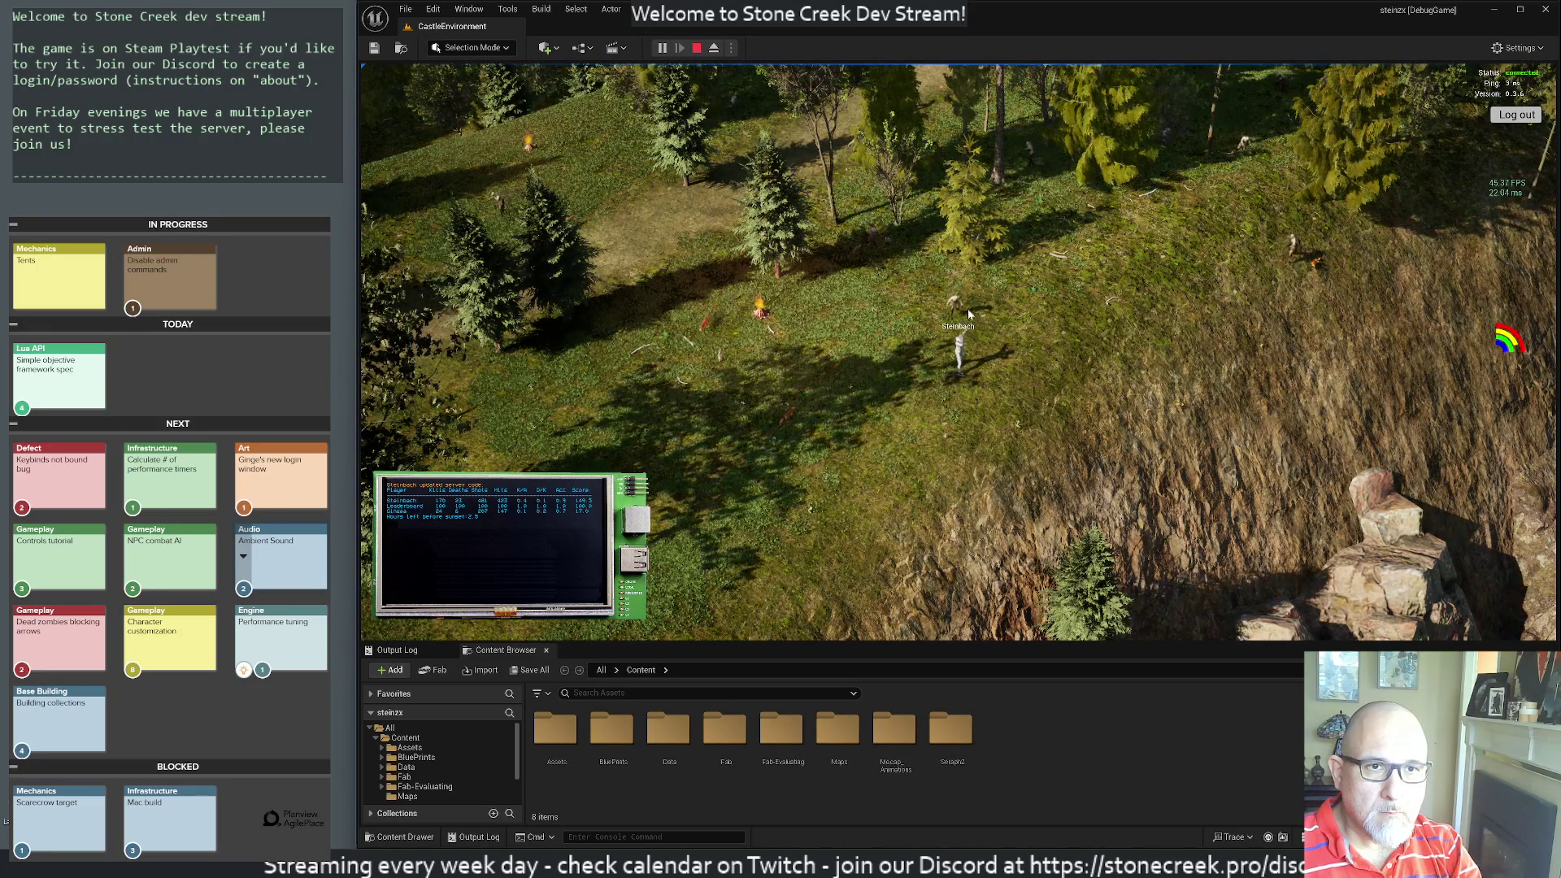
{"action": "left_click", "coordinate": [1283, 265]}
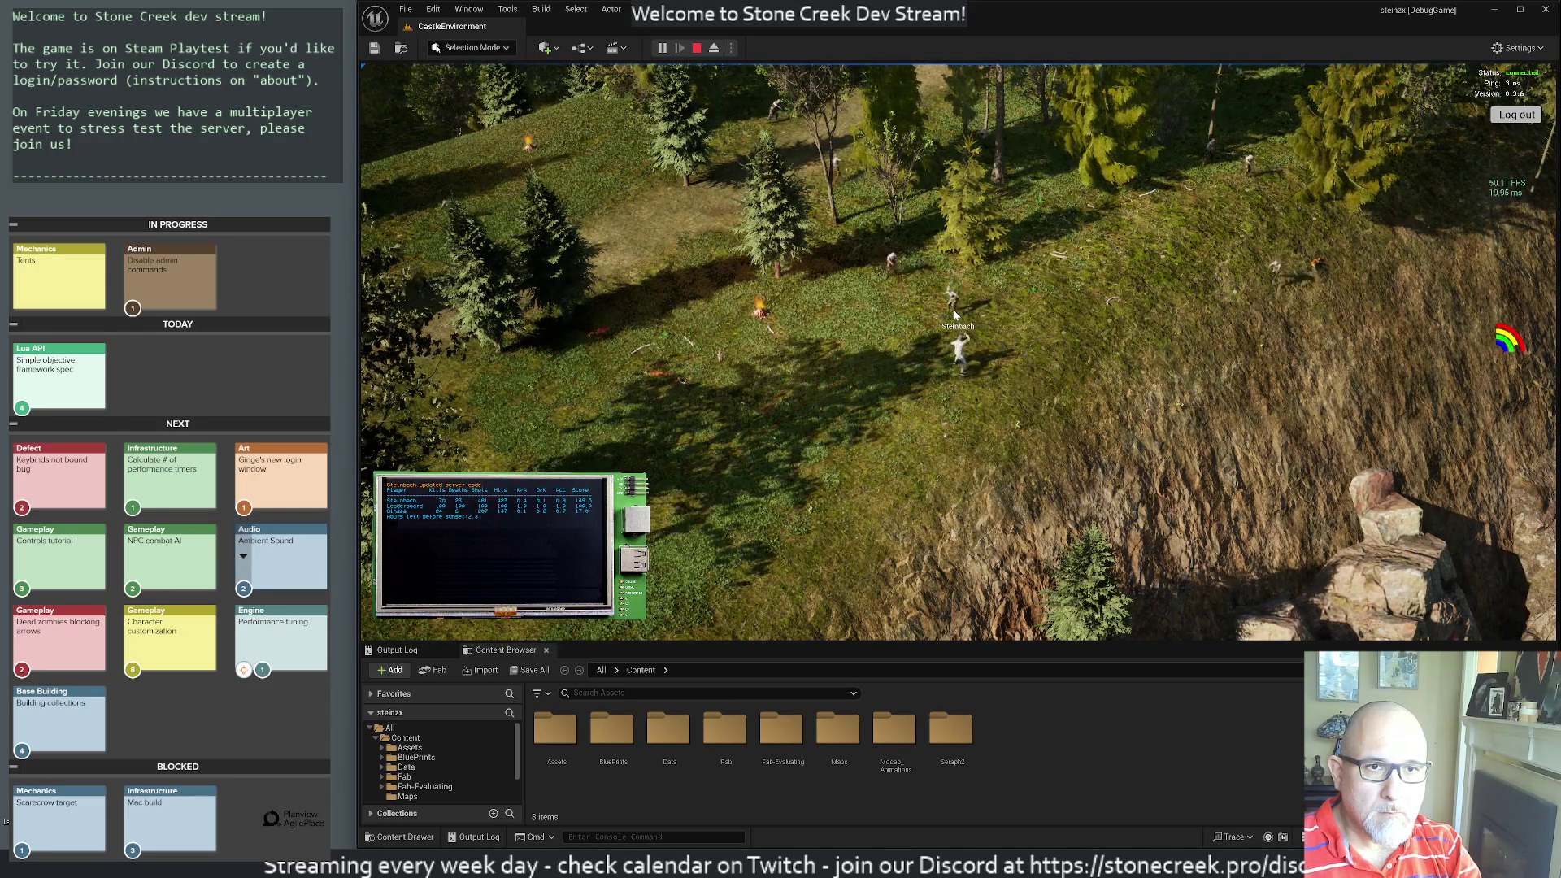
- Shoot the zombies just above the character and those closing in around it
{"action": "left_click", "coordinate": [902, 285]}
{"action": "left_click", "coordinate": [902, 286]}
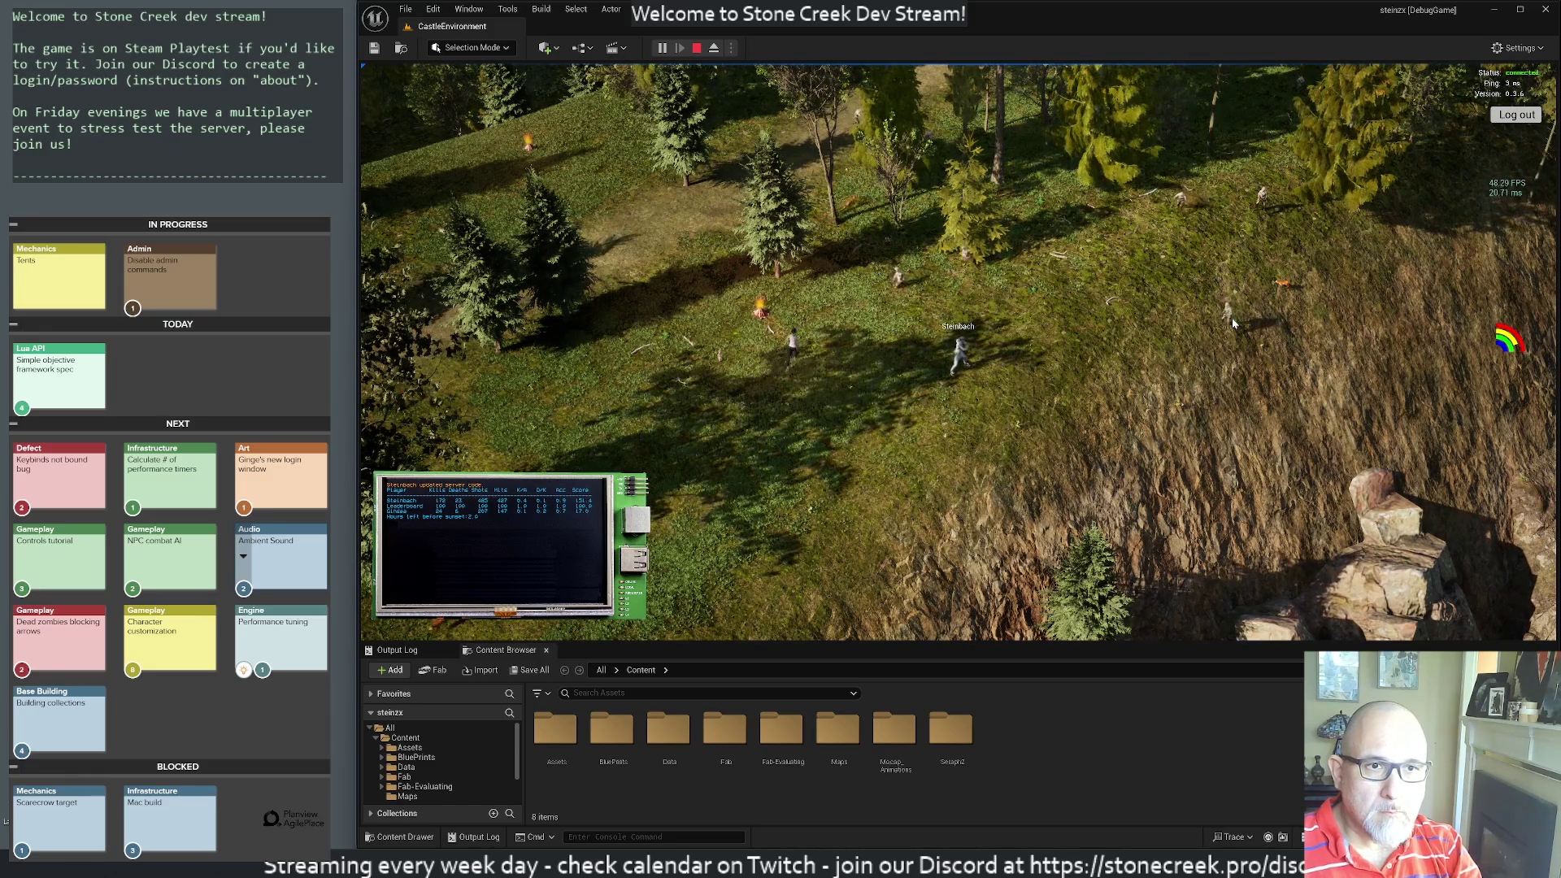
{"action": "left_click", "coordinate": [994, 305]}
{"action": "left_click", "coordinate": [994, 306]}
{"action": "left_click", "coordinate": [1158, 252]}
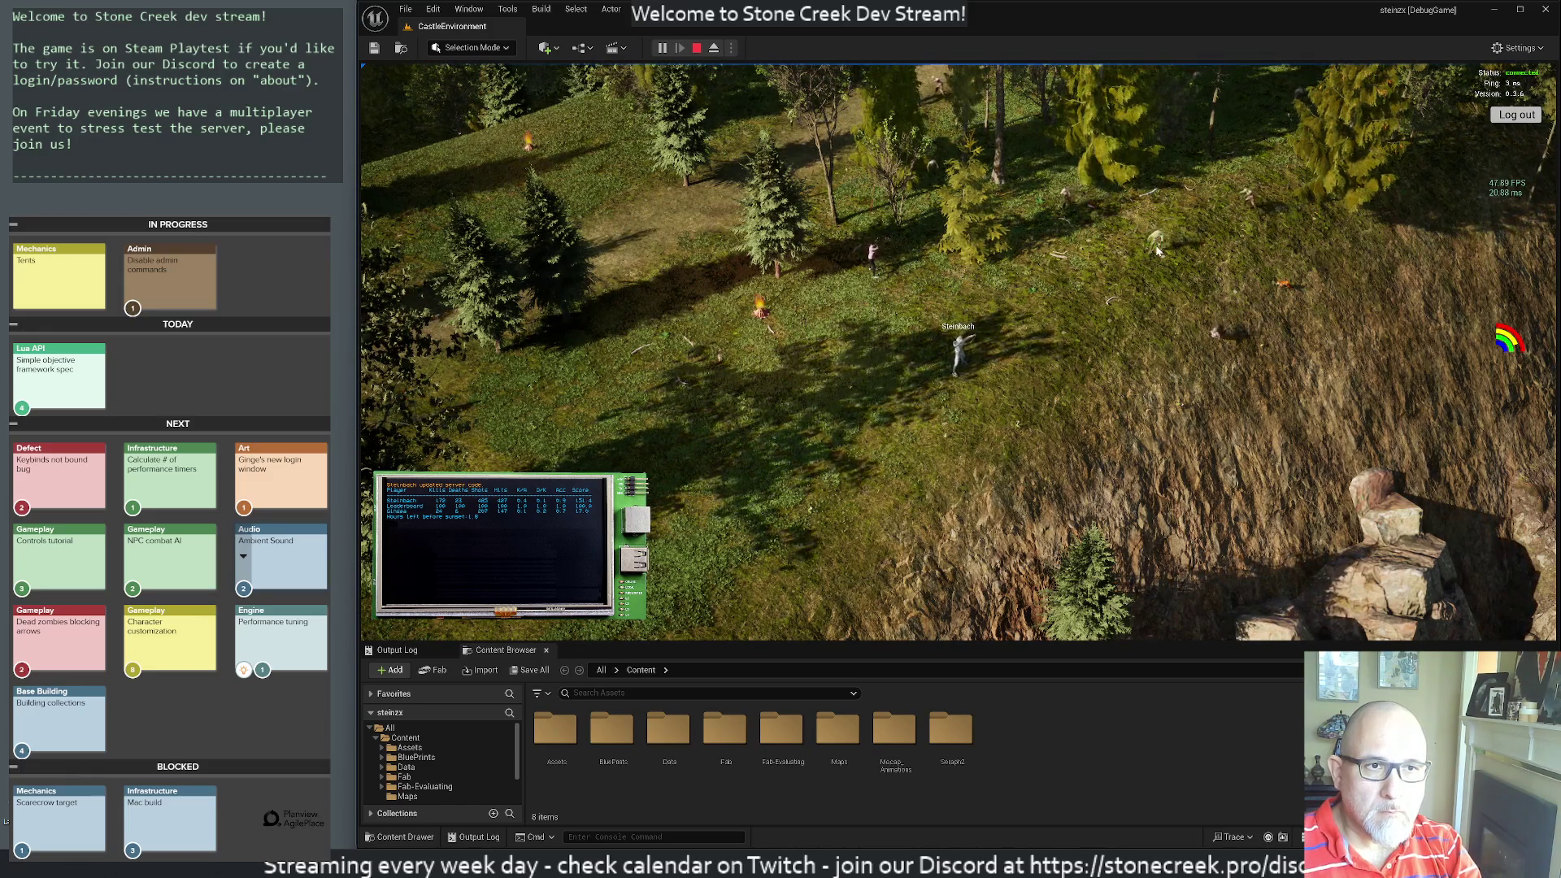
{"action": "left_click", "coordinate": [1158, 252]}
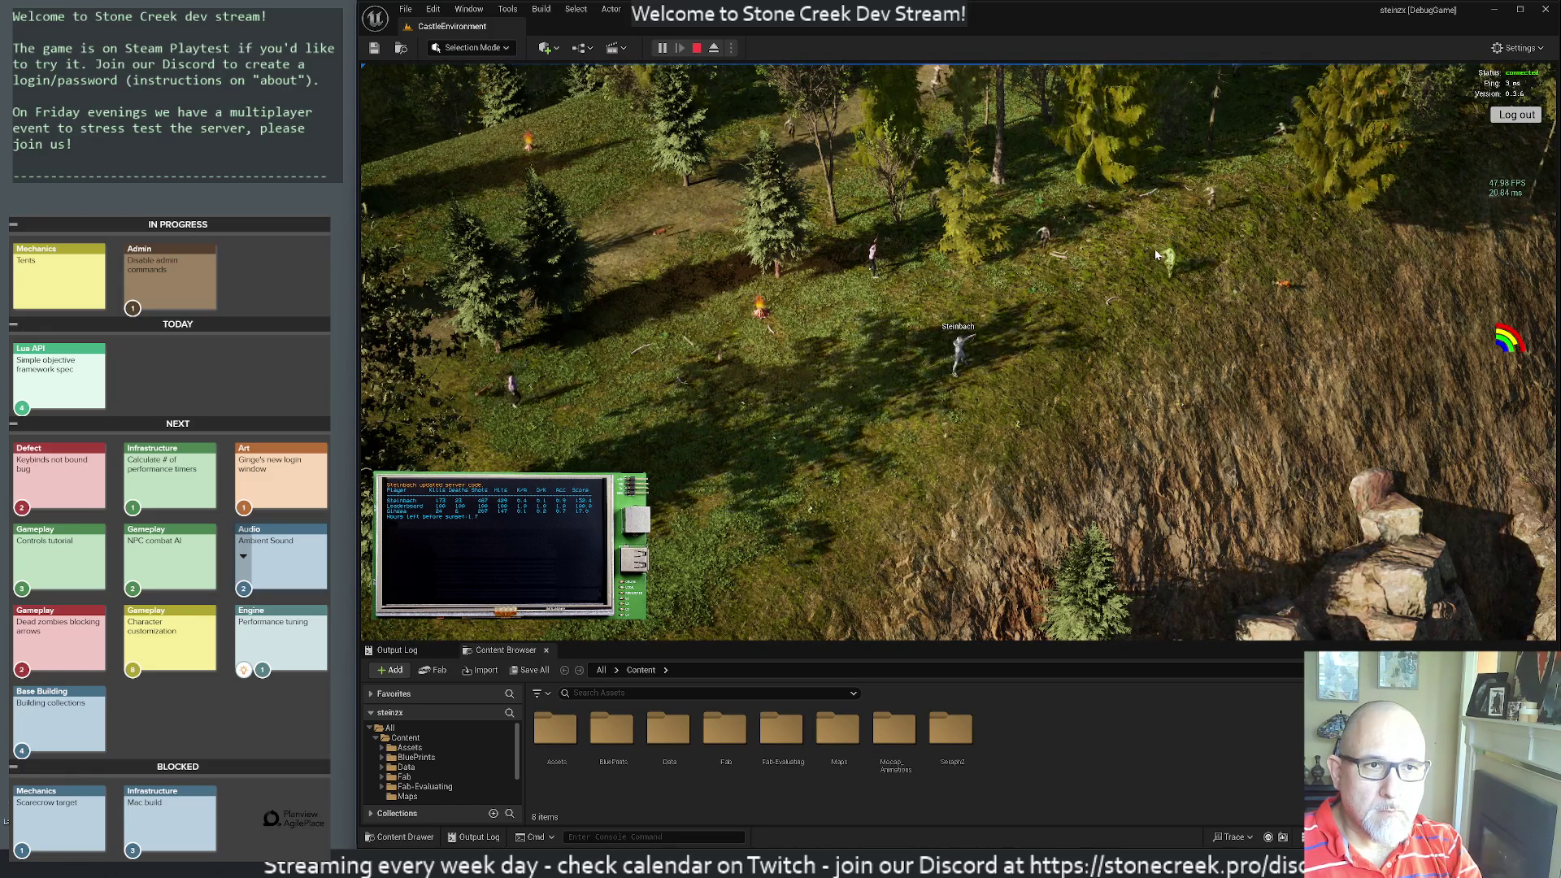
{"action": "left_click", "coordinate": [1028, 267]}
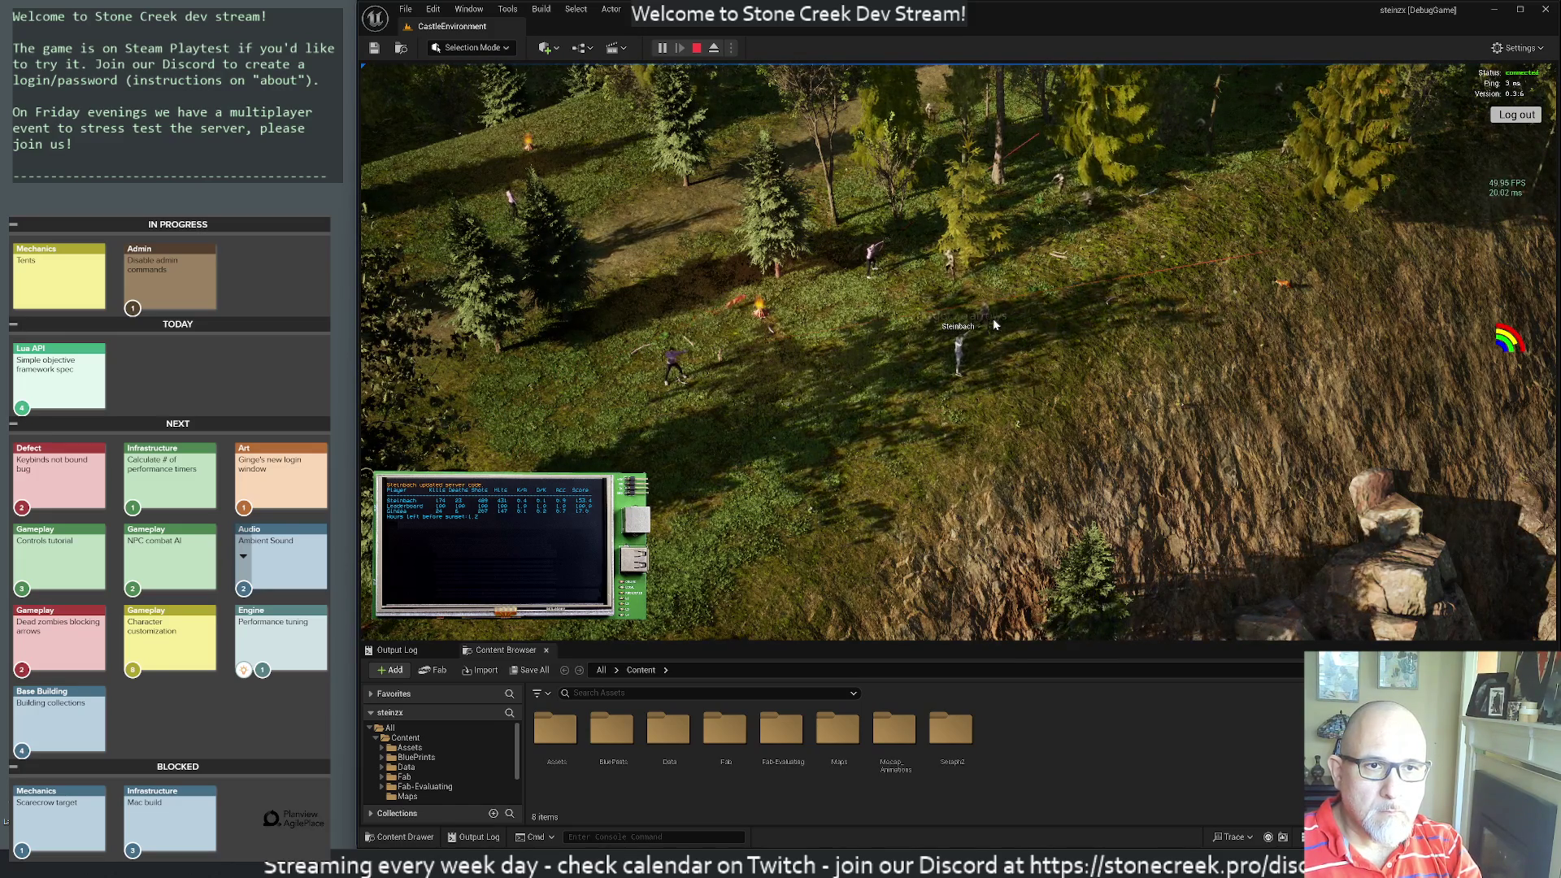
{"action": "left_click", "coordinate": [955, 298]}
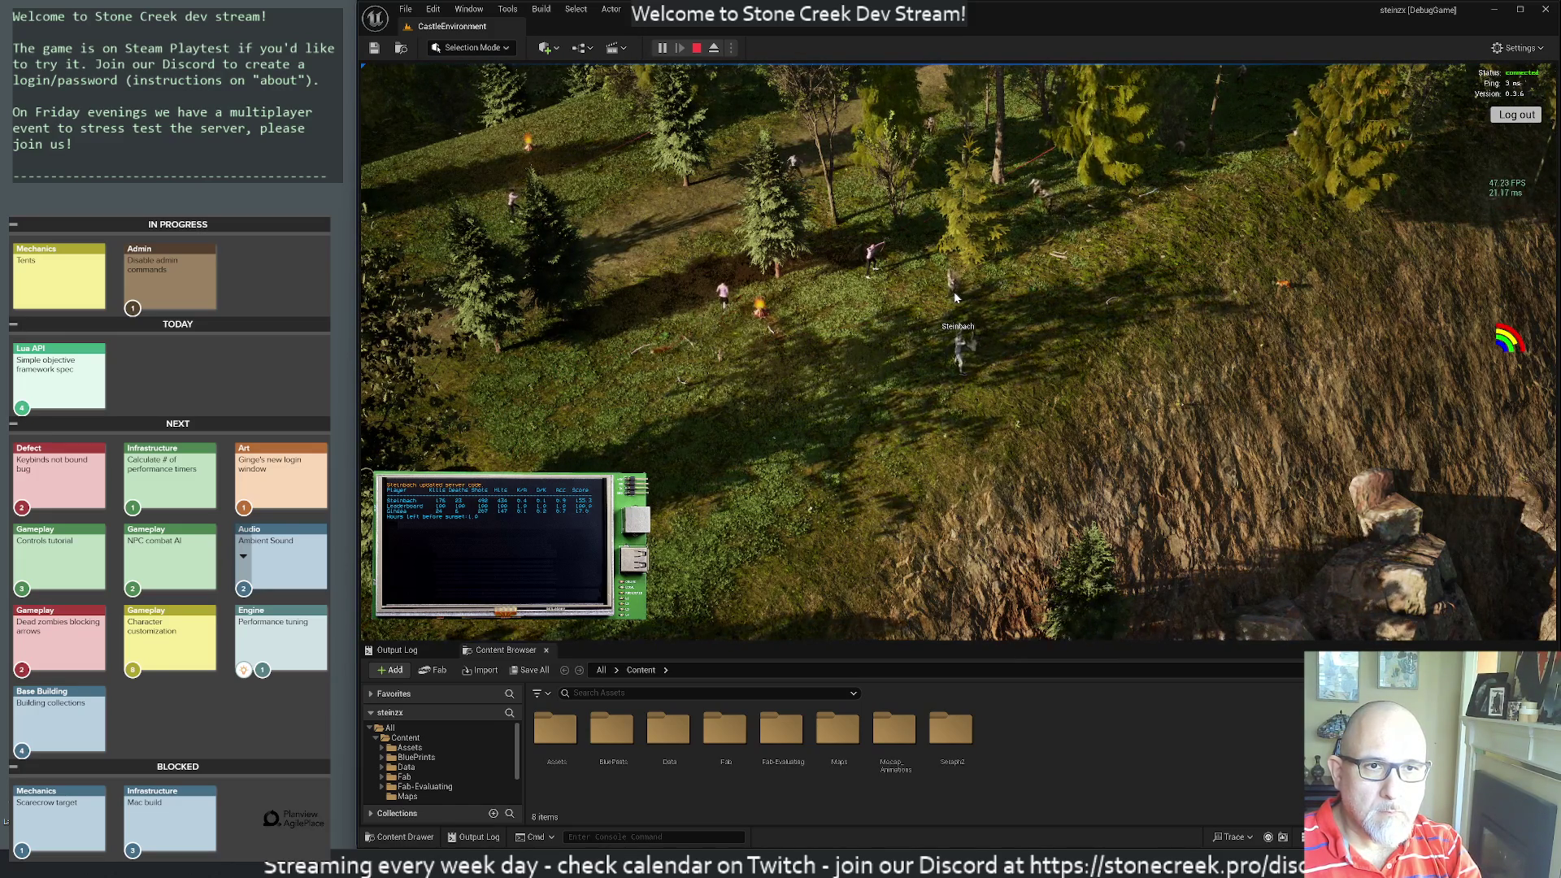
{"action": "left_click", "coordinate": [955, 298]}
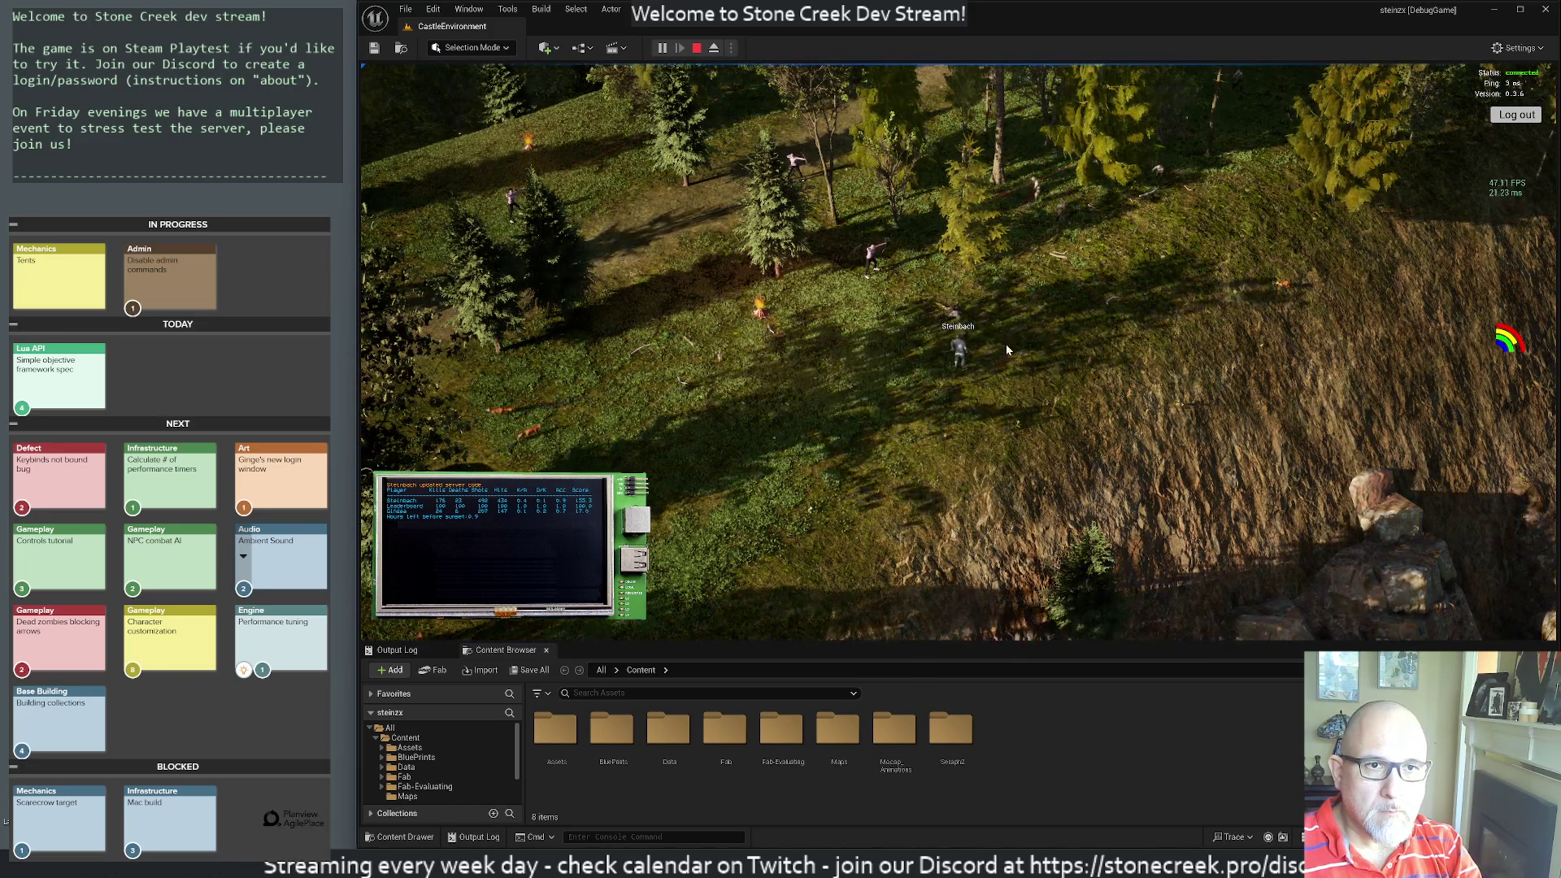
- Walk the character left past the campfire, tents and pergola, zooming the camera, until it dies
{"action": "key", "text": "a"}
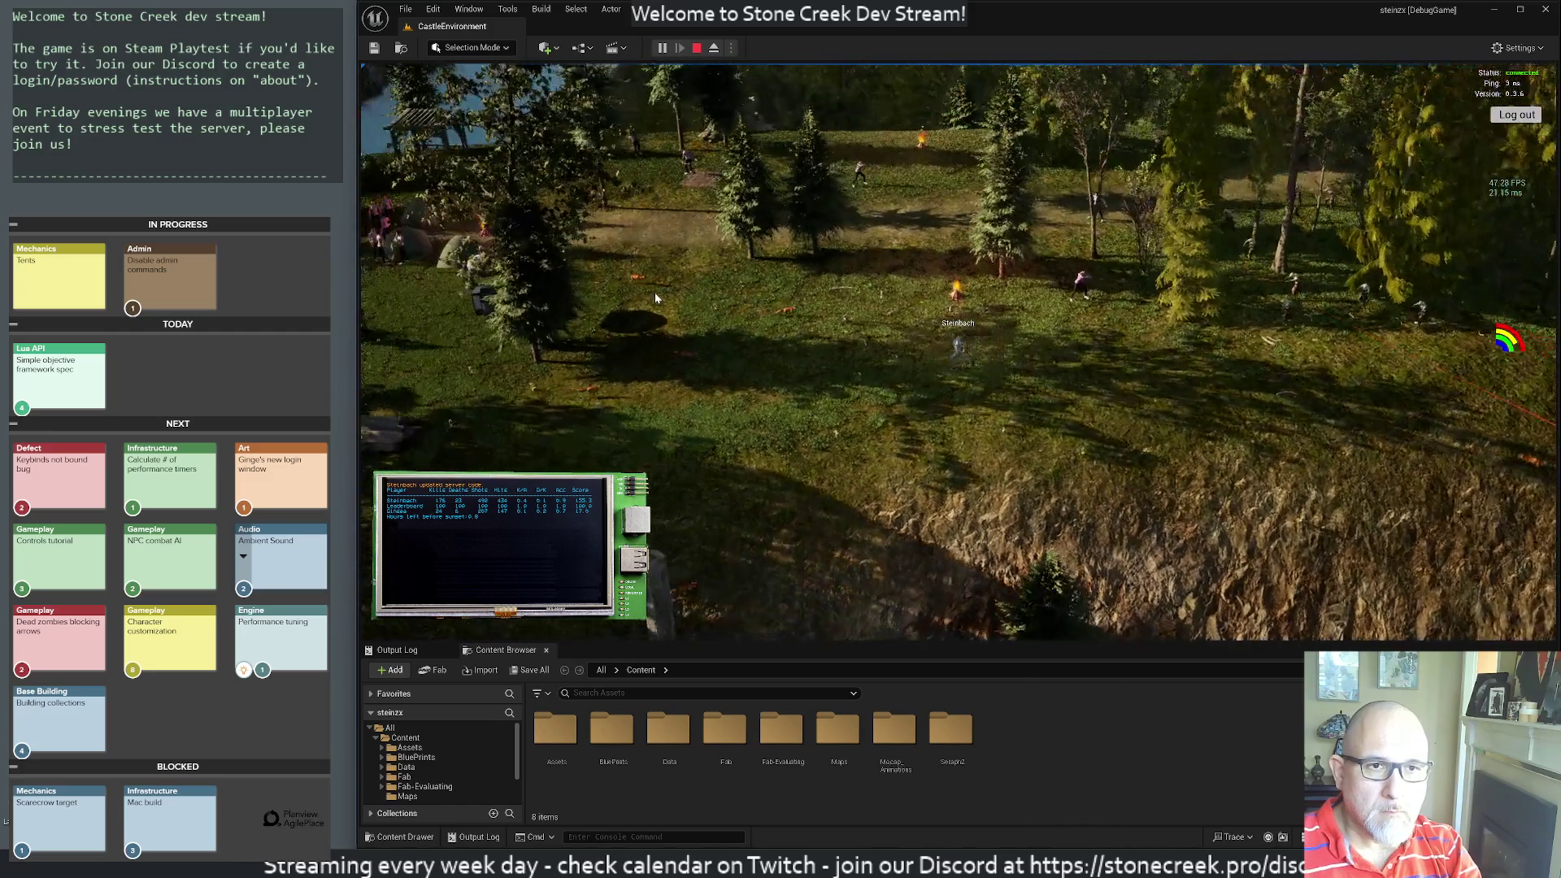
{"action": "key", "text": "a"}
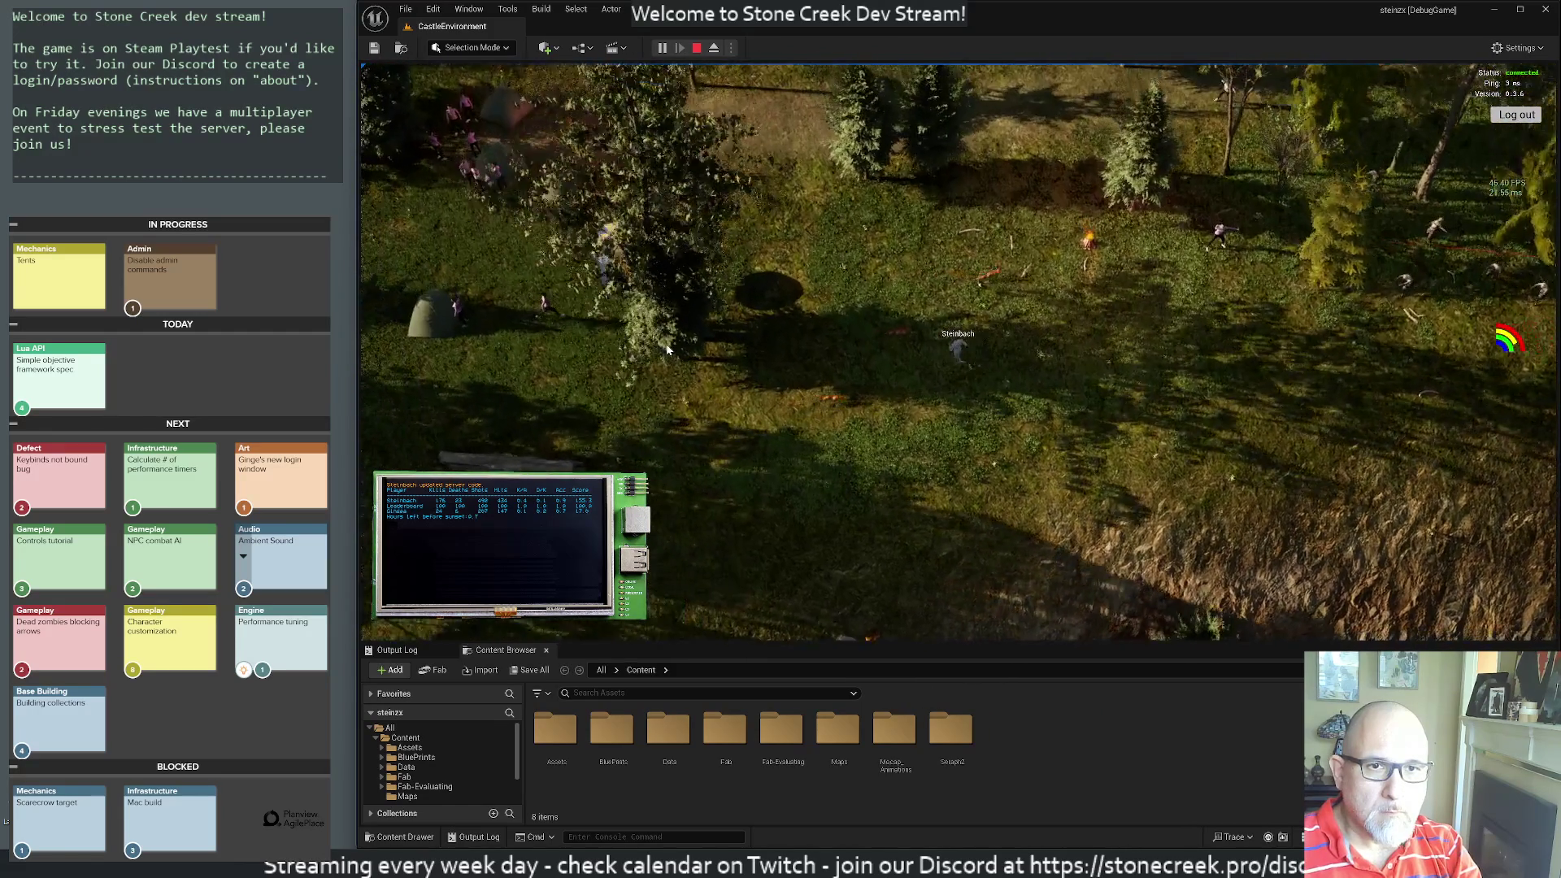
{"action": "key", "text": "a"}
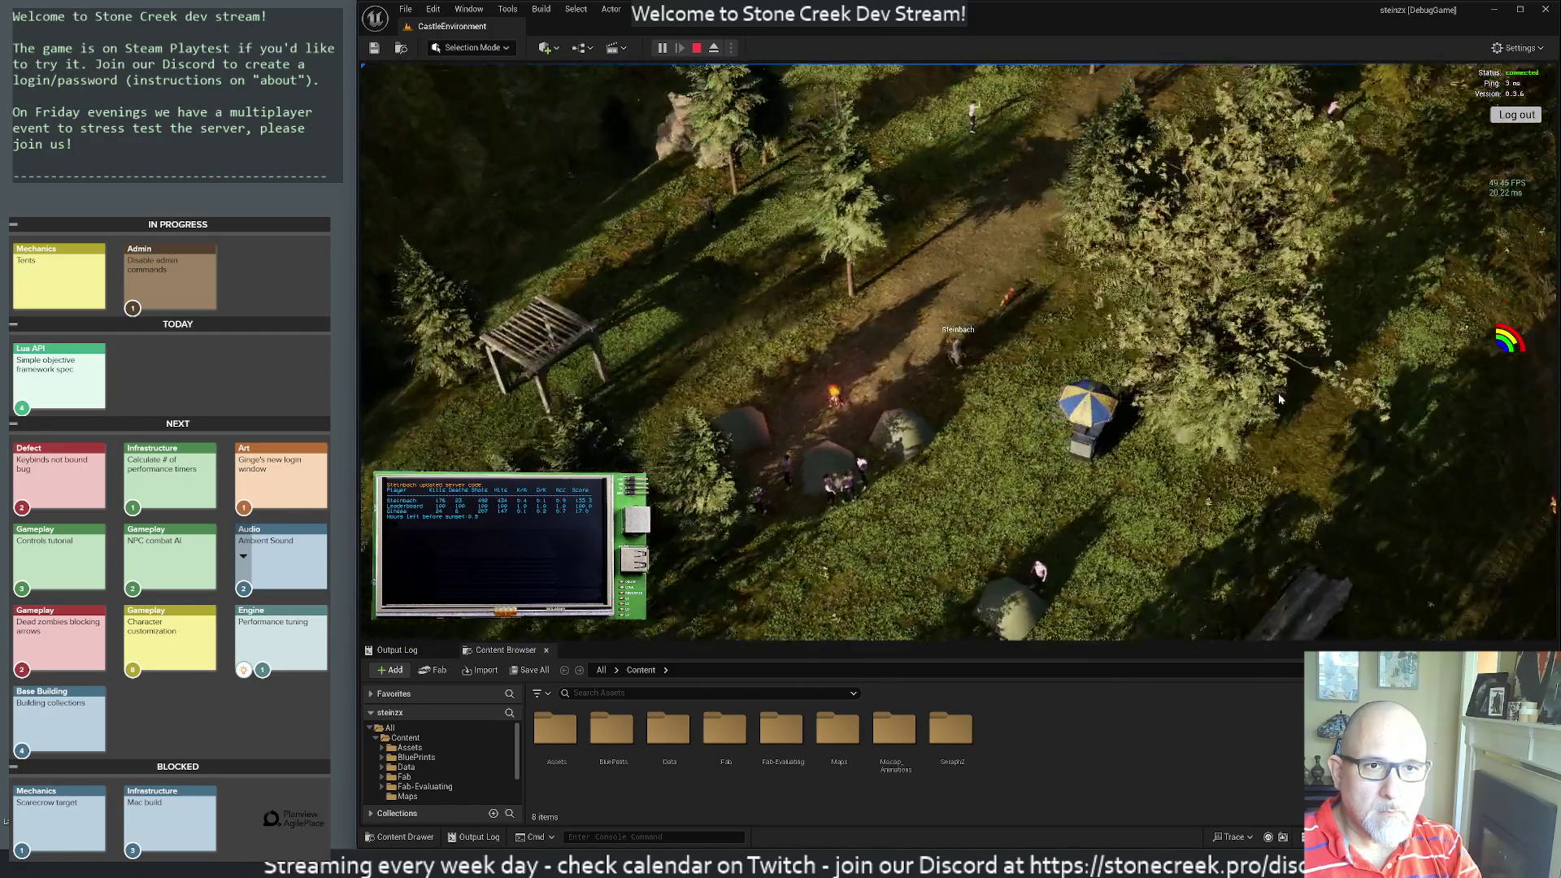
{"action": "key", "text": "a"}
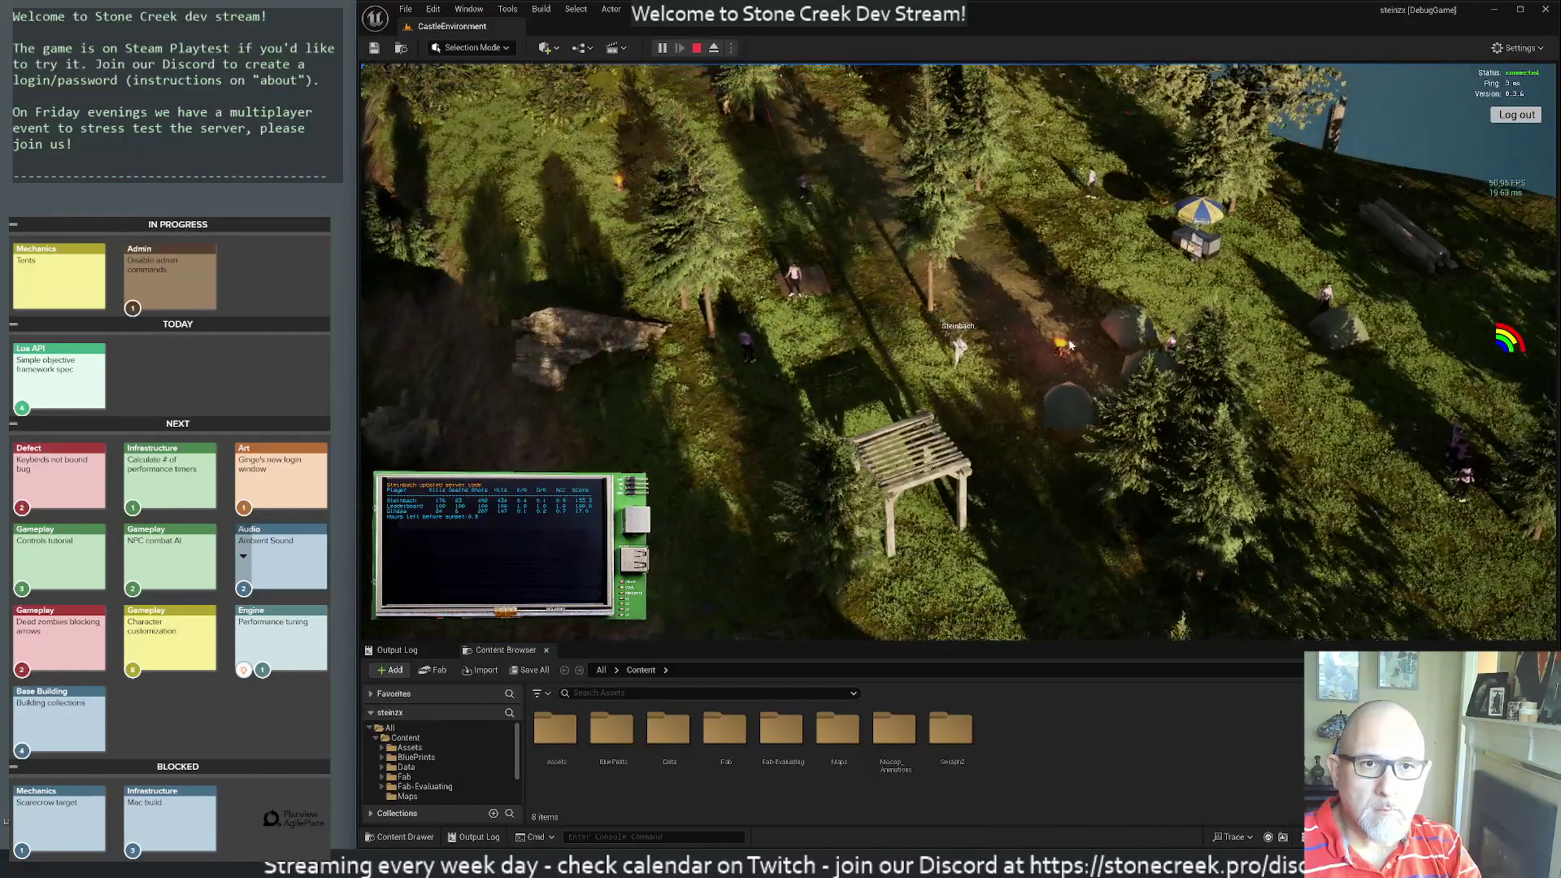
{"action": "key", "text": "a"}
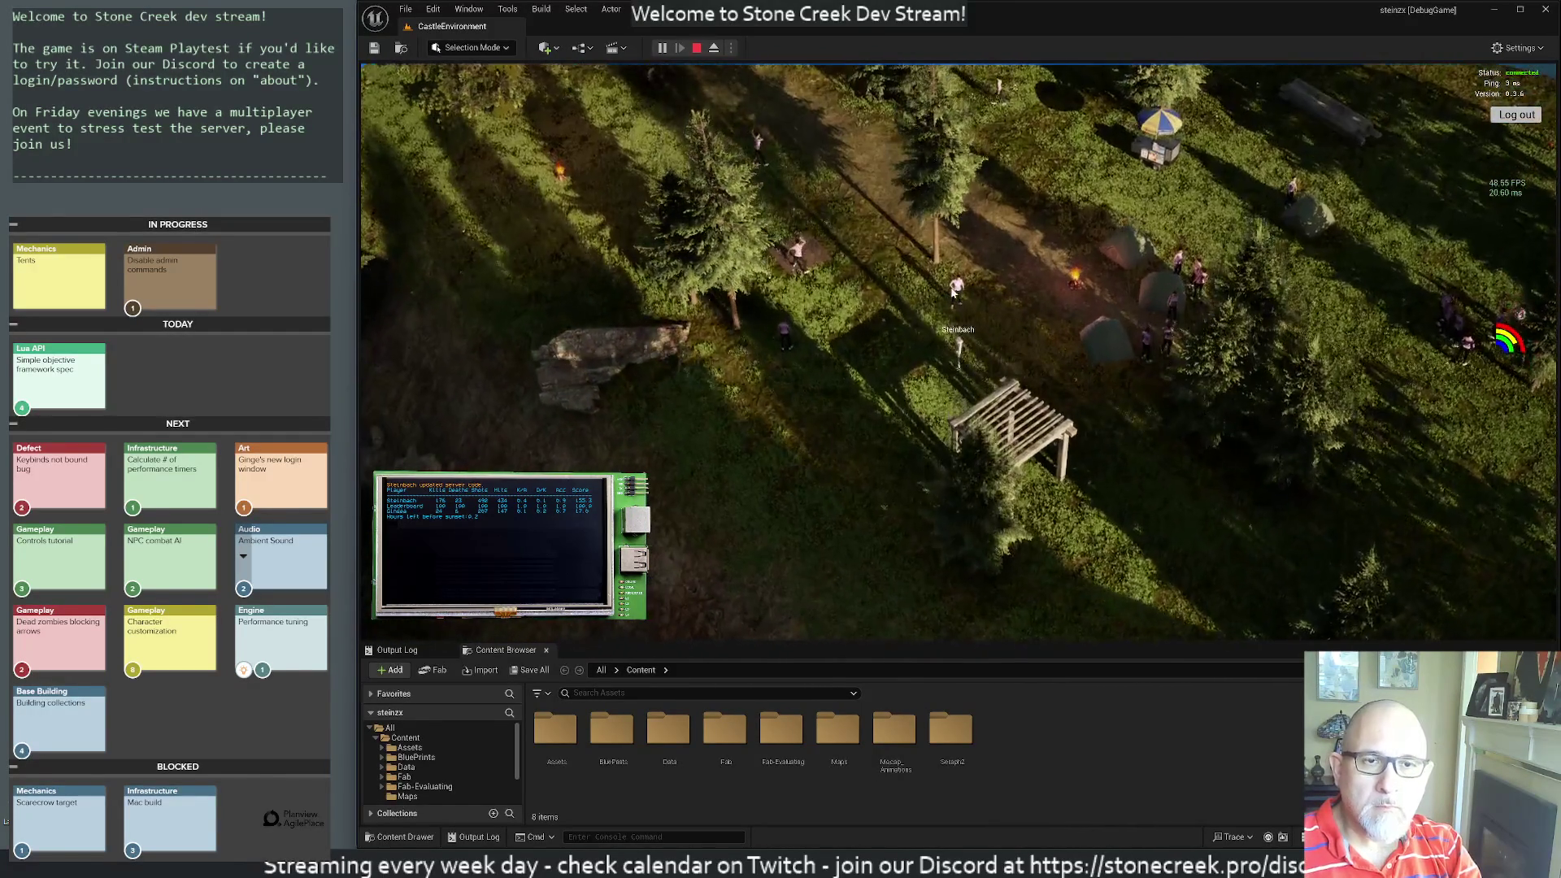
{"action": "key", "text": "a"}
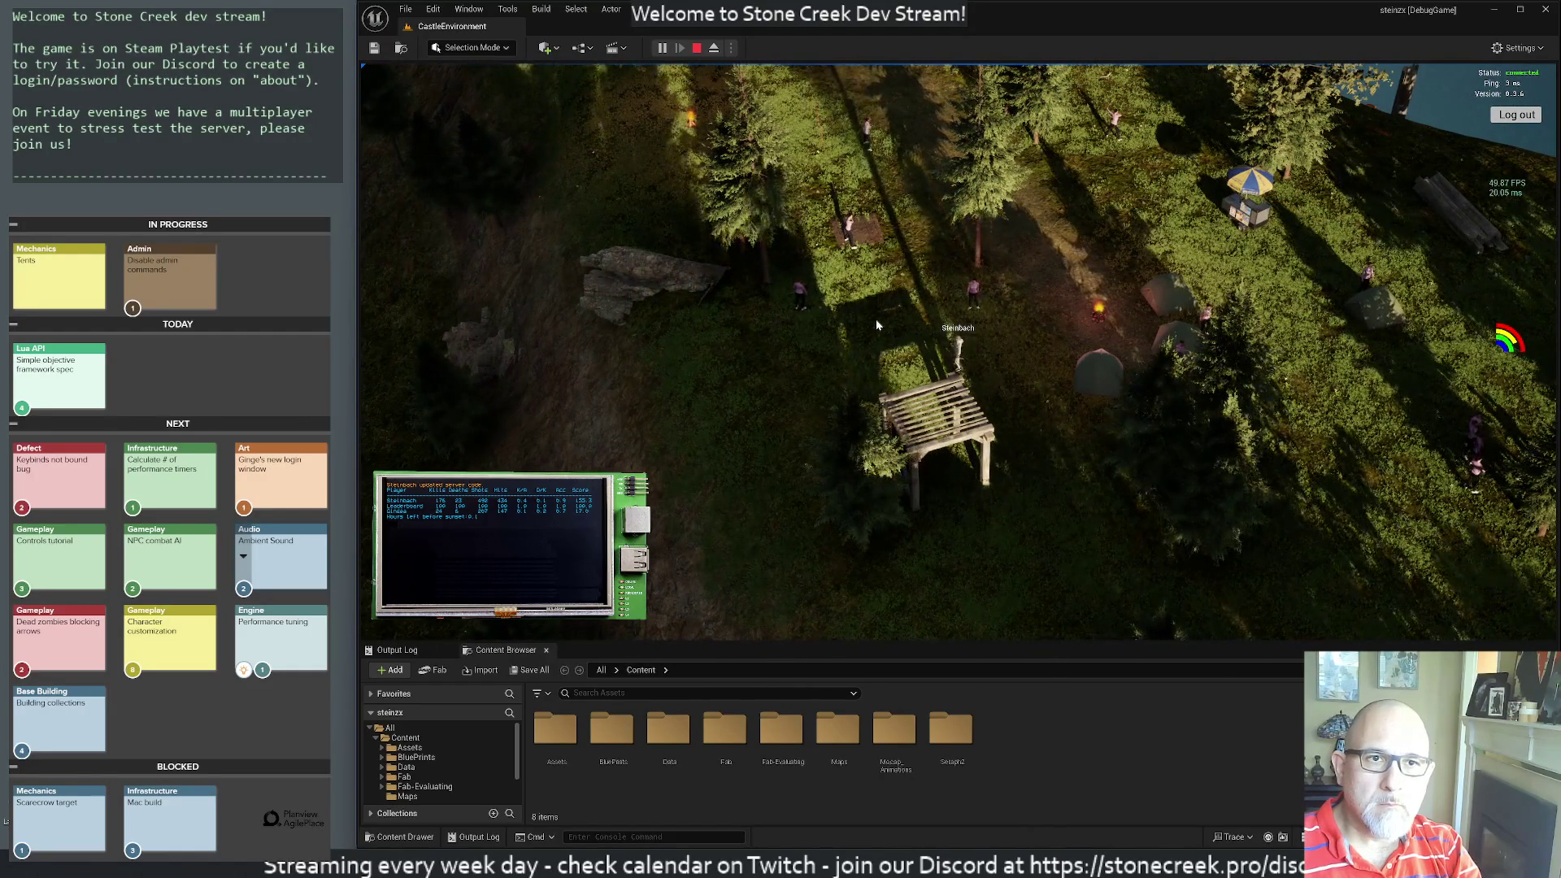
{"action": "key", "text": "a"}
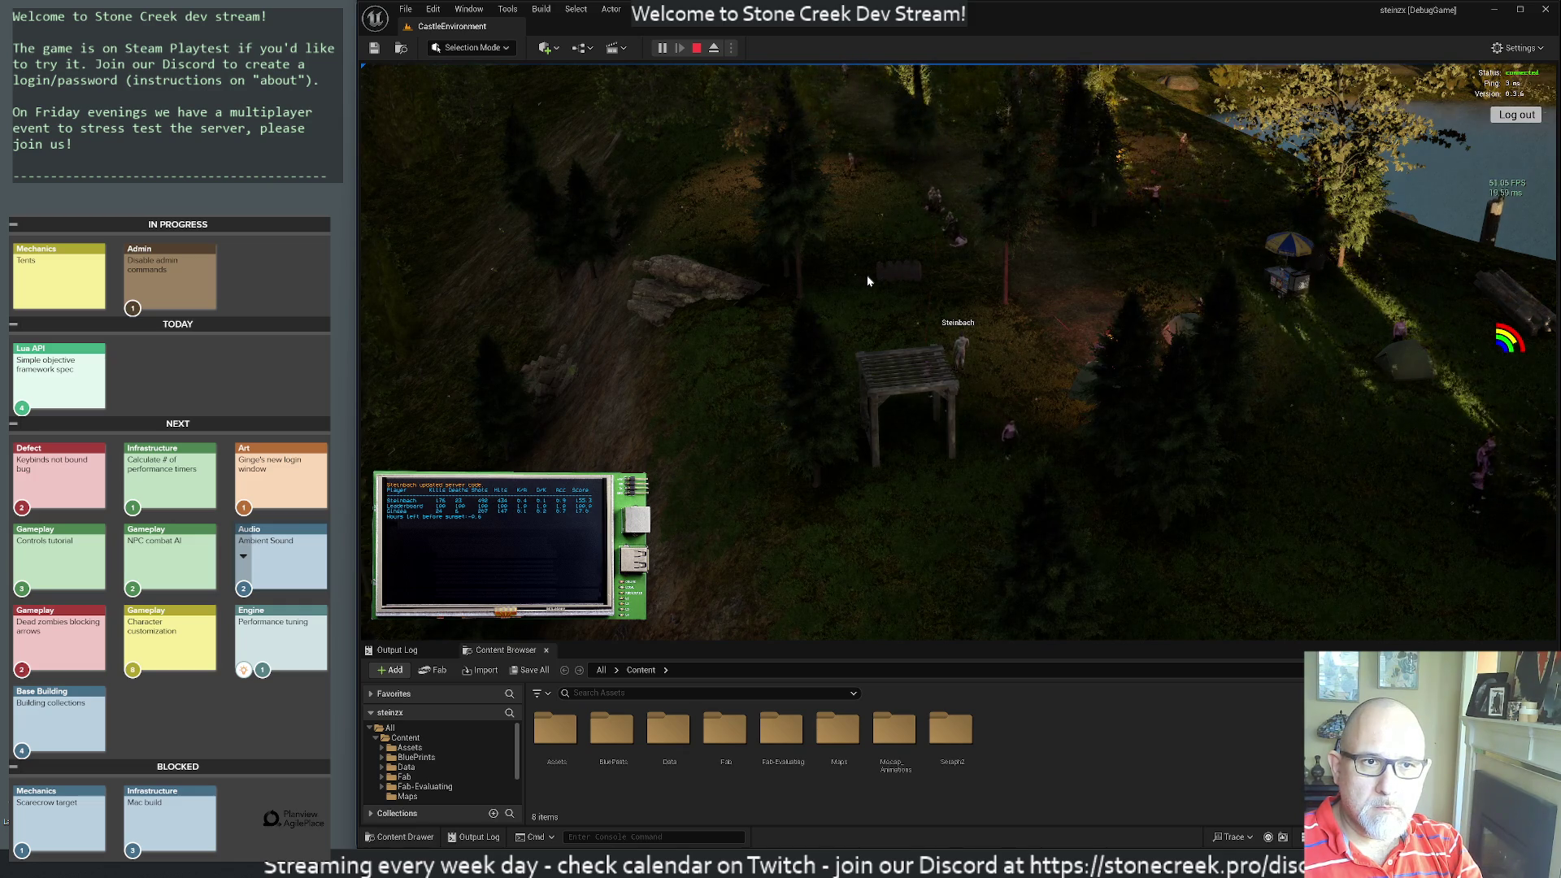
{"action": "scroll", "coordinate": [868, 281], "scroll_direction": "down", "scroll_amount": 5}
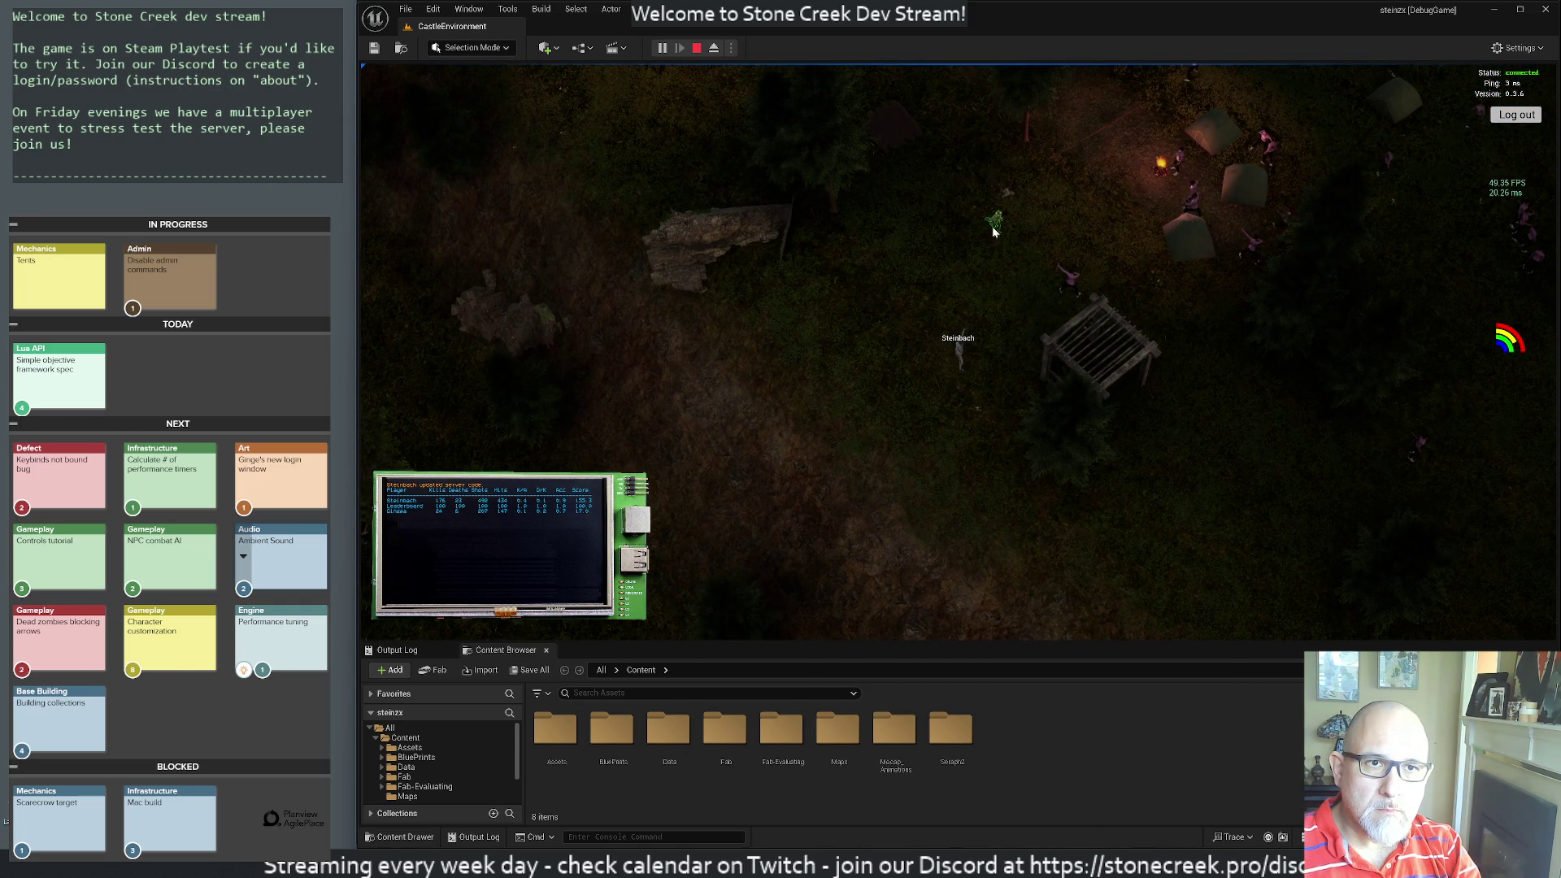
{"action": "scroll", "coordinate": [886, 273], "scroll_direction": "up", "scroll_amount": 3}
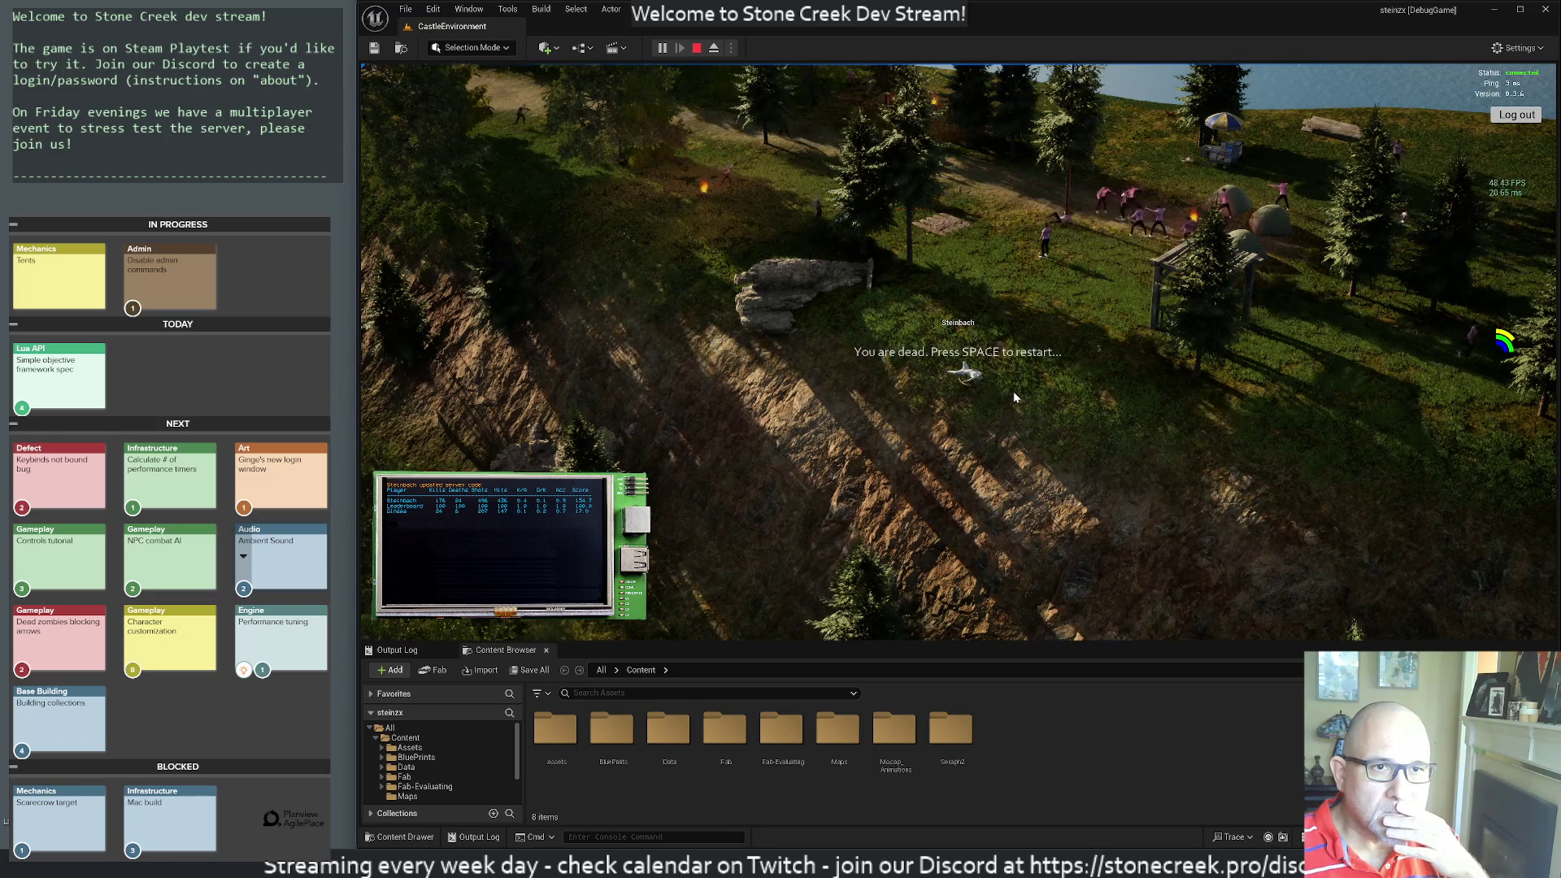
{"action": "key", "text": "alt+Tab"}
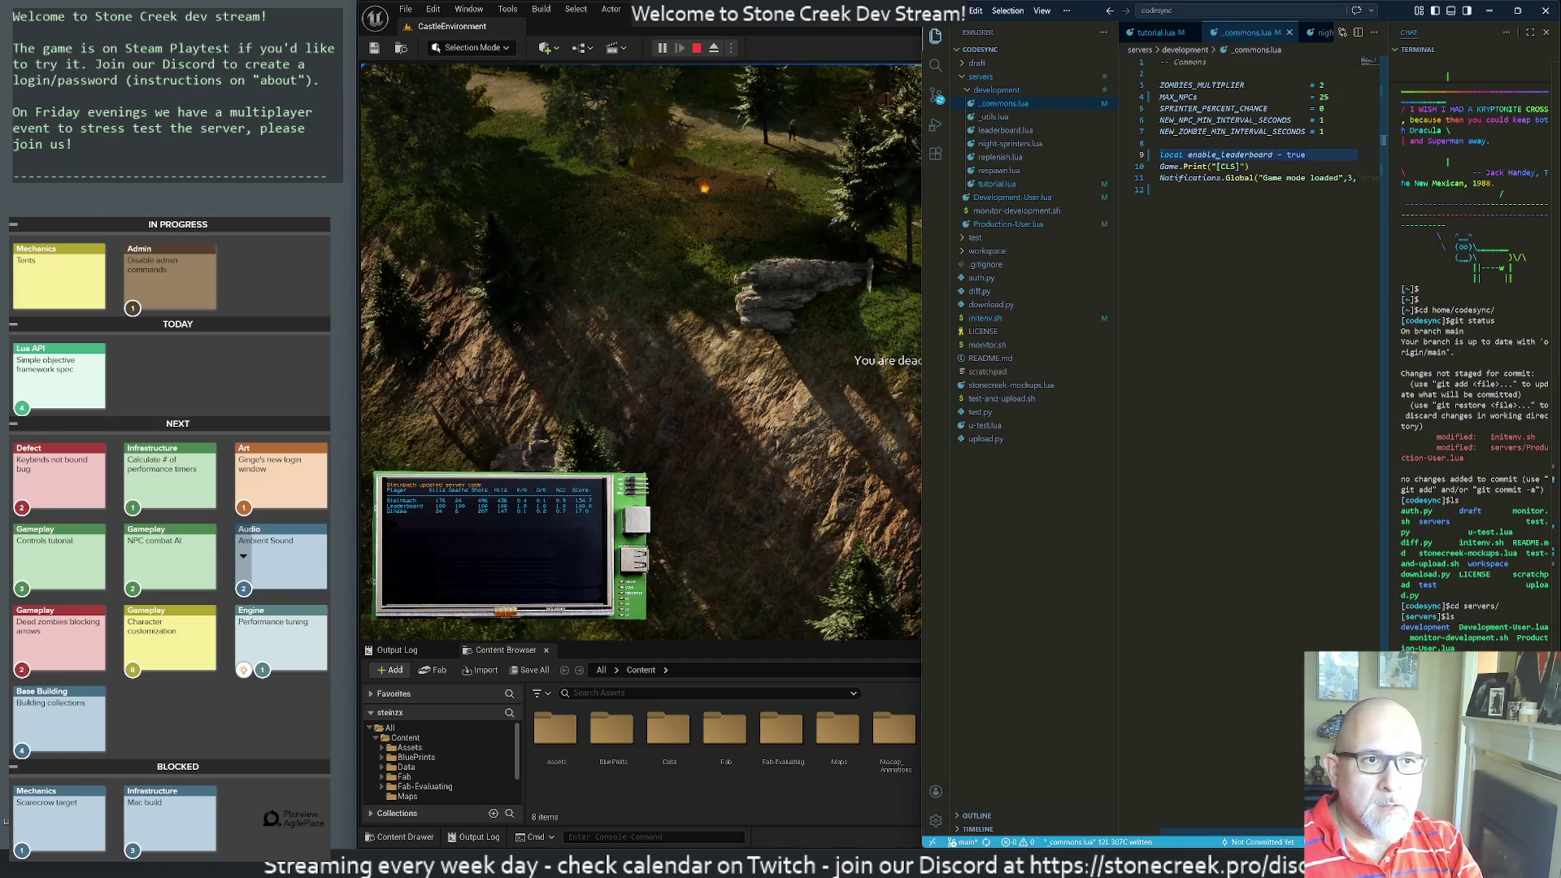
- Open night-sprinters.lua and collapse the Explorer sidebar so the code fills the editor width
{"action": "left_click", "coordinate": [1004, 144]}
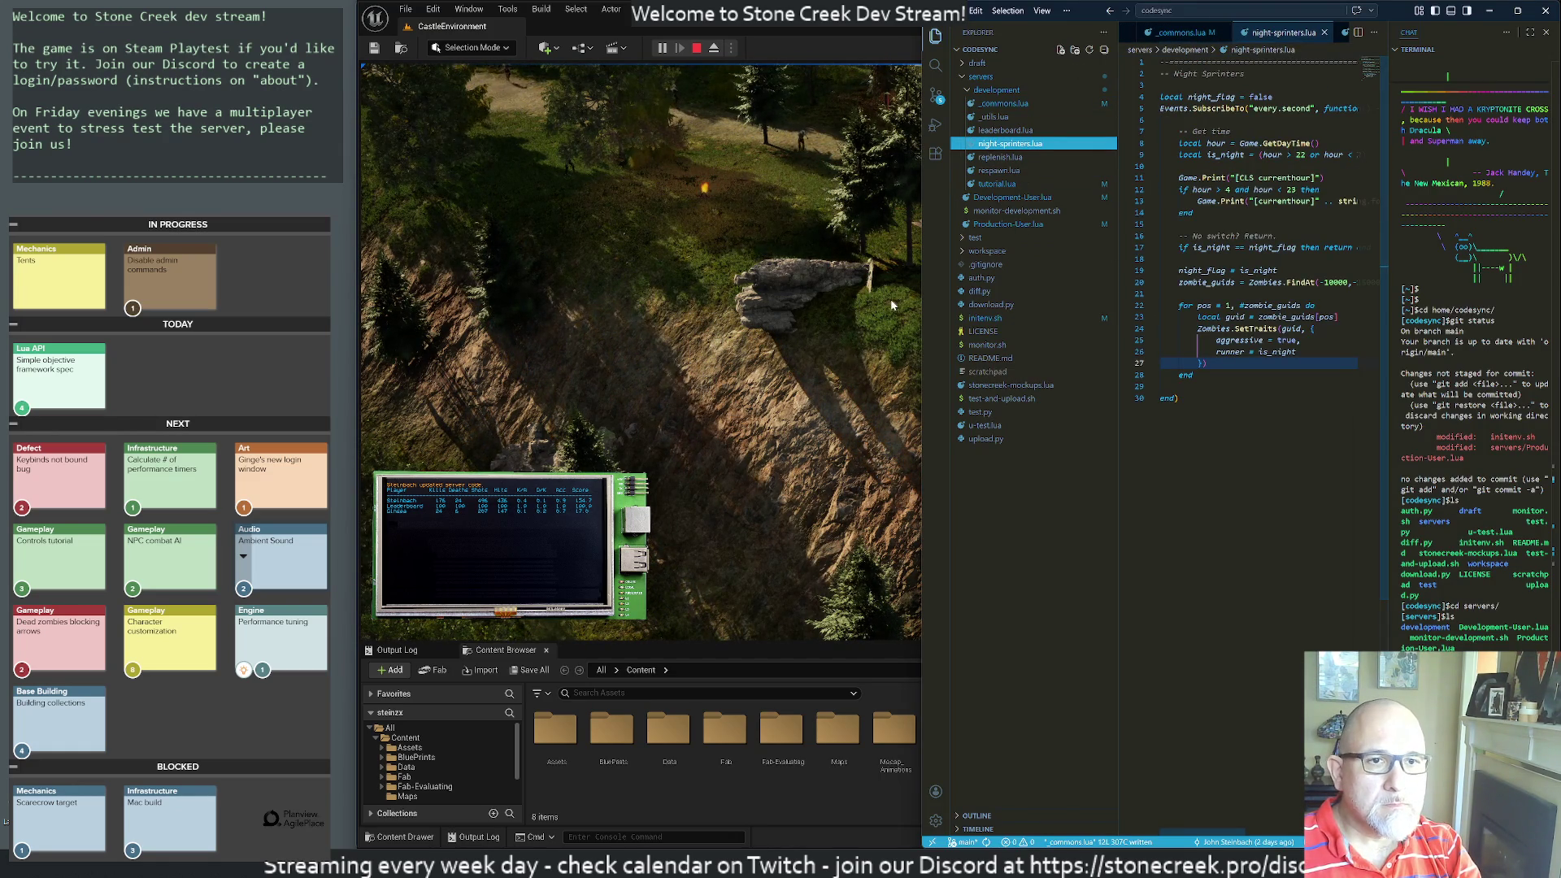
{"action": "left_click", "coordinate": [941, 37]}
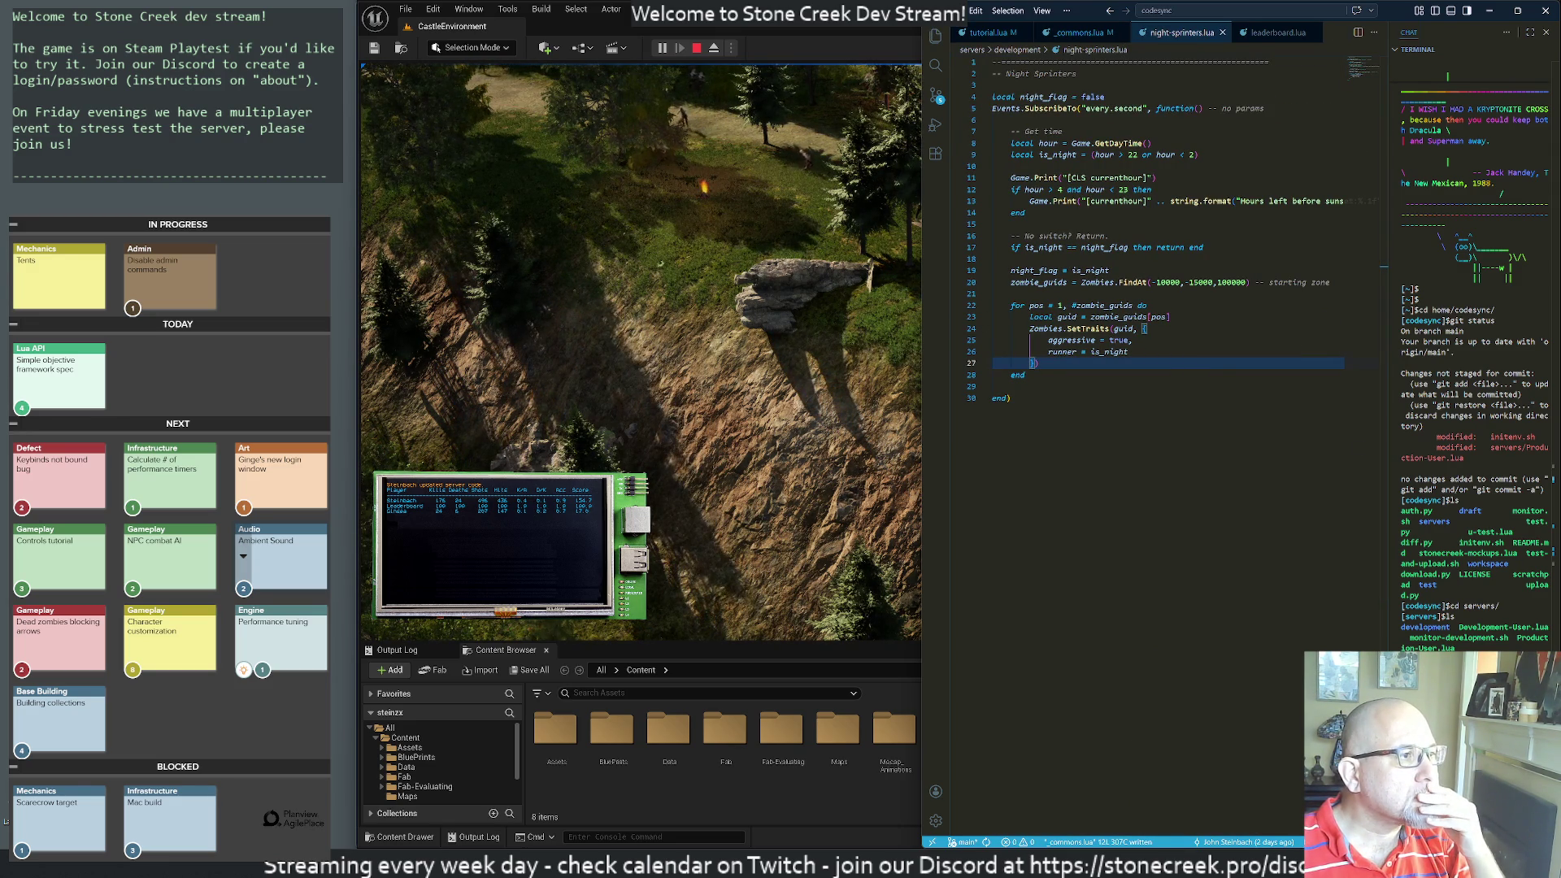
{"action": "key", "text": "alt+Tab"}
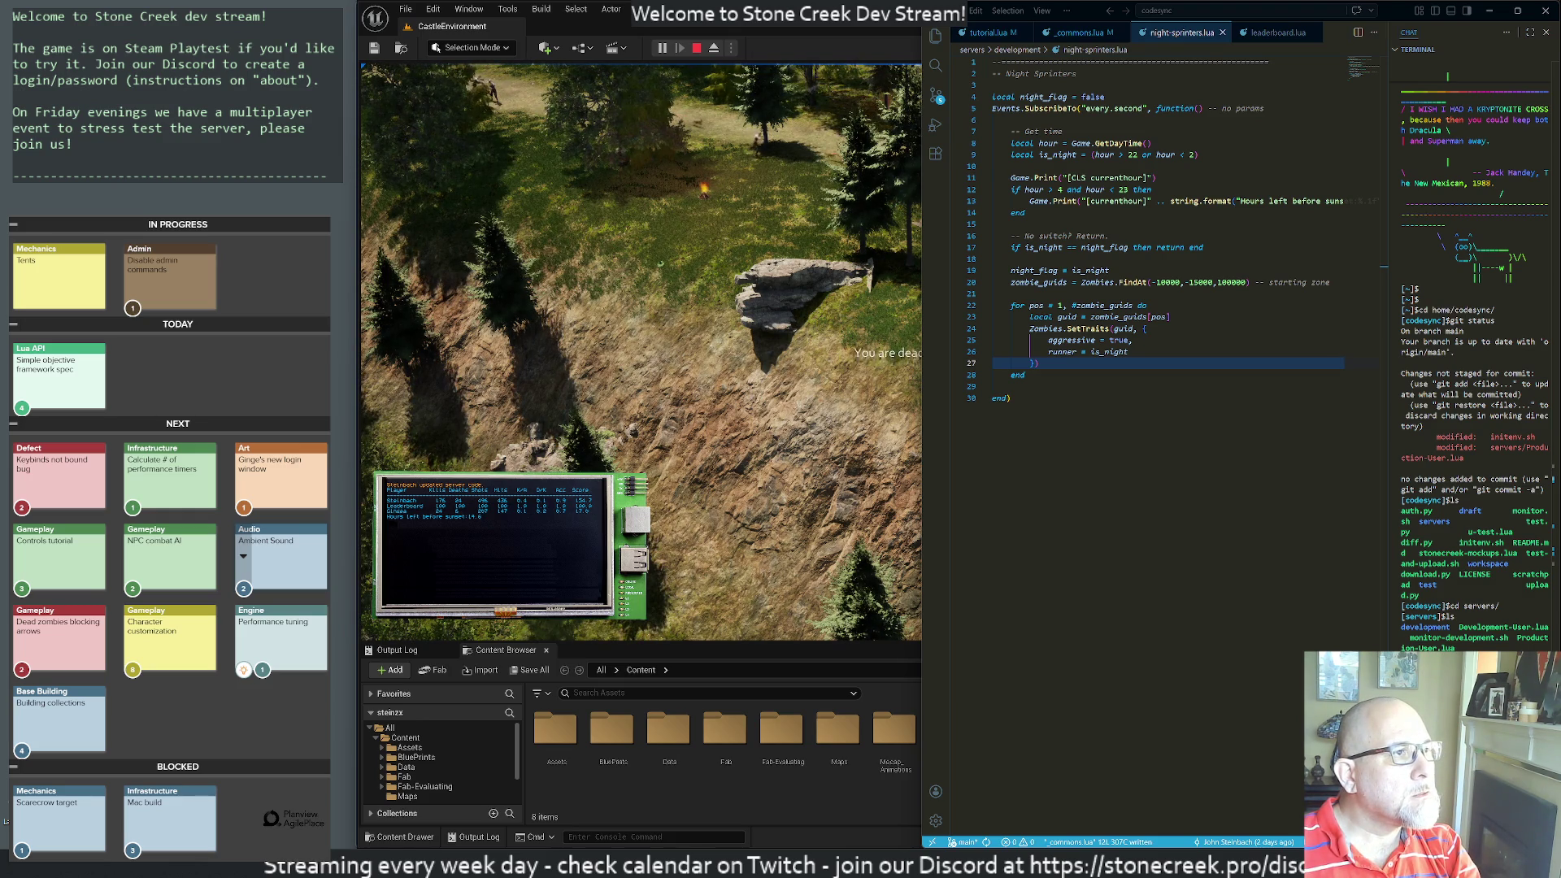
- Move the Steam Valheim page window over the editor, keeping VS Code in front
{"action": "mouse_move", "coordinate": [1560, 236]}
{"action": "left_mouse_down"}
{"action": "mouse_move", "coordinate": [495, 290]}
{"action": "mouse_move", "coordinate": [479, 90]}
{"action": "mouse_move", "coordinate": [451, 70]}
{"action": "mouse_move", "coordinate": [914, 71]}
{"action": "left_mouse_up"}
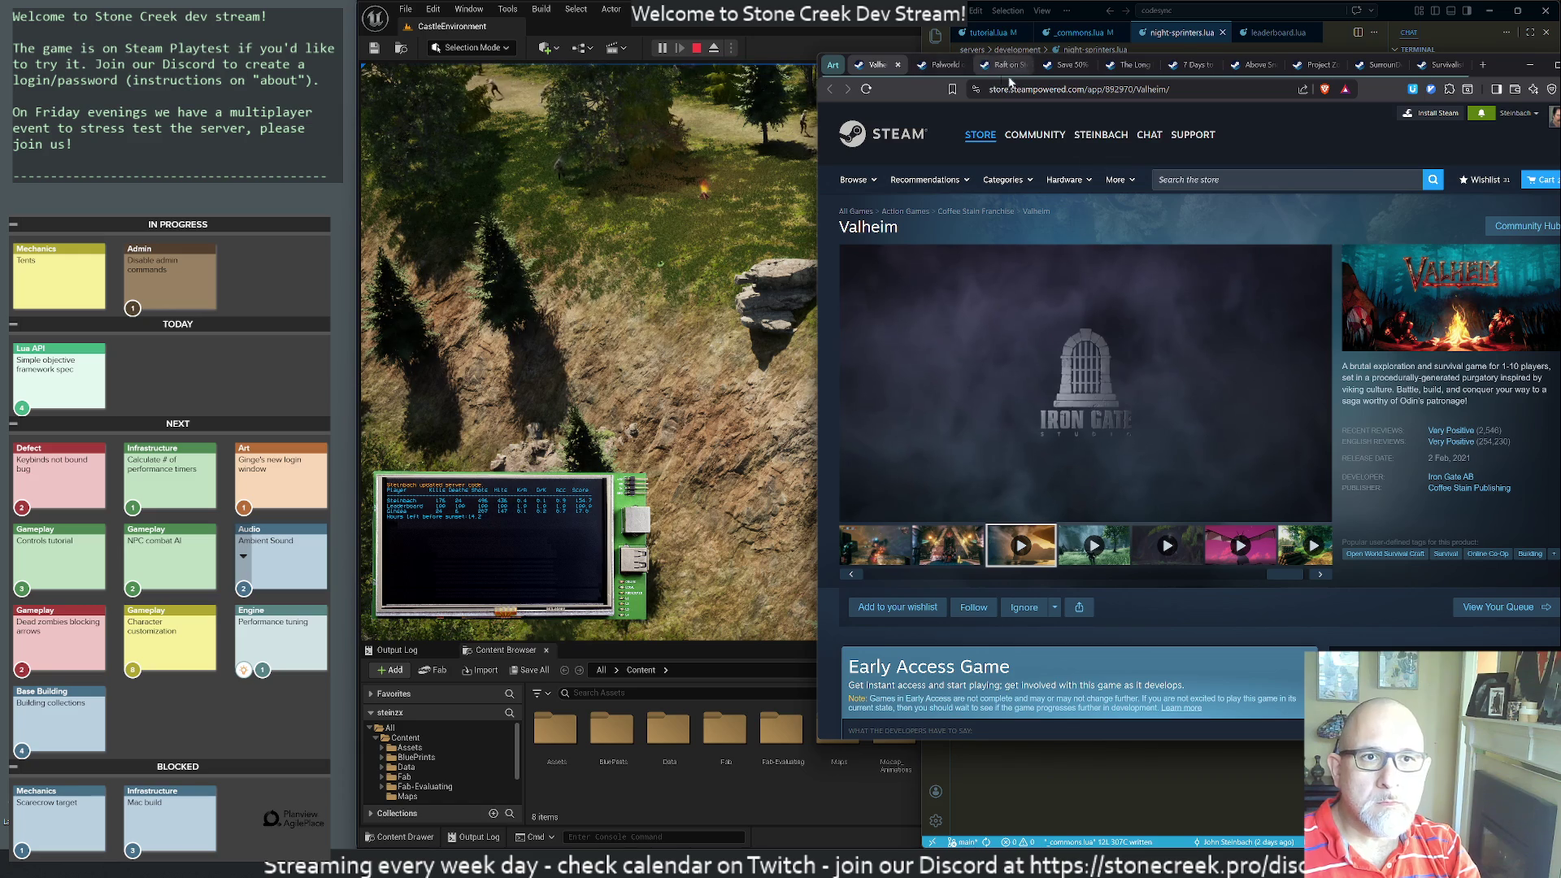
{"action": "mouse_move", "coordinate": [1499, 65]}
{"action": "left_mouse_down"}
{"action": "mouse_move", "coordinate": [1305, 79]}
{"action": "mouse_move", "coordinate": [1467, 109]}
{"action": "left_mouse_up"}
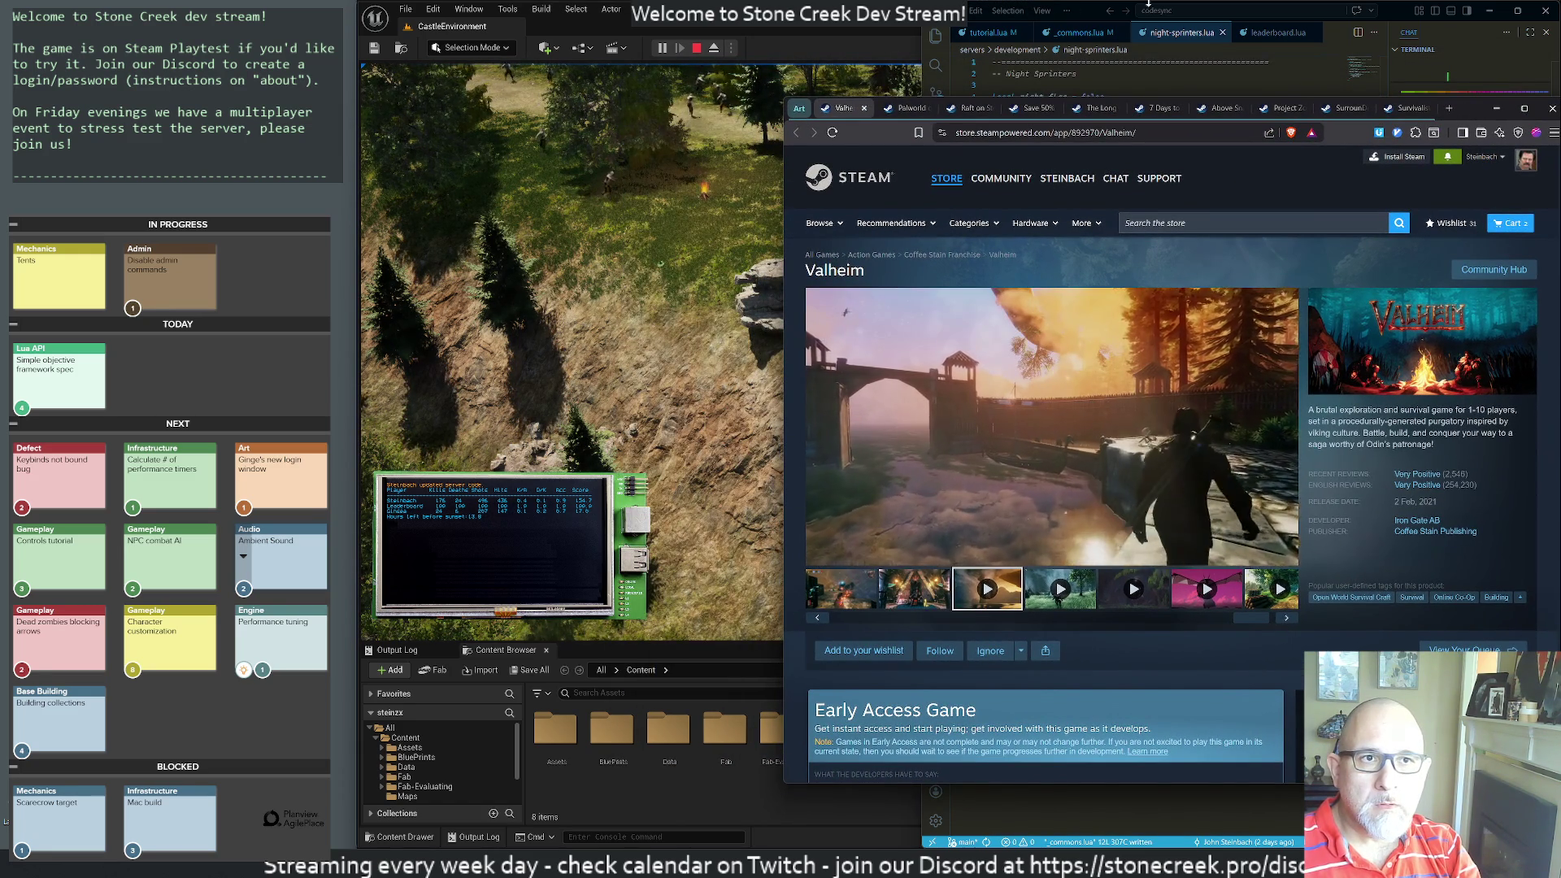
{"action": "key", "text": "alt+Tab"}
- Comment out the hour-range if line and its matching end in night-sprinters.lua, then save
{"action": "left_click", "coordinate": [995, 166]}
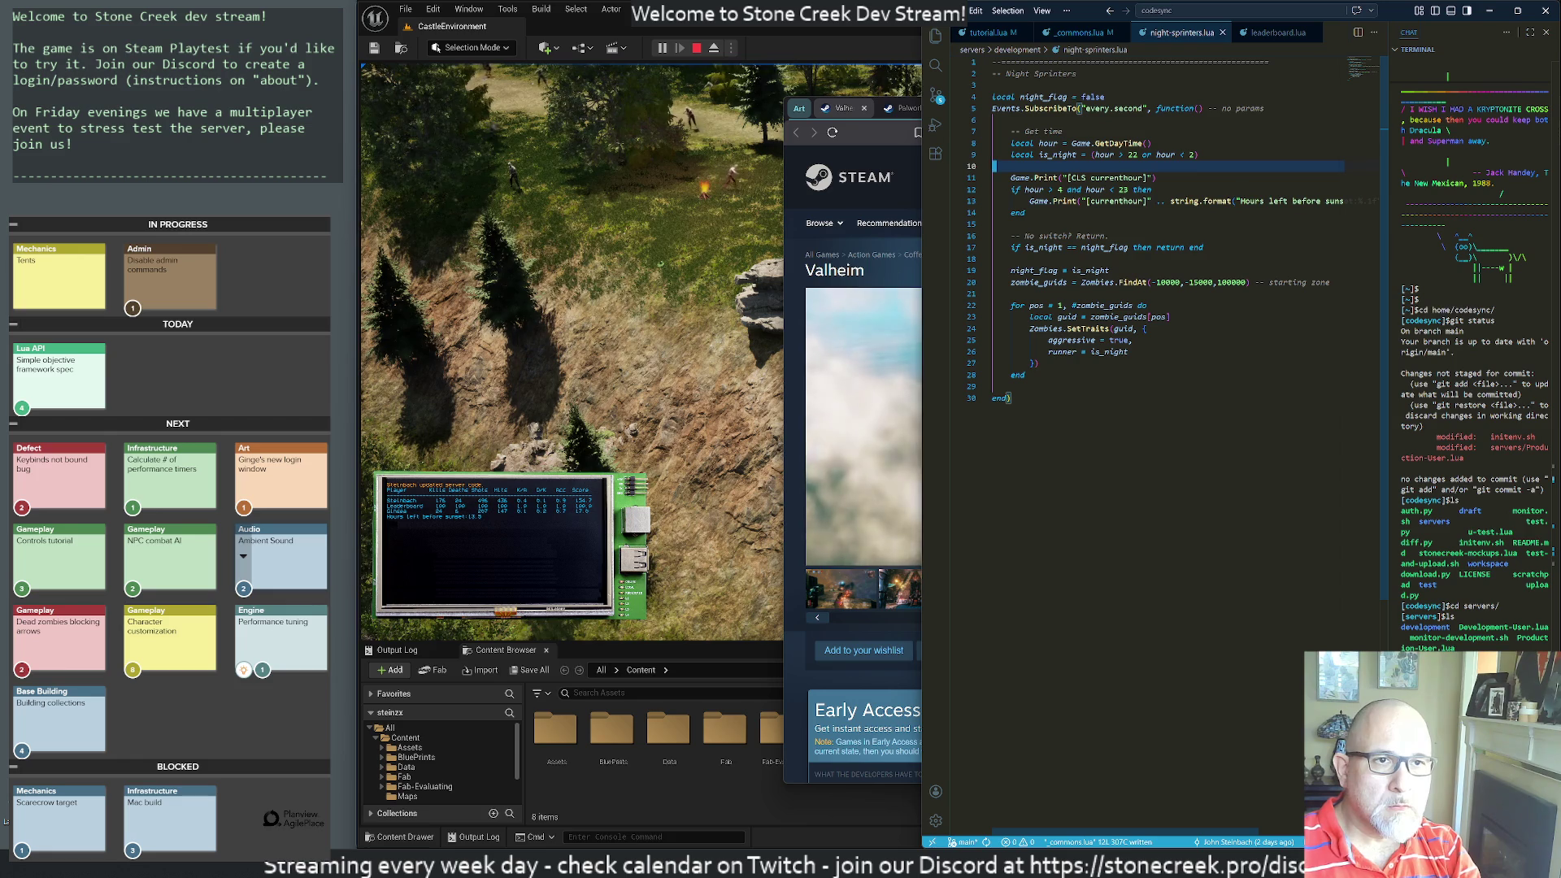
{"action": "key", "text": "Up"}
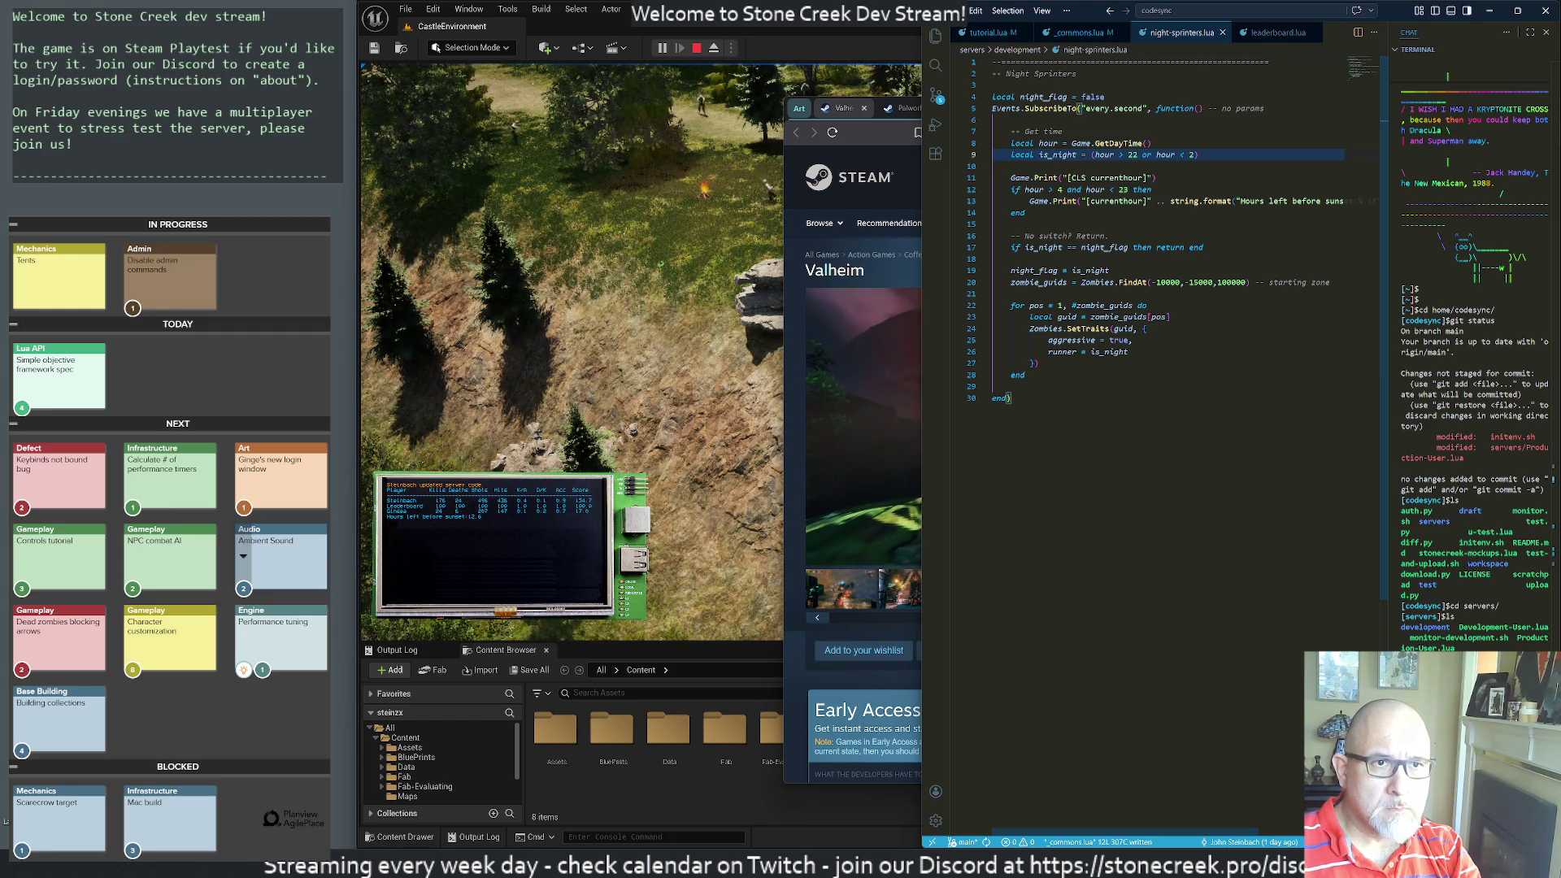
{"action": "key", "text": "Down"}
{"action": "key", "text": "Down"}
{"action": "key", "text": "Down"}
{"action": "key", "text": "ctrl+slash"}
{"action": "key", "text": "Down"}
{"action": "key", "text": "Down"}
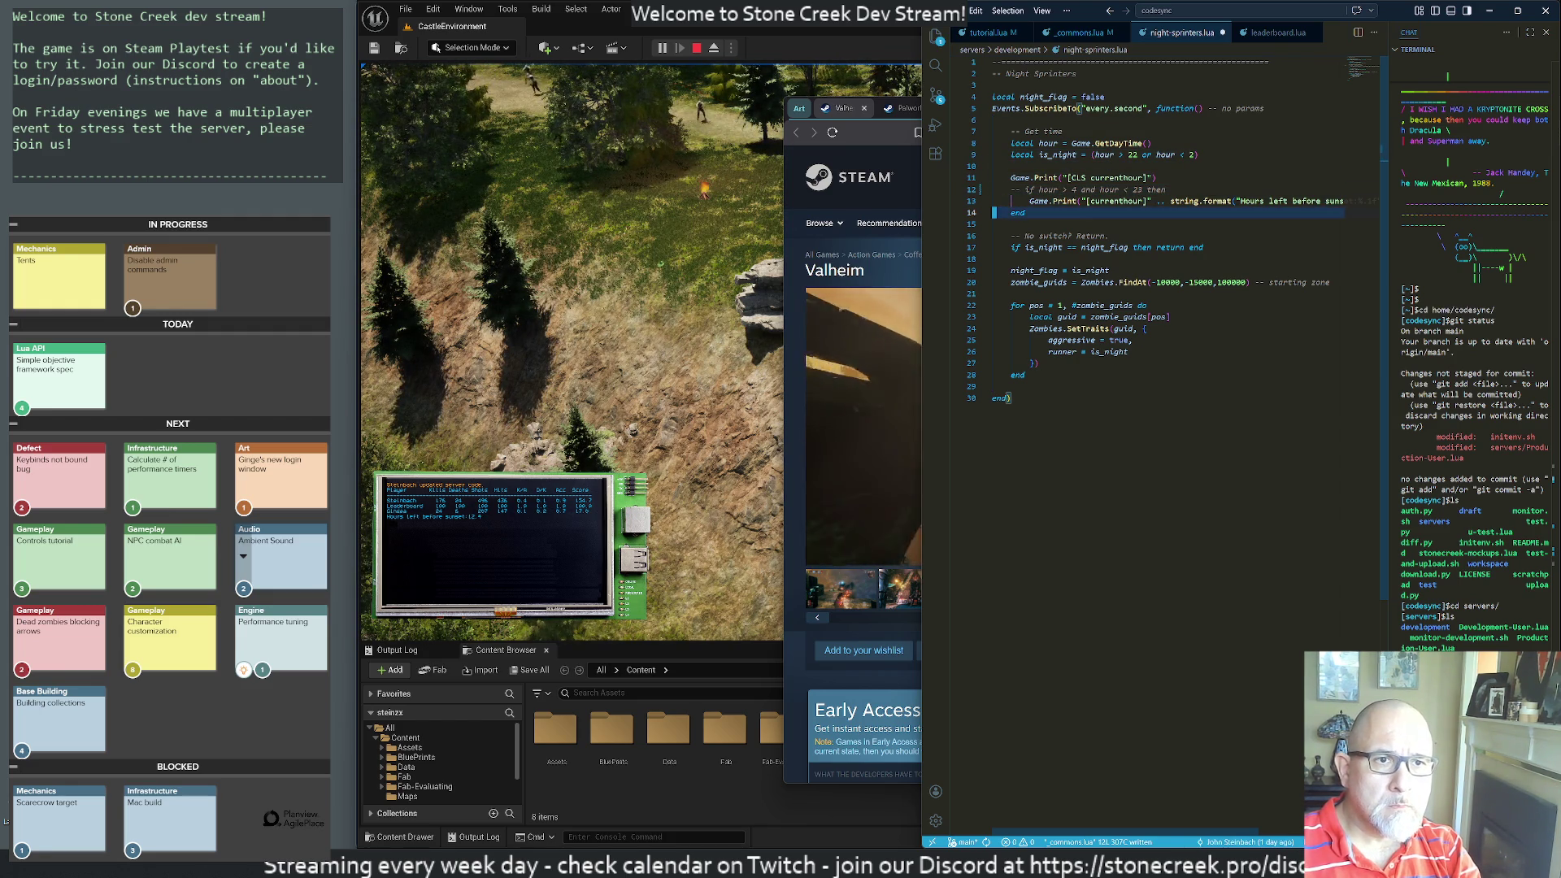
{"action": "key", "text": "ctrl+slash"}
{"action": "key", "text": "Down"}
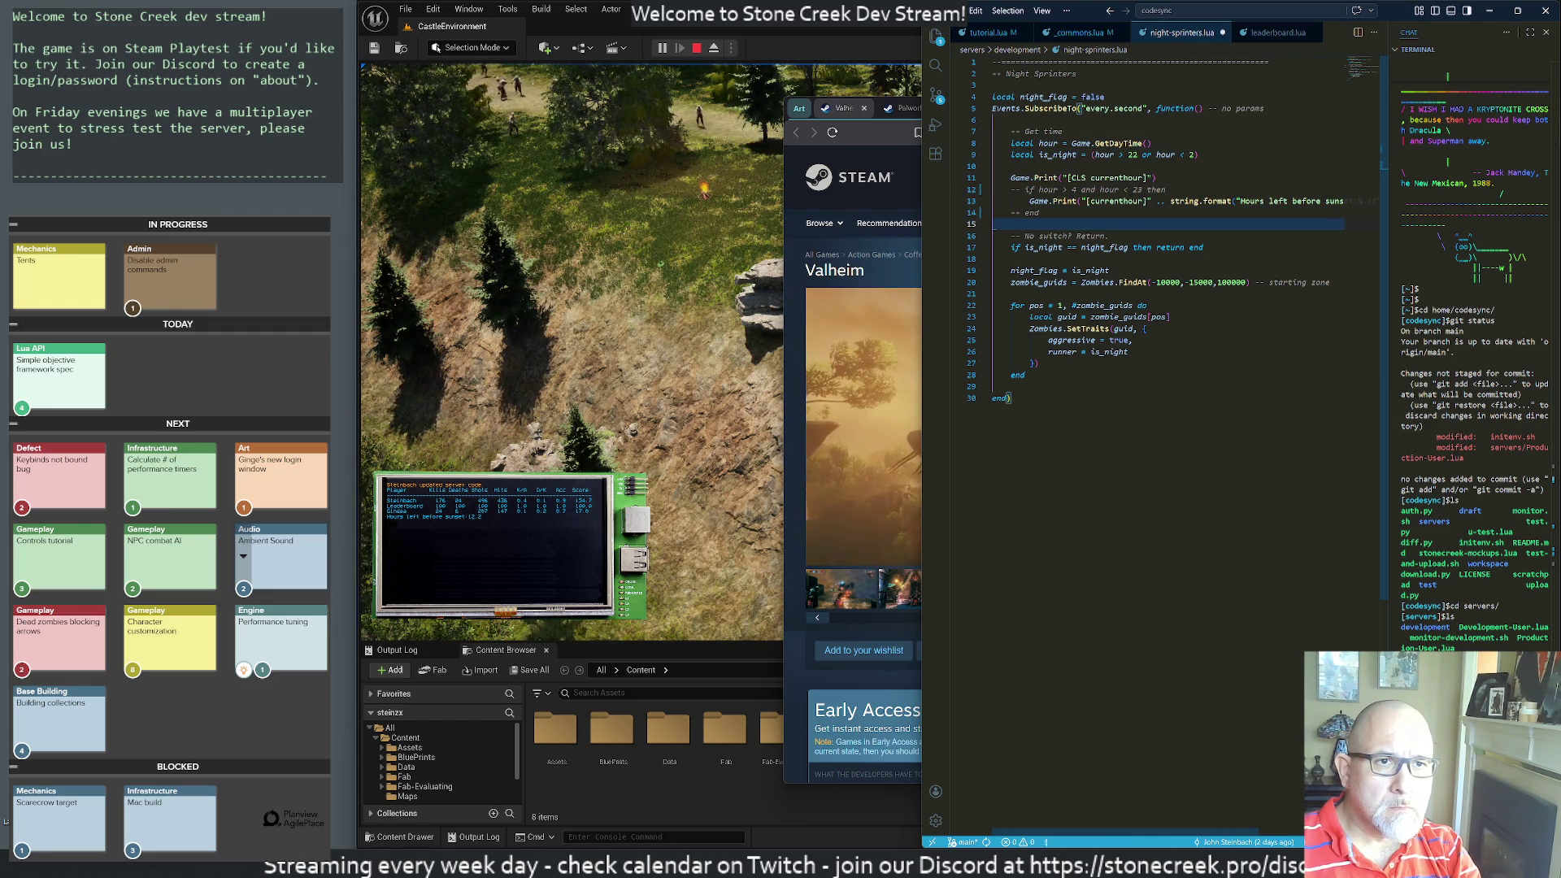
{"action": "key", "text": "ctrl+s"}
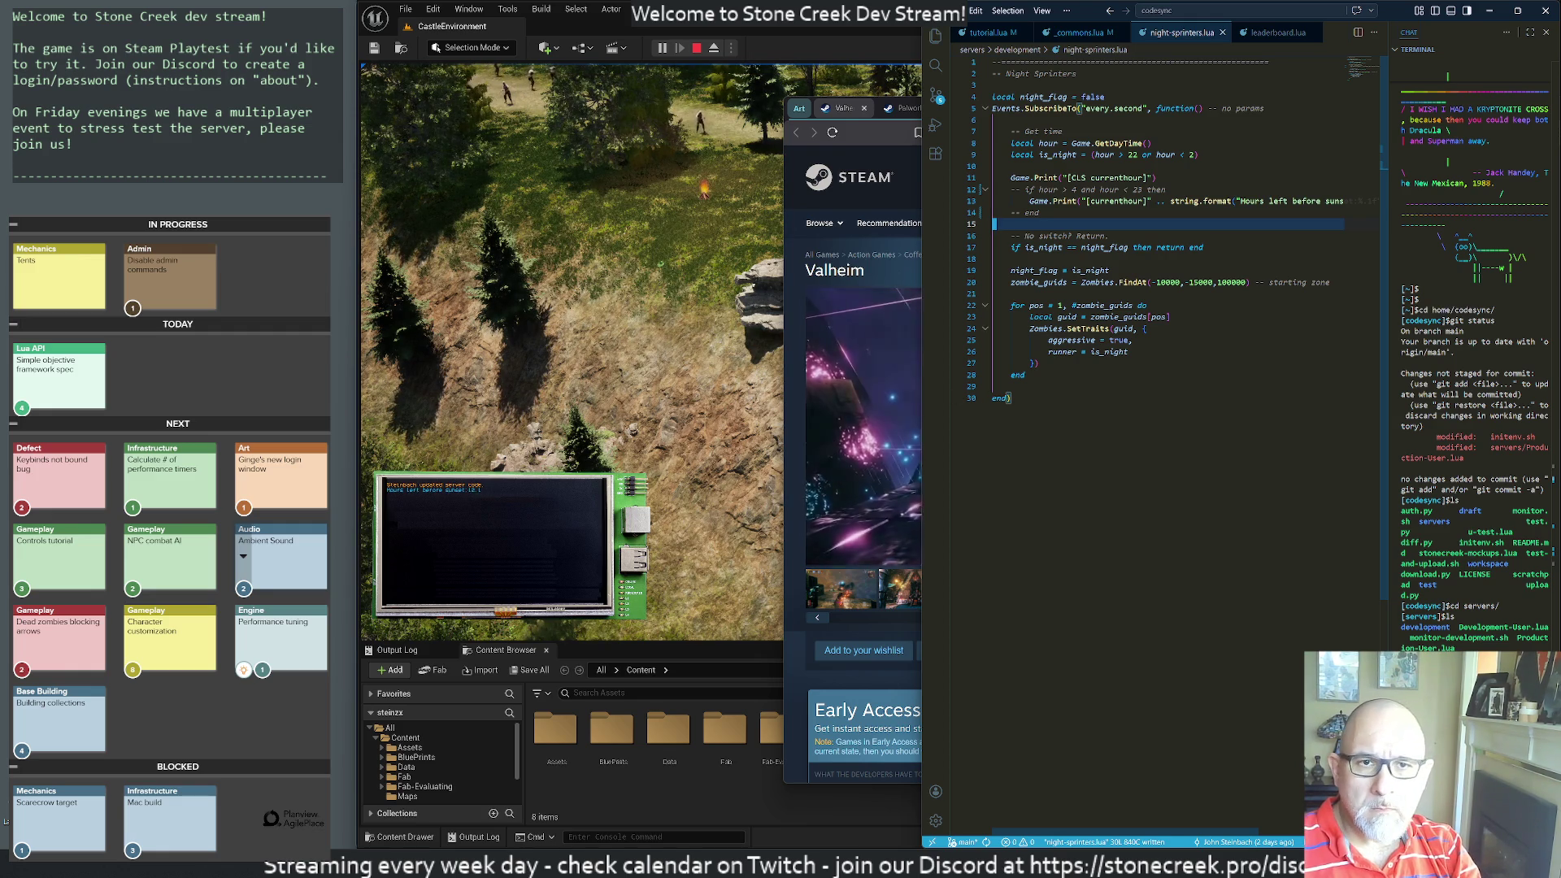
{"action": "key", "text": "alt+Tab"}
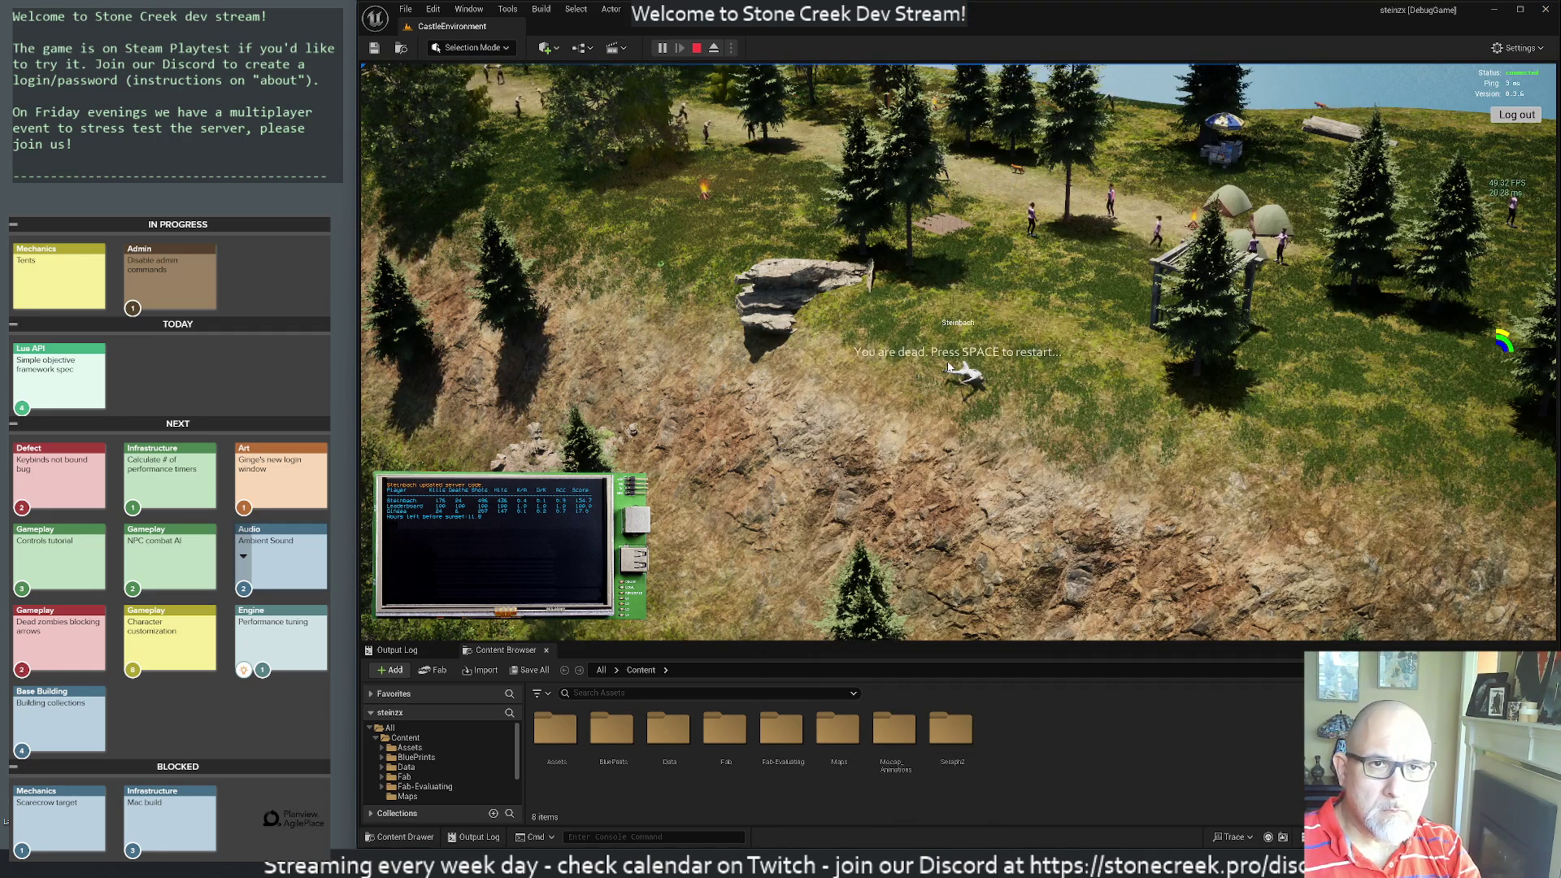
- Close leaderboard.lua after checking the _commons.lua and night-sprinters.lua tabs
{"action": "key", "text": "alt+Tab"}
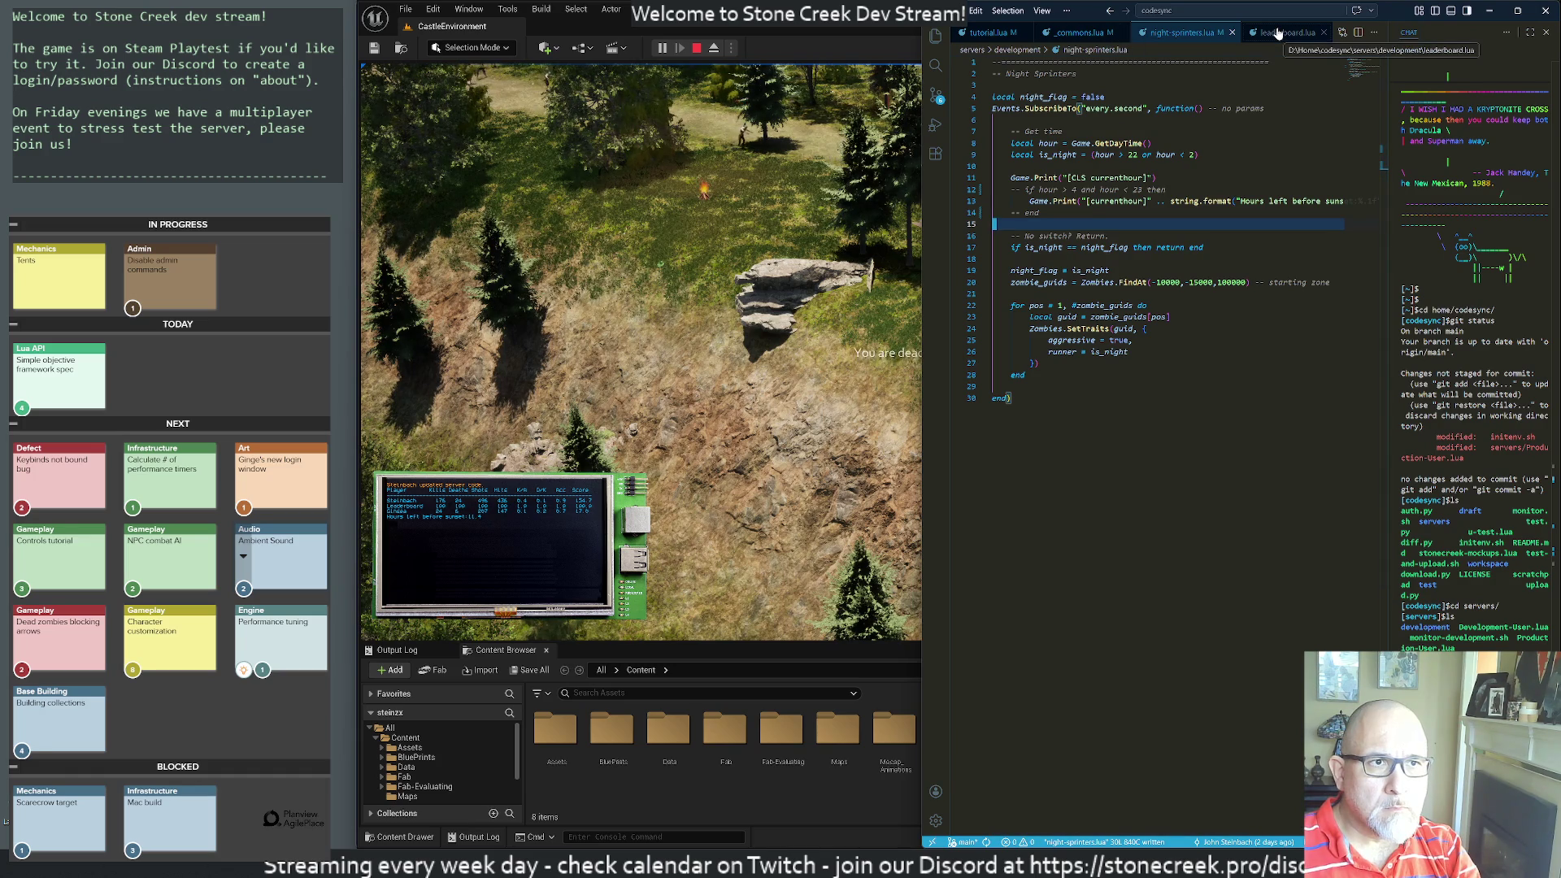
{"action": "left_click", "coordinate": [1093, 34]}
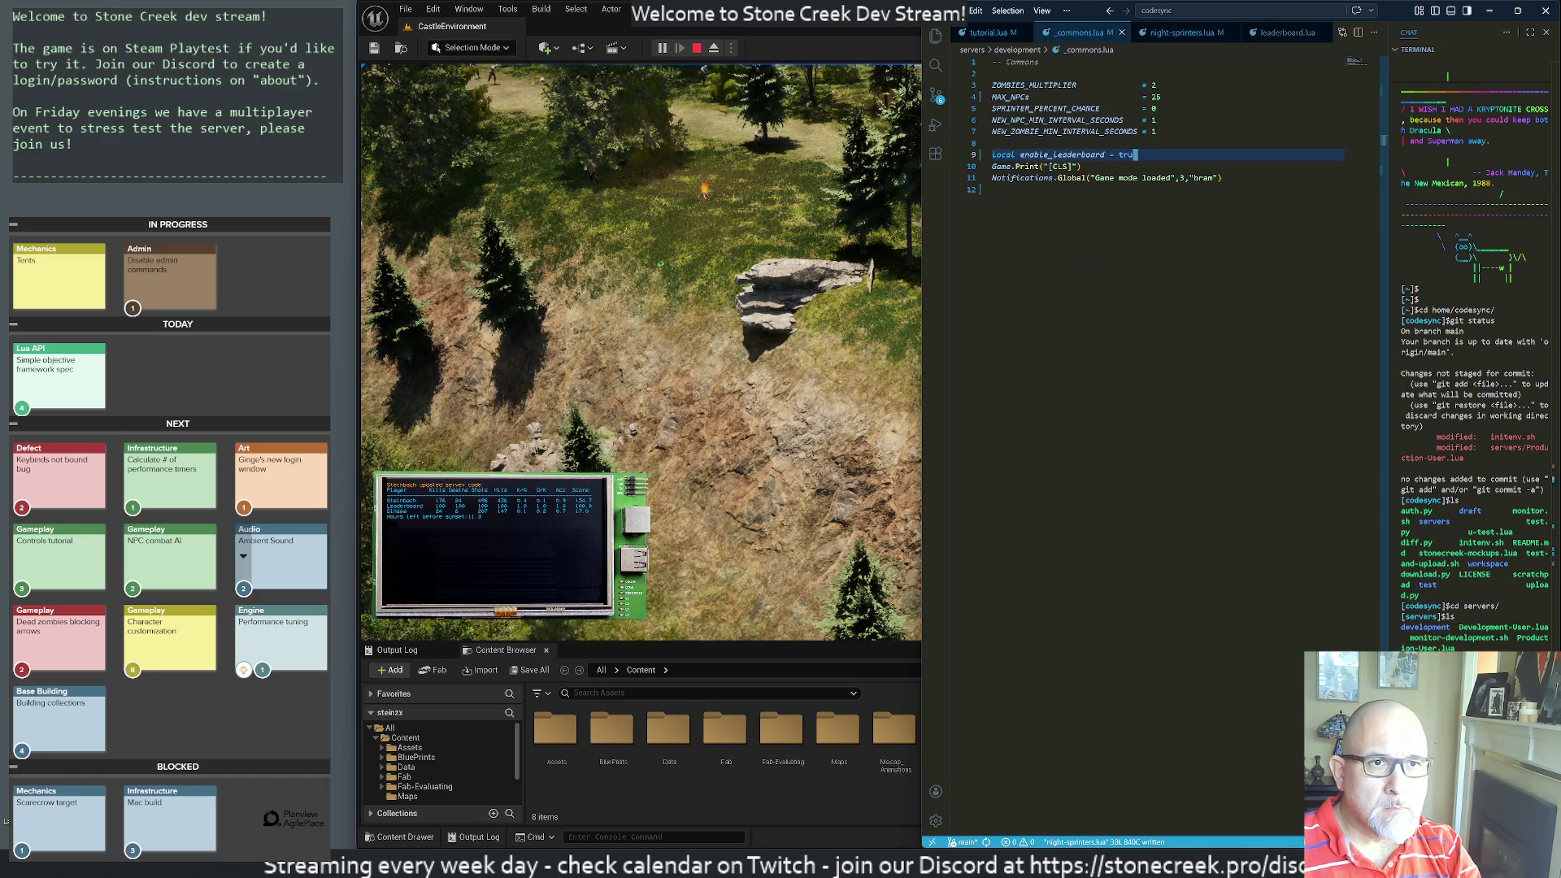
{"action": "left_click", "coordinate": [1181, 34]}
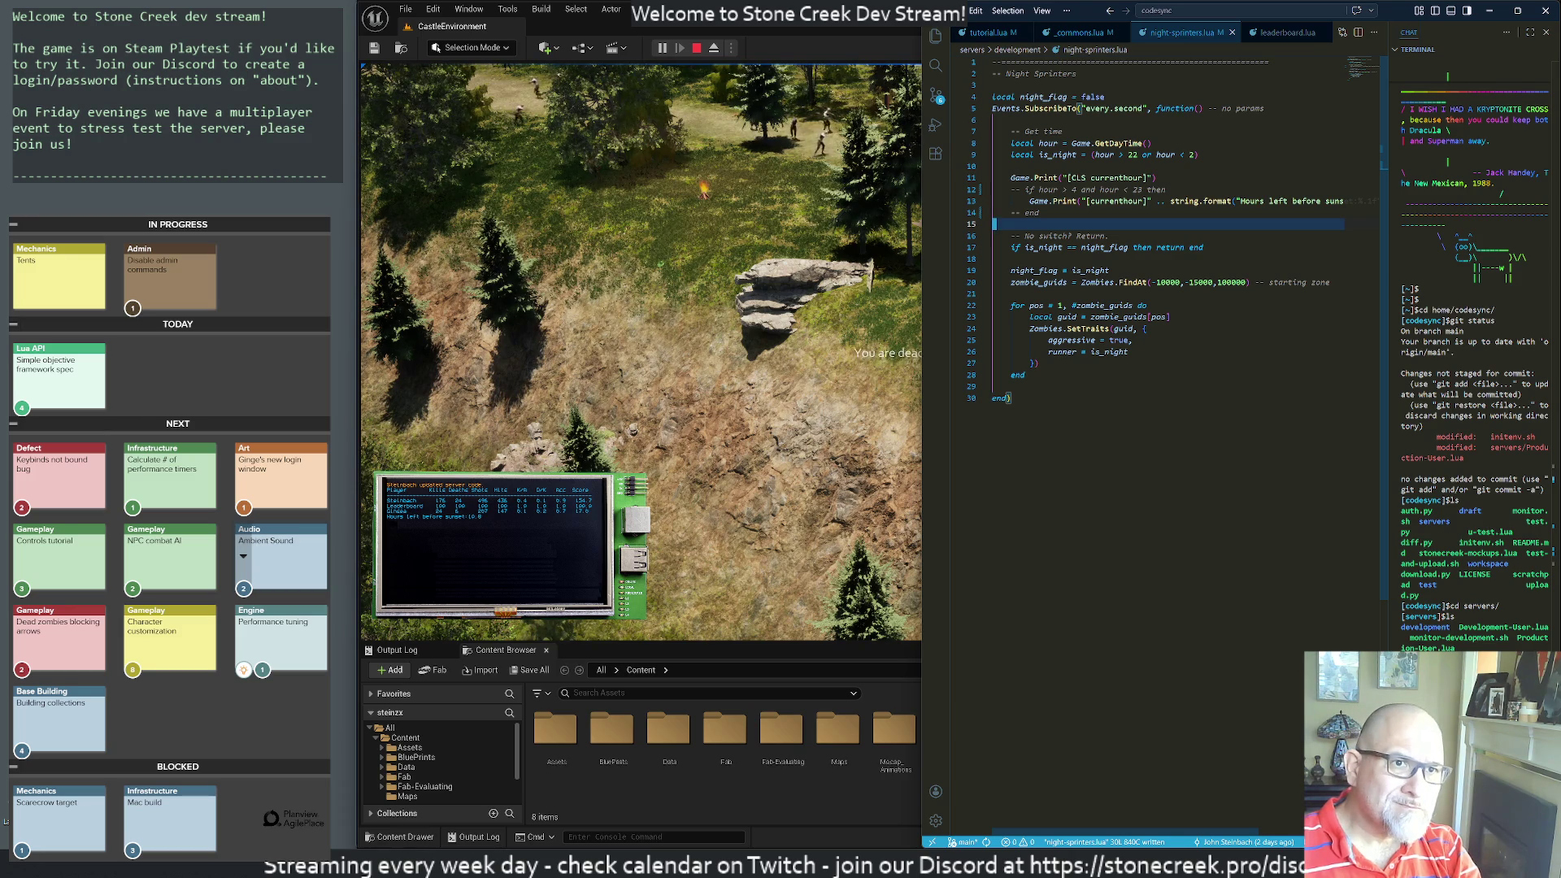
{"action": "left_click", "coordinate": [1274, 34]}
{"action": "middle_click", "coordinate": [1274, 34]}
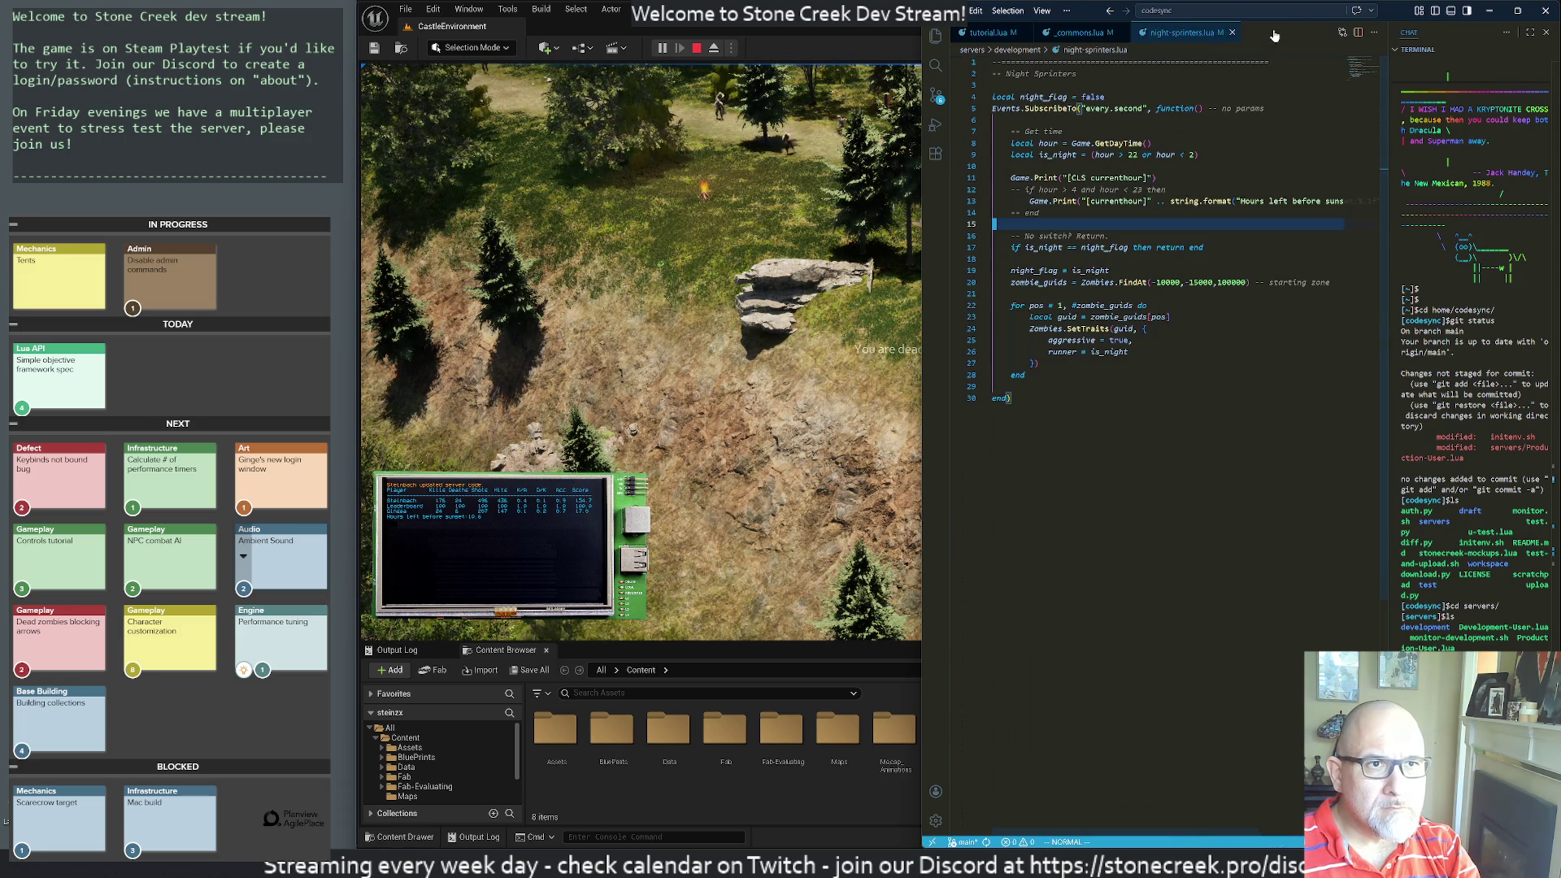
- Close tutorial.lua, keeping _commons.lua open, and return to the game
{"action": "left_click", "coordinate": [1077, 34]}
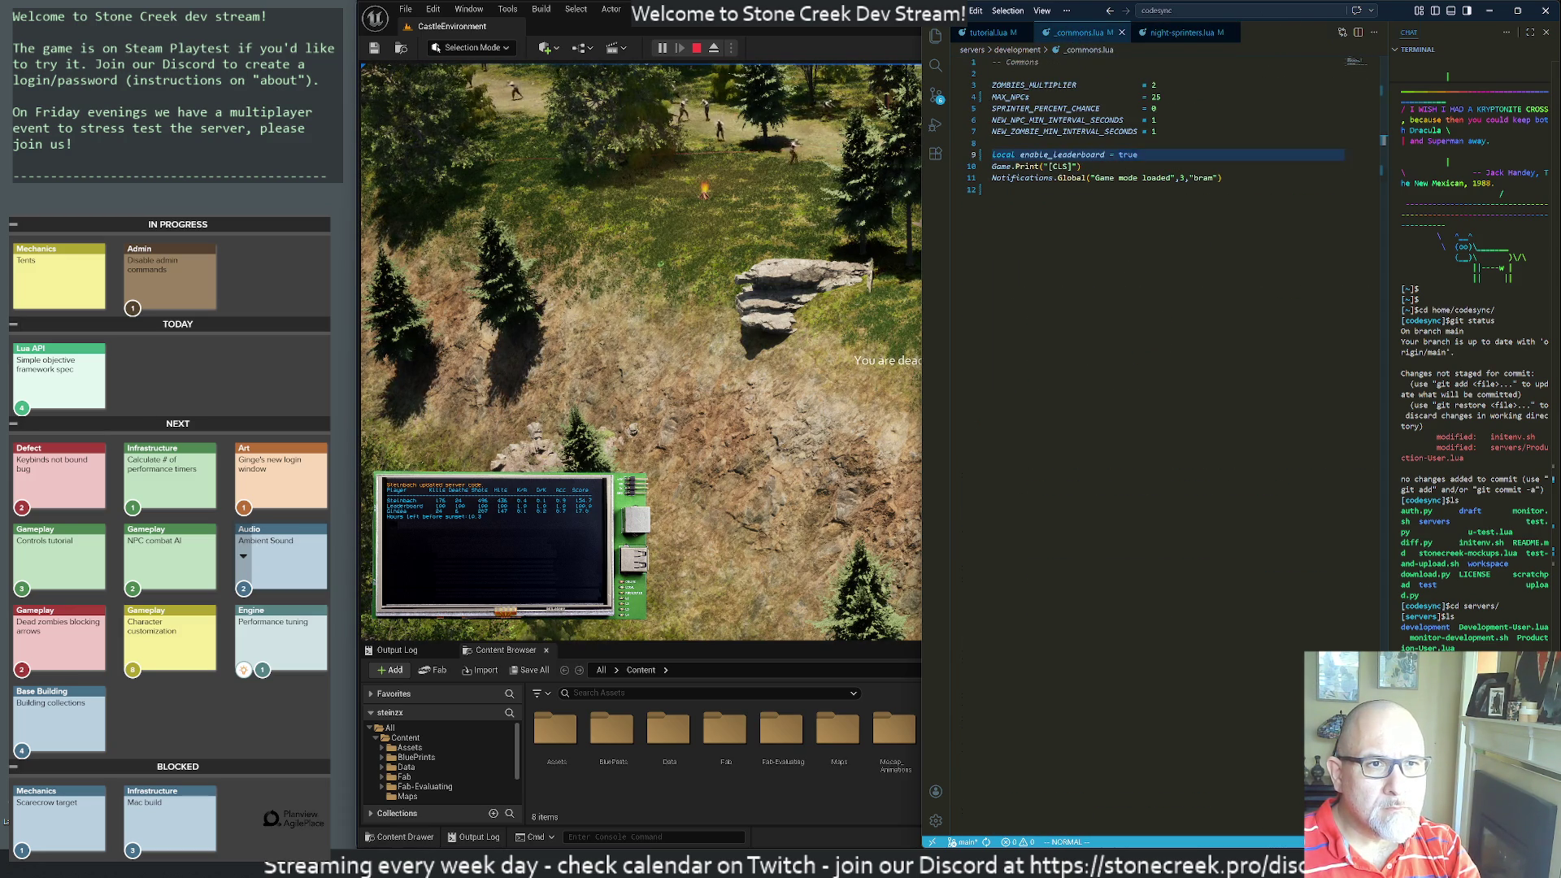
{"action": "left_click", "coordinate": [993, 190]}
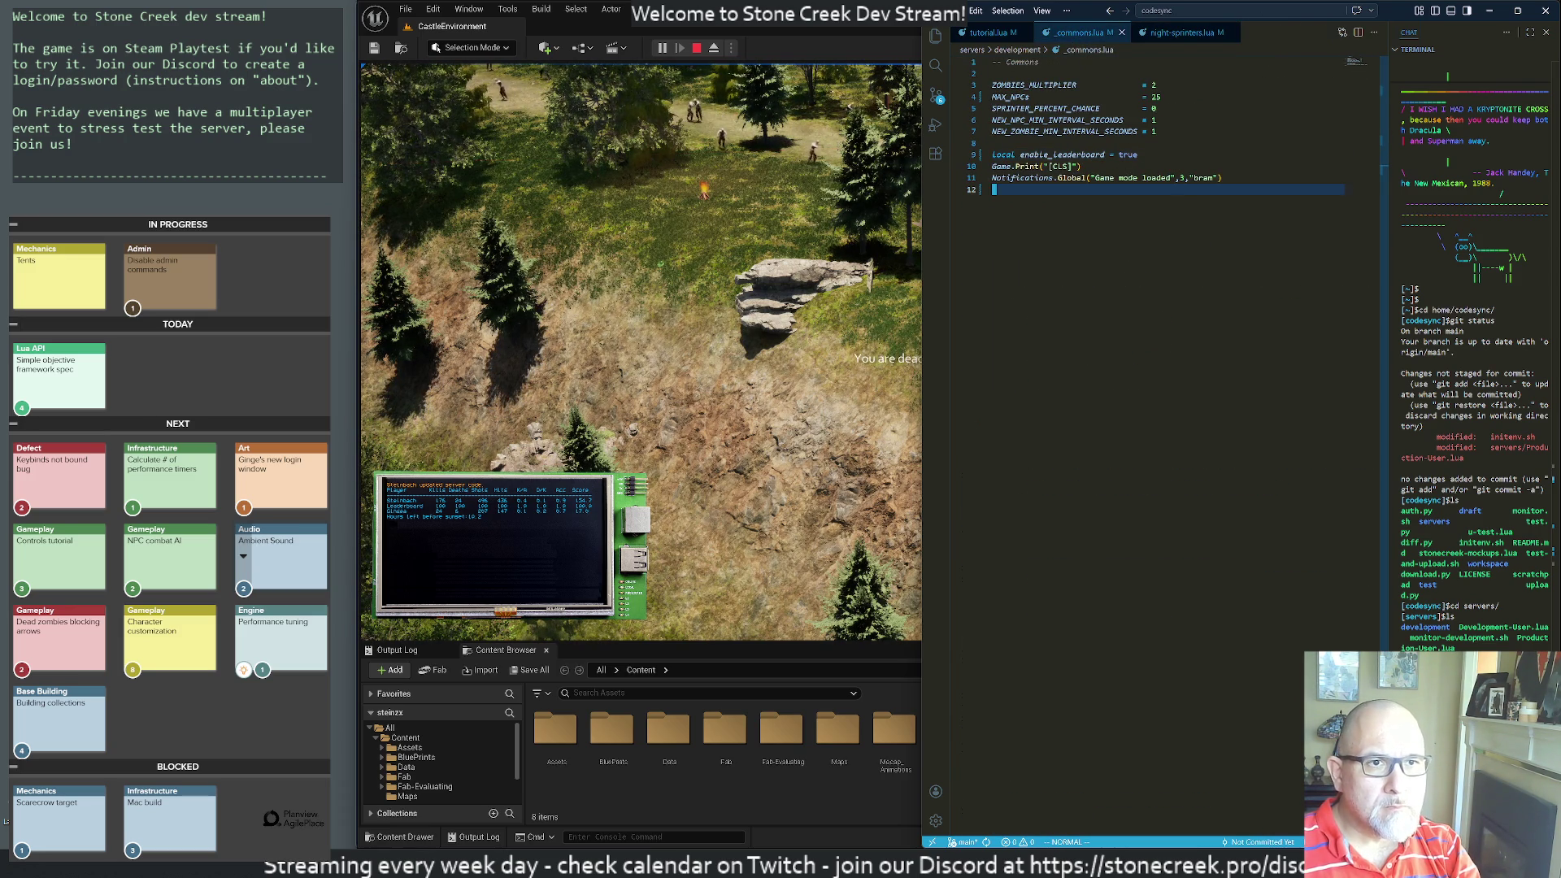
{"action": "left_click", "coordinate": [990, 33]}
{"action": "middle_click", "coordinate": [991, 32]}
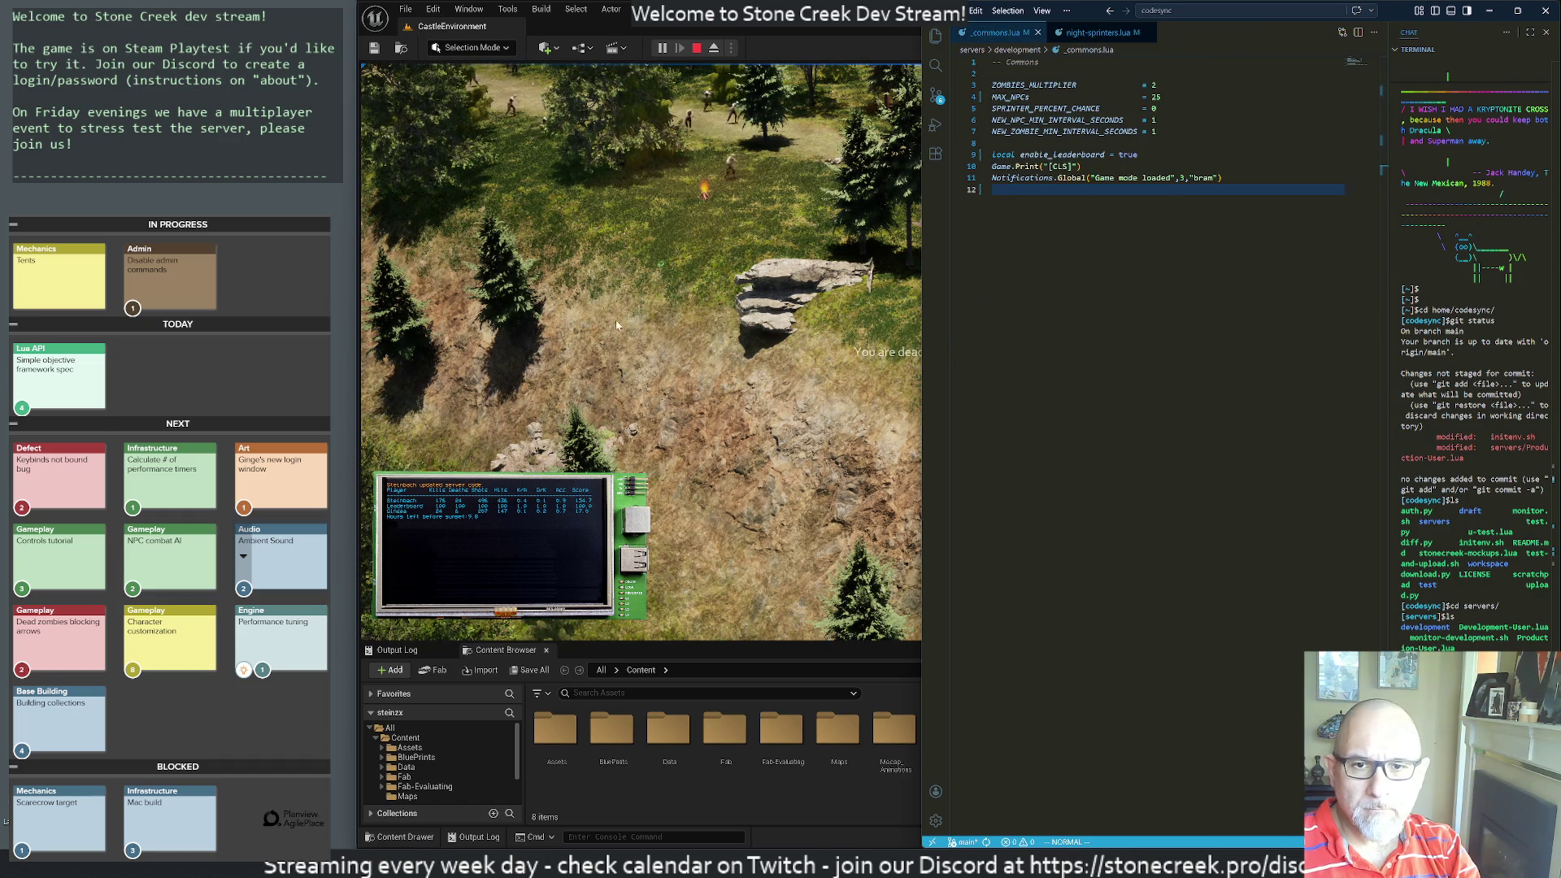
{"action": "left_click", "coordinate": [776, 374]}
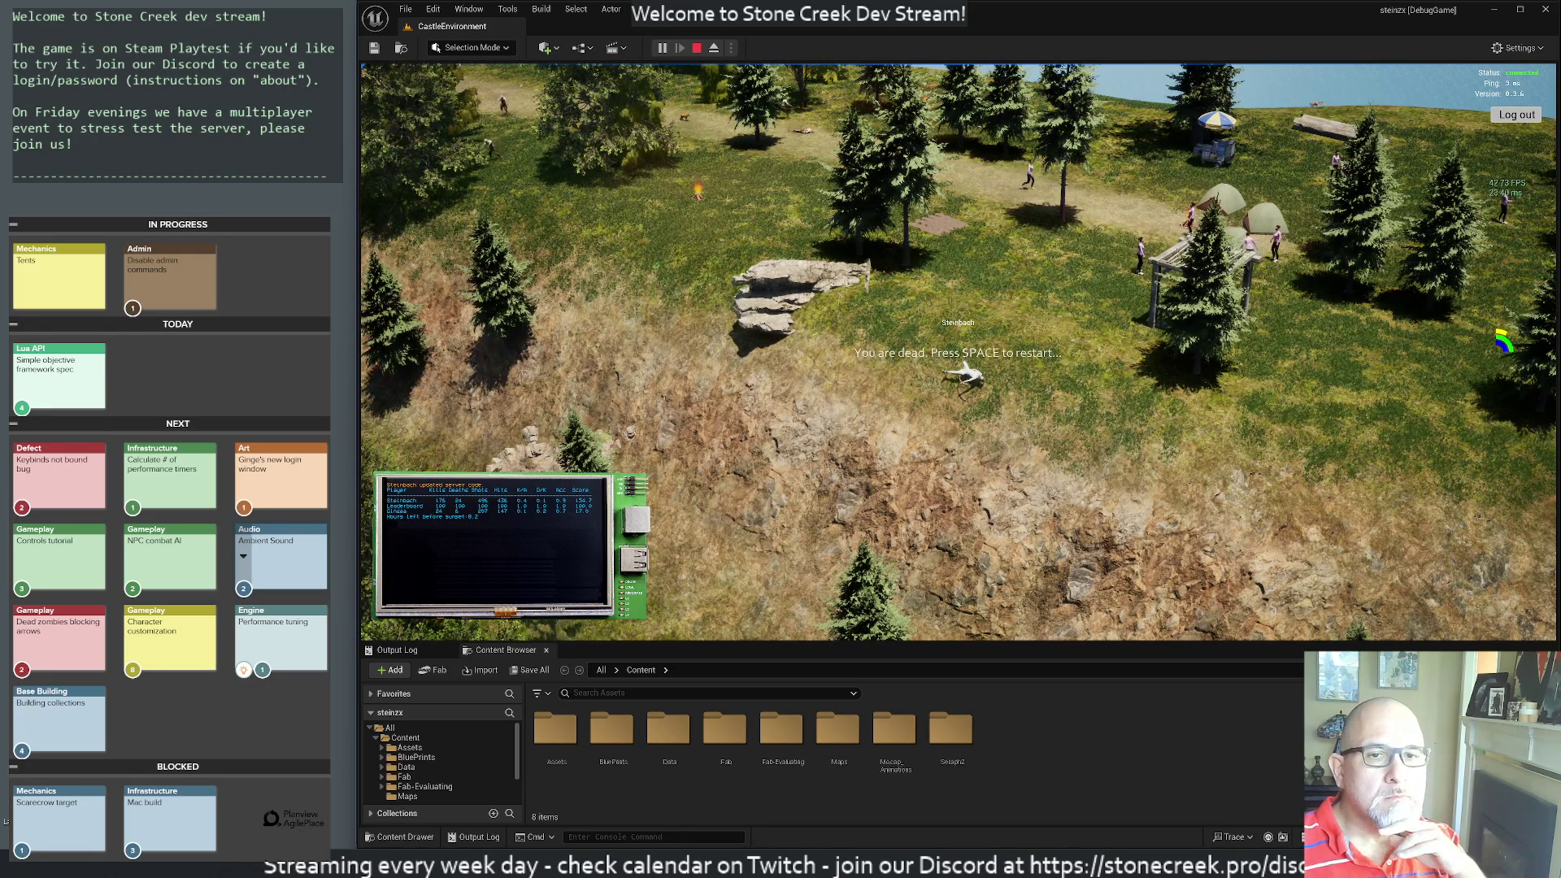
- Respawn the character with Space and keep playing until it dies again
{"action": "key", "text": "space"}
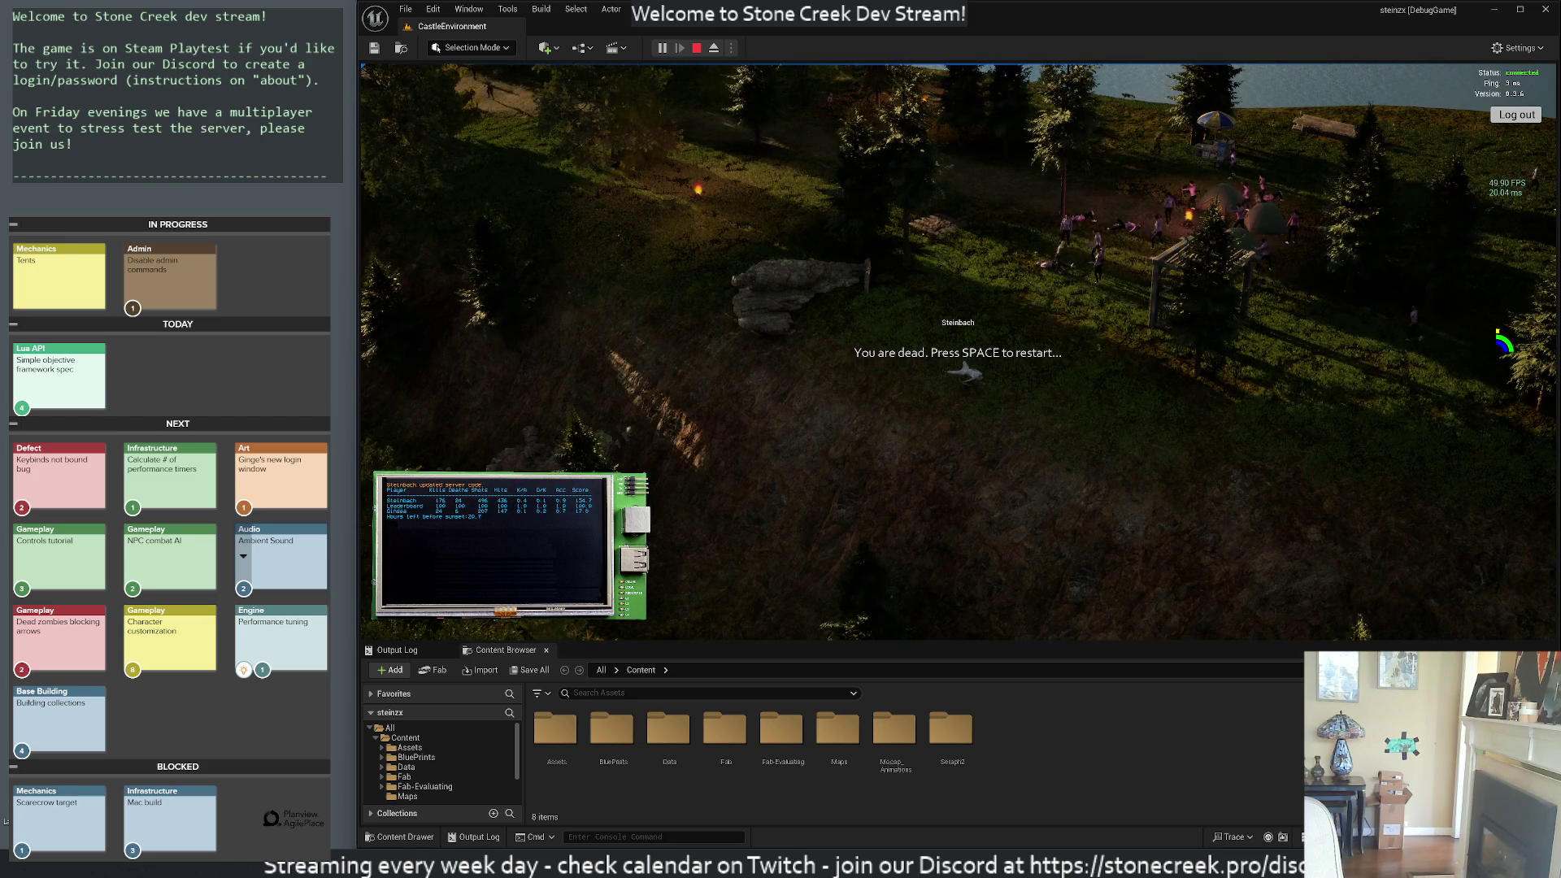
- Respawn once more and play the Stone Creek session until 'You are dead' appears
{"action": "key", "text": "space"}
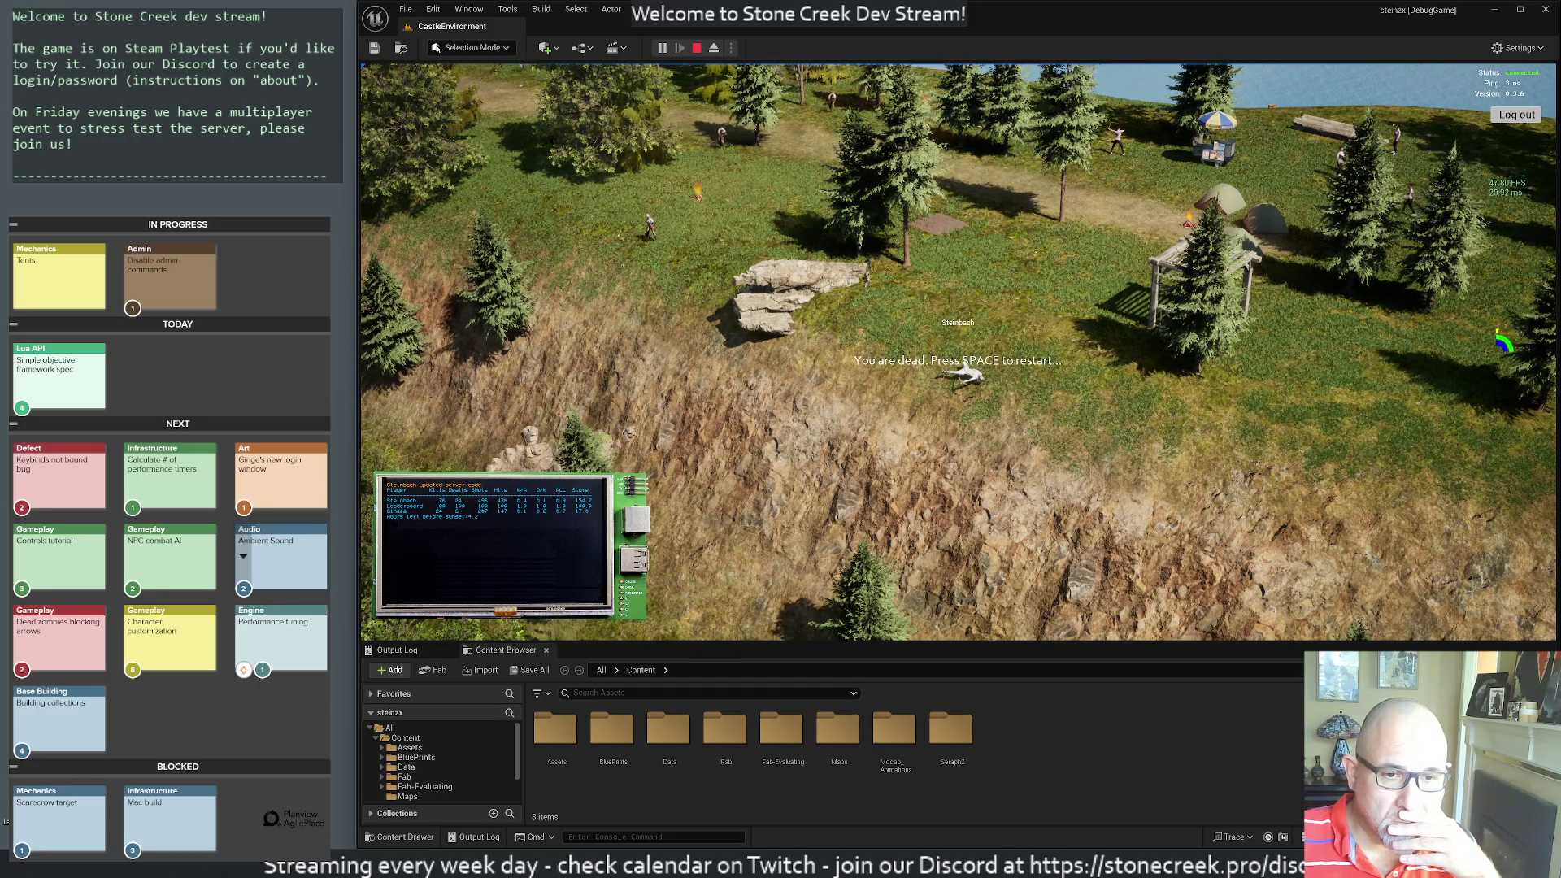
- Bring the Valheim Steam page forward and widen the browser across most of the screen
{"action": "mouse_move", "coordinate": [752, 863]}
{"action": "left_click", "coordinate": [815, 788]}
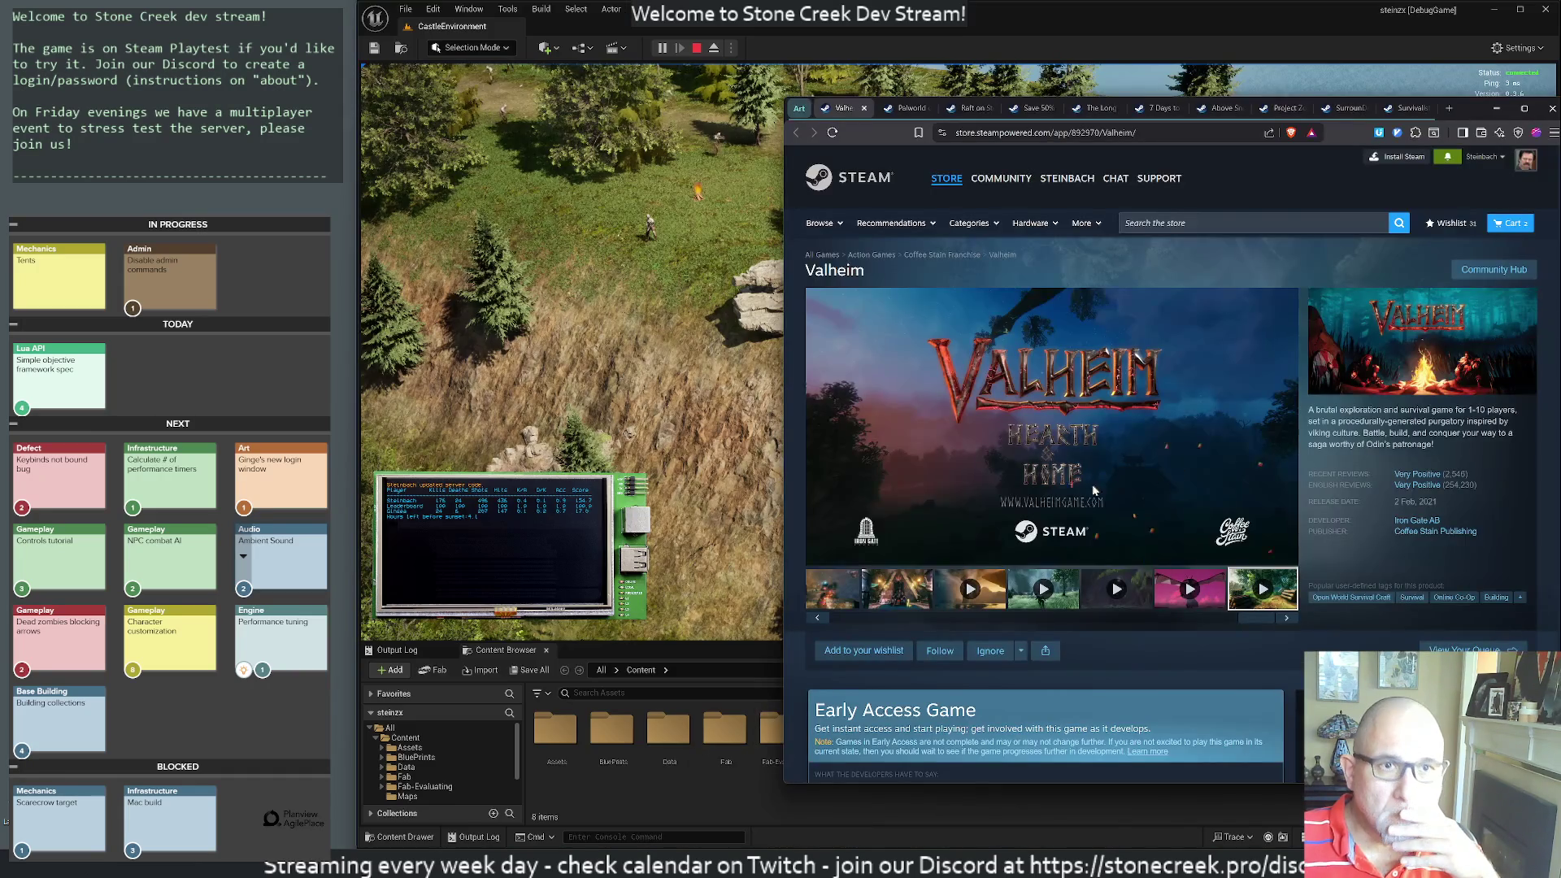
{"action": "mouse_move", "coordinate": [1476, 101]}
{"action": "left_mouse_down"}
{"action": "mouse_move", "coordinate": [1261, 71]}
{"action": "mouse_move", "coordinate": [1559, 86]}
{"action": "left_mouse_up"}
{"action": "left_click", "coordinate": [728, 149]}
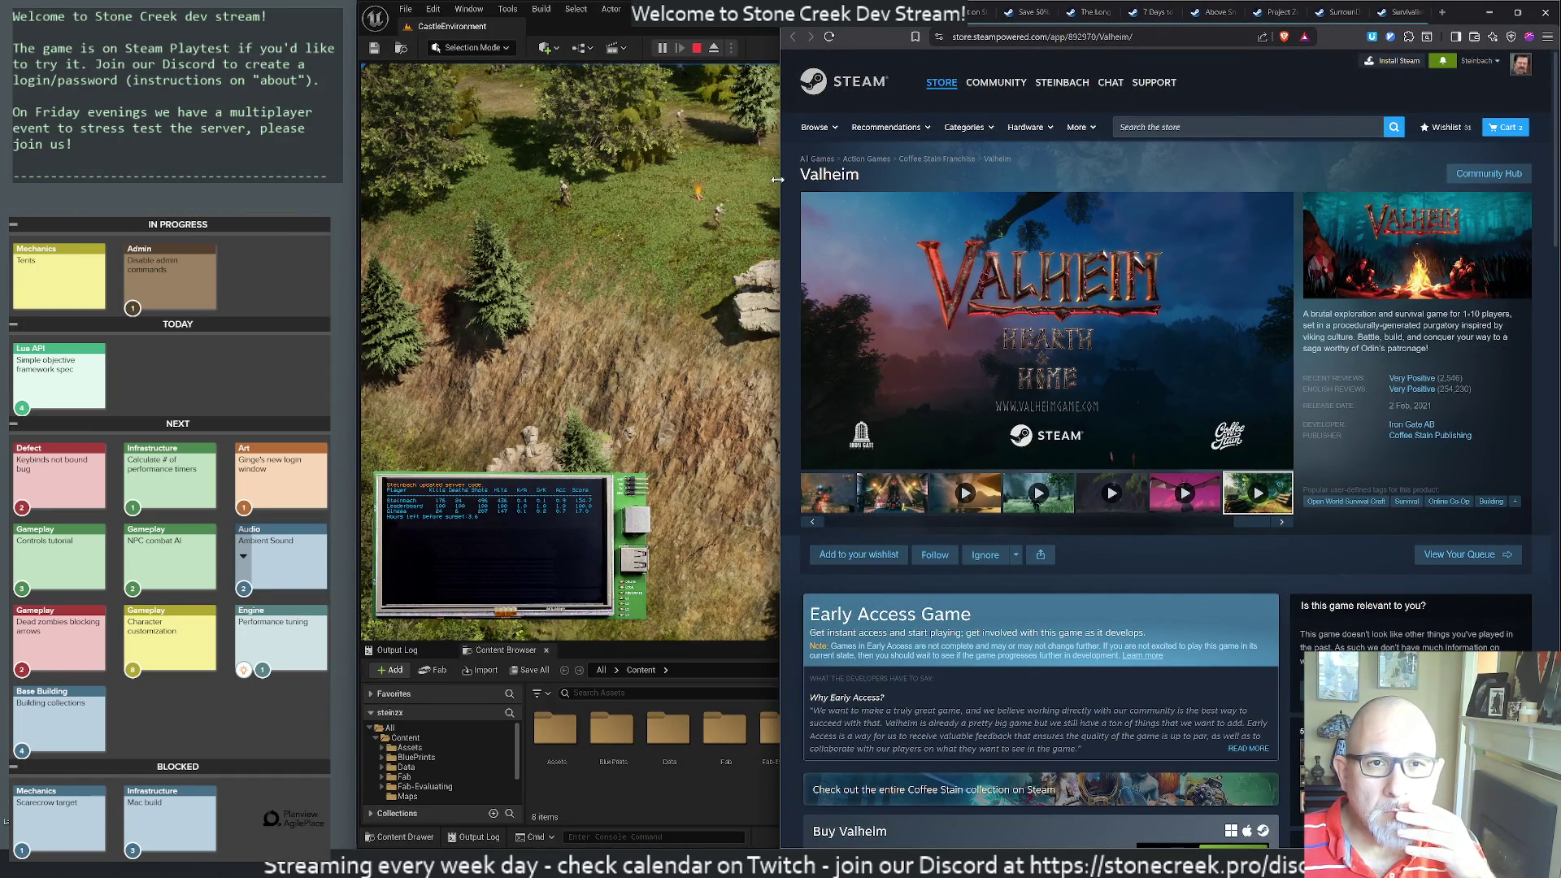
{"action": "left_click_drag", "start_coordinate": [779, 216], "coordinate": [362, 214]}
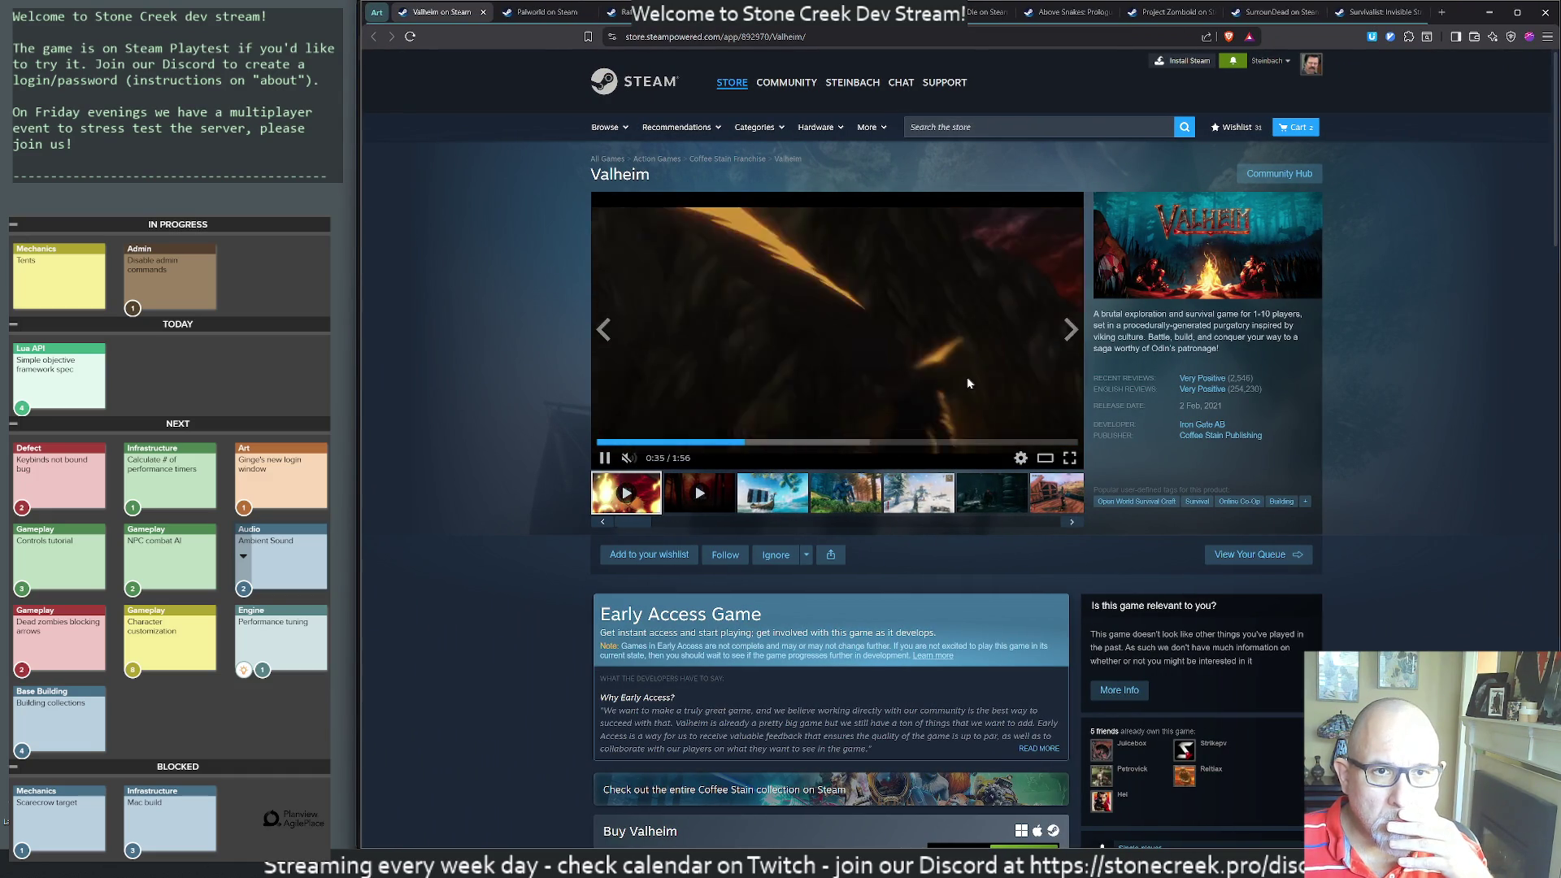
- Show the sixth screenshot, the dark snowy cave, and view it full-size briefly
{"action": "left_click", "coordinate": [988, 503]}
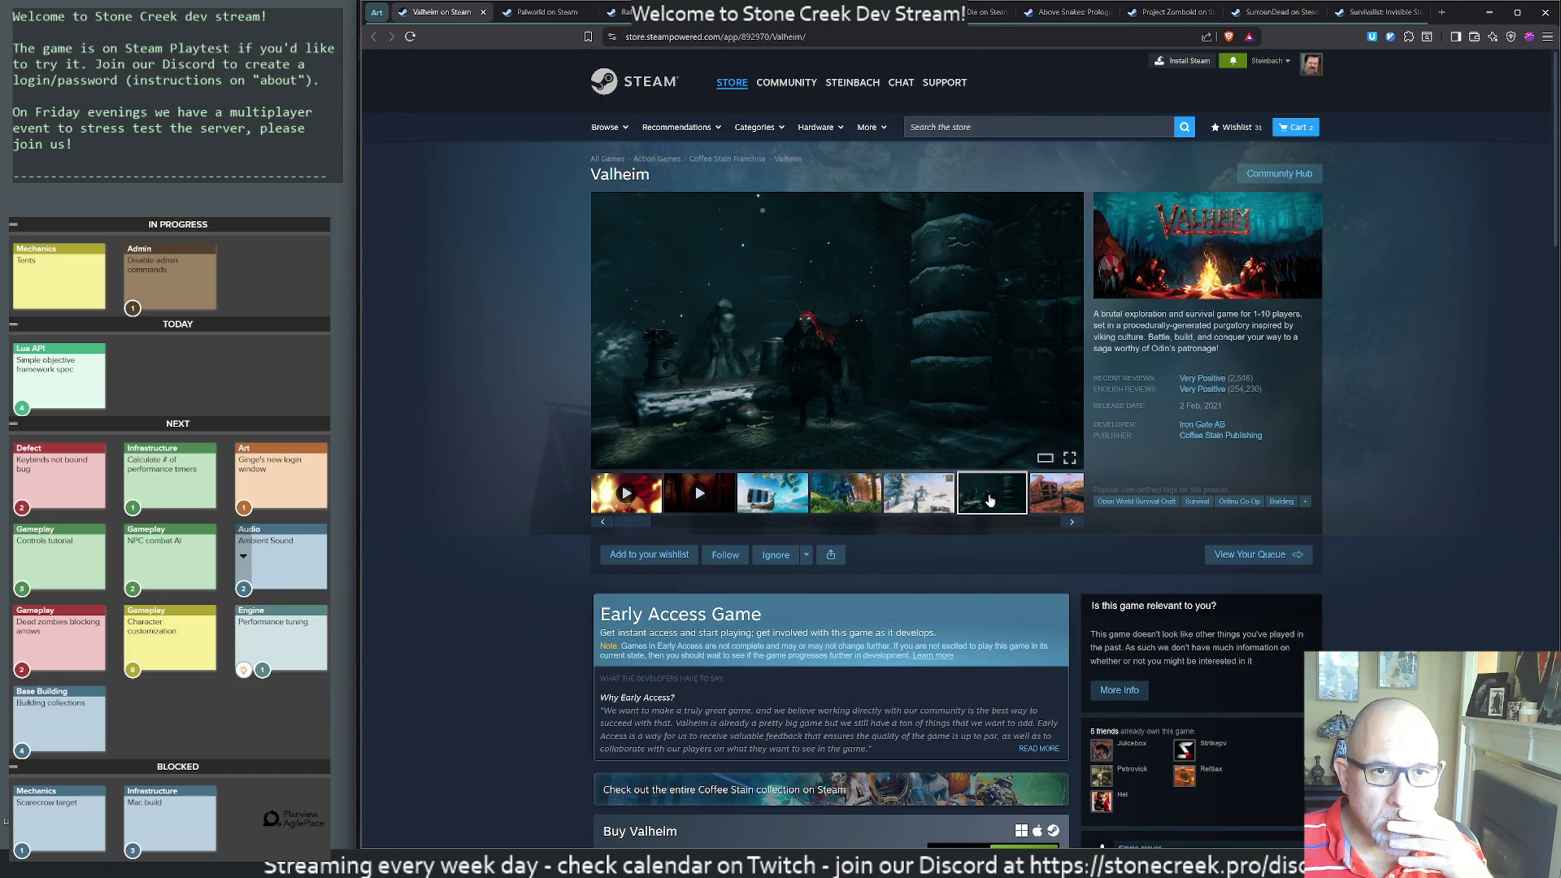
{"action": "left_click", "coordinate": [871, 352]}
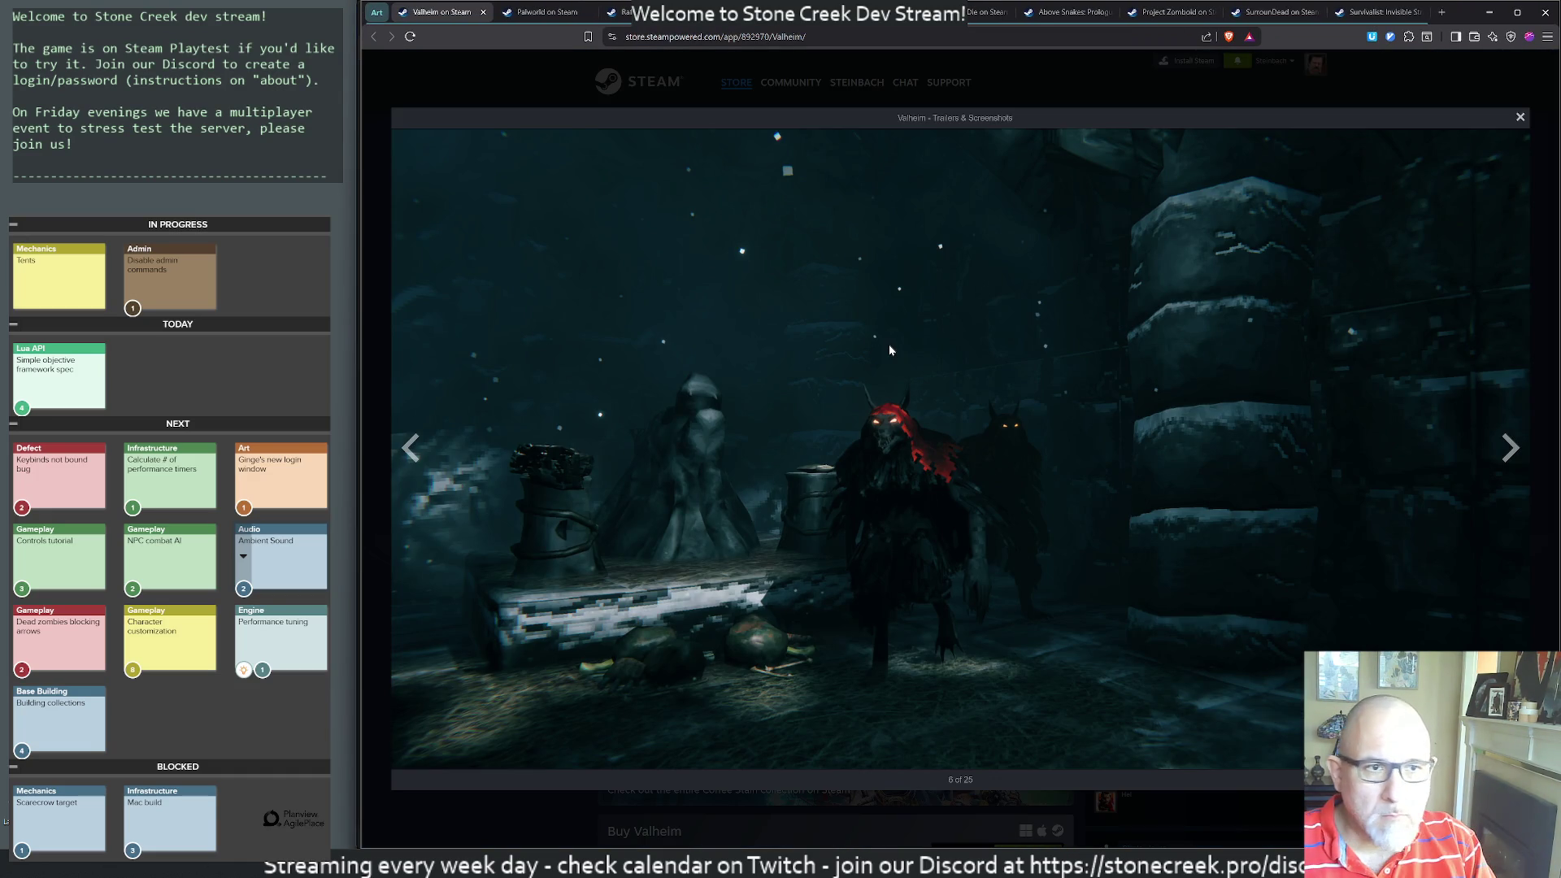
{"action": "left_click", "coordinate": [890, 351]}
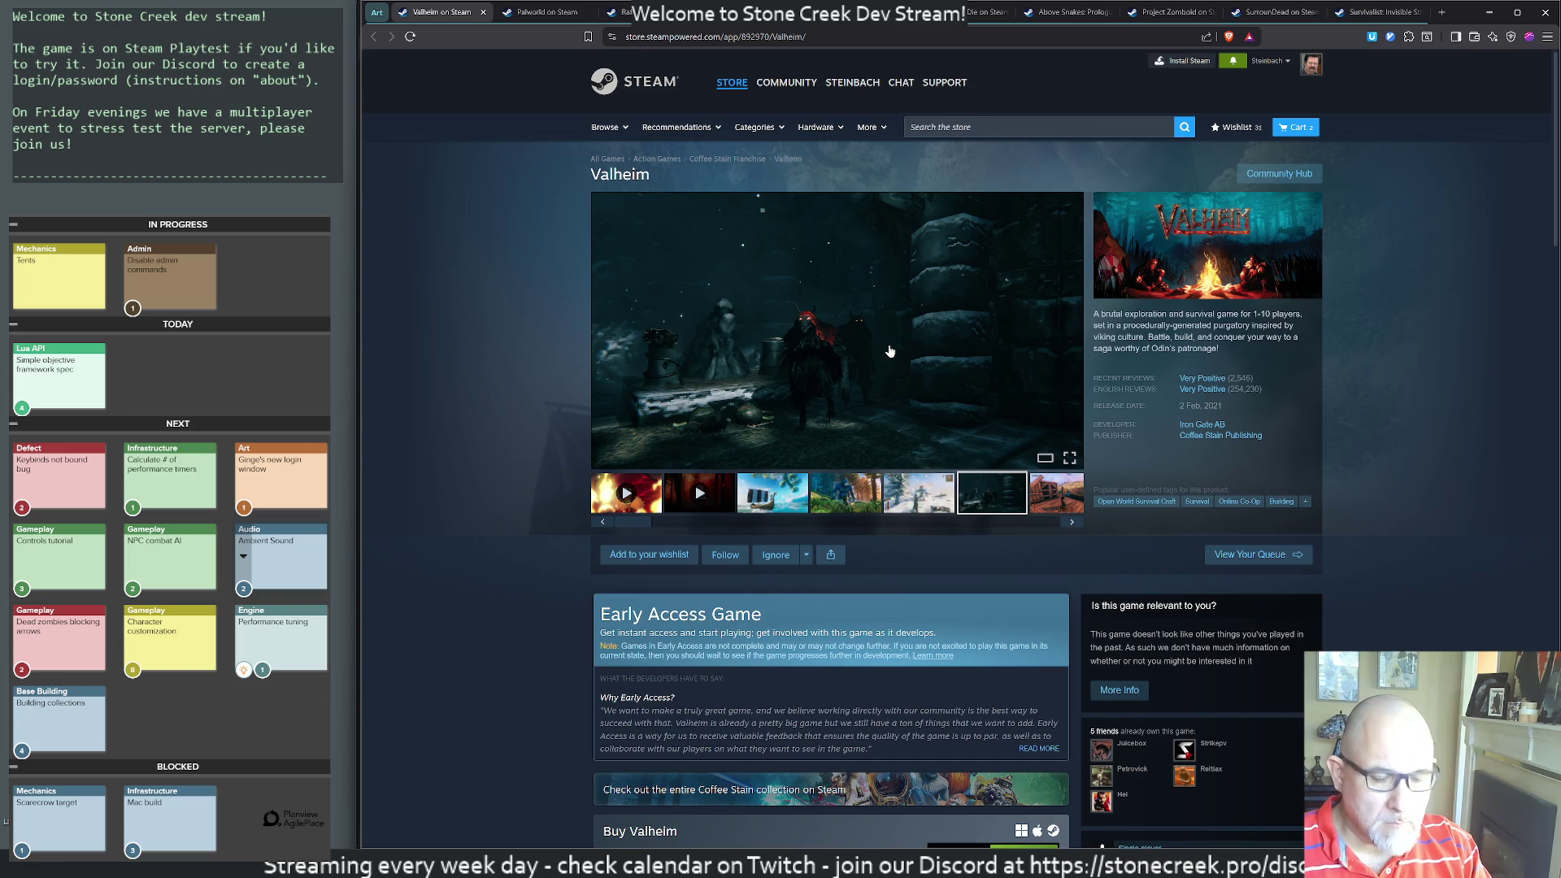
{"action": "key", "text": "super"}
- Launch Cygwin, open the art-eval file in vim, and place the terminal beside the store page
{"action": "type", "text": "cygwin"}
{"action": "key", "text": "Return"}
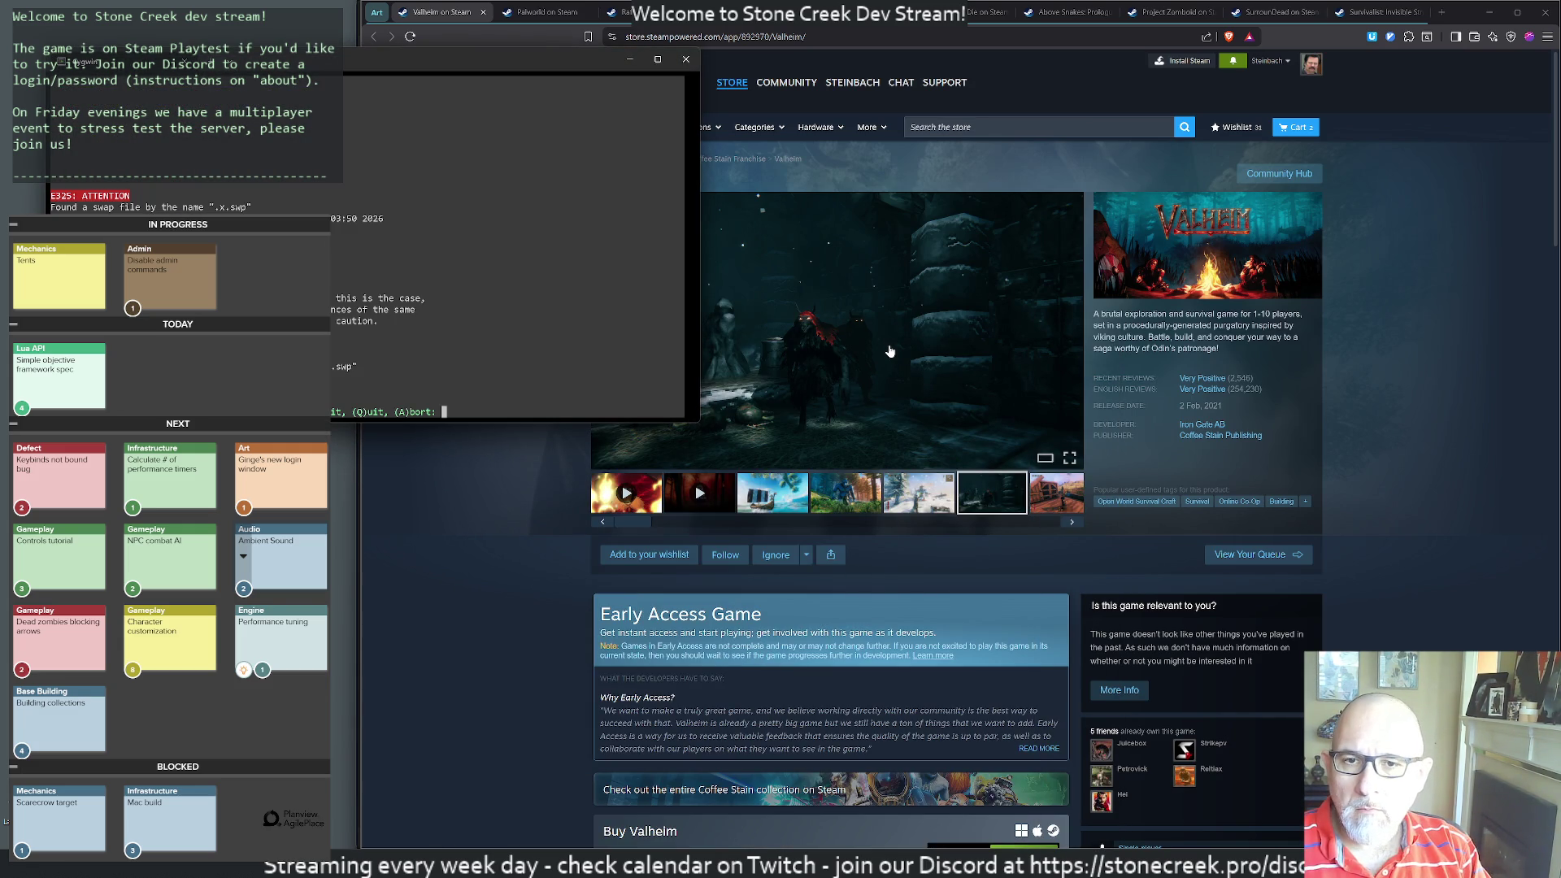
{"action": "type", "text": "qvim art-eval"}
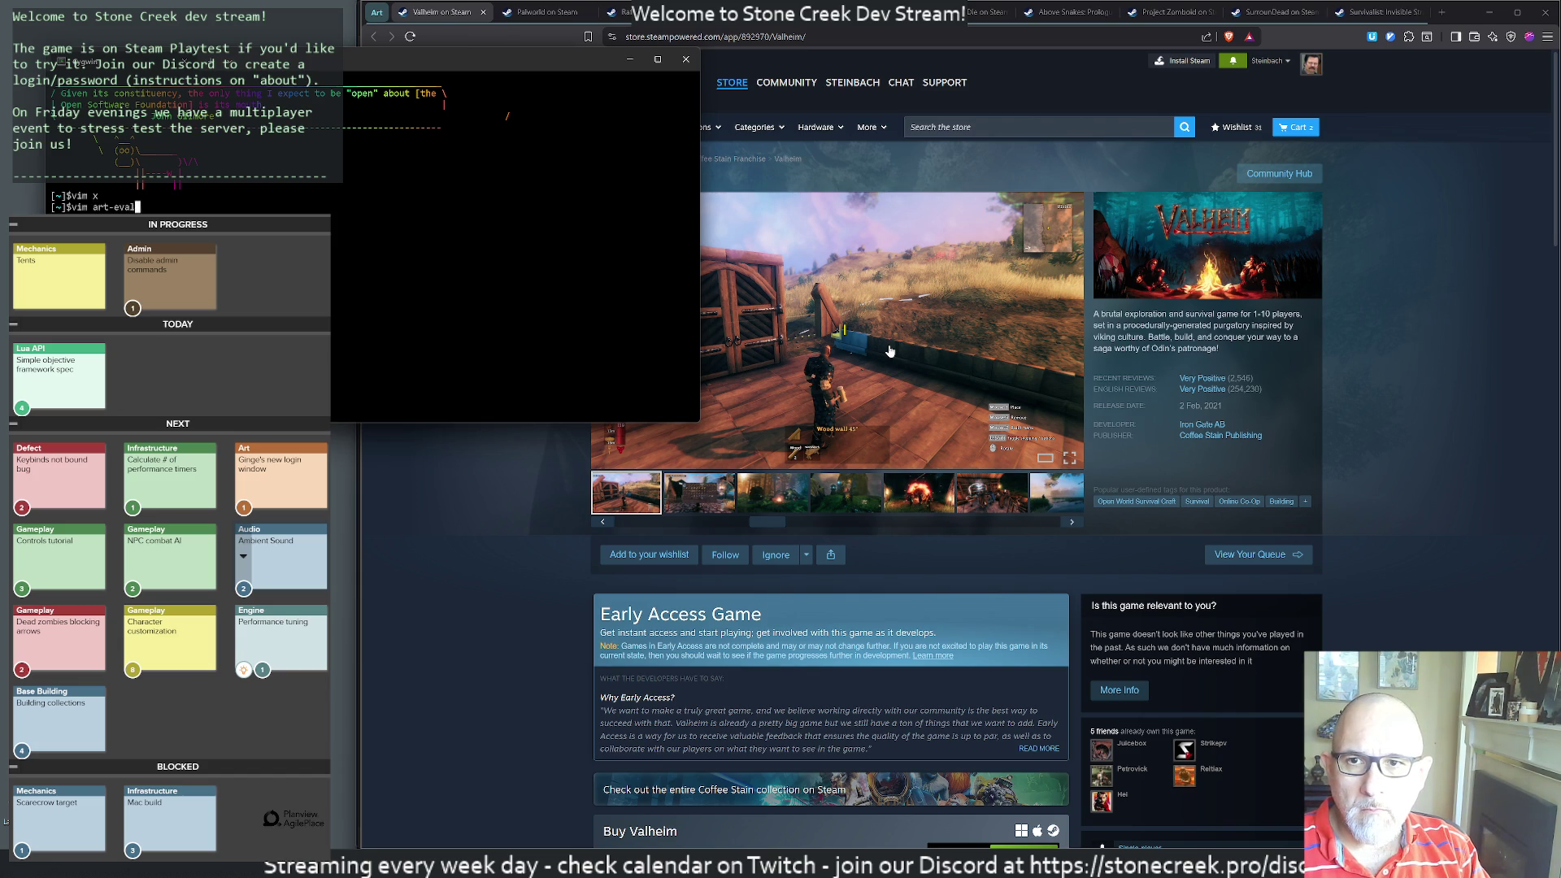
{"action": "key", "text": "Return"}
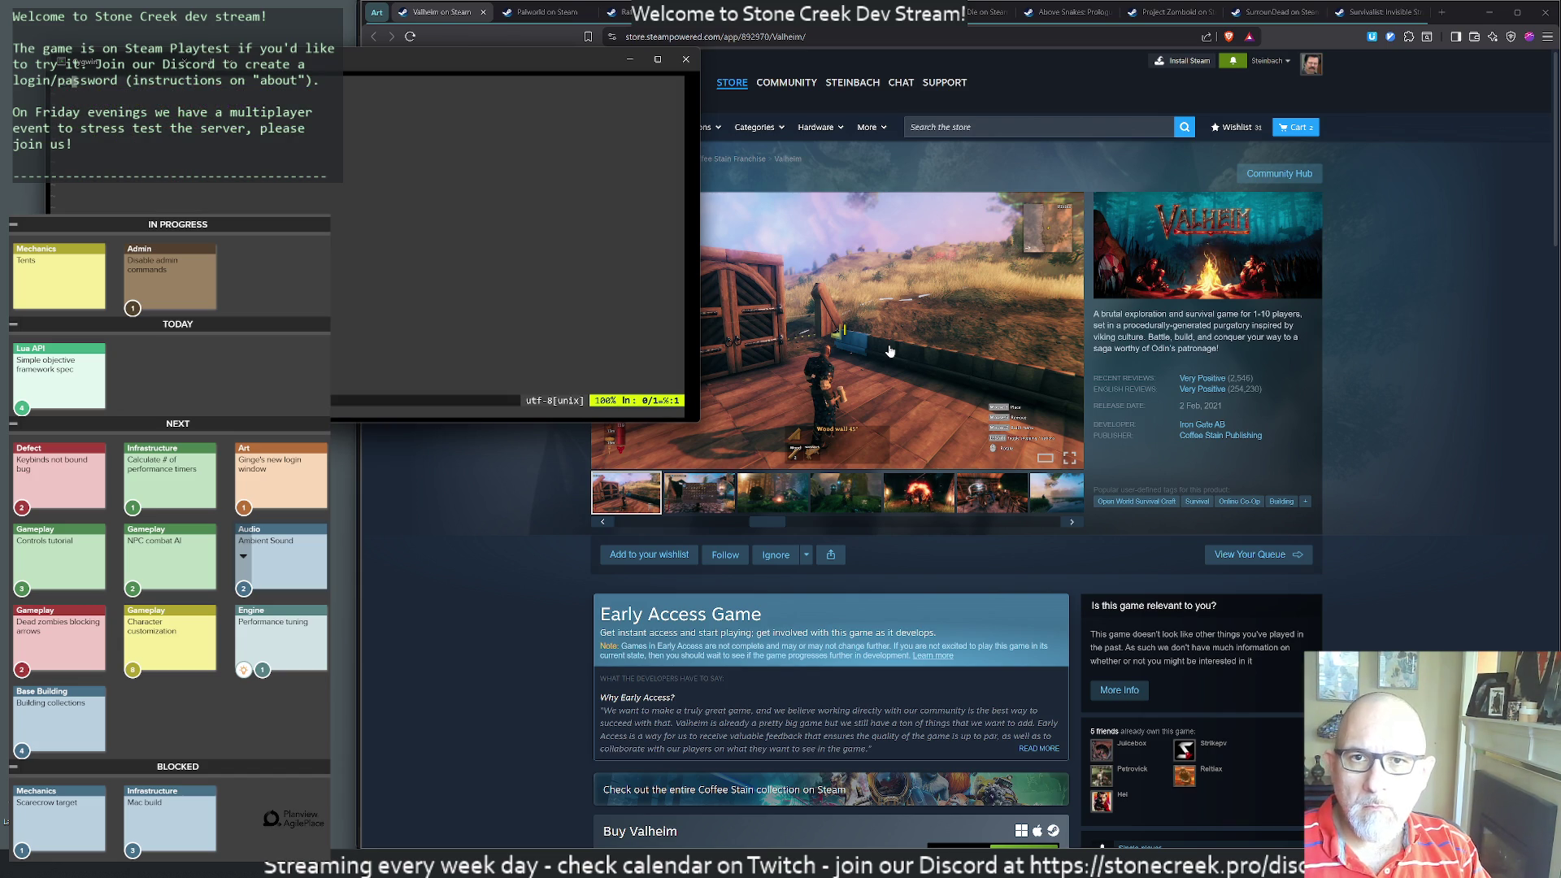
{"action": "mouse_move", "coordinate": [507, 65]}
{"action": "left_mouse_down"}
{"action": "mouse_move", "coordinate": [707, 486]}
{"action": "mouse_move", "coordinate": [1411, 191]}
{"action": "mouse_move", "coordinate": [1296, 126]}
{"action": "left_mouse_up"}
- Add the line 'Valheim: 5/10 good game, art is meh' and return to the Valheim page
{"action": "key", "text": "Return"}
{"action": "type", "text": "Valheim:"}
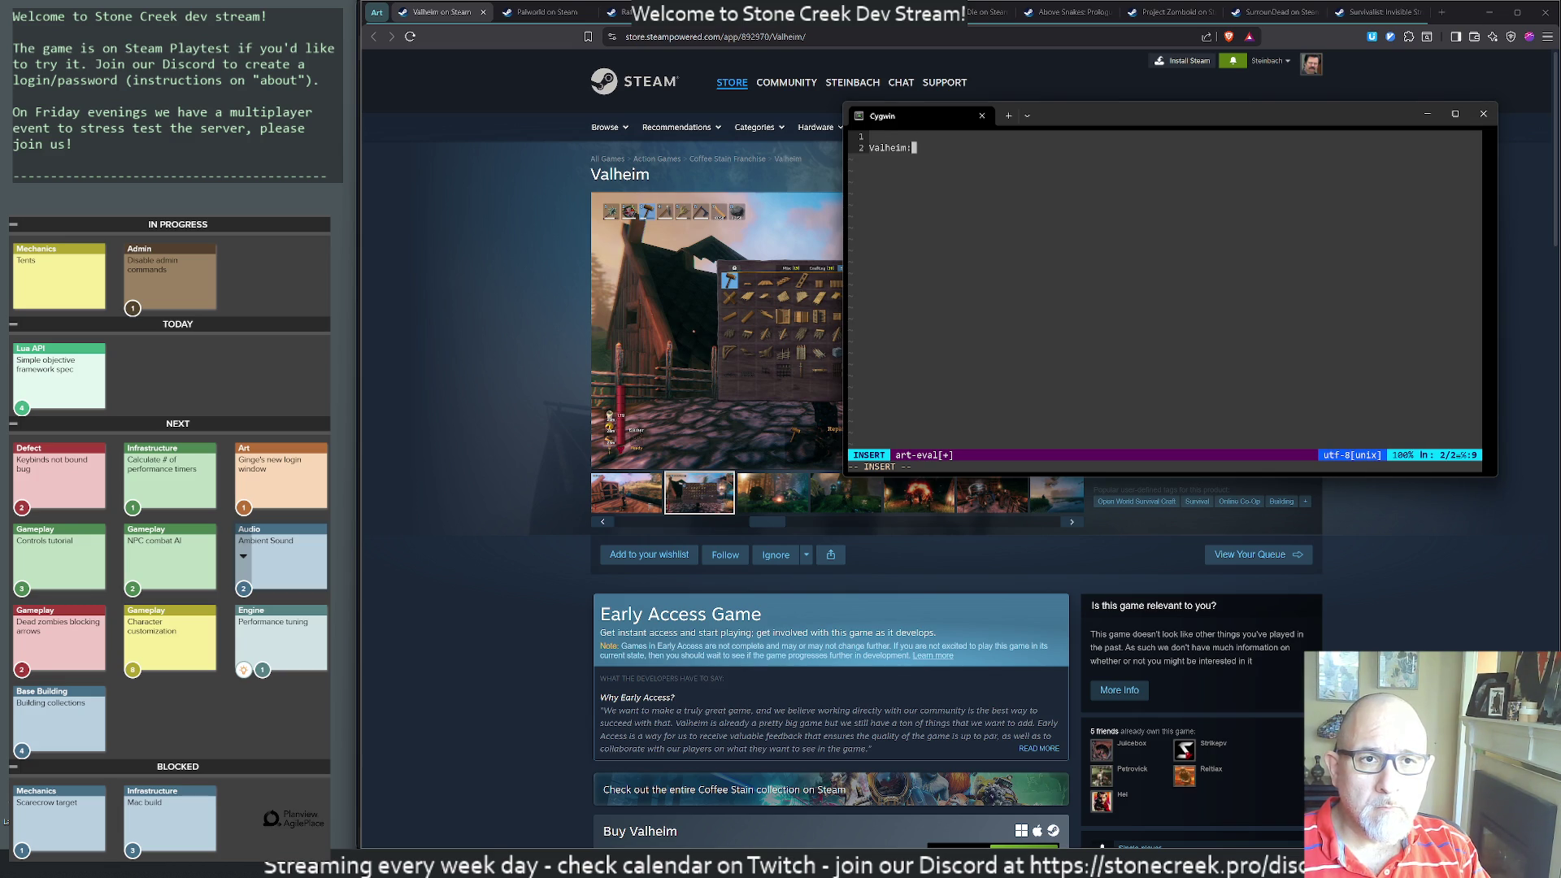
{"action": "type", "text": " 5/10 good game,"}
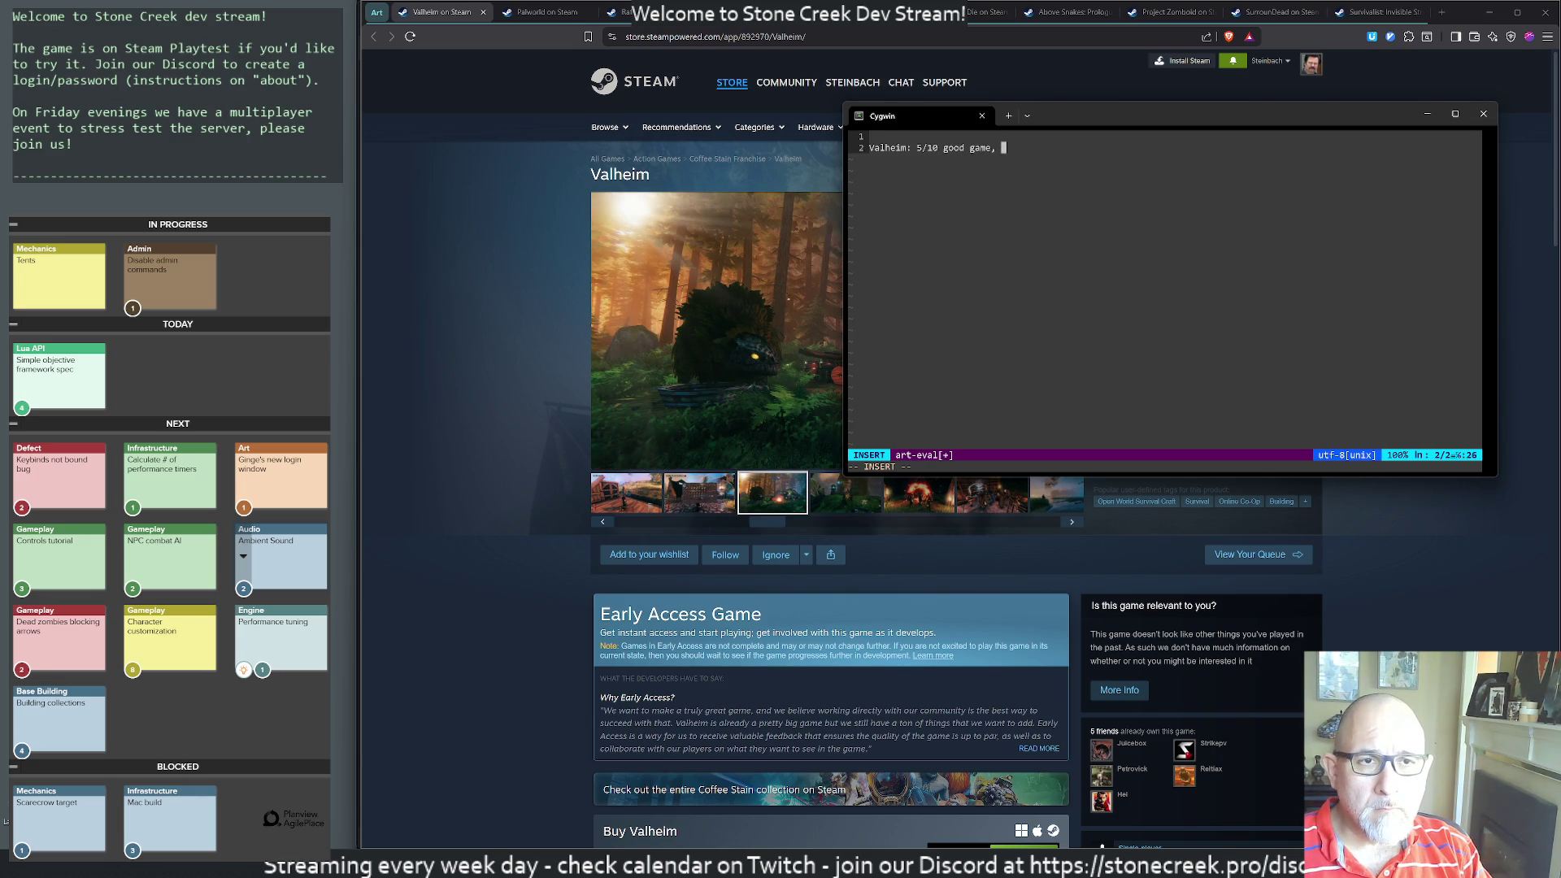
{"action": "type", "text": "t is meh."}
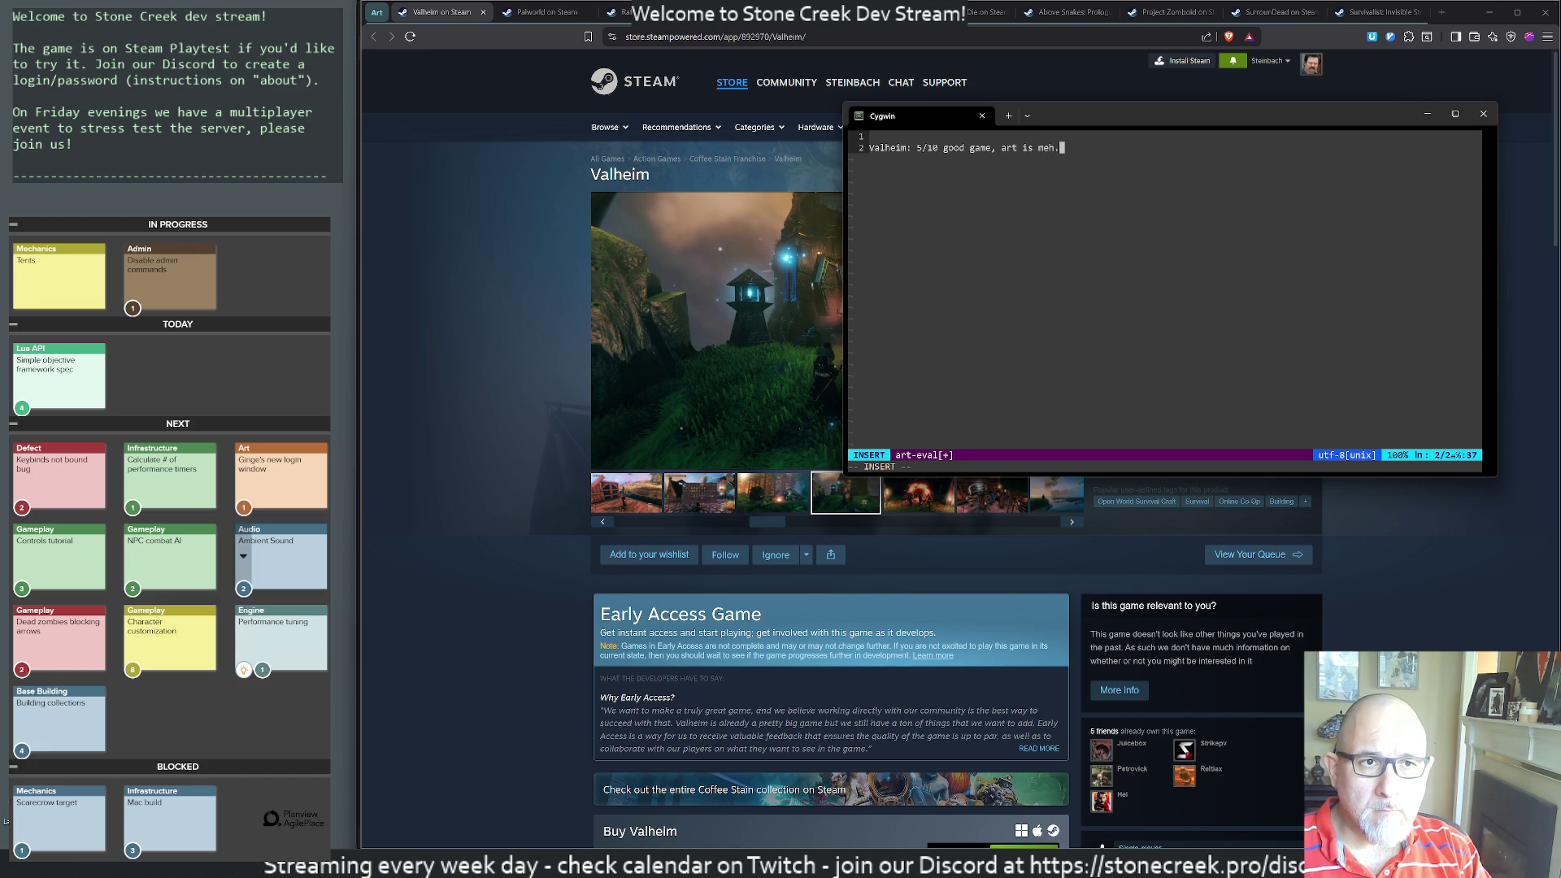
{"action": "key", "text": "Return"}
{"action": "key", "text": "alt+Tab"}
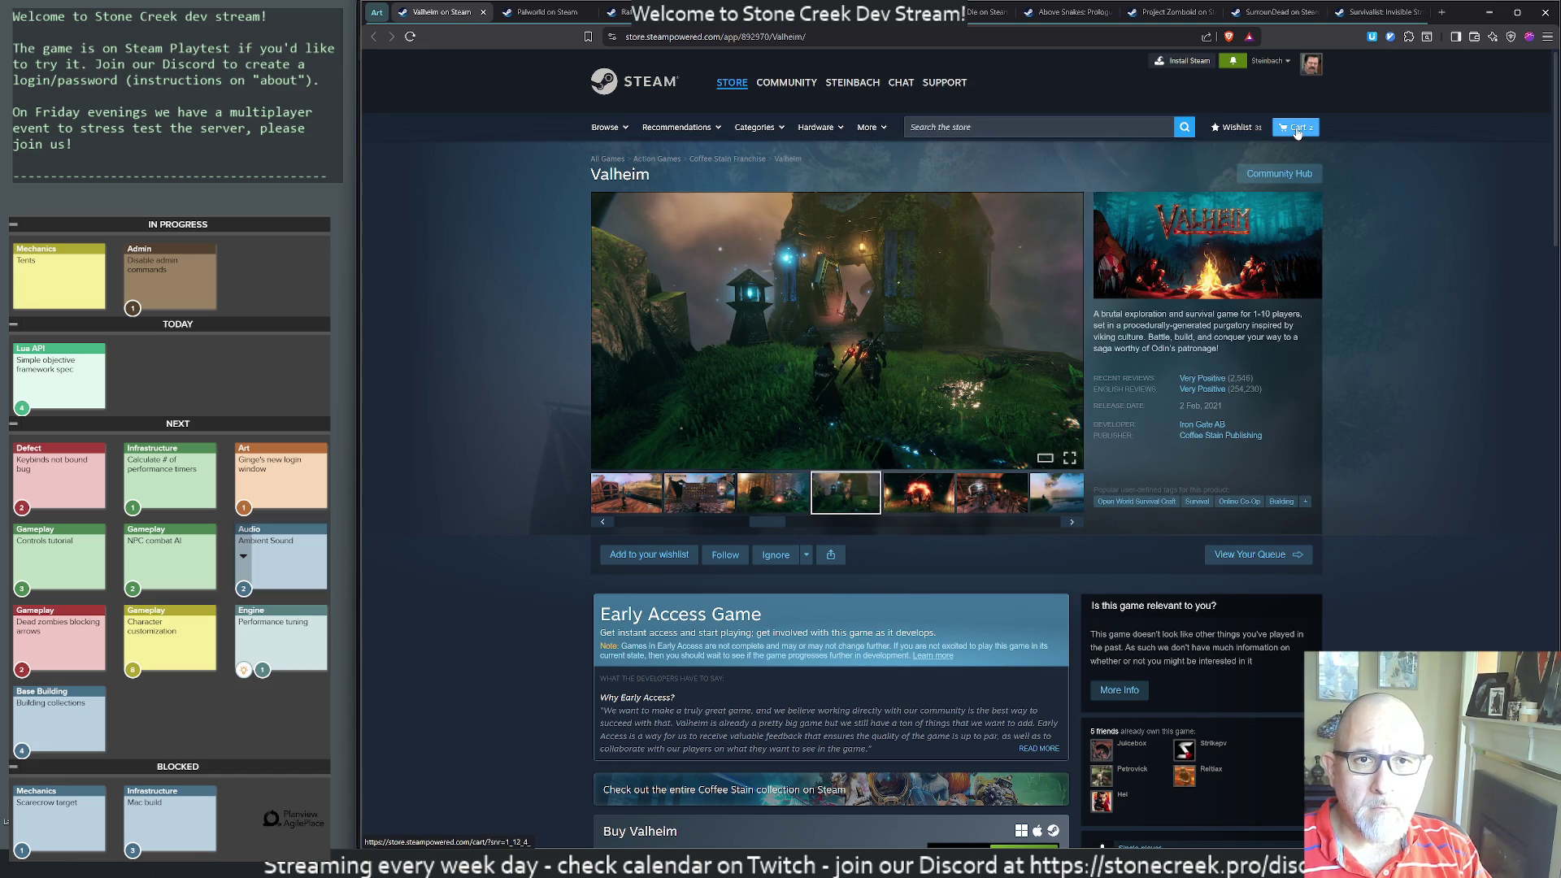
- Close the Valheim tab and view Palworld's sheep, fire, mount, crystal-creature and battle screenshots
{"action": "key", "text": "ctrl+w"}
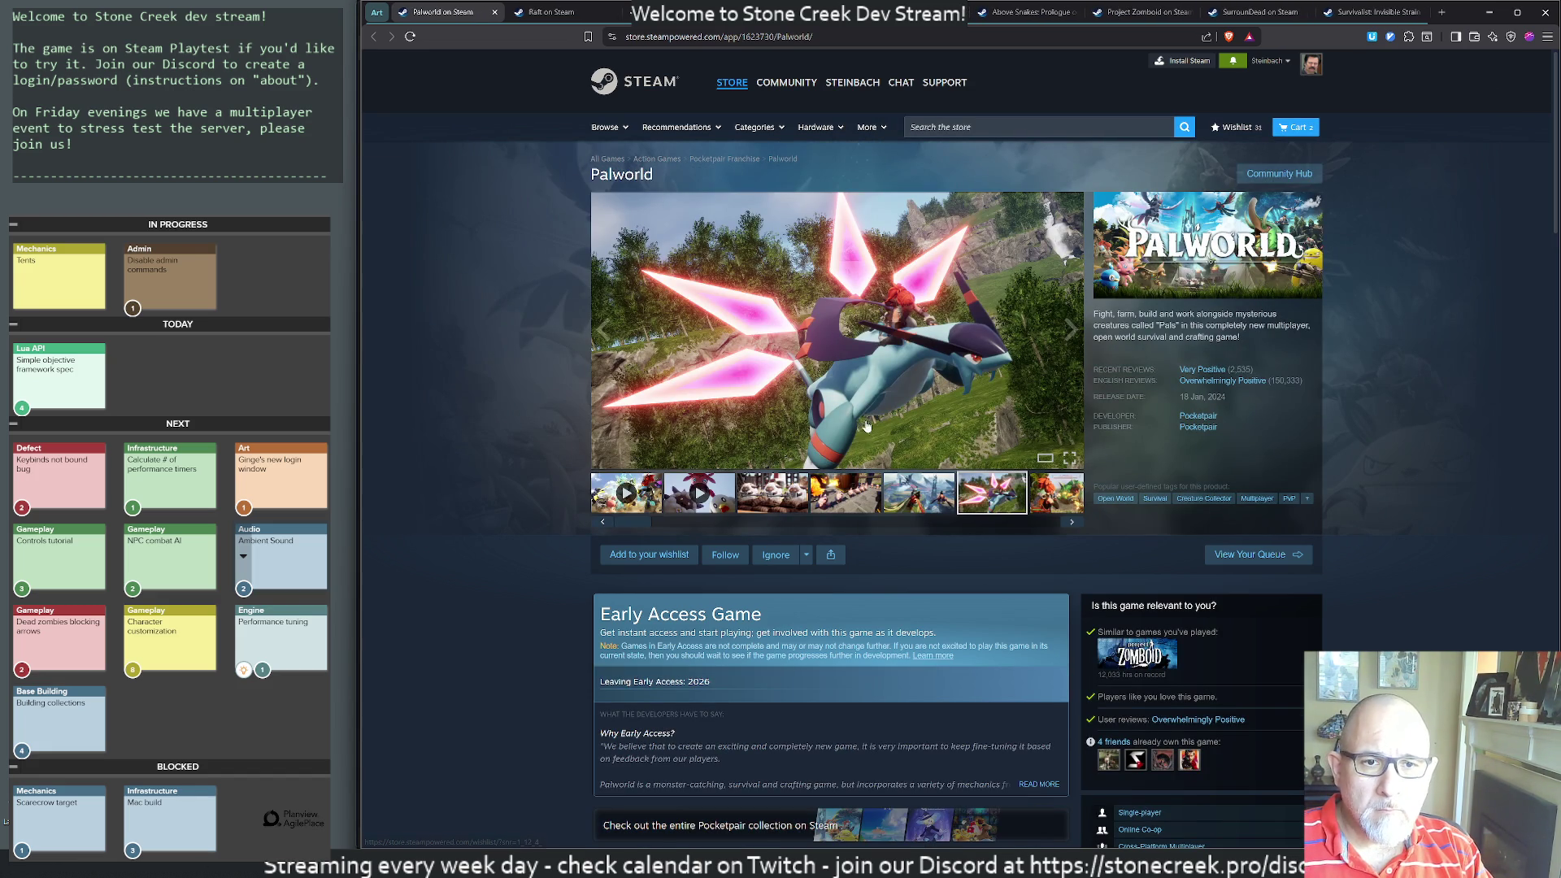
{"action": "left_click", "coordinate": [776, 490]}
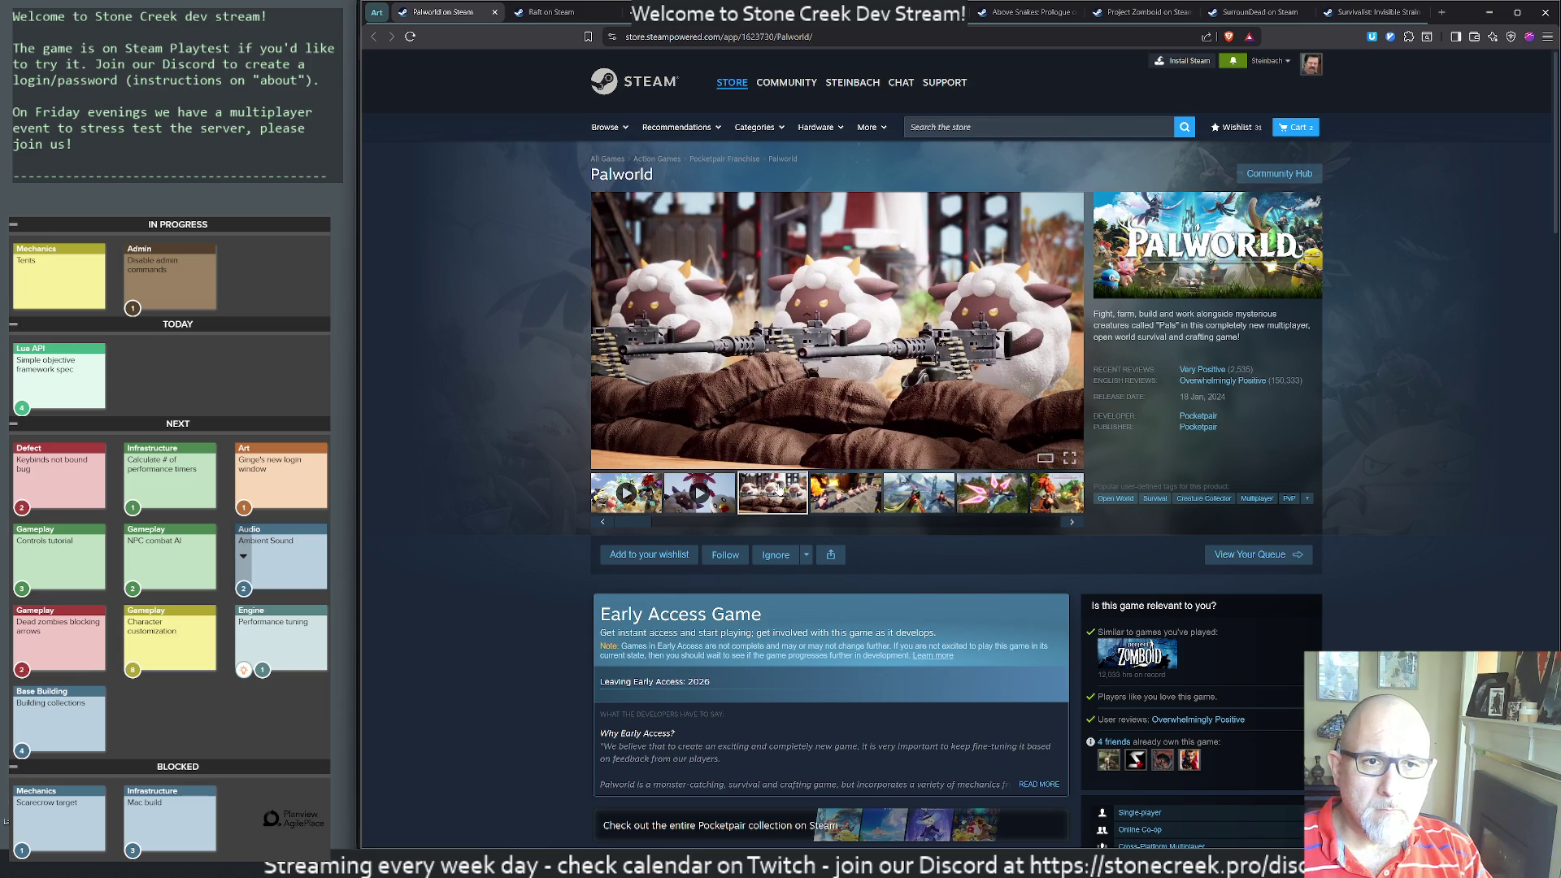
{"action": "left_click", "coordinate": [845, 494]}
{"action": "left_click", "coordinate": [901, 499]}
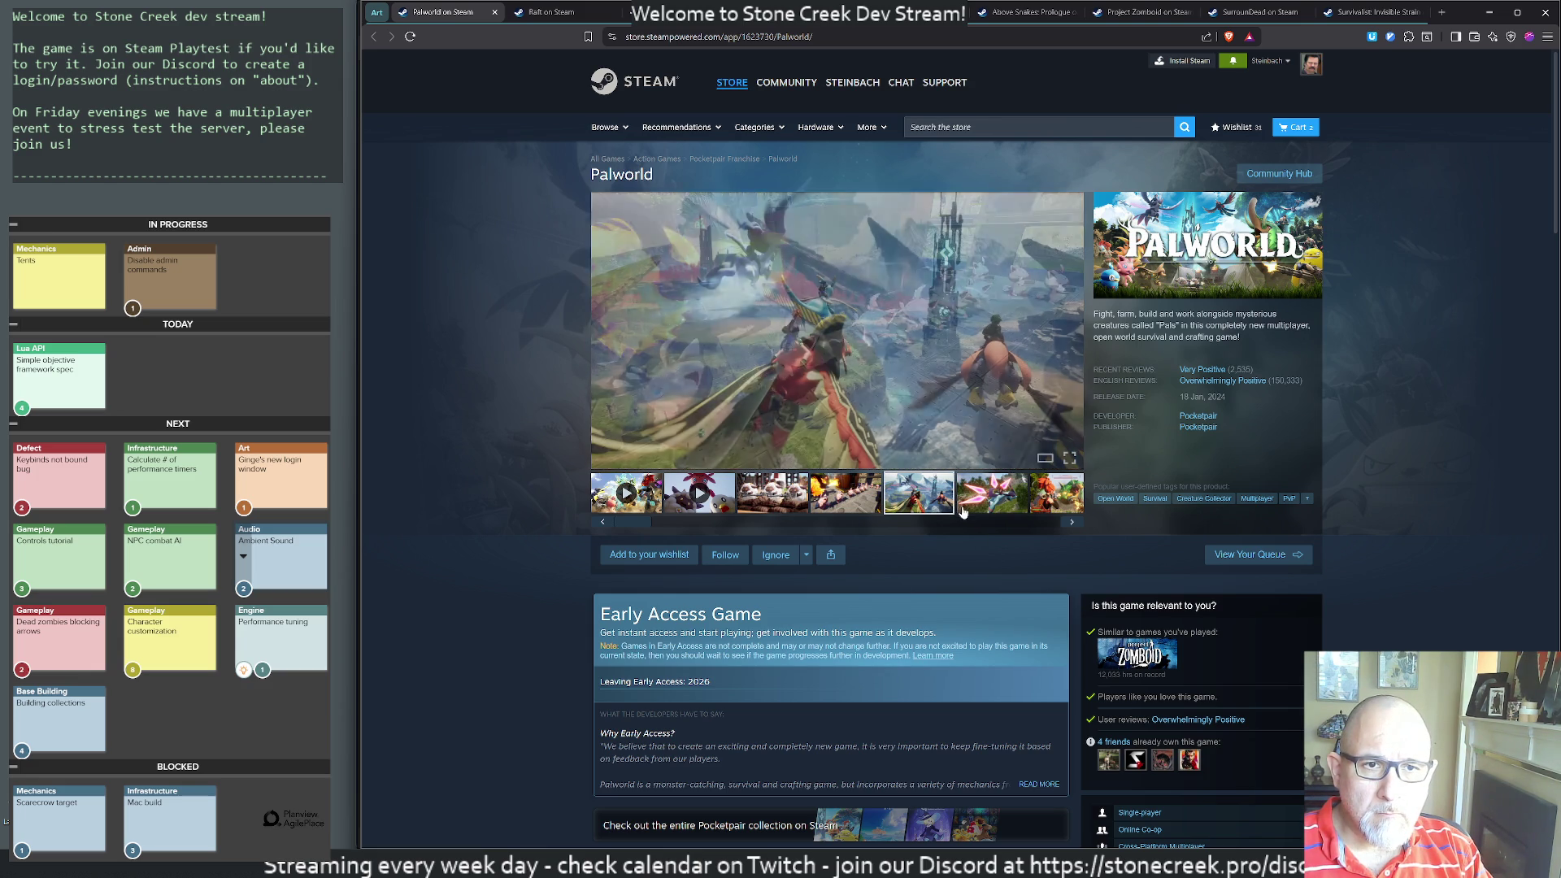
{"action": "left_click", "coordinate": [975, 502]}
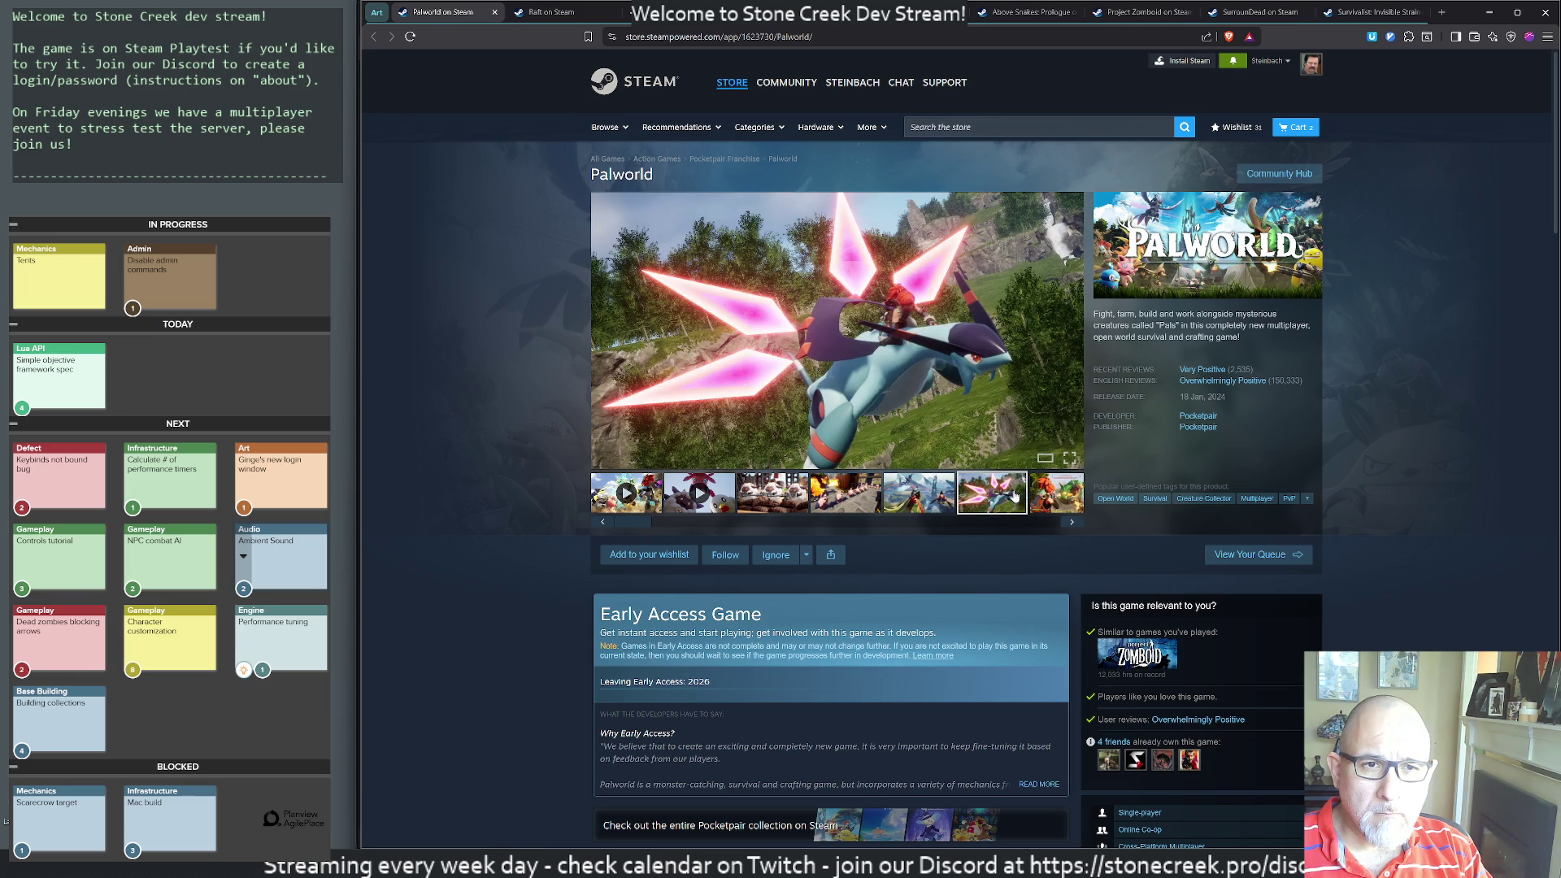
{"action": "left_click", "coordinate": [1051, 496]}
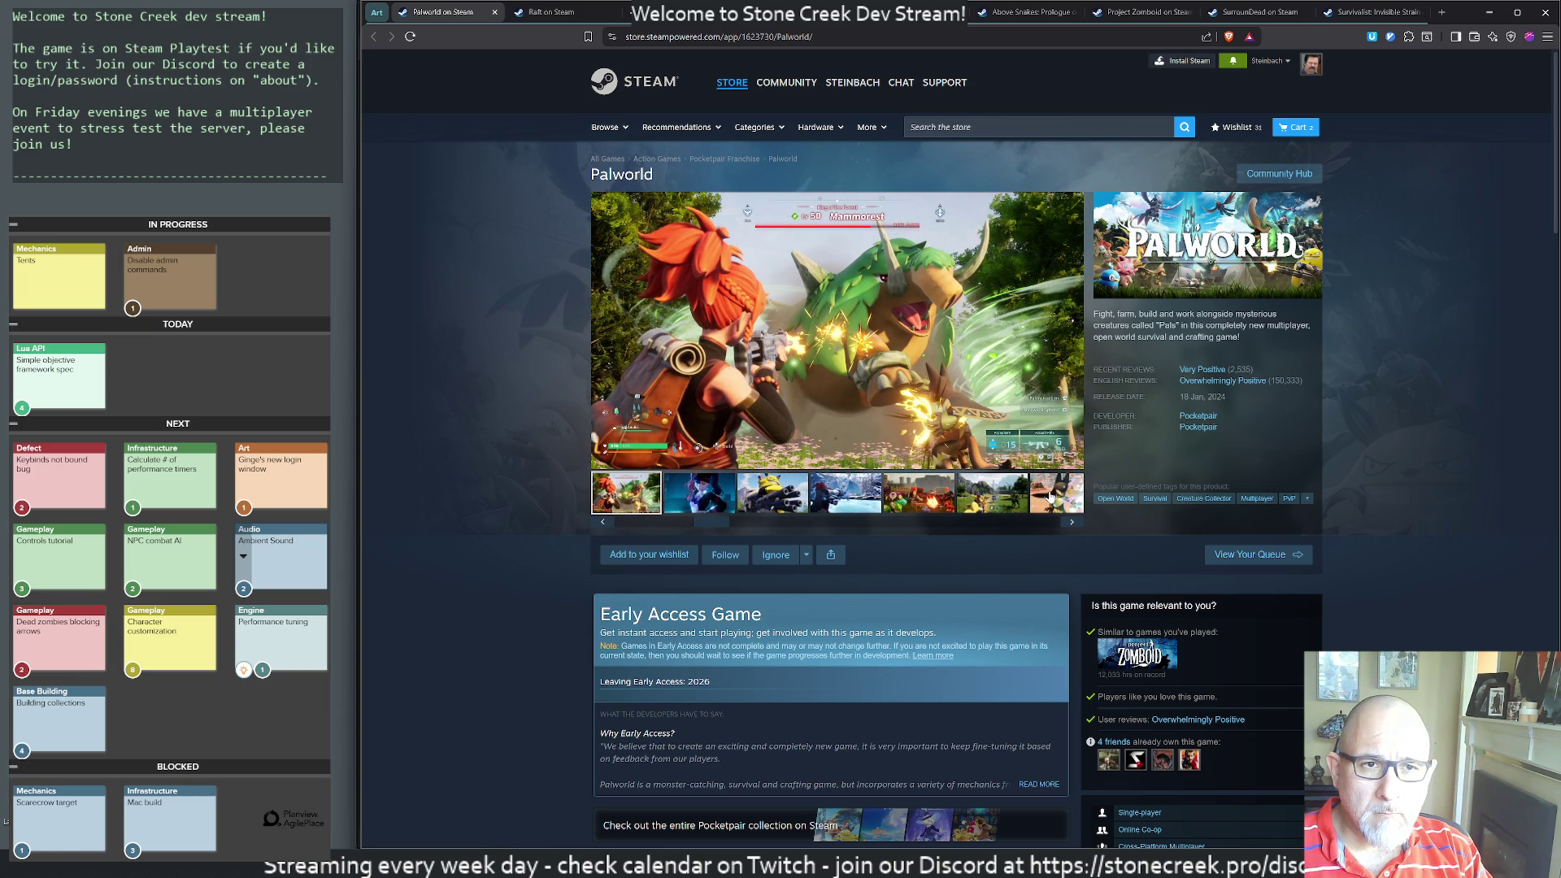
- Add a Palworld line to art-eval: 5/10, feels meh, lacks personality
{"action": "key", "text": "alt+Tab"}
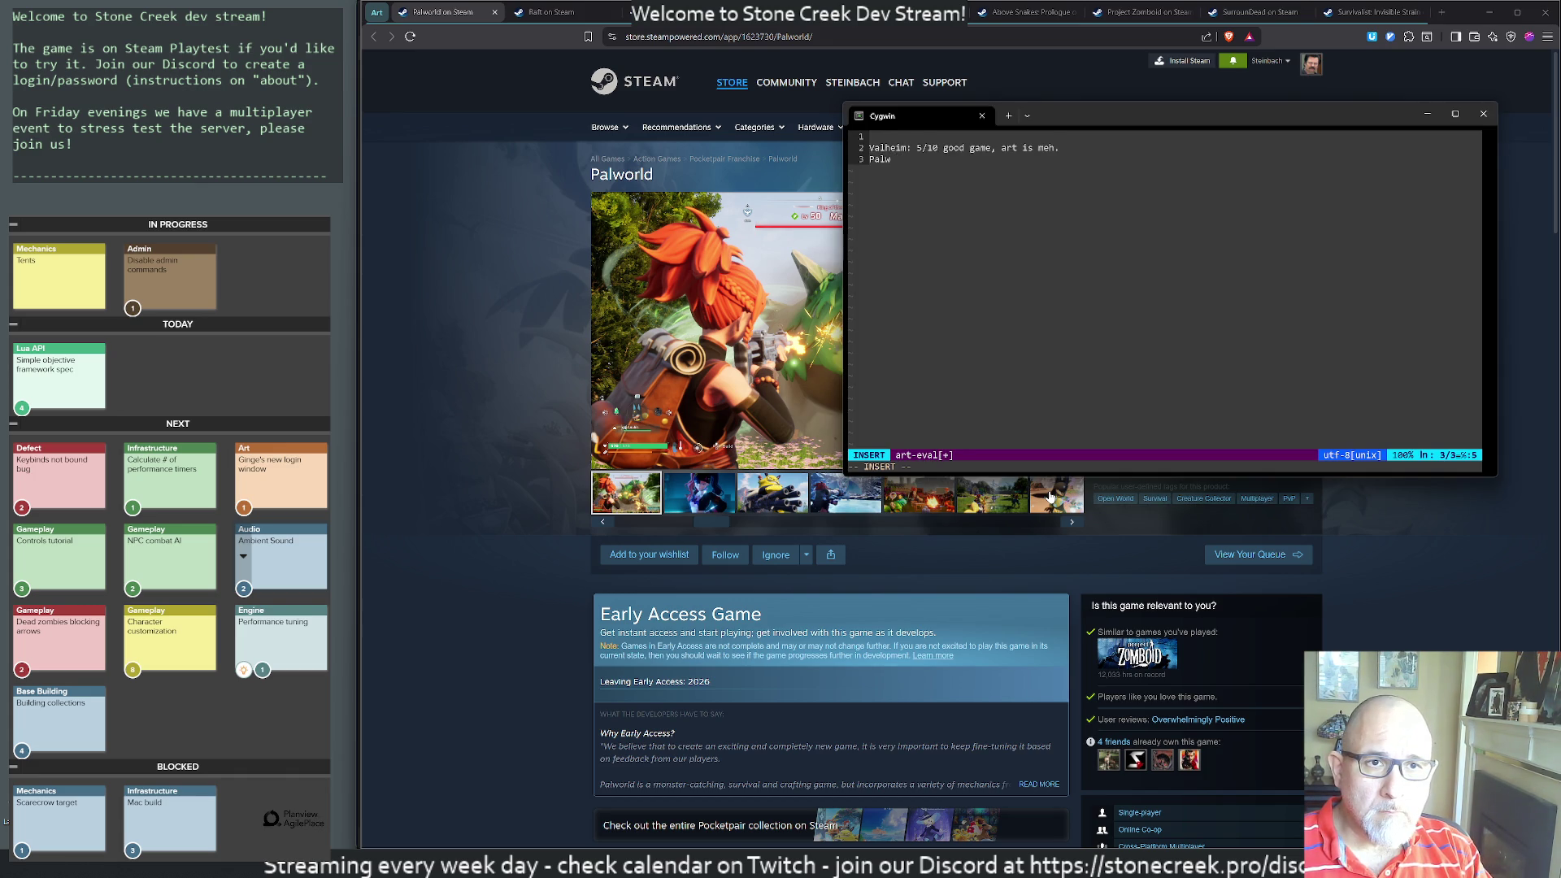
{"action": "type", "text": "orld:"}
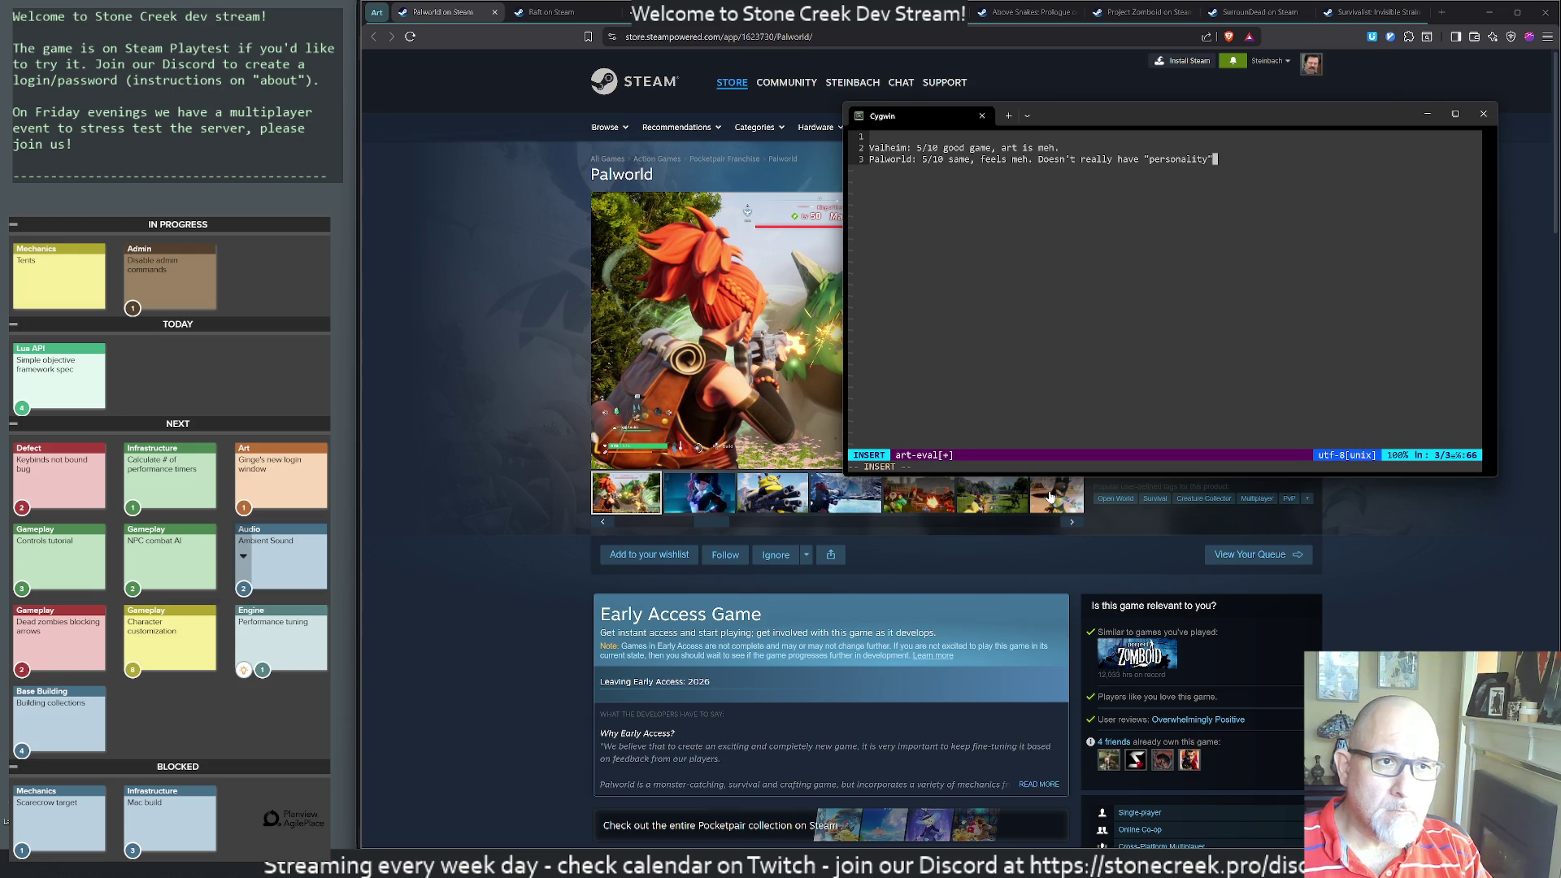
{"action": "type", "text": "."}
{"action": "key", "text": "Return"}
{"action": "key", "text": "alt+Tab"}
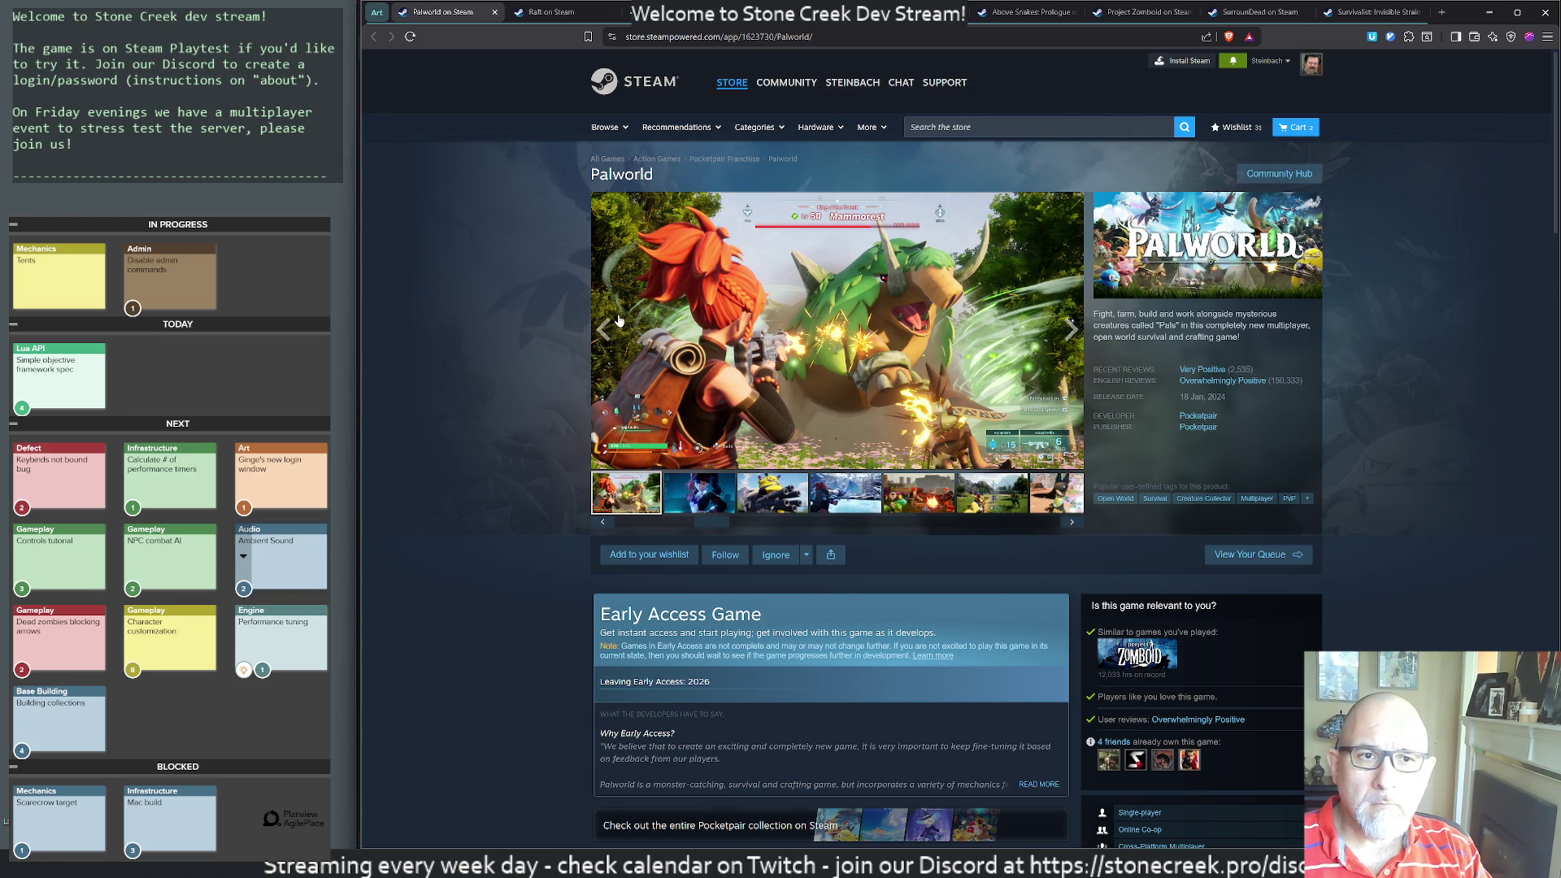
- Close the Palworld tab and view Raft's screenshots, including the fence, forest and crane shots
{"action": "key", "text": "ctrl+w"}
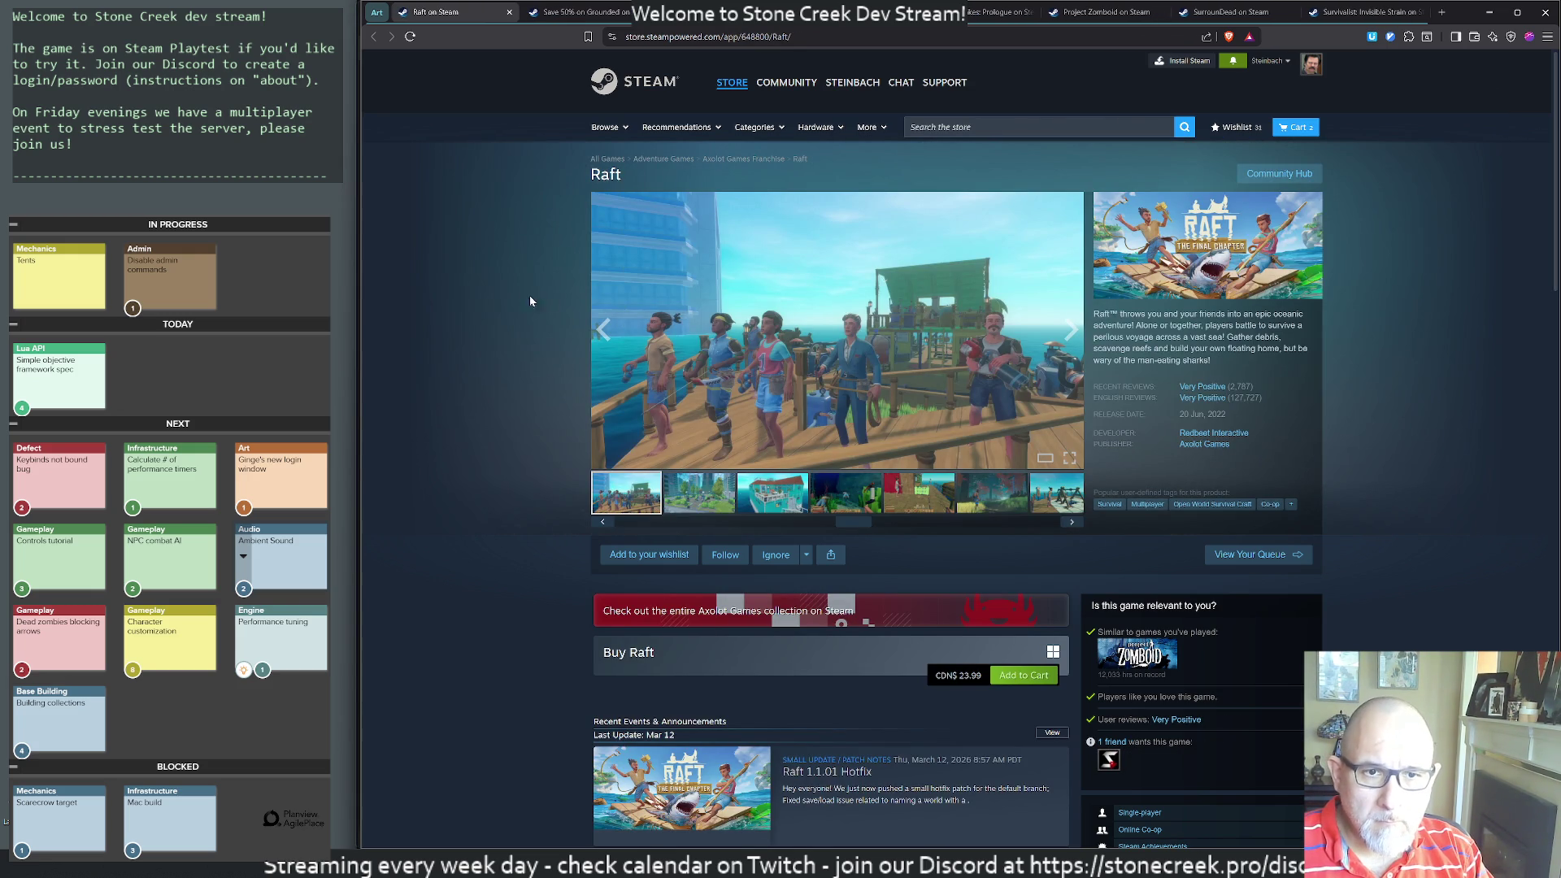
{"action": "left_click", "coordinate": [695, 510]}
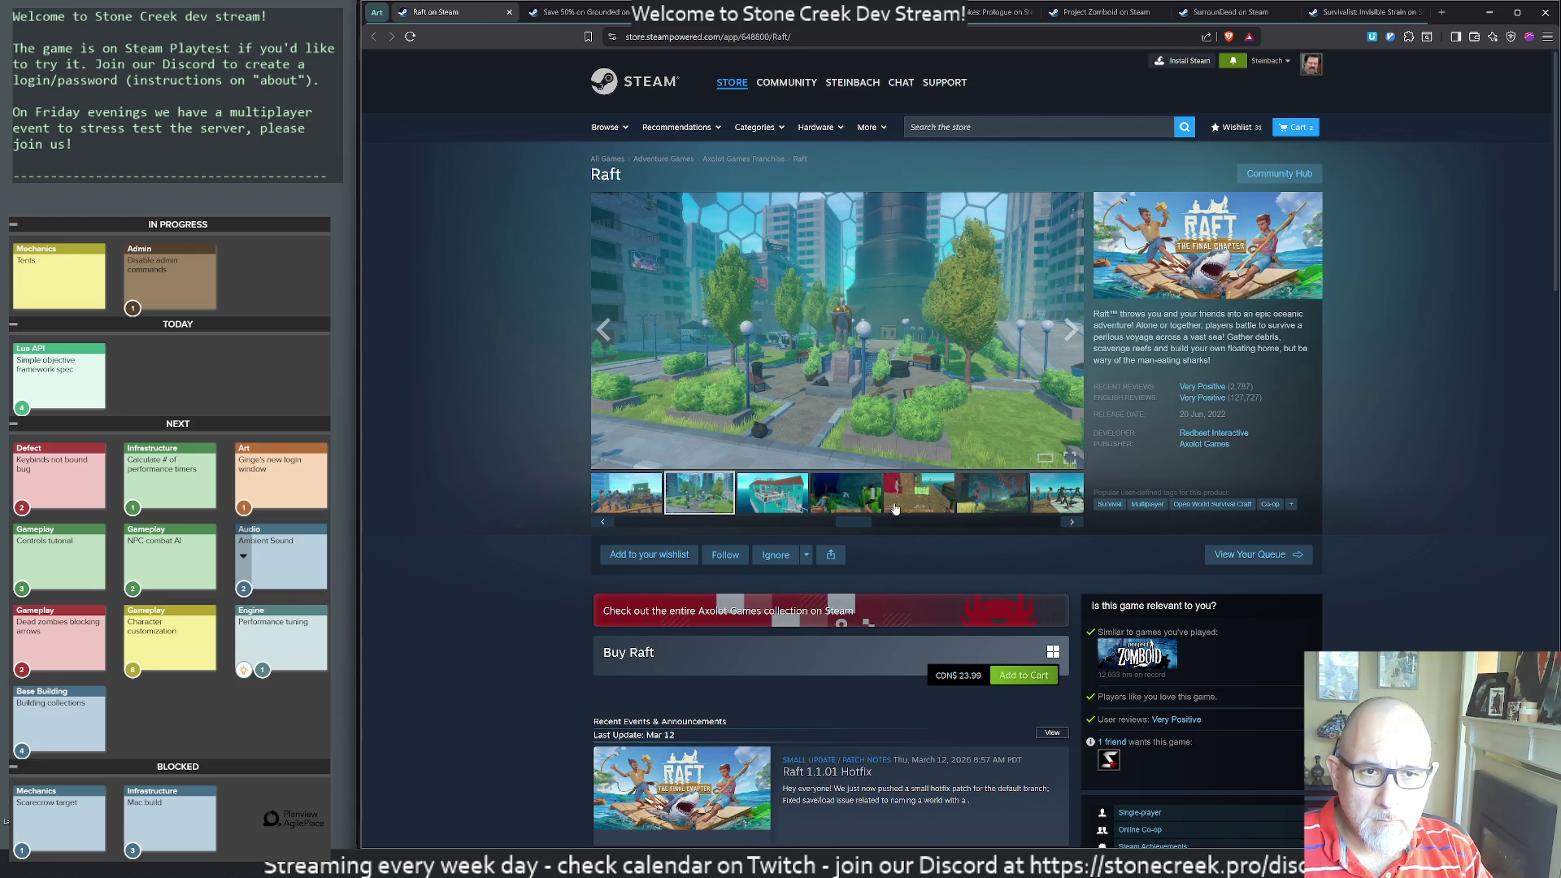
{"action": "left_click", "coordinate": [925, 503]}
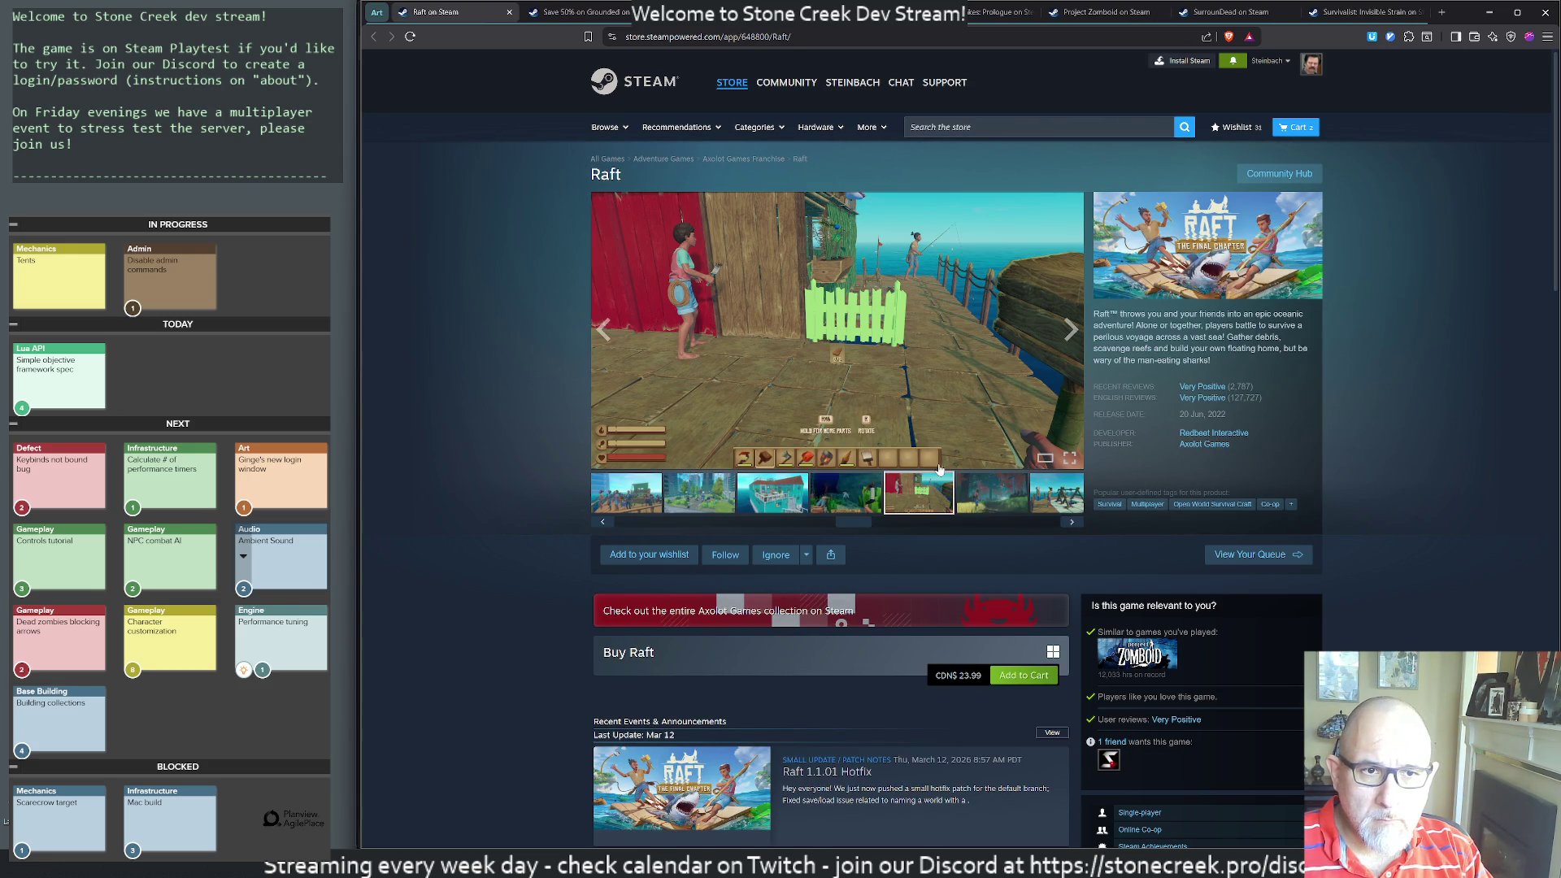
{"action": "left_click", "coordinate": [990, 493]}
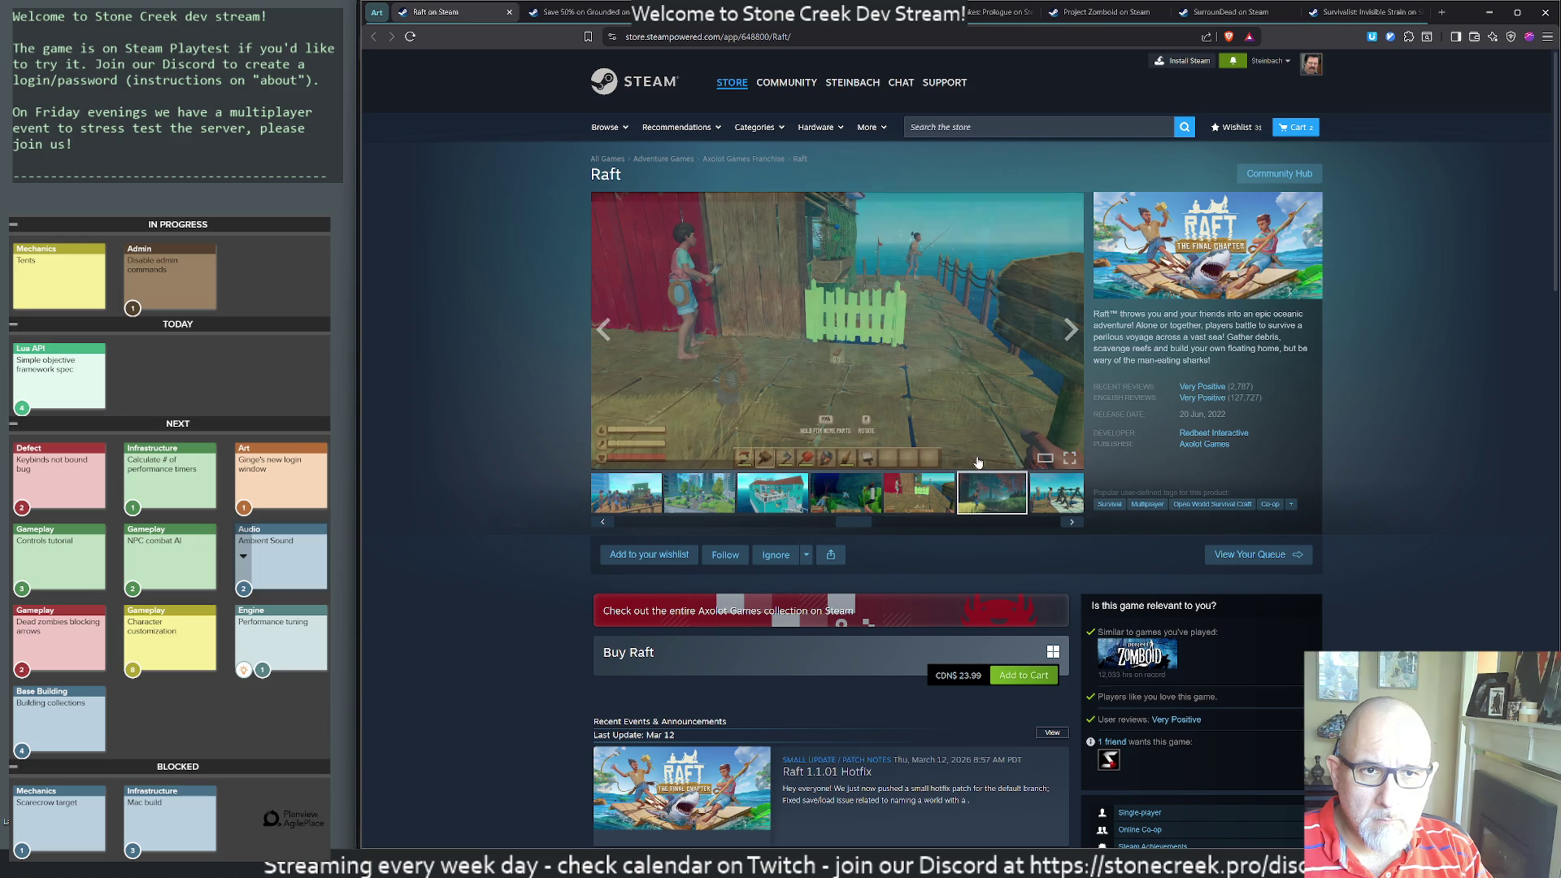
{"action": "left_click", "coordinate": [1060, 500]}
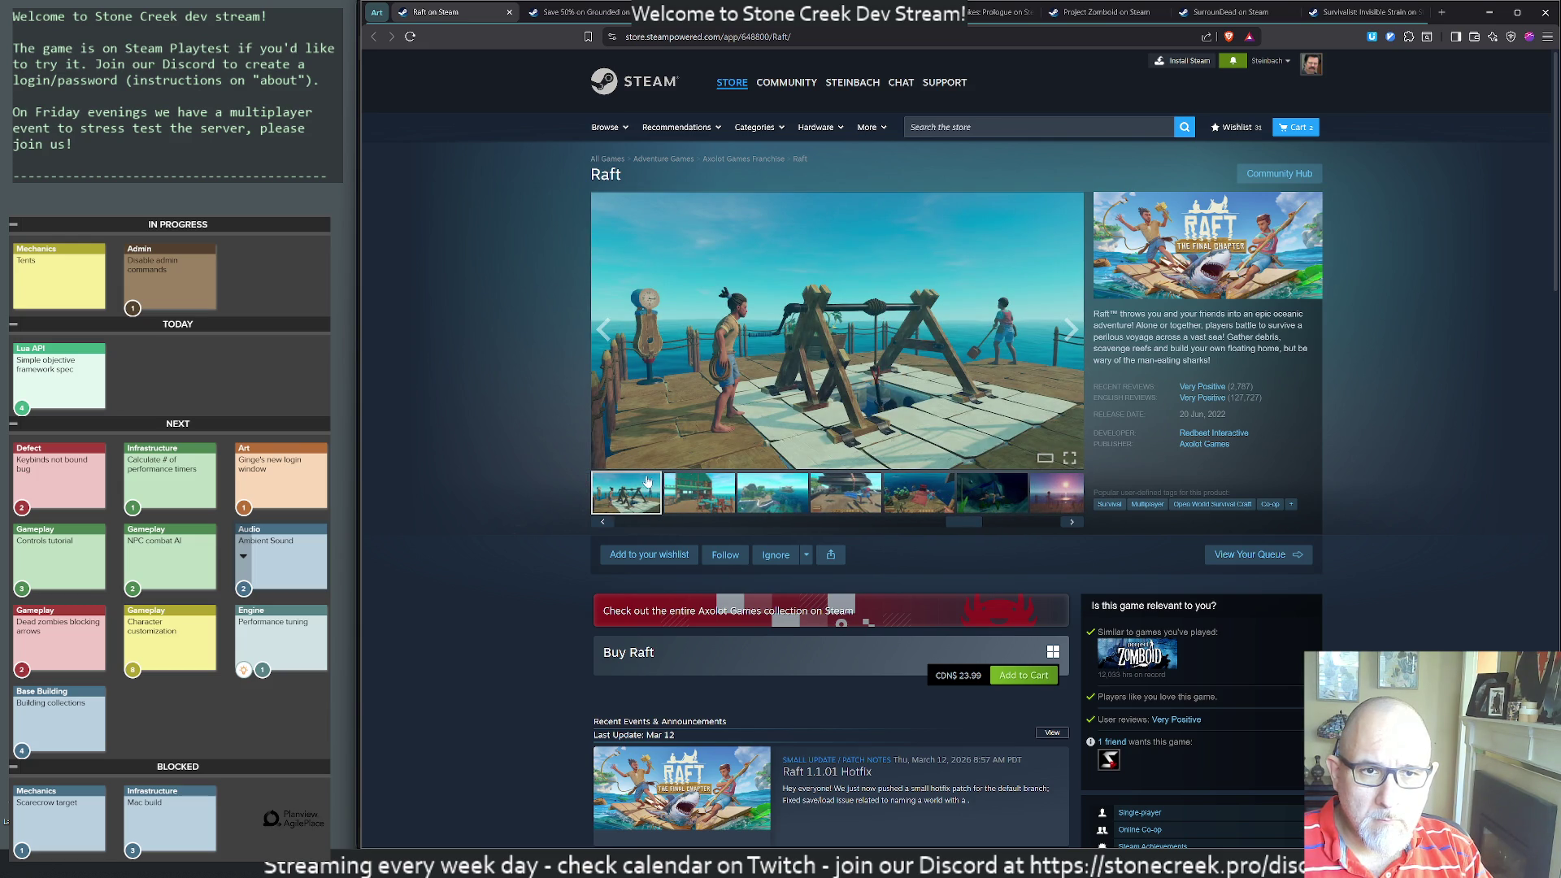
- Add 'Raft: 7/10' to art-eval and move it to the top of the list
{"action": "key", "text": "alt+Tab"}
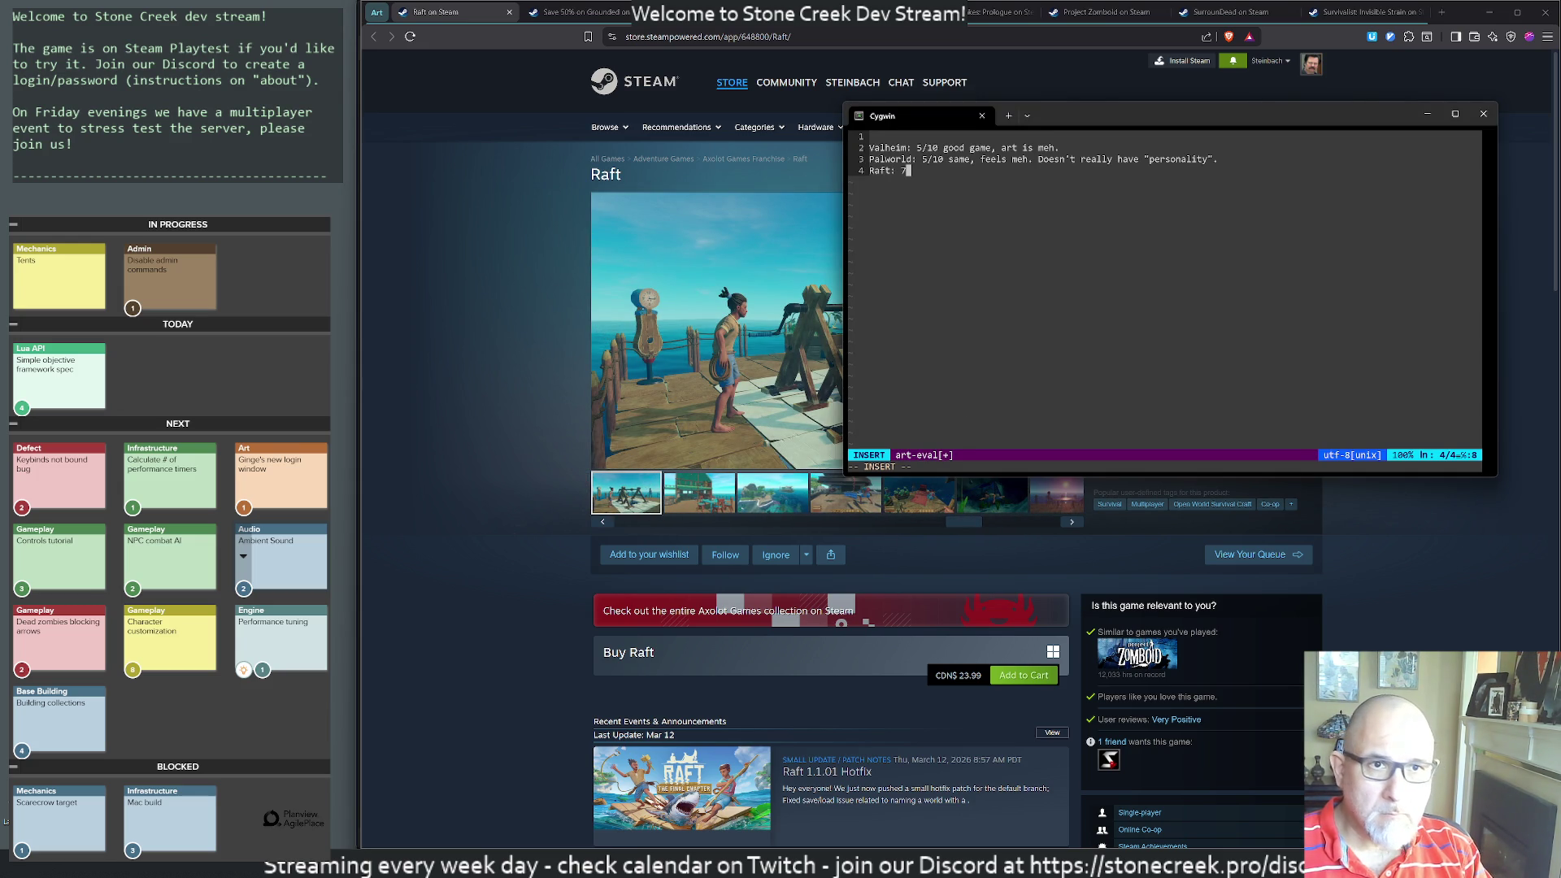
{"action": "type", "text": "/10"}
{"action": "key", "text": "Escape"}
{"action": "key", "text": "d"}
{"action": "key", "text": "d"}
{"action": "key", "text": "g"}
{"action": "key", "text": "g"}
{"action": "key", "text": "p"}
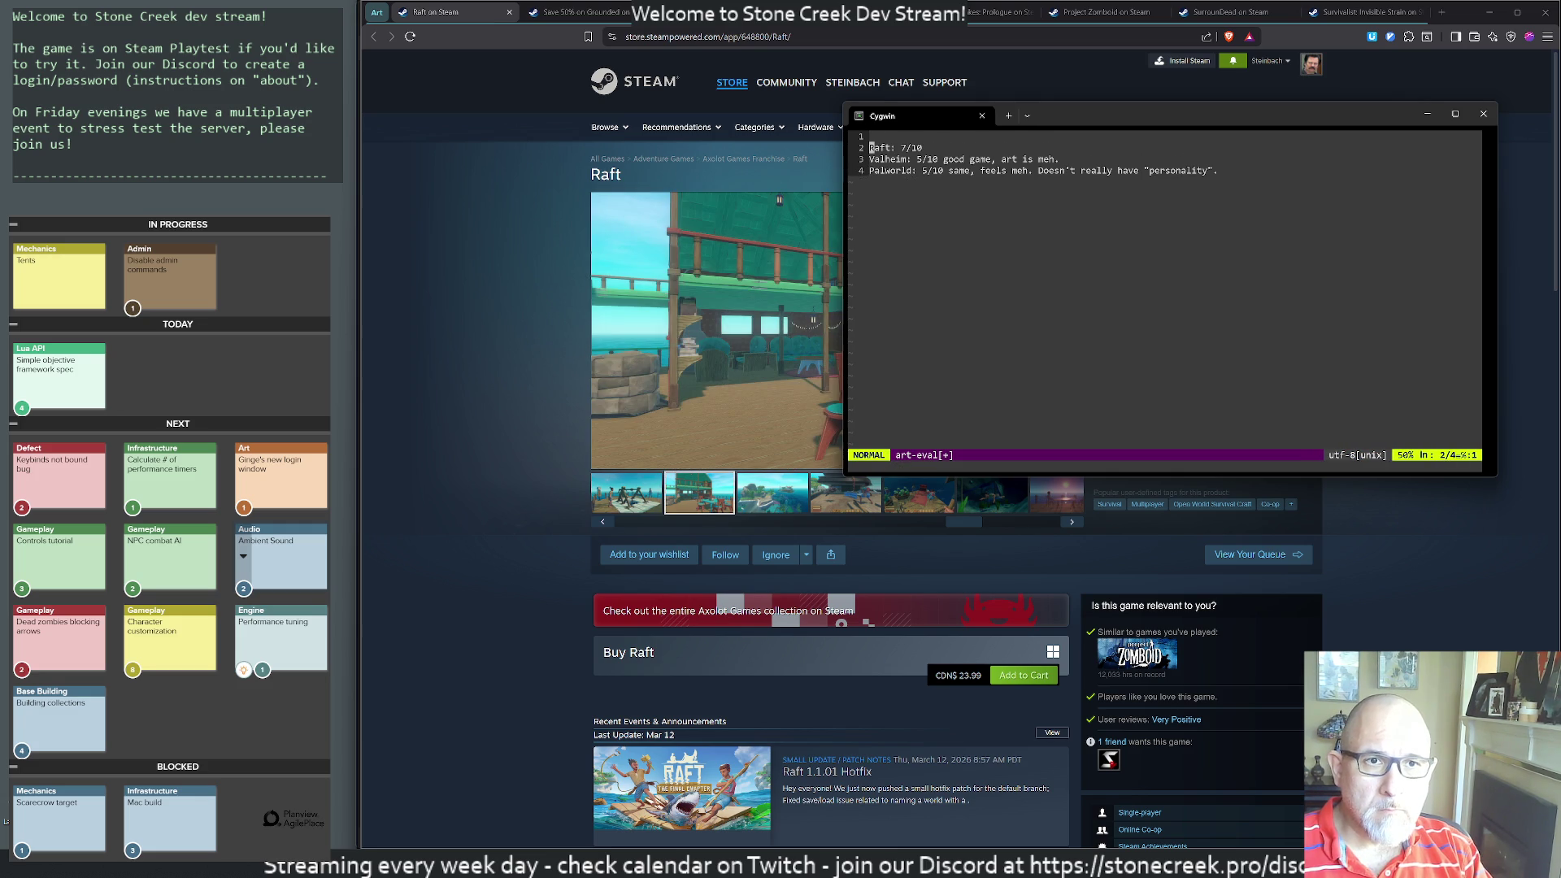
{"action": "type", "text": "A,"}
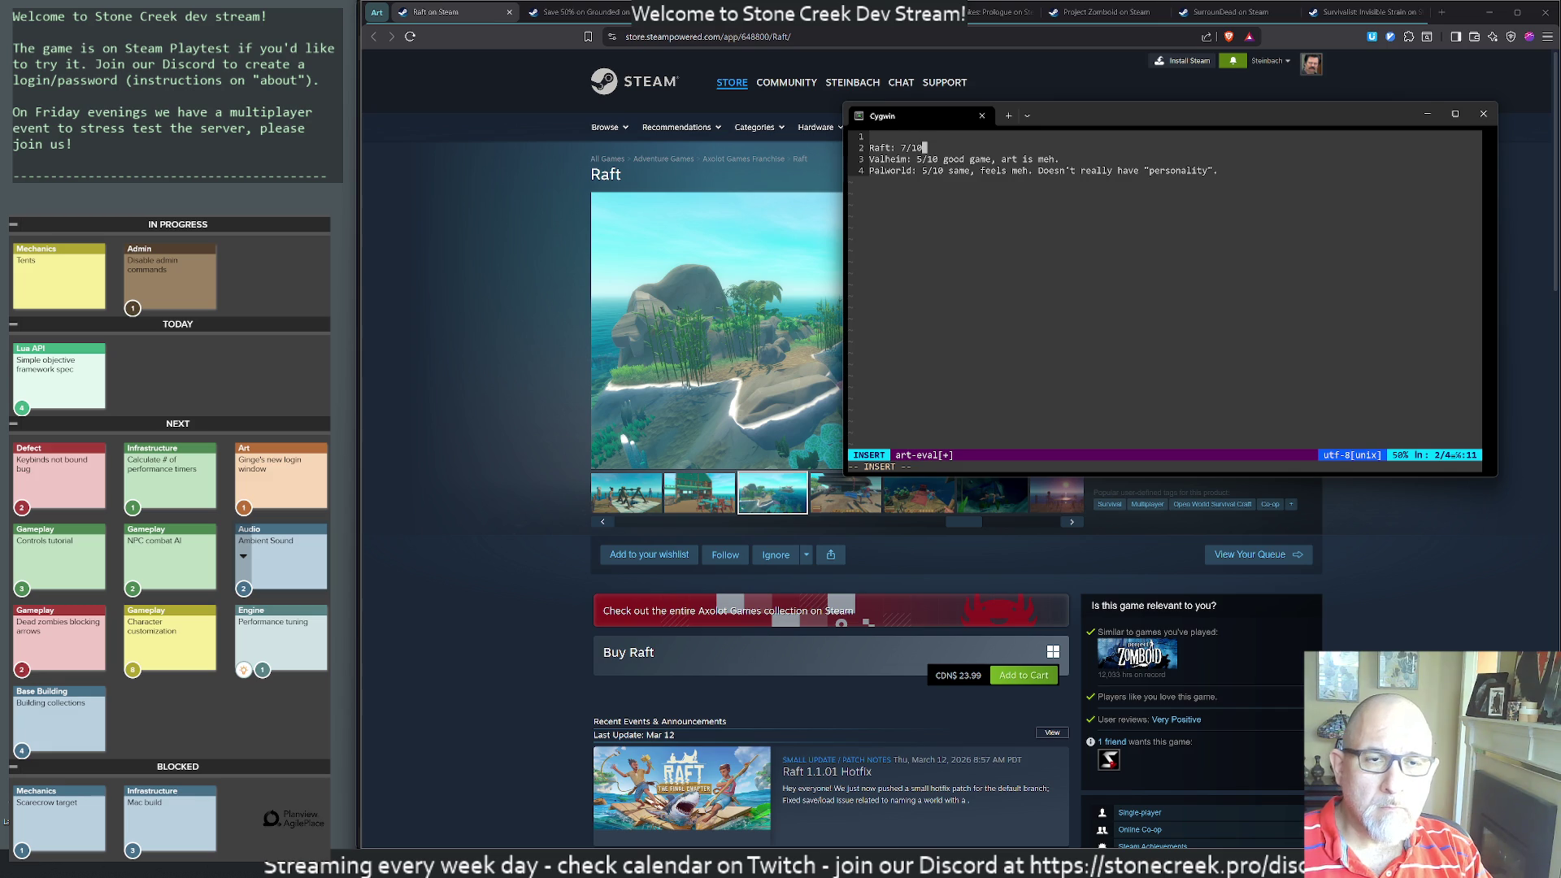
{"action": "key", "text": "alt+Tab"}
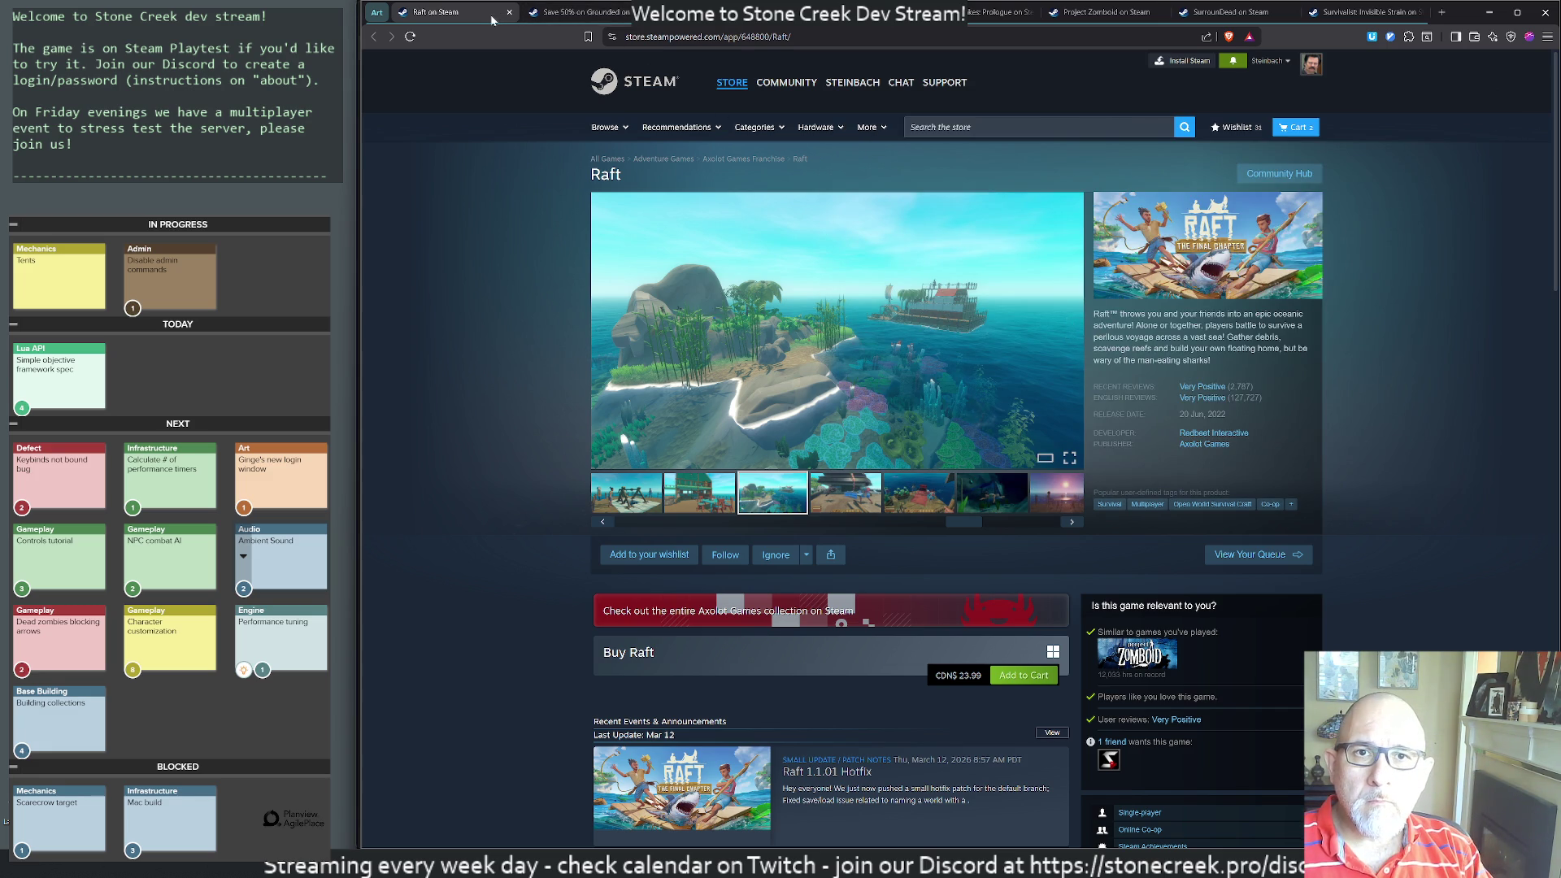
- Close the Raft tab and open Grounded's screenshots full-size, starting with the koi fish
{"action": "left_click", "coordinate": [509, 12]}
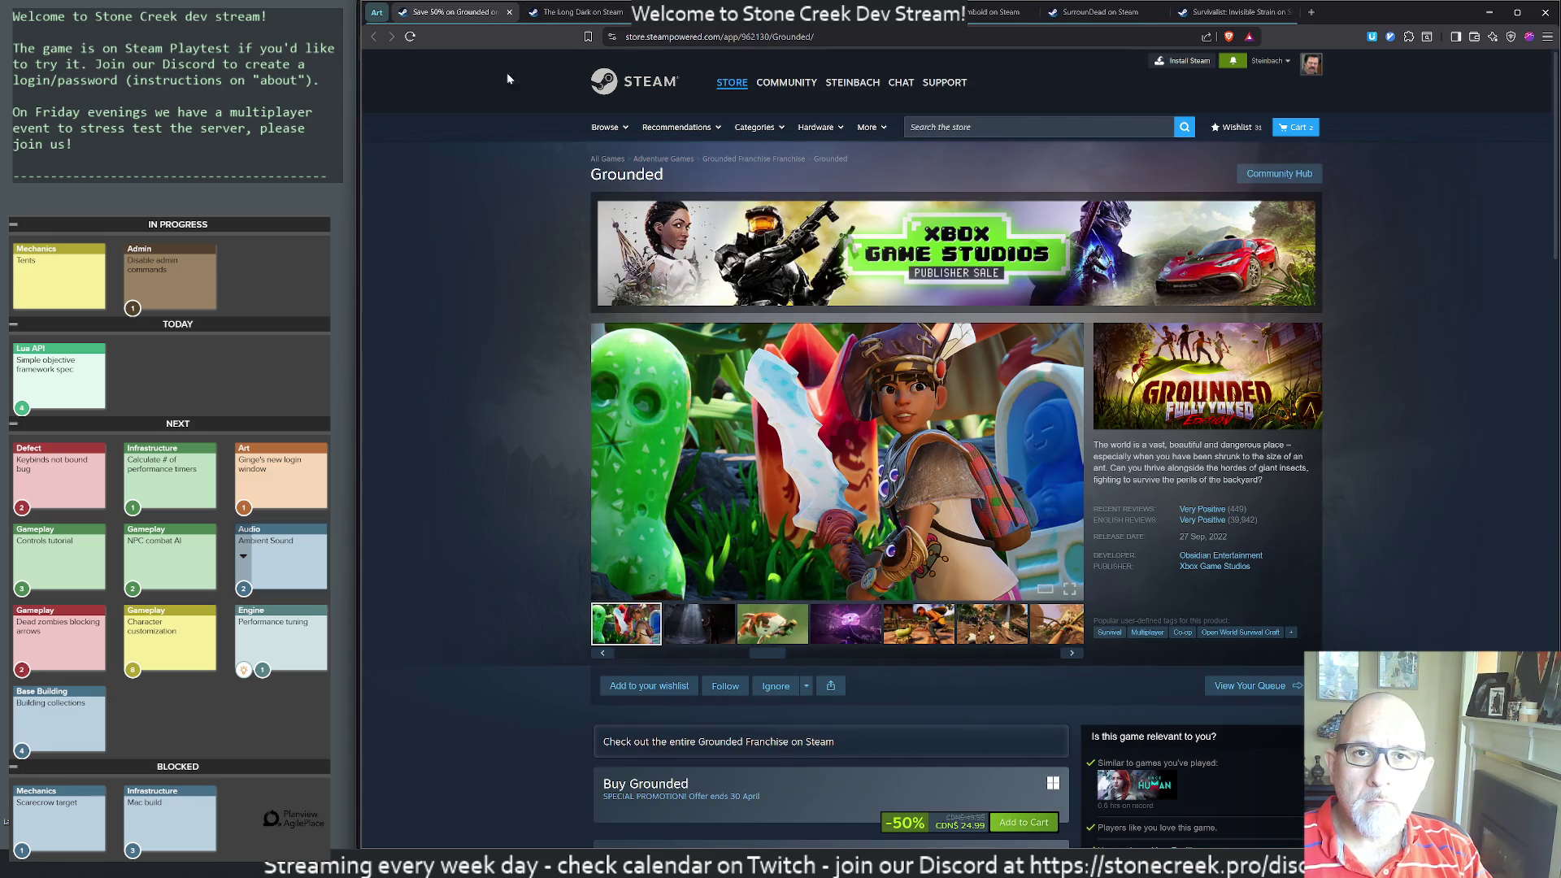
{"action": "left_click", "coordinate": [689, 622]}
{"action": "left_click", "coordinate": [938, 507]}
{"action": "left_click", "coordinate": [647, 309]}
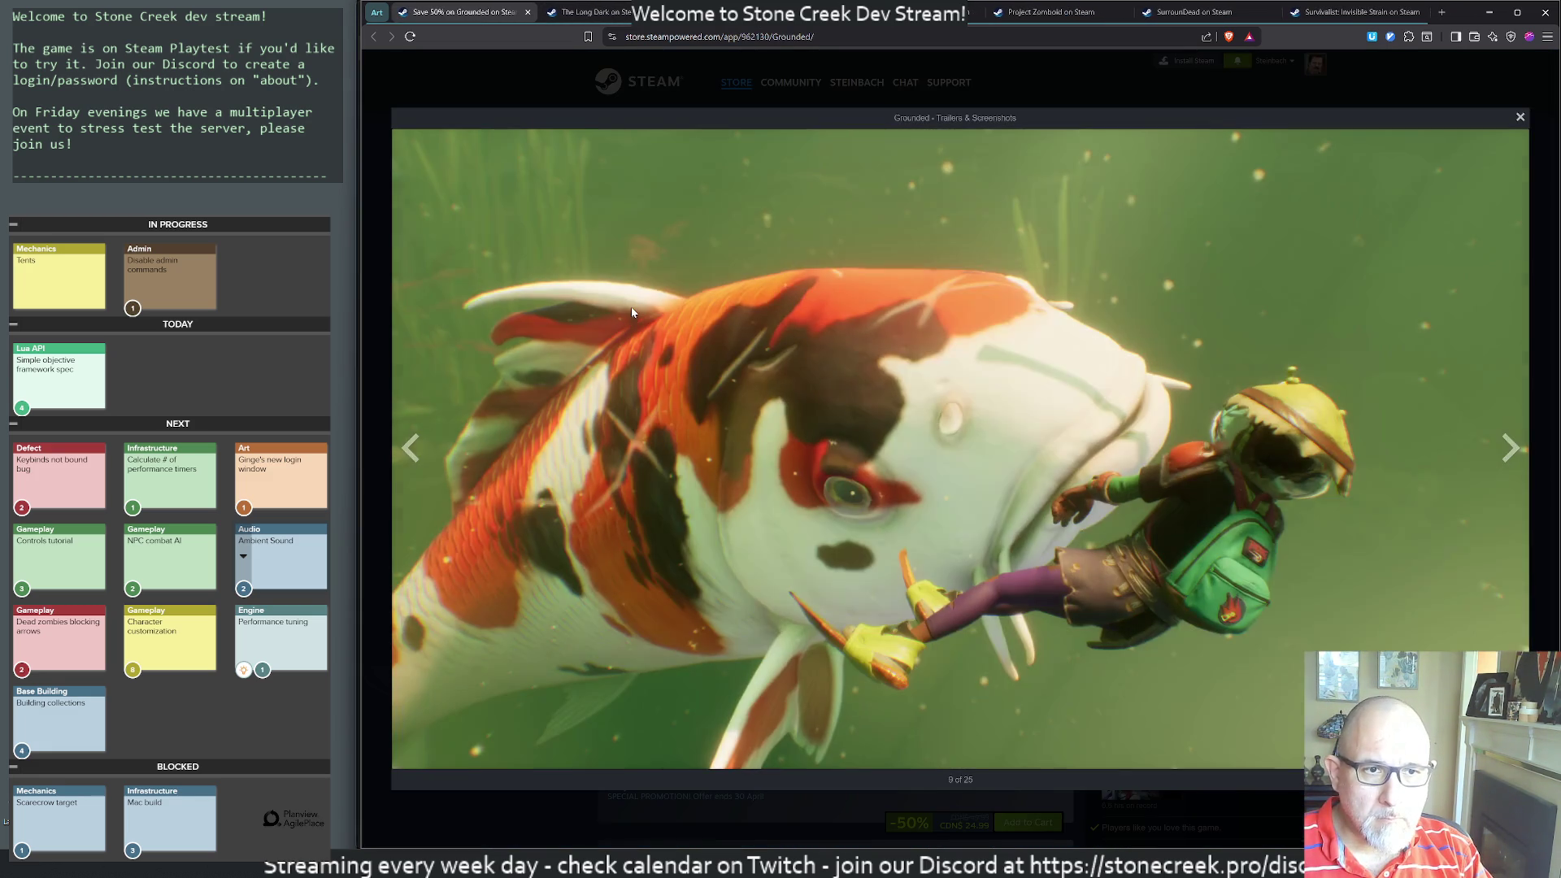
{"action": "left_click", "coordinate": [632, 310]}
{"action": "left_click", "coordinate": [631, 309]}
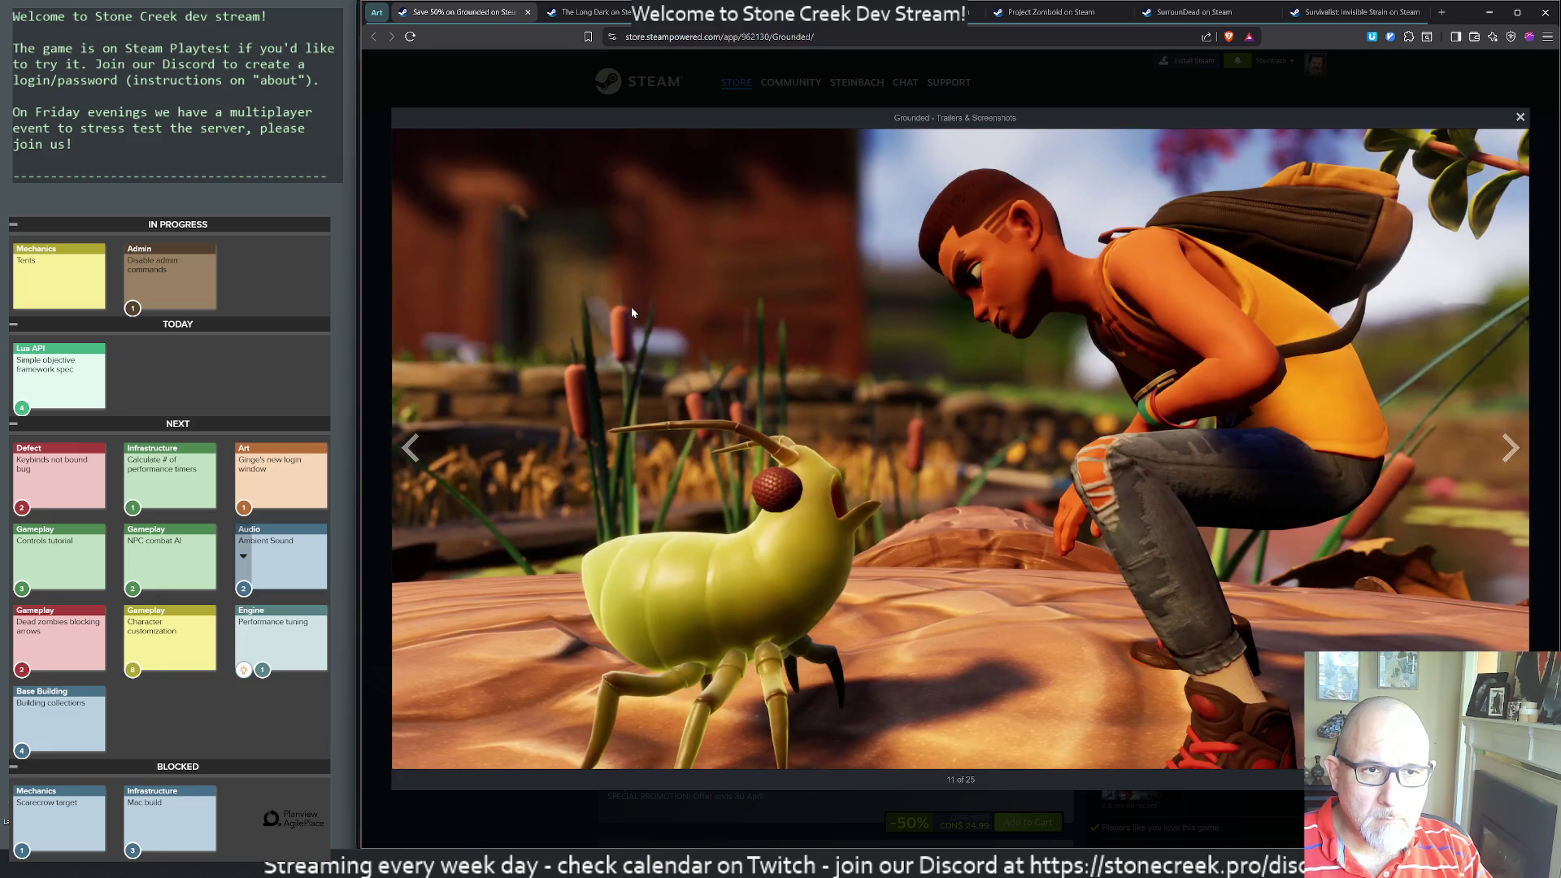
{"action": "left_click", "coordinate": [632, 309]}
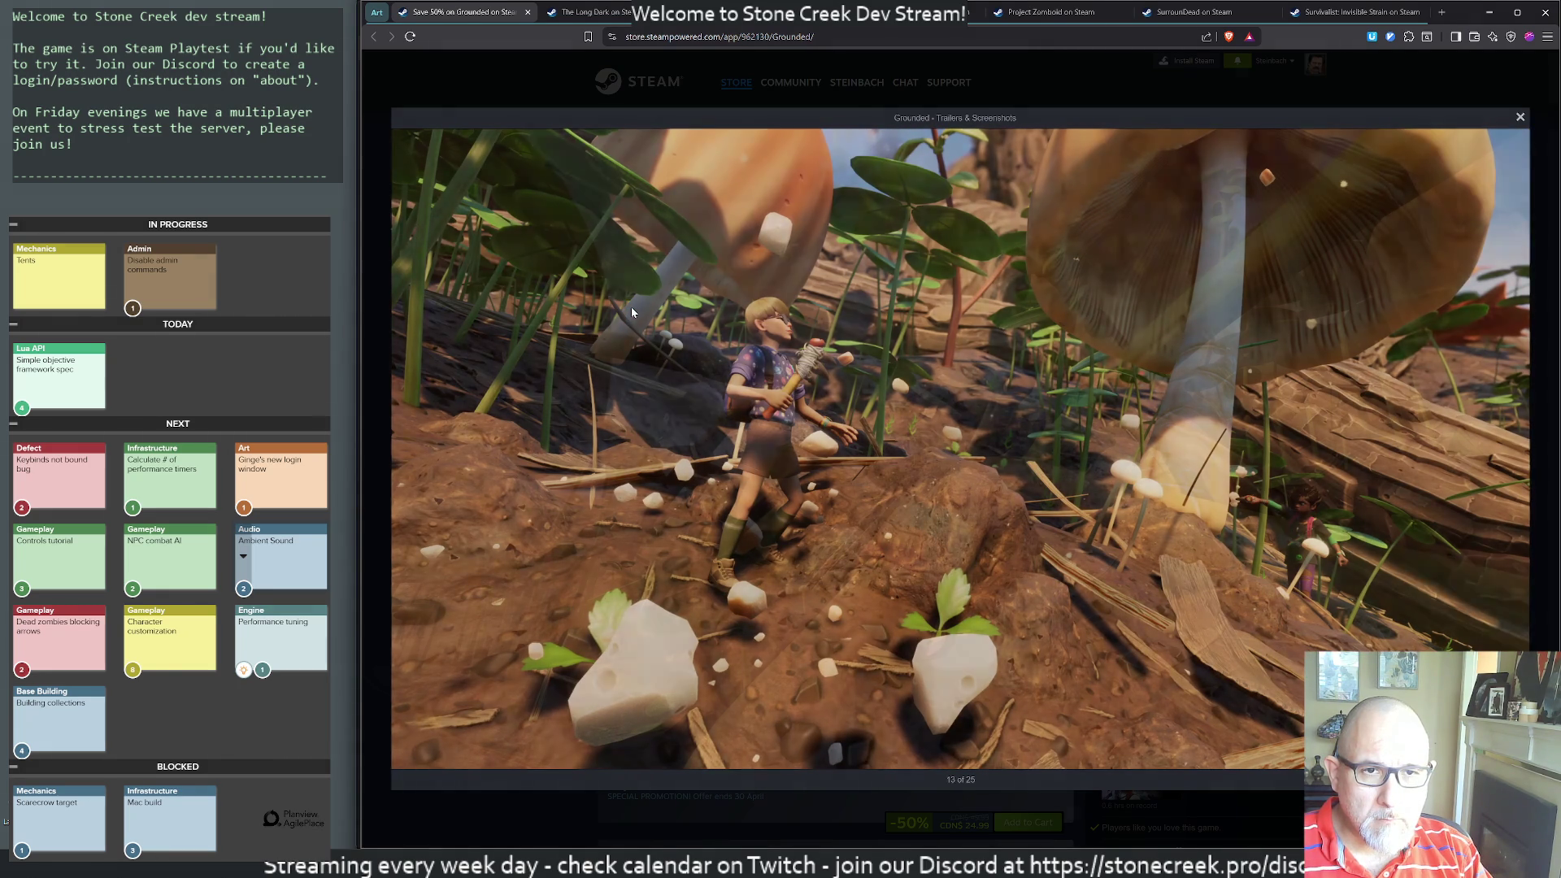
{"action": "left_click", "coordinate": [631, 312]}
- Page through the remaining Grounded screenshots and trailers, then leave the full-size gallery
{"action": "left_click", "coordinate": [632, 311]}
{"action": "left_click", "coordinate": [632, 311]}
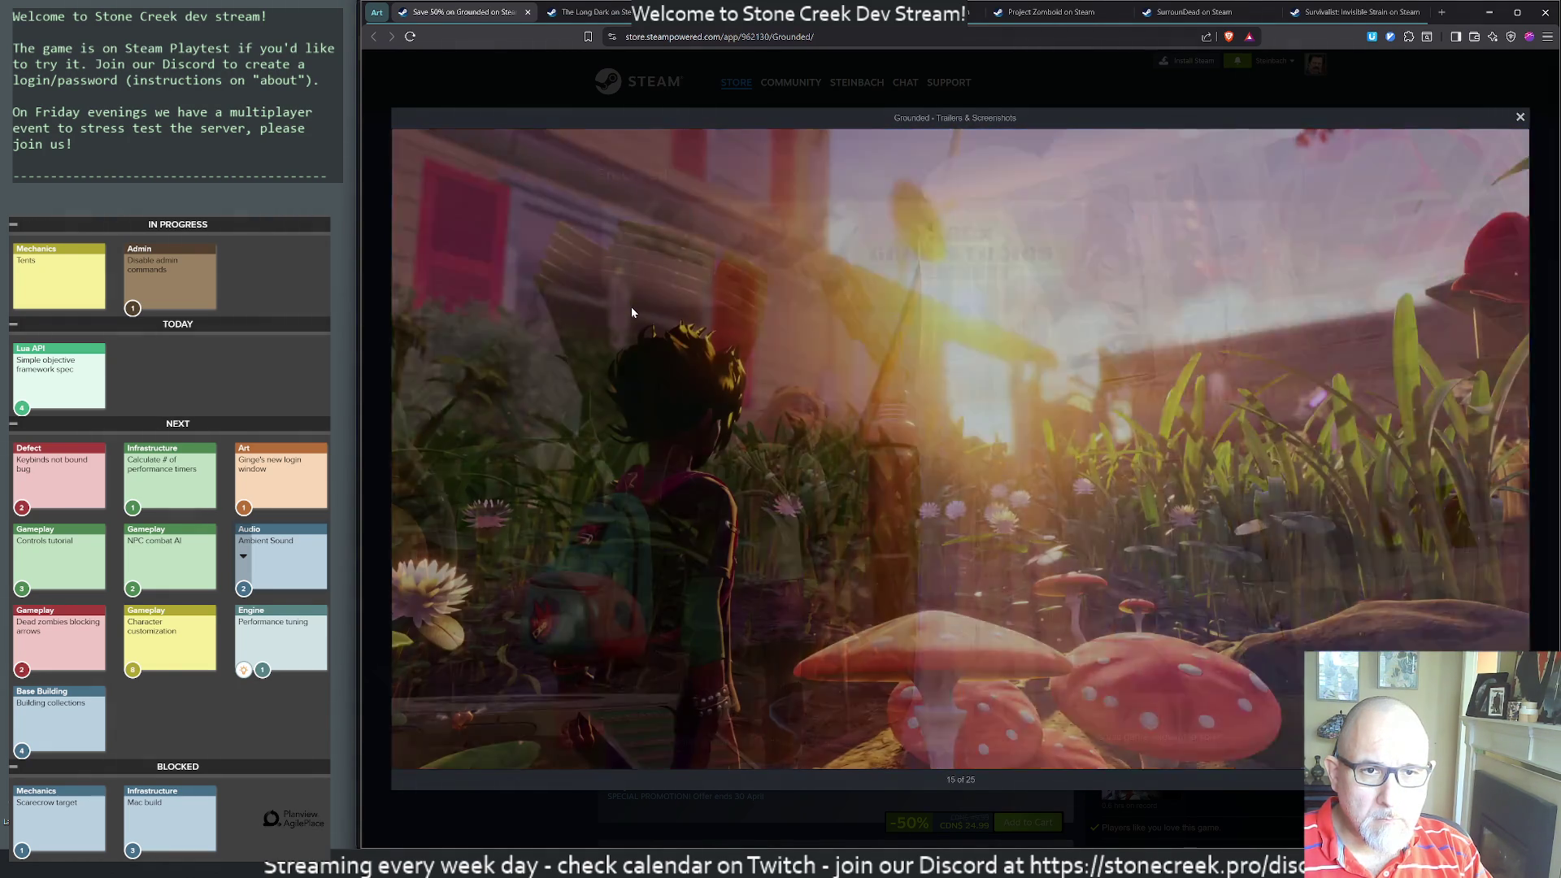
{"action": "left_click", "coordinate": [631, 312]}
{"action": "left_click", "coordinate": [632, 312]}
{"action": "left_click", "coordinate": [632, 312]}
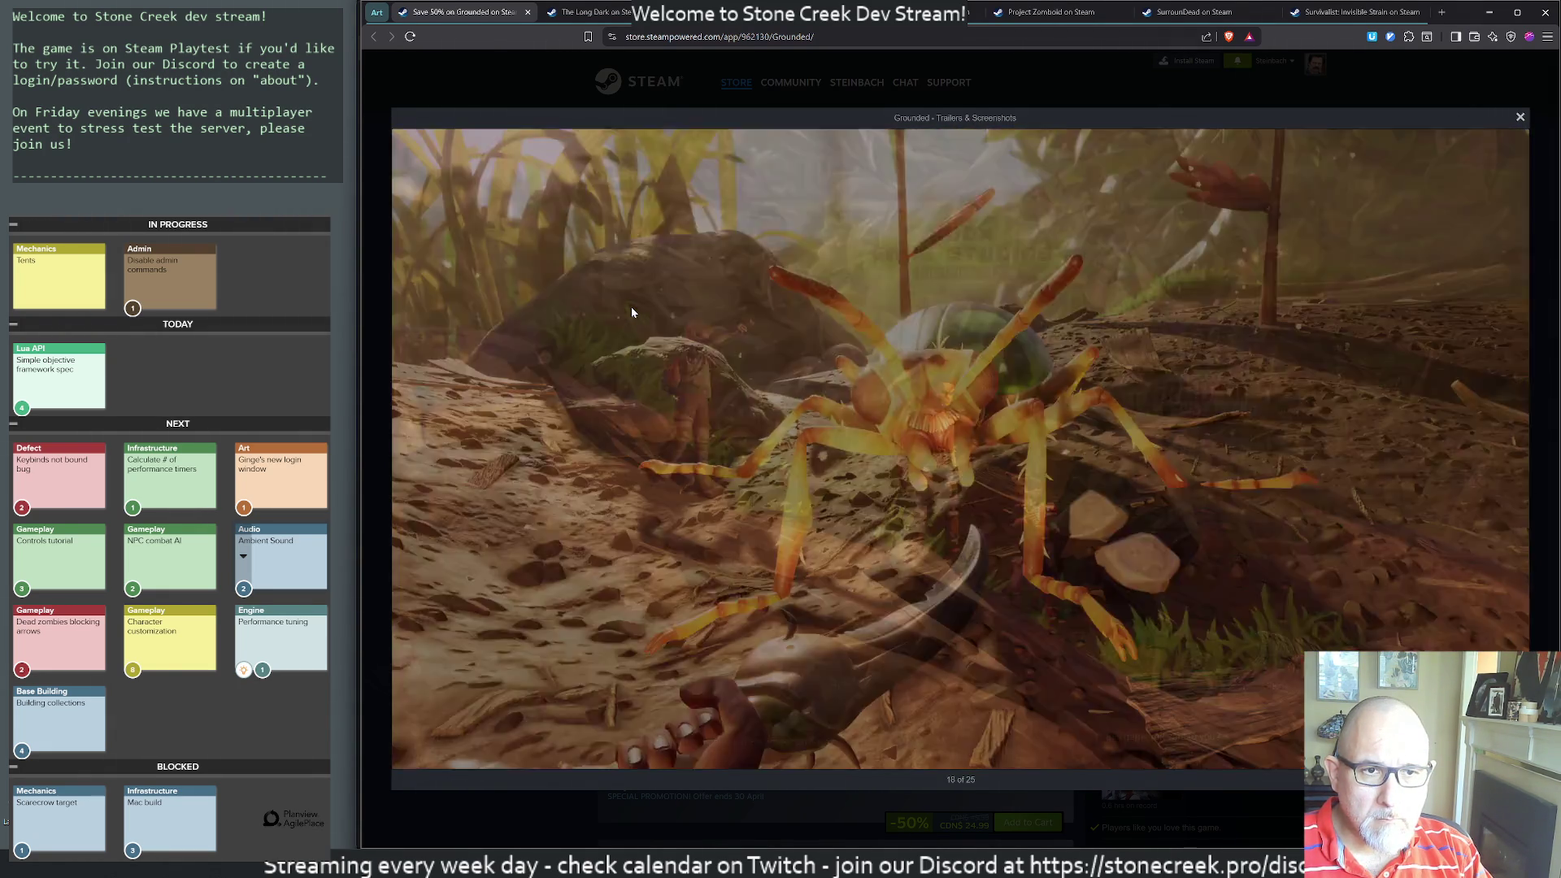
{"action": "left_click", "coordinate": [632, 312]}
{"action": "key", "text": "Right"}
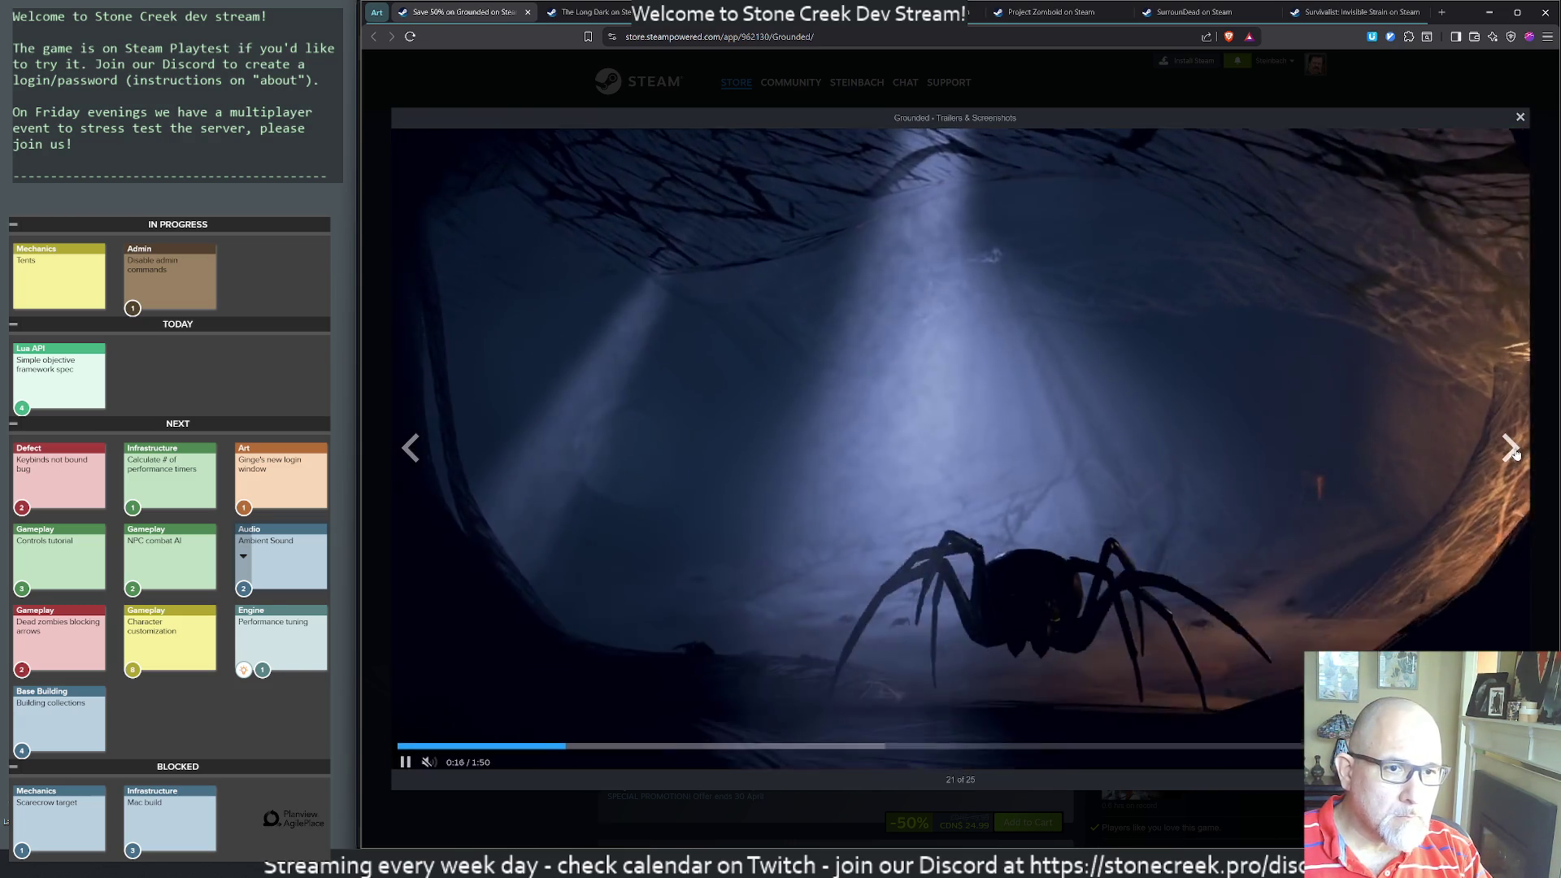
{"action": "left_click", "coordinate": [1511, 448]}
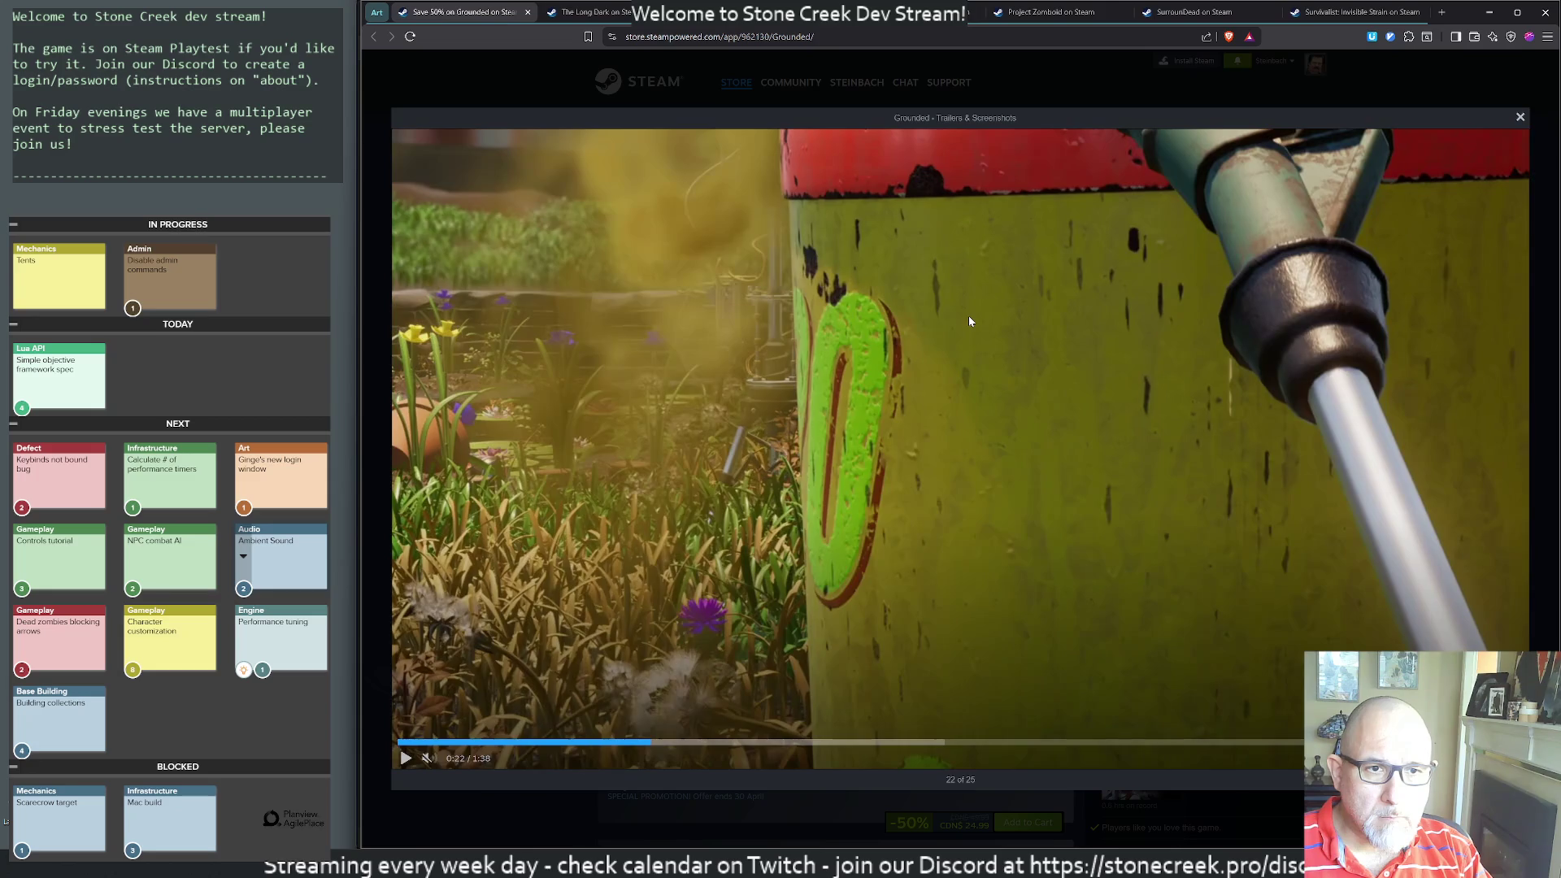
{"action": "key", "text": "Escape"}
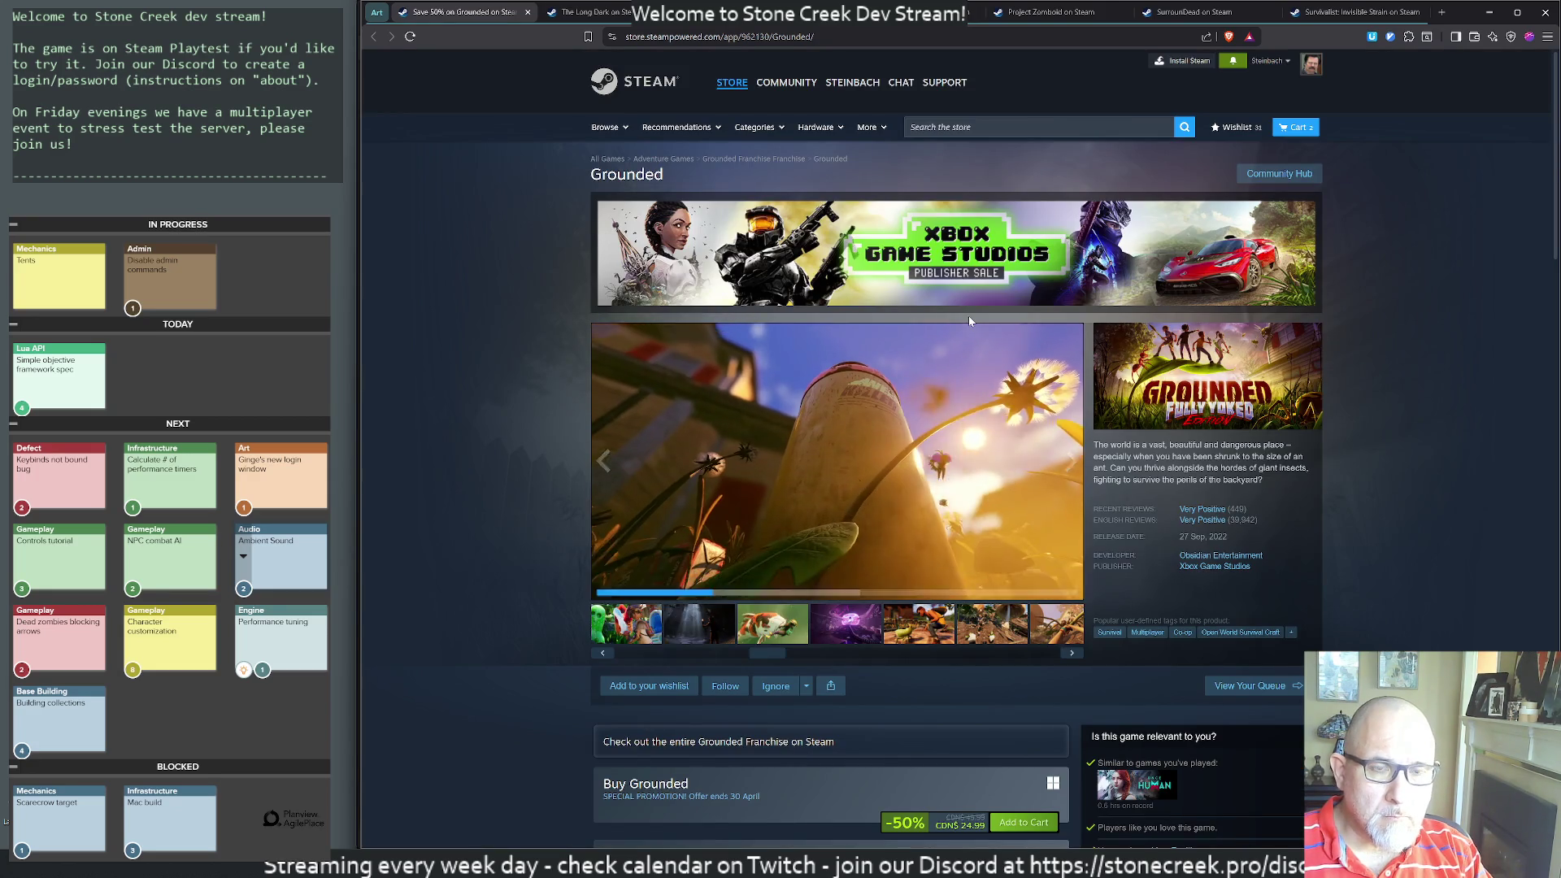
- Close the Grounded page and add a 'Grounded: 7/10' line below Raft in art-eval
{"action": "key", "text": "ctrl+w"}
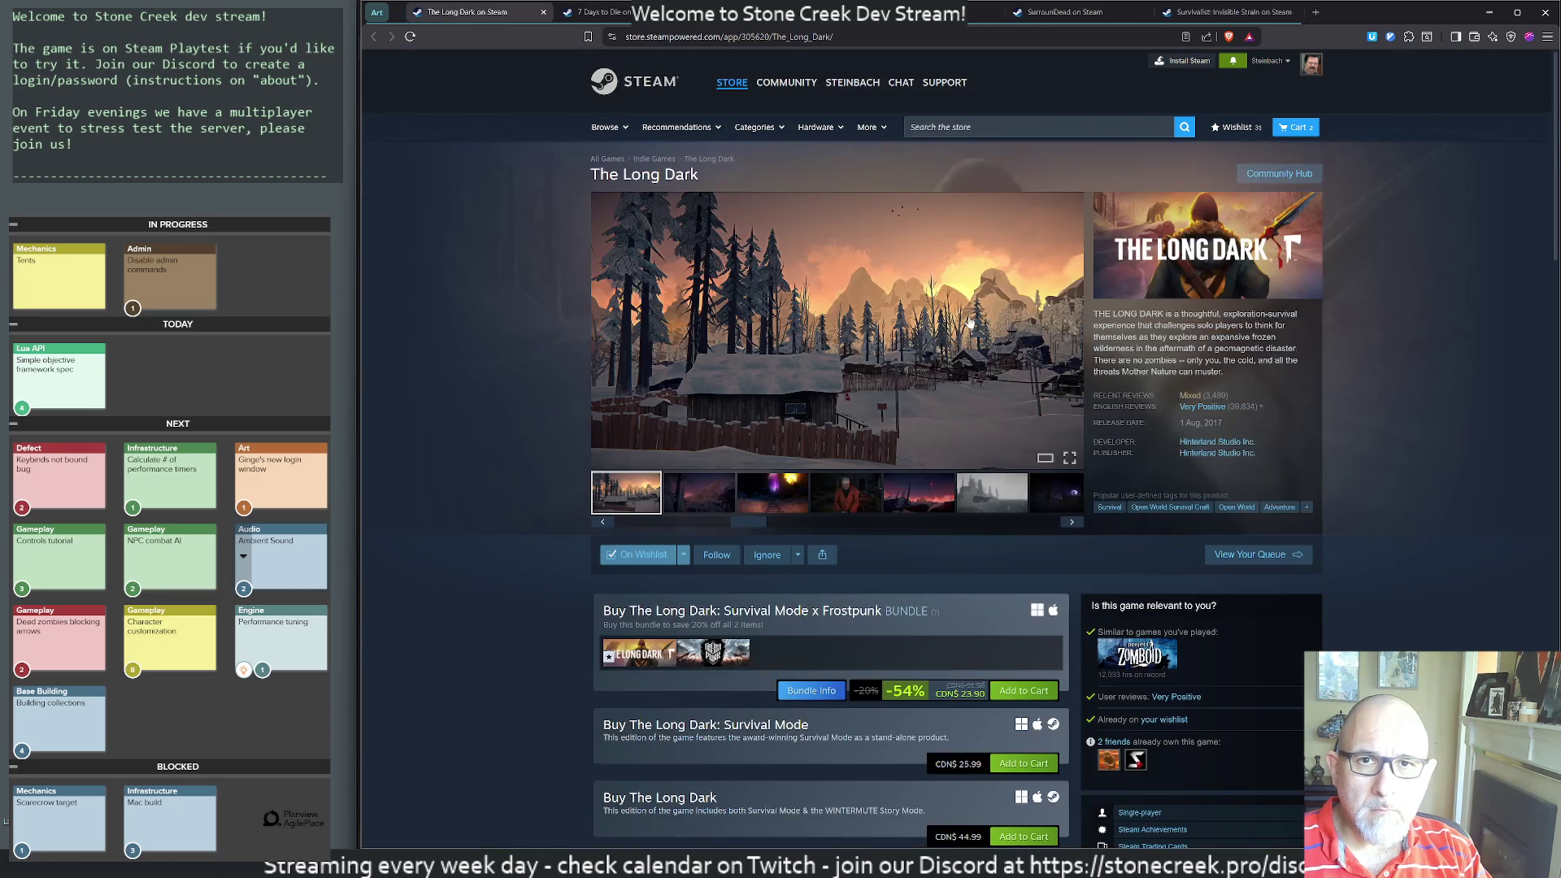
{"action": "key", "text": "alt+Tab"}
{"action": "key", "text": "Return"}
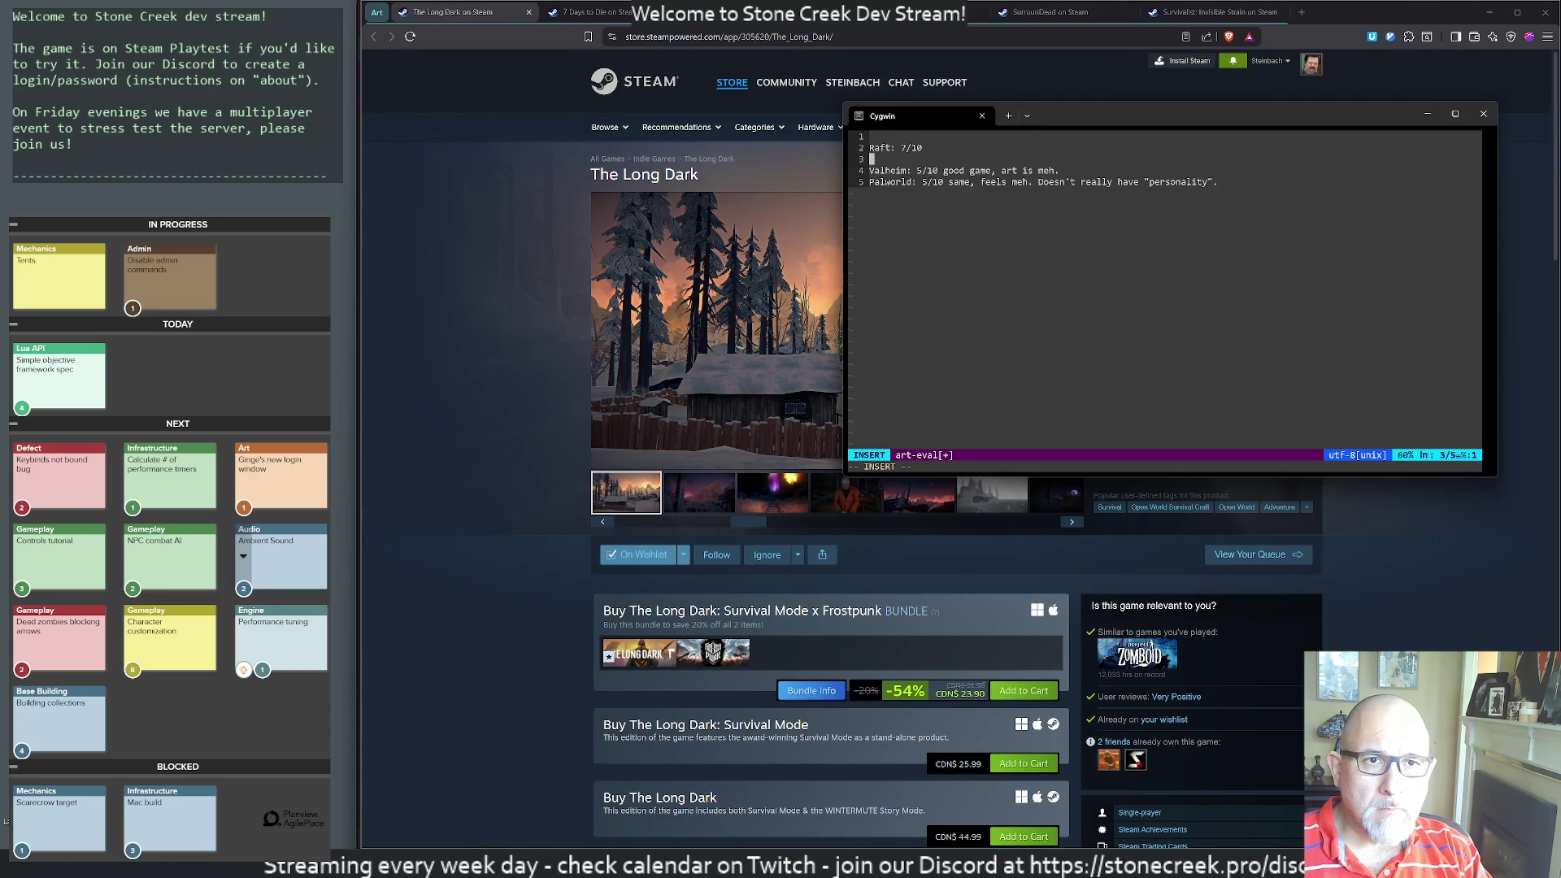
{"action": "type", "text": "Grounded: "}
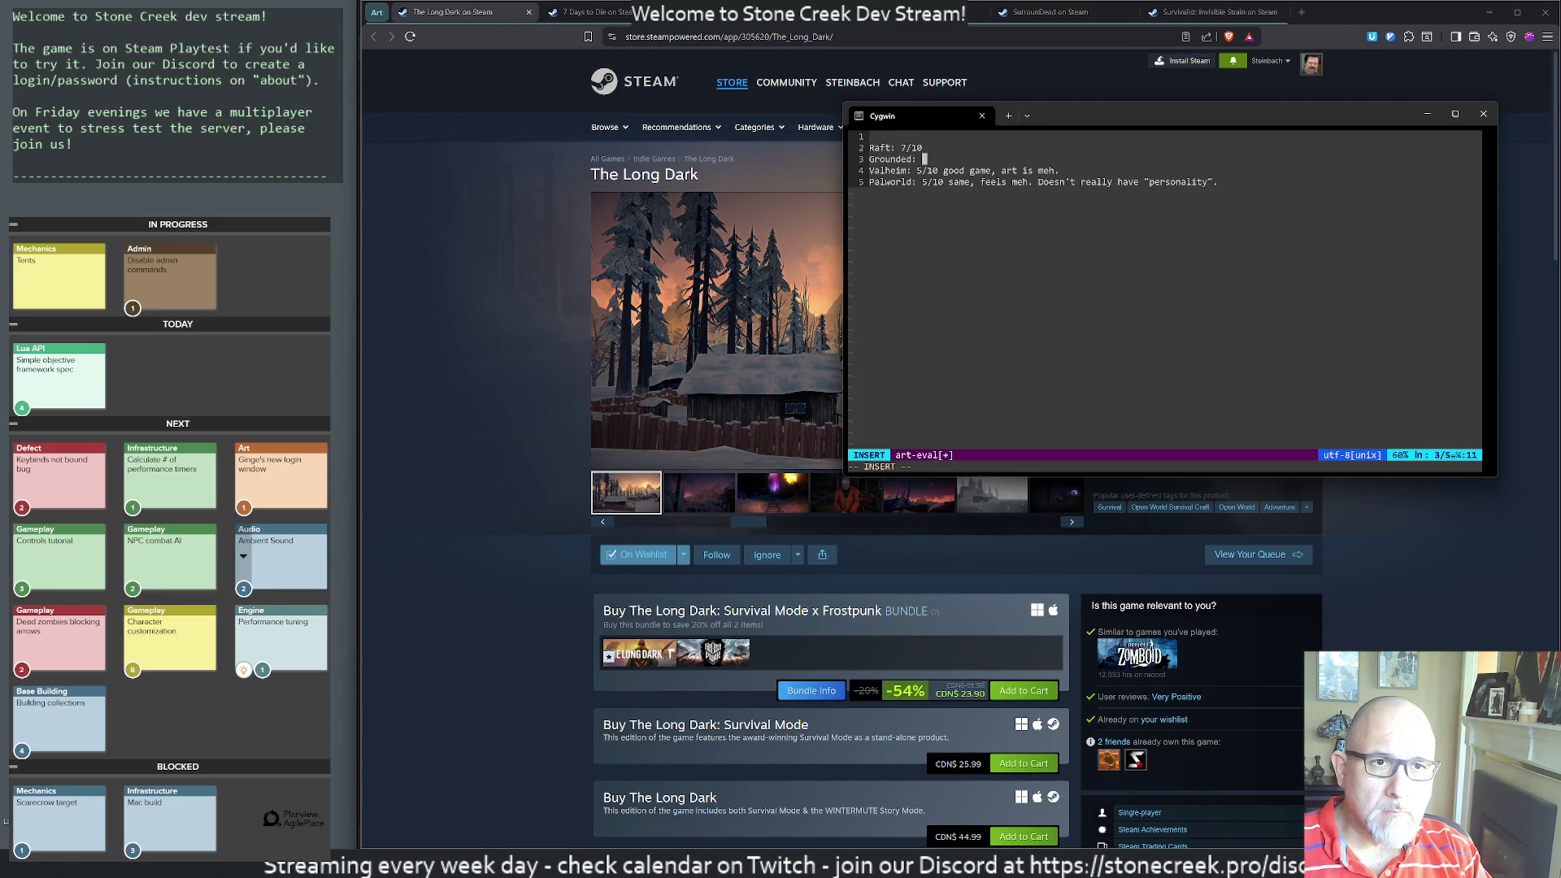
{"action": "type", "text": "7/10, seems to be a good game,"}
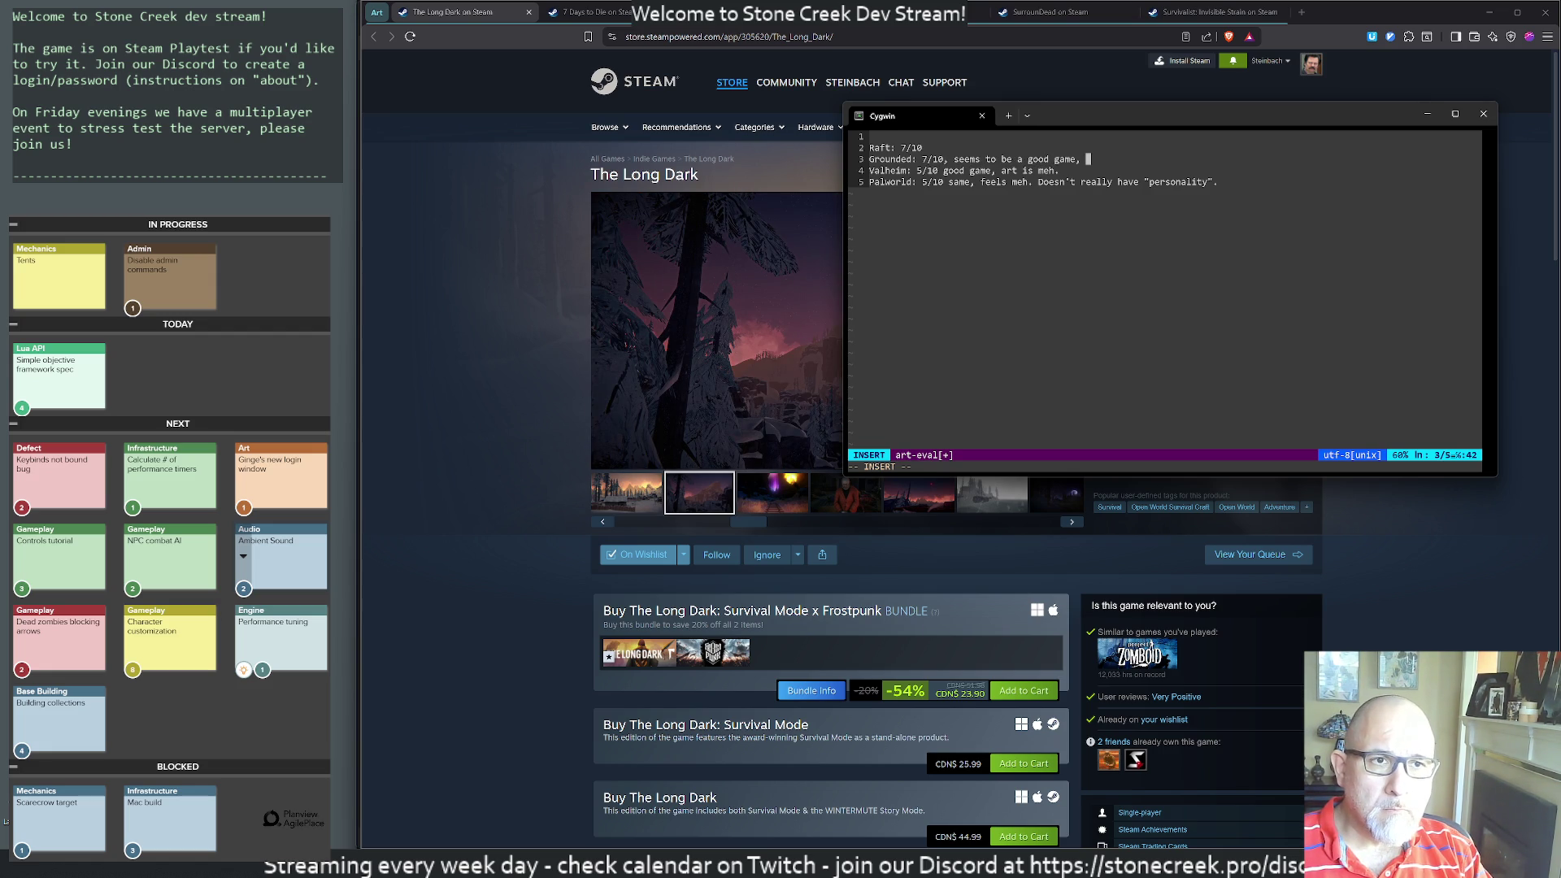
{"action": "type", "text": "d"}
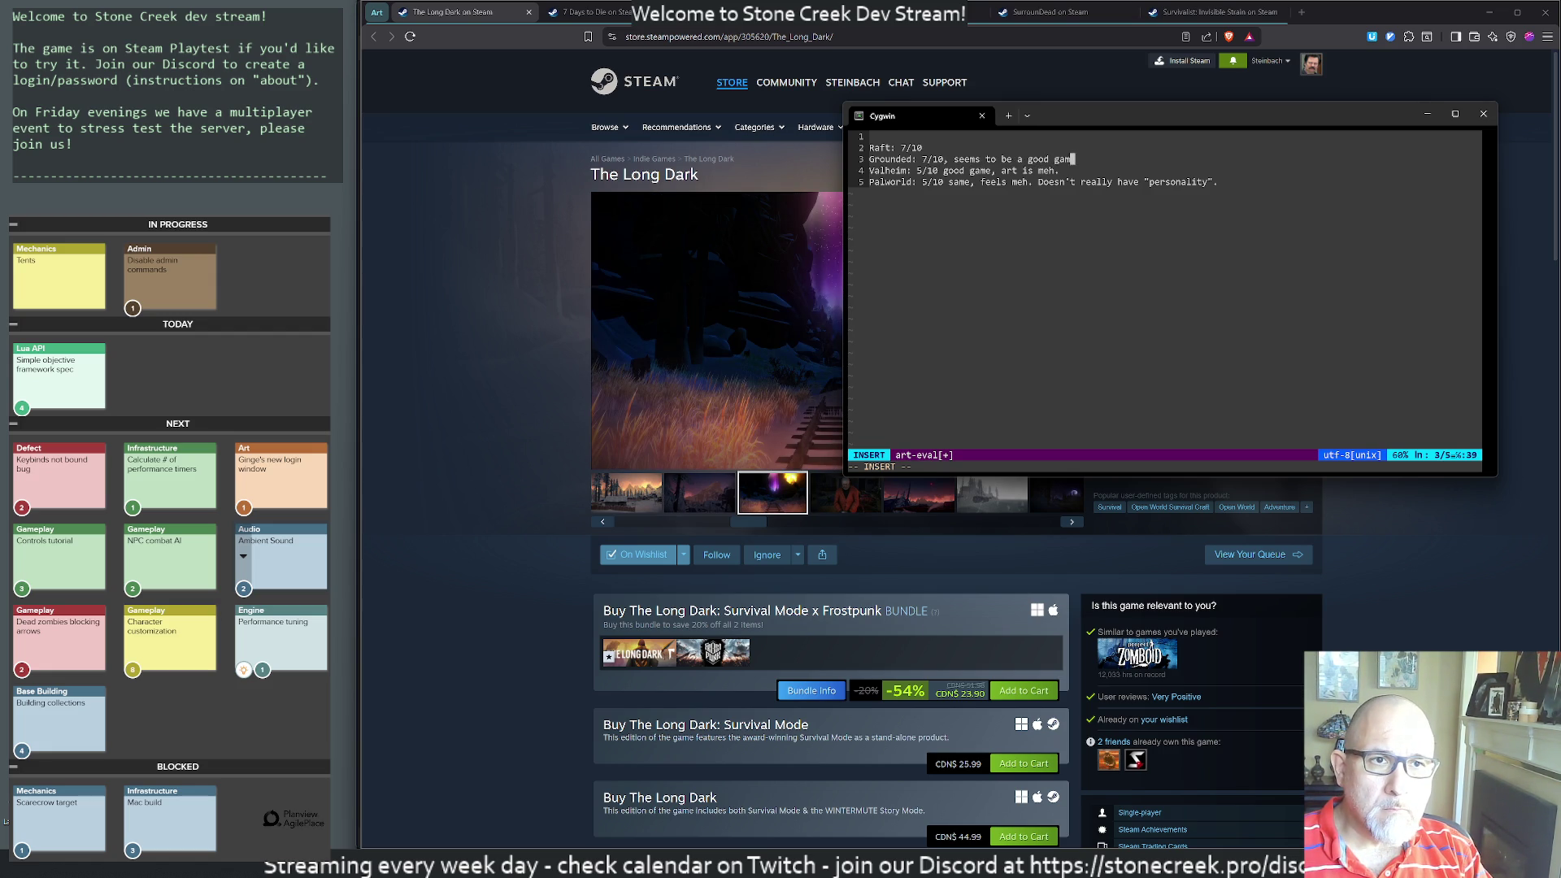
{"action": "key", "text": "BackSpace"}
{"action": "key", "text": "BackSpace"}
{"action": "key", "text": "BackSpace"}
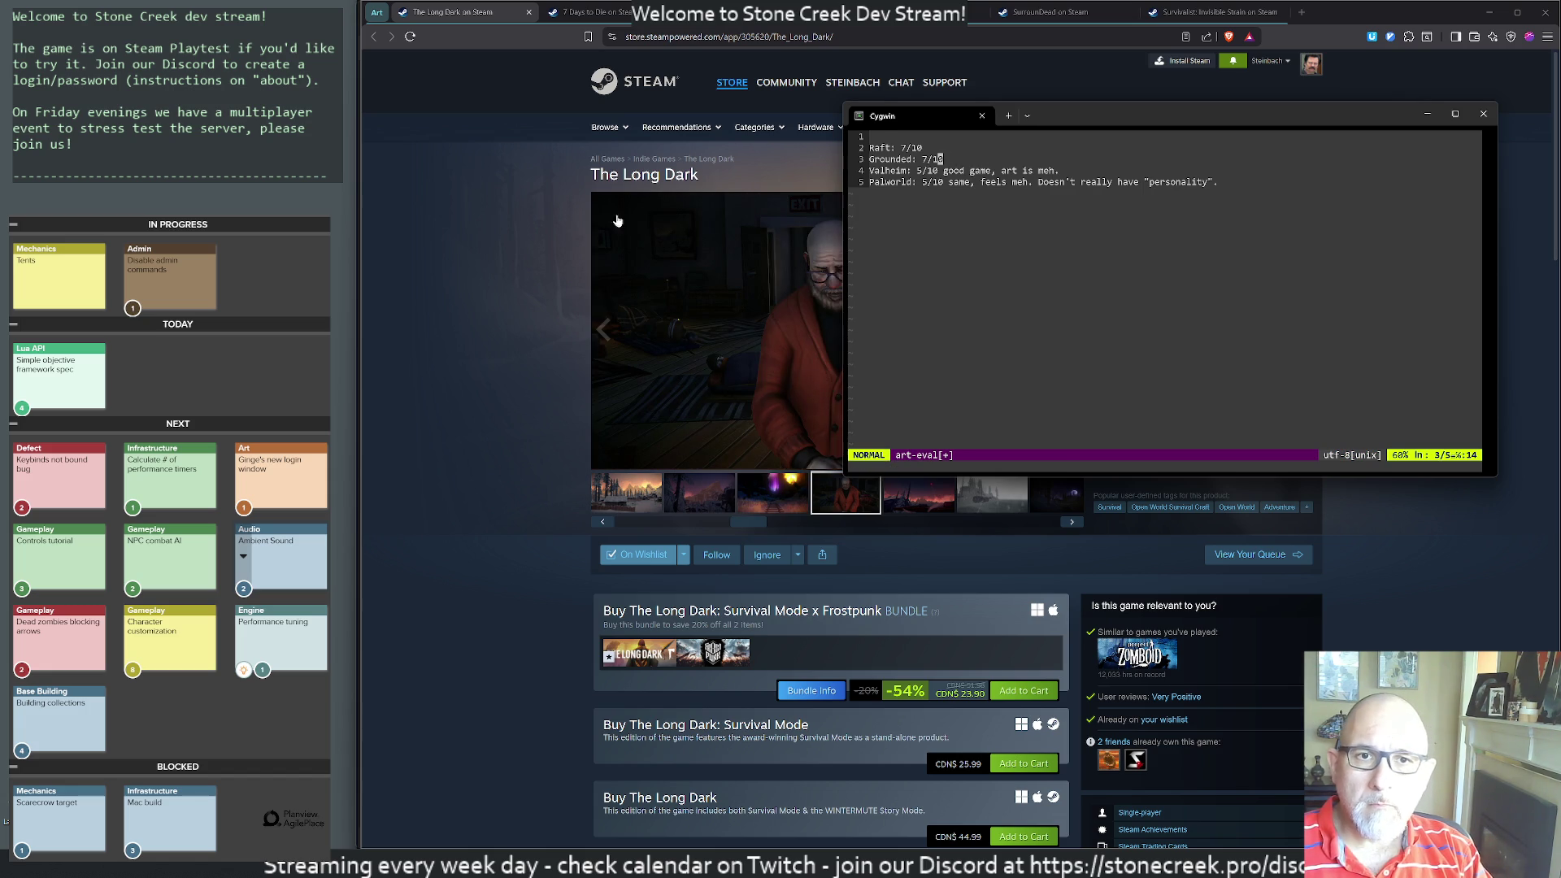
- Open The Long Dark's screenshots full-size and page through the first several
{"action": "left_click", "coordinate": [564, 331]}
{"action": "left_click", "coordinate": [683, 510]}
{"action": "left_click", "coordinate": [757, 353]}
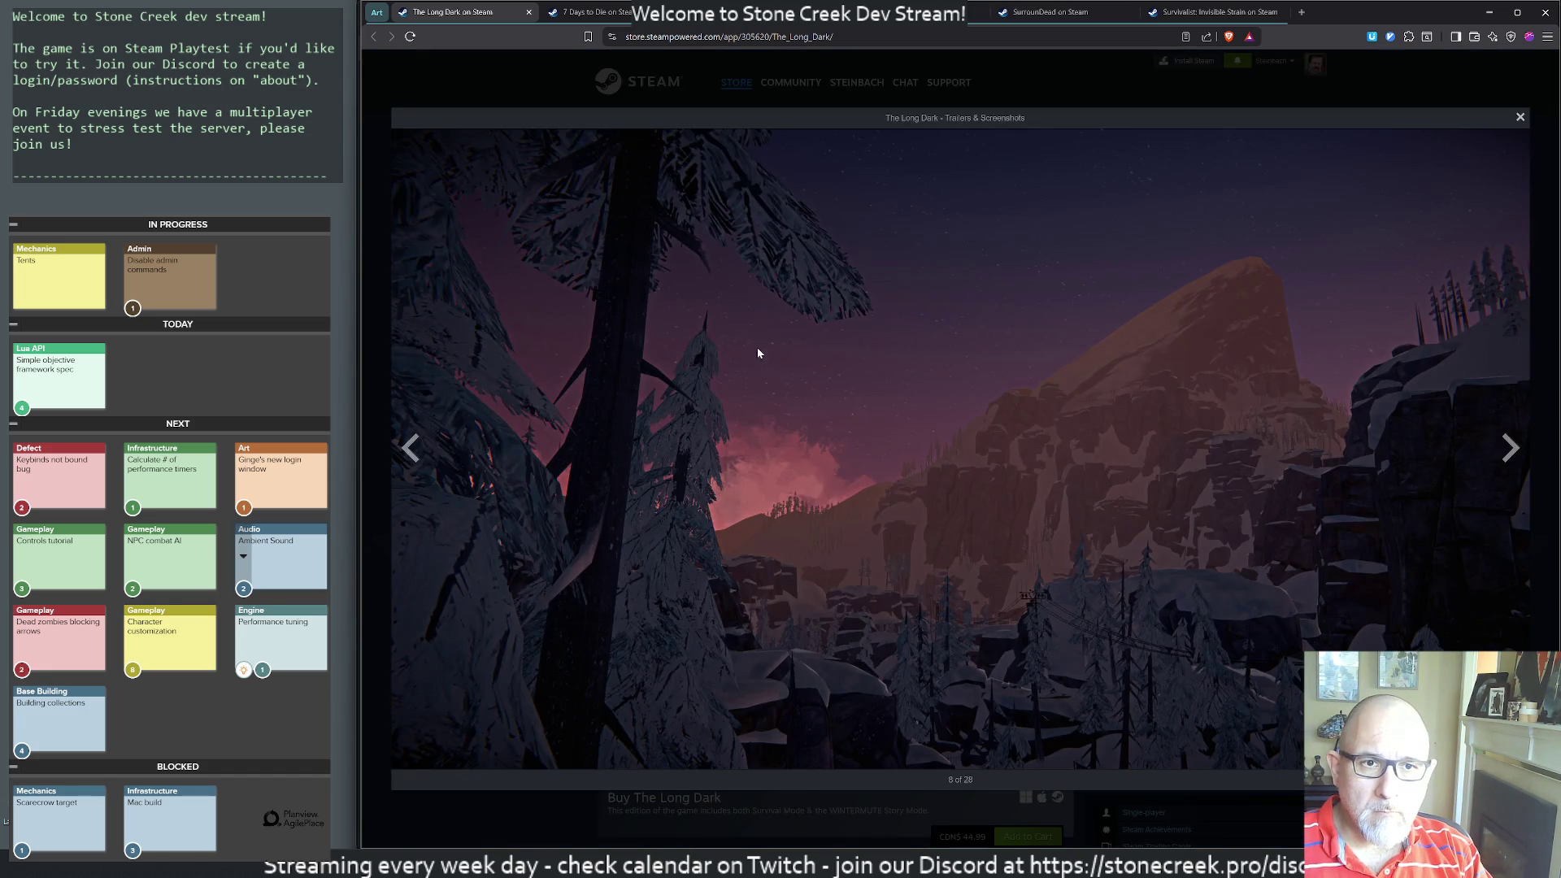
{"action": "left_click", "coordinate": [910, 396]}
{"action": "left_click", "coordinate": [958, 401]}
{"action": "left_click", "coordinate": [693, 329]}
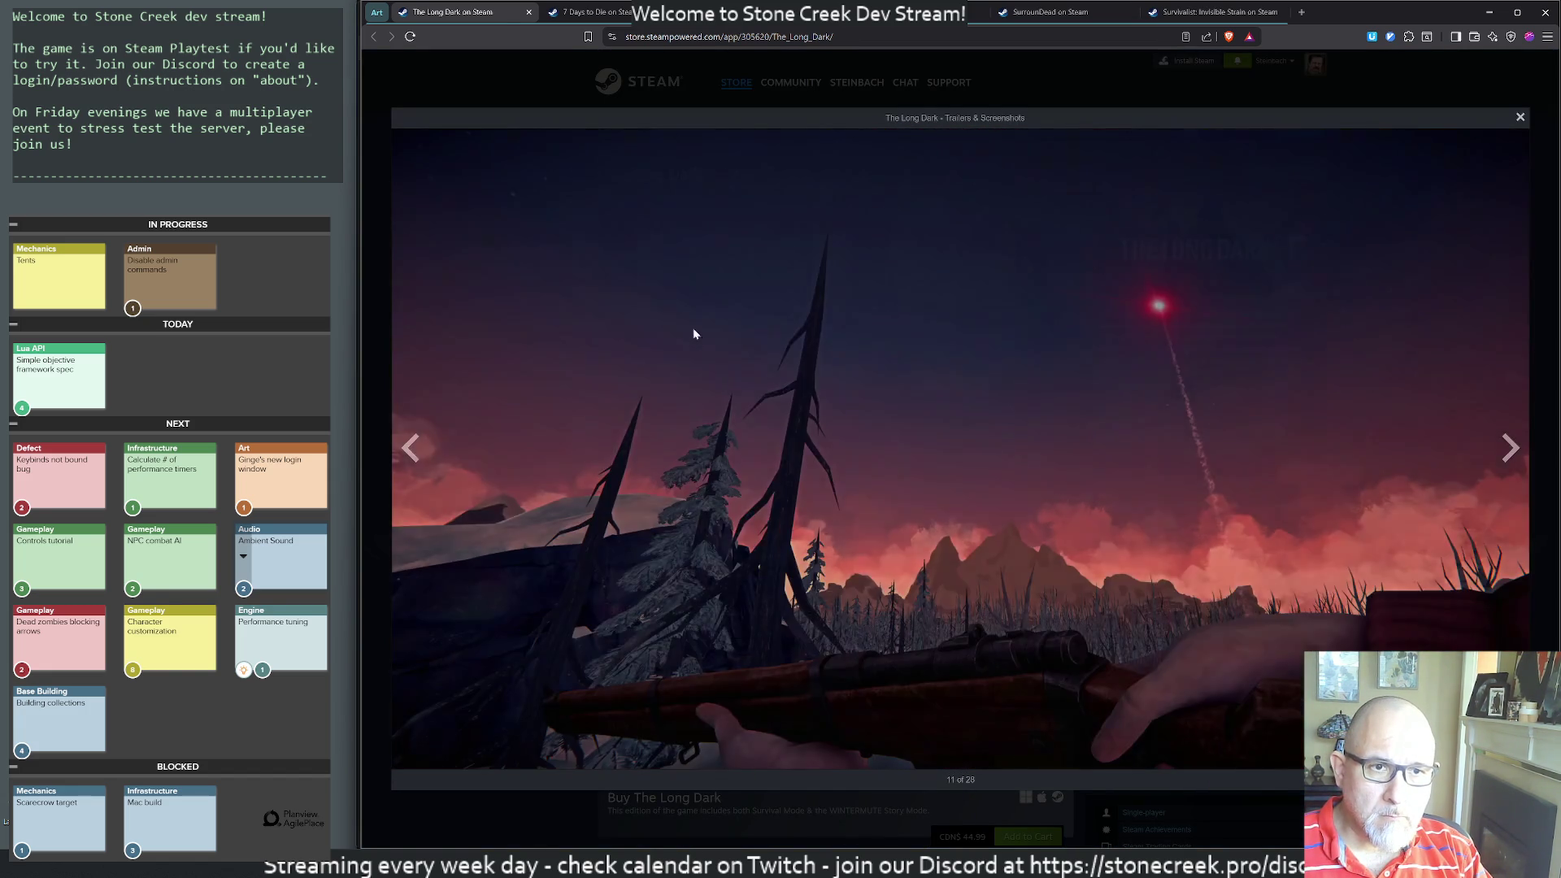
{"action": "left_click", "coordinate": [686, 333]}
{"action": "left_click", "coordinate": [685, 335]}
{"action": "left_click", "coordinate": [685, 335]}
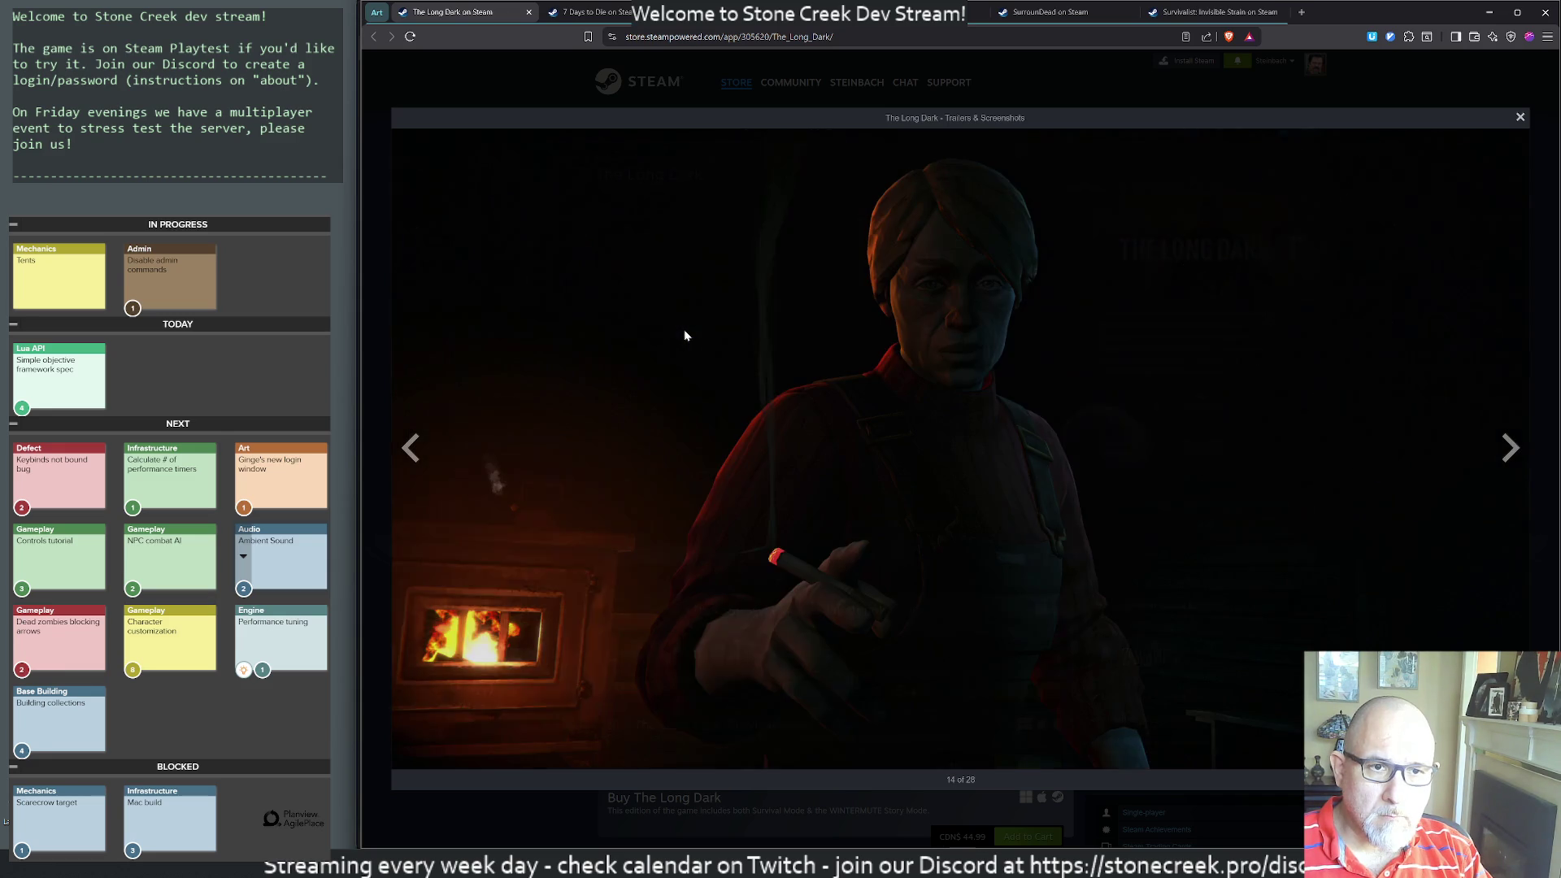
{"action": "left_click", "coordinate": [685, 335]}
{"action": "left_click", "coordinate": [685, 335]}
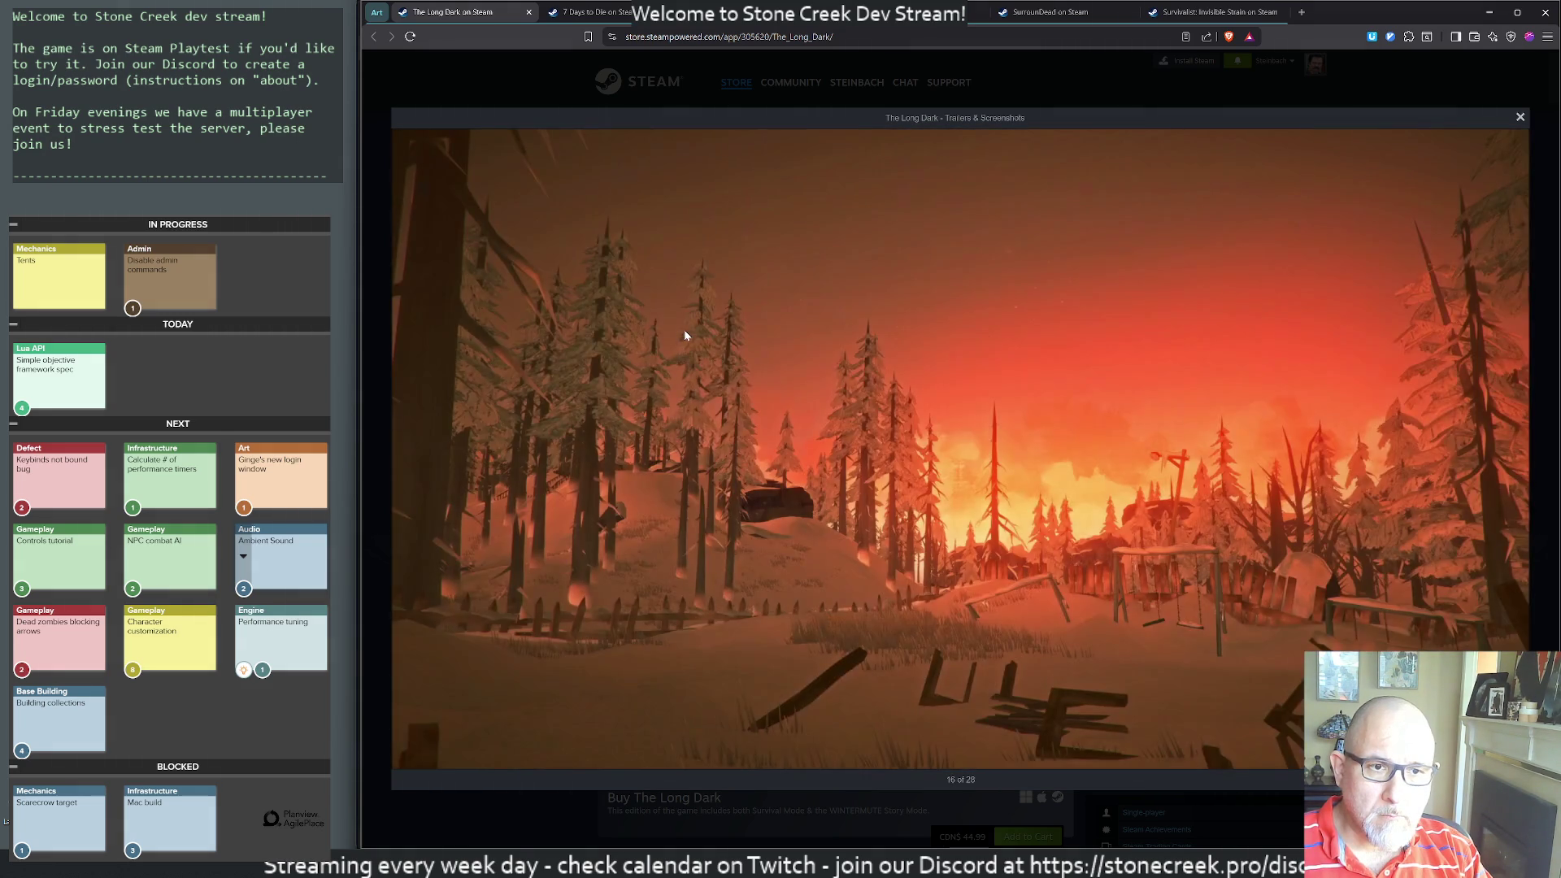
- Continue through the remaining Long Dark screenshots to its video, then leave the gallery
{"action": "left_click", "coordinate": [684, 335]}
{"action": "left_click", "coordinate": [685, 331]}
{"action": "left_click", "coordinate": [684, 330]}
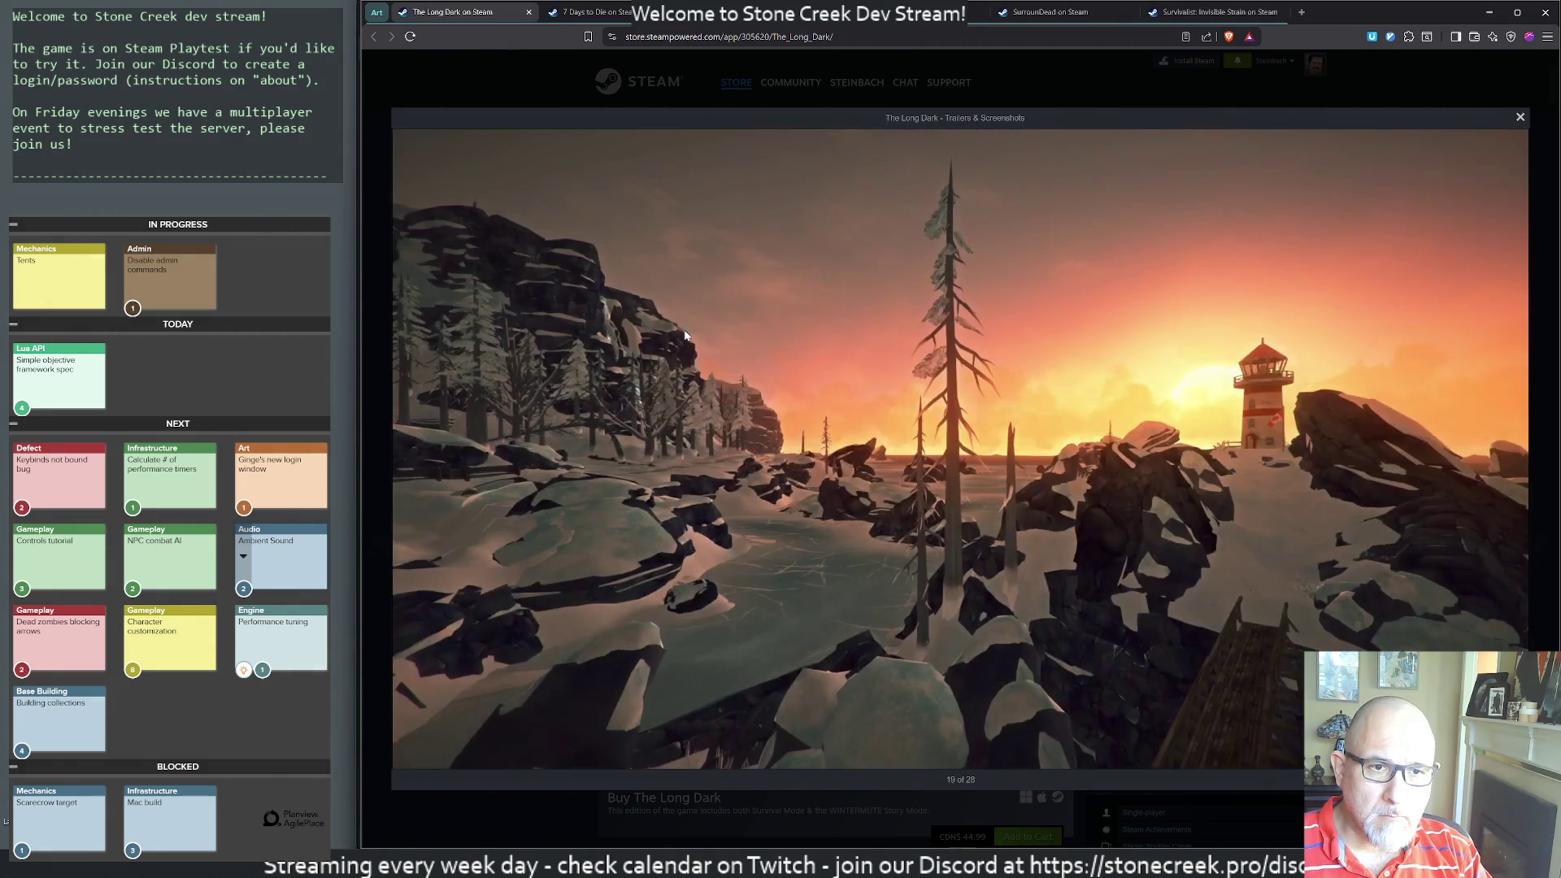
{"action": "left_click", "coordinate": [684, 330]}
{"action": "left_click", "coordinate": [684, 335]}
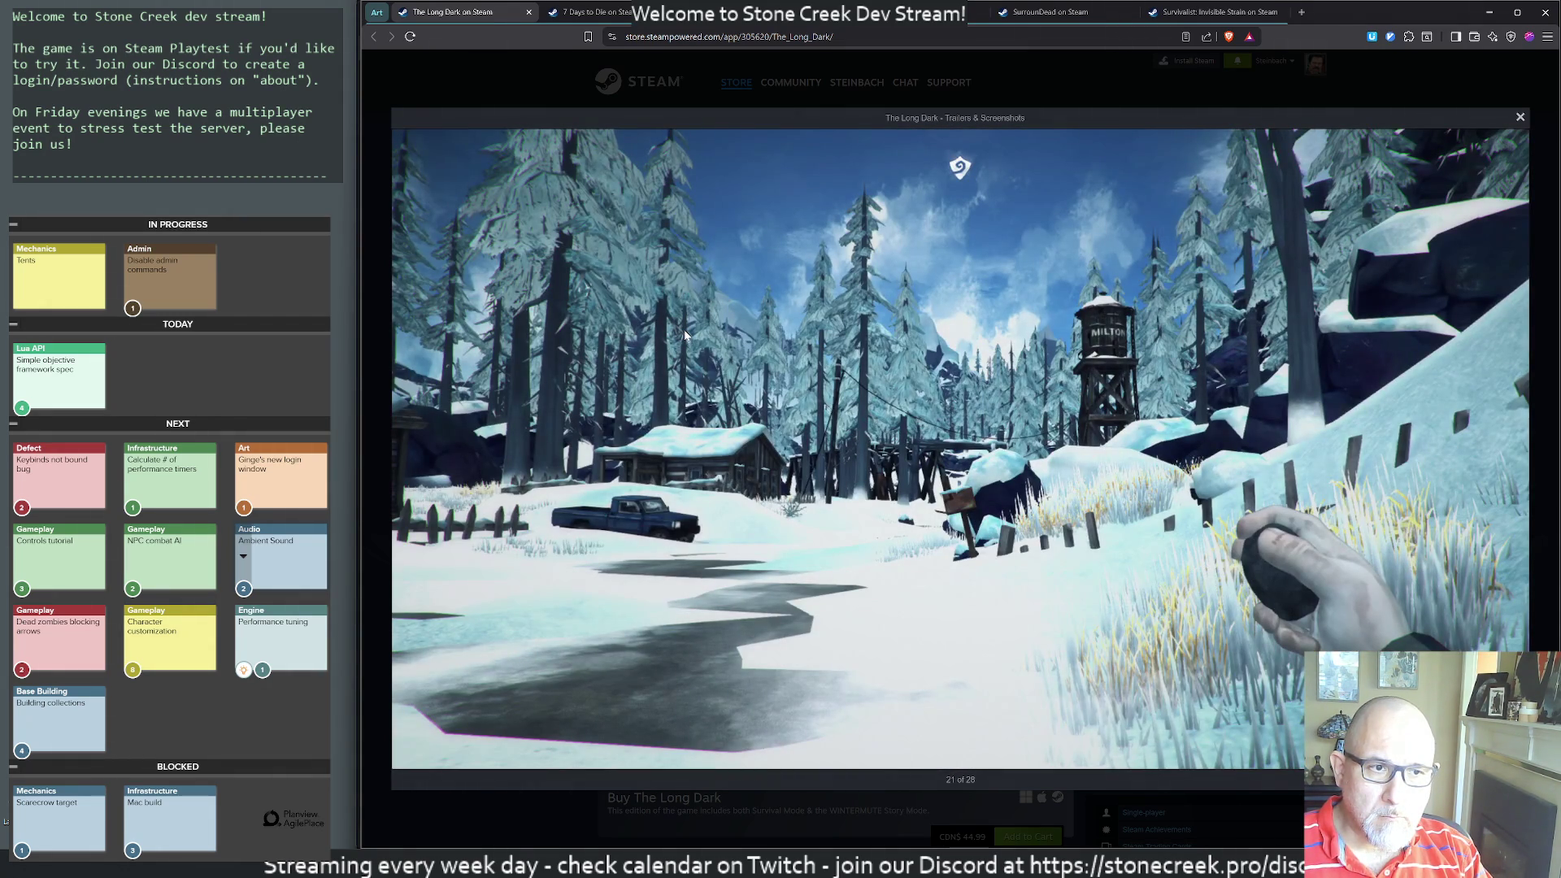
{"action": "left_click", "coordinate": [685, 335]}
{"action": "left_click", "coordinate": [684, 335]}
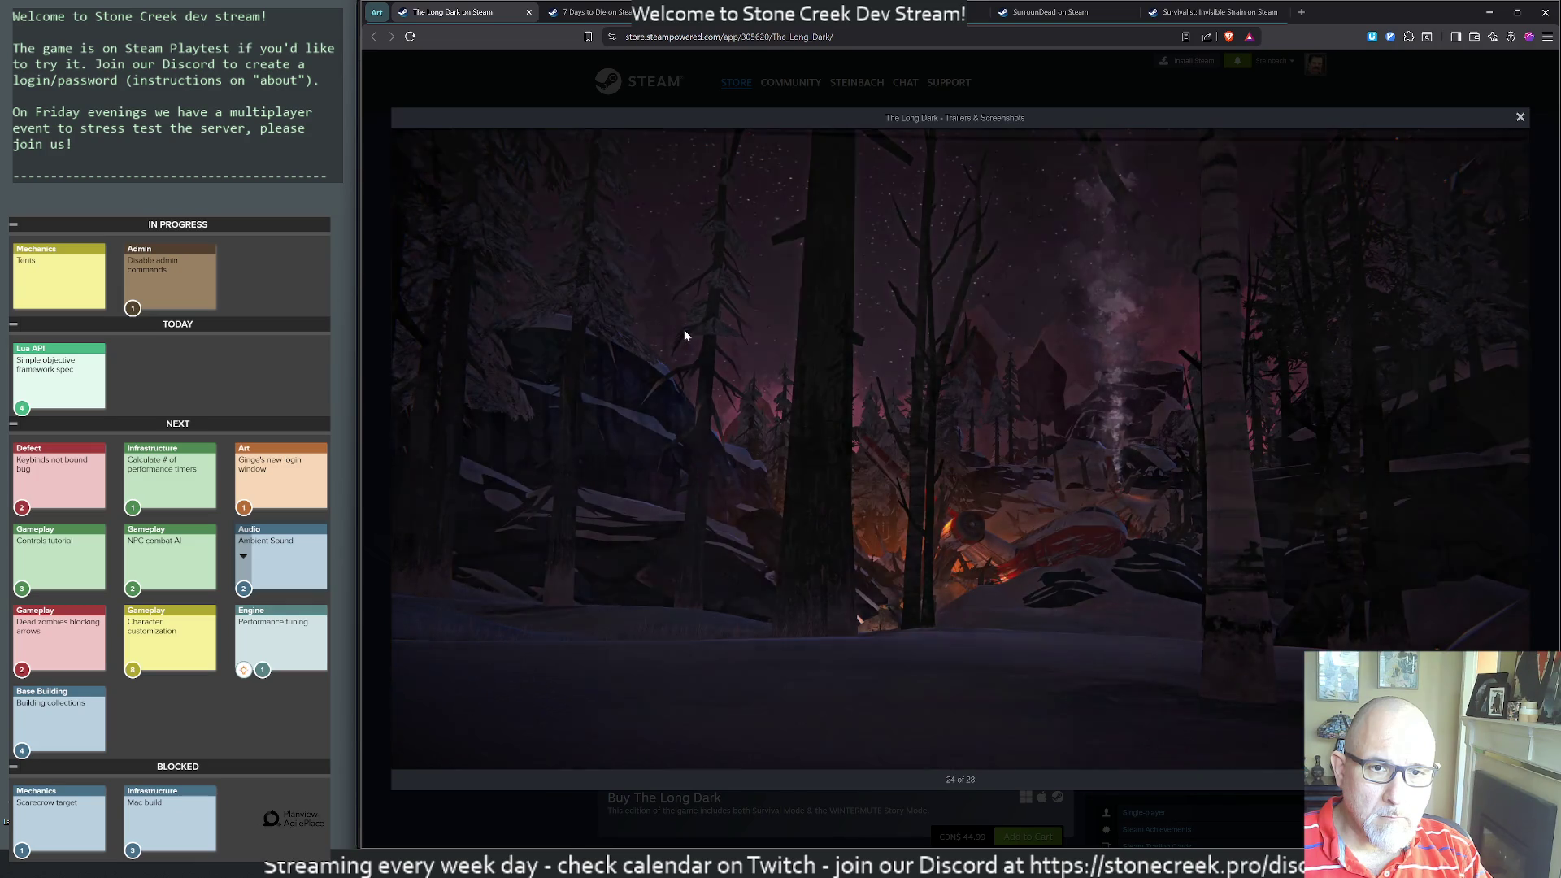
{"action": "left_click", "coordinate": [684, 335]}
{"action": "left_click", "coordinate": [685, 333]}
{"action": "left_click", "coordinate": [684, 333]}
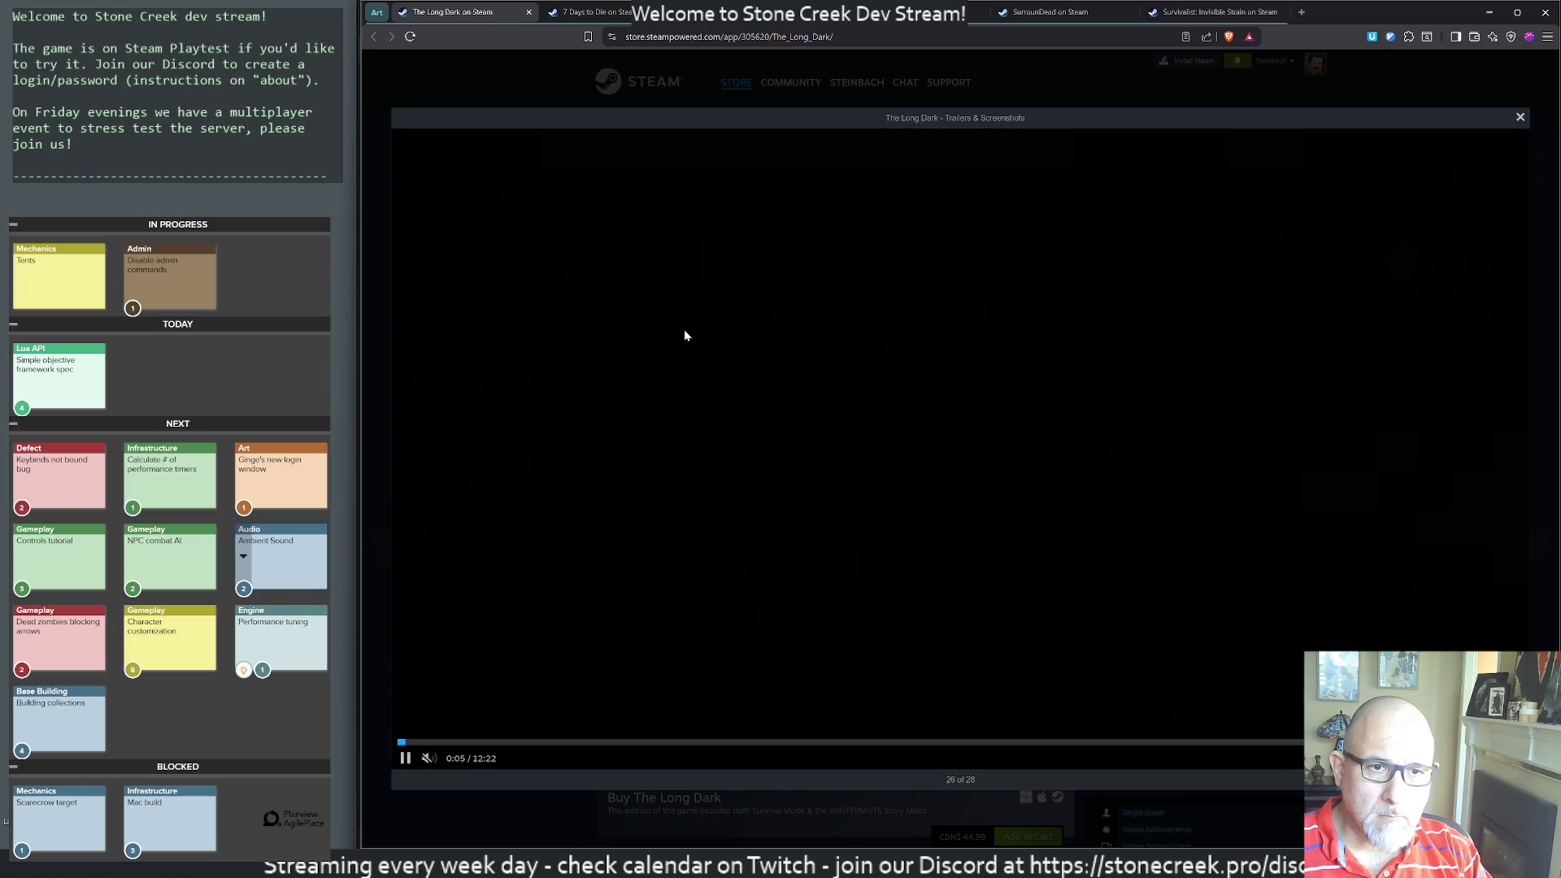
{"action": "key", "text": "Escape"}
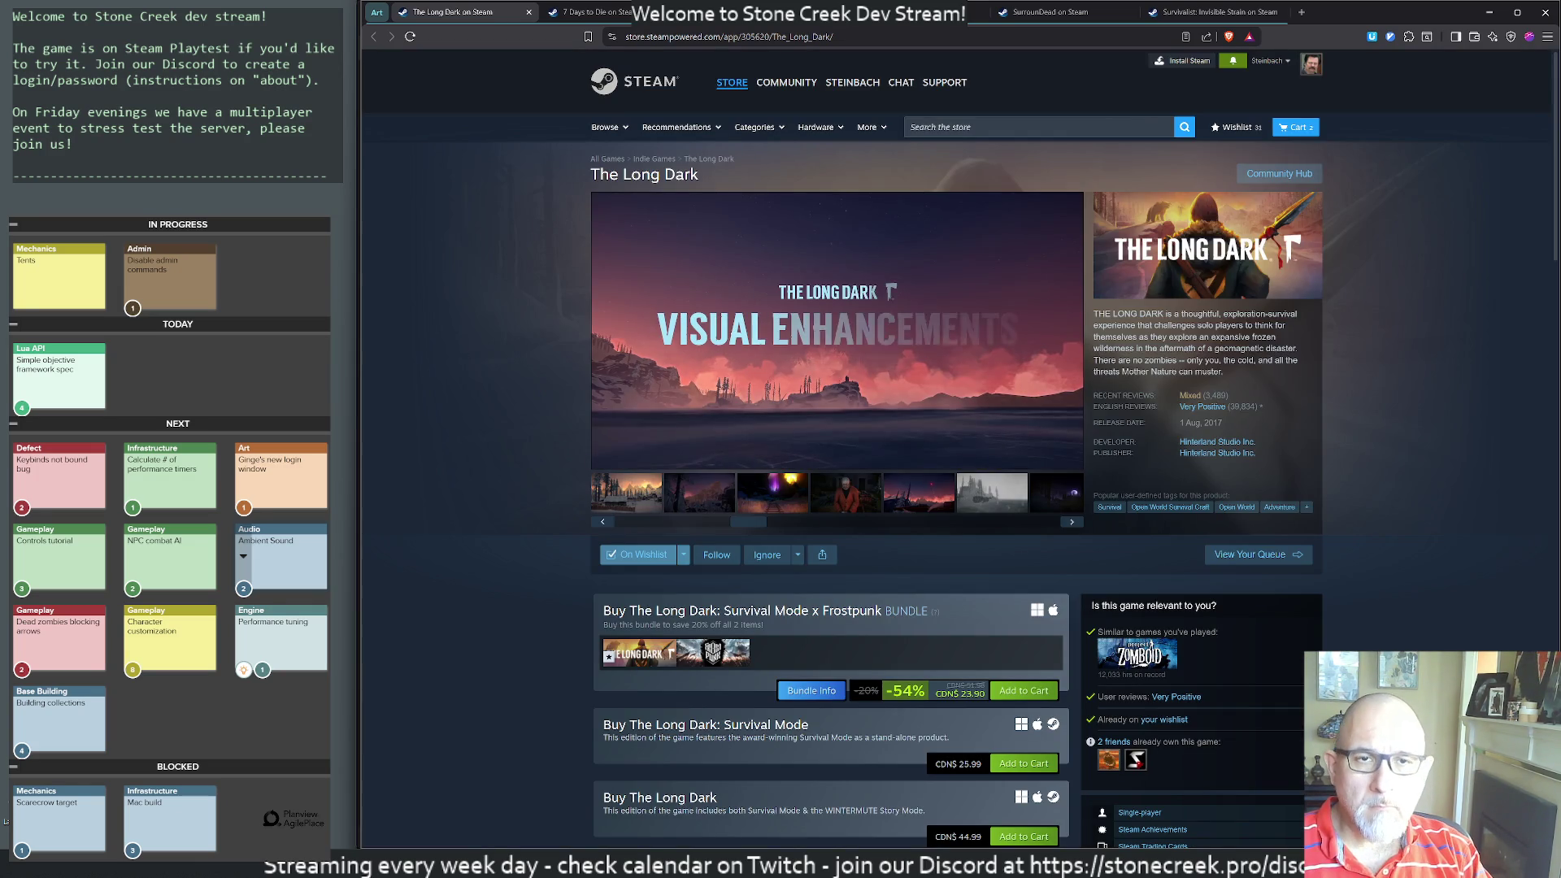
- Add 'Long dark: 6/10' below Grounded in art-eval, then return to the browser
{"action": "key", "text": "alt+Tab"}
{"action": "type", "text": "ong d"}
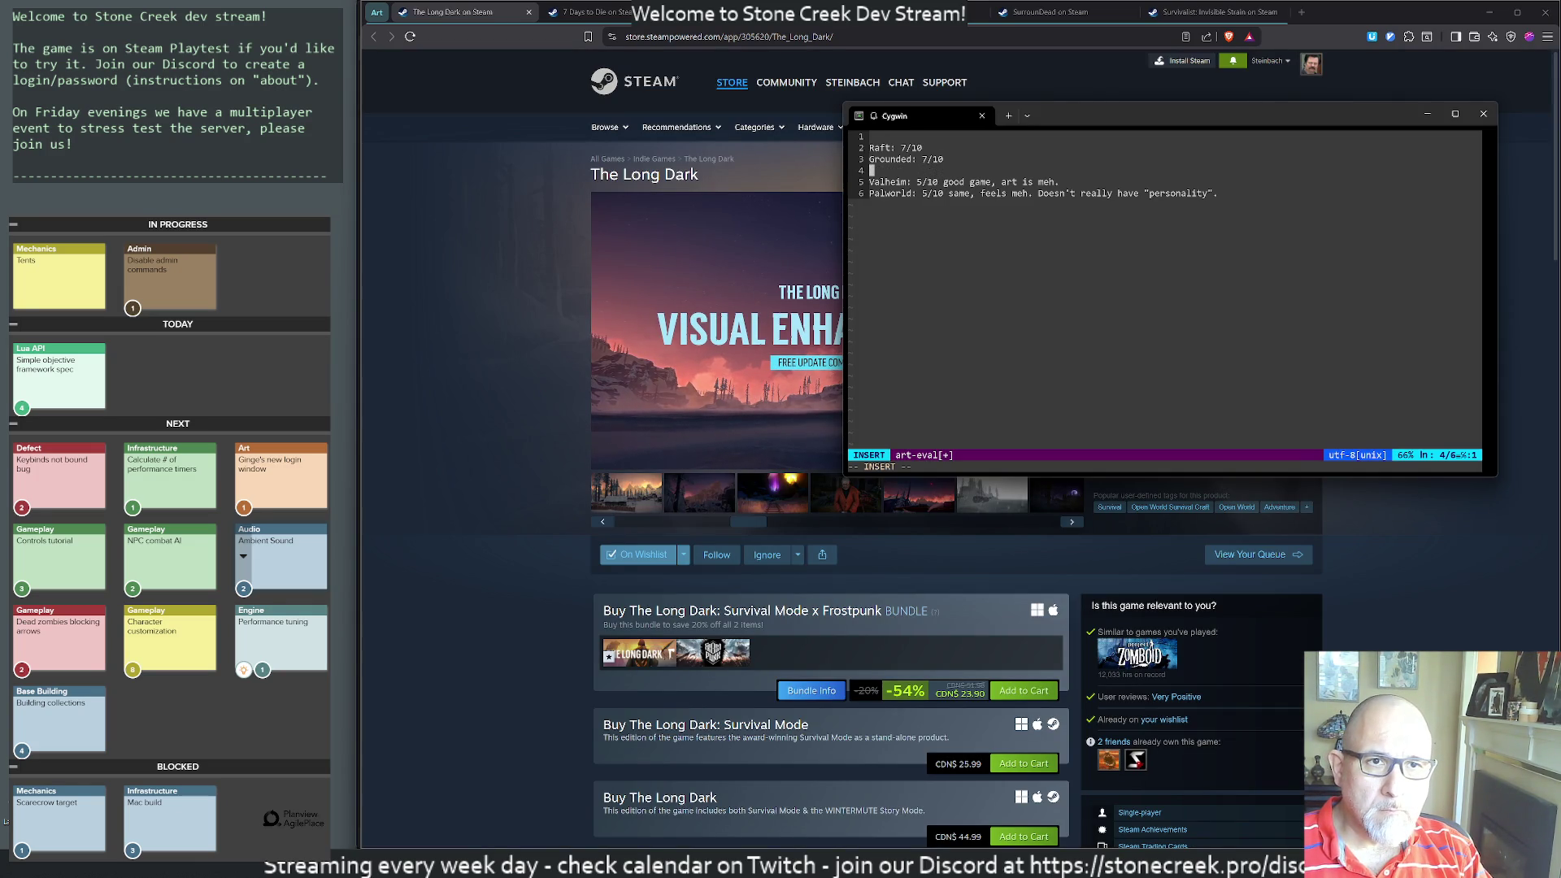
{"action": "type", "text": "ark: "}
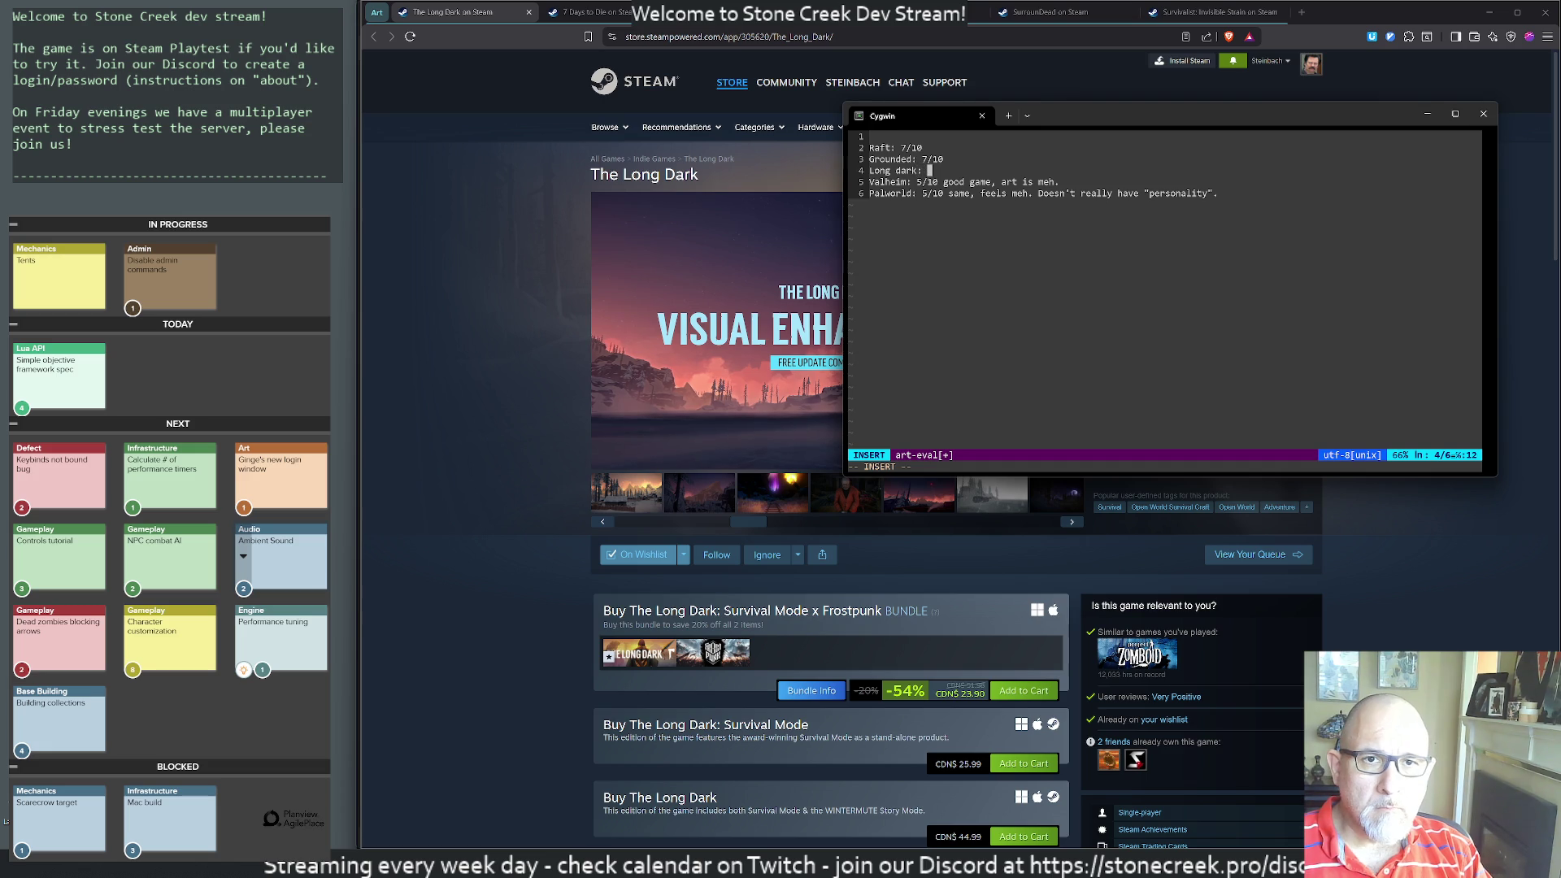
{"action": "type", "text": "6/10"}
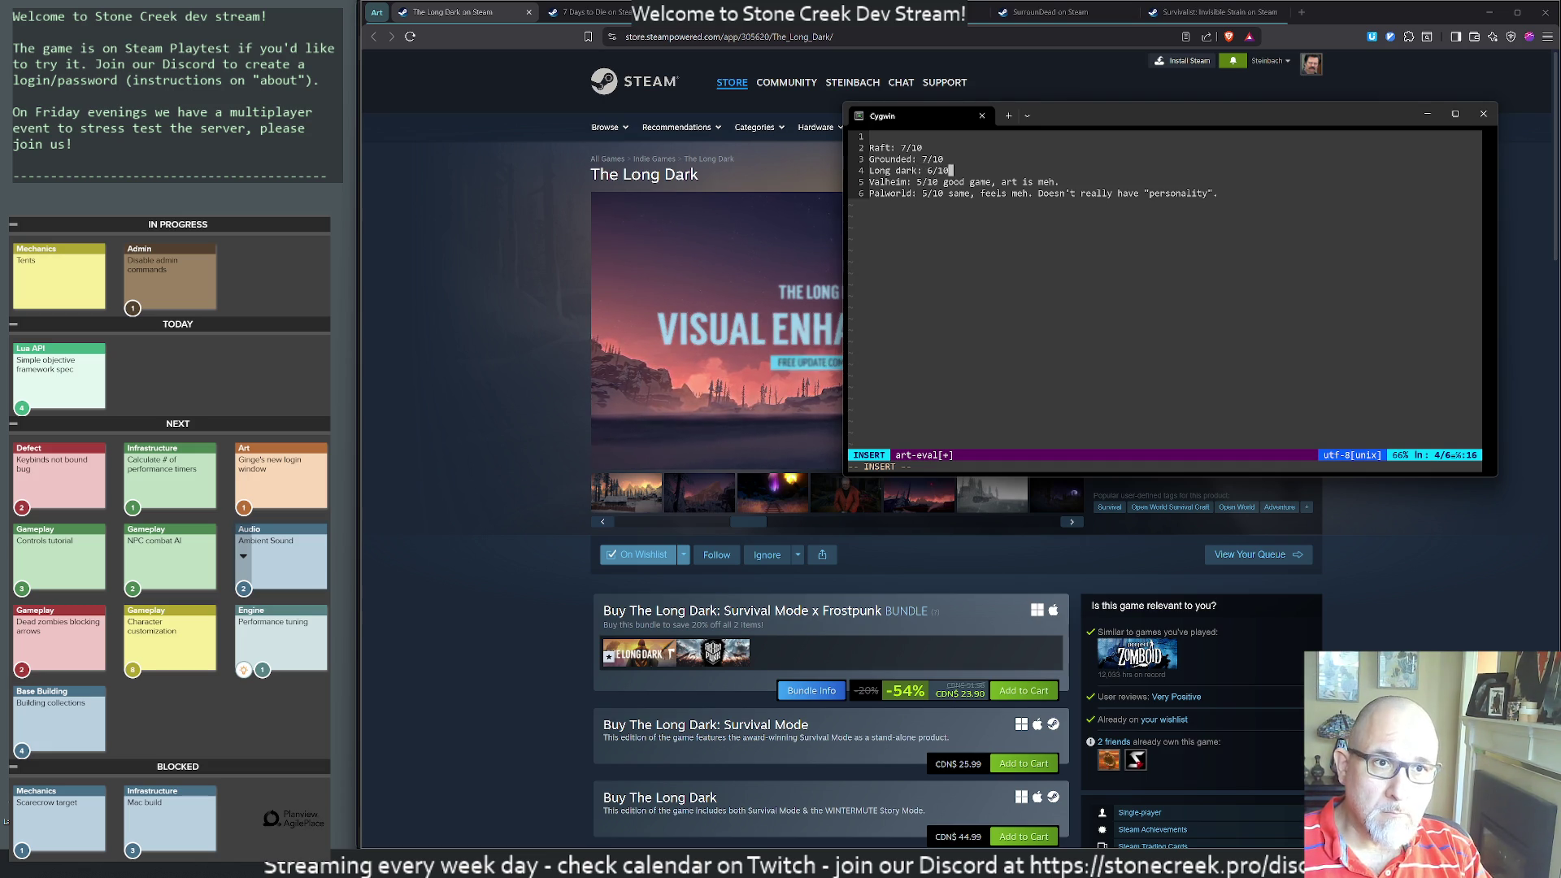
{"action": "left_click", "coordinate": [486, 15]}
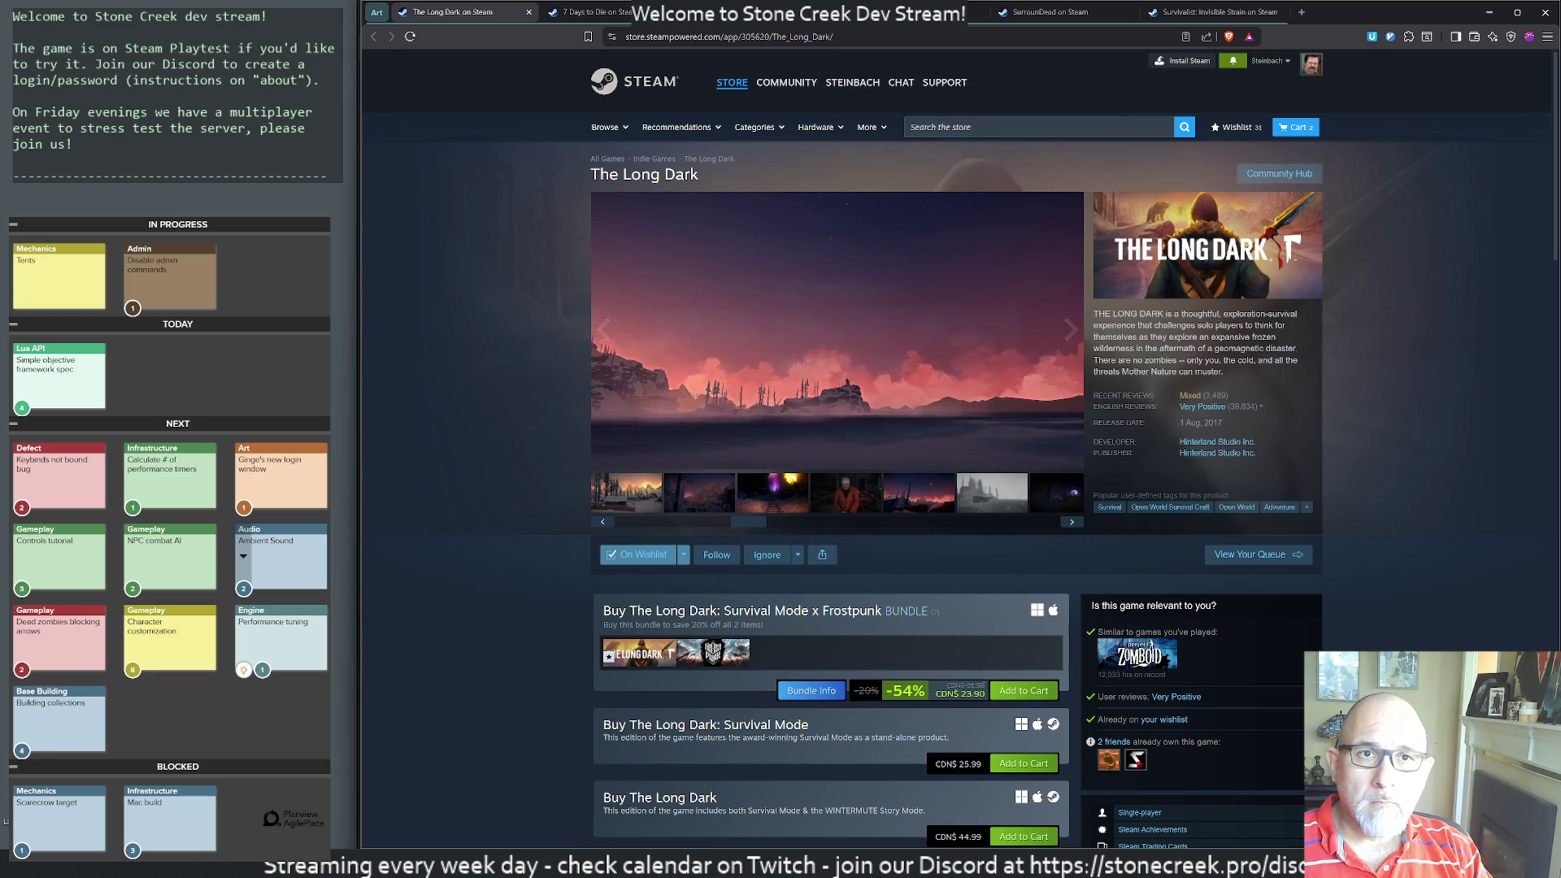
- Close The Long Dark tab, view all 12 7 Days to Die screenshots, then close that tab
{"action": "middle_click", "coordinate": [485, 14]}
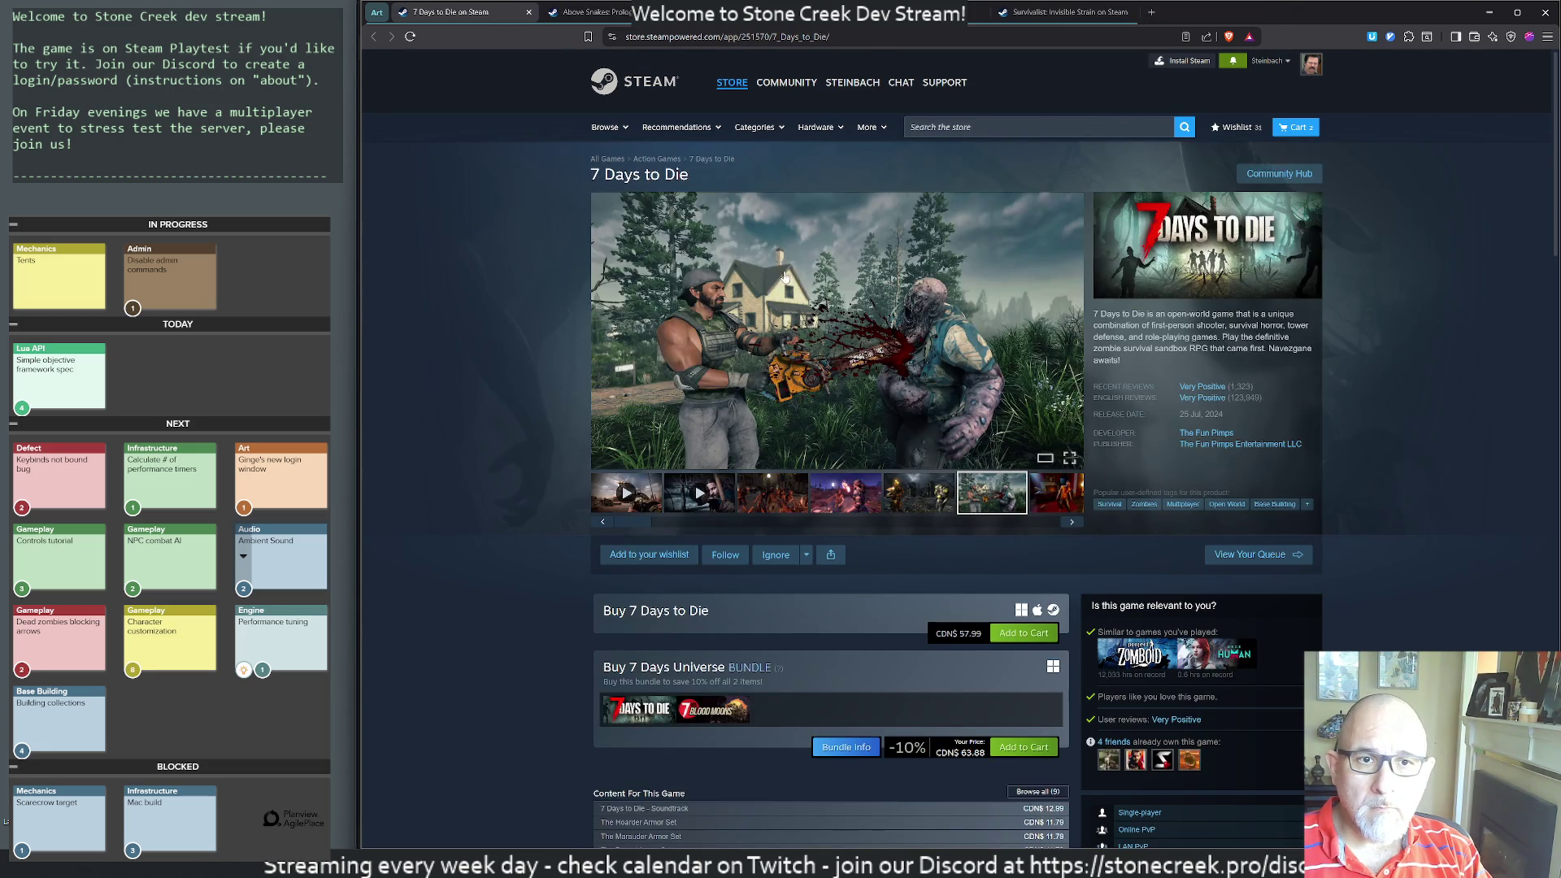
{"action": "left_click", "coordinate": [857, 367]}
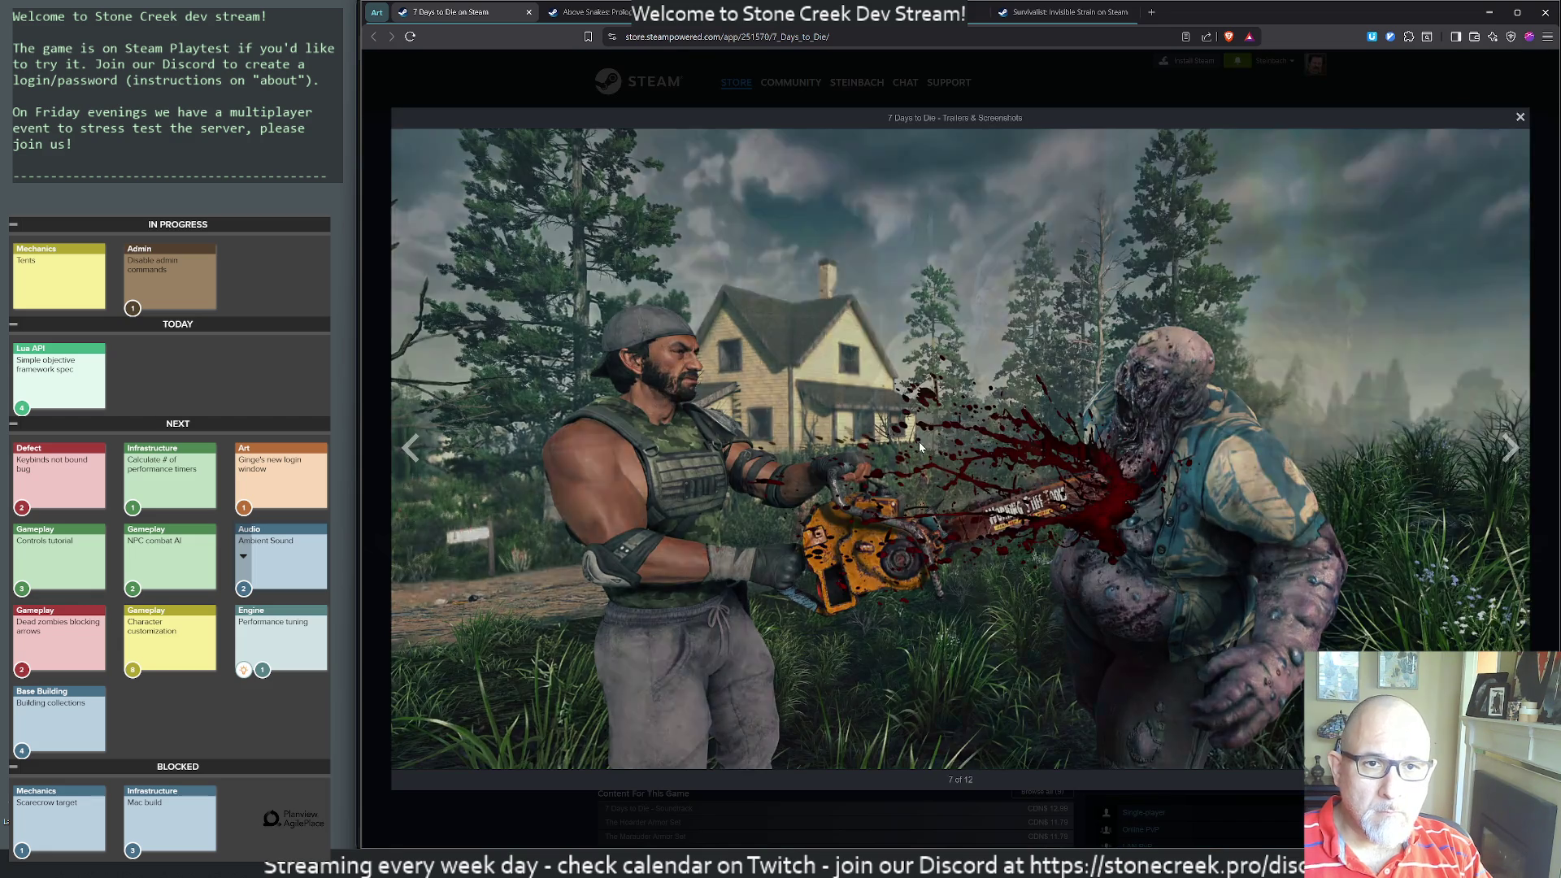
{"action": "left_click", "coordinate": [918, 442]}
{"action": "left_click", "coordinate": [919, 443]}
{"action": "left_click", "coordinate": [930, 444]}
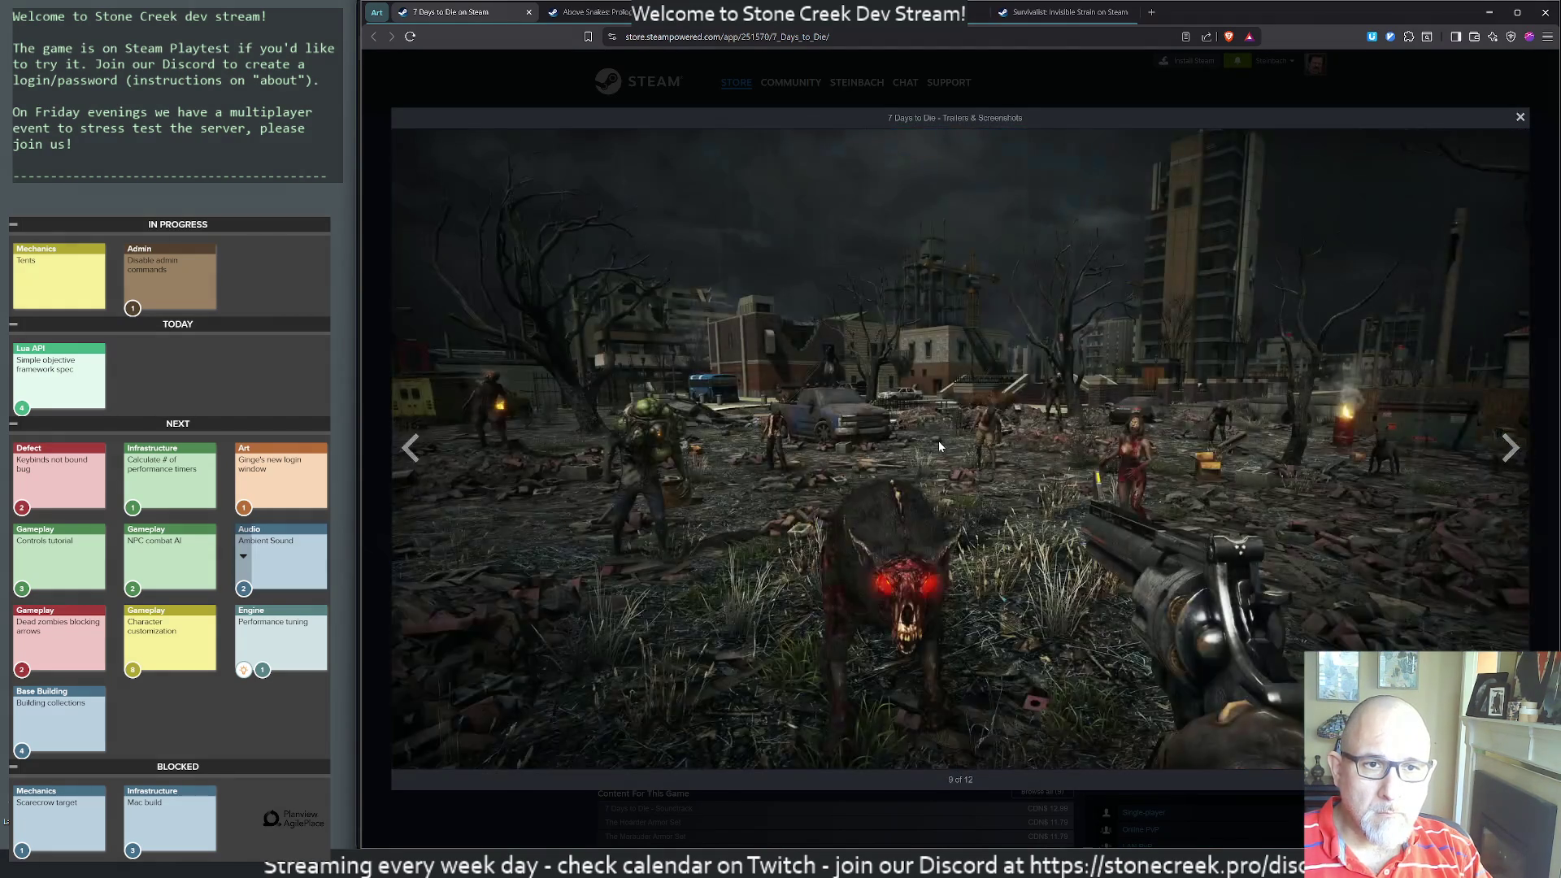
{"action": "left_click", "coordinate": [943, 444]}
{"action": "left_click", "coordinate": [945, 447]}
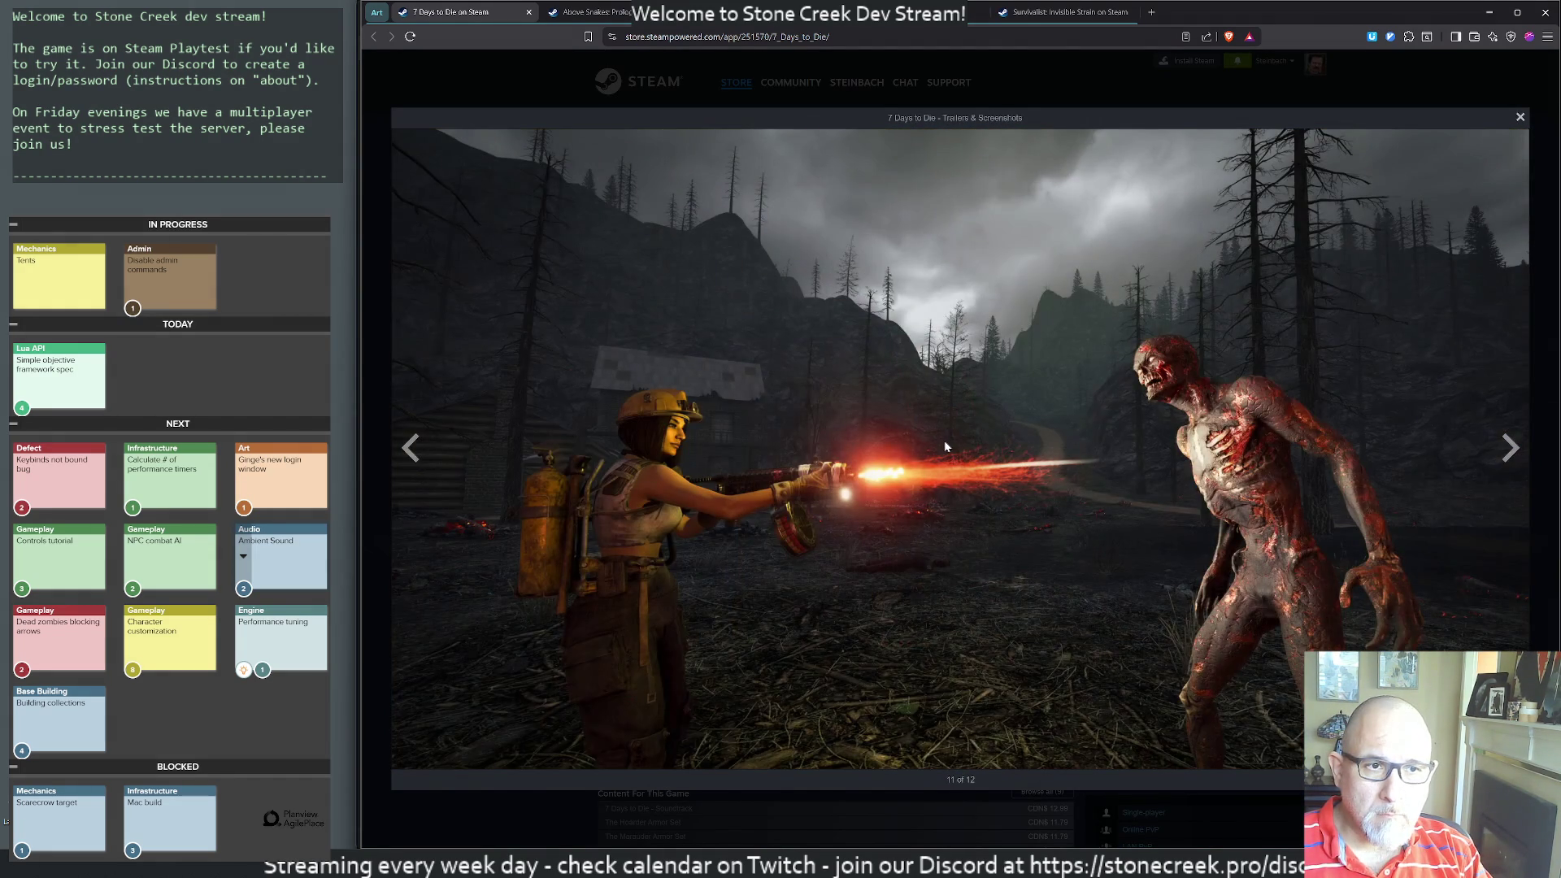
{"action": "left_click", "coordinate": [742, 237]}
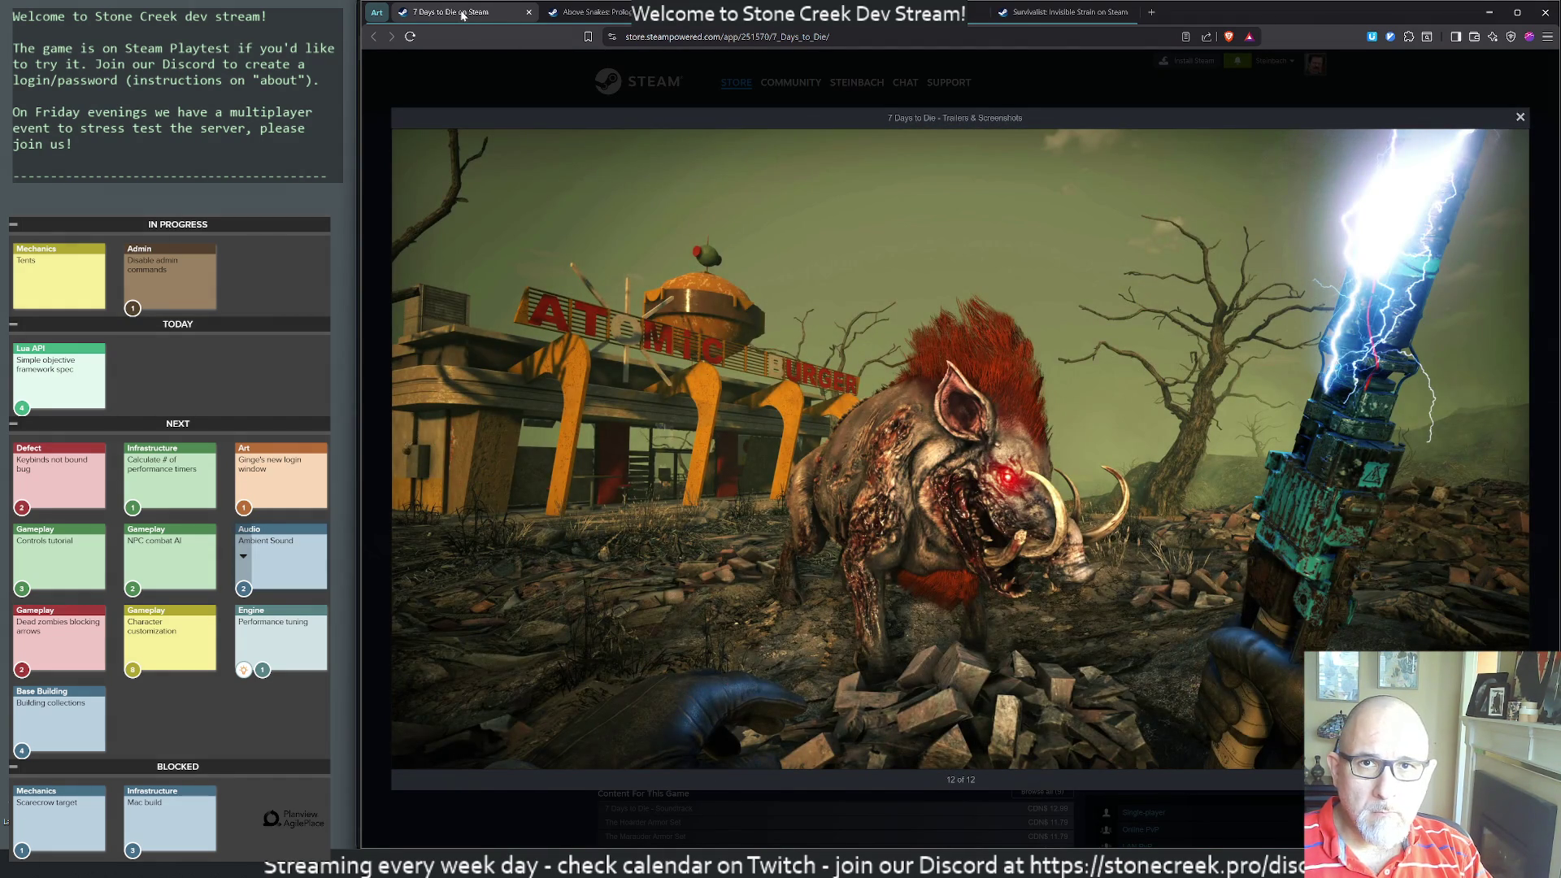
{"action": "left_click", "coordinate": [528, 12]}
{"action": "key", "text": "alt+Tab"}
- Start a 7D2D line at the end and move the Palworld line above Long dark
{"action": "left_click", "coordinate": [1250, 236]}
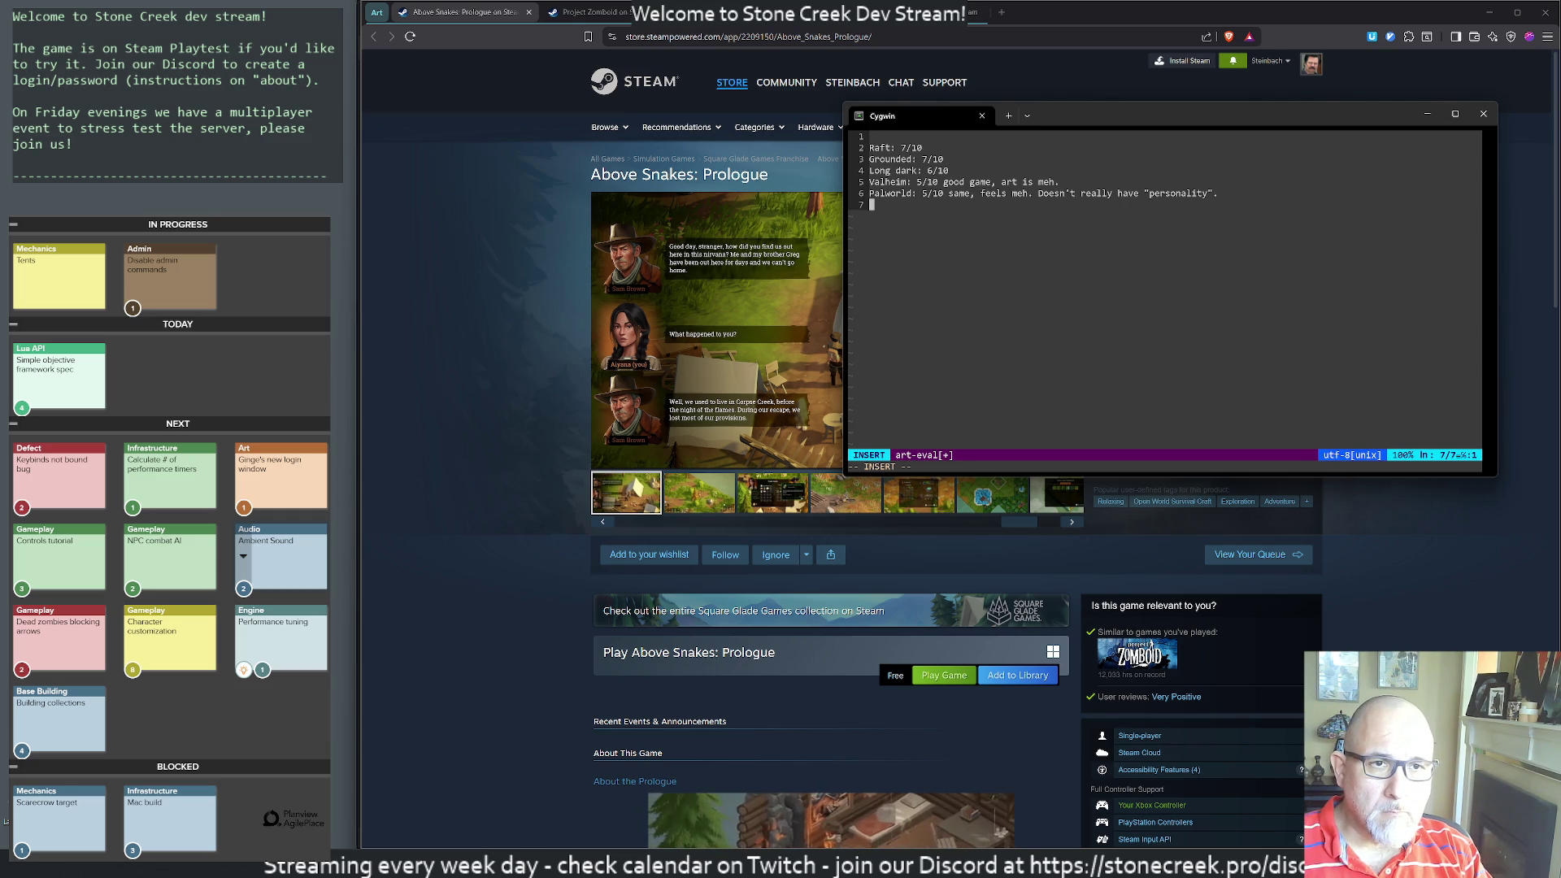
{"action": "key", "text": "Return"}
{"action": "type", "text": "7D2"}
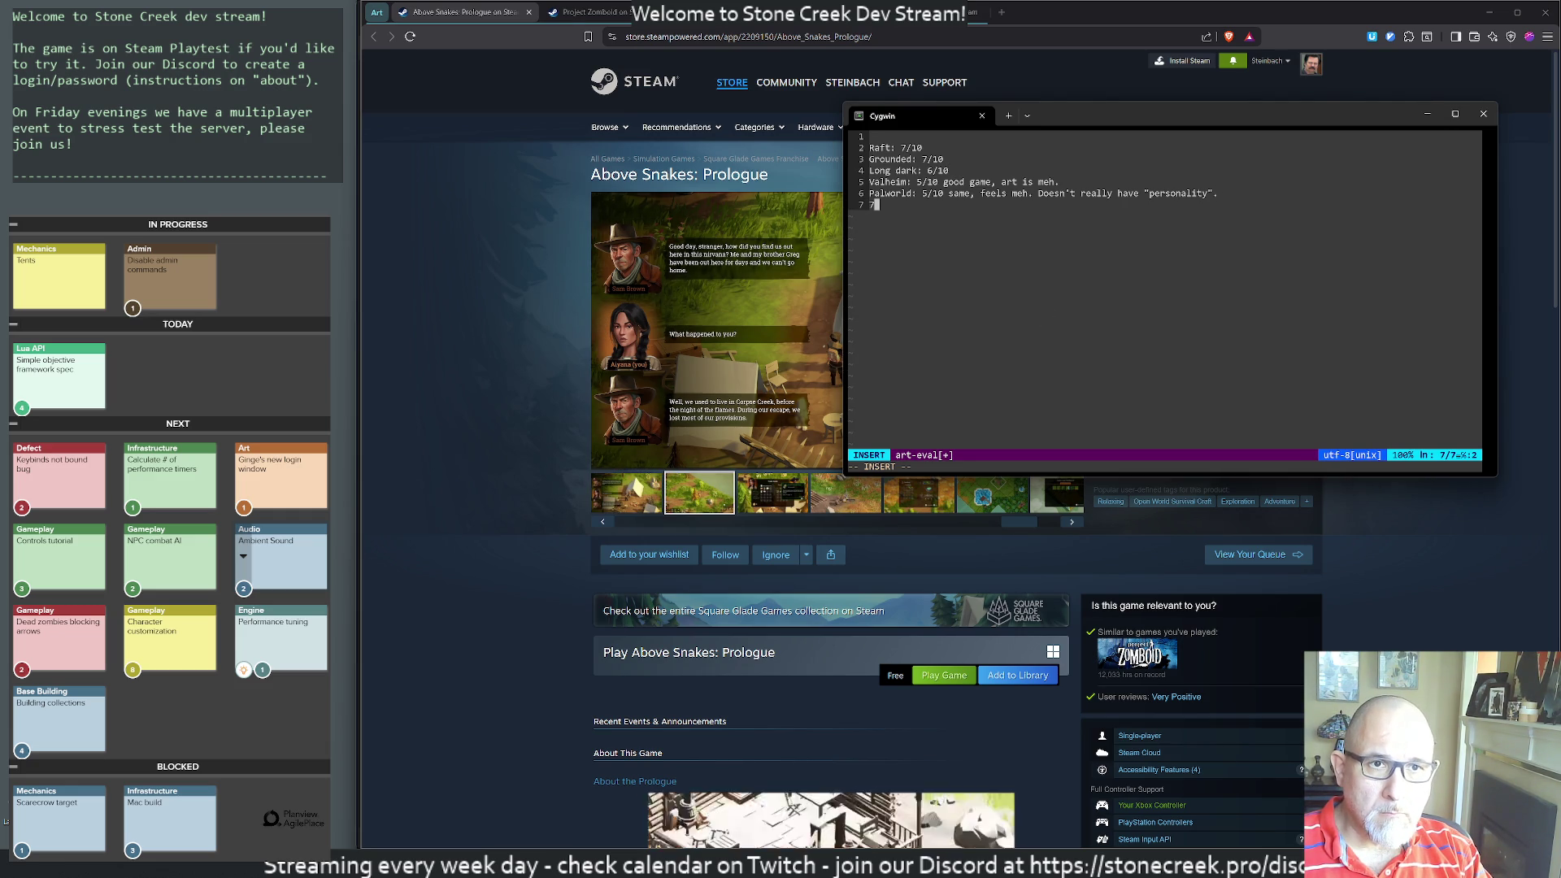
{"action": "key", "text": "Escape"}
{"action": "key", "text": "k"}
{"action": "key", "text": "d"}
{"action": "key", "text": "d"}
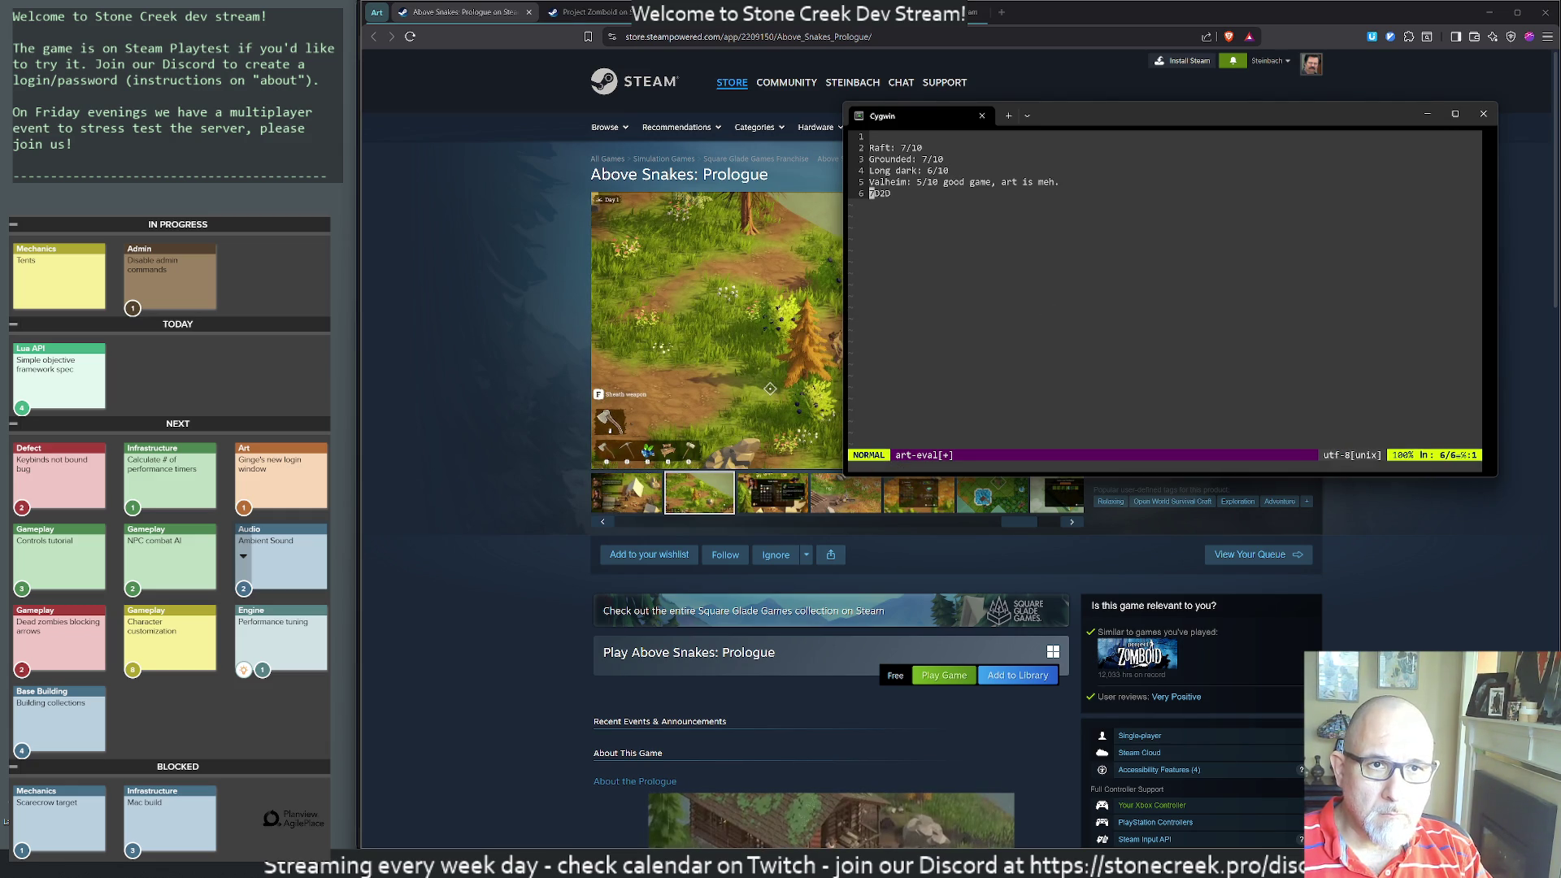
{"action": "key", "text": "k"}
{"action": "key", "text": "k"}
{"action": "key", "text": "k"}
{"action": "key", "text": "p"}
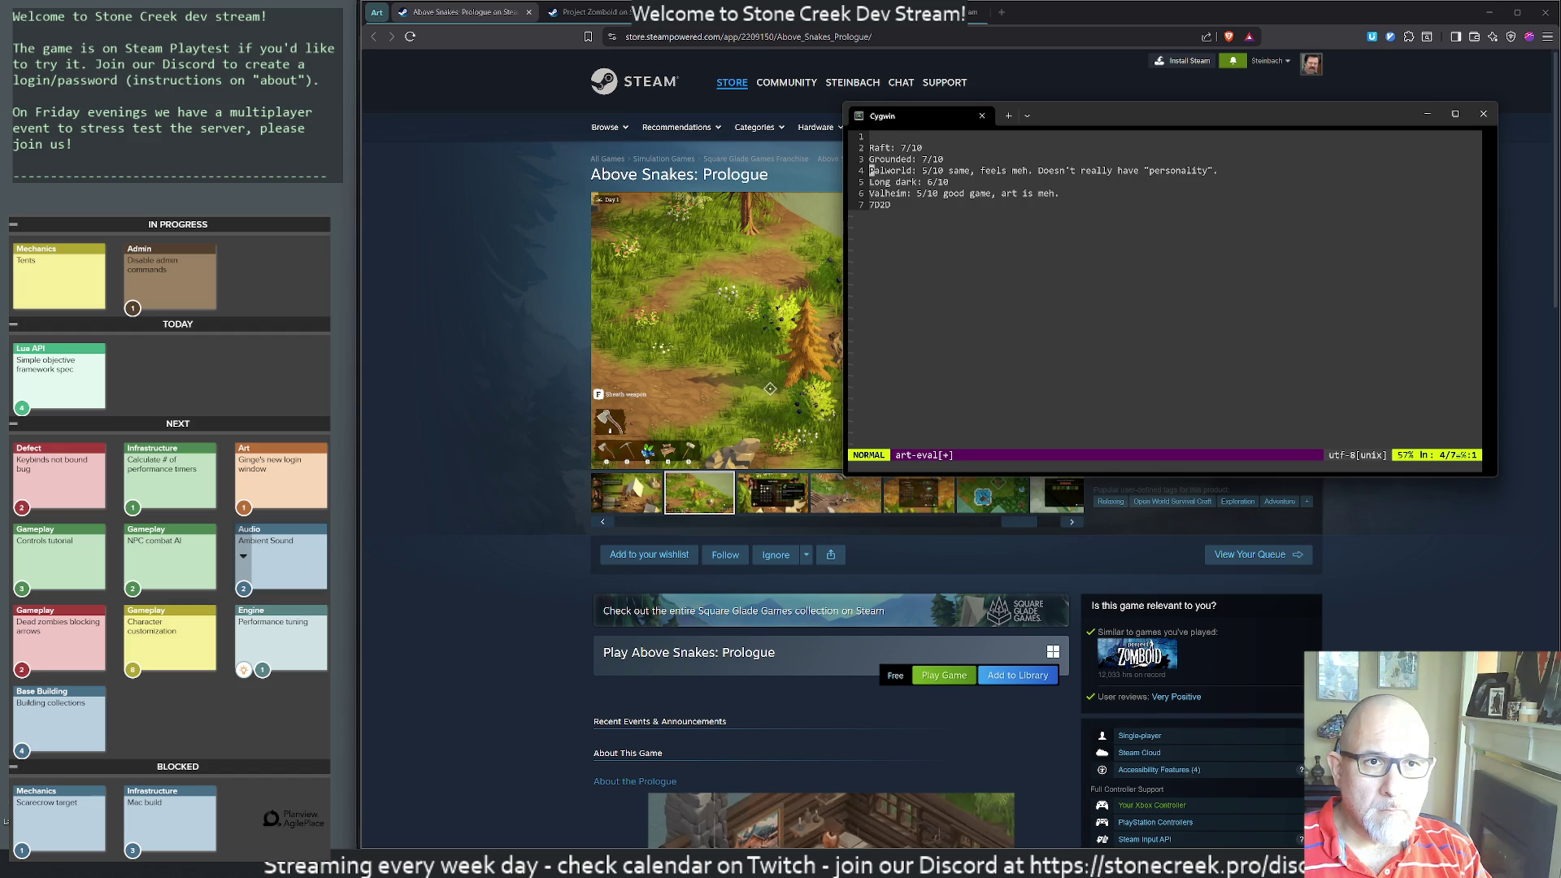
- Raise Palworld to 6/10, drop 'same' from its note, and complete '7D2D: 3/10 ugh'
{"action": "key", "text": "ctrl+a"}
{"action": "key", "text": "l"}
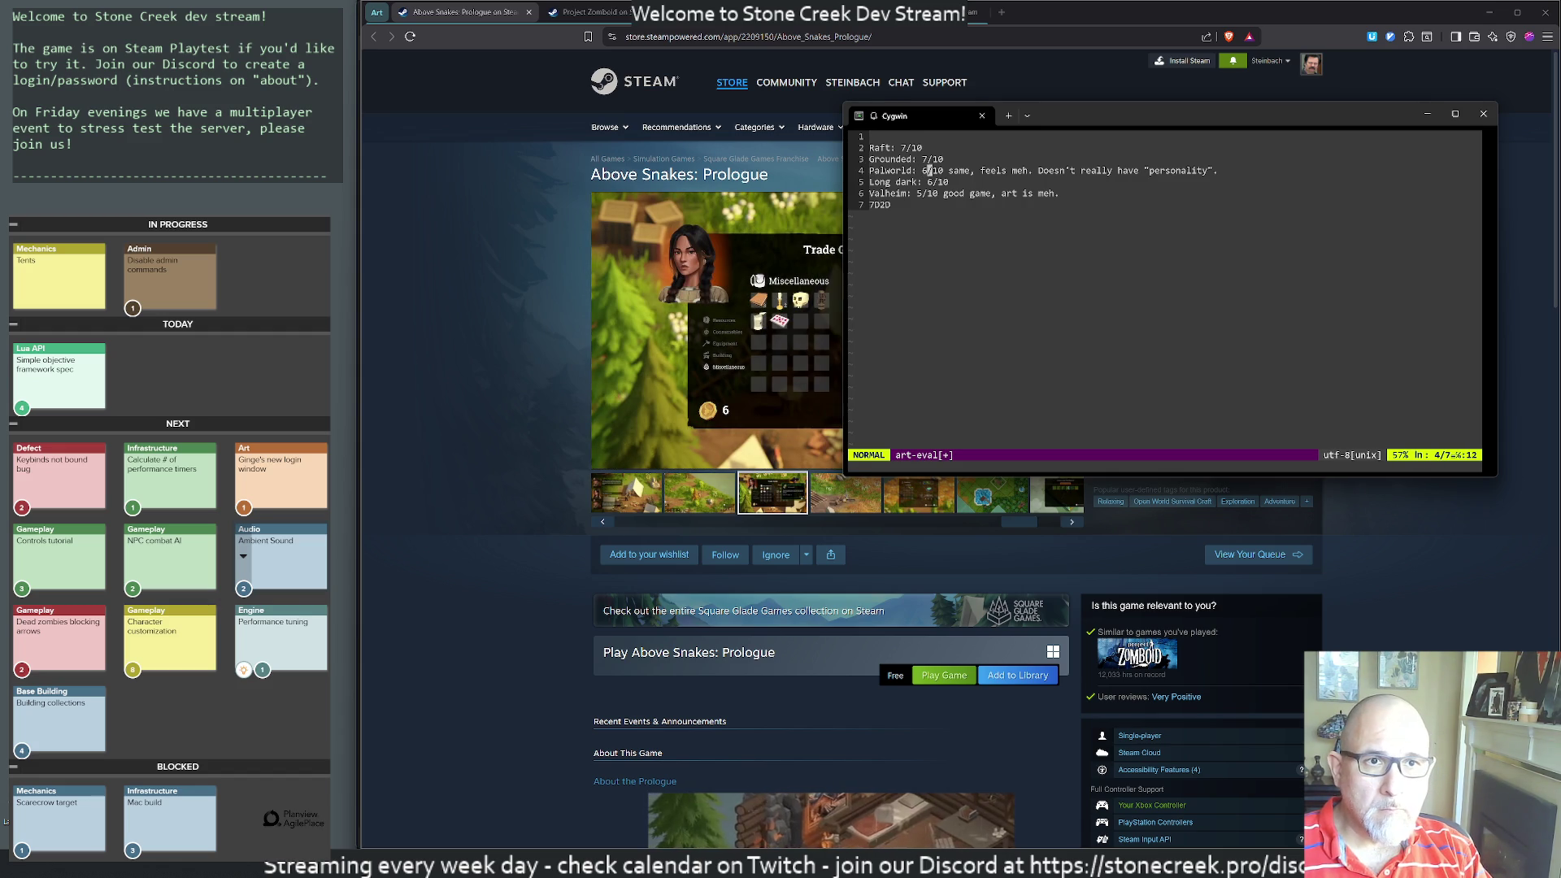
{"action": "key", "text": "l"}
{"action": "key", "text": "l"}
{"action": "key", "text": "l"}
{"action": "key", "text": "d"}
{"action": "key", "text": "e"}
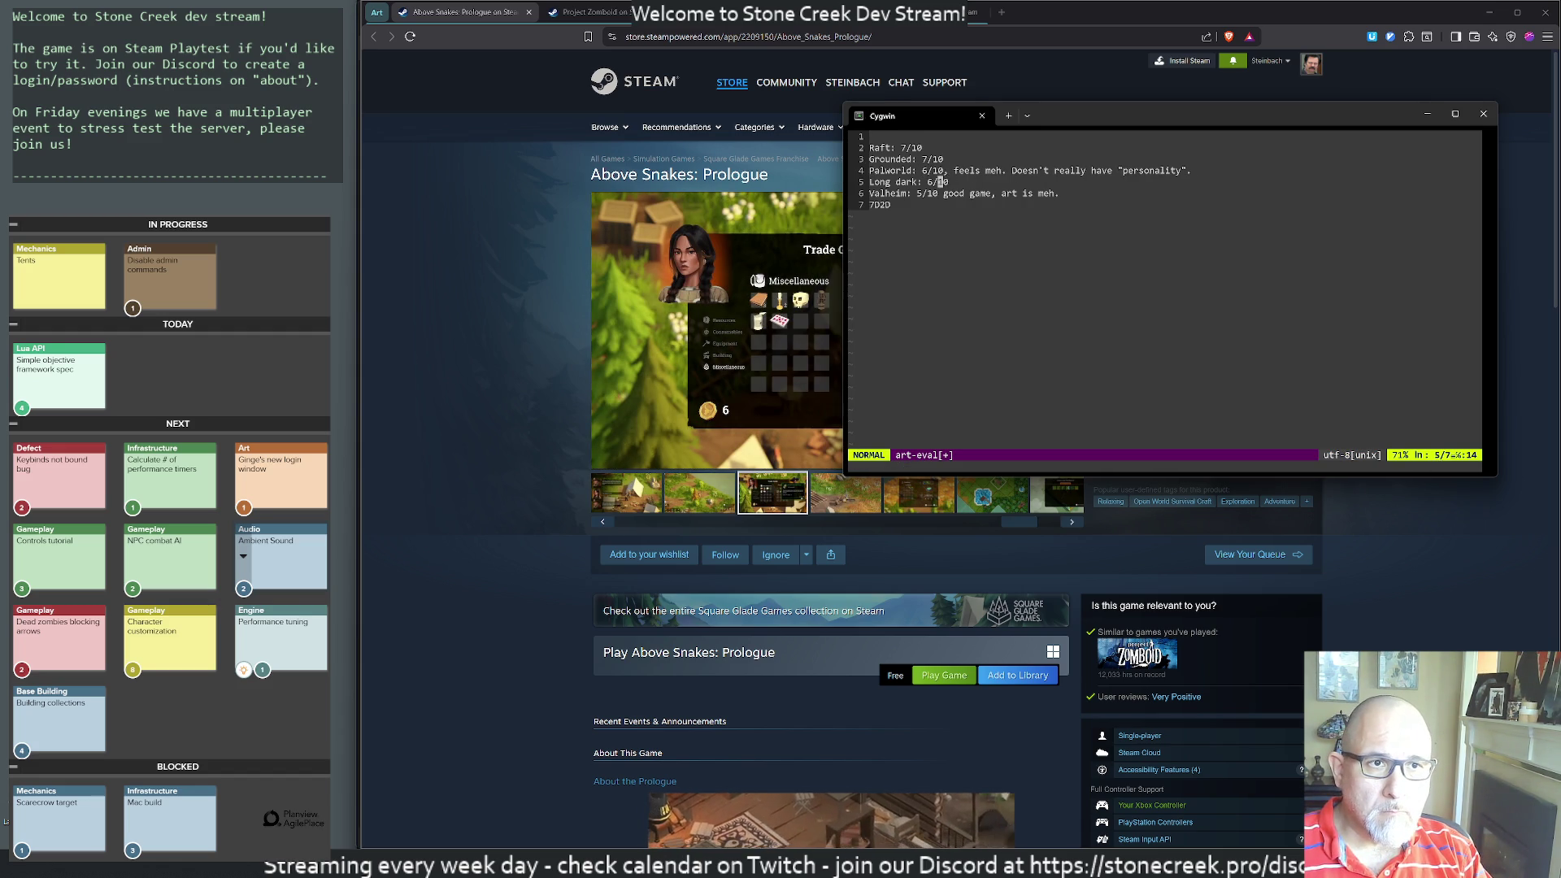
{"action": "key", "text": "j"}
{"action": "key", "text": "j"}
{"action": "key", "text": "j"}
{"action": "type", "text": "a: 3/10"}
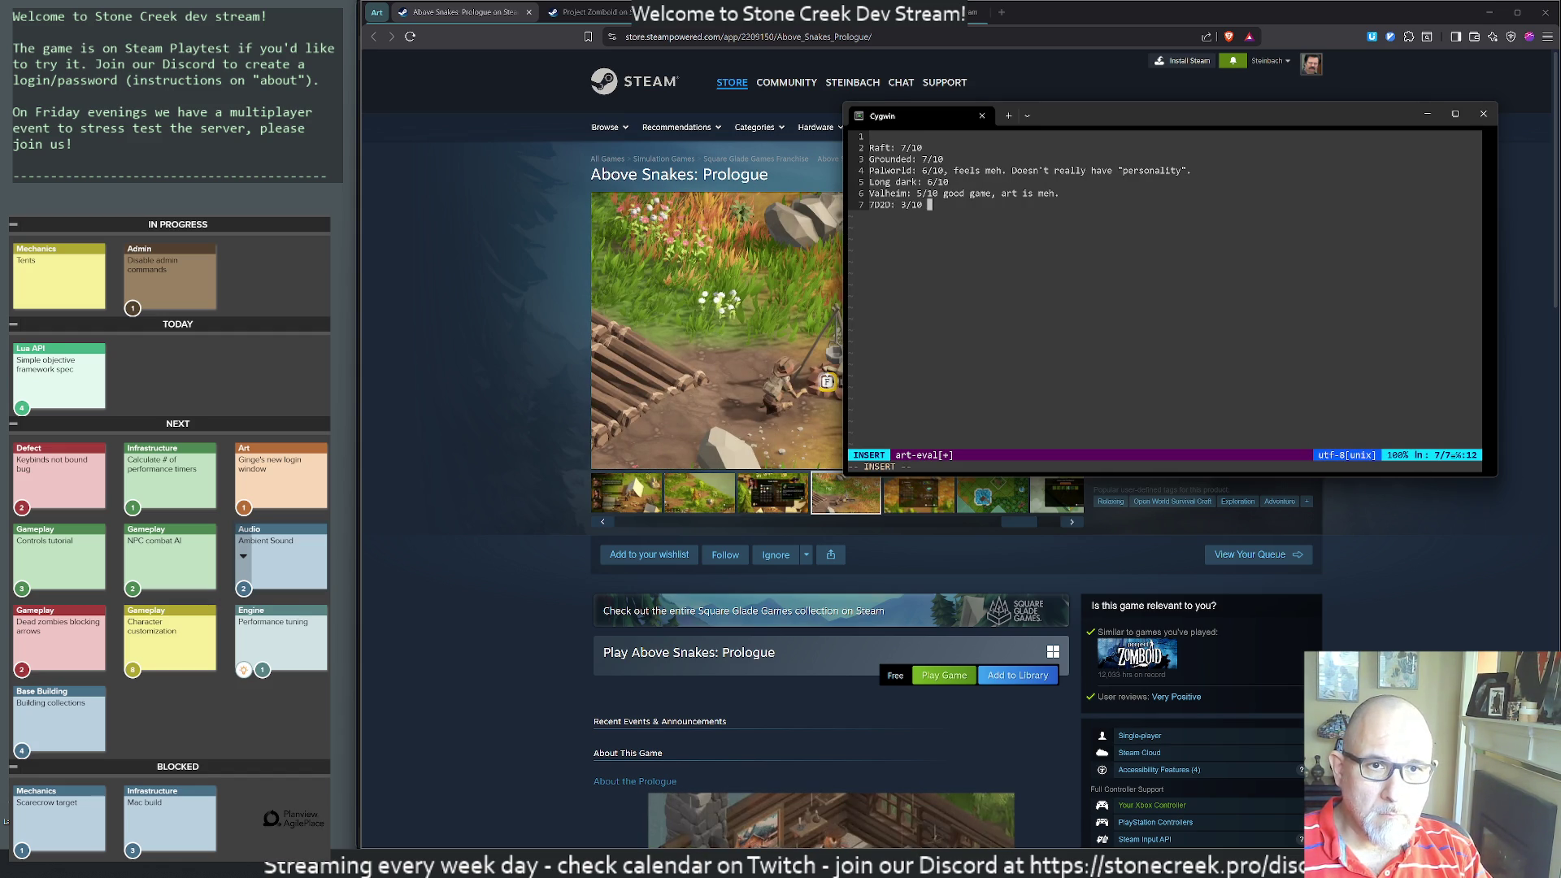
{"action": "type", "text": "h"}
{"action": "key", "text": "Return"}
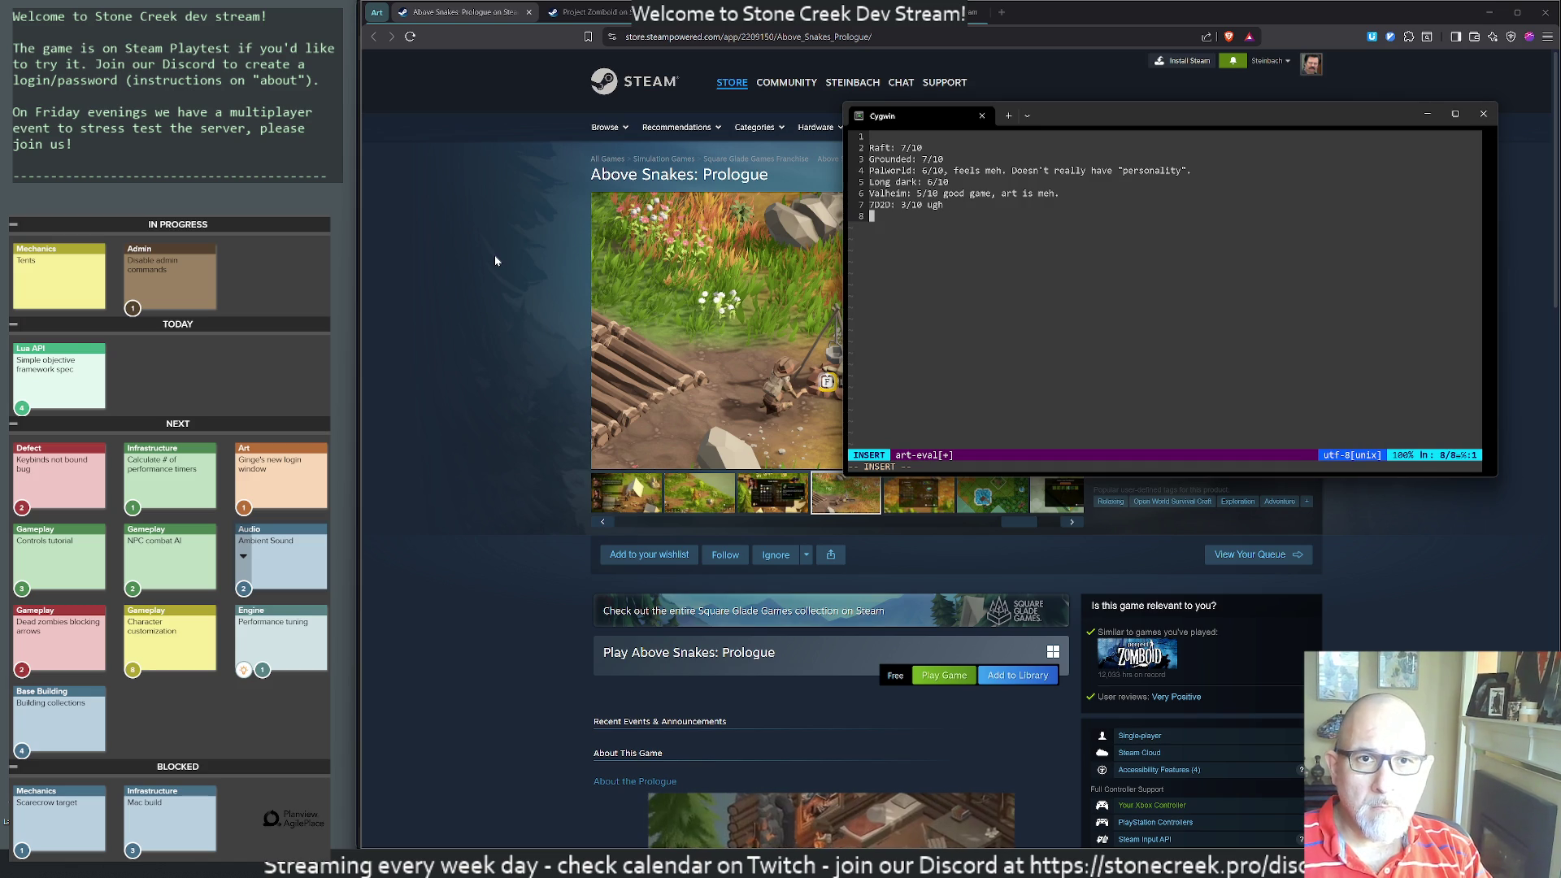
- Add an Above Snakes 8/10 rating line near the top of the list
{"action": "left_click", "coordinate": [495, 260]}
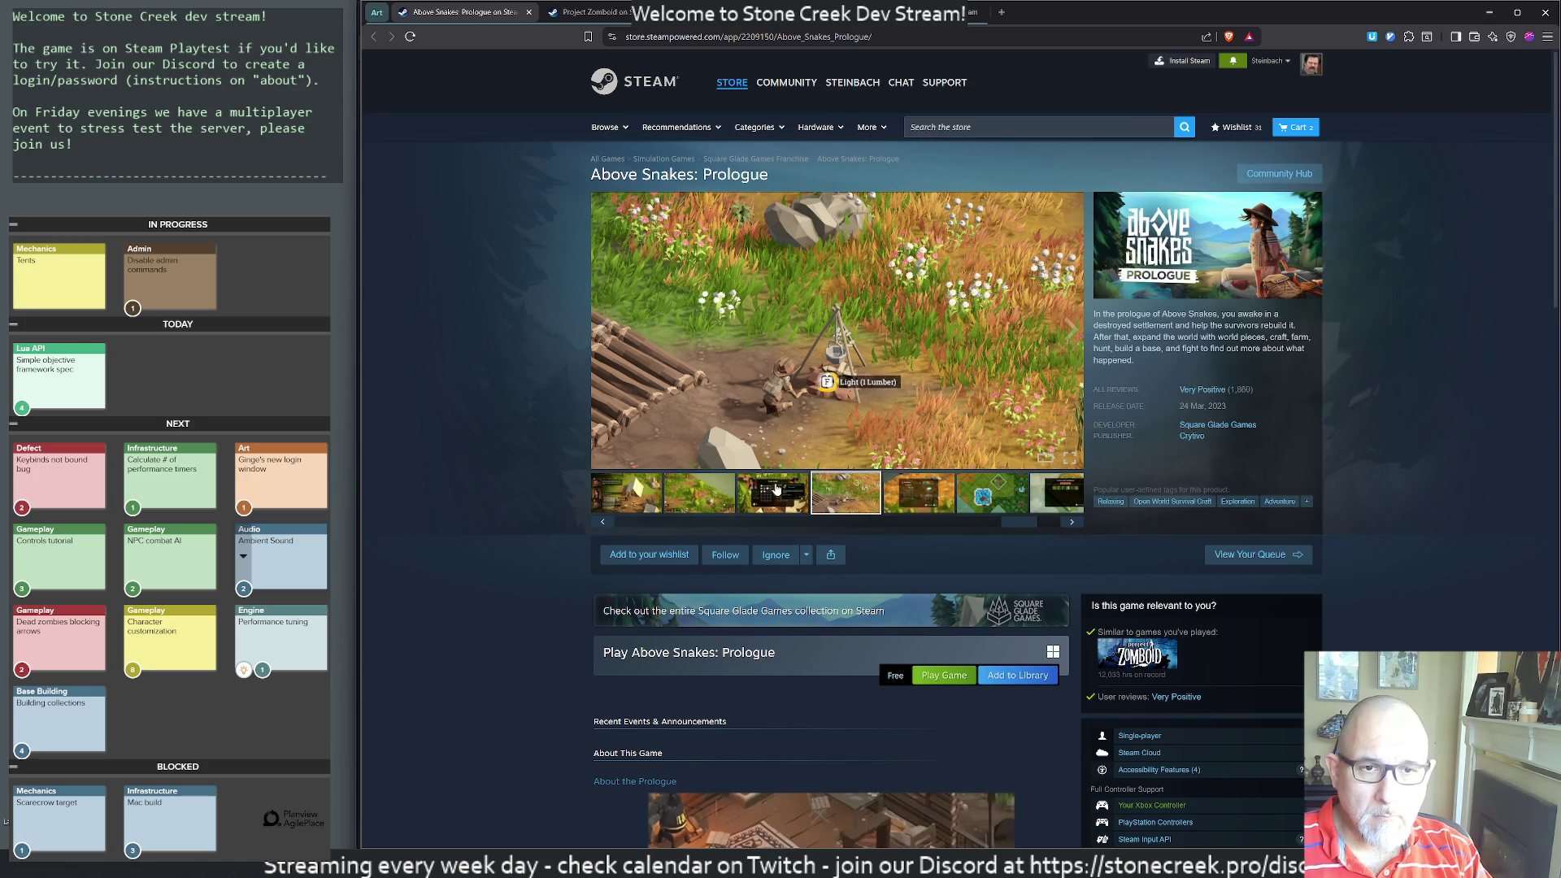
{"action": "key", "text": "alt+Tab"}
{"action": "key", "text": "Escape"}
{"action": "key", "text": "k"}
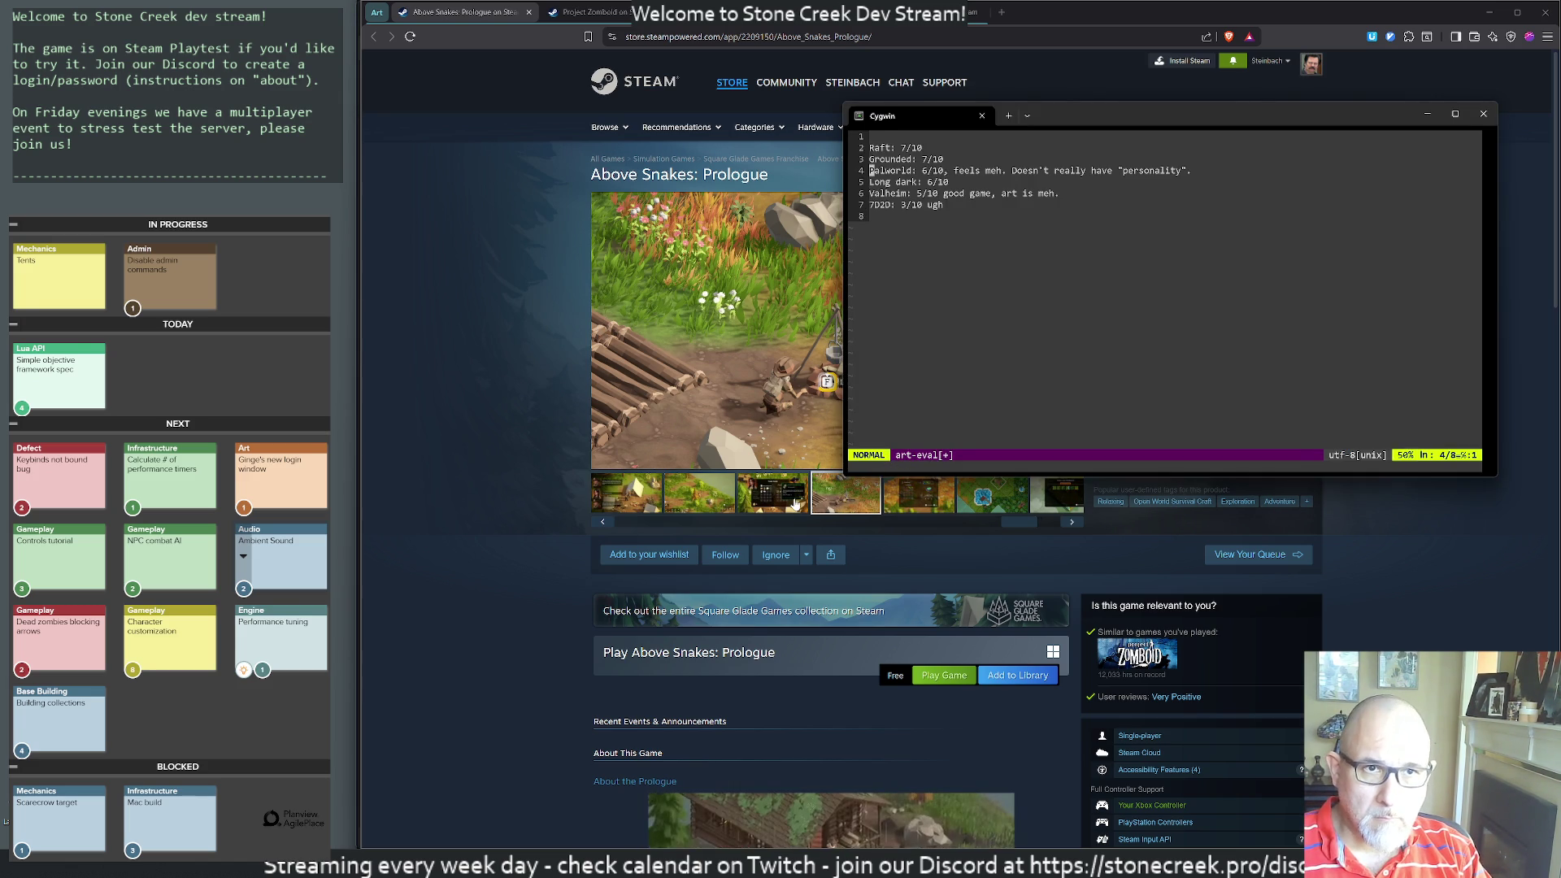
{"action": "key", "text": "k"}
{"action": "key", "text": "k"}
{"action": "key", "text": "k"}
{"action": "type", "text": "oAbove"}
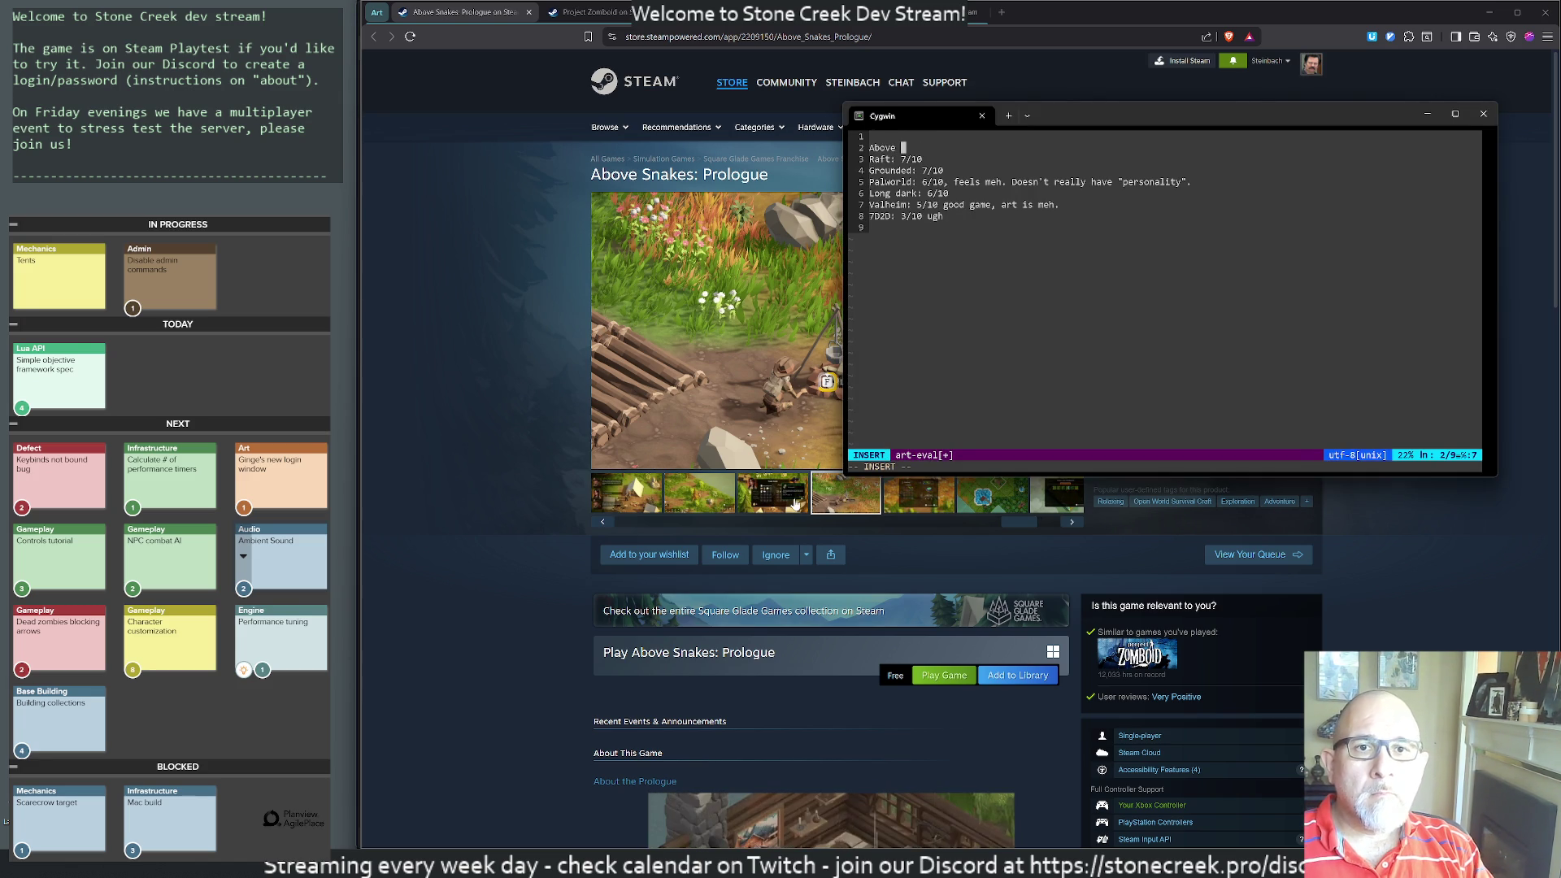
{"action": "type", "text": "Snakes: 8/10,"}
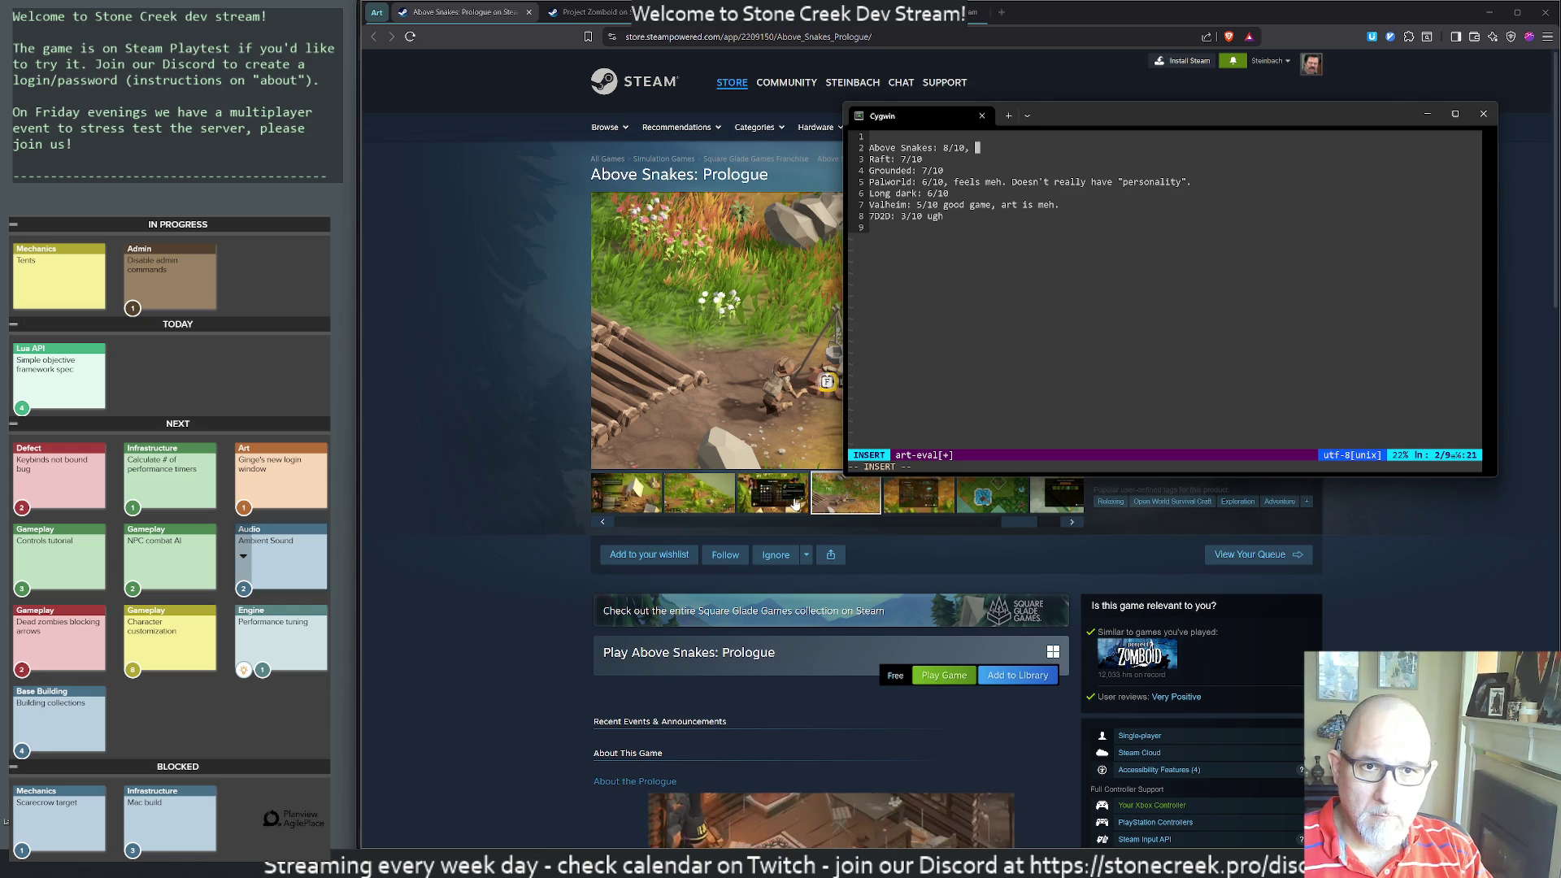
{"action": "type", "text": "could have more polys lol but it's"}
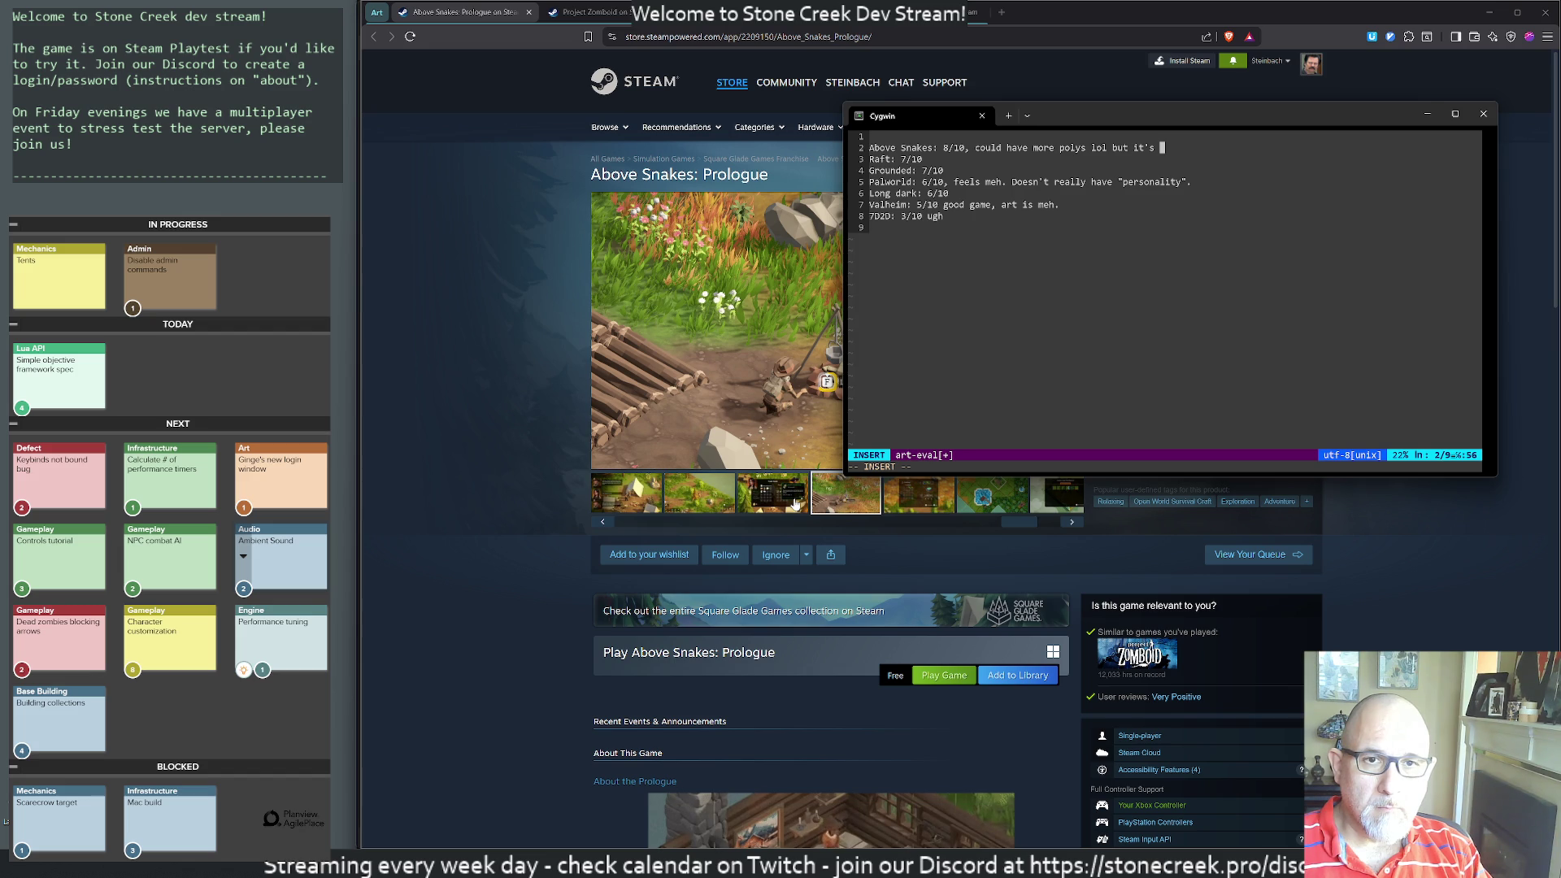
{"action": "type", "text": "remarkabl"}
{"action": "type", "text": "e"}
{"action": "key", "text": "Escape"}
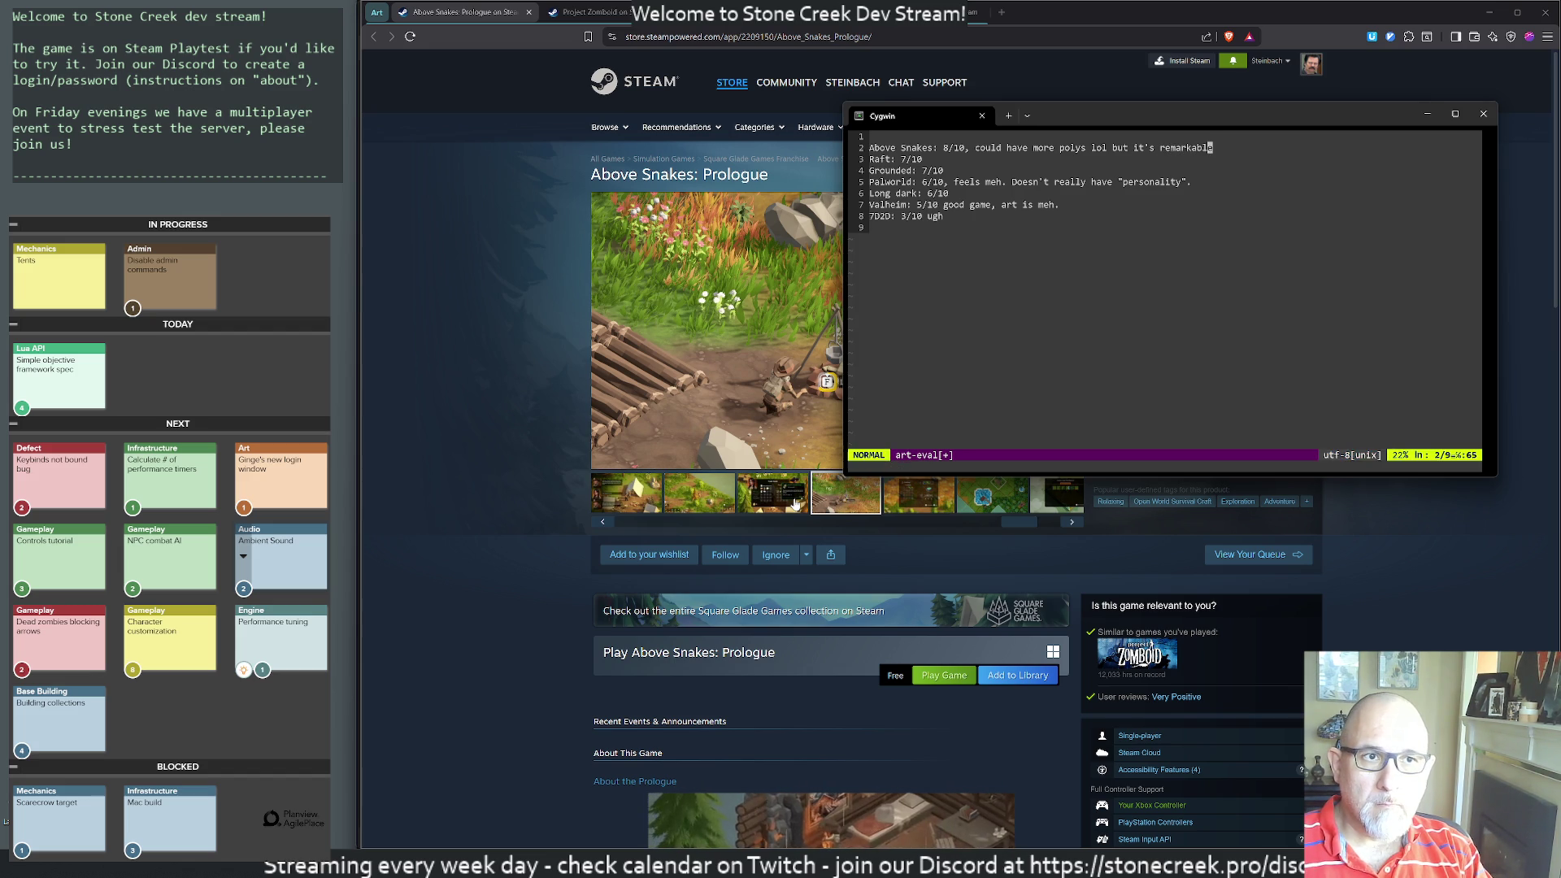
{"action": "left_click", "coordinate": [727, 517]}
- Browse the Above Snakes: Prologue screenshots through to the trailer, then close the viewer
{"action": "left_click", "coordinate": [699, 391]}
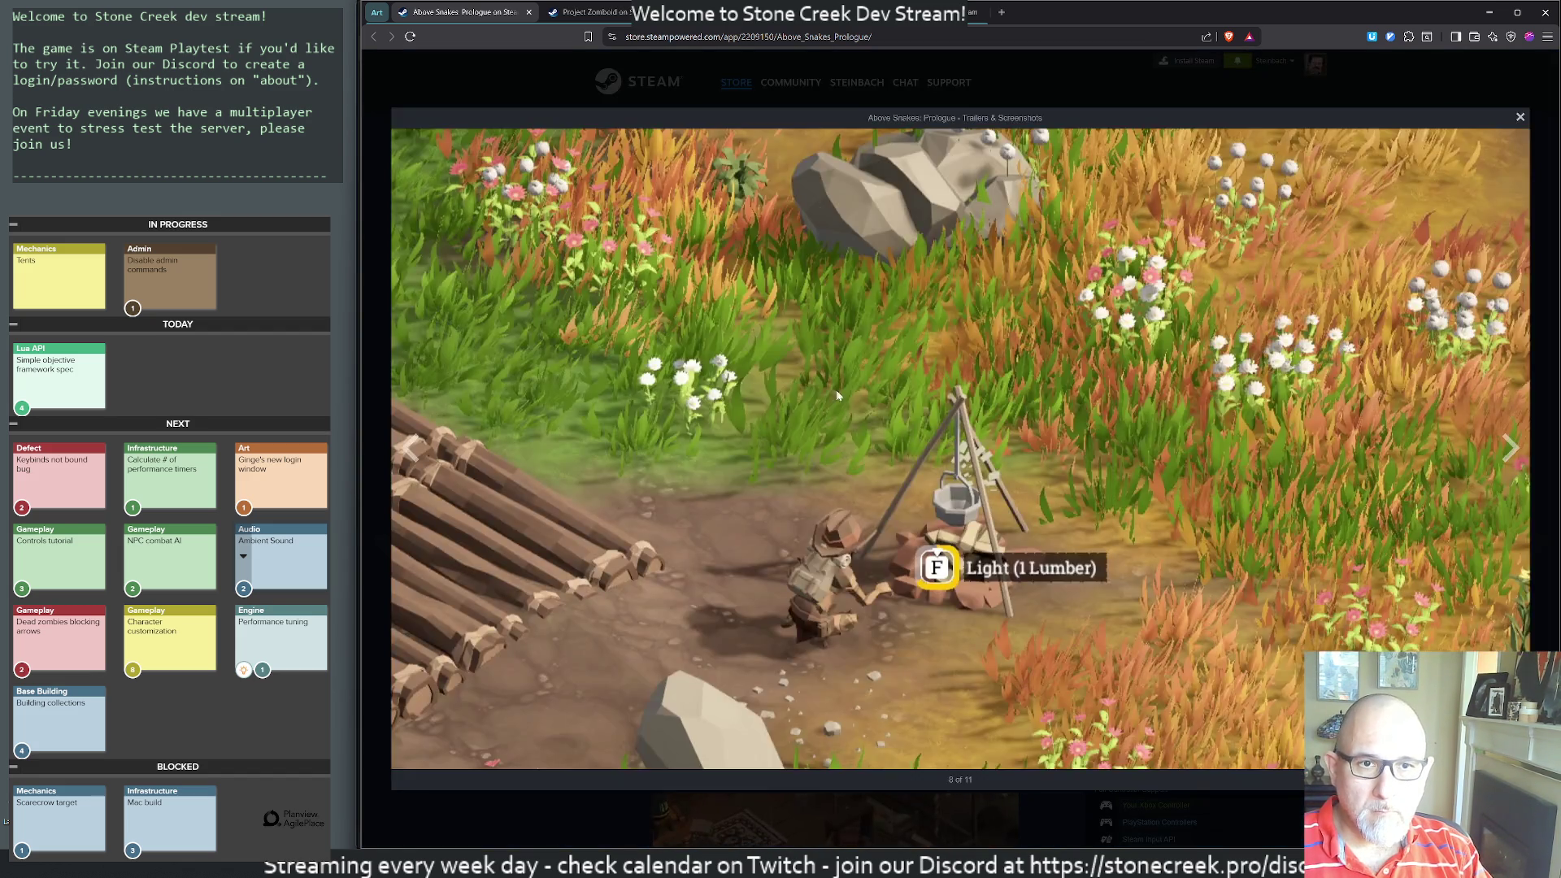
{"action": "left_click", "coordinate": [837, 373]}
{"action": "left_click", "coordinate": [837, 374]}
{"action": "left_click", "coordinate": [1087, 386]}
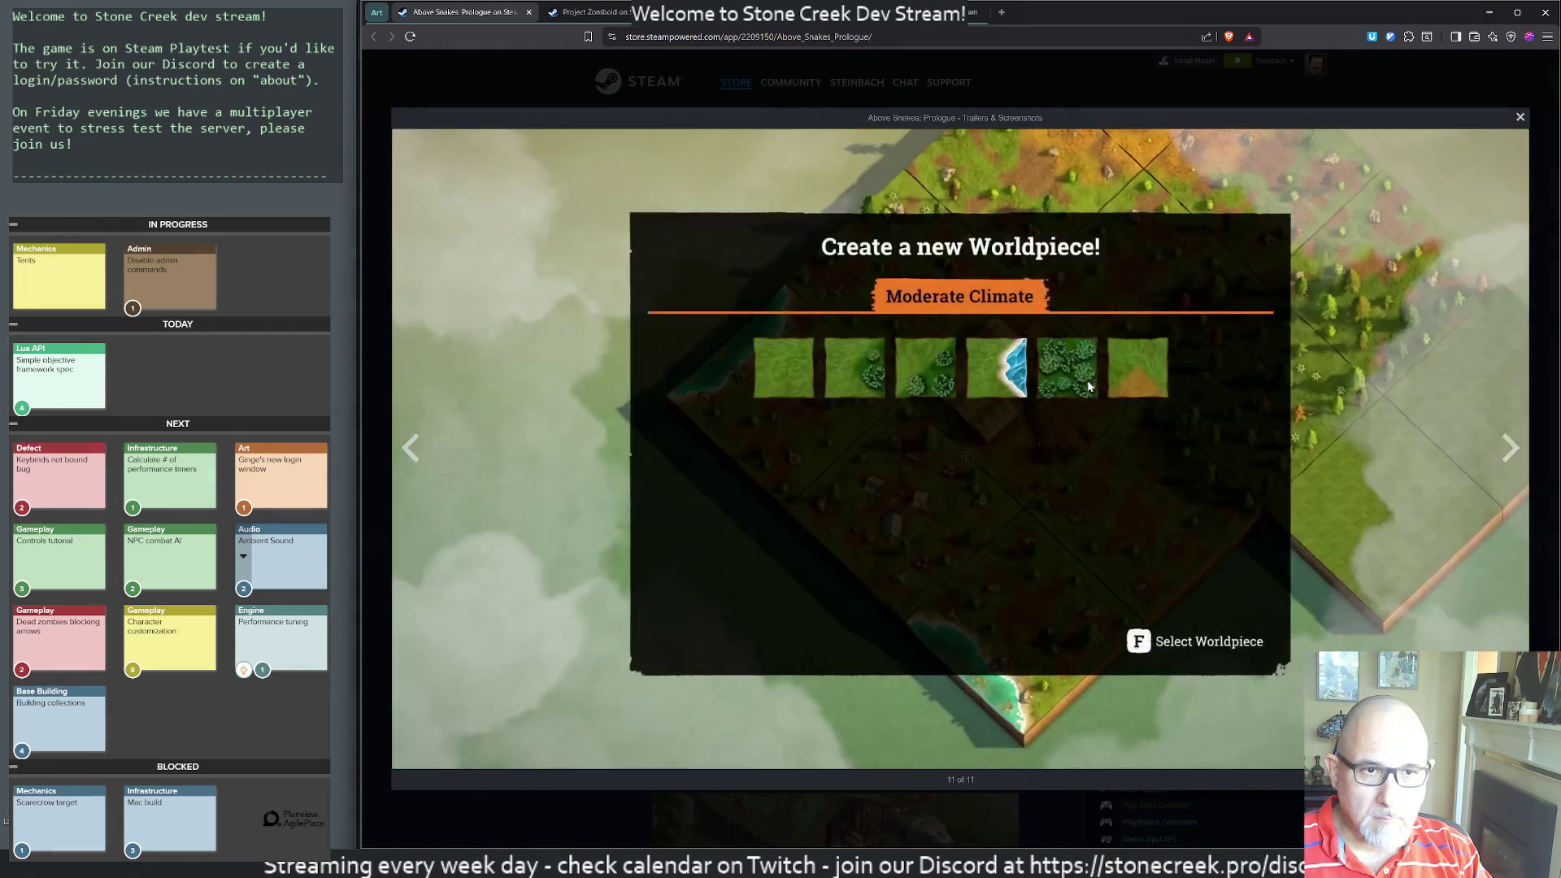
{"action": "left_click", "coordinate": [1083, 382]}
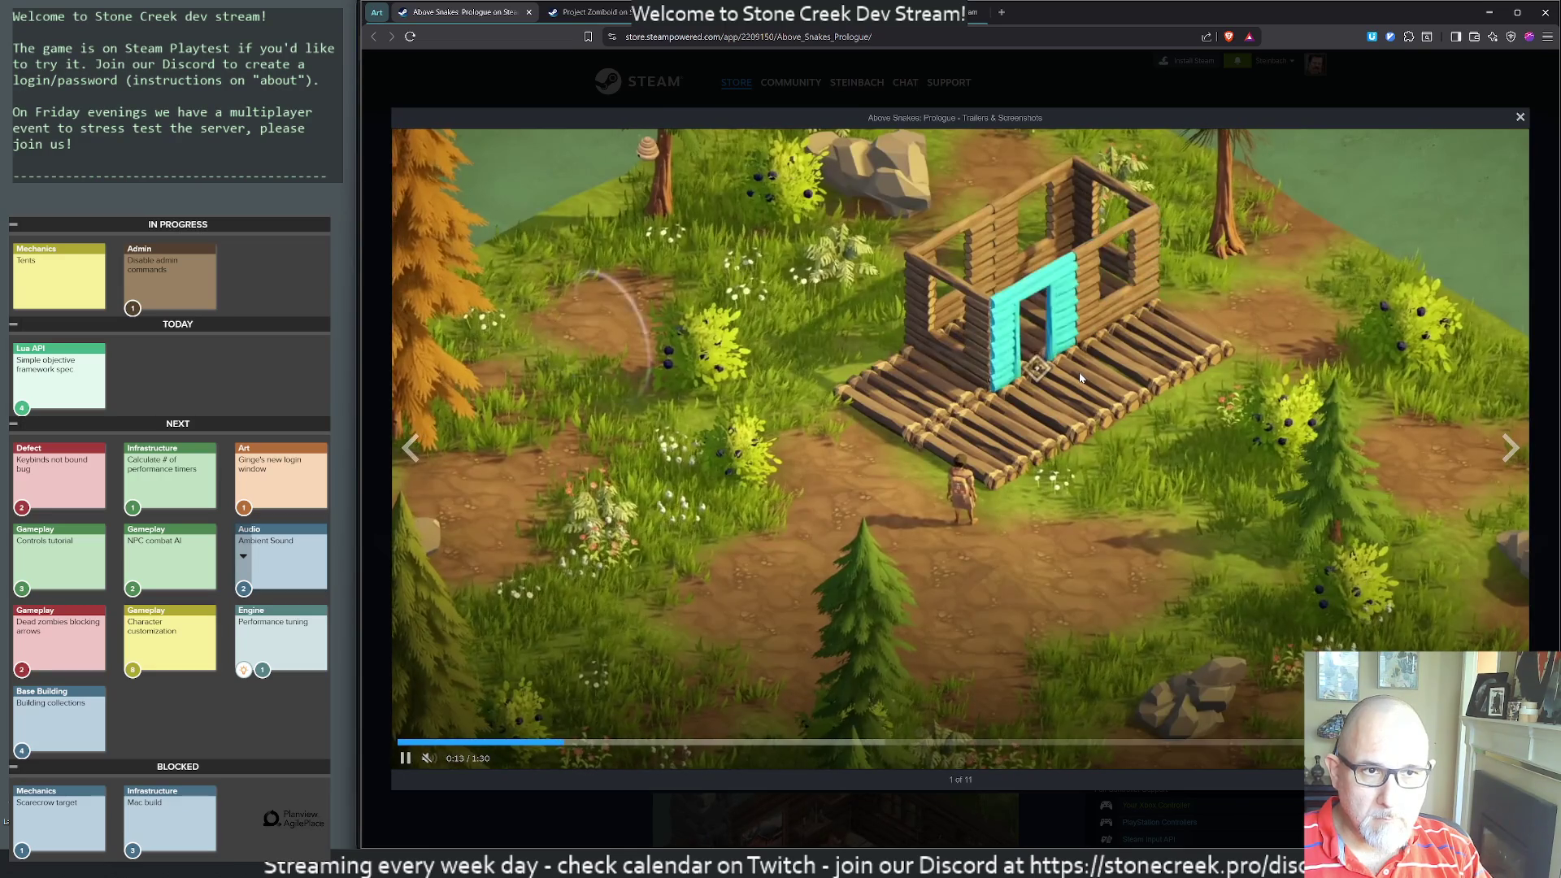
{"action": "key", "text": "Escape"}
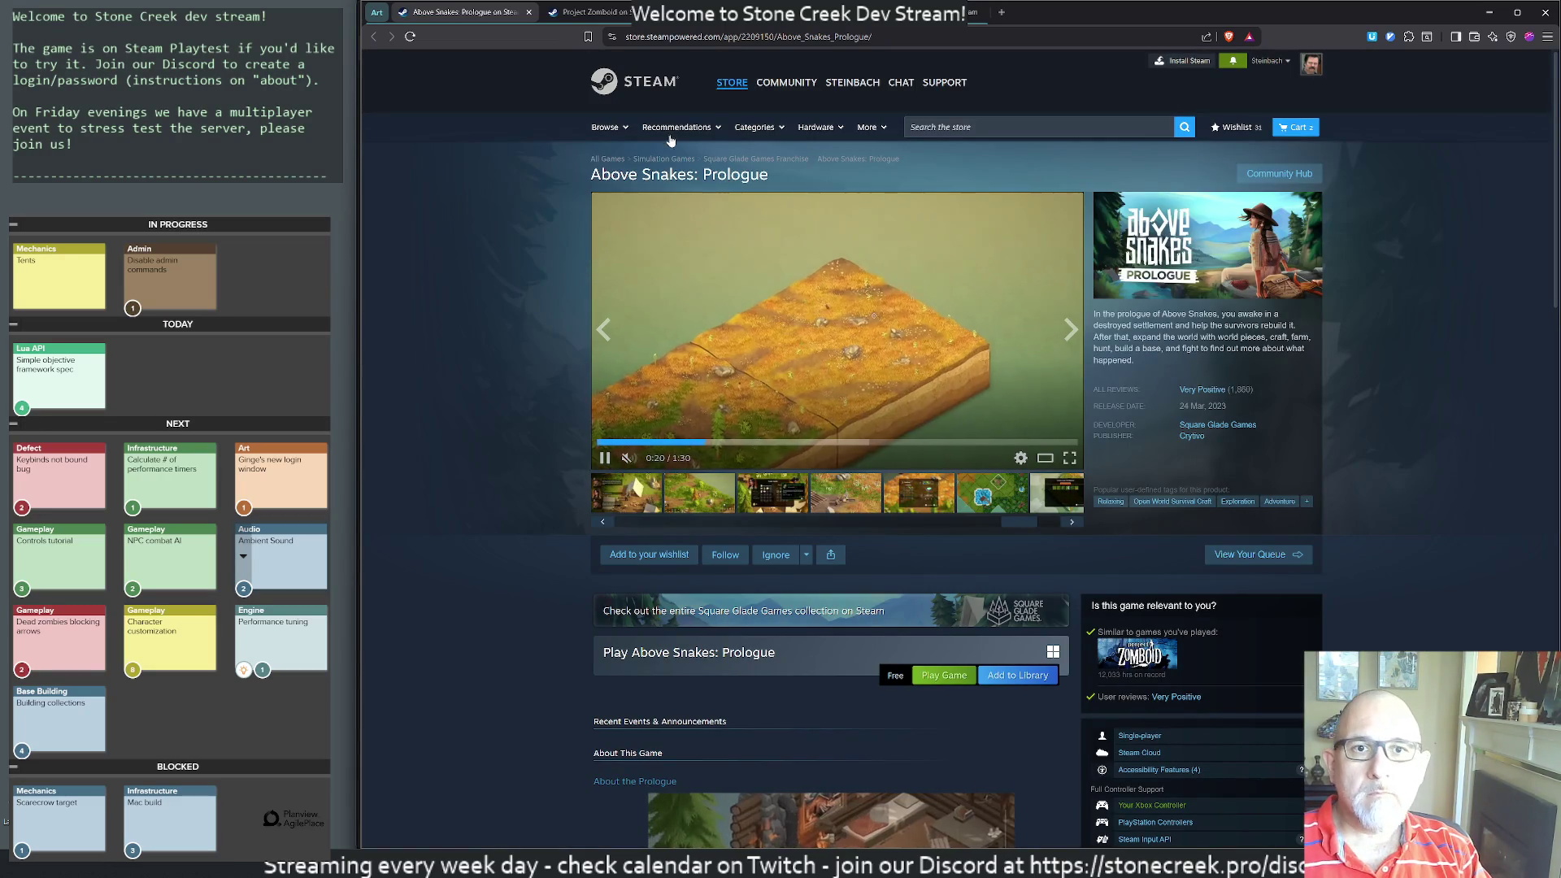
- Add Above Snakes: Prologue to the wishlist and library, then close its tab
{"action": "left_click", "coordinate": [648, 555]}
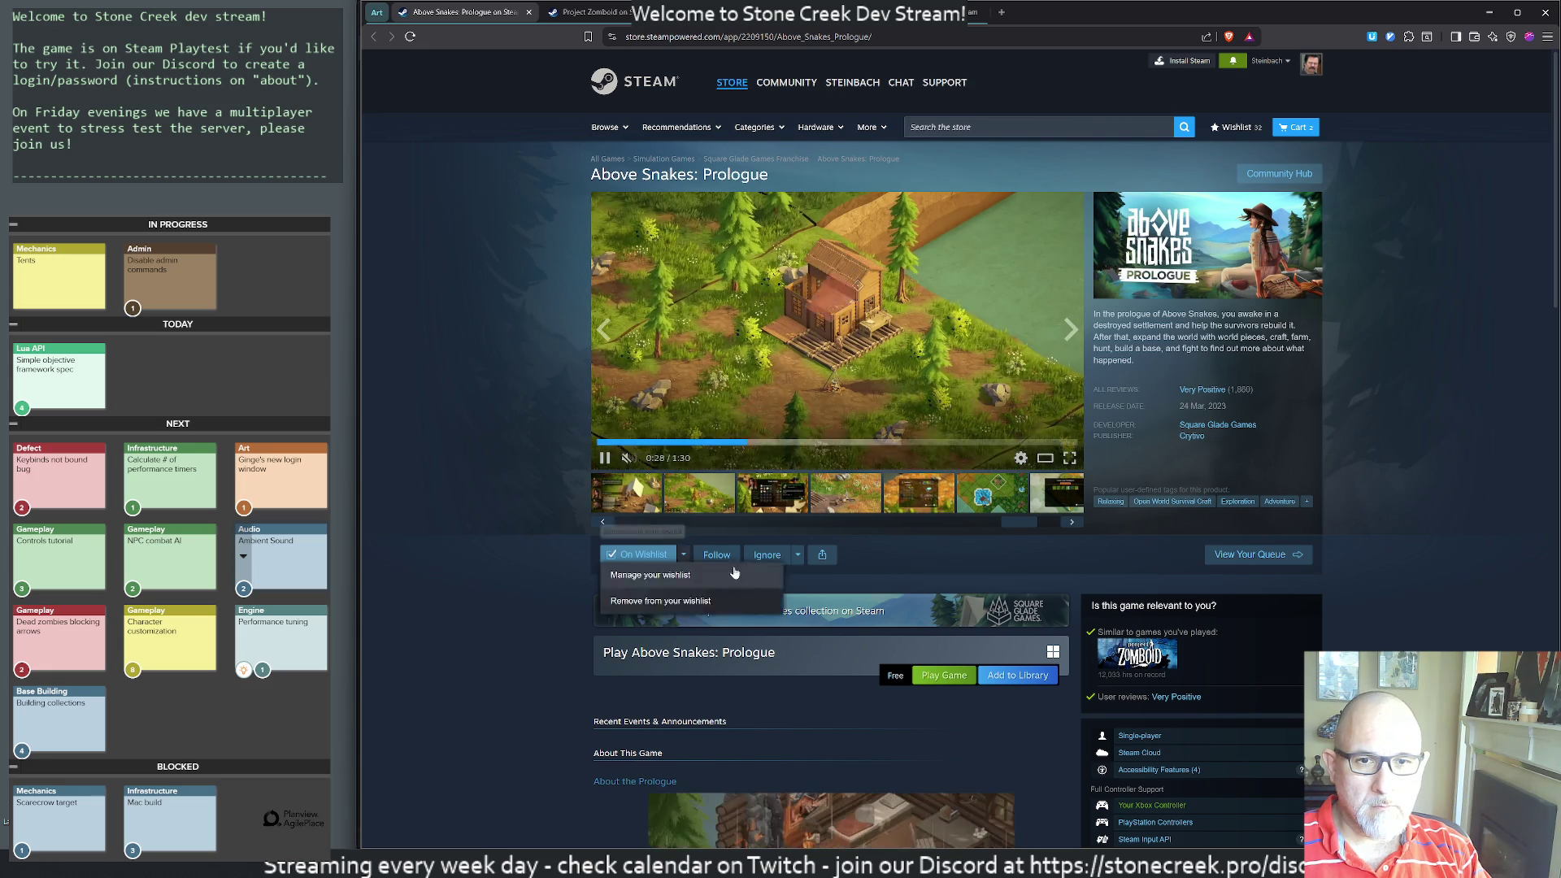
{"action": "left_click", "coordinate": [1027, 676]}
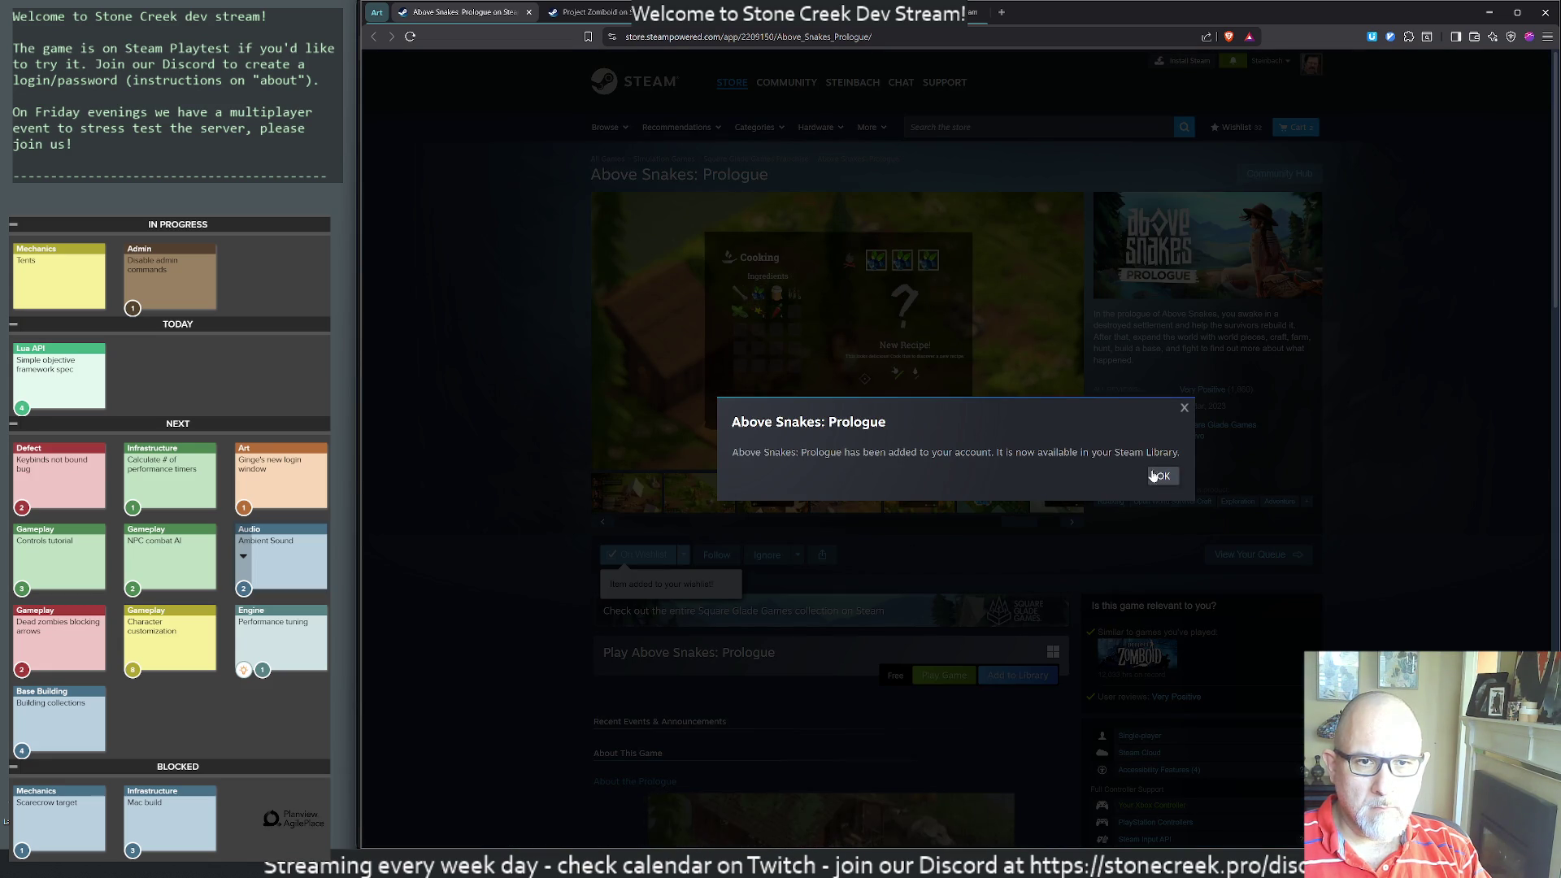
{"action": "left_click", "coordinate": [1163, 476]}
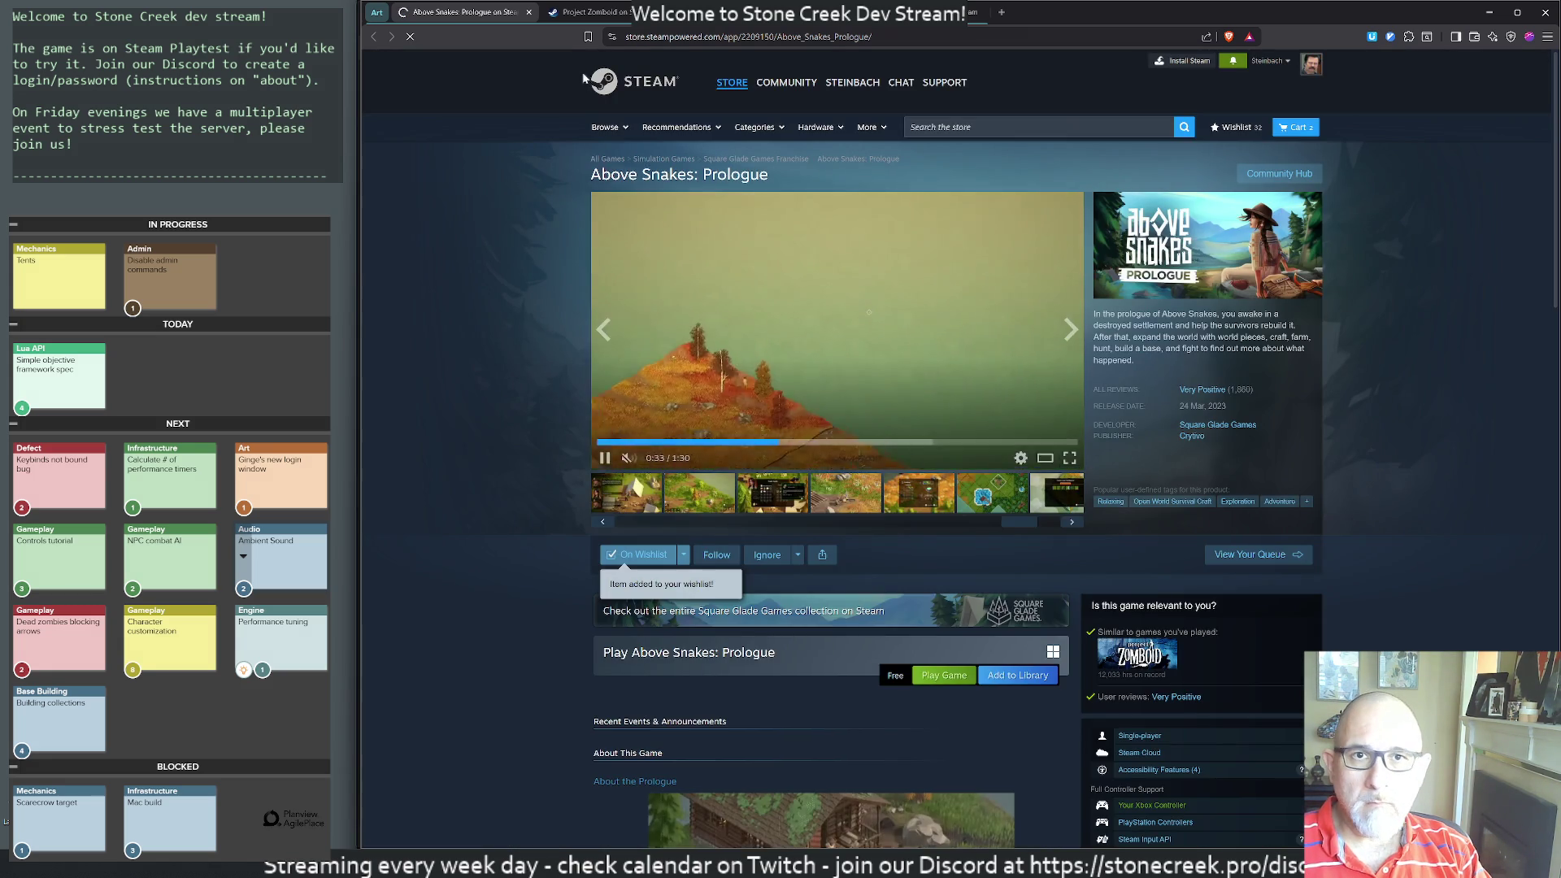
{"action": "key", "text": "ctrl+w"}
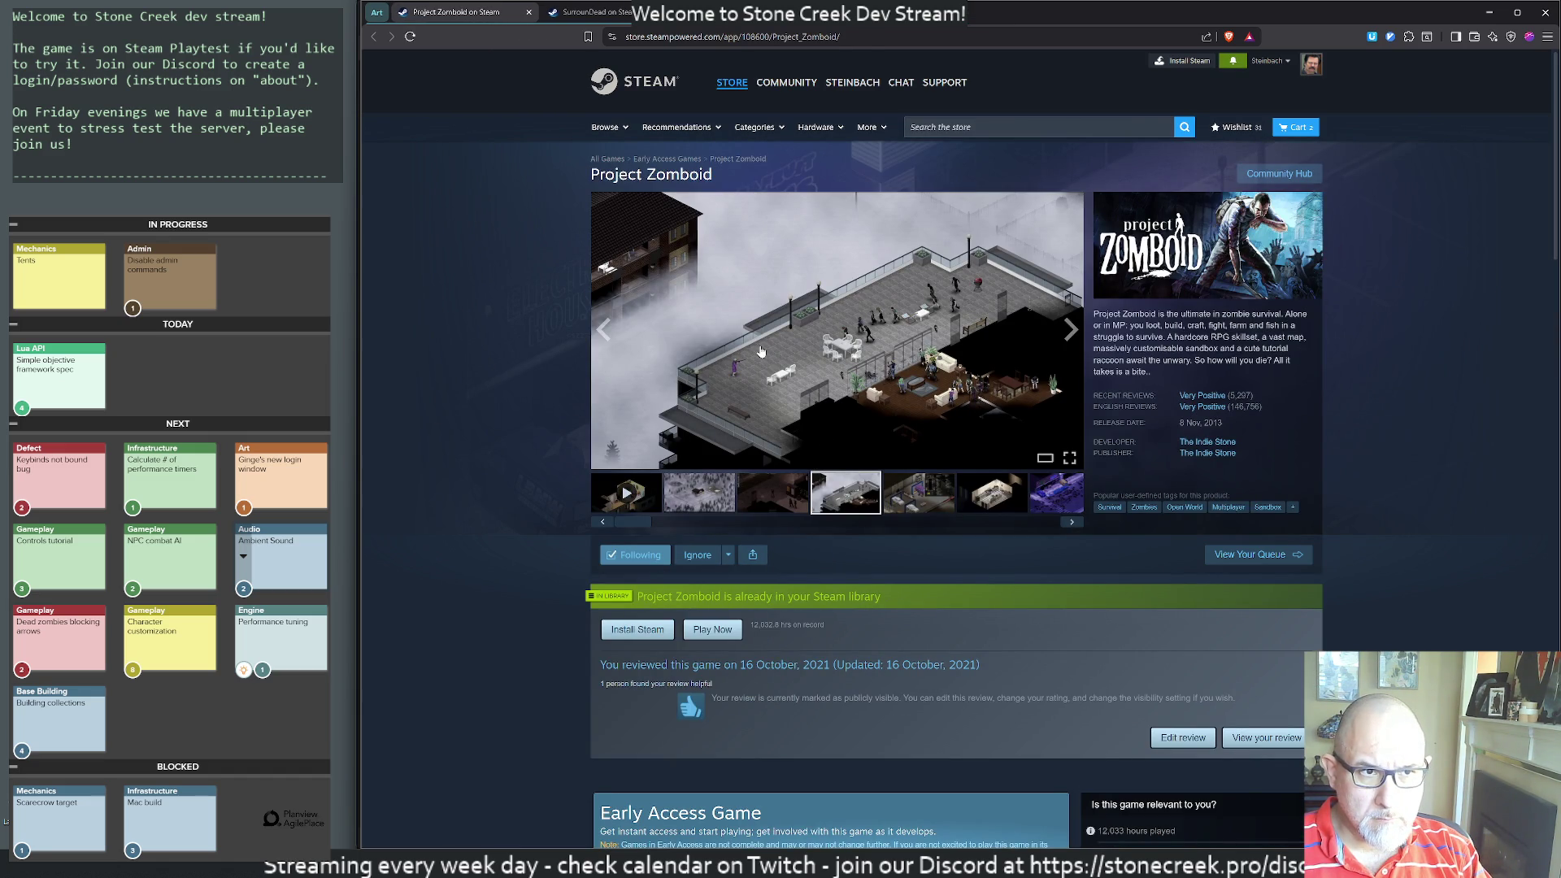
{"action": "scroll", "coordinate": [760, 352], "scroll_direction": "down", "scroll_amount": 15}
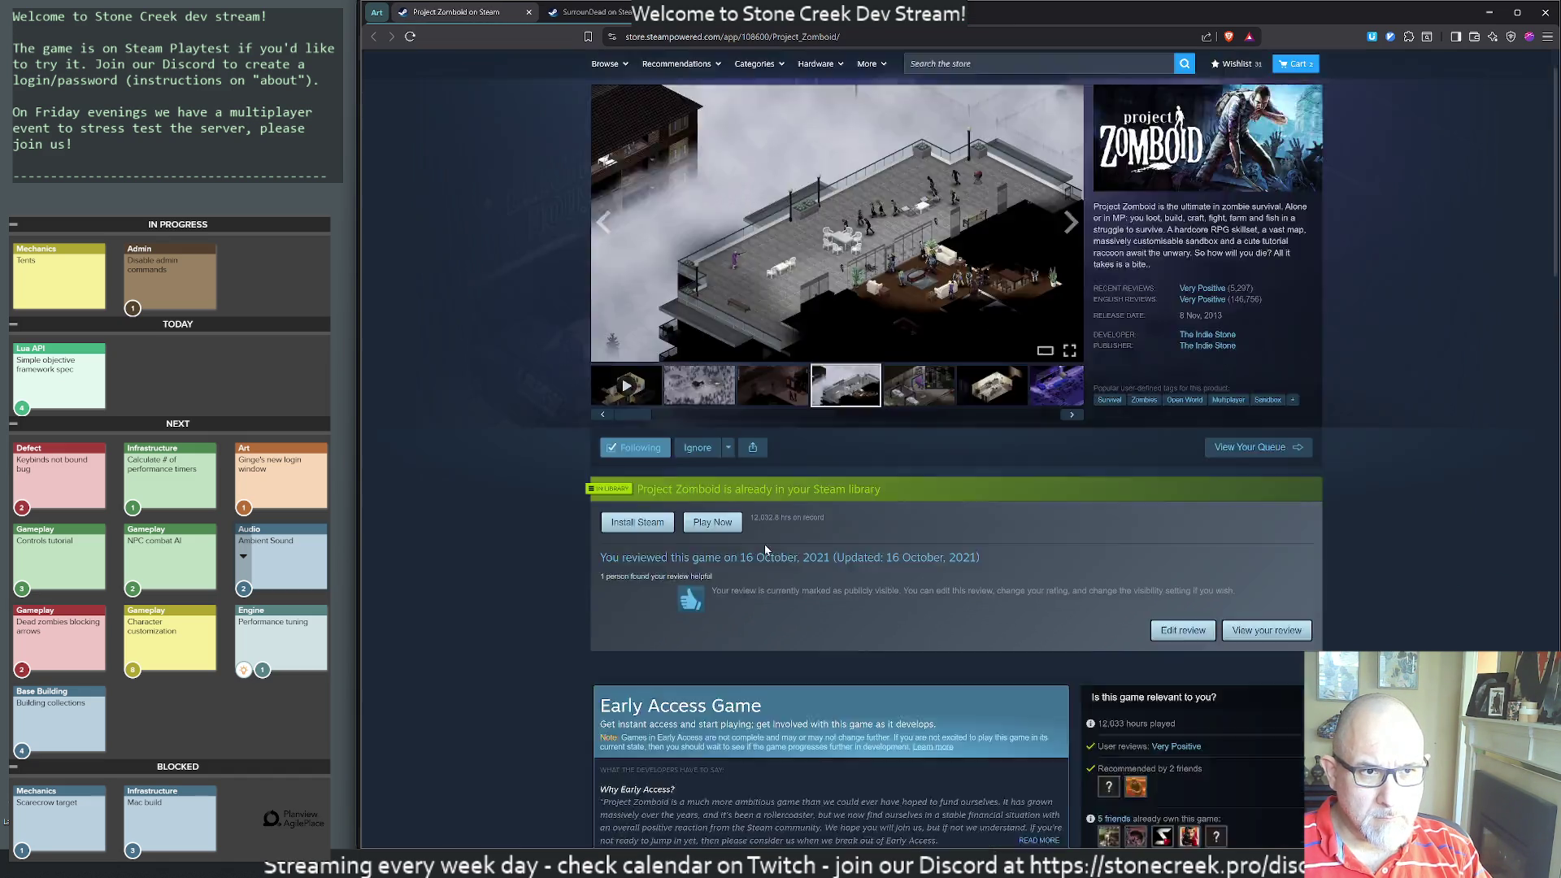
{"action": "scroll", "coordinate": [1013, 533], "scroll_direction": "down", "scroll_amount": 15}
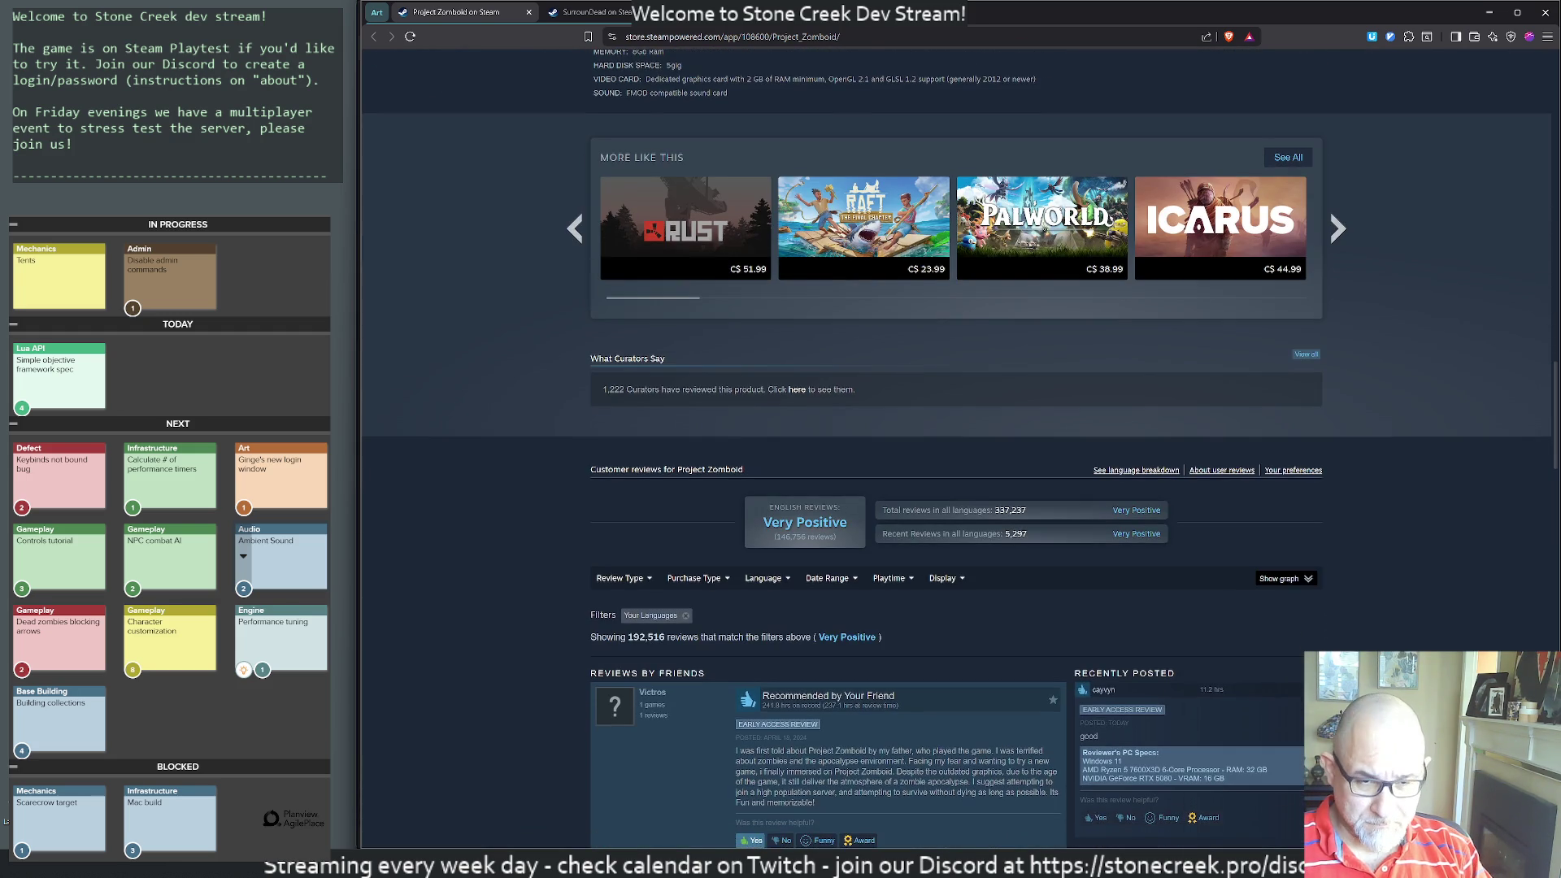
{"action": "scroll", "coordinate": [1013, 532], "scroll_direction": "up", "scroll_amount": 15}
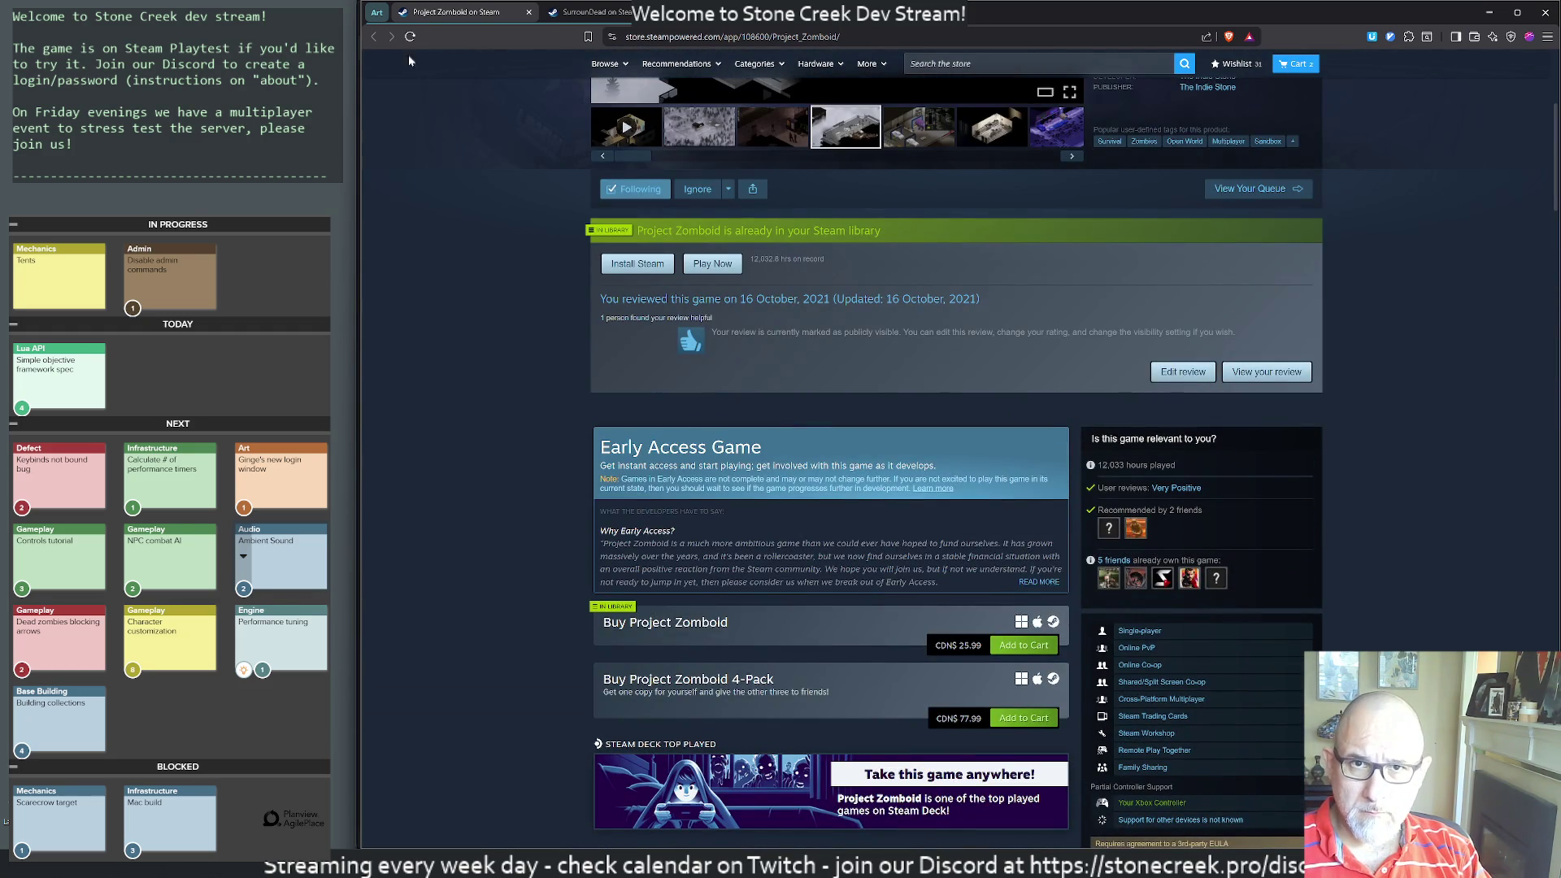
- Close the Project Zomboid page and add a PZ line rated '8/10, has personality, soul' to art-eval
{"action": "middle_click", "coordinate": [443, 16]}
{"action": "key", "text": "alt+Tab"}
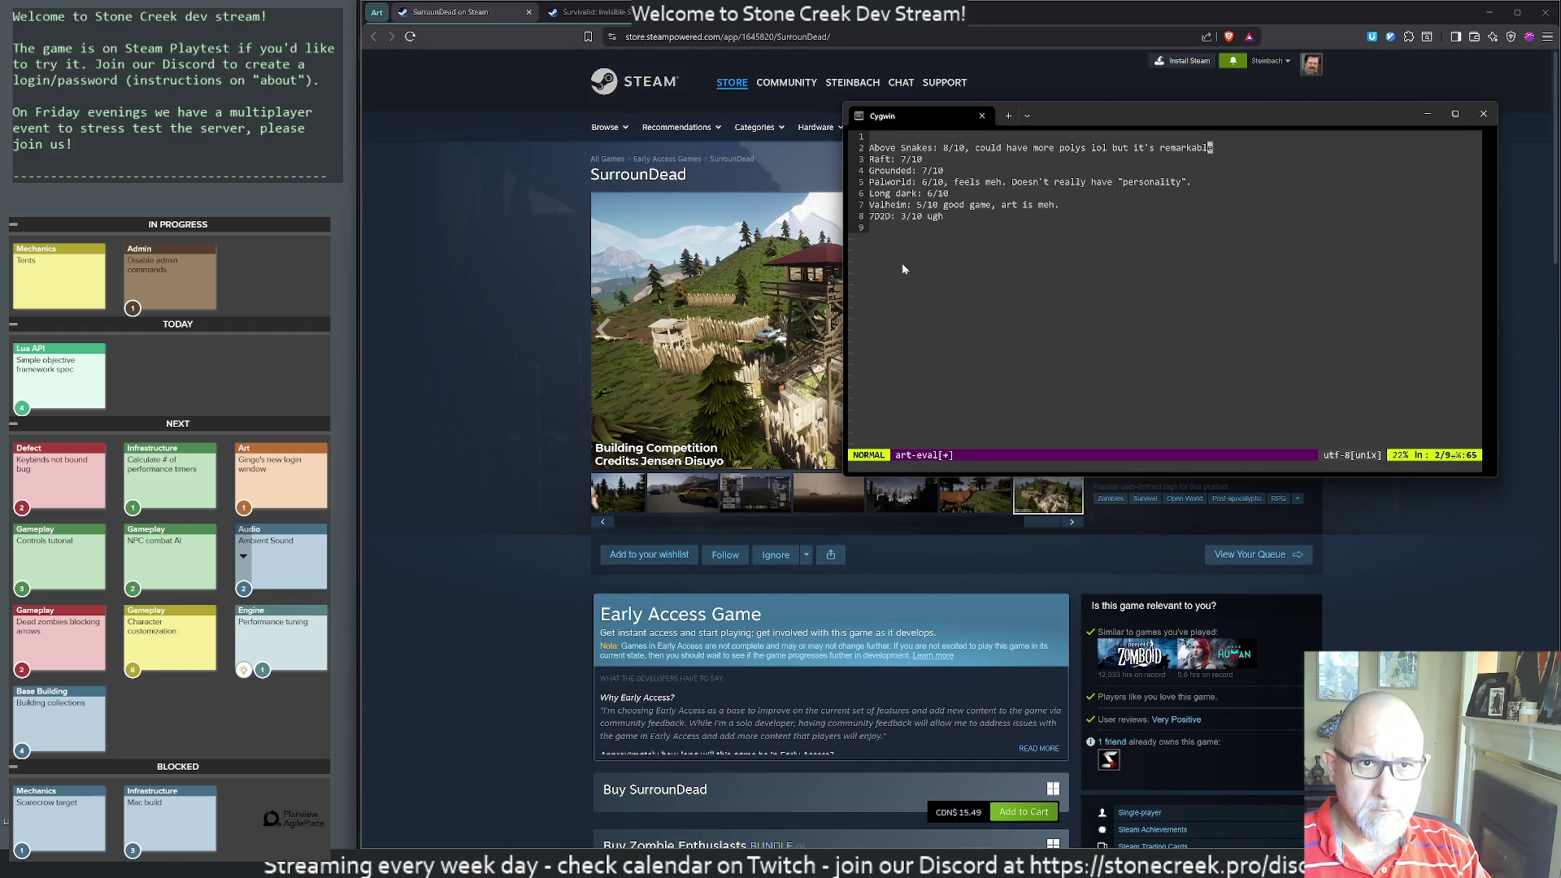
{"action": "key", "text": "o"}
{"action": "type", "text": "PZ:"}
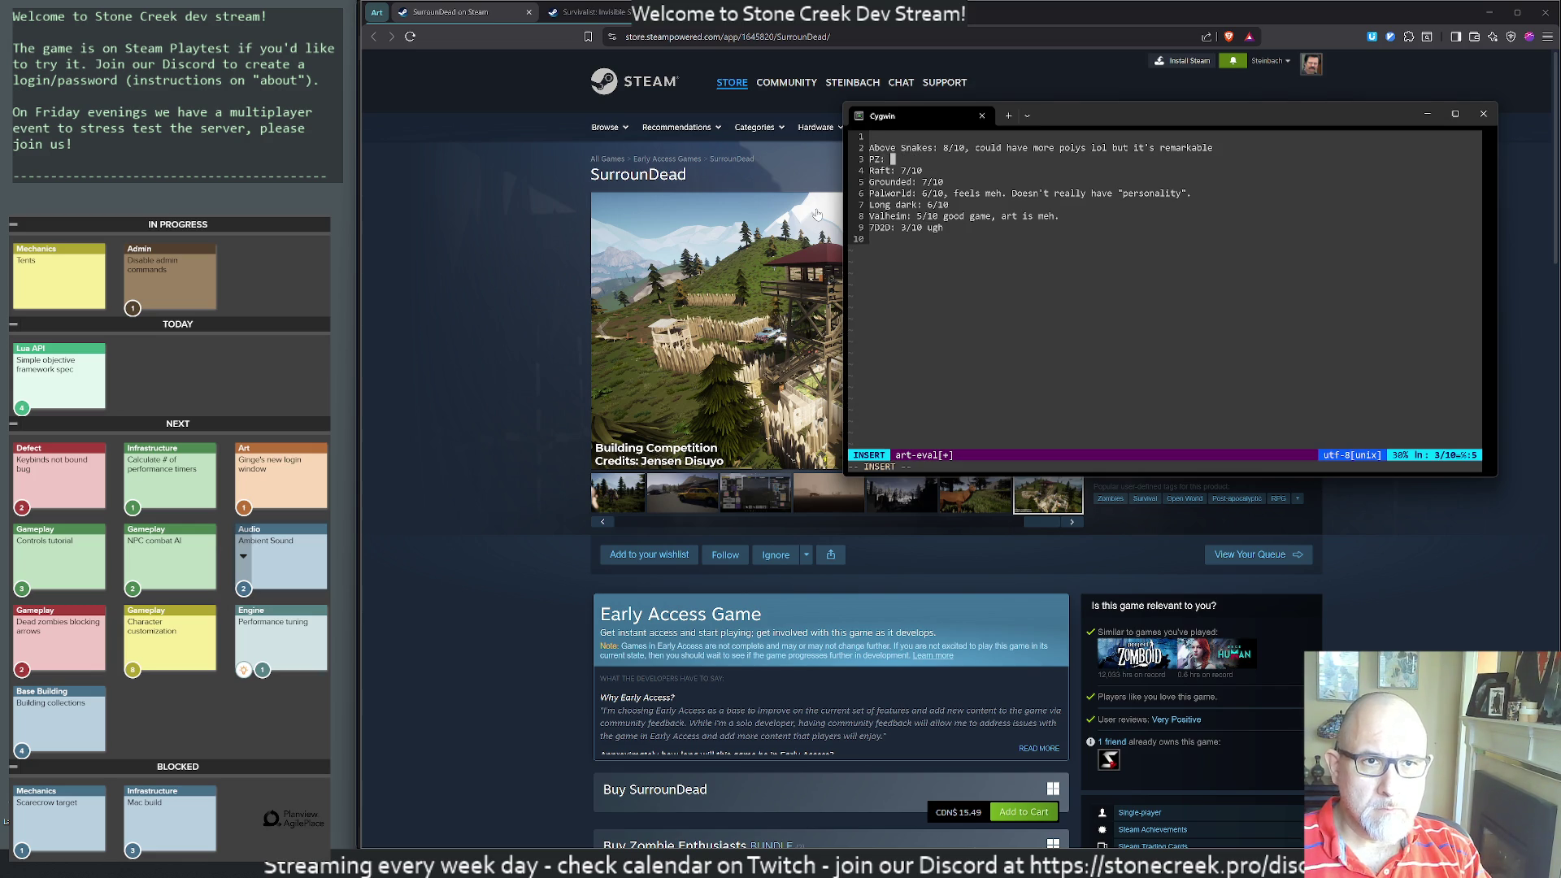
{"action": "type", "text": "7/10"}
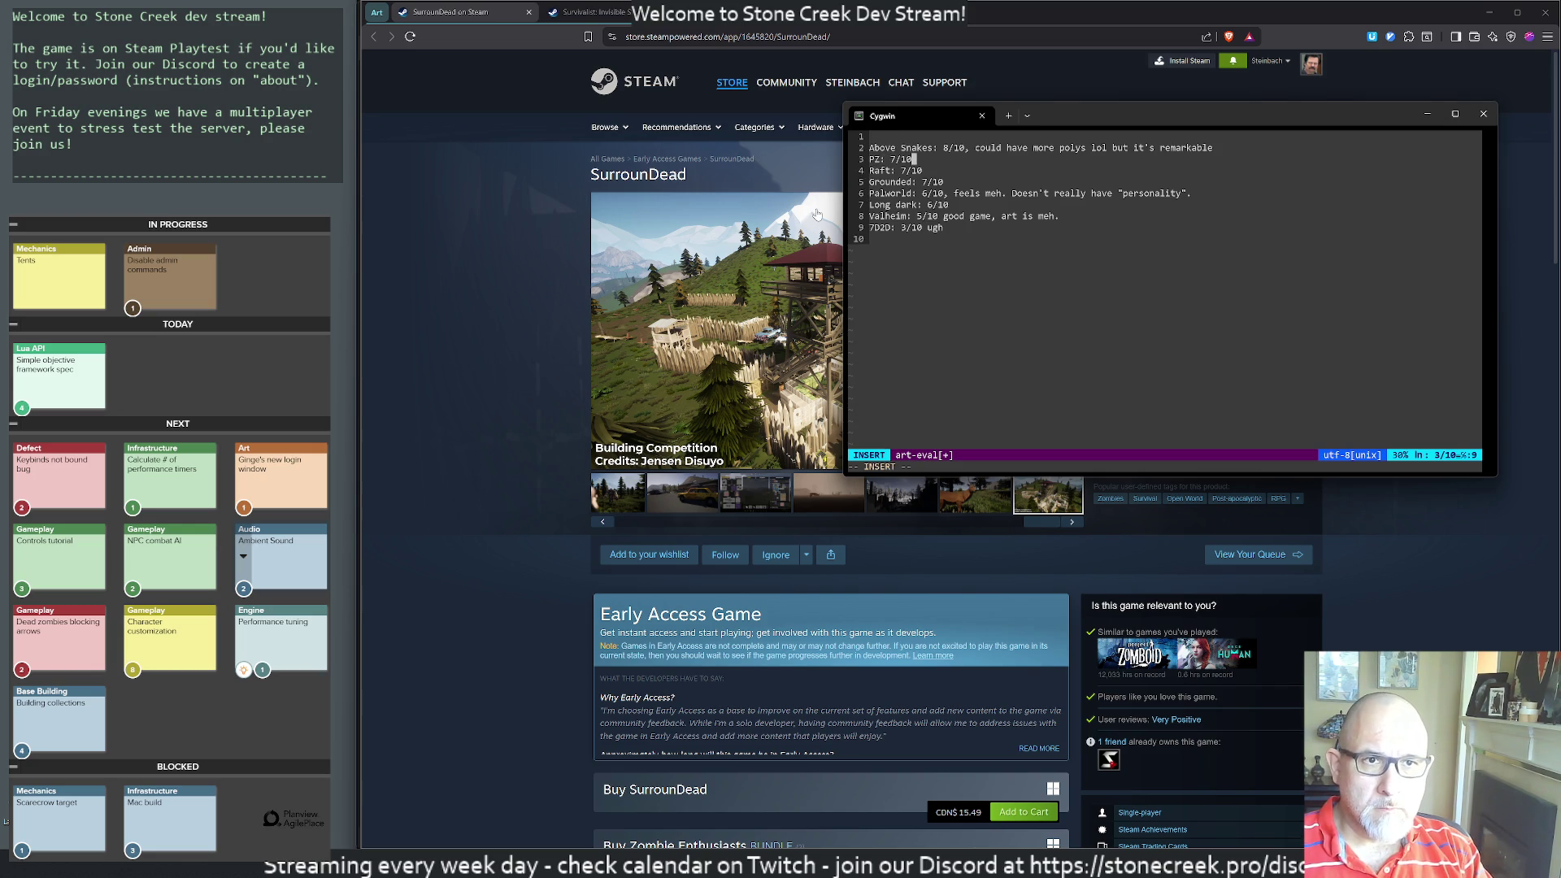
{"action": "type", "text": ","}
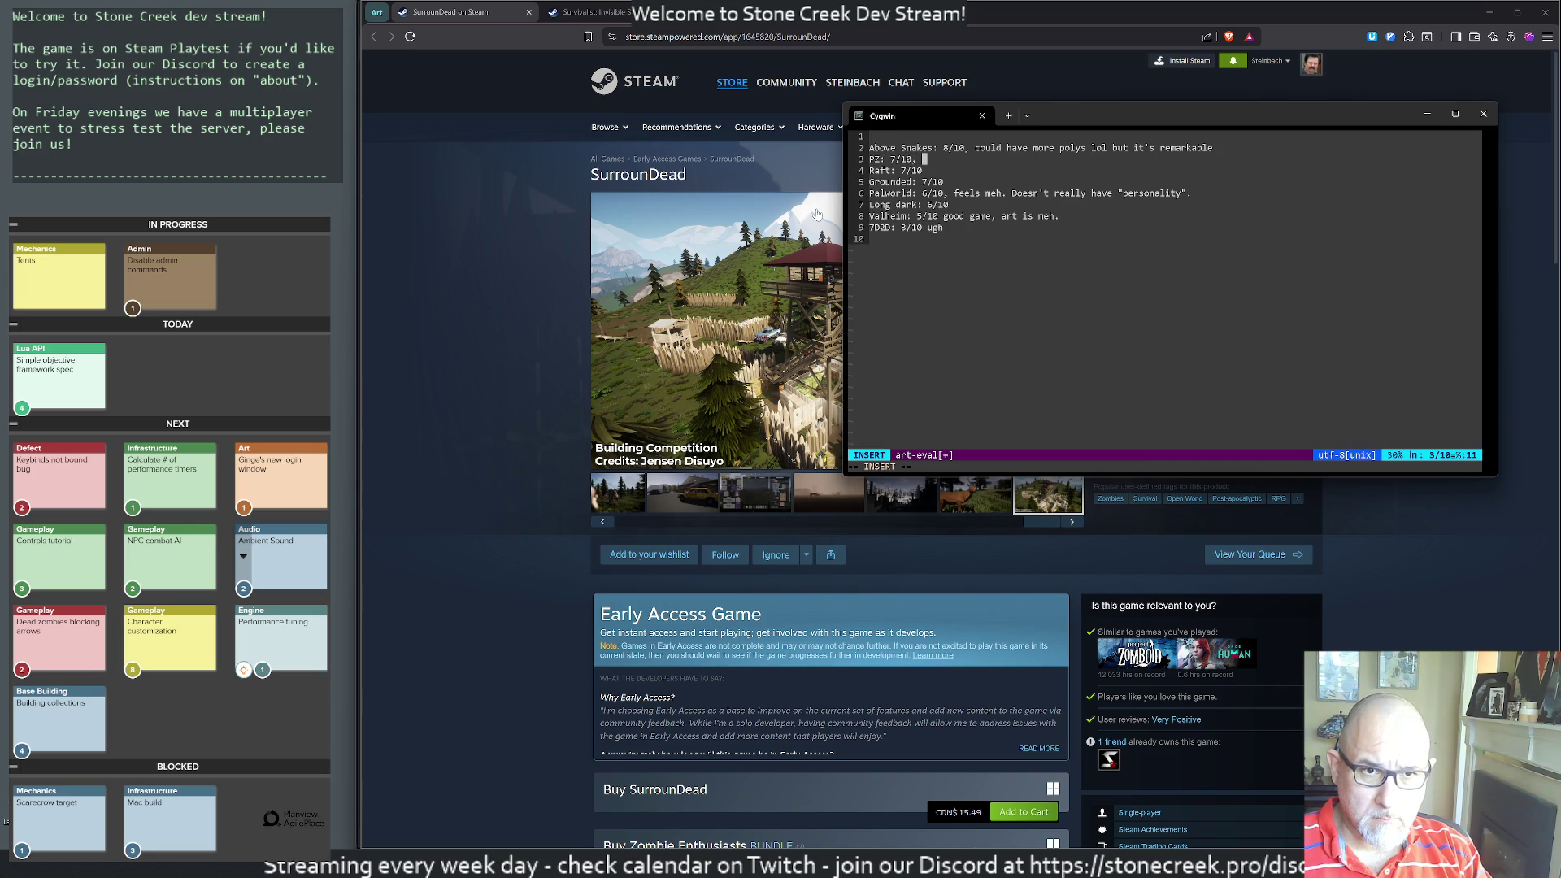
{"action": "key", "text": "BackSpace"}
{"action": "key", "text": "BackSpace"}
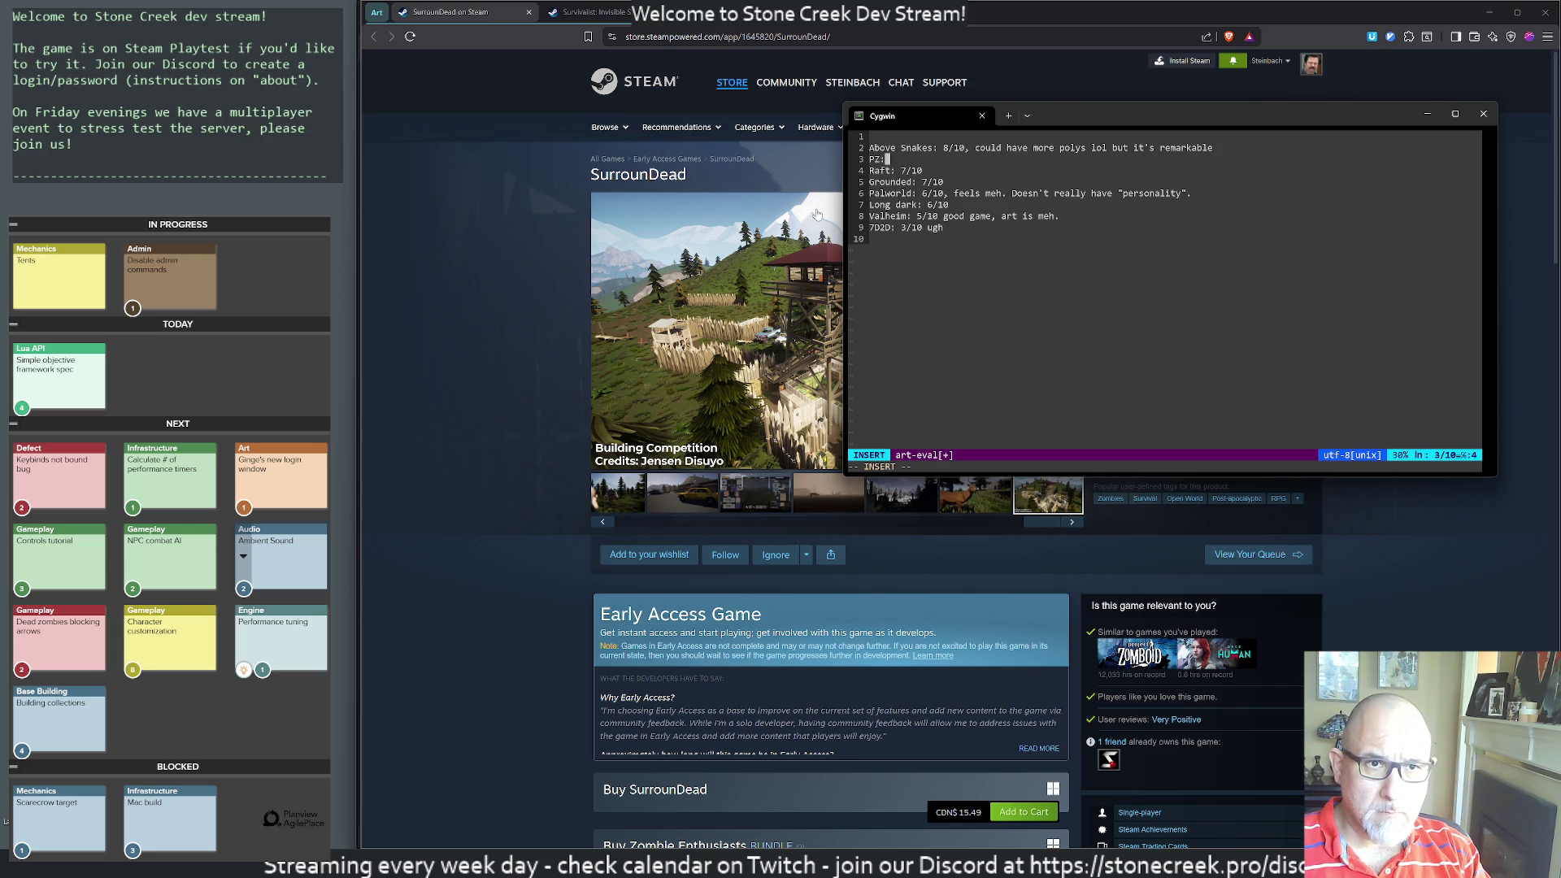
{"action": "type", "text": " 8/10, has p"}
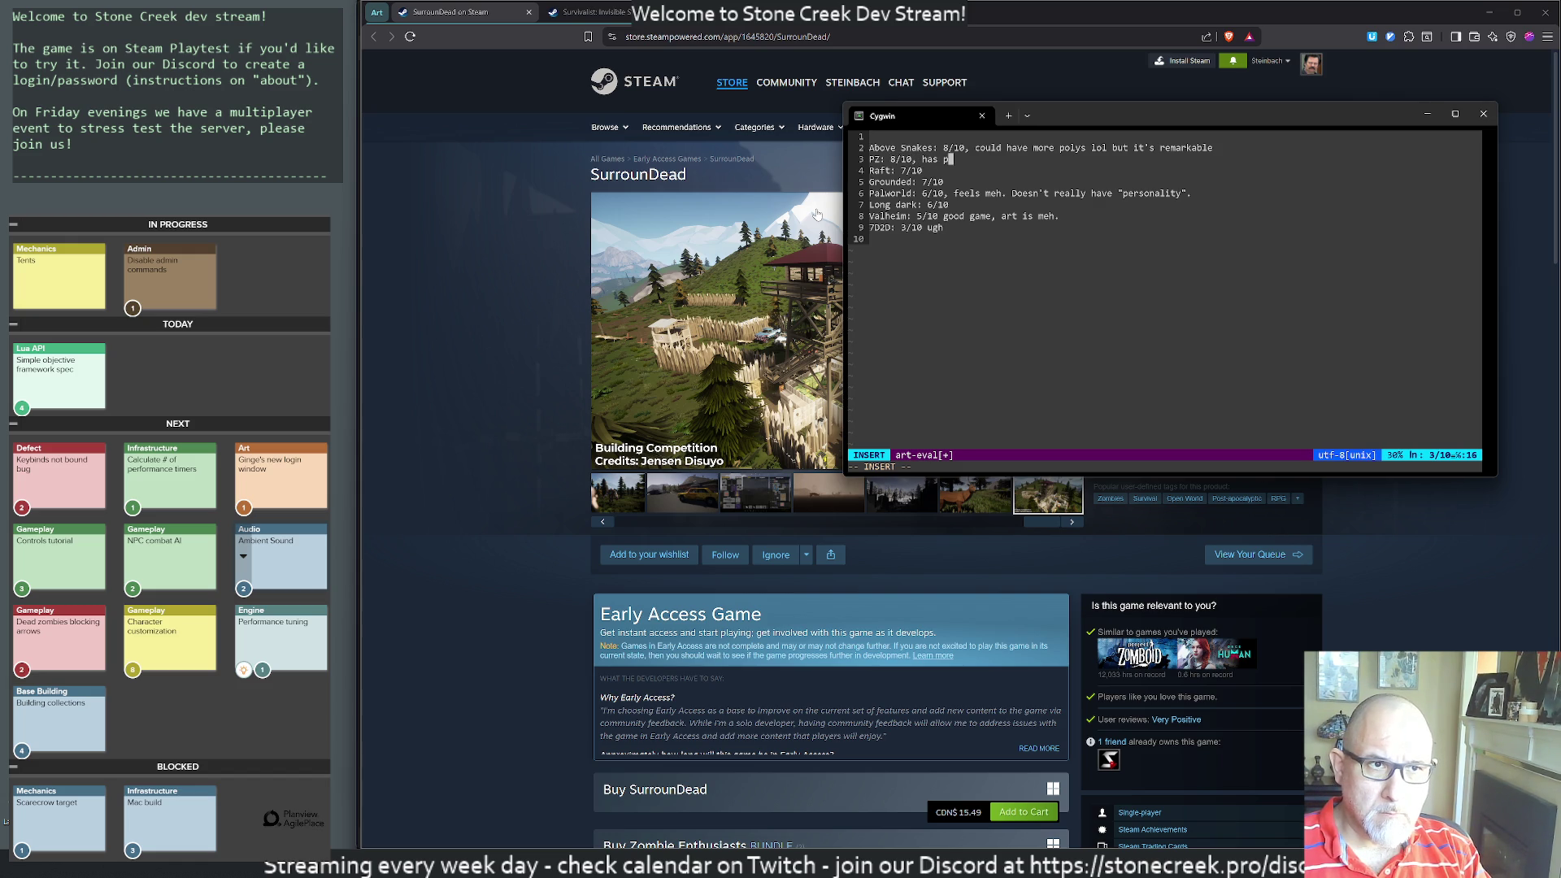
{"action": "type", "text": "ersonal.i"}
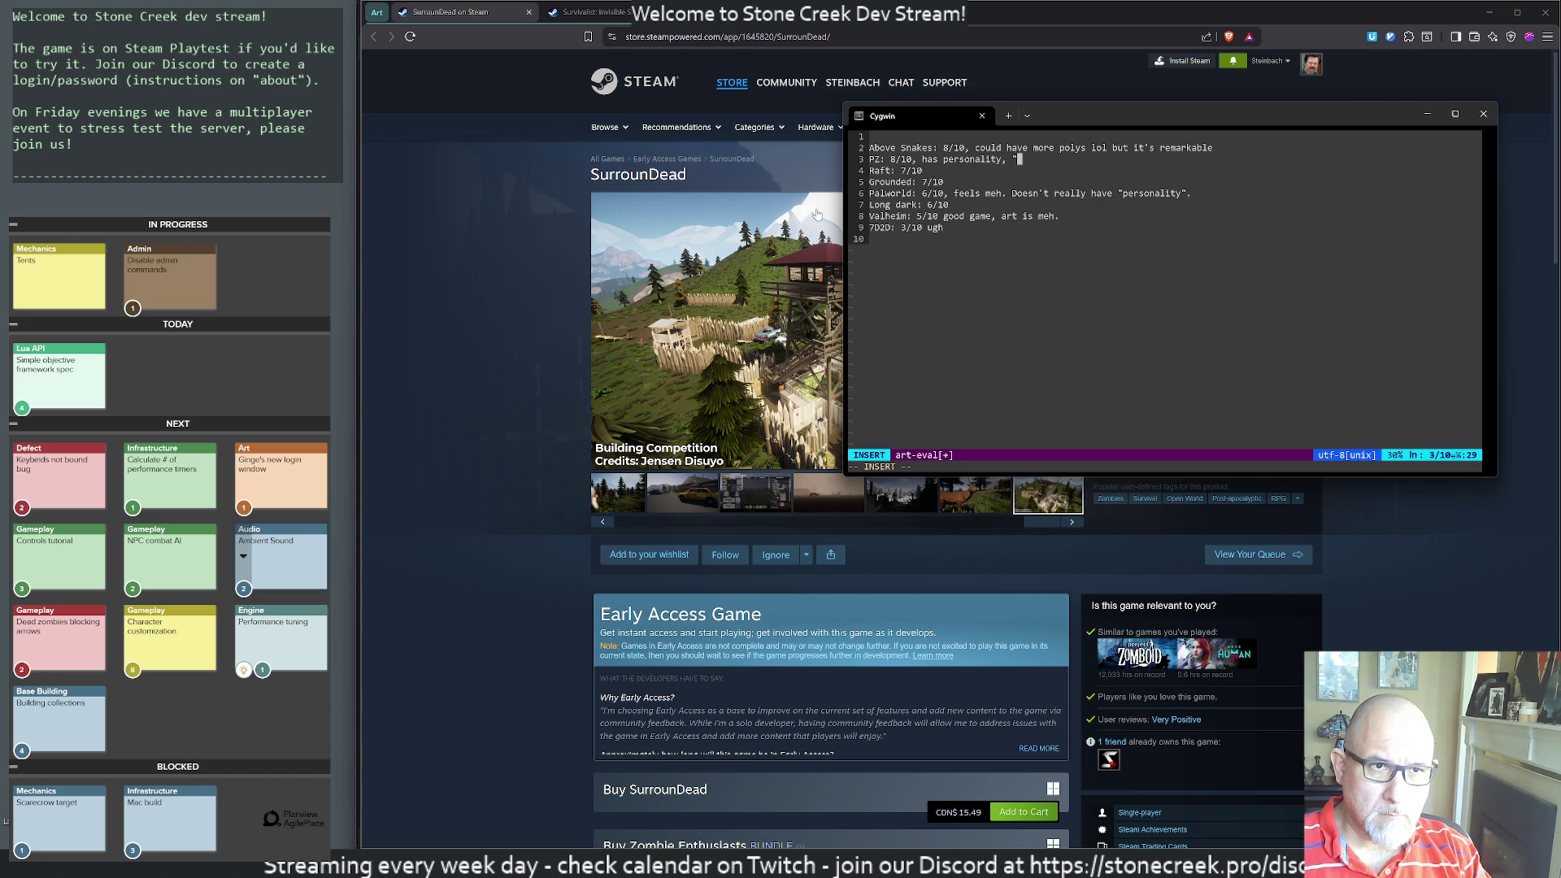
{"action": "type", "text": "soul"}
{"action": "key", "text": "Escape"}
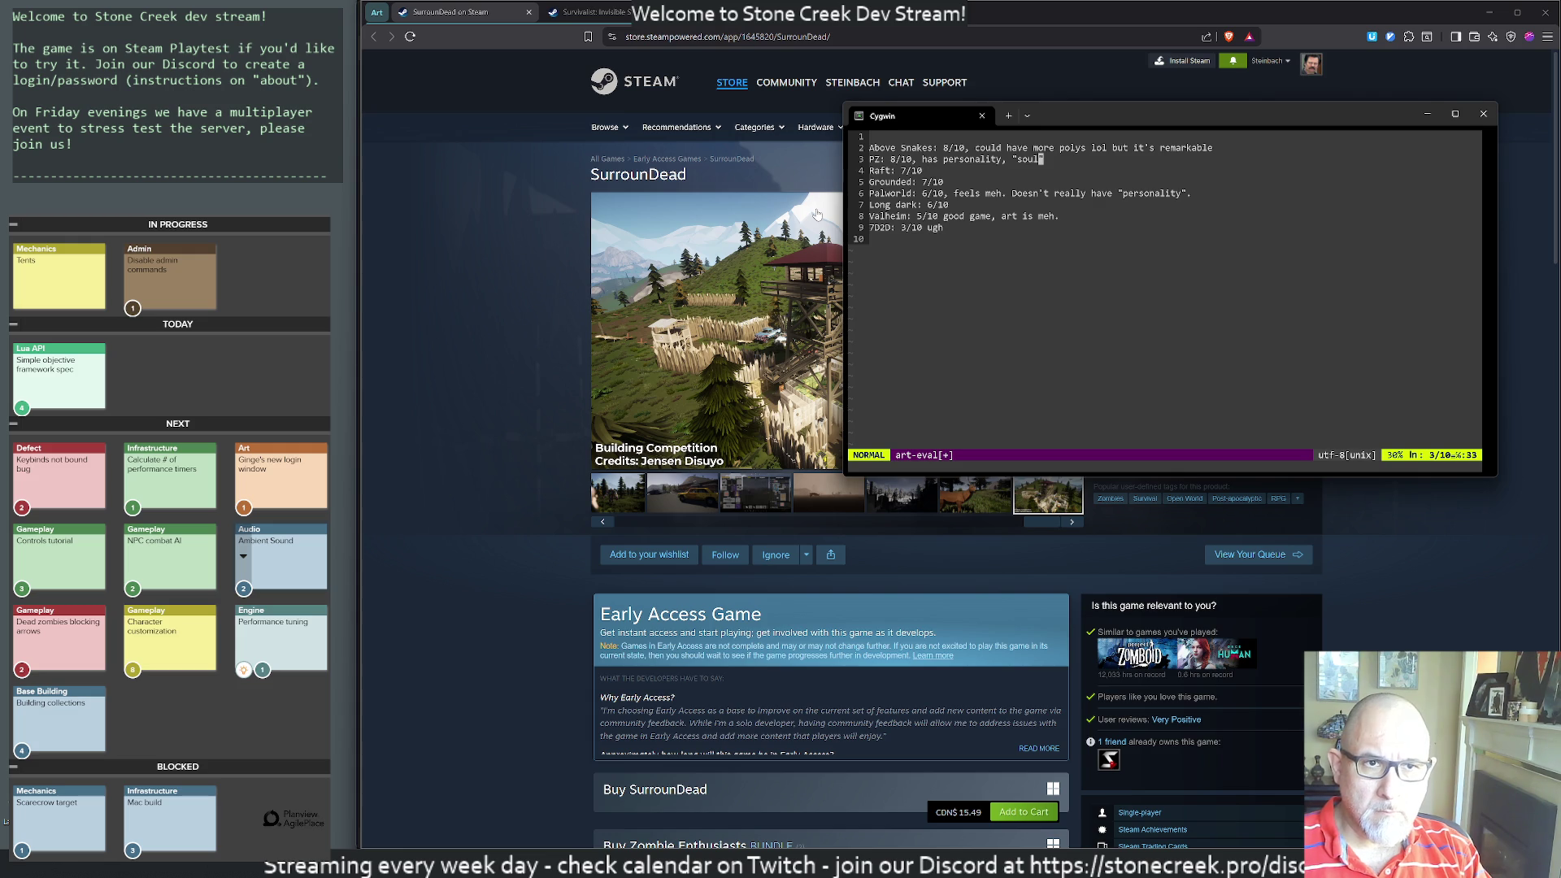
{"action": "left_click", "coordinate": [459, 156]}
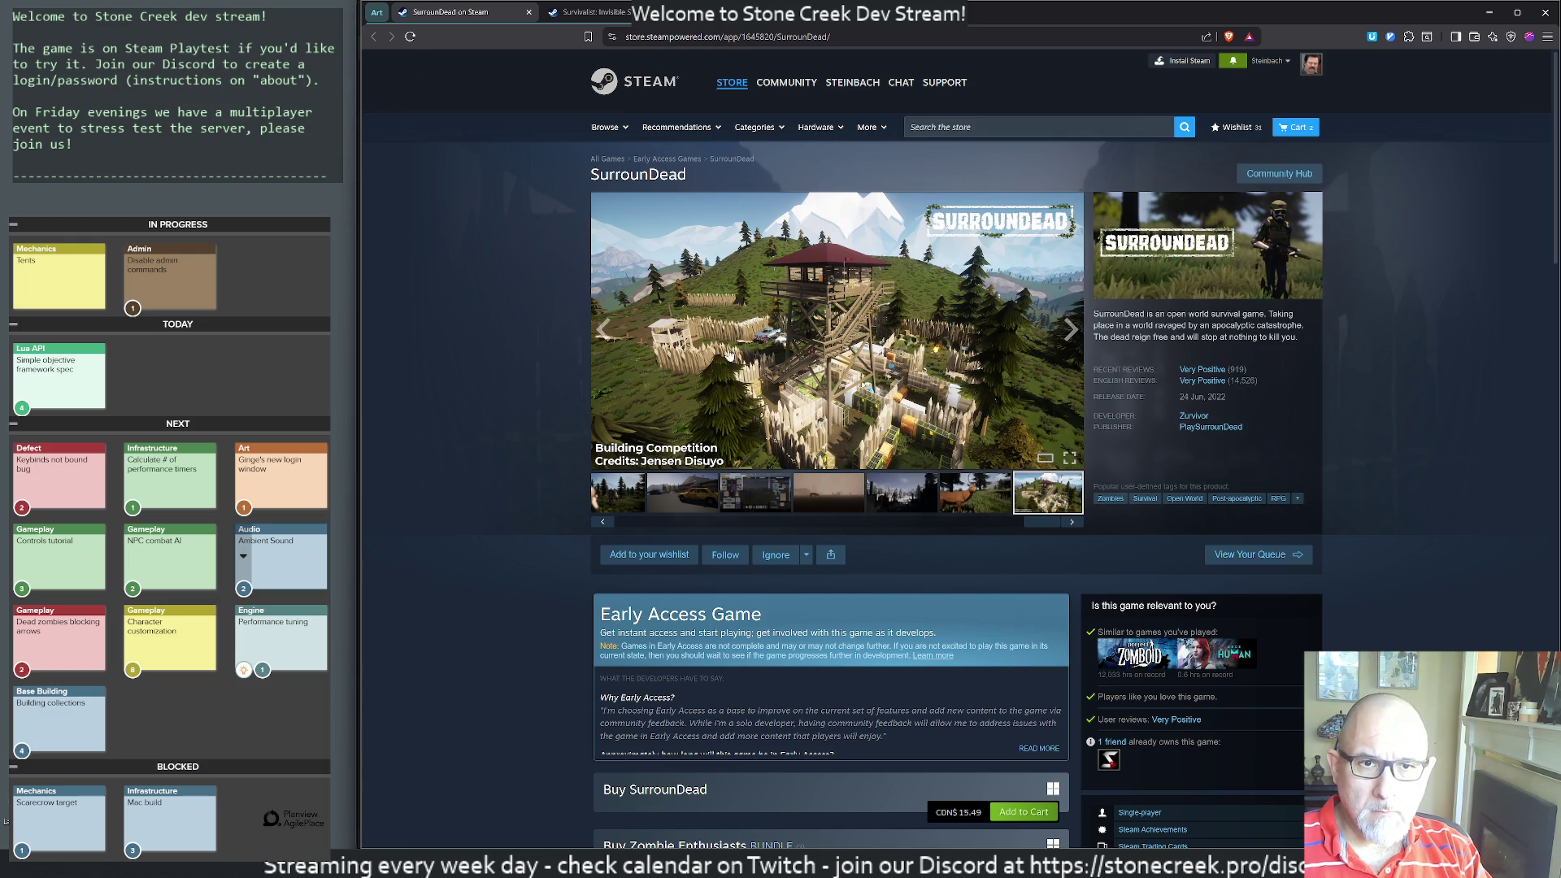
- View the SurrounDead screenshots and trailer, then close the SurrounDead page
{"action": "left_click", "coordinate": [792, 338]}
{"action": "left_click", "coordinate": [792, 338]}
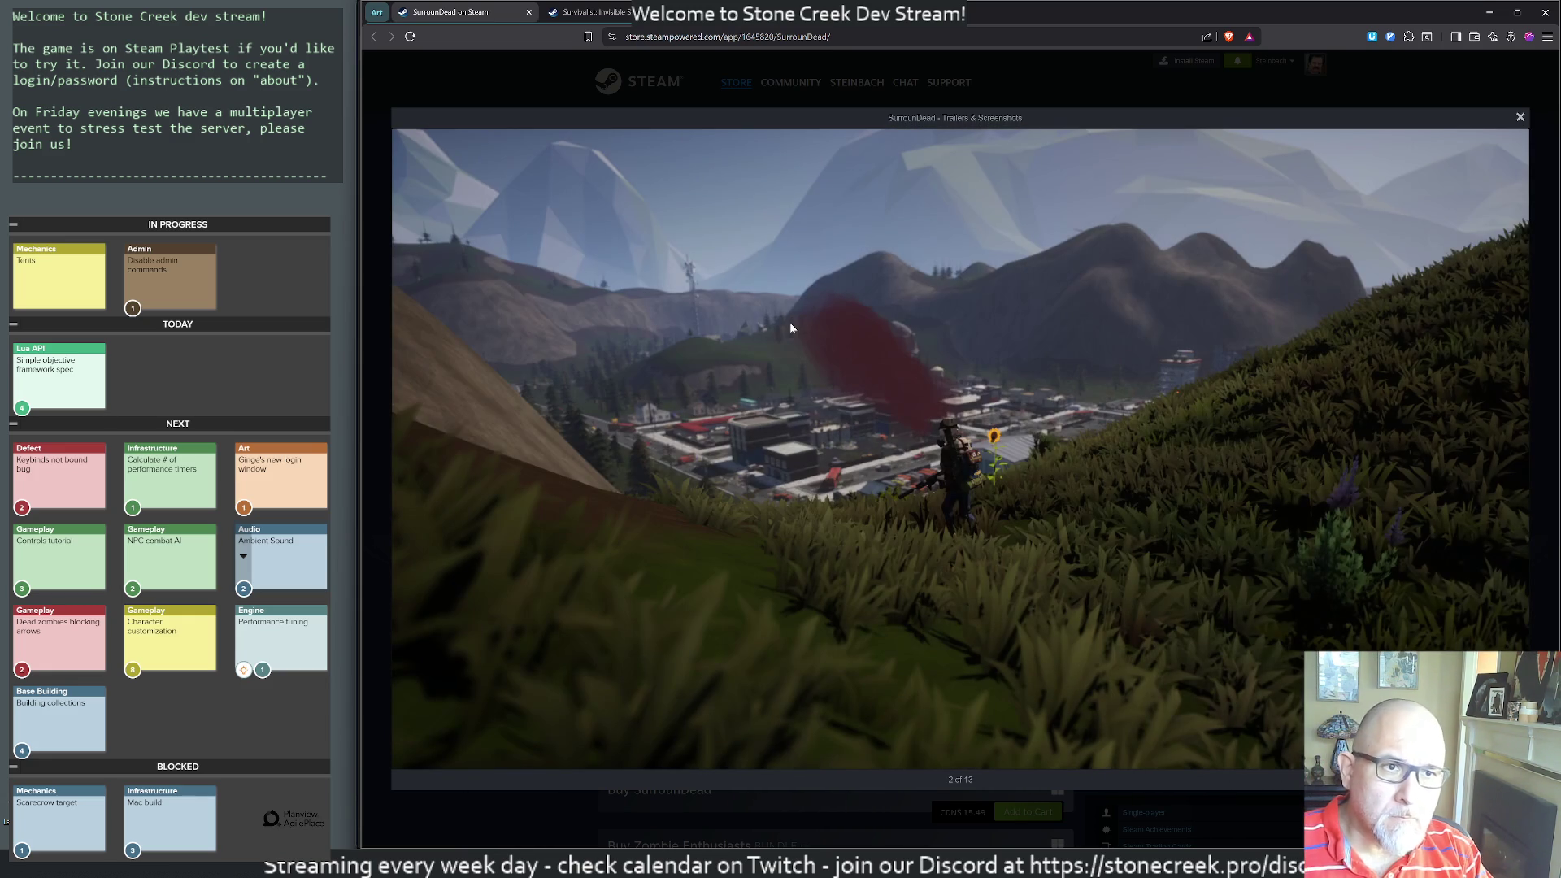
{"action": "middle_click", "coordinate": [439, 14]}
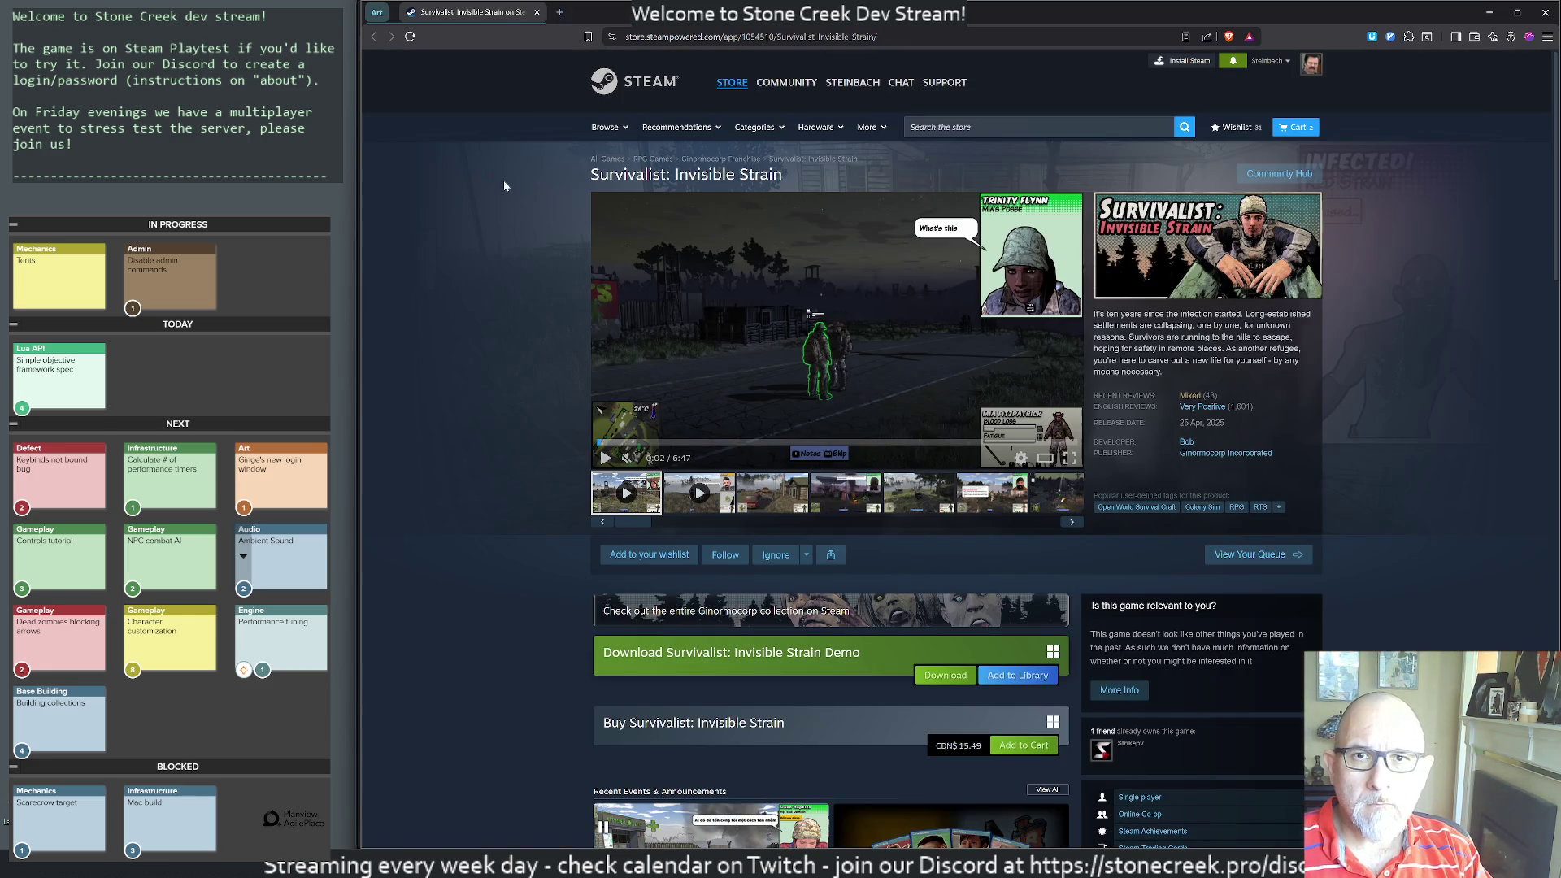
- Add a Surrounded rating line below Raft in the art-eval file
{"action": "key", "text": "alt+Tab"}
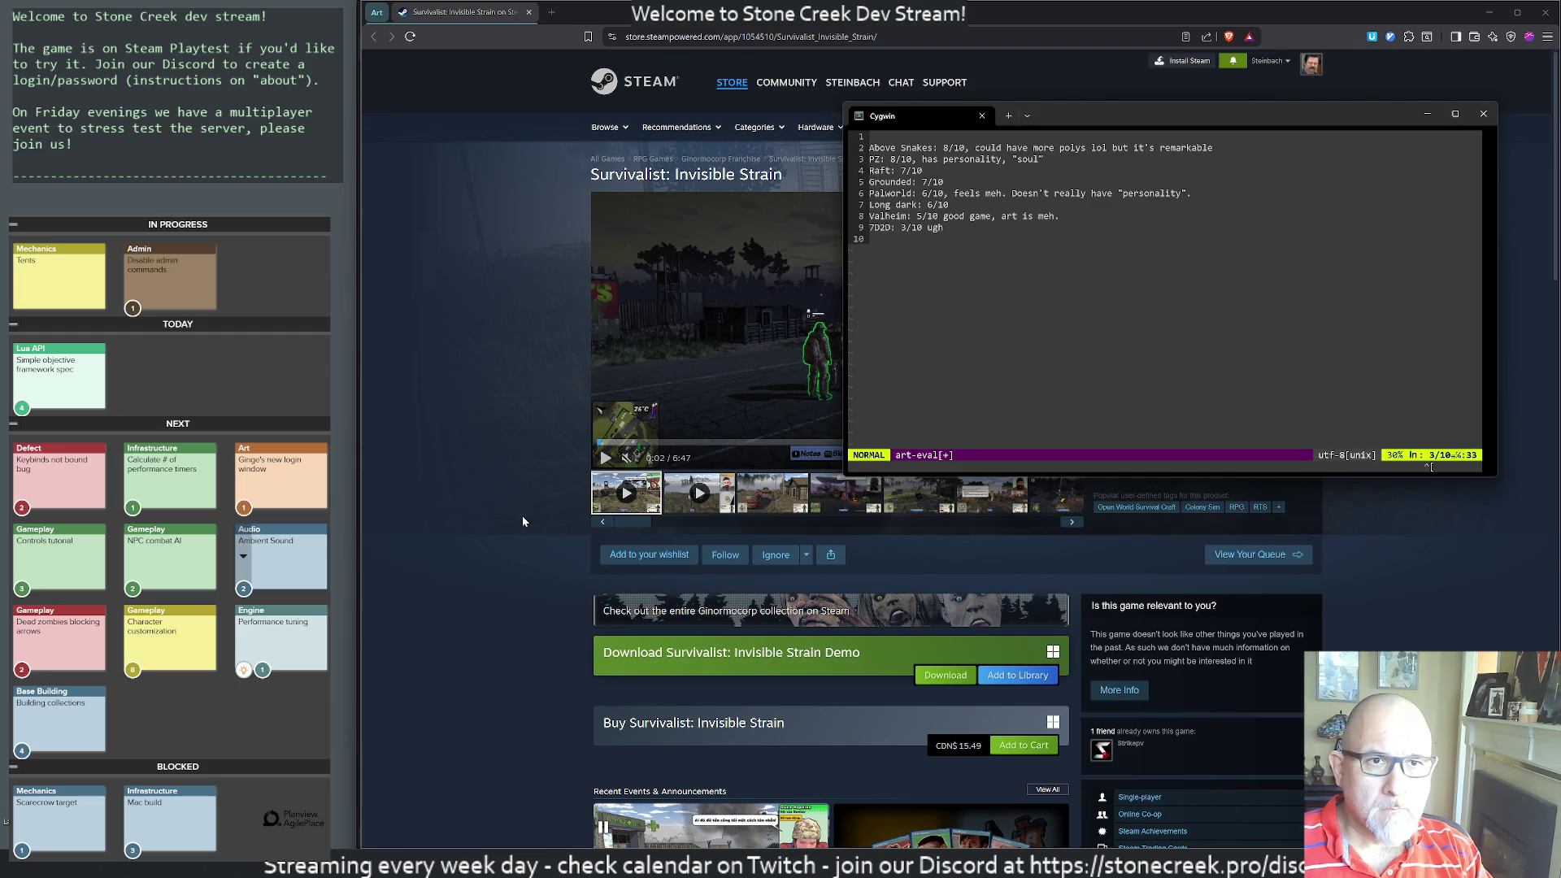
{"action": "key", "text": "j"}
{"action": "type", "text": "o"}
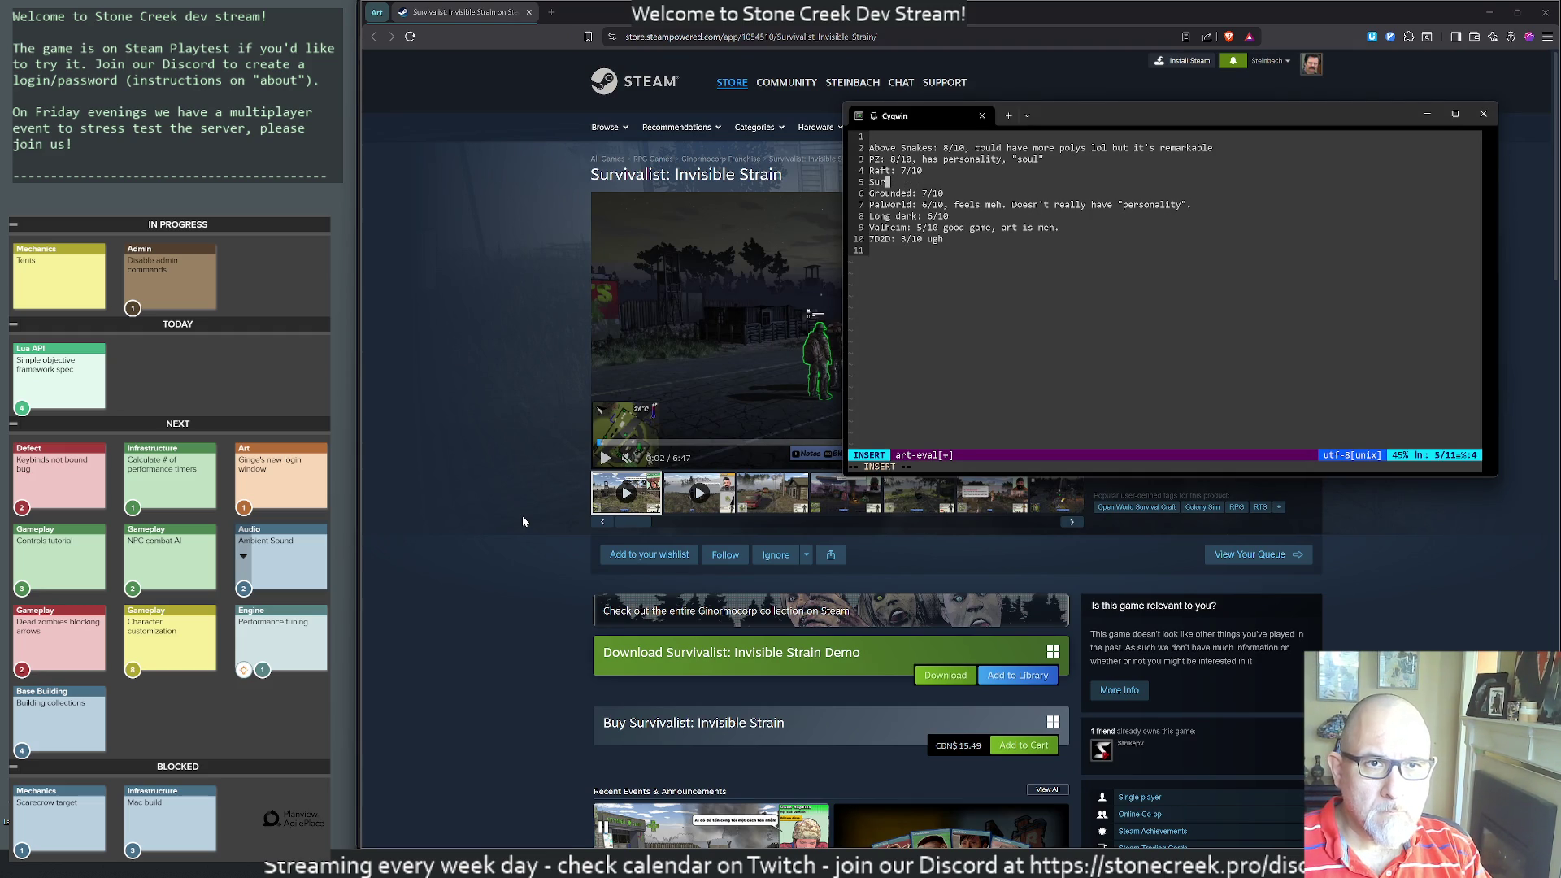
{"action": "type", "text": "rounded: 7/10"}
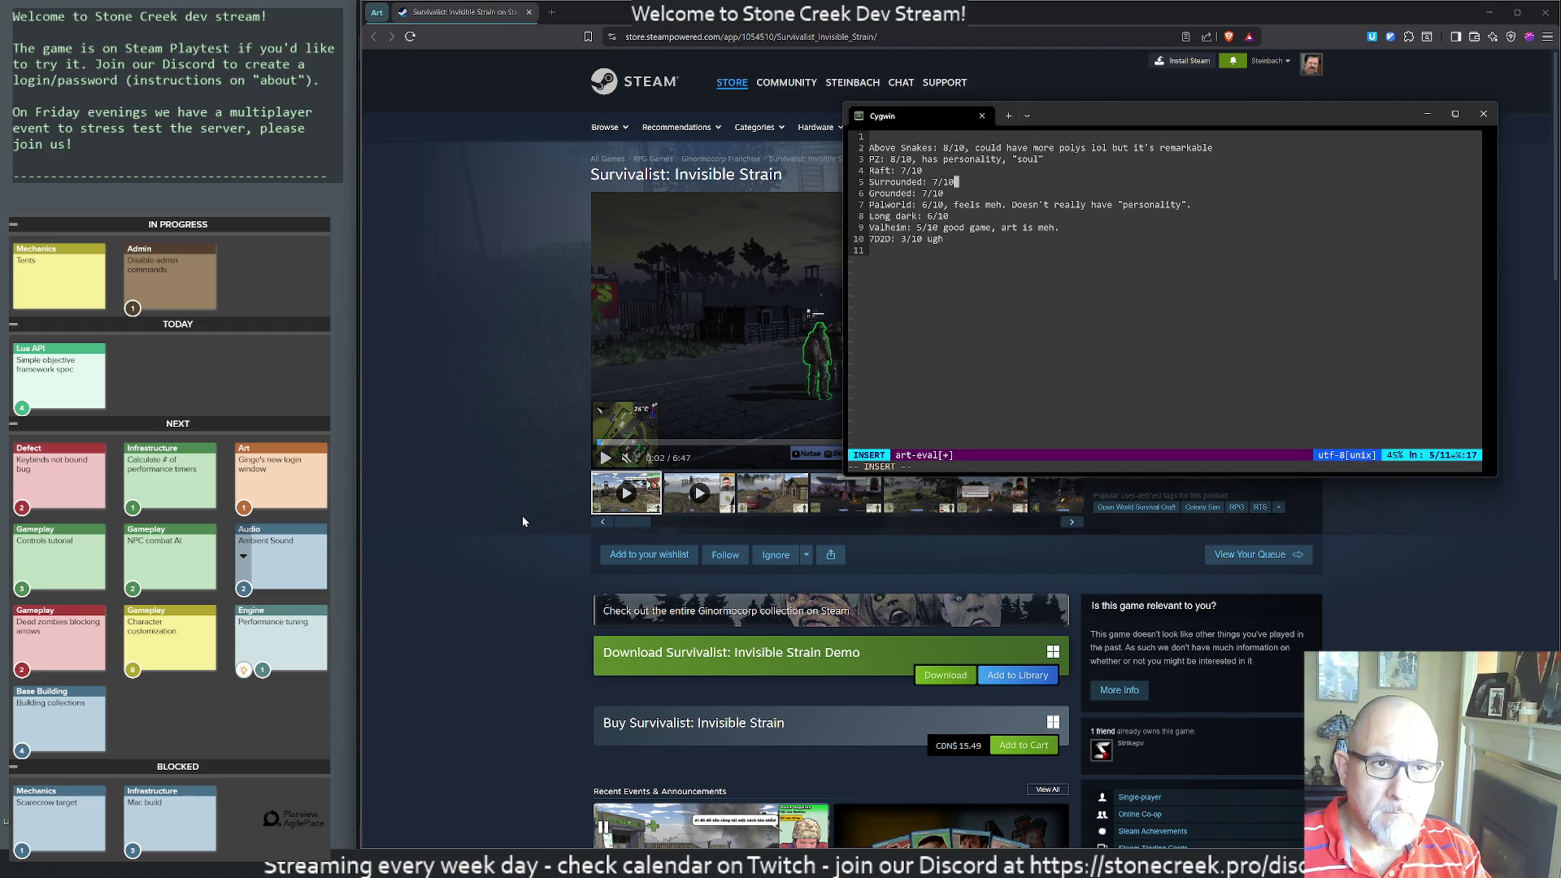
- Browse the Survivalist: Invisible Strain trailer and screenshots, including the campfire shot
{"action": "left_click", "coordinate": [514, 364]}
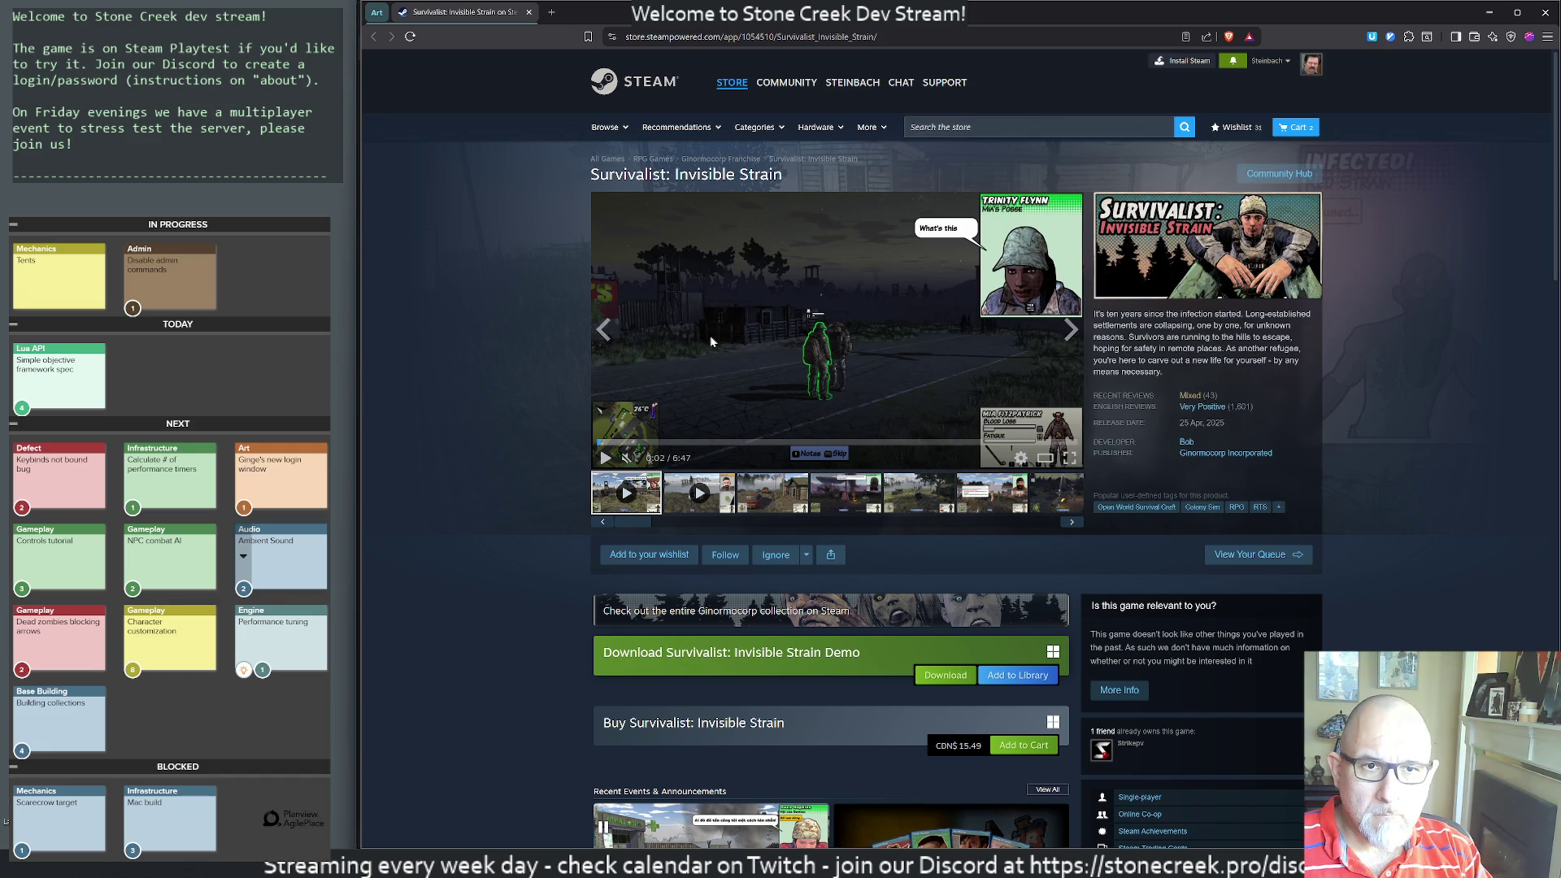
{"action": "left_click", "coordinate": [760, 348]}
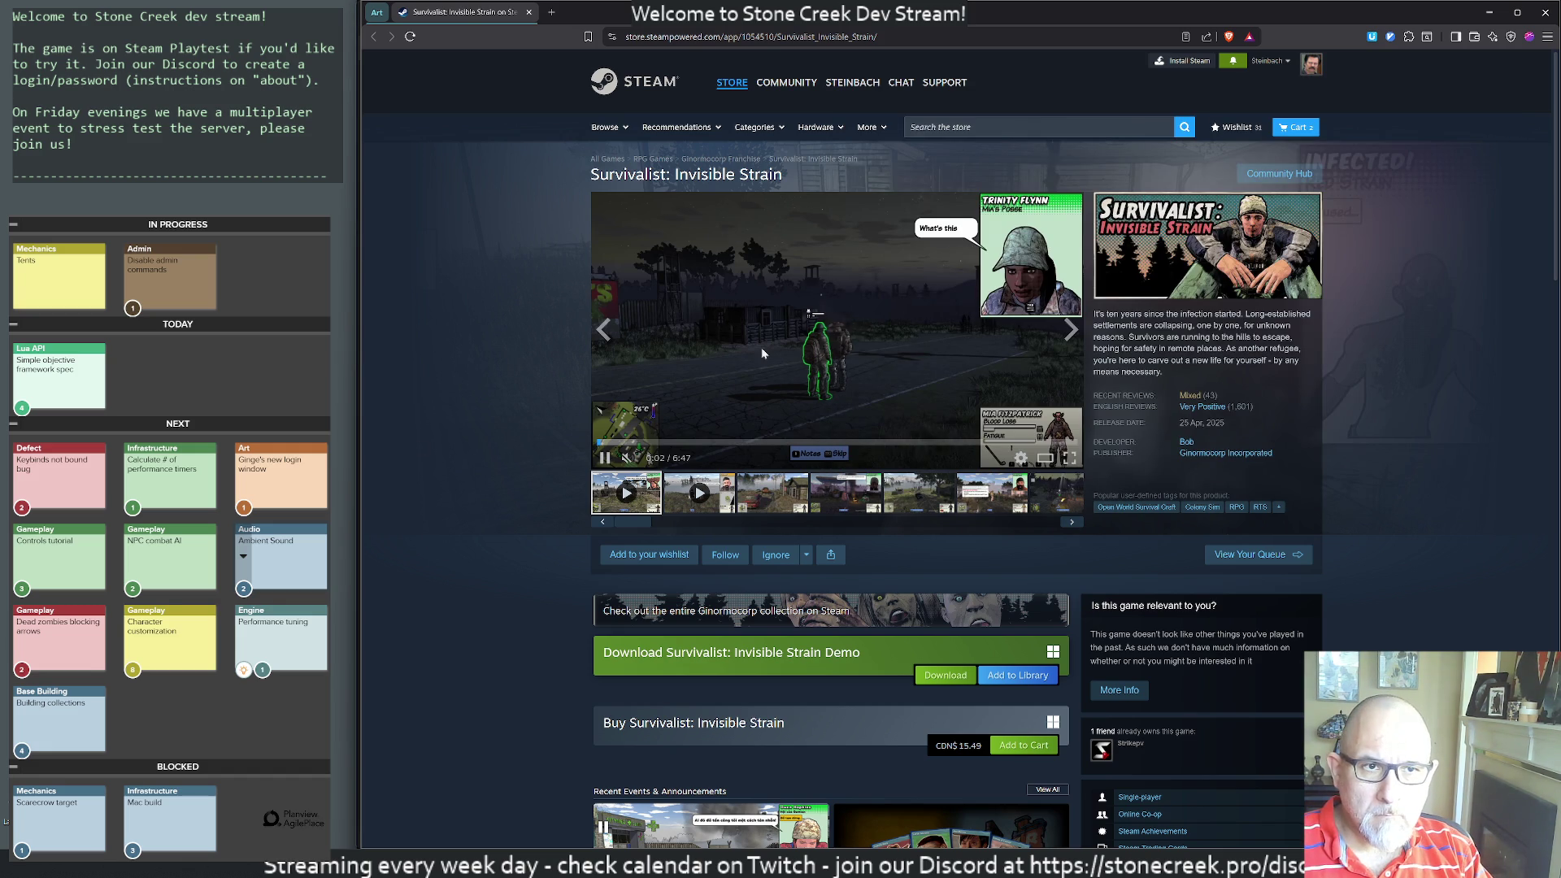
{"action": "left_click", "coordinate": [841, 492]}
{"action": "left_click", "coordinate": [617, 329]}
{"action": "left_click", "coordinate": [617, 333]}
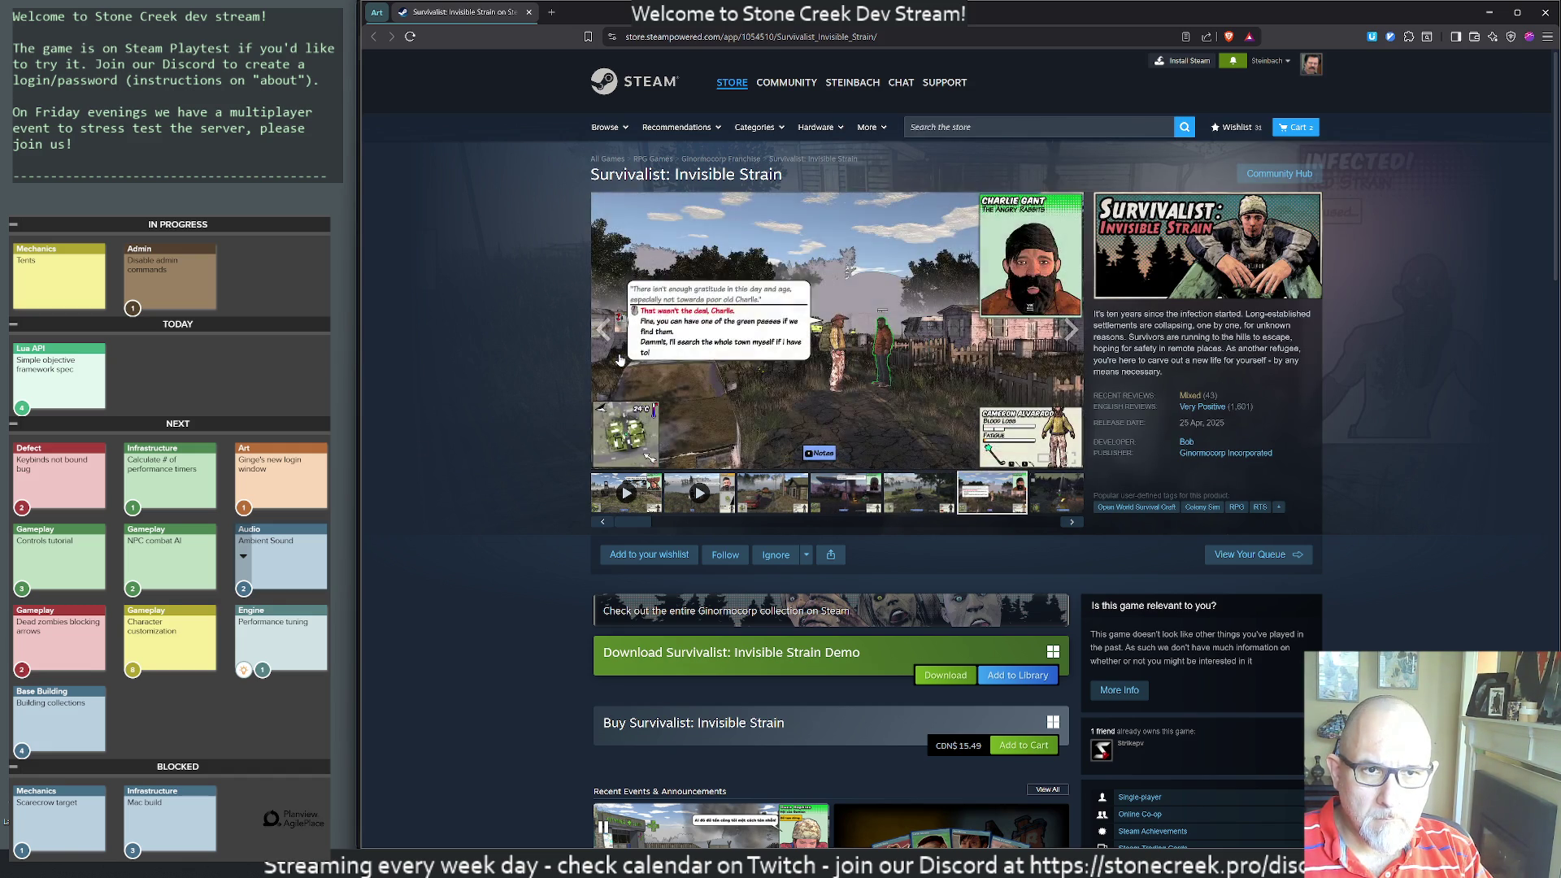
{"action": "left_click", "coordinate": [619, 350]}
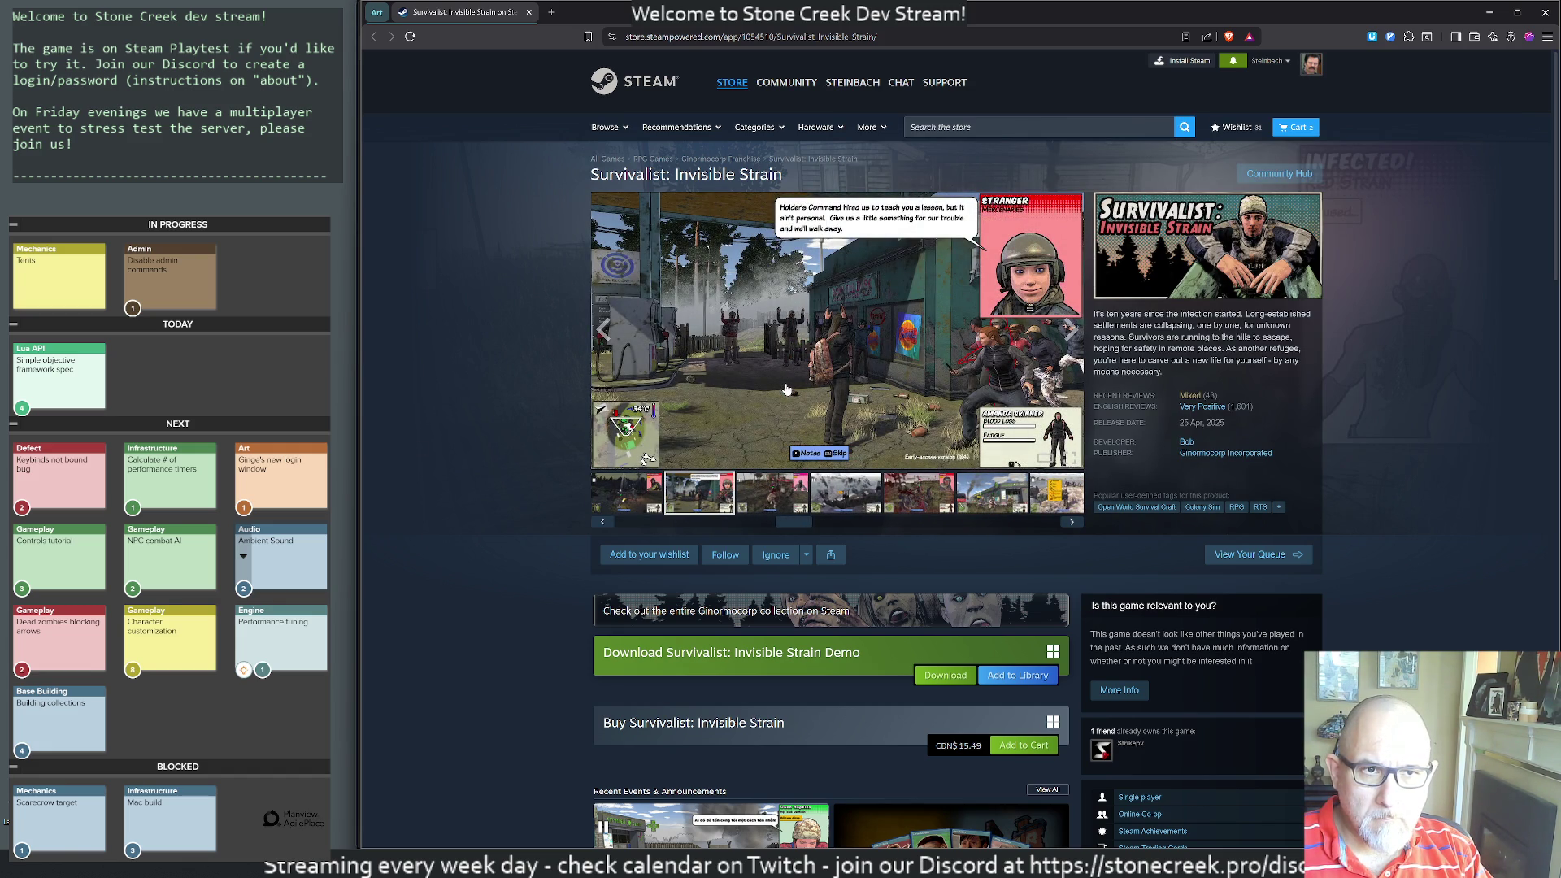
{"action": "key", "text": "alt+Tab"}
- Add 'Survivalist: 8/10, has soul' and move it to just below Above Snakes
{"action": "key", "text": "Escape"}
{"action": "key", "text": "k"}
{"action": "key", "text": "k"}
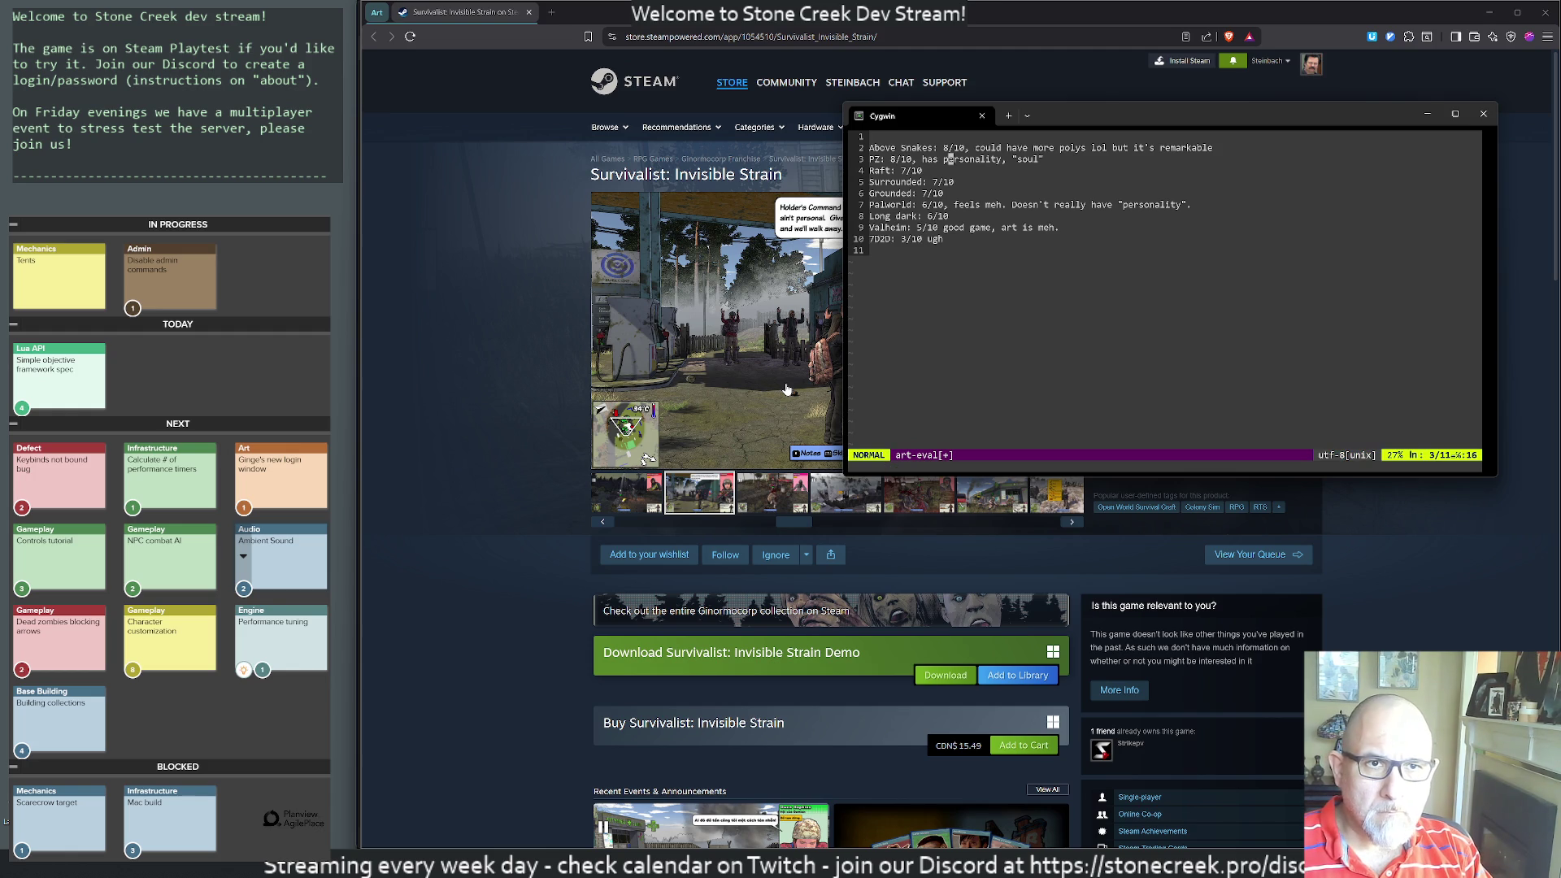
{"action": "key", "text": "shift+o"}
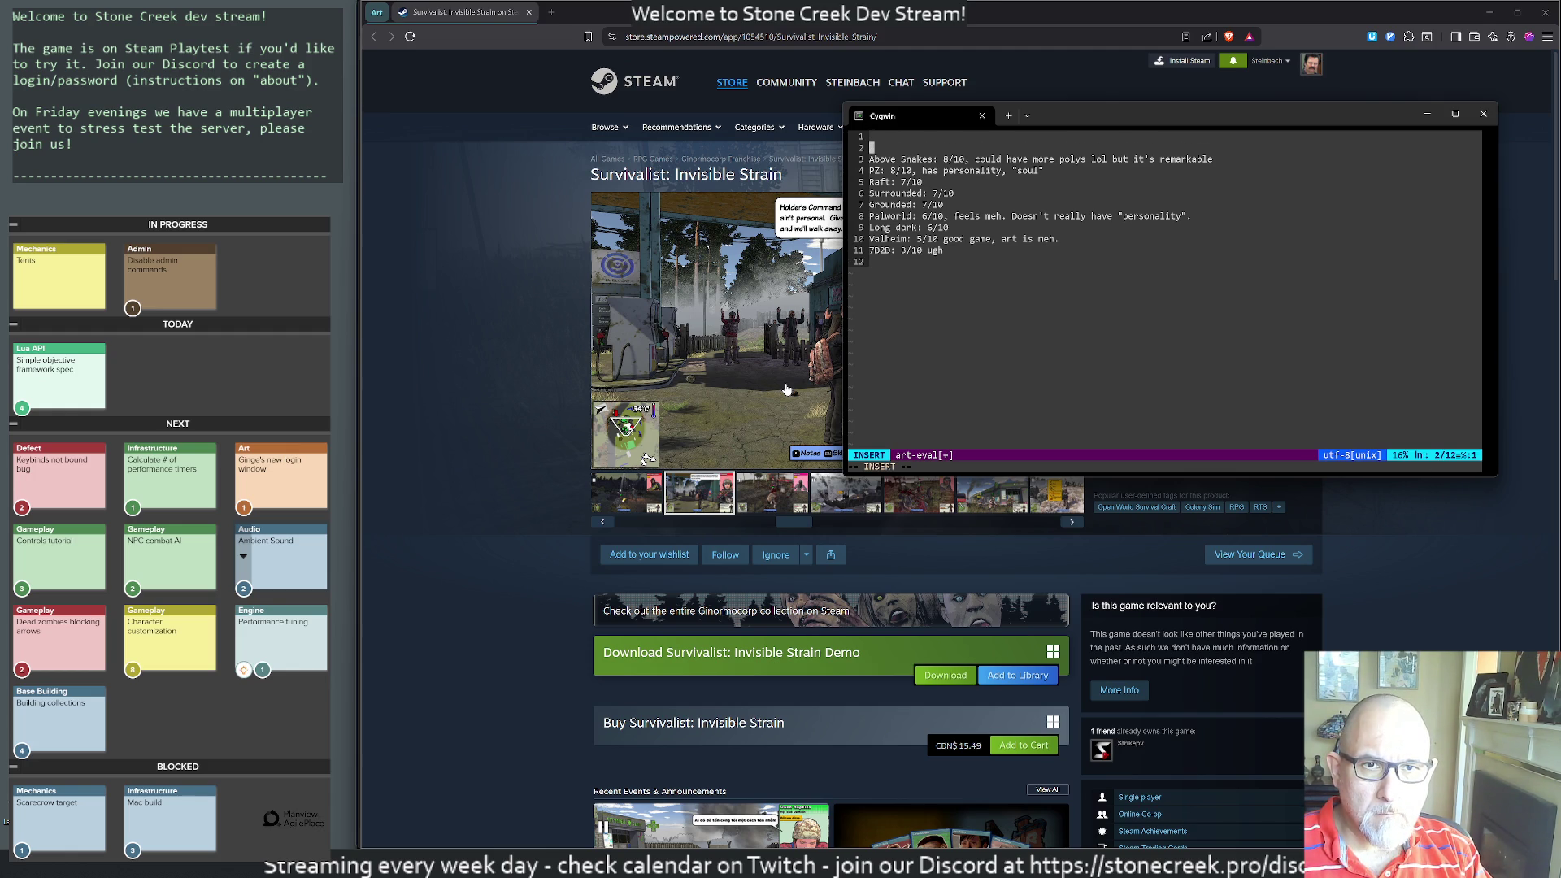
{"action": "type", "text": "Survivalist: 8/10, ha"}
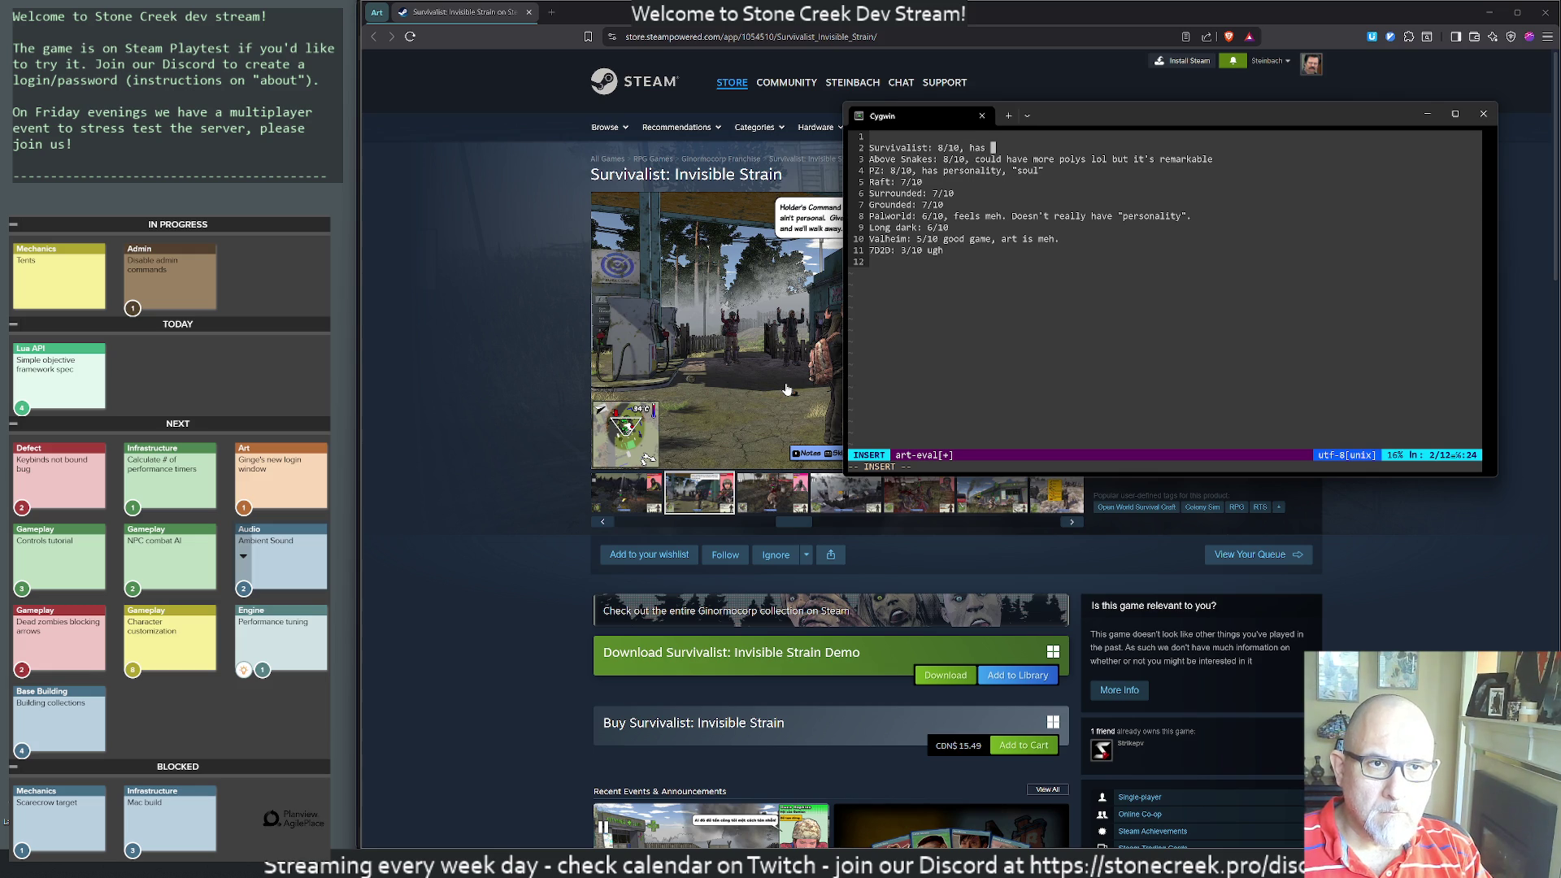
{"action": "type", "text": "soul"}
{"action": "key", "text": "Escape"}
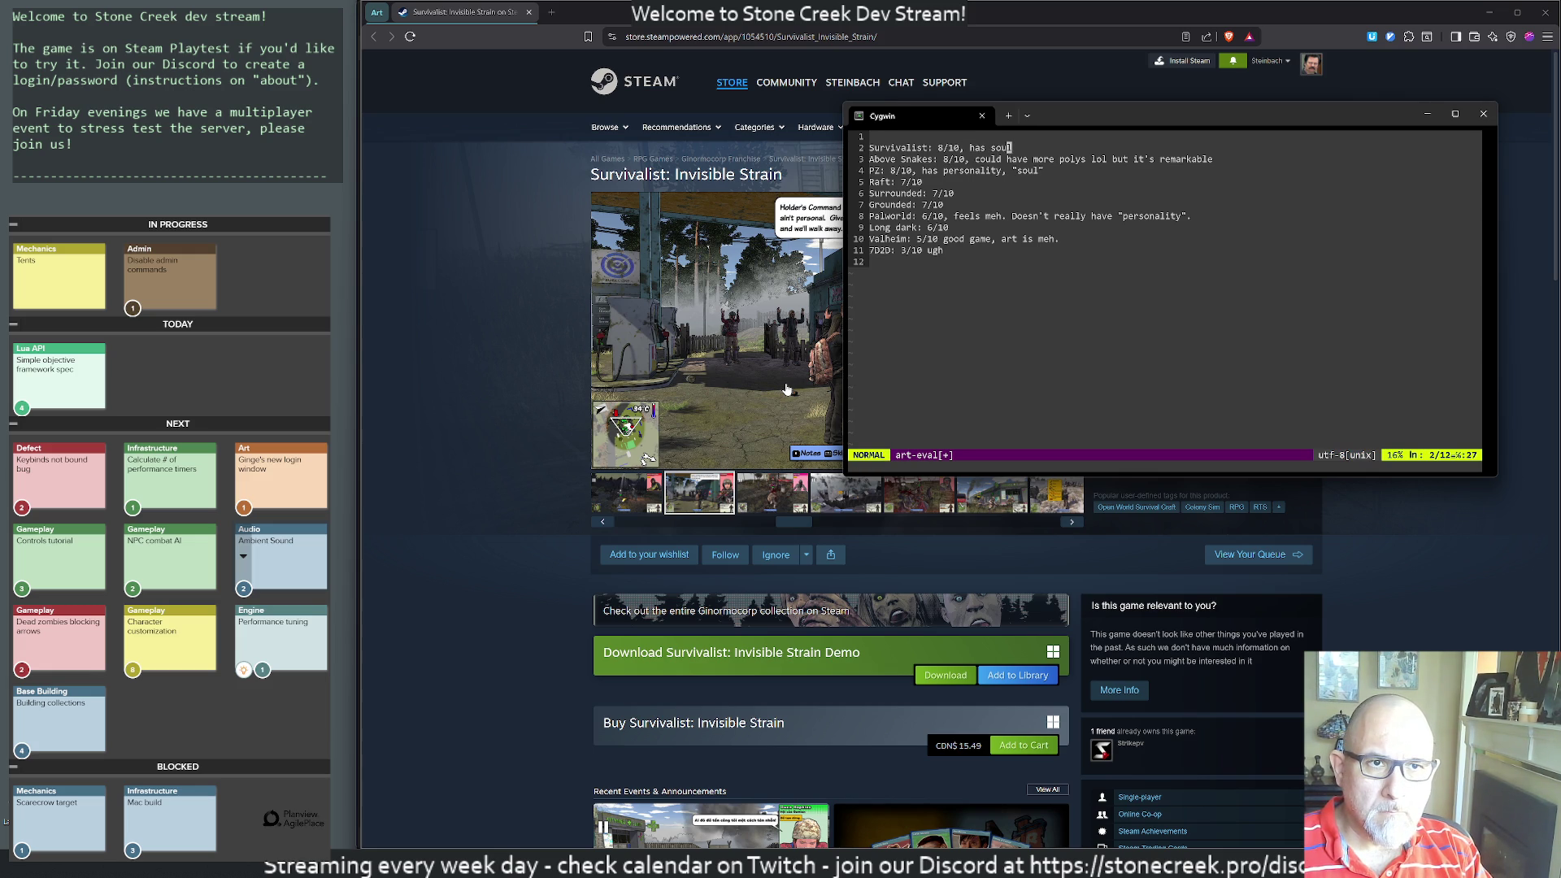
{"action": "key", "text": "d"}
{"action": "key", "text": "d"}
{"action": "key", "text": "p"}
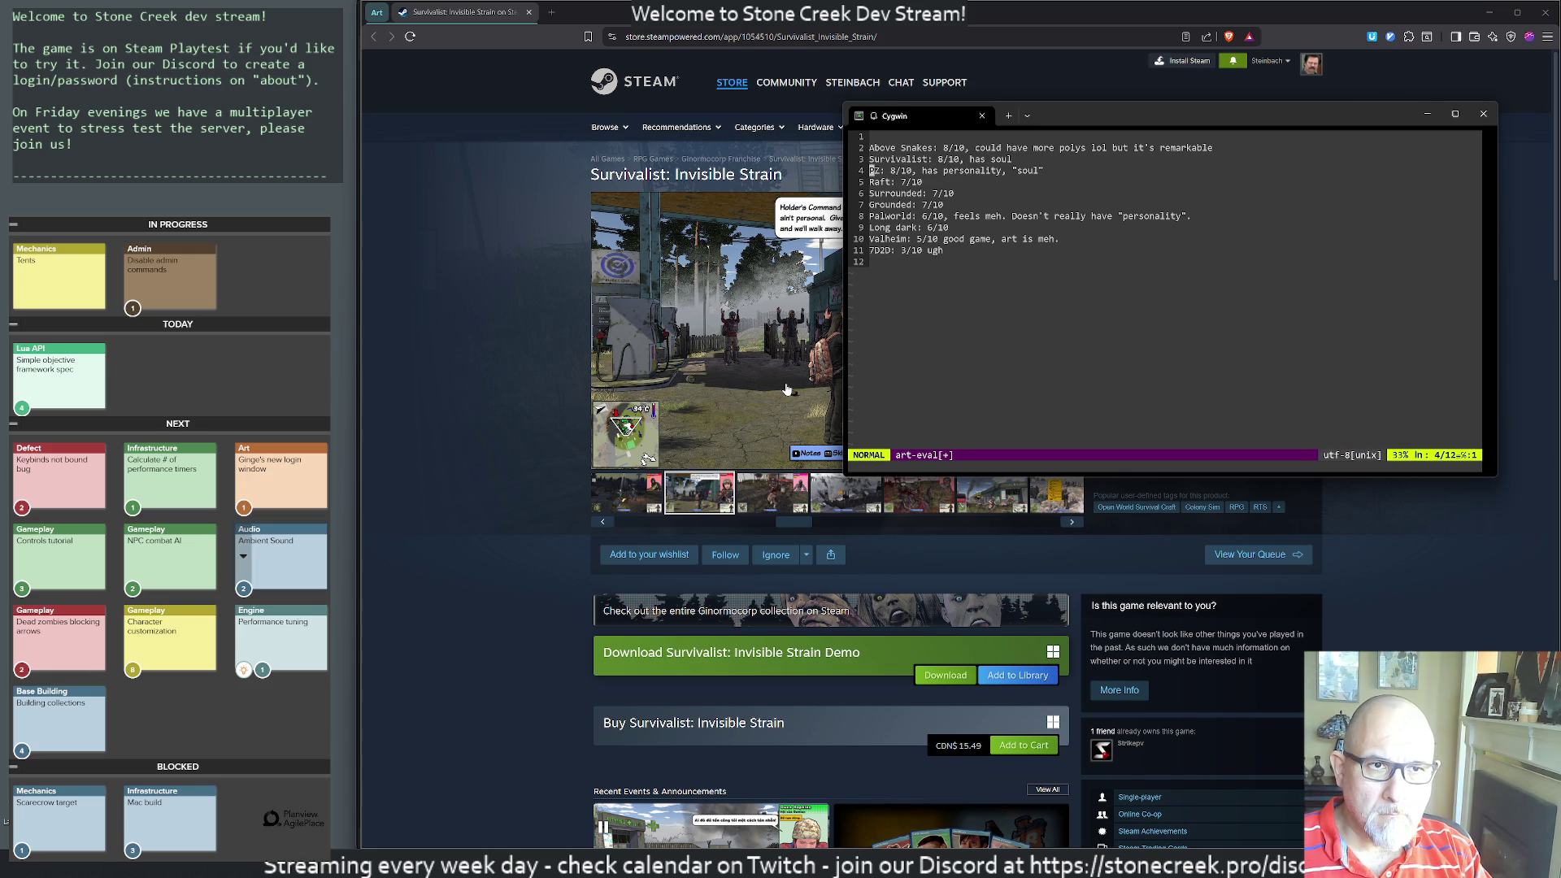
- Insert a dashed separator line under the P2 rating, below the top three
{"action": "key", "text": "w"}
{"action": "key", "text": "w"}
{"action": "key", "text": "w"}
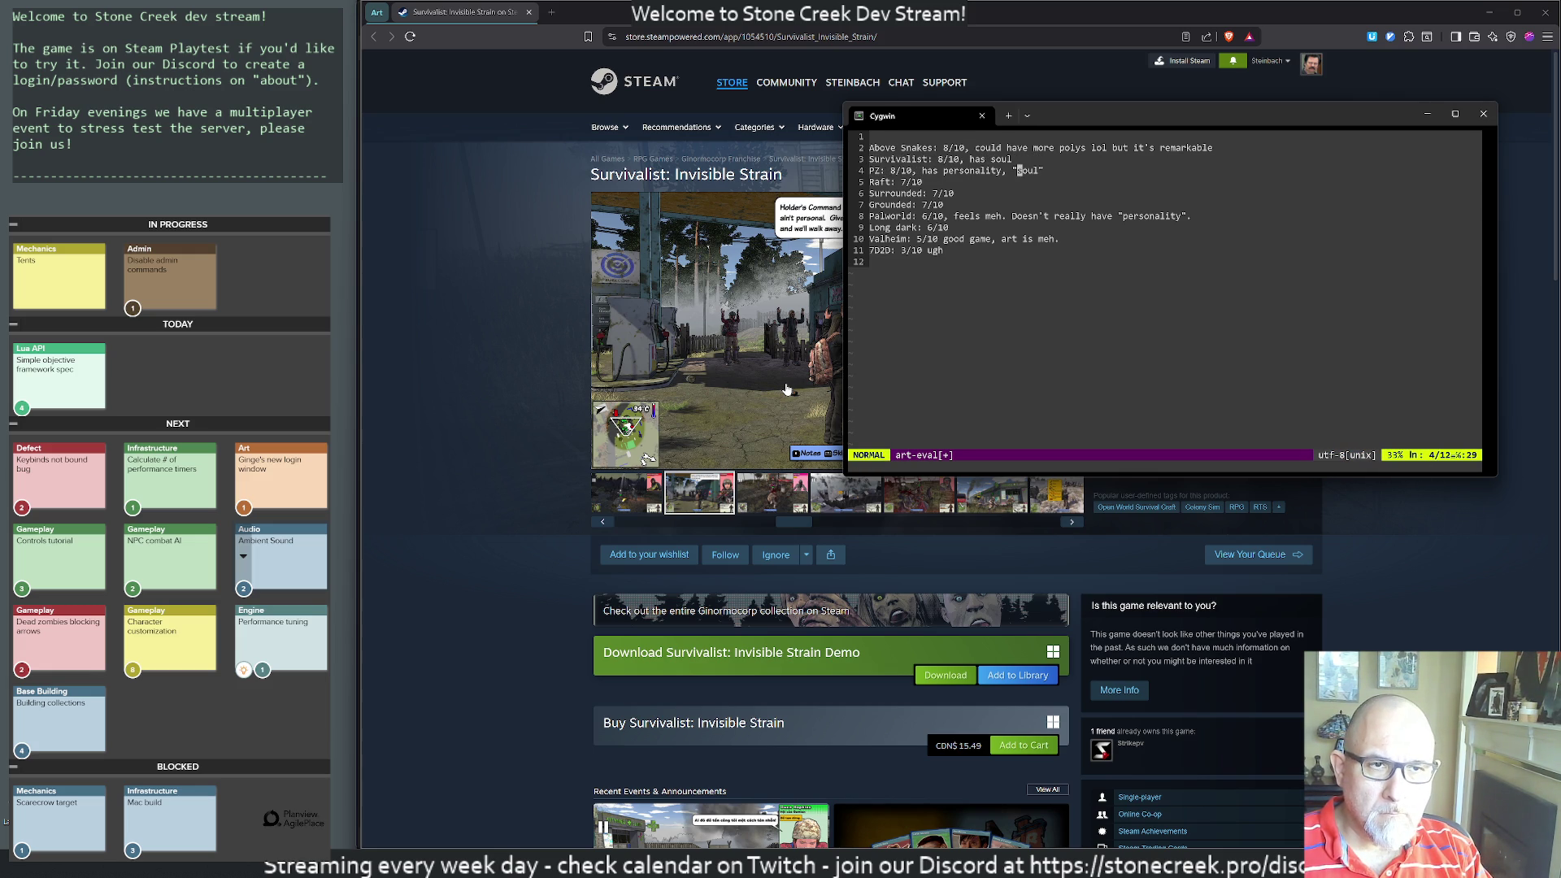
{"action": "key", "text": "j"}
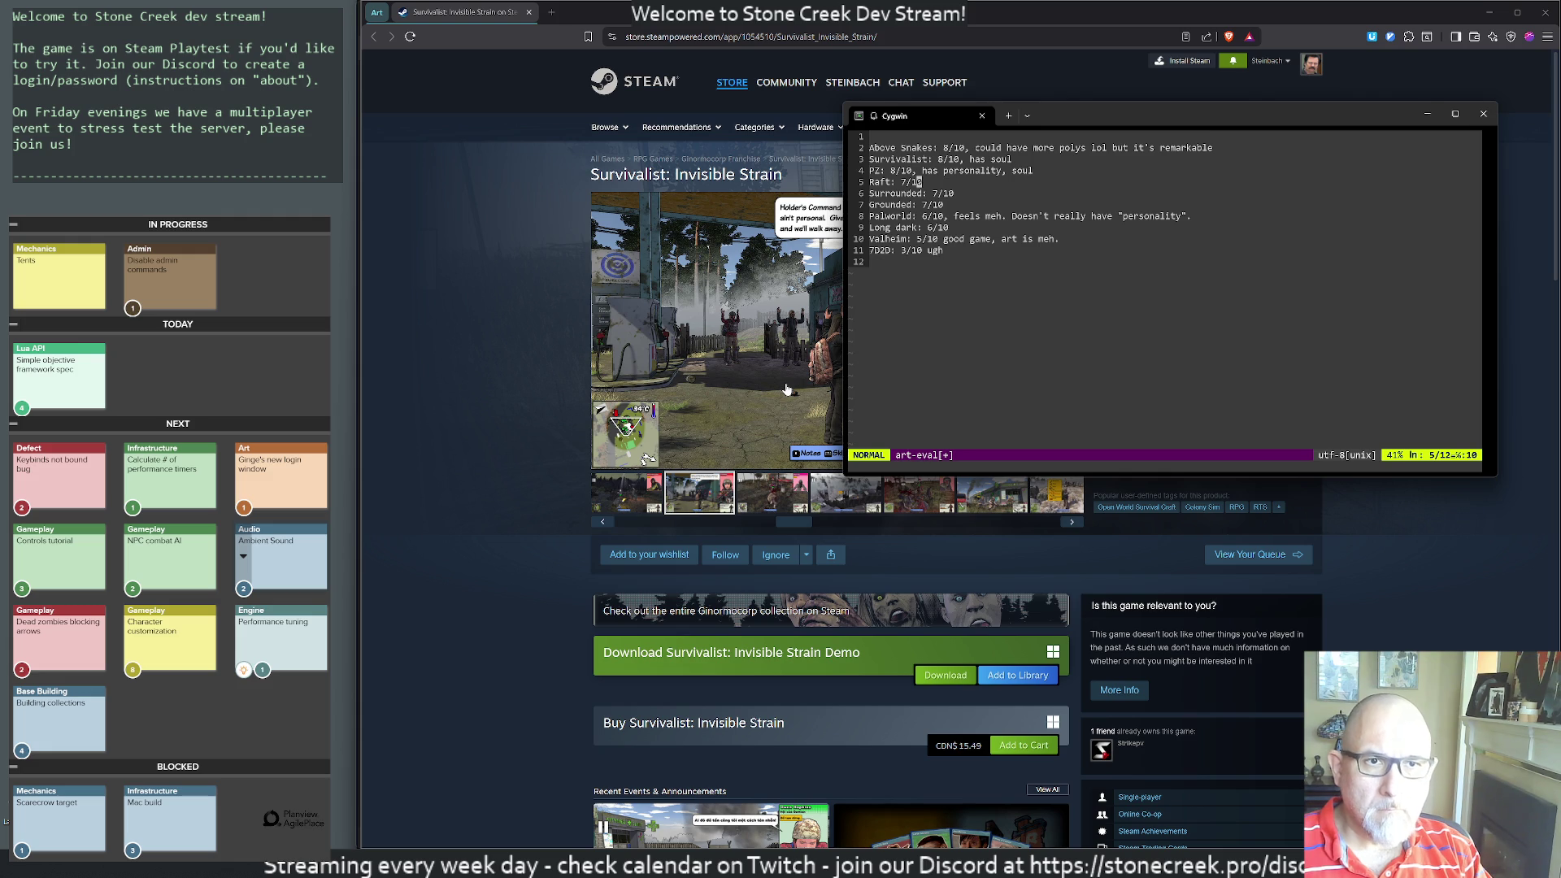
{"action": "key", "text": "k"}
{"action": "key", "text": "o"}
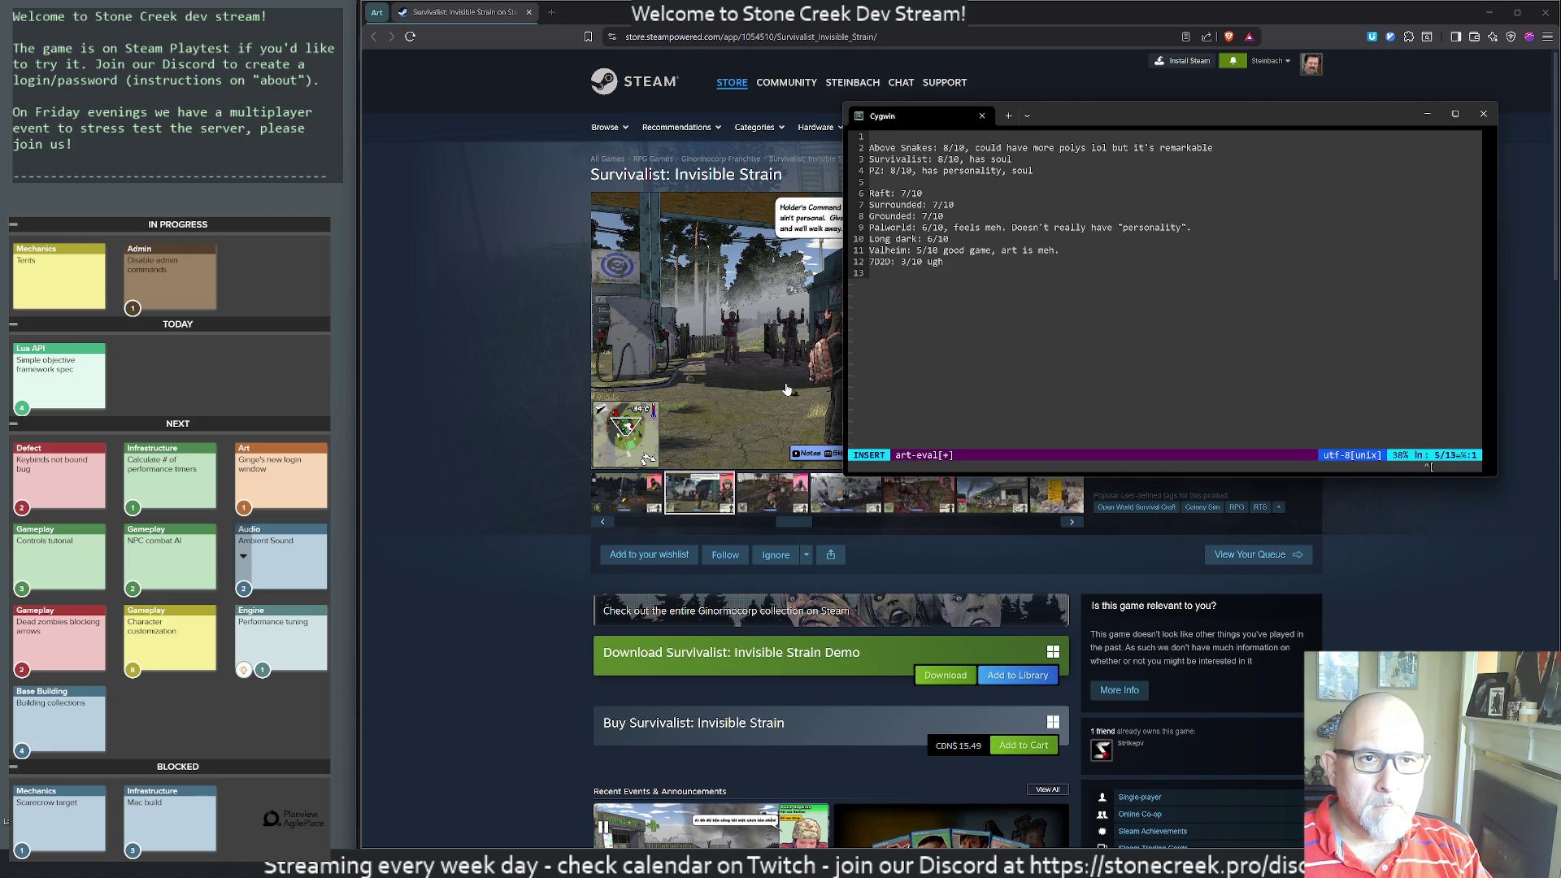
{"action": "key", "text": "Escape"}
{"action": "key", "text": "k"}
{"action": "key", "text": "k"}
{"action": "key", "text": "k"}
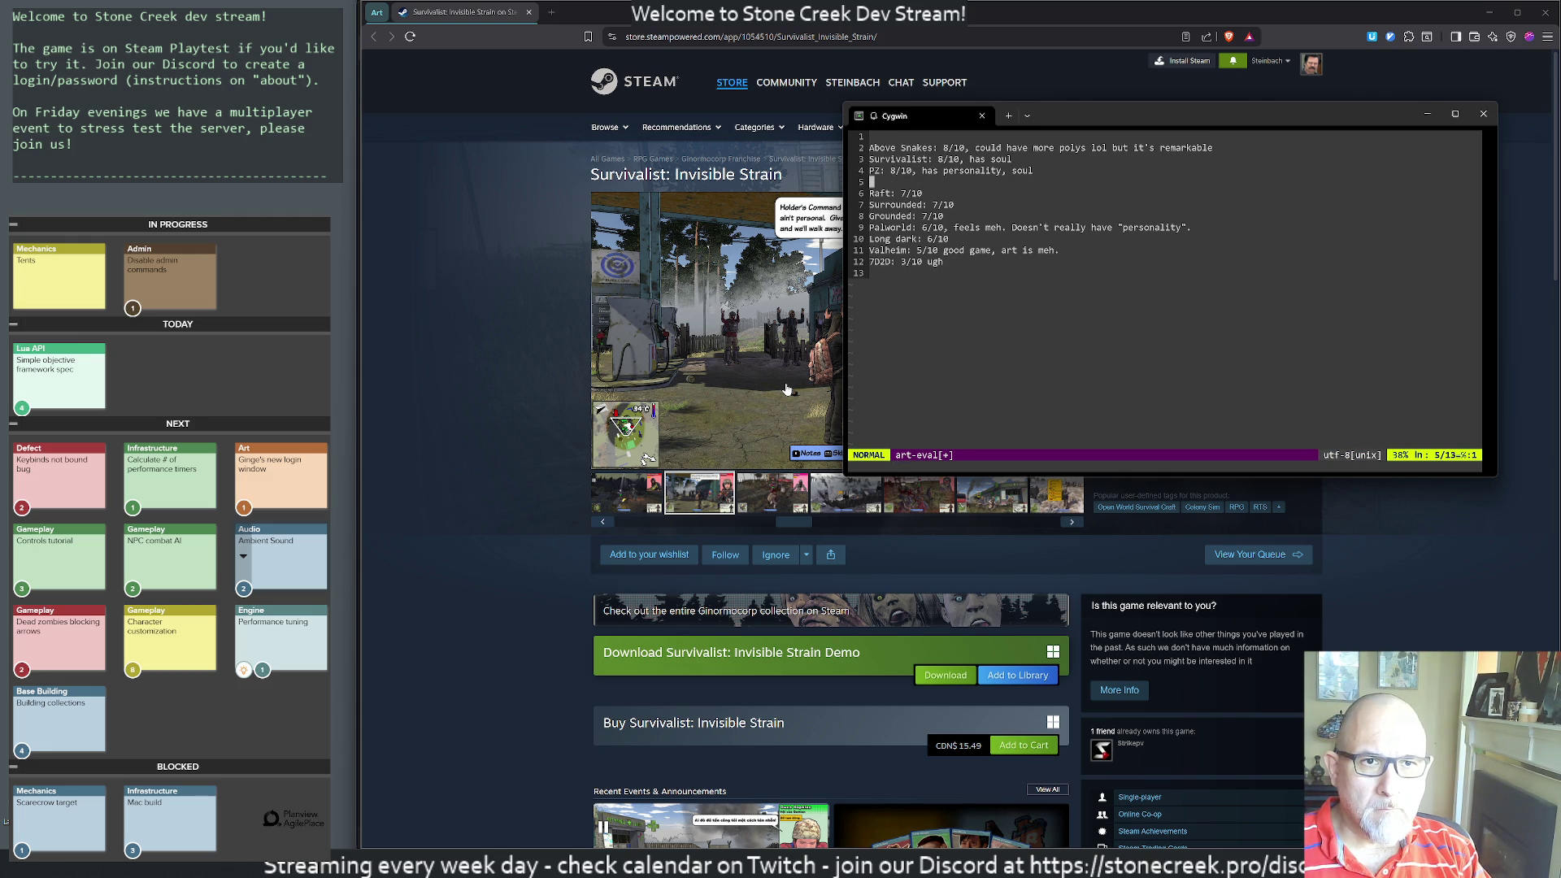
{"action": "type", "text": "i---------------------------------"}
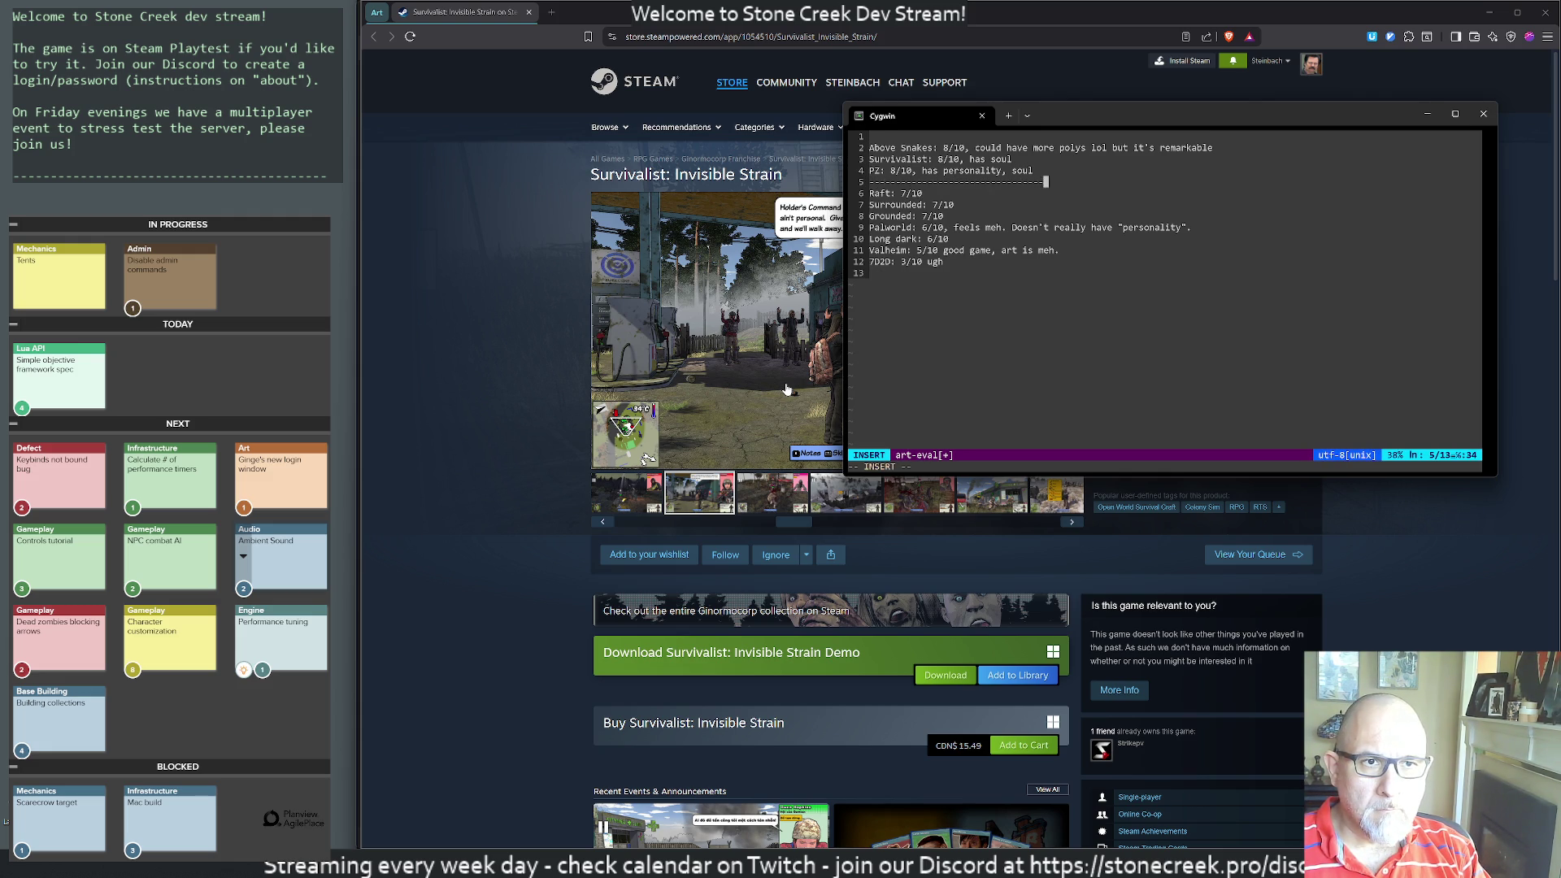
{"action": "type", "text": "-------"}
{"action": "key", "text": "Escape"}
- Save and quit vim with :wq, then print art-eval with cat
{"action": "type", "text": "j"}
{"action": "type", "text": ":wq"}
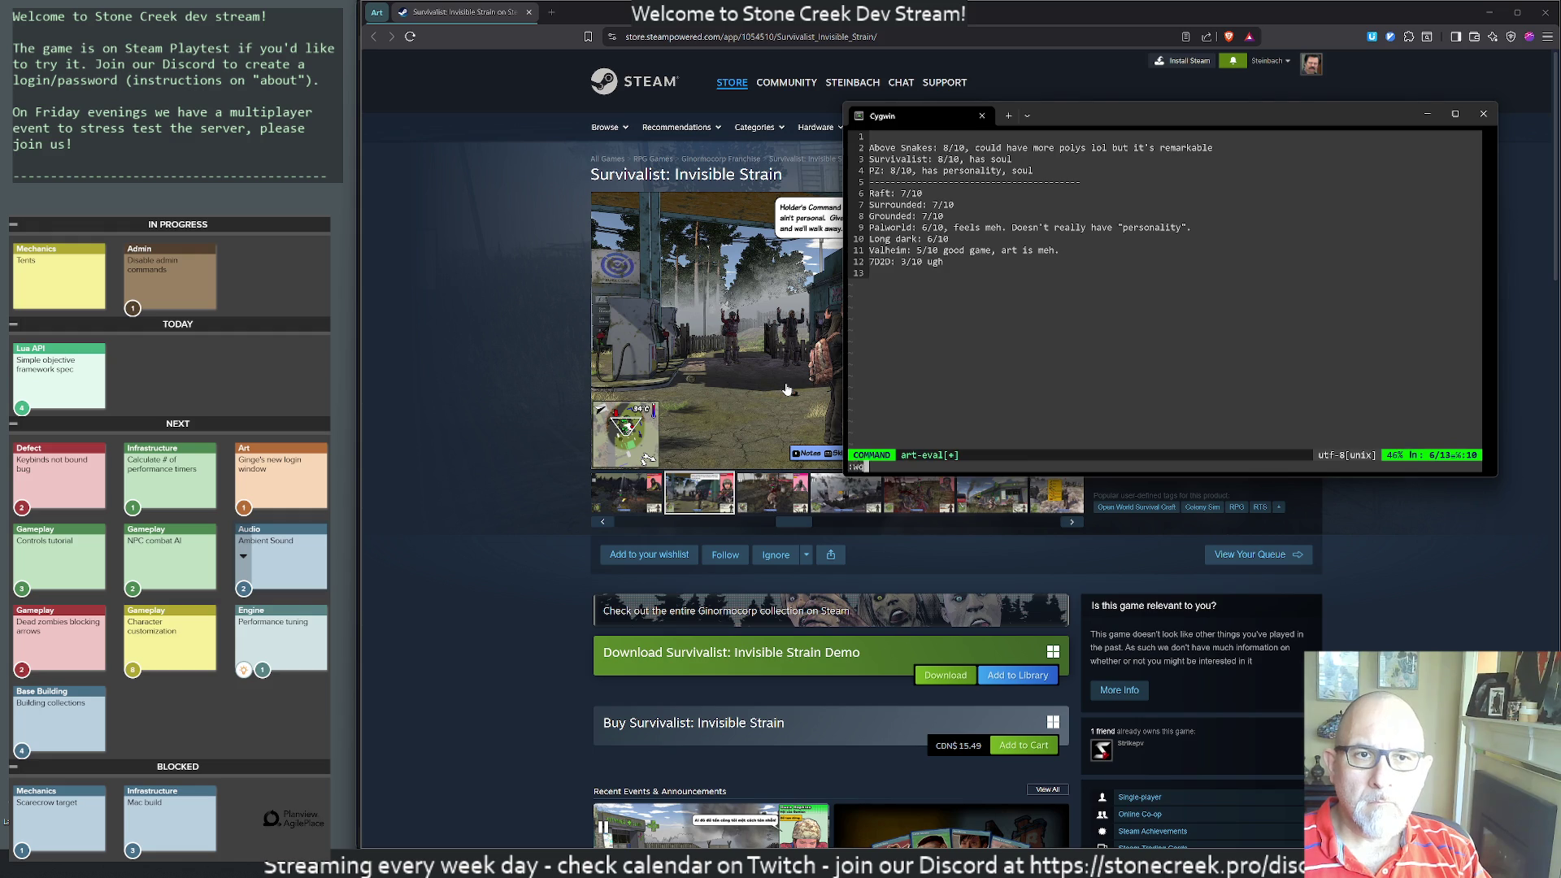
{"action": "key", "text": "Return"}
{"action": "type", "text": "cat art-eval"}
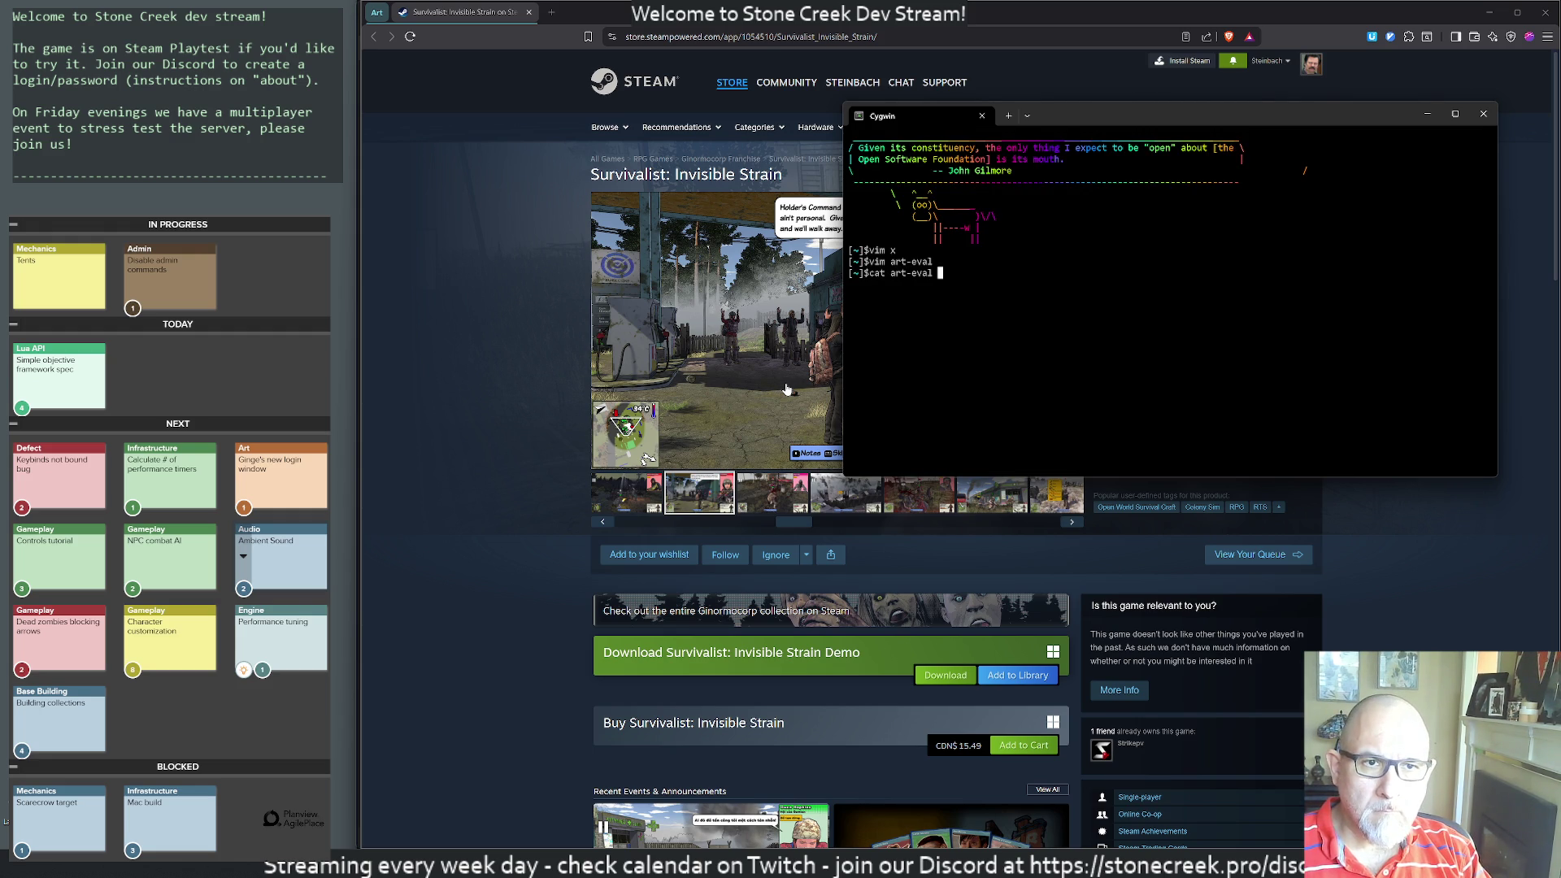
{"action": "key", "text": "Return"}
- Copy the printed ratings and close the Steam store tab group
{"action": "mouse_move", "coordinate": [939, 411]}
{"action": "left_mouse_down"}
{"action": "mouse_move", "coordinate": [800, 338]}
{"action": "mouse_move", "coordinate": [786, 297]}
{"action": "left_mouse_up"}
{"action": "key", "text": "ctrl+c"}
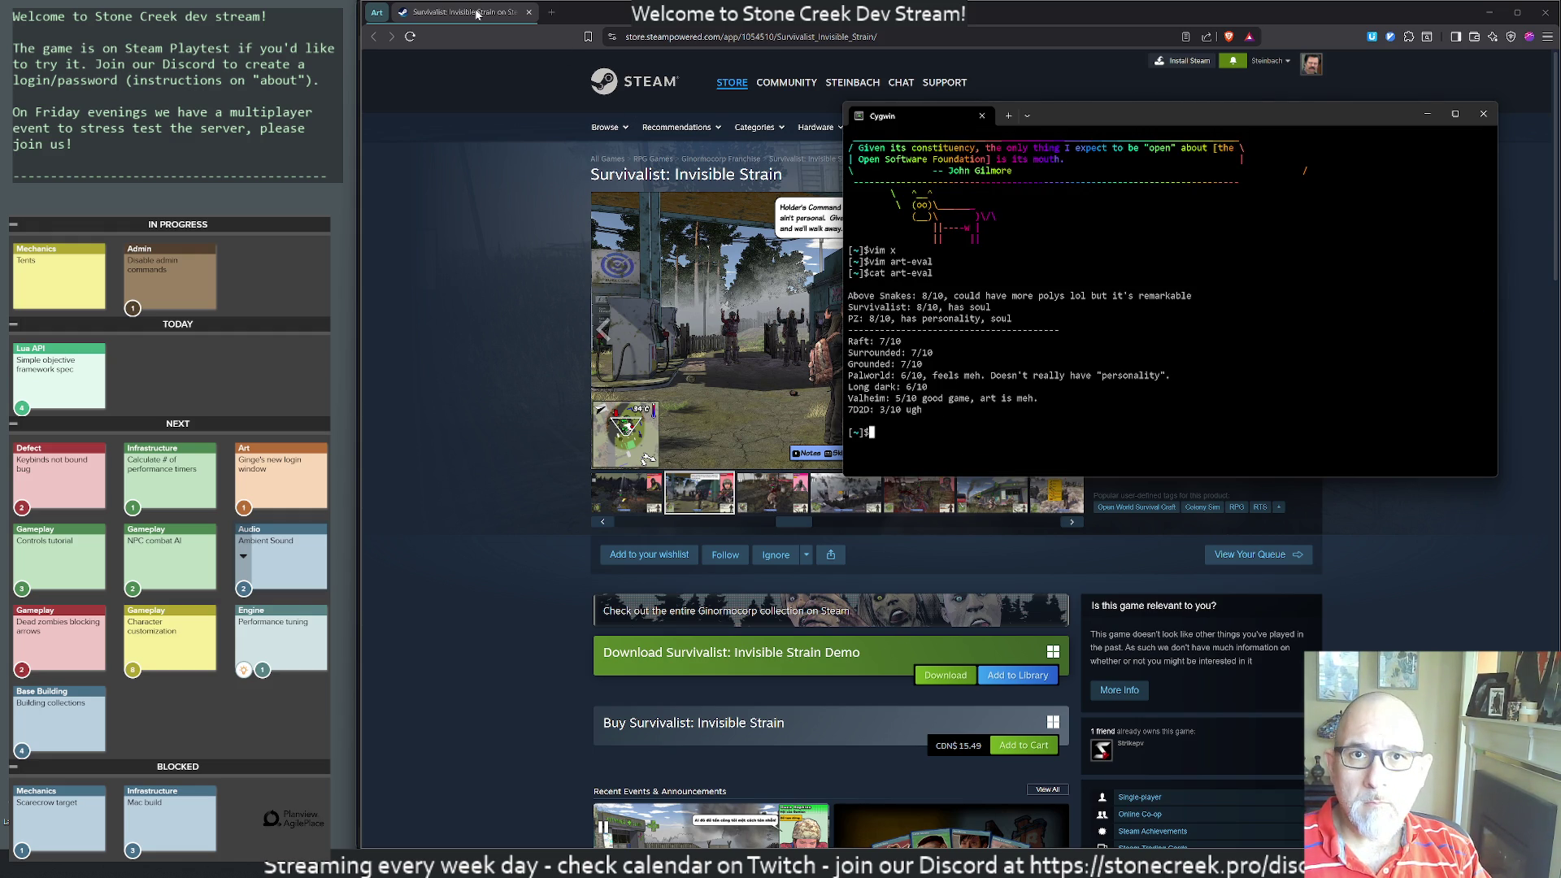
{"action": "middle_click", "coordinate": [477, 14]}
{"action": "left_click", "coordinate": [985, 146]}
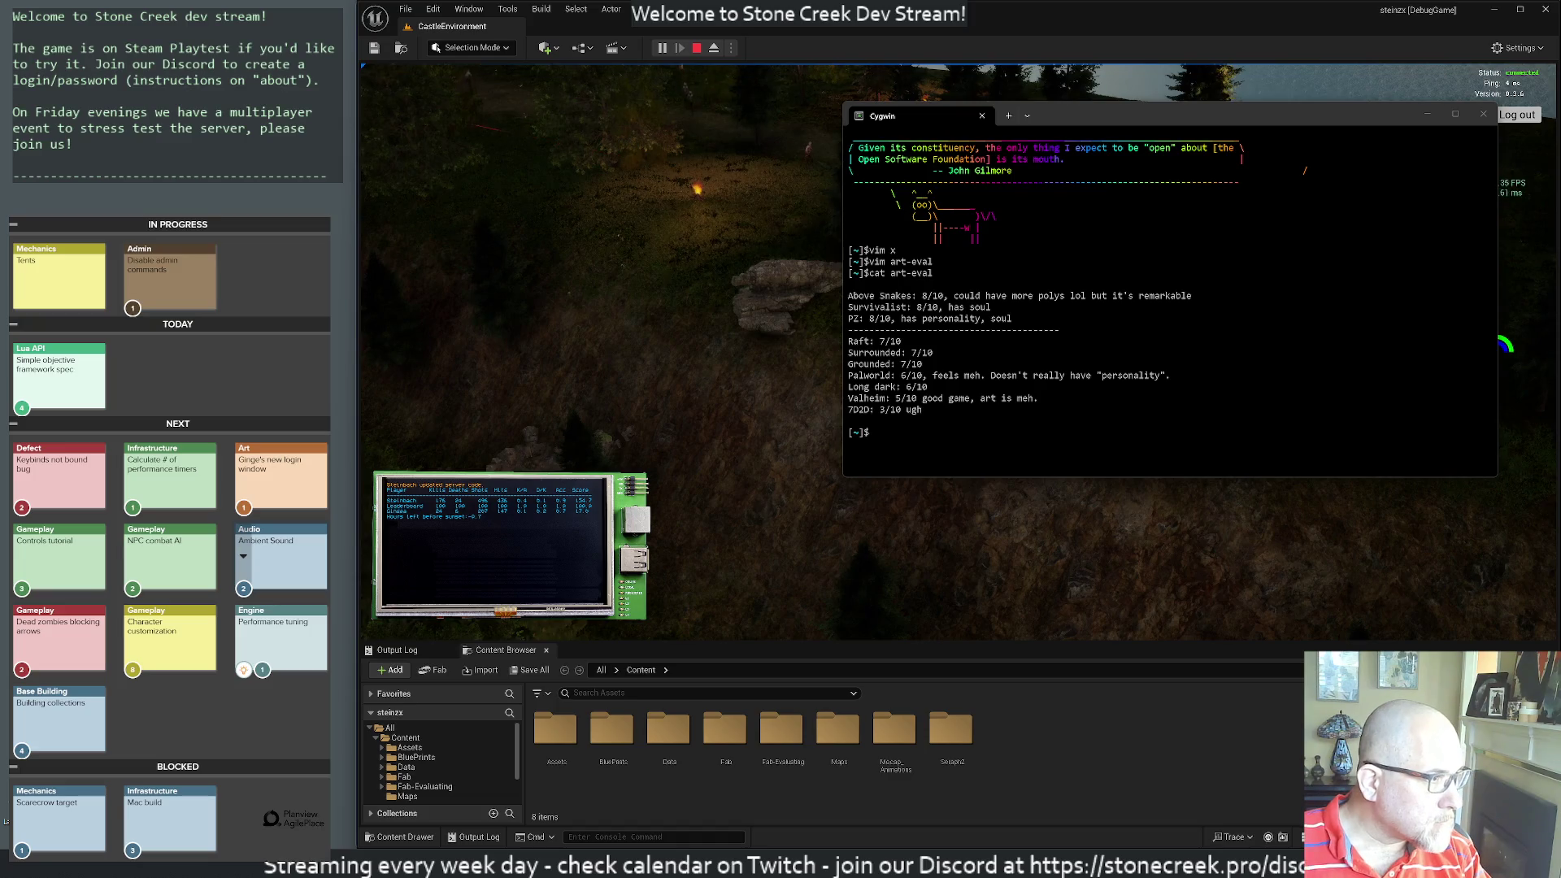
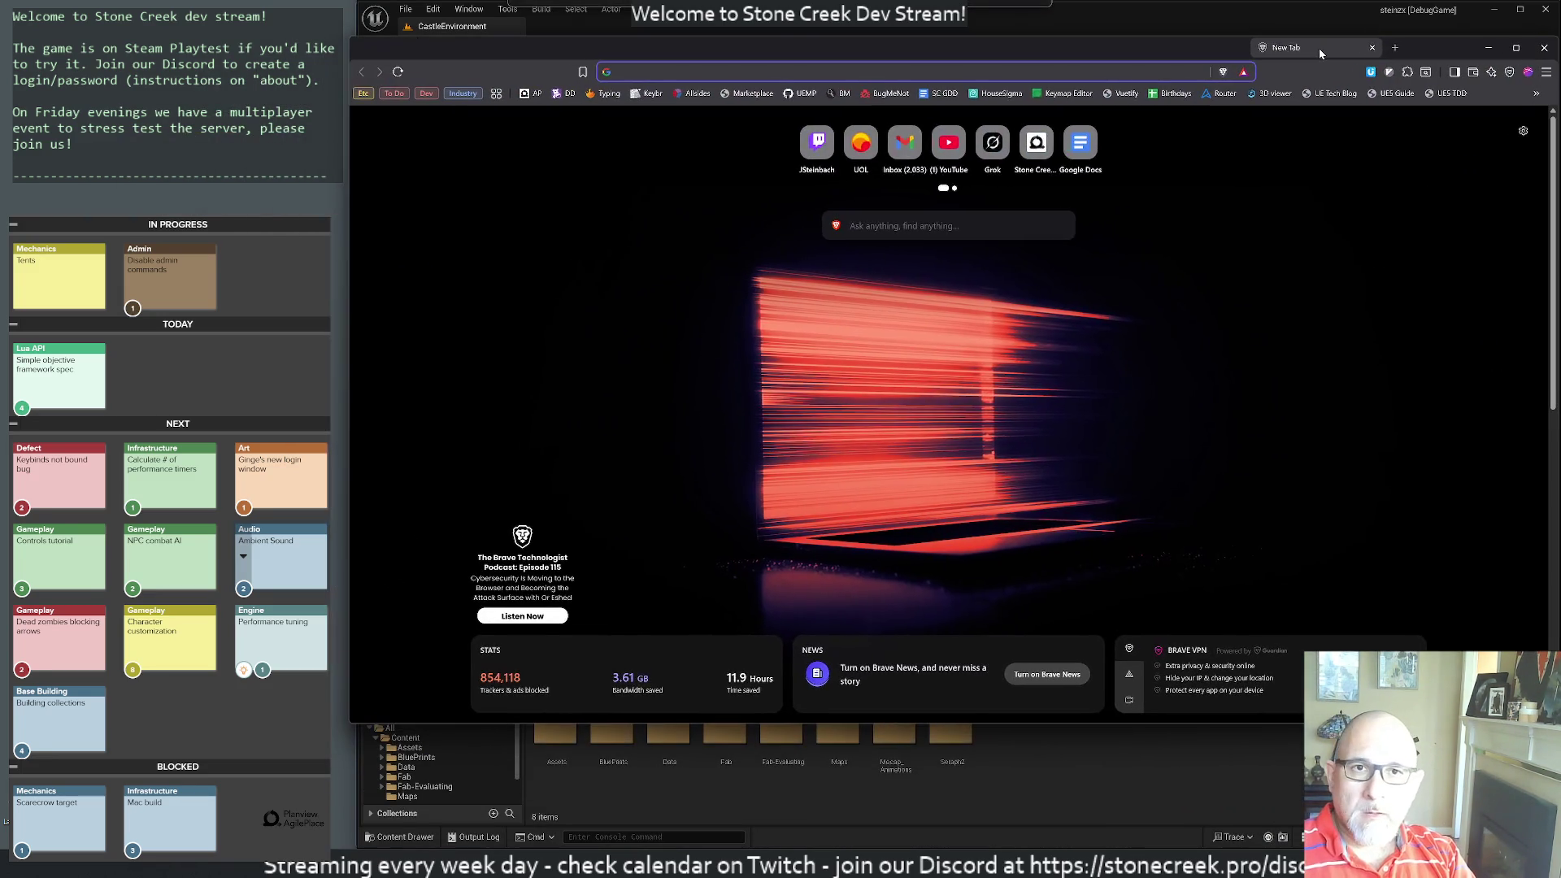
- Load youtube.com in the new Brave tab from the 'you' suggestion
{"action": "type", "text": "yout"}
{"action": "key", "text": "Return"}
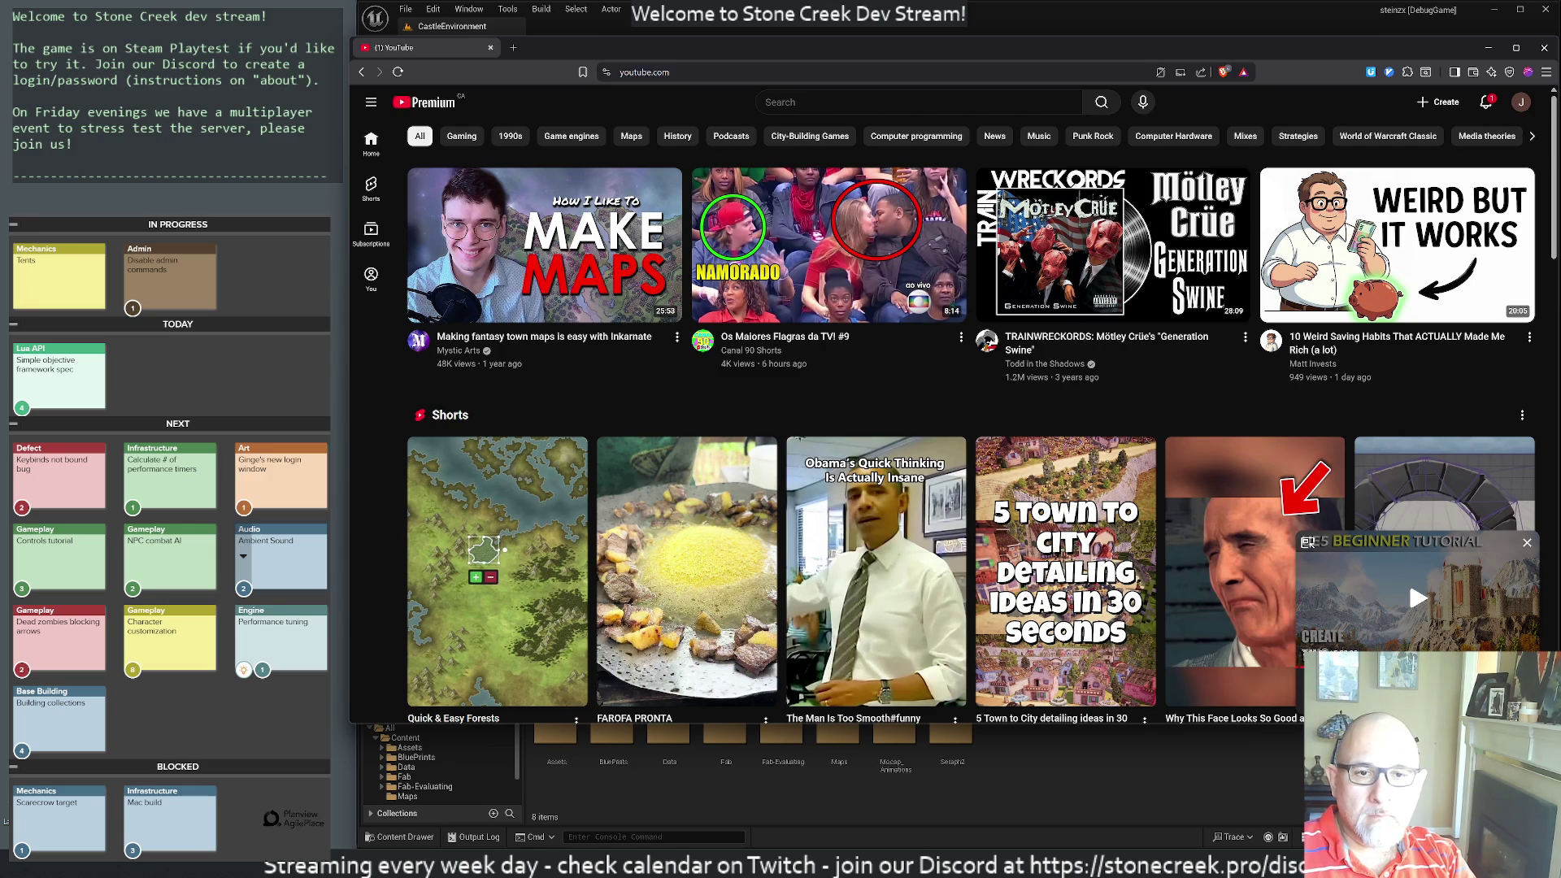
- Search YouTube for 'project zomboid future'
{"action": "left_click", "coordinate": [813, 102]}
{"action": "type", "text": "proje"}
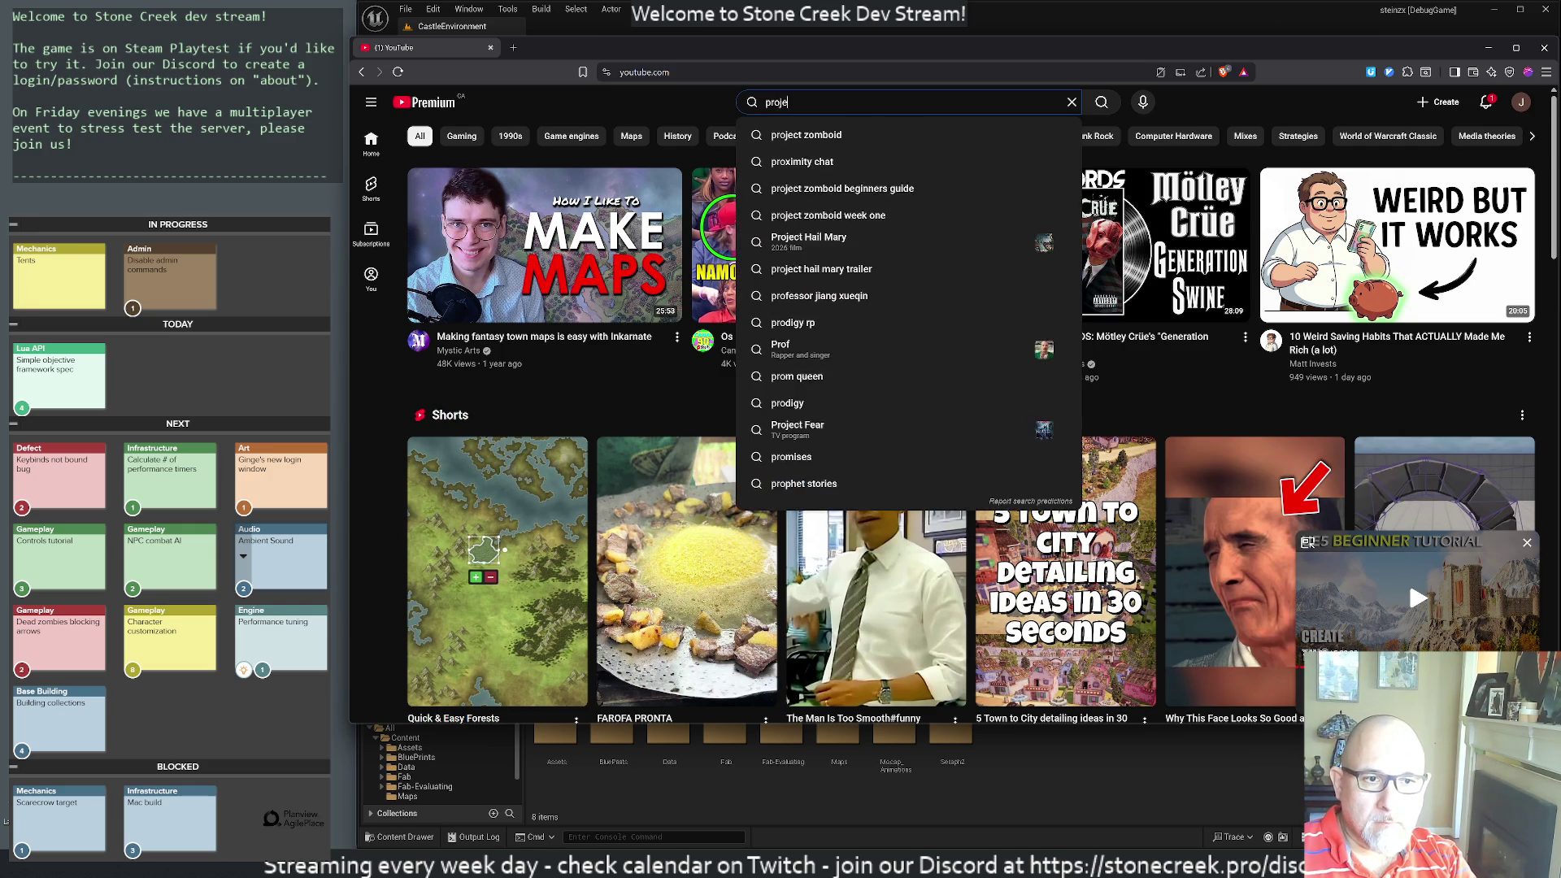
{"action": "type", "text": "ct zomboid future"}
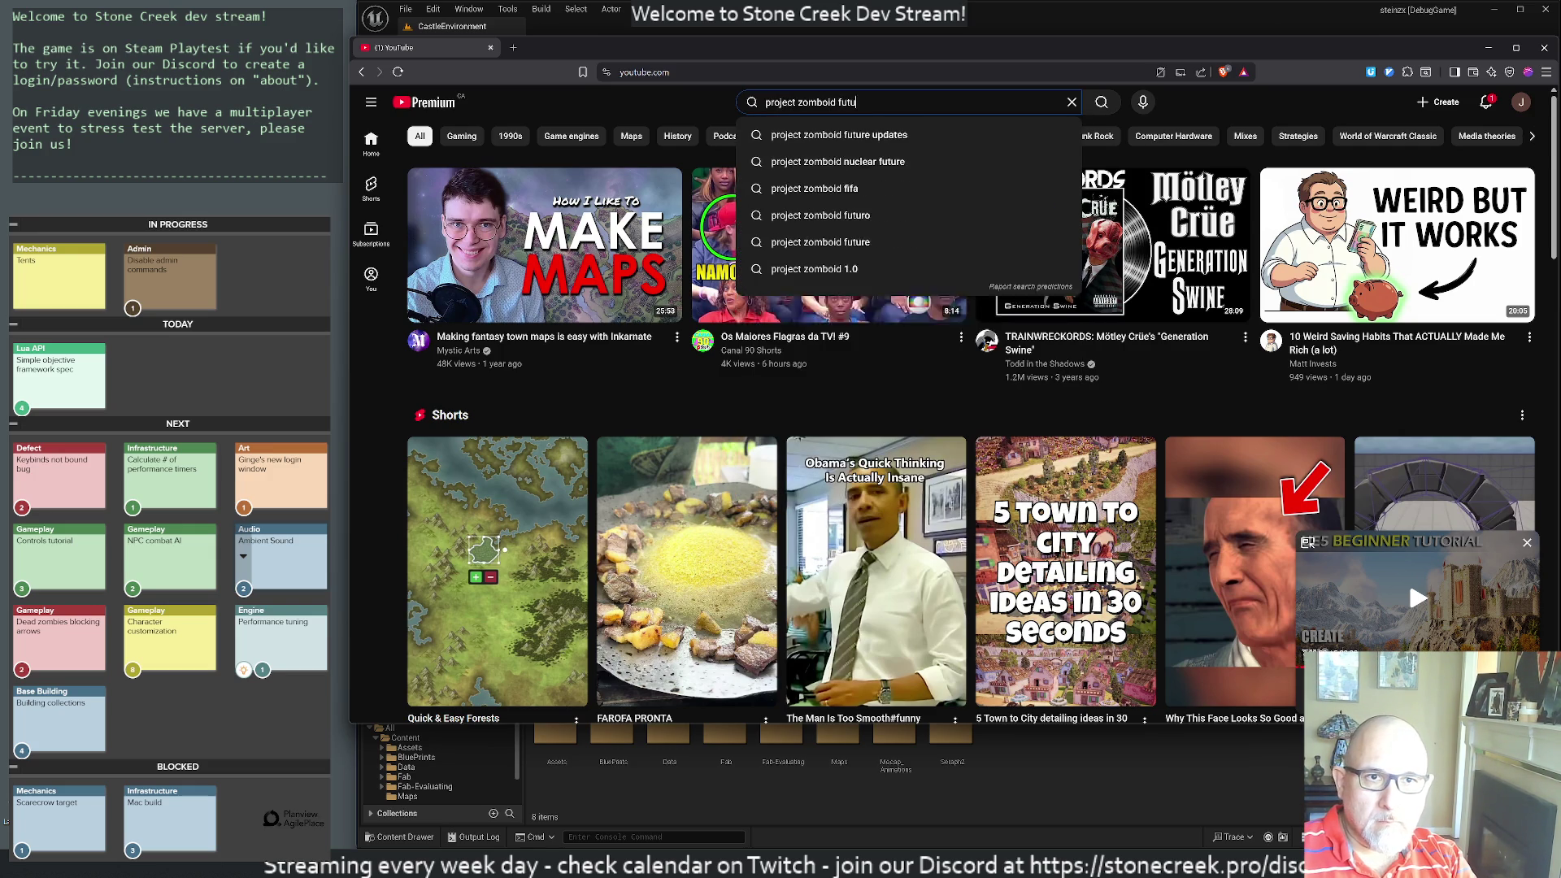
{"action": "key", "text": "Return"}
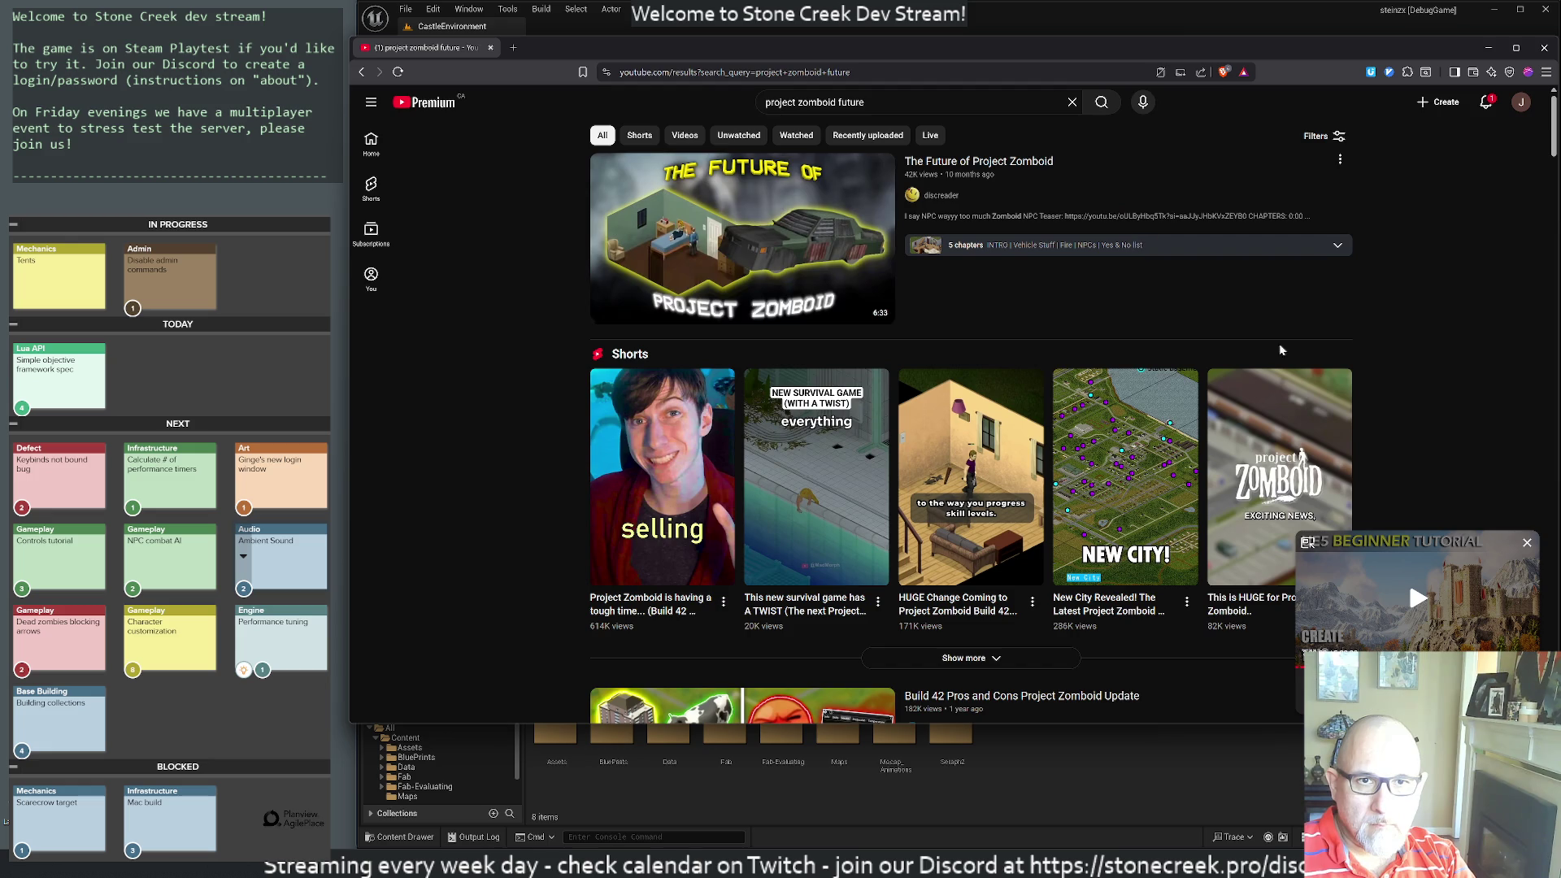
- Scroll down through the 'project zomboid future' search results
{"action": "mouse_move", "coordinate": [864, 324]}
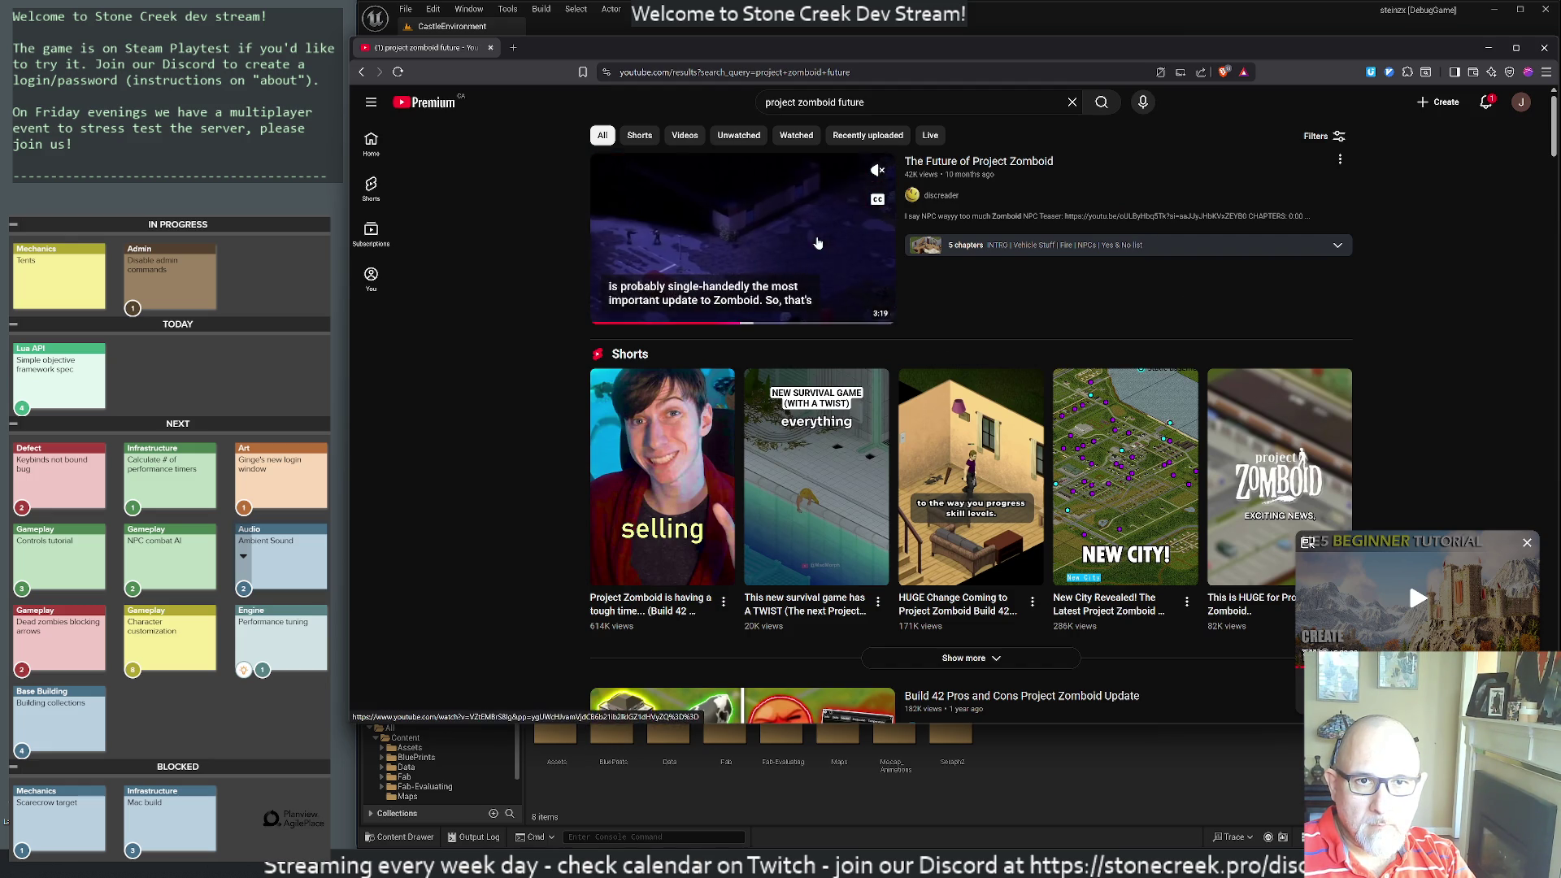
{"action": "scroll", "coordinate": [1047, 435], "scroll_direction": "down", "scroll_amount": 3}
{"action": "scroll", "coordinate": [1046, 435], "scroll_direction": "down", "scroll_amount": 3}
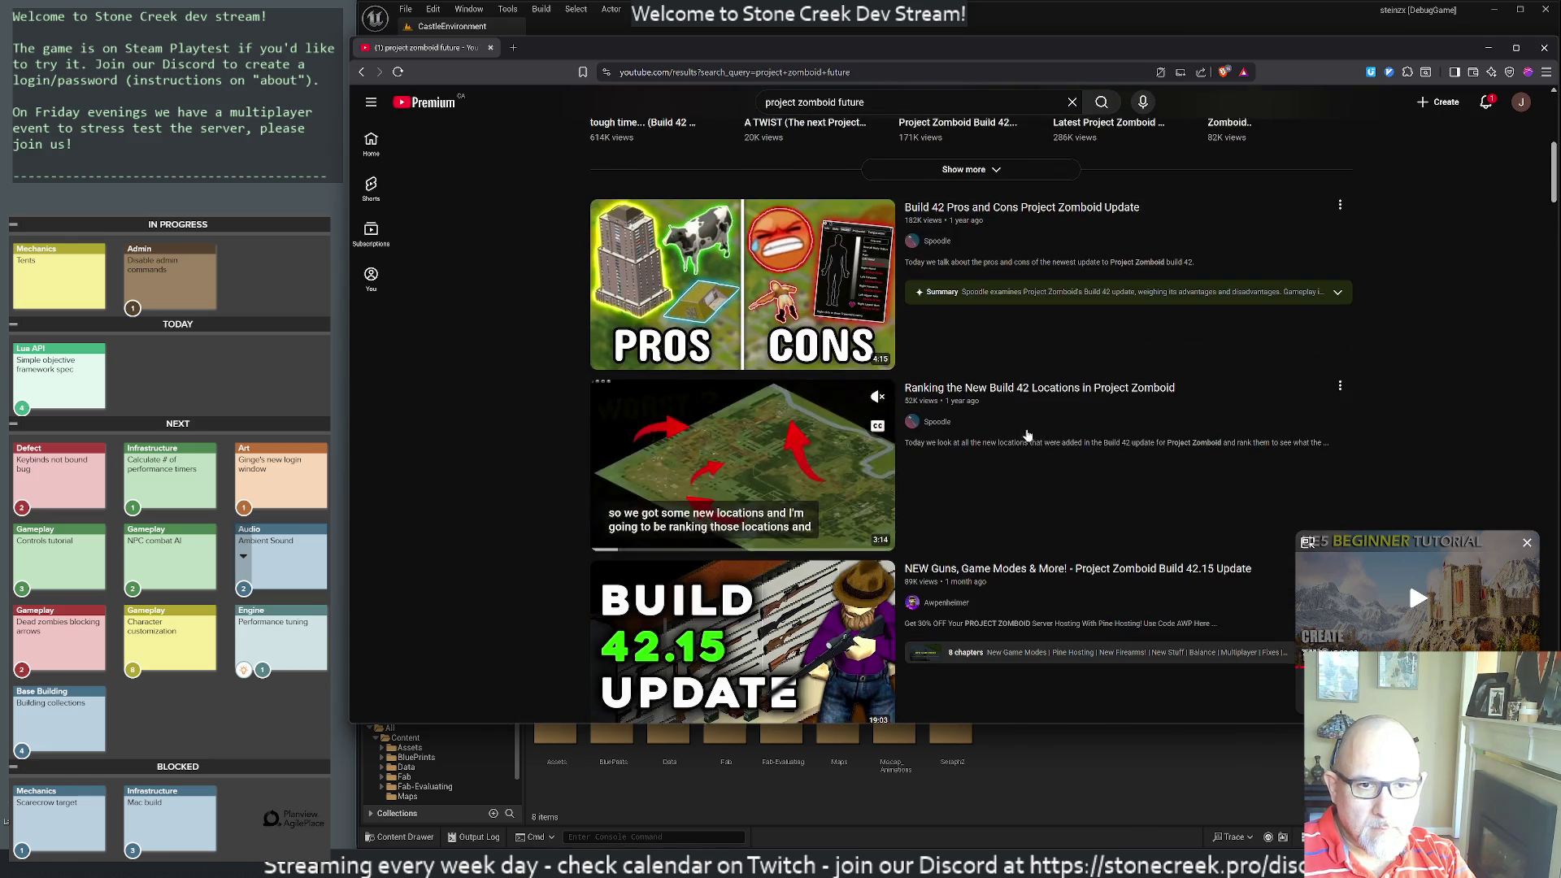
{"action": "scroll", "coordinate": [973, 429], "scroll_direction": "down", "scroll_amount": 10}
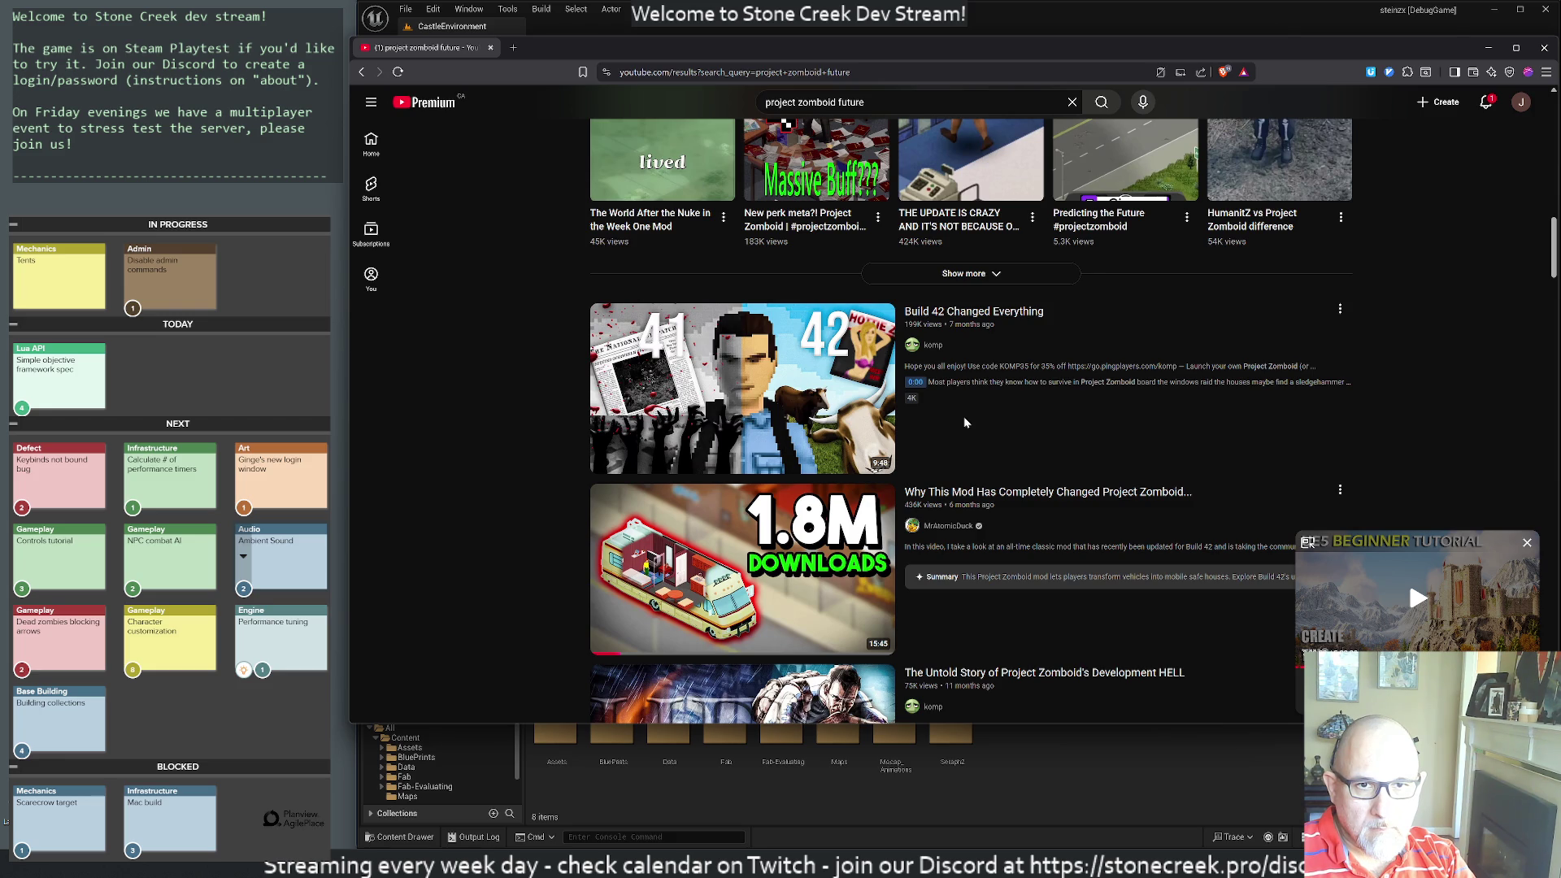
{"action": "scroll", "coordinate": [964, 421], "scroll_direction": "down", "scroll_amount": 5}
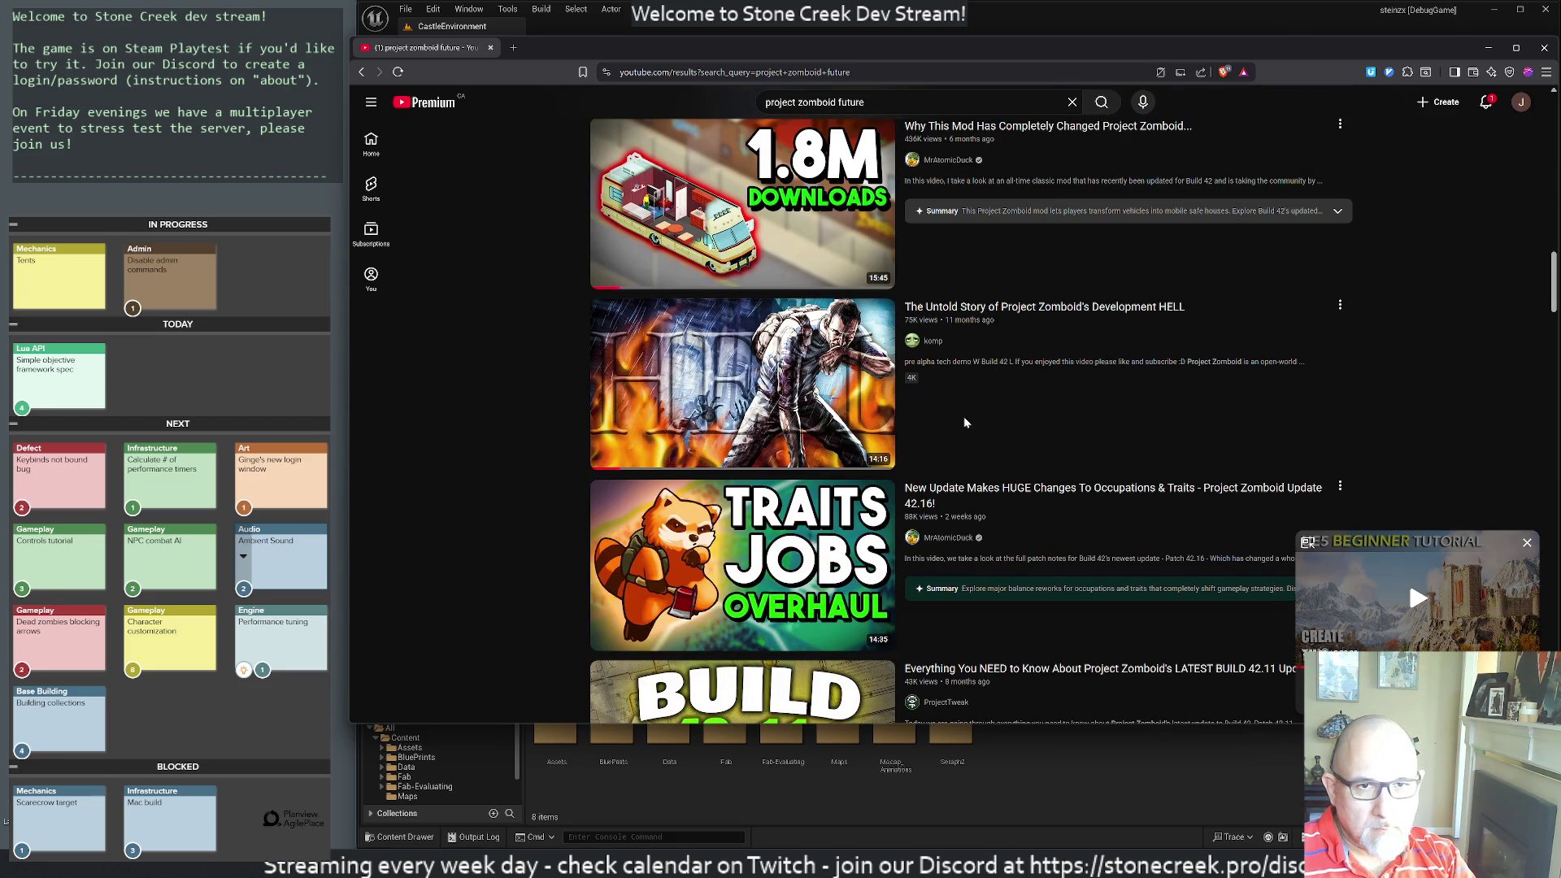
{"action": "scroll", "coordinate": [965, 421], "scroll_direction": "down", "scroll_amount": 8}
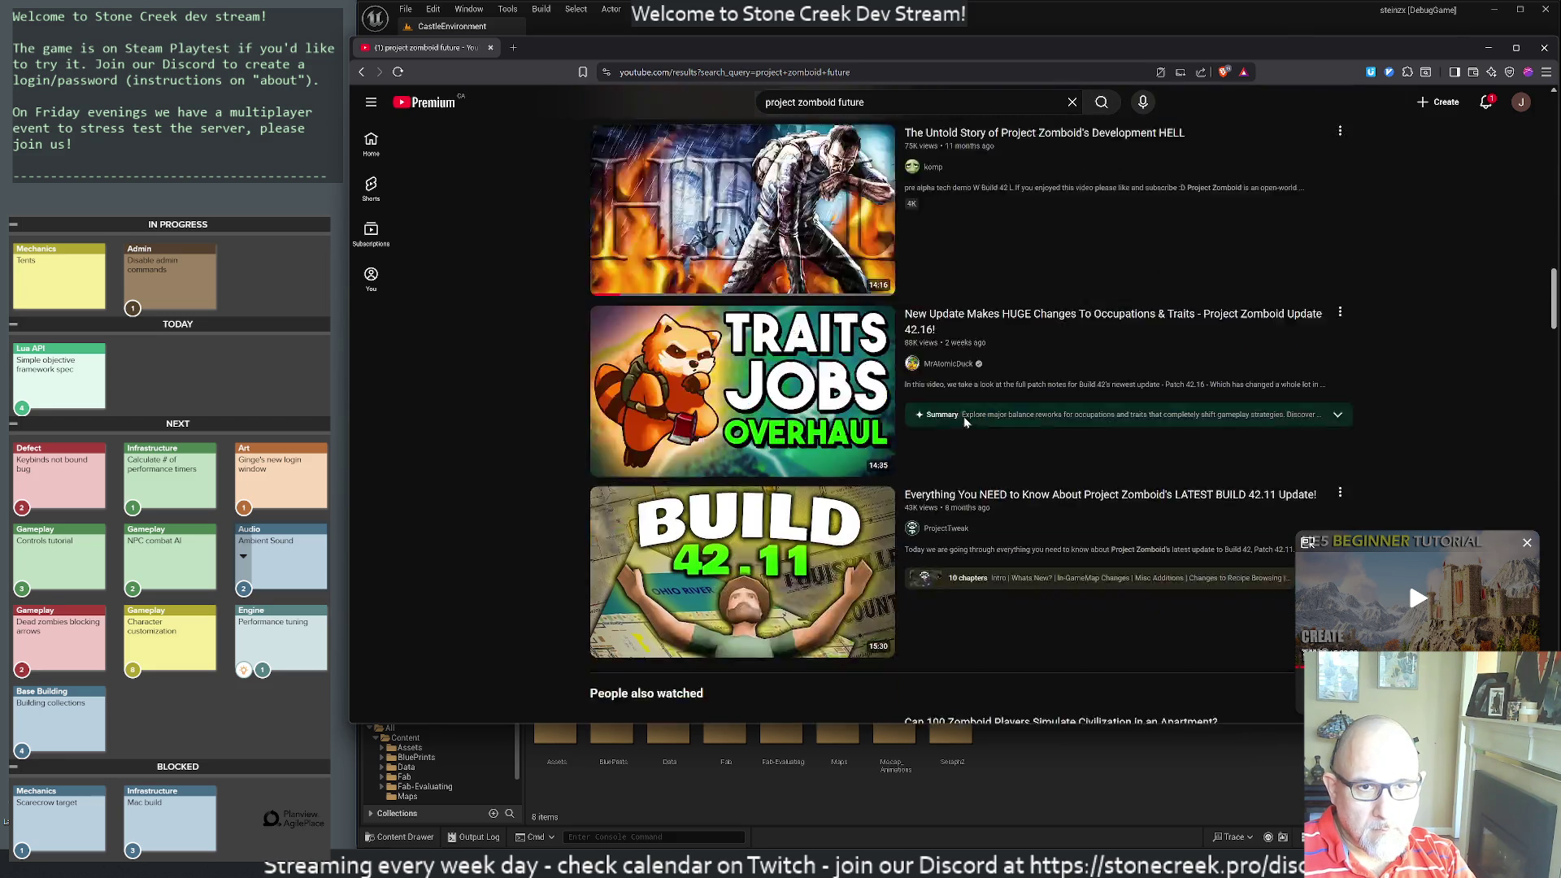
{"action": "scroll", "coordinate": [1004, 439], "scroll_direction": "down", "scroll_amount": 5}
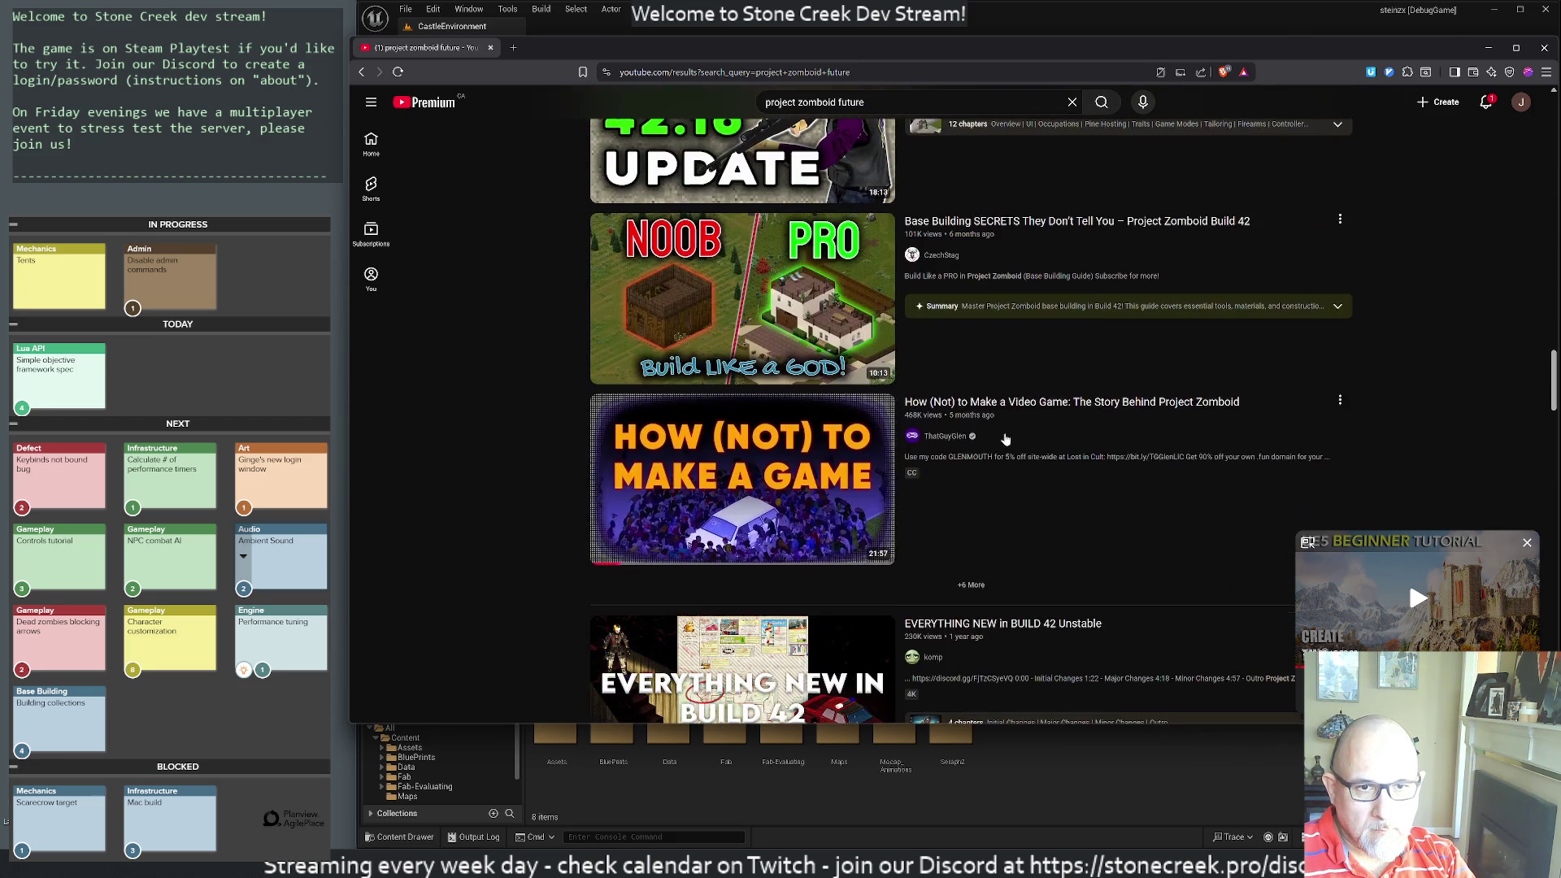
{"action": "scroll", "coordinate": [1004, 439], "scroll_direction": "down", "scroll_amount": 5}
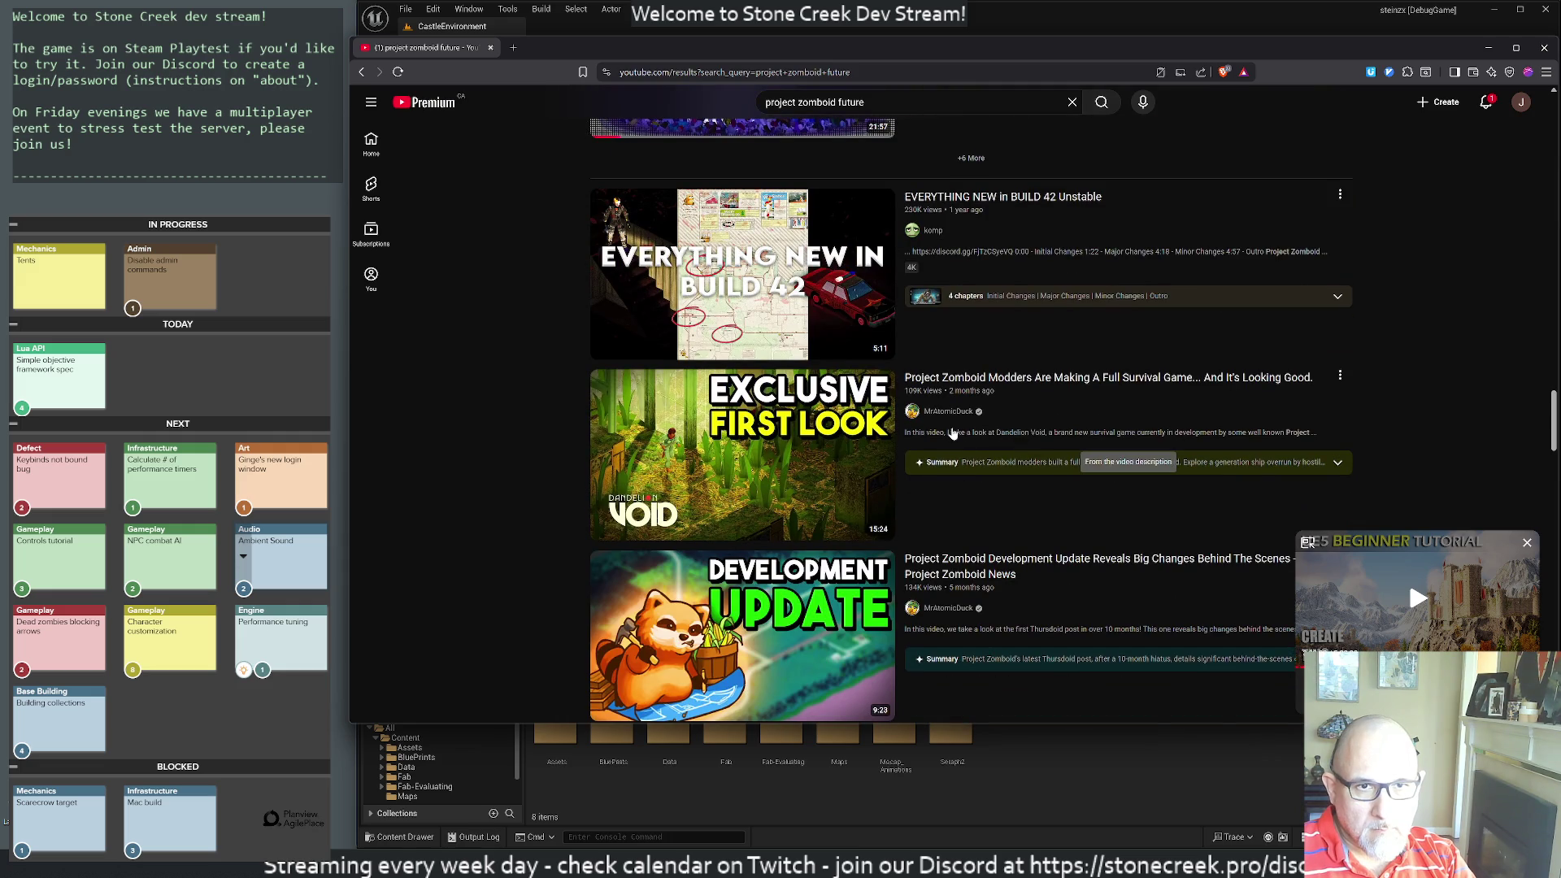
{"action": "scroll", "coordinate": [952, 434], "scroll_direction": "down", "scroll_amount": 5}
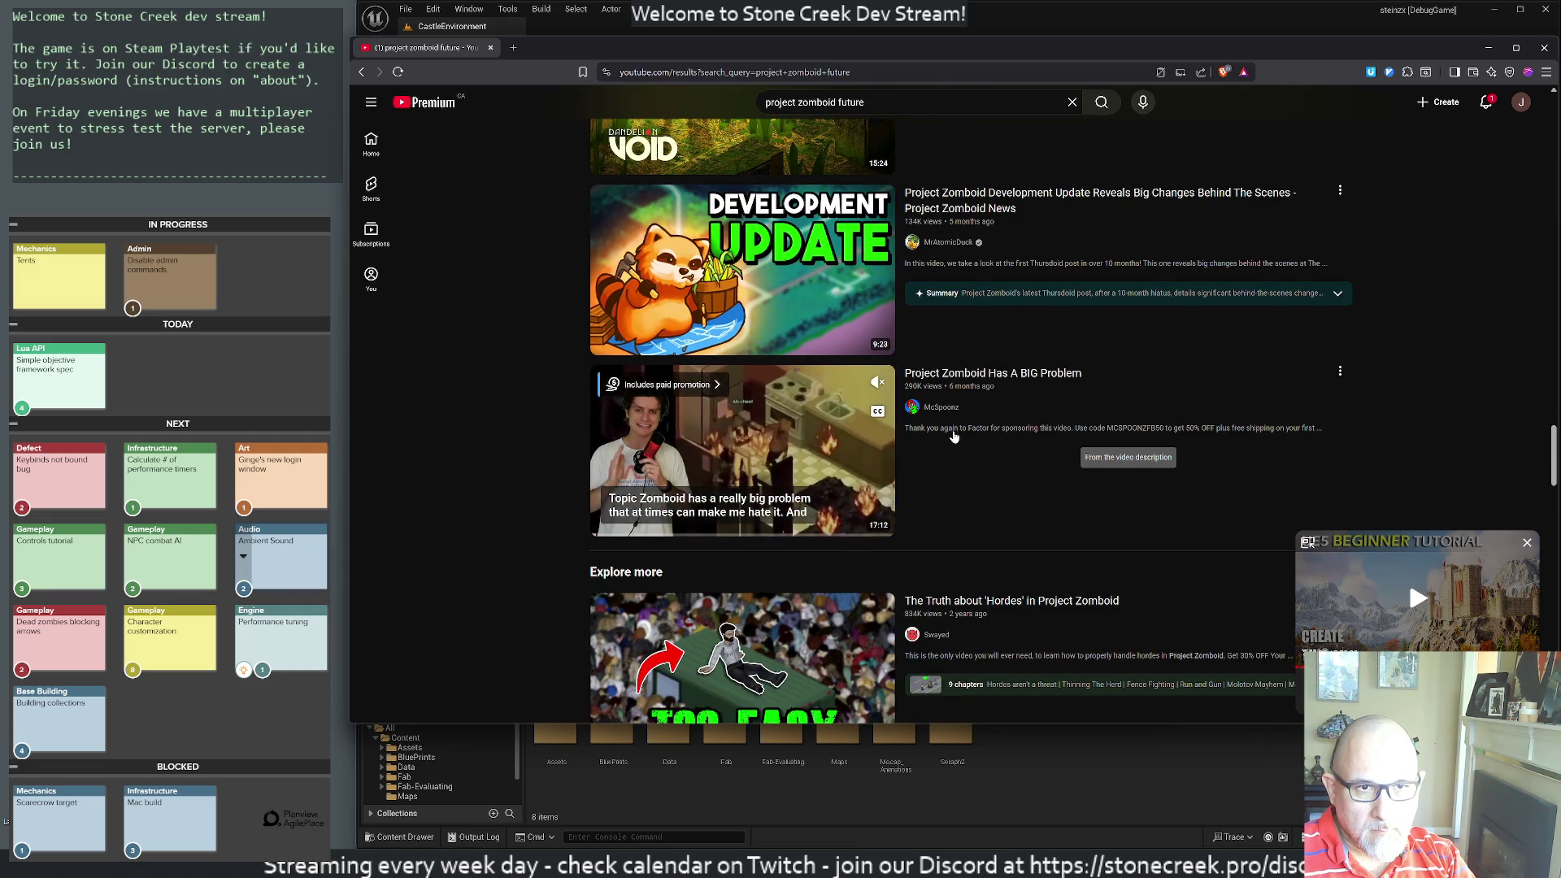
{"action": "scroll", "coordinate": [952, 436], "scroll_direction": "down", "scroll_amount": 3}
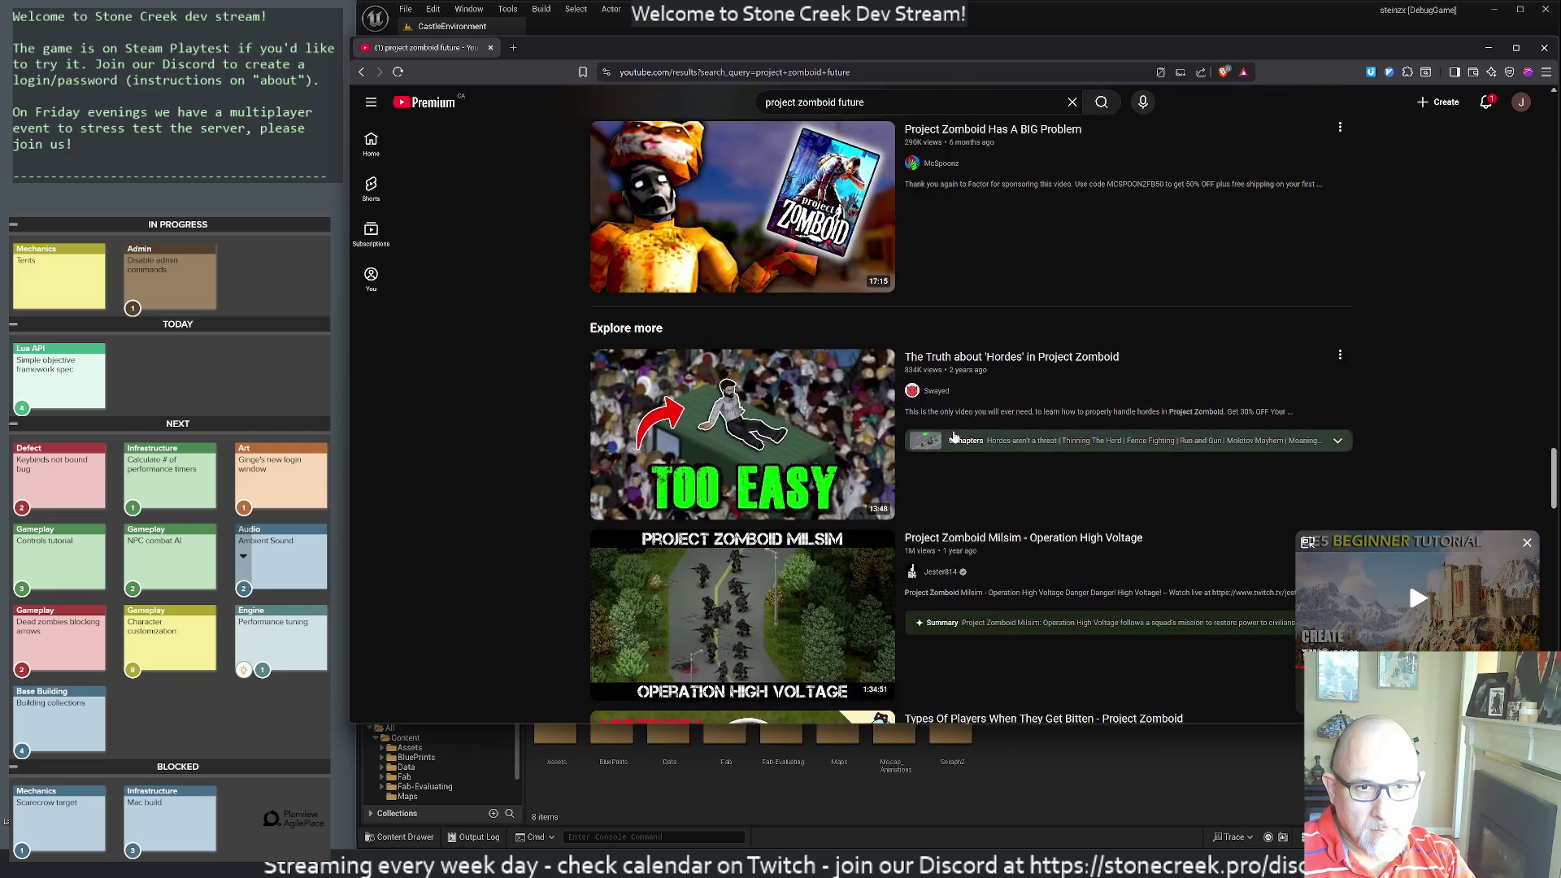
{"action": "scroll", "coordinate": [954, 437], "scroll_direction": "down", "scroll_amount": 11}
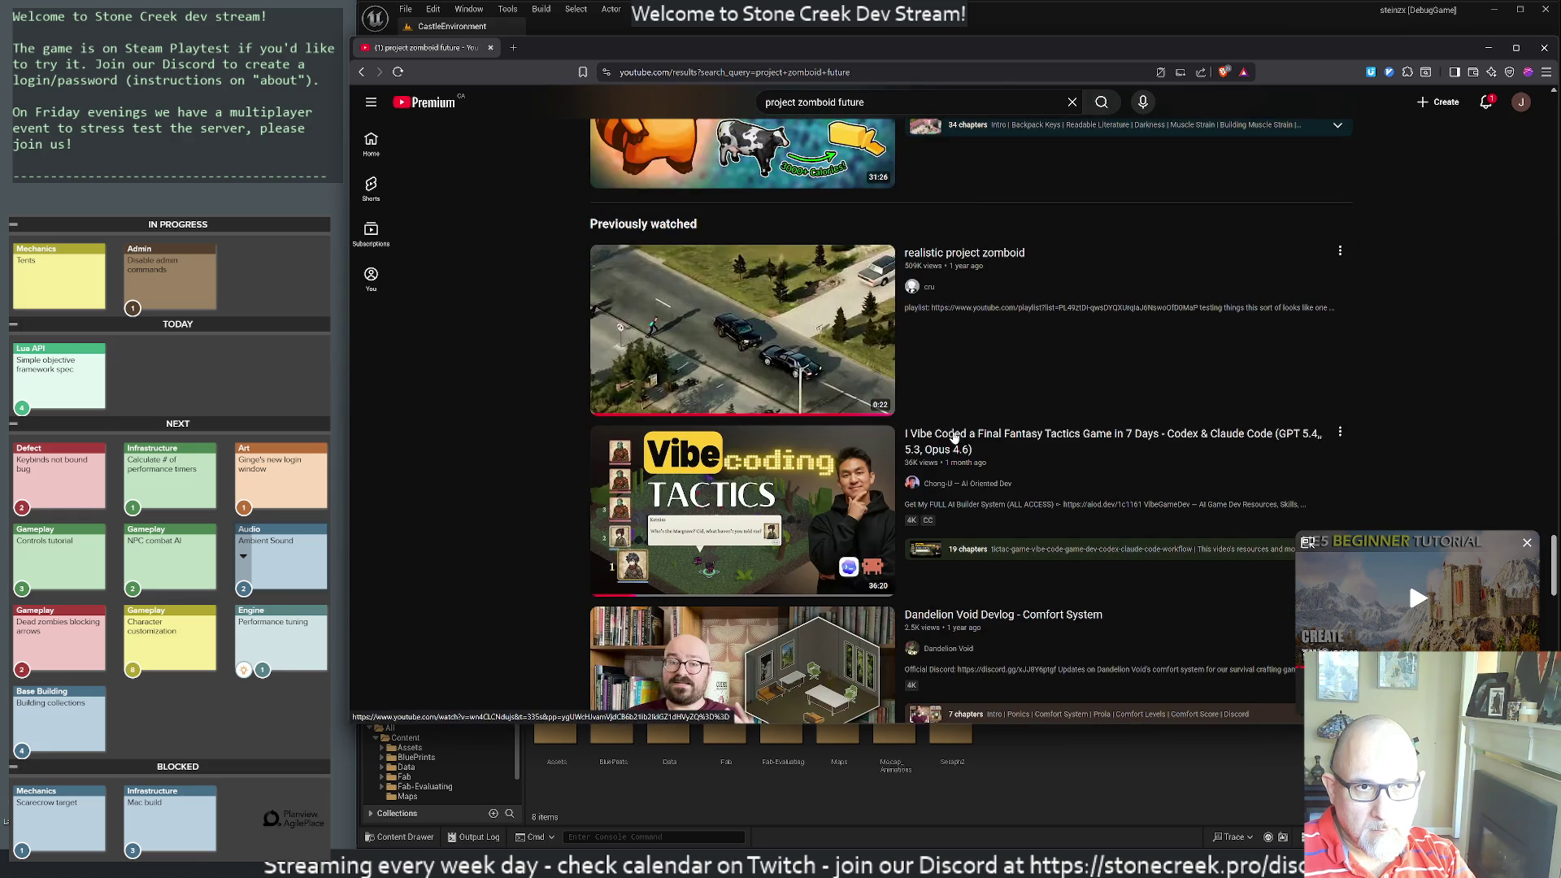
{"action": "scroll", "coordinate": [1020, 323], "scroll_direction": "down", "scroll_amount": 2}
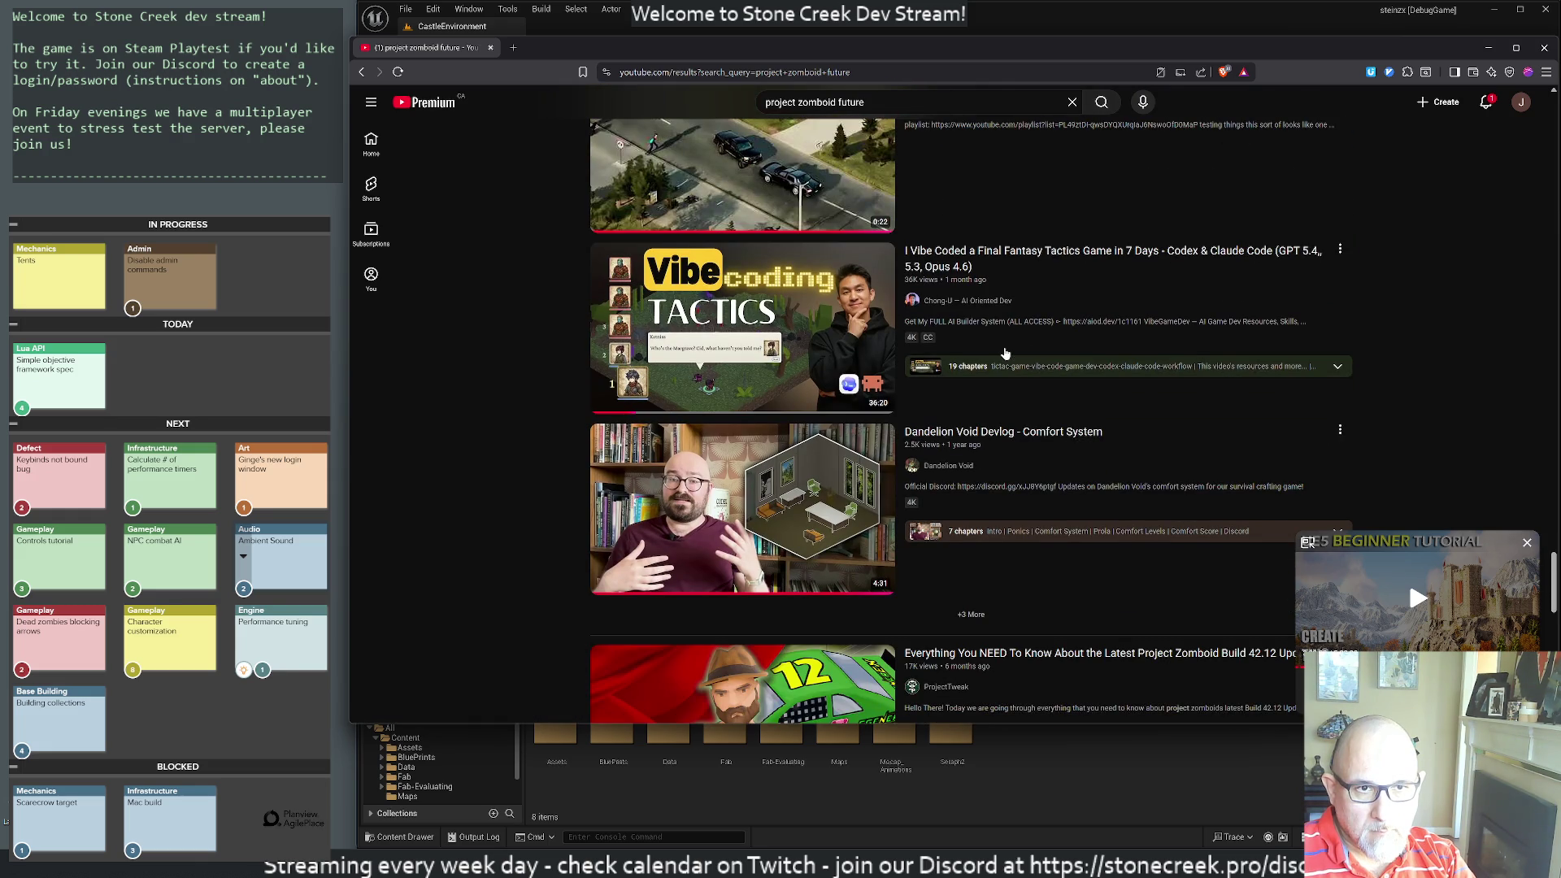
{"action": "scroll", "coordinate": [1004, 353], "scroll_direction": "down", "scroll_amount": 4}
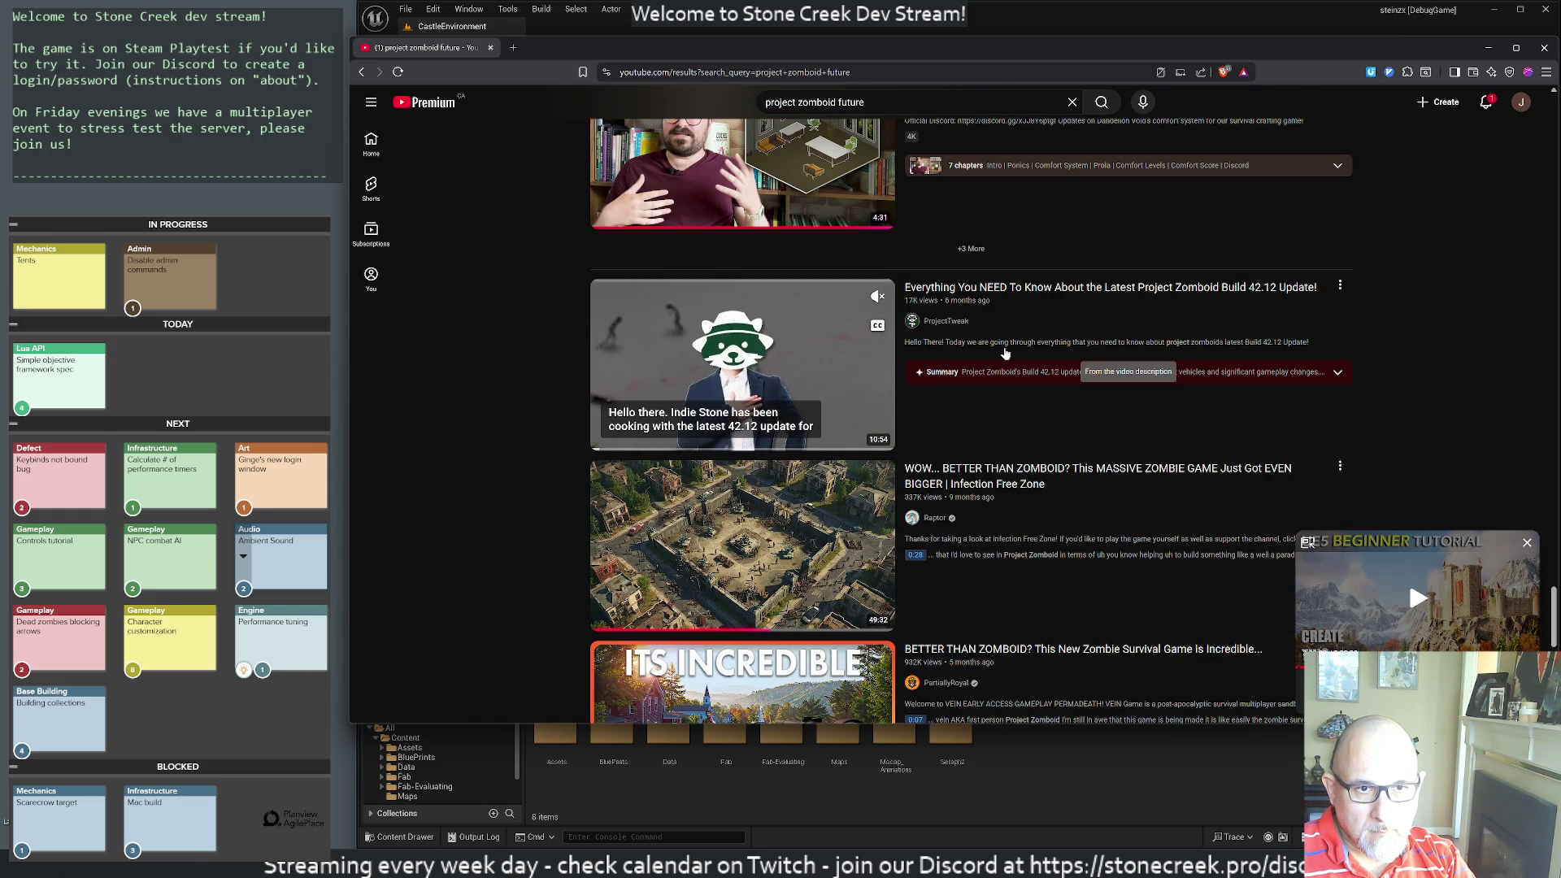
- Open the Build 42.12 update and 'BETTER THAN ZOMBOID?' videos in background tabs
{"action": "middle_click", "coordinate": [983, 457]}
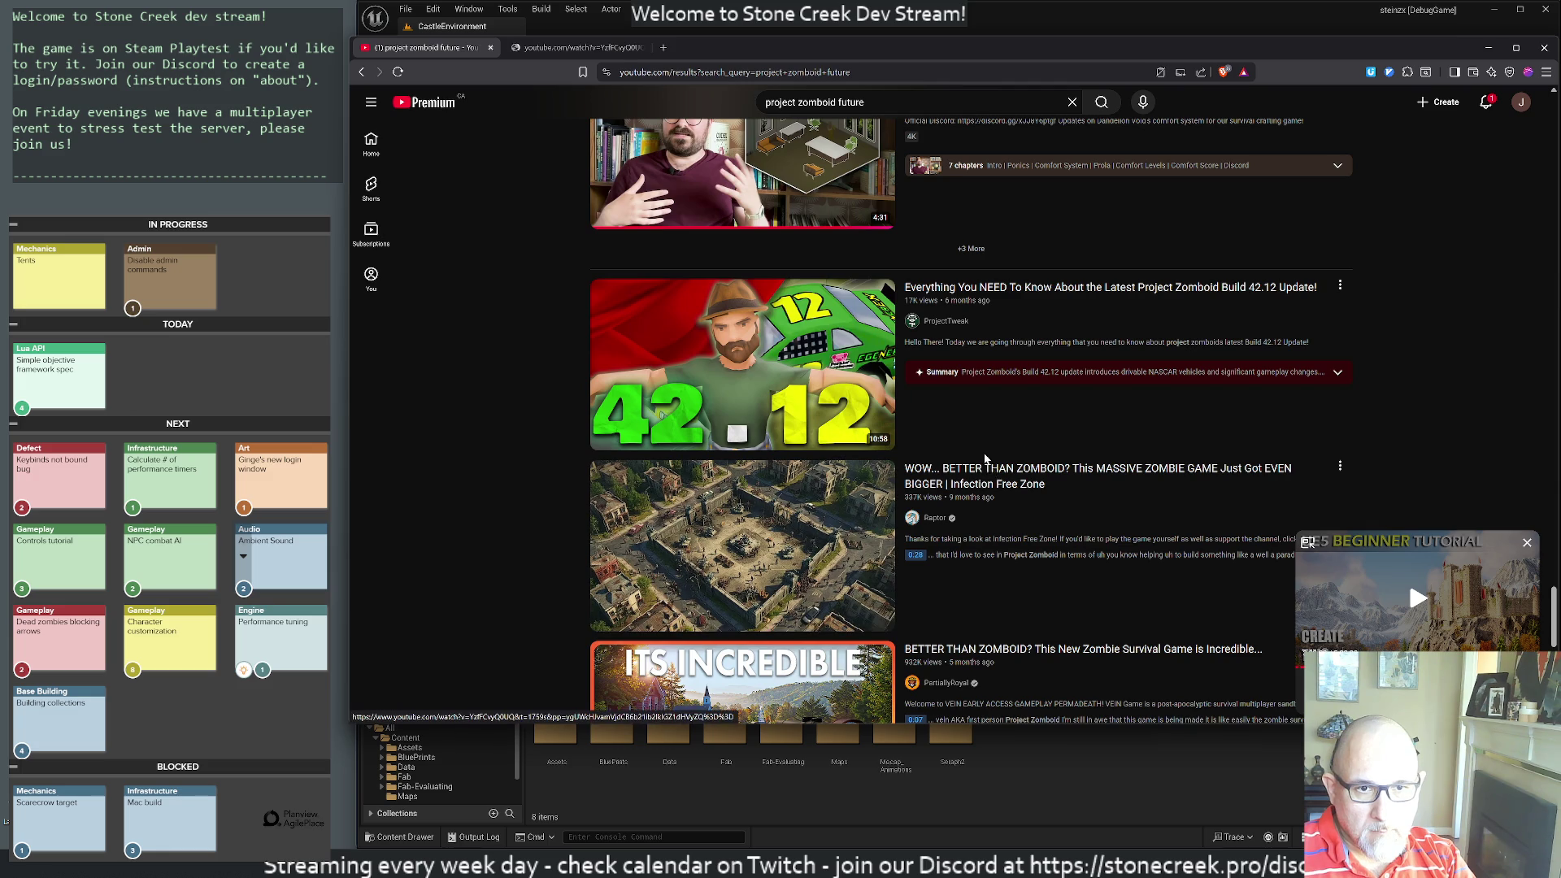
{"action": "scroll", "coordinate": [981, 452], "scroll_direction": "down", "scroll_amount": 4}
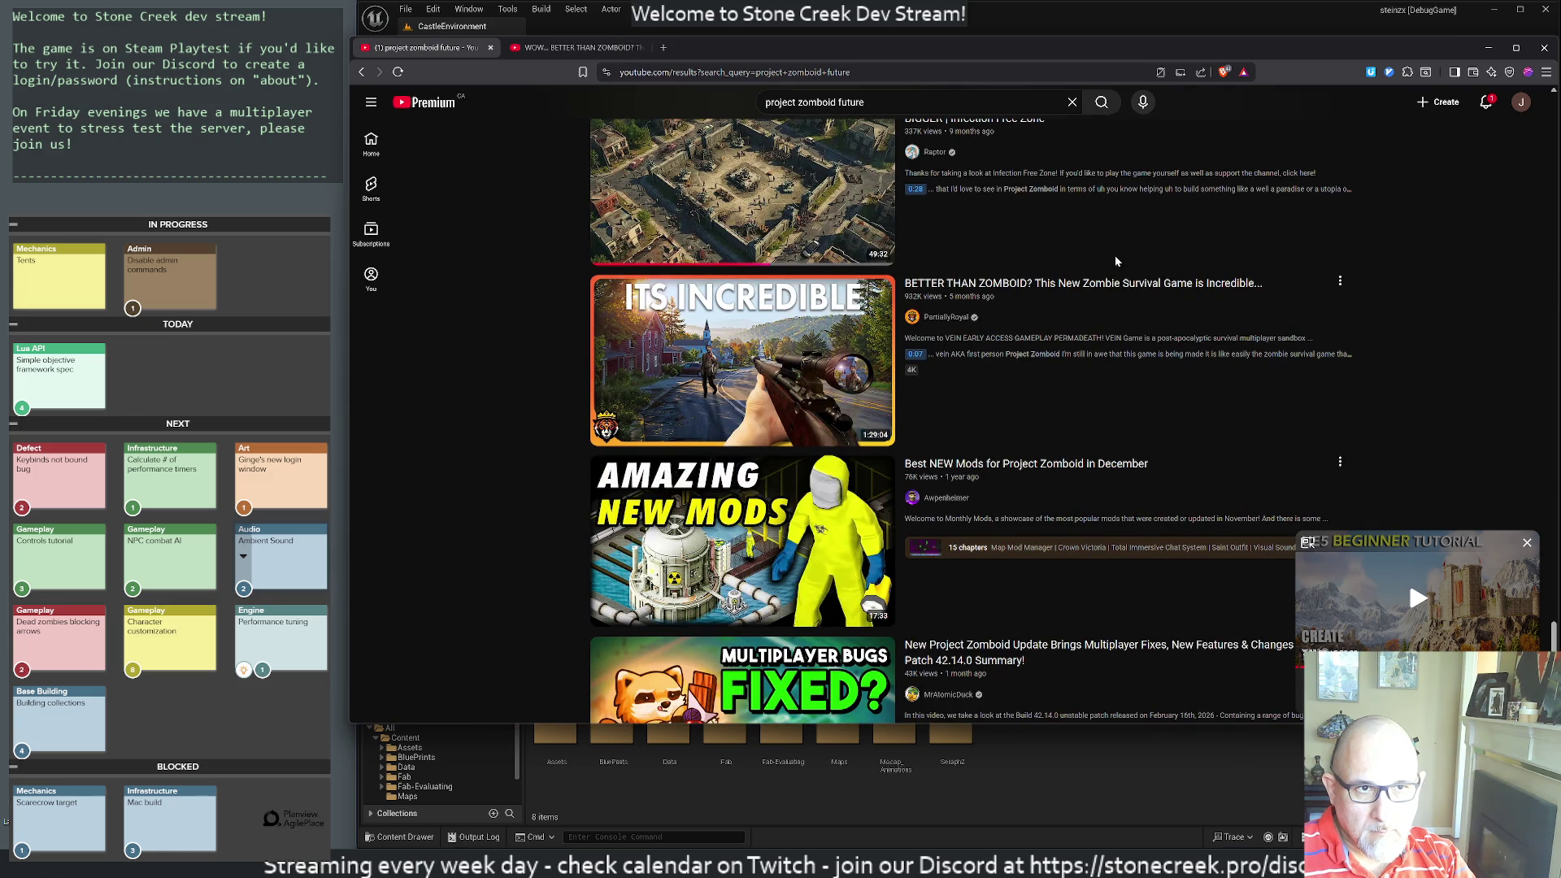
{"action": "middle_click", "coordinate": [988, 286]}
- Browse further down the results, then select the word 'future' in the search query
{"action": "scroll", "coordinate": [1078, 416], "scroll_direction": "down", "scroll_amount": 3}
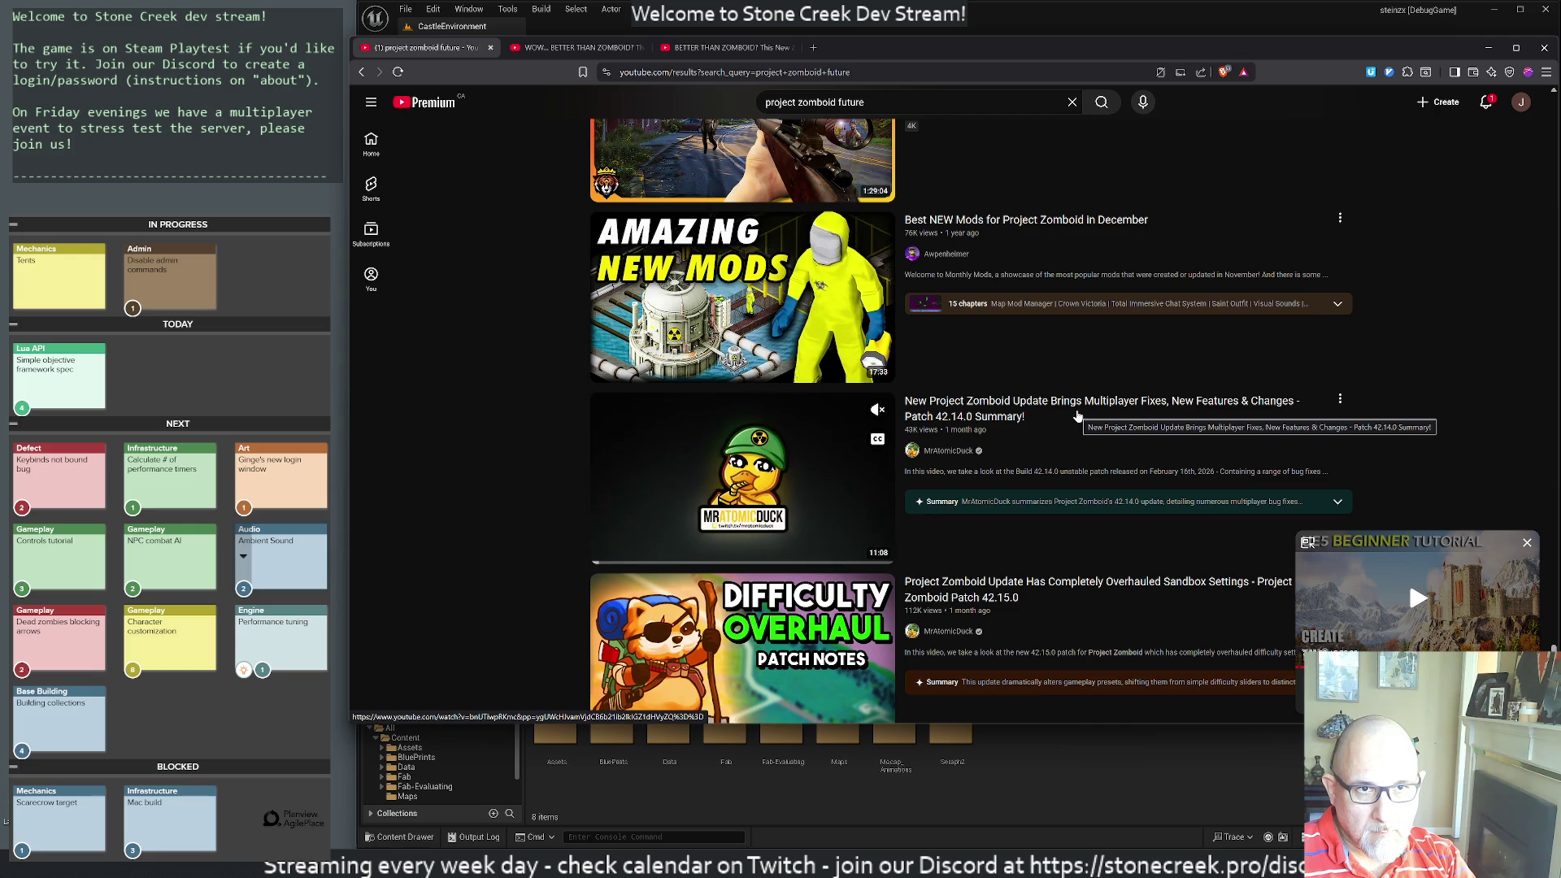
{"action": "scroll", "coordinate": [1078, 416], "scroll_direction": "down", "scroll_amount": 1}
{"action": "scroll", "coordinate": [1078, 416], "scroll_direction": "down", "scroll_amount": 4}
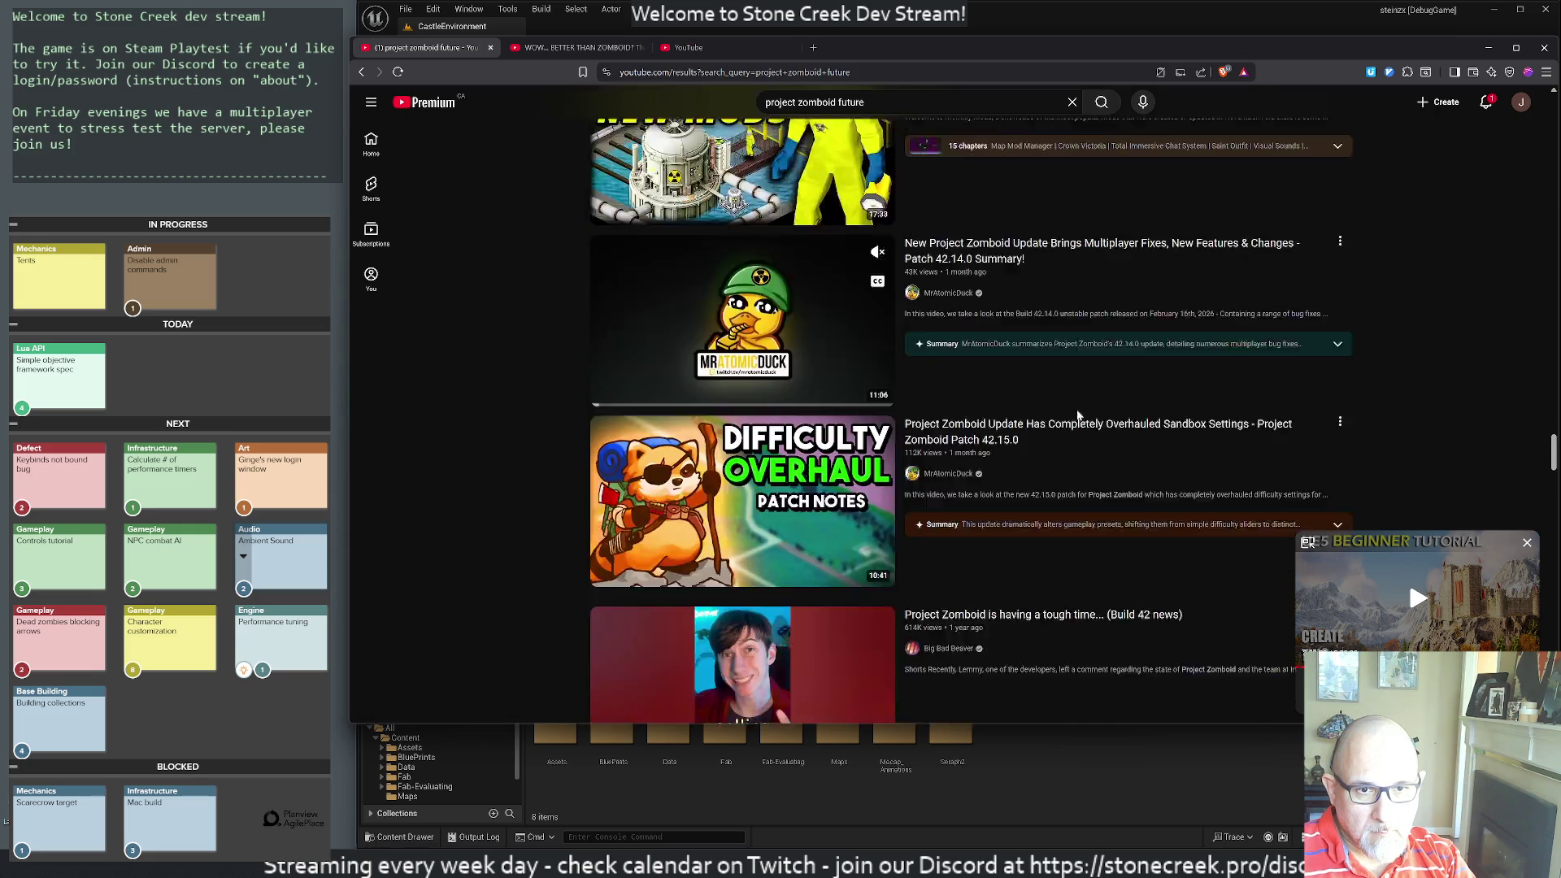
{"action": "scroll", "coordinate": [1078, 416], "scroll_direction": "down", "scroll_amount": 10}
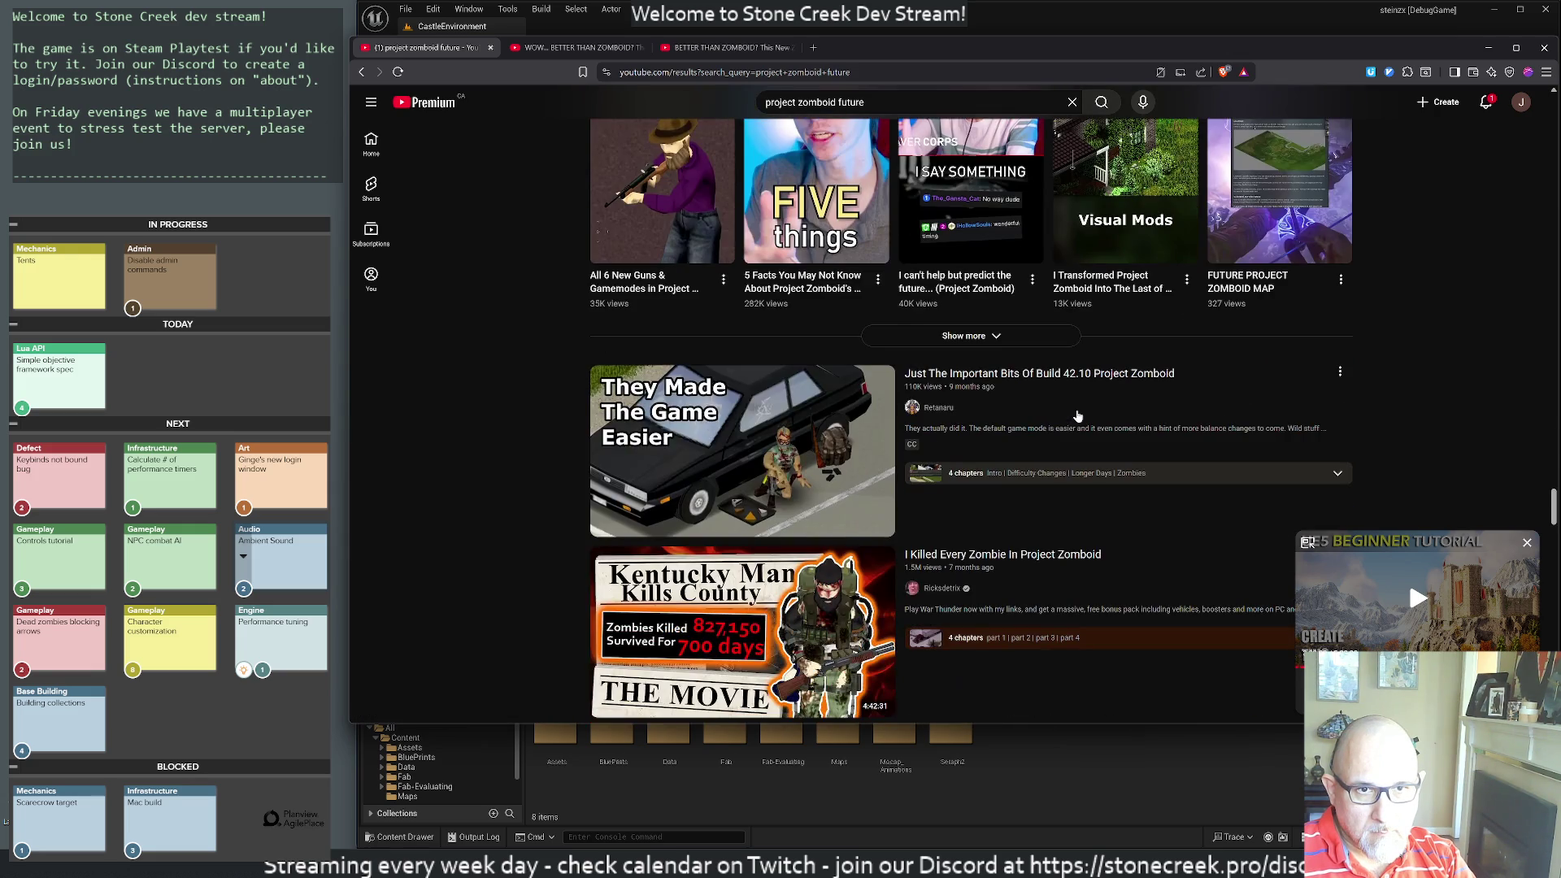
{"action": "scroll", "coordinate": [1078, 416], "scroll_direction": "down", "scroll_amount": 6}
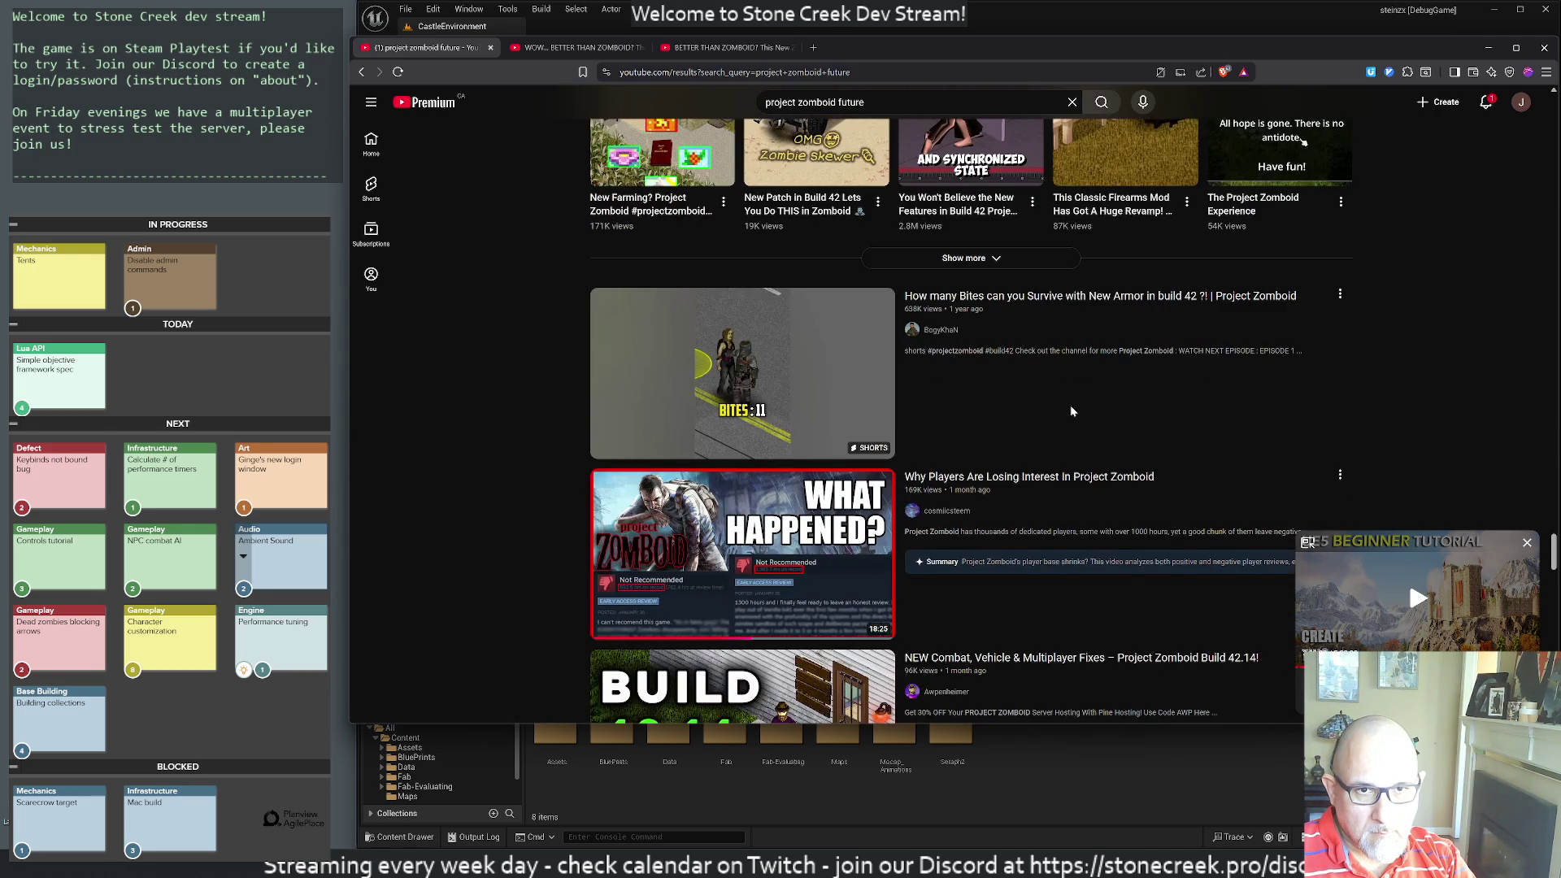
{"action": "scroll", "coordinate": [1071, 413], "scroll_direction": "down", "scroll_amount": 5}
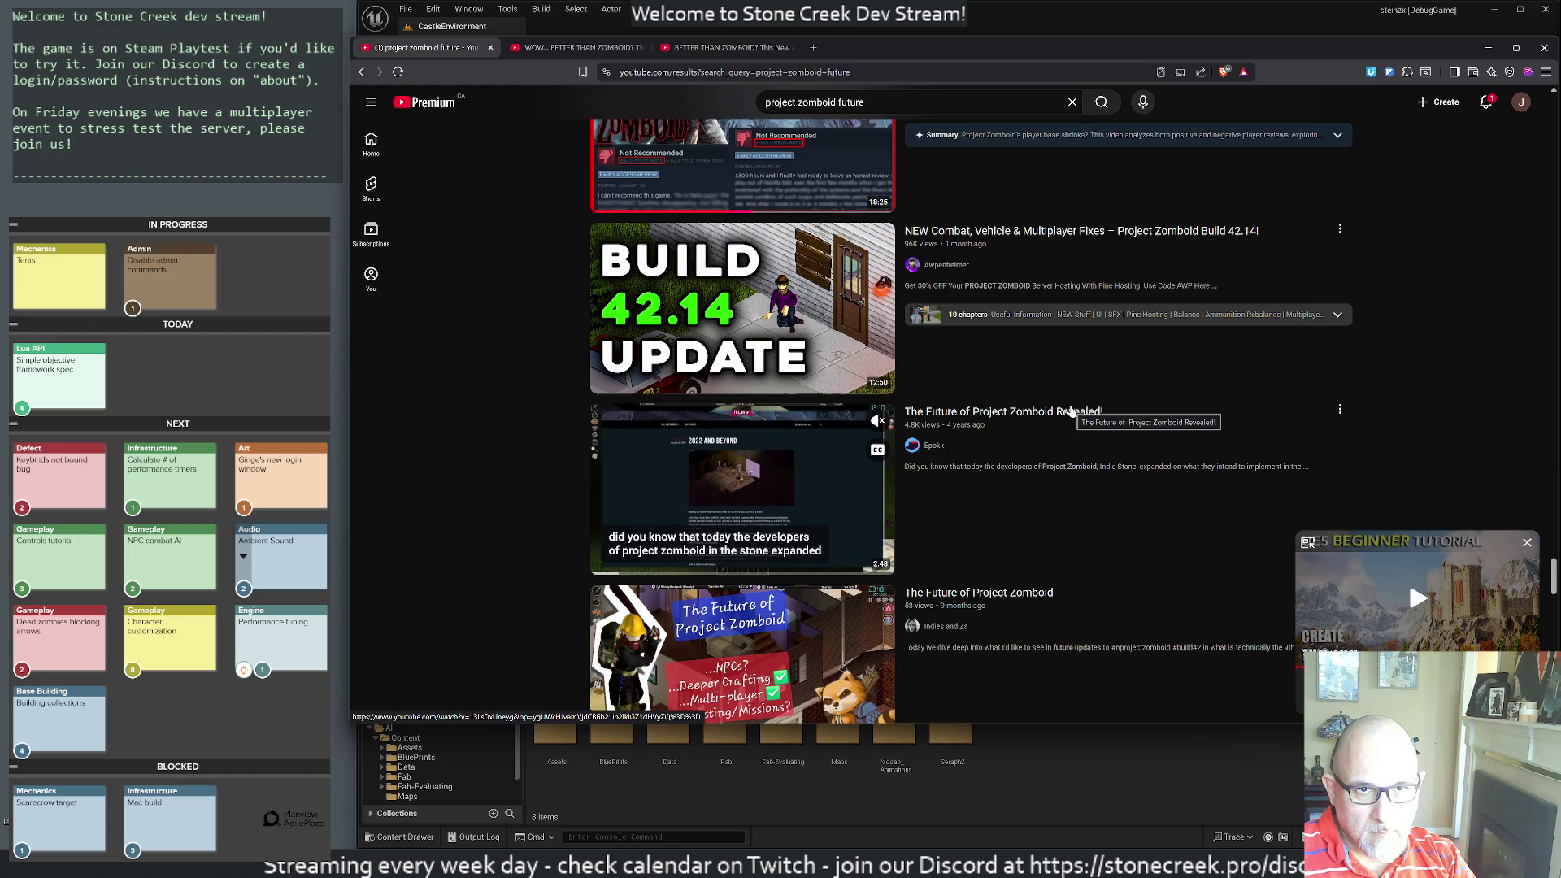
{"action": "scroll", "coordinate": [1071, 412], "scroll_direction": "down", "scroll_amount": 4}
{"action": "scroll", "coordinate": [1072, 412], "scroll_direction": "down", "scroll_amount": 8}
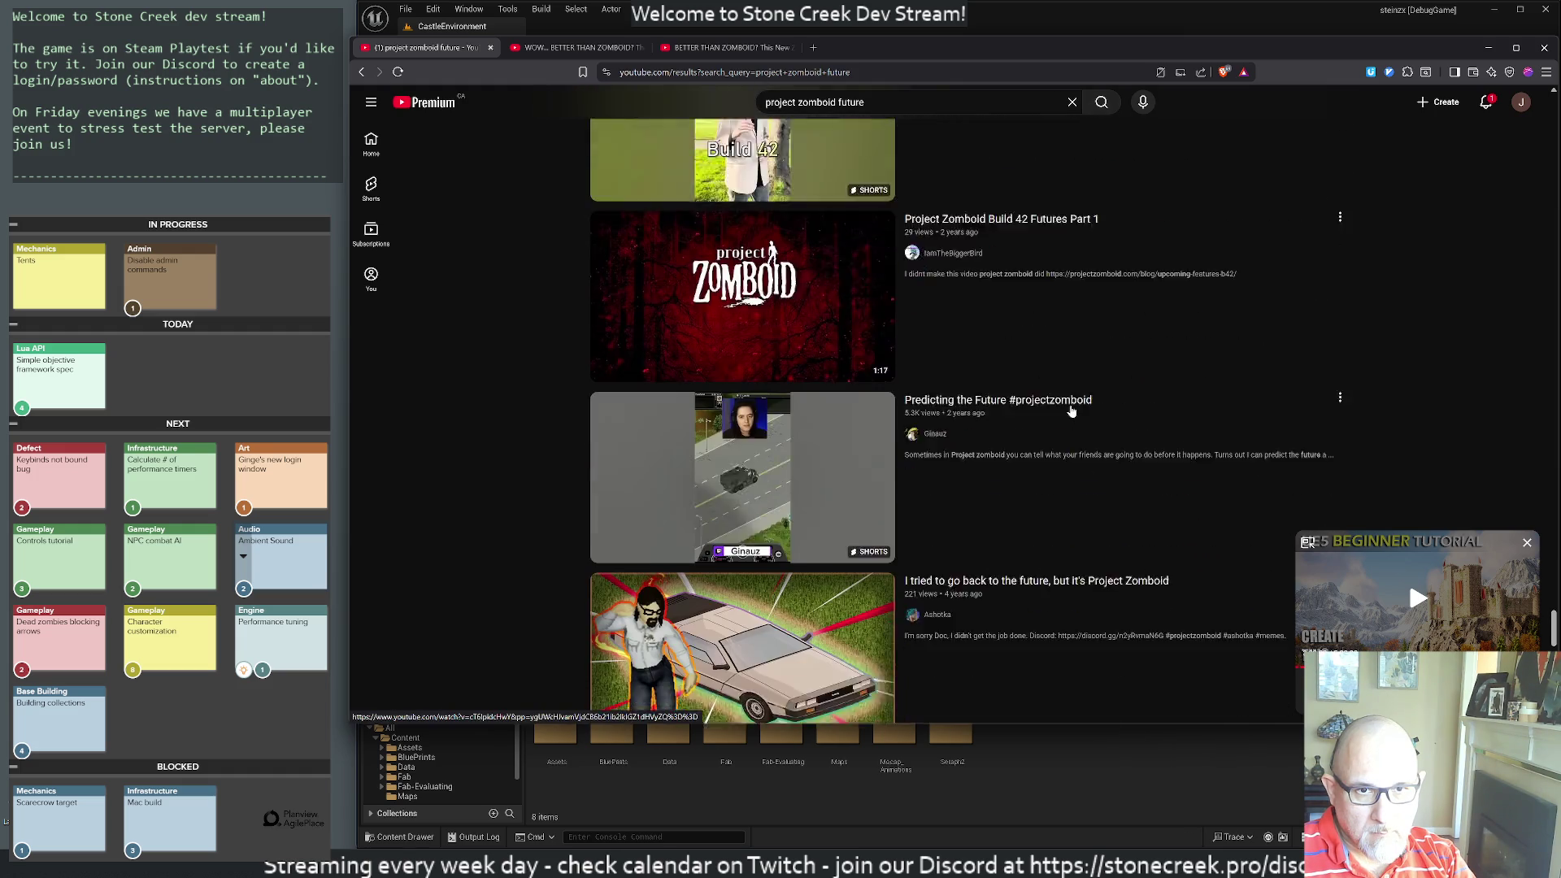
{"action": "scroll", "coordinate": [1072, 410], "scroll_direction": "down", "scroll_amount": 9}
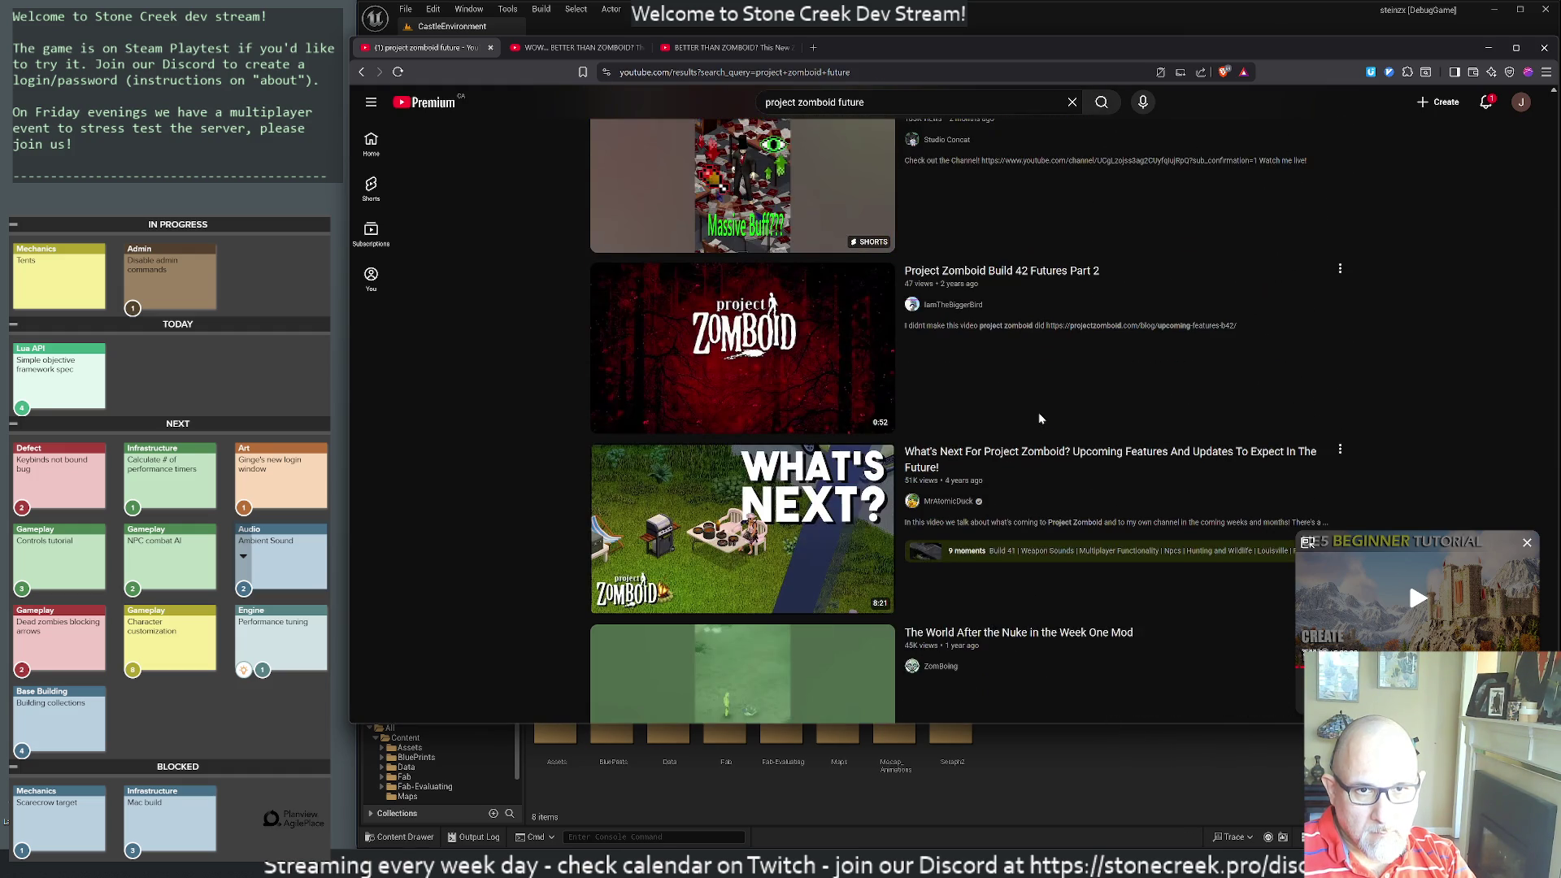
{"action": "scroll", "coordinate": [1008, 422], "scroll_direction": "down", "scroll_amount": 4}
{"action": "scroll", "coordinate": [1048, 447], "scroll_direction": "down", "scroll_amount": 7}
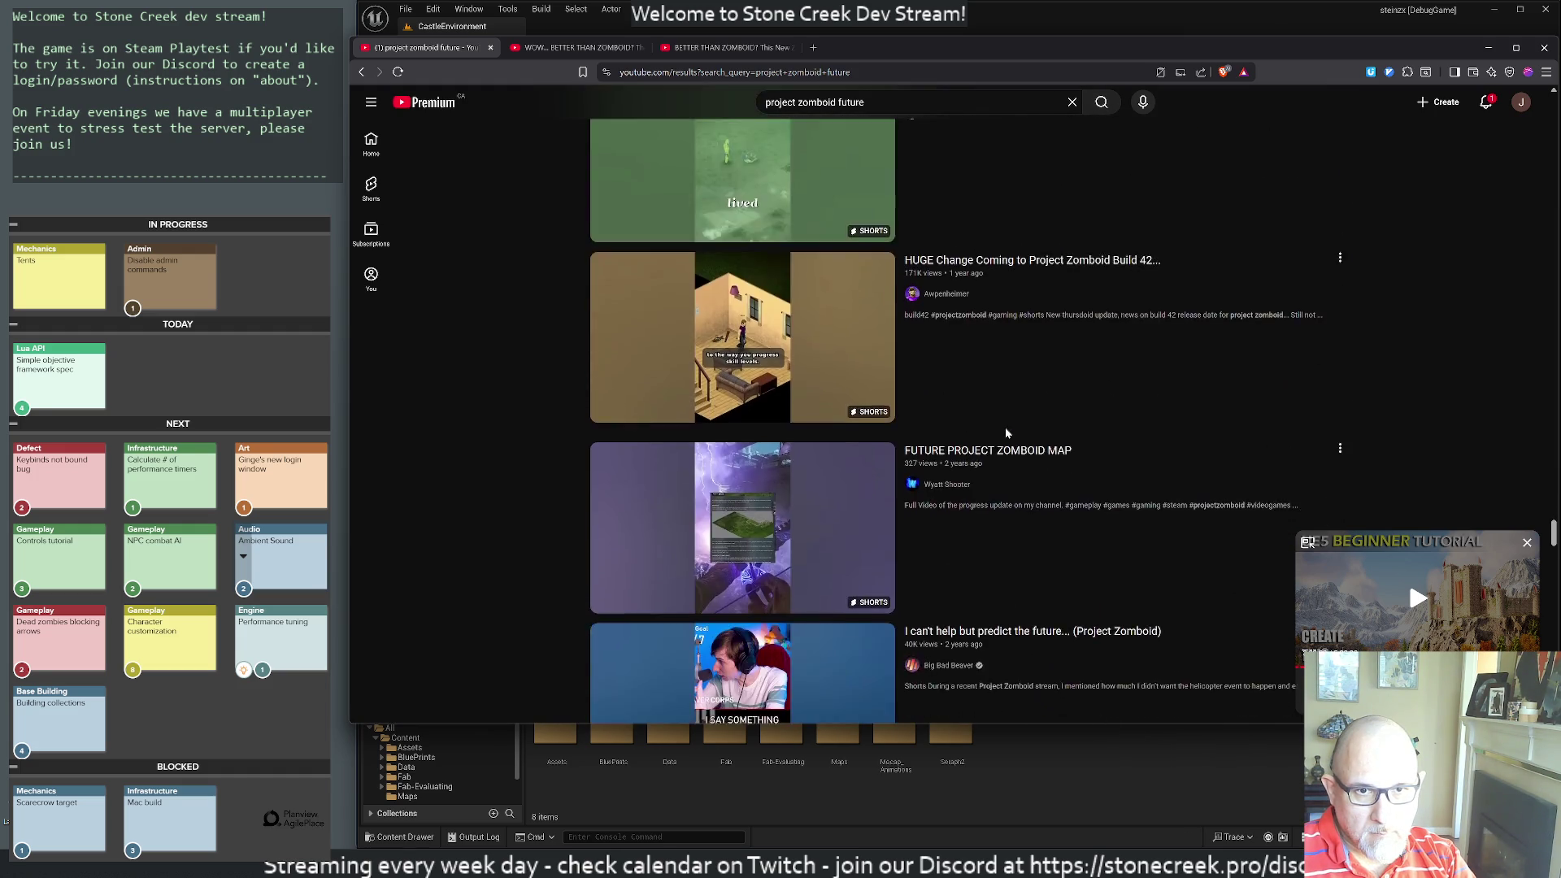
{"action": "scroll", "coordinate": [1058, 447], "scroll_direction": "down", "scroll_amount": 13}
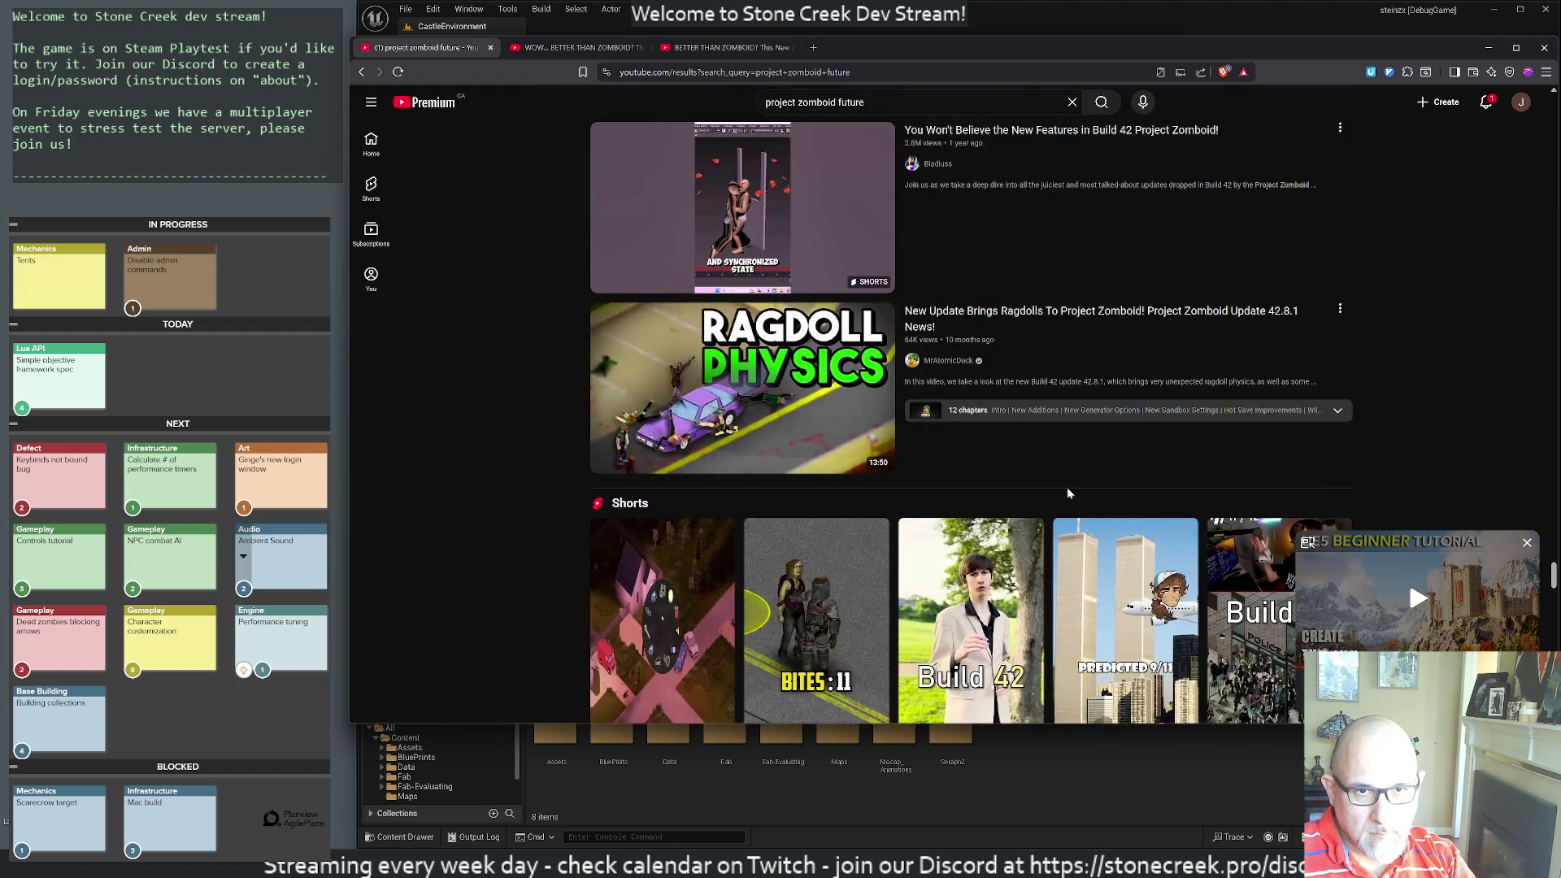
{"action": "scroll", "coordinate": [1049, 507], "scroll_direction": "down", "scroll_amount": 4}
{"action": "scroll", "coordinate": [1029, 504], "scroll_direction": "down", "scroll_amount": 10}
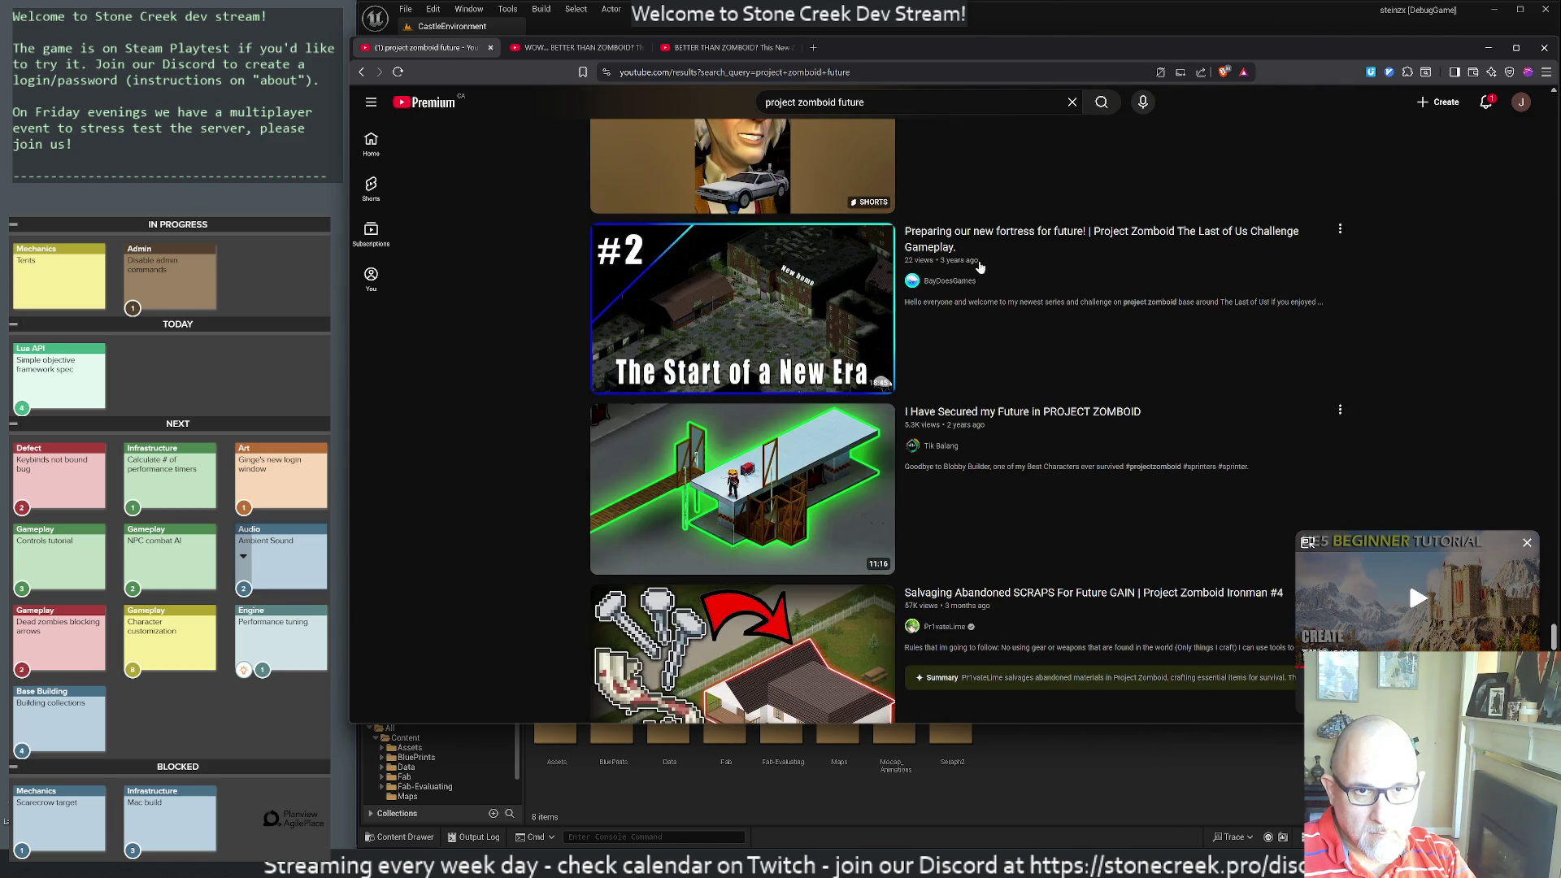
{"action": "scroll", "coordinate": [853, 378], "scroll_direction": "down", "scroll_amount": 4}
{"action": "scroll", "coordinate": [853, 380], "scroll_direction": "down", "scroll_amount": 4}
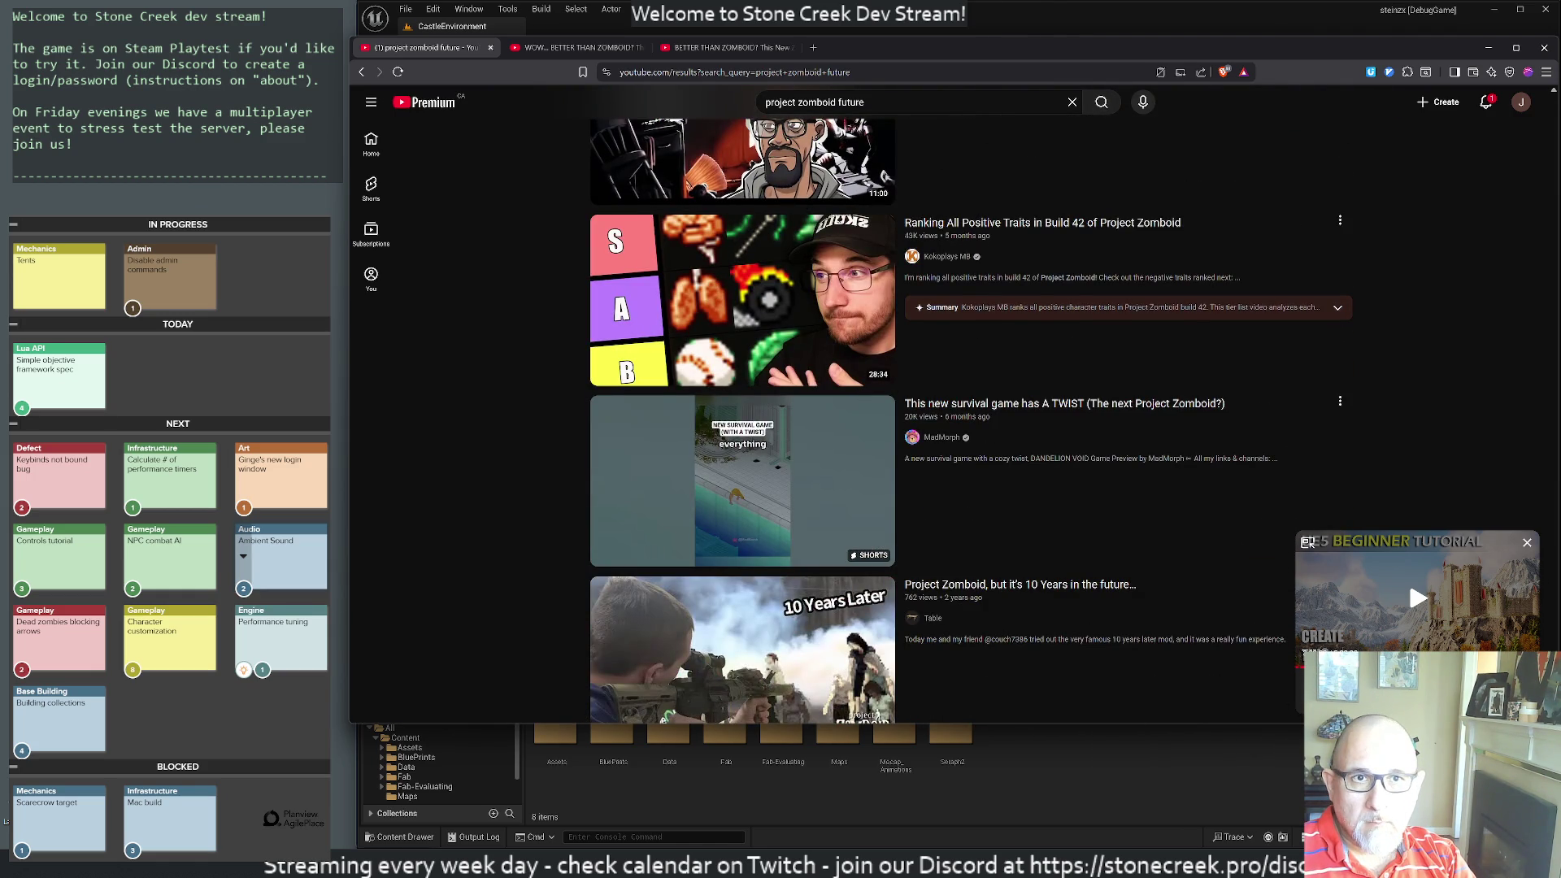
{"action": "double_click", "coordinate": [851, 102]}
- Search 'project zomboid graphics' and open the ultra-realistic Gen-3 Runway AI video
{"action": "type", "text": "graphics"}
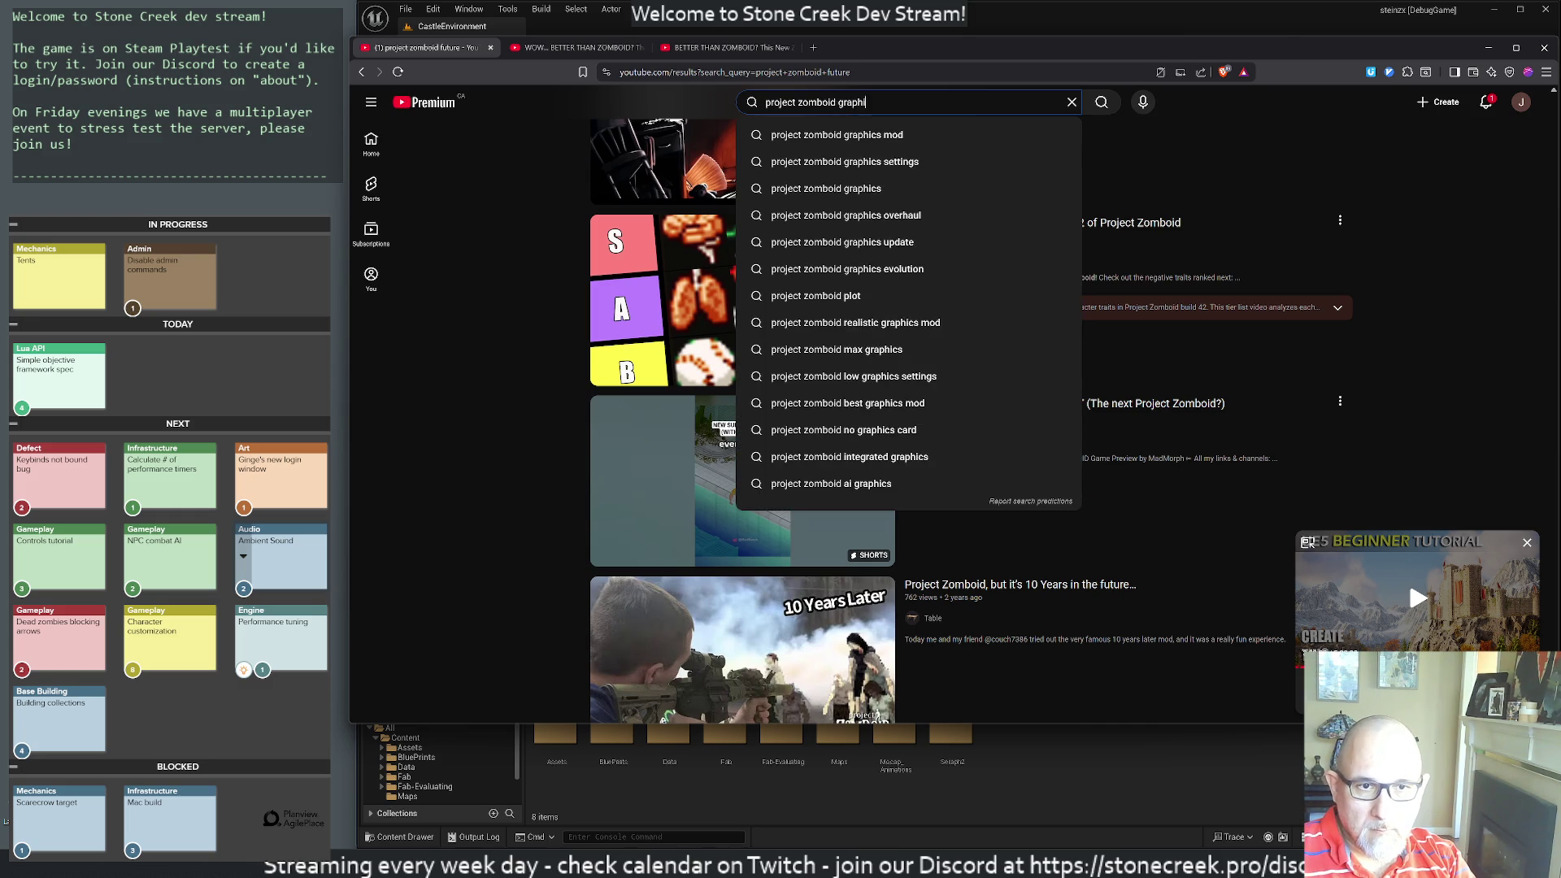
{"action": "key", "text": "Return"}
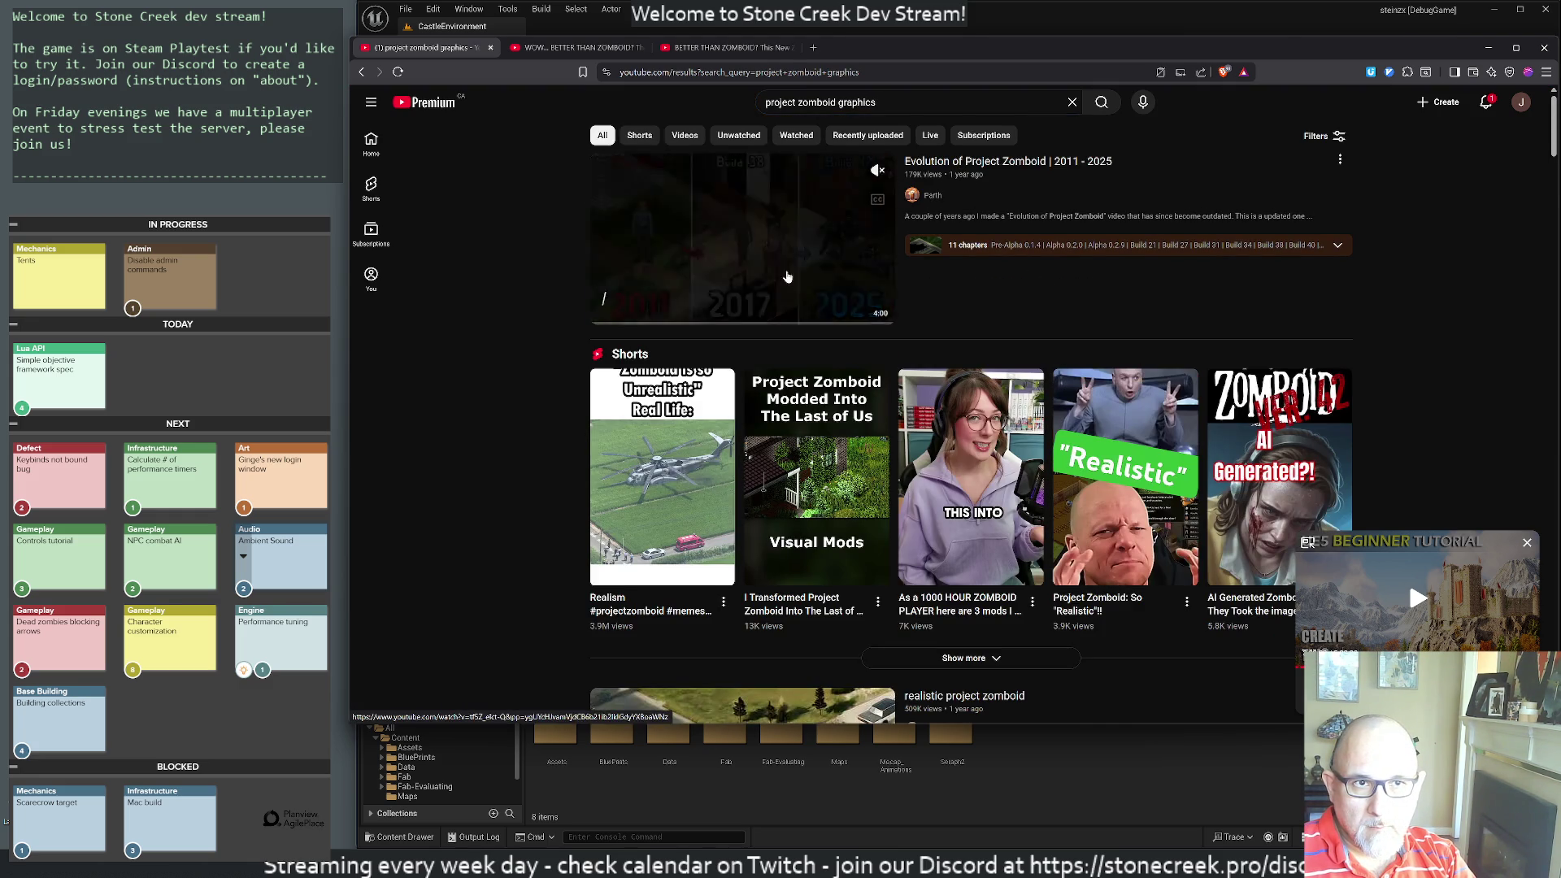
{"action": "scroll", "coordinate": [1114, 394], "scroll_direction": "down", "scroll_amount": 5}
{"action": "scroll", "coordinate": [1102, 398], "scroll_direction": "down", "scroll_amount": 2}
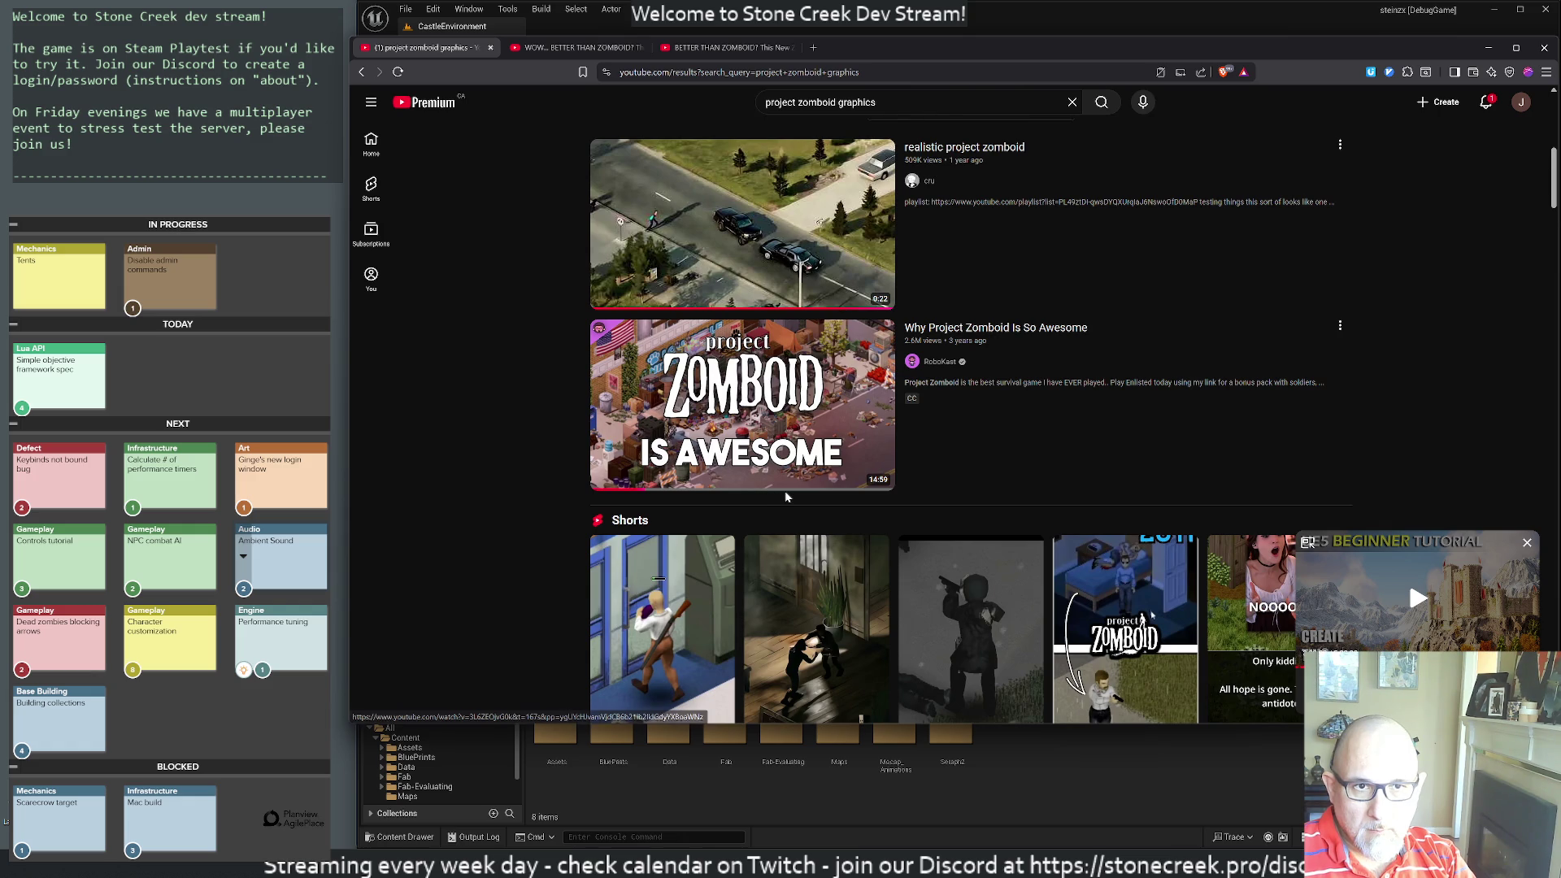
{"action": "scroll", "coordinate": [1077, 460], "scroll_direction": "down", "scroll_amount": 4}
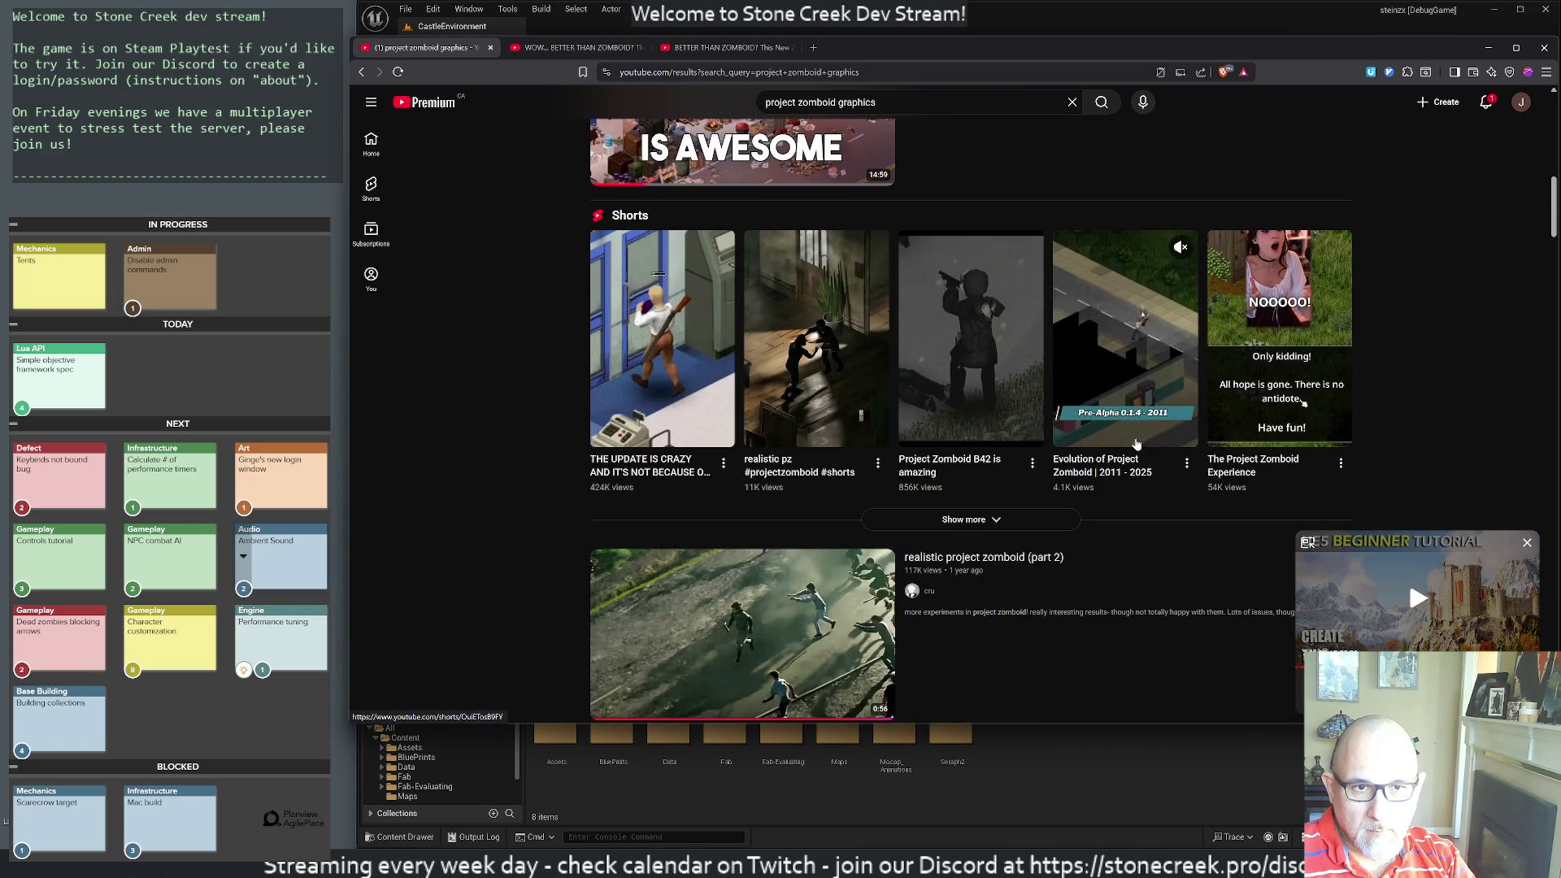
{"action": "scroll", "coordinate": [1085, 386], "scroll_direction": "down", "scroll_amount": 5}
{"action": "scroll", "coordinate": [1083, 378], "scroll_direction": "down", "scroll_amount": 7}
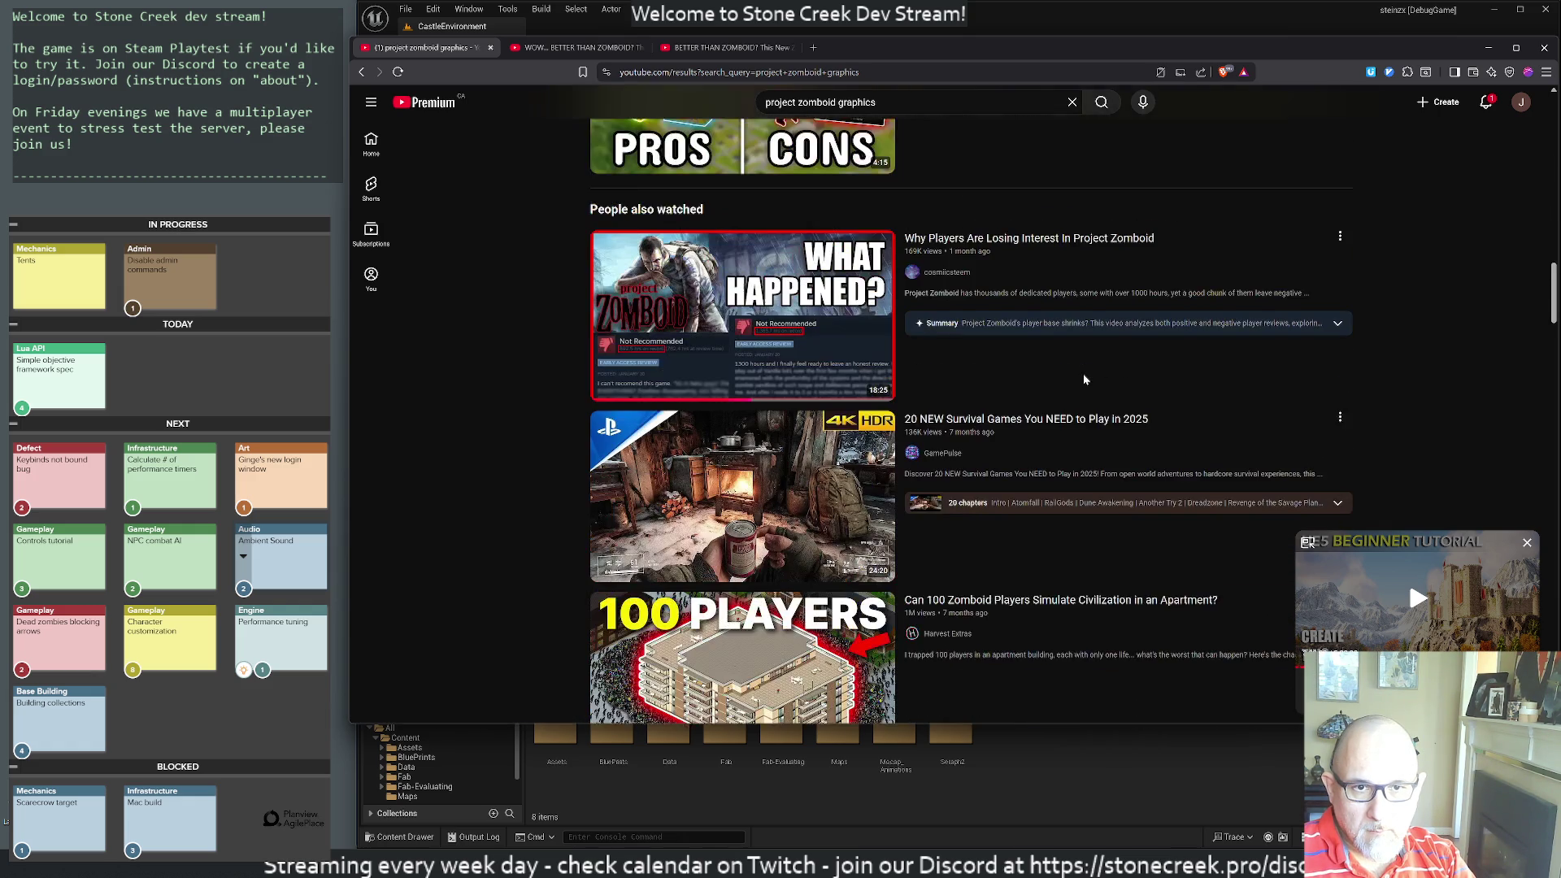
{"action": "scroll", "coordinate": [1083, 379], "scroll_direction": "down", "scroll_amount": 5}
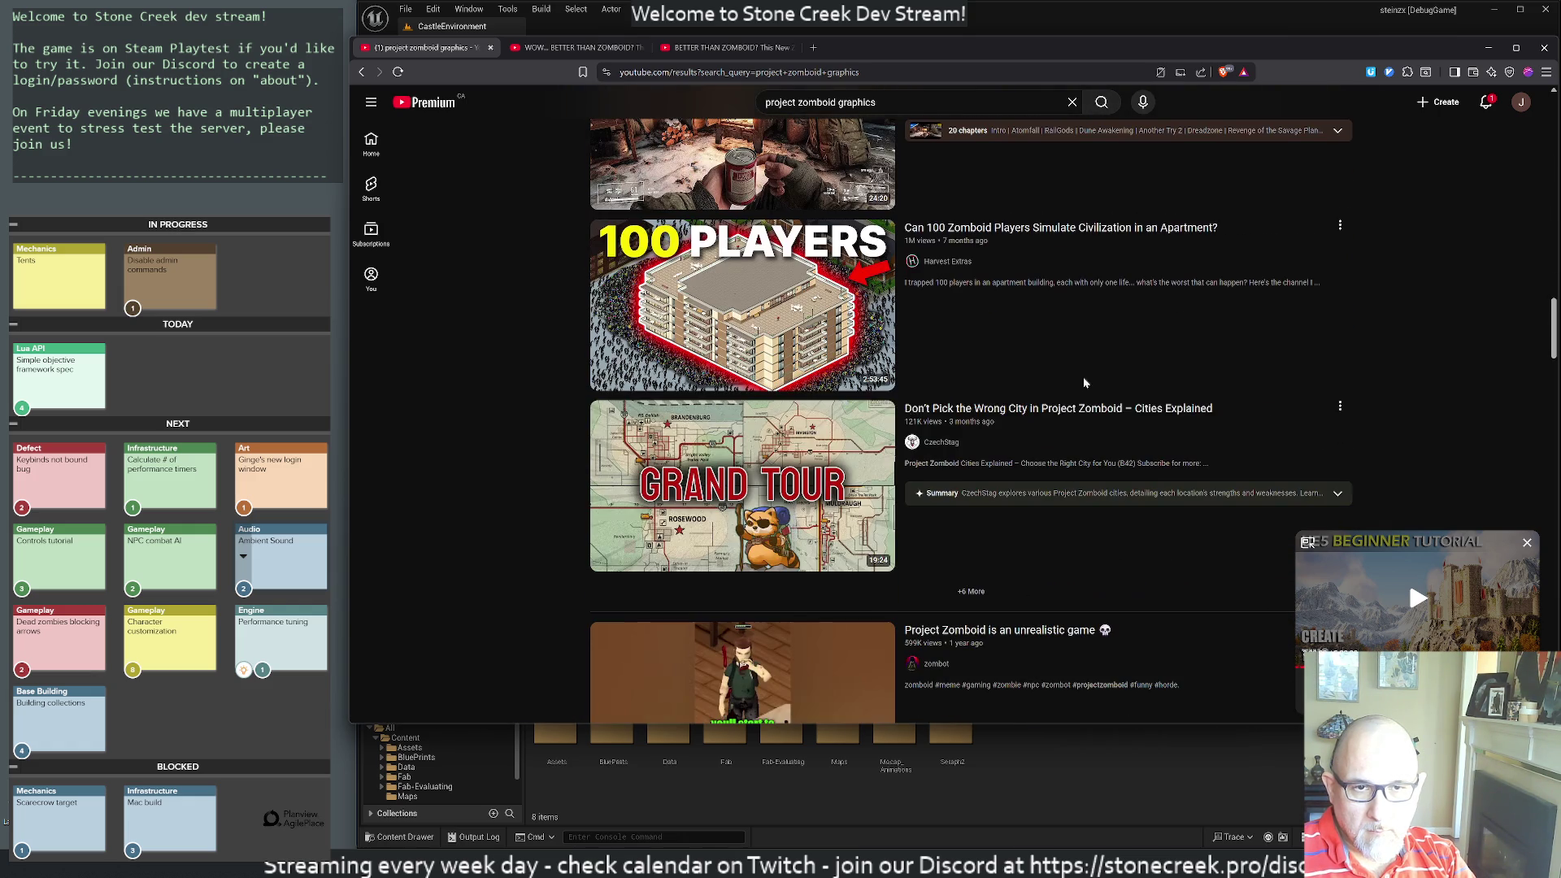
{"action": "scroll", "coordinate": [1122, 414], "scroll_direction": "down", "scroll_amount": 9}
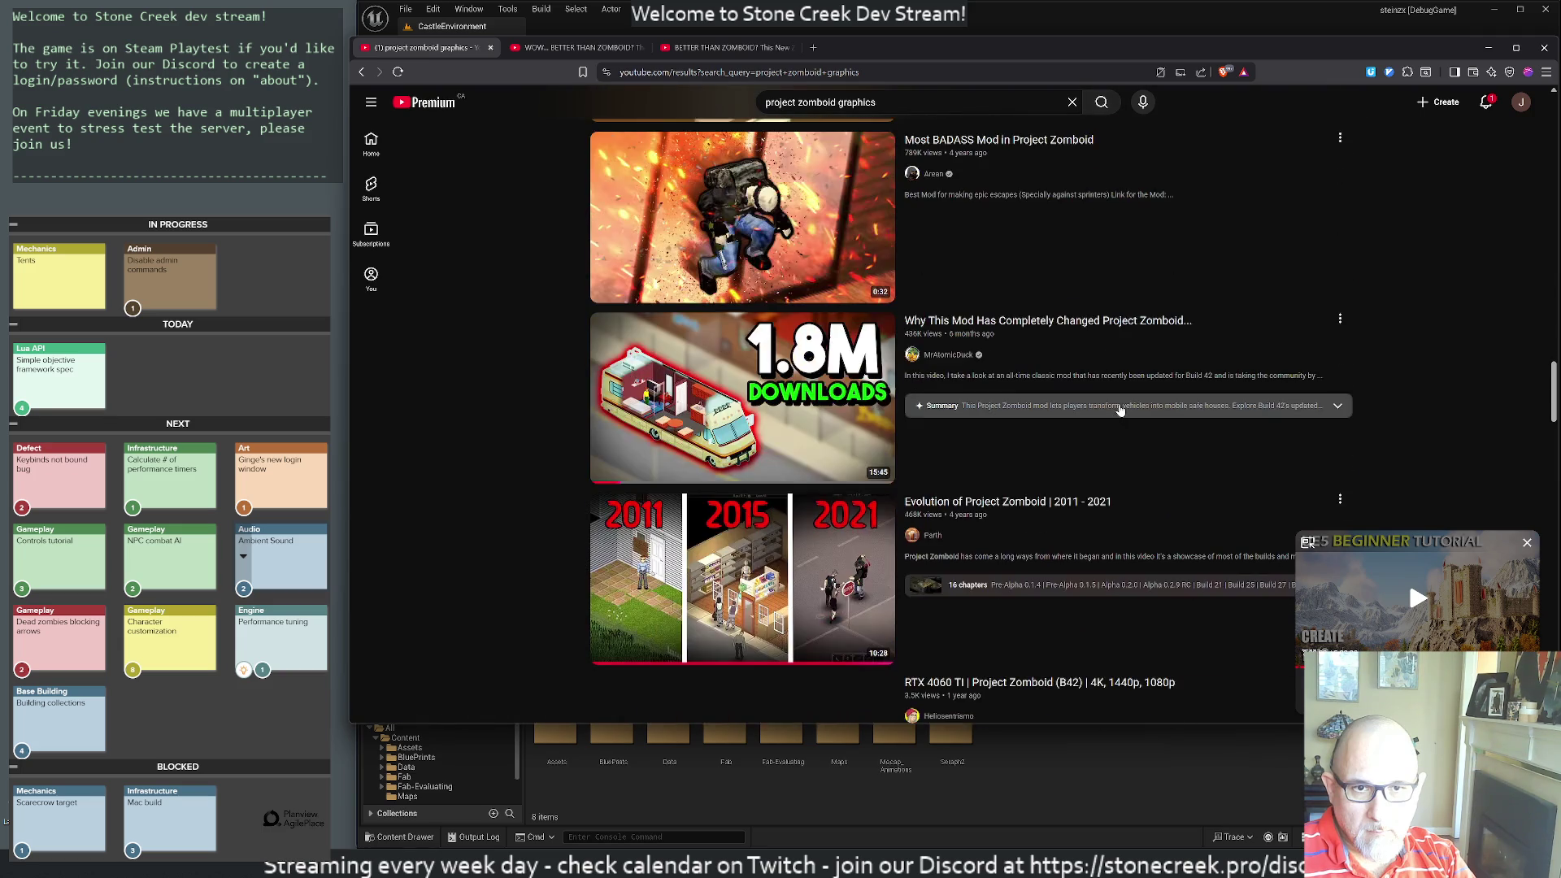
{"action": "scroll", "coordinate": [1120, 409], "scroll_direction": "down", "scroll_amount": 4}
{"action": "scroll", "coordinate": [1120, 409], "scroll_direction": "down", "scroll_amount": 5}
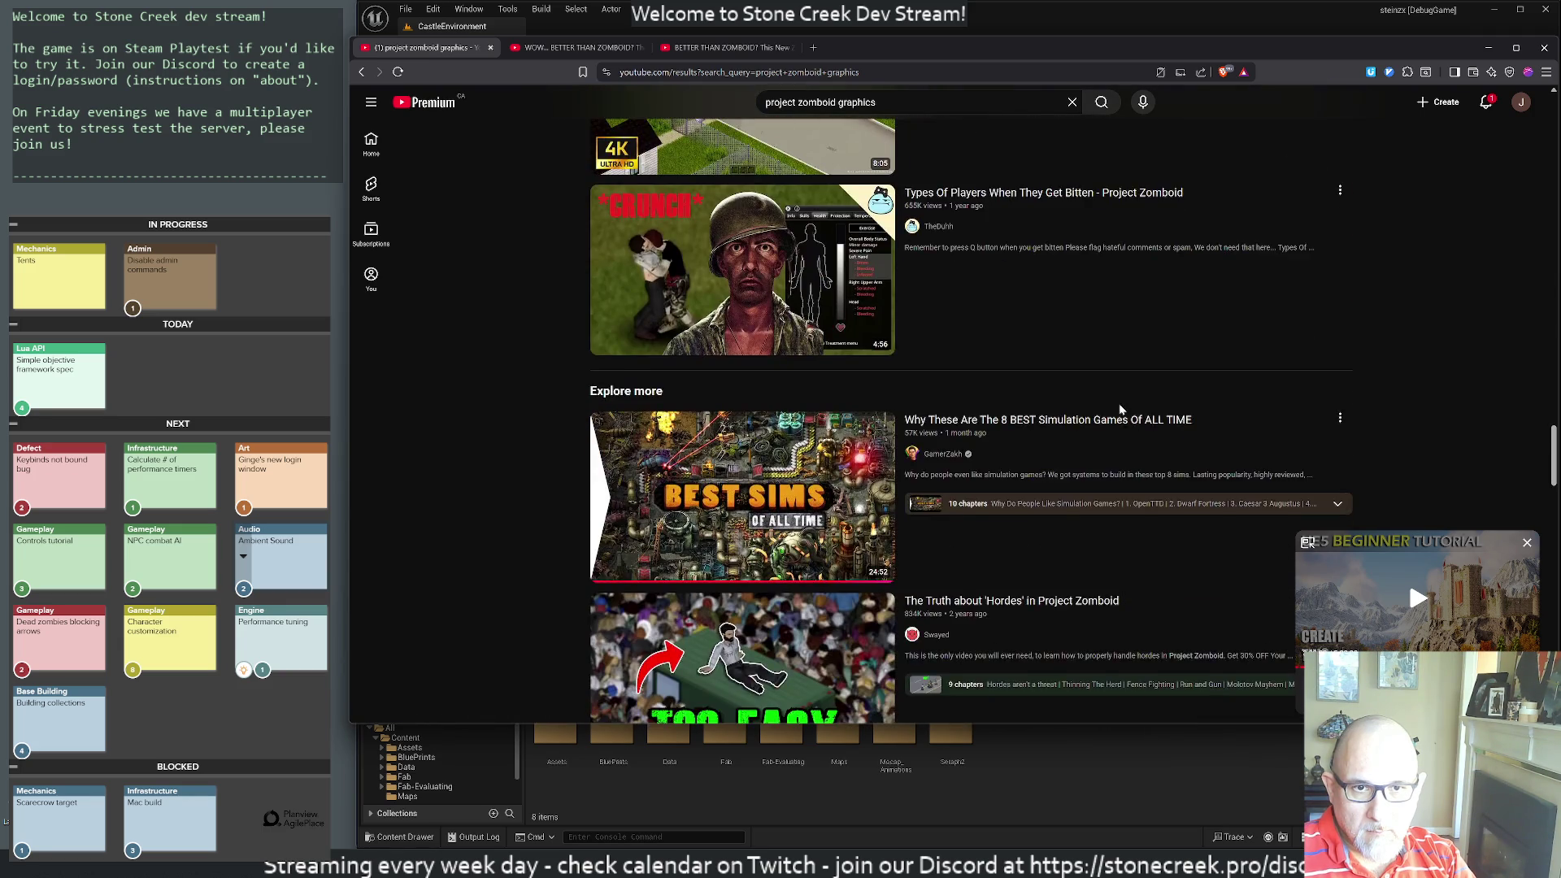
{"action": "scroll", "coordinate": [1122, 412], "scroll_direction": "down", "scroll_amount": 6}
{"action": "scroll", "coordinate": [1123, 416], "scroll_direction": "down", "scroll_amount": 12}
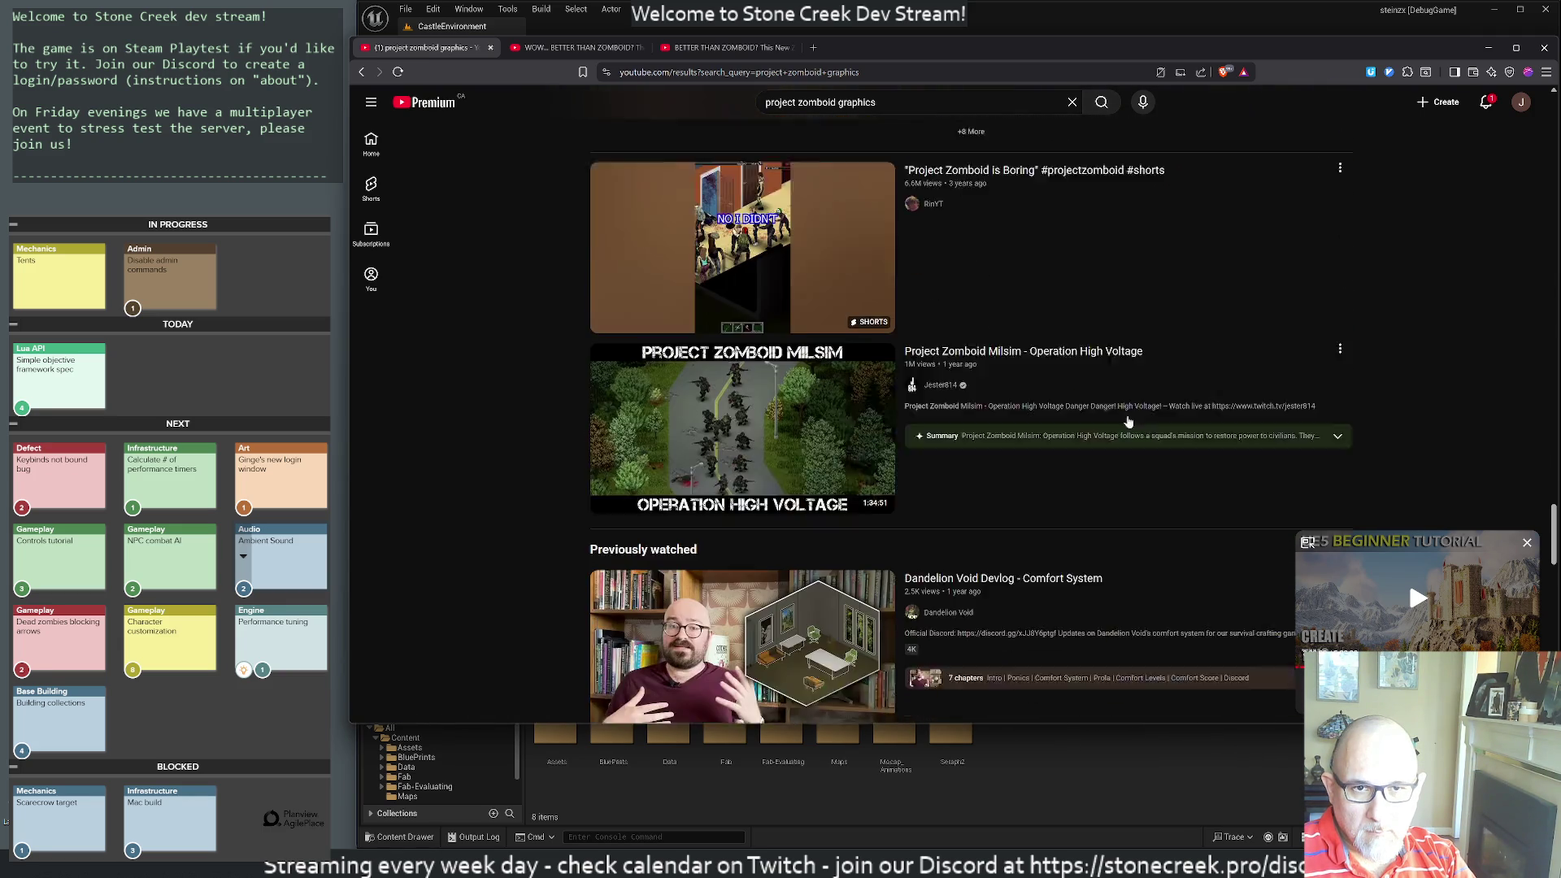
{"action": "scroll", "coordinate": [1129, 424], "scroll_direction": "down", "scroll_amount": 12}
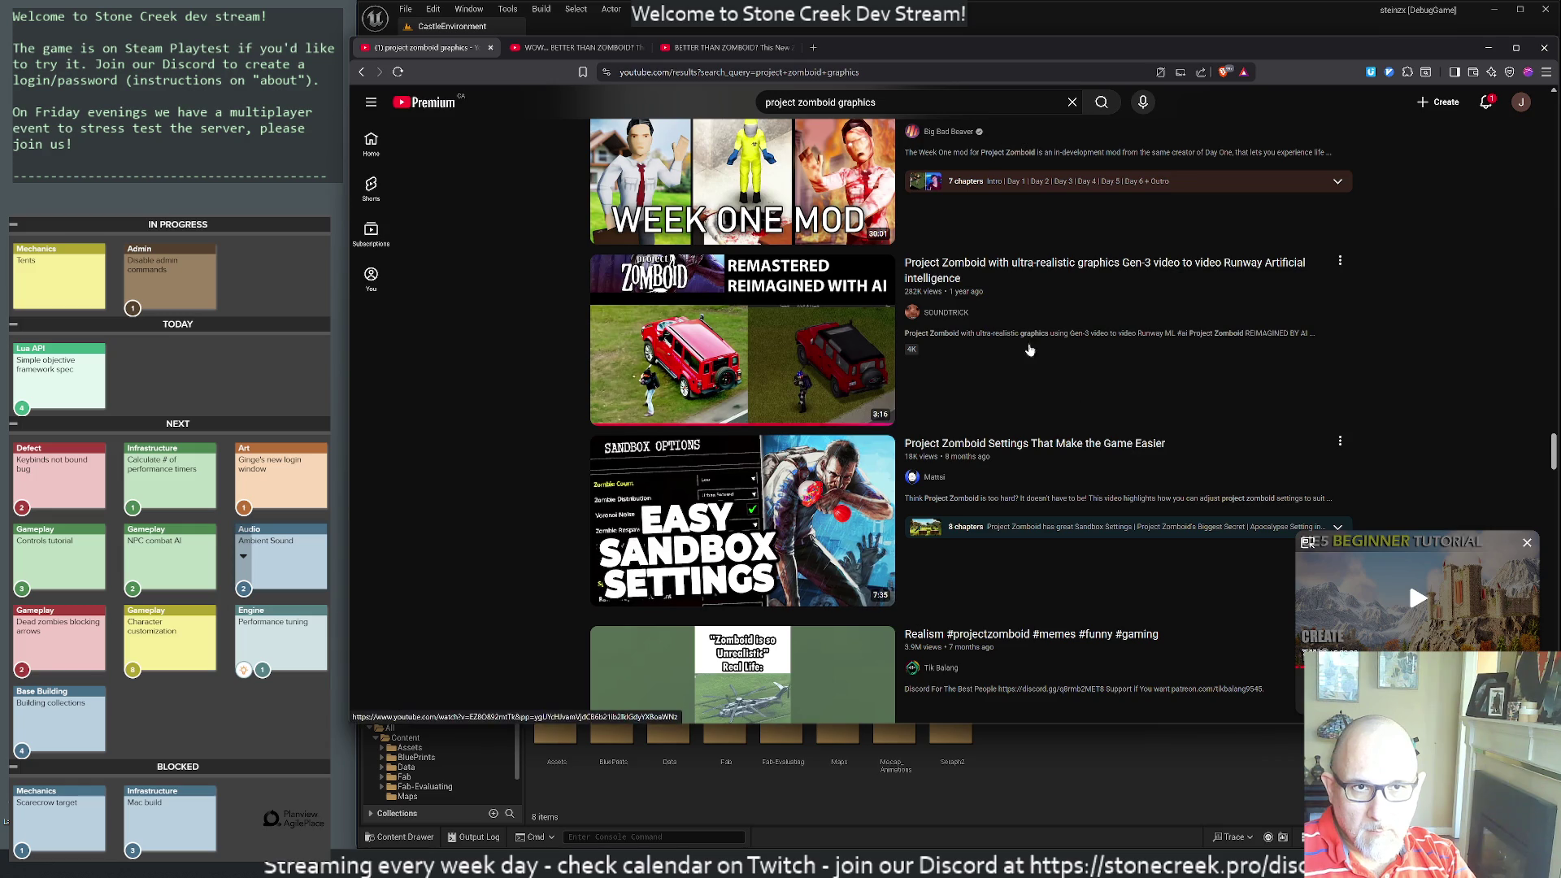
{"action": "left_click", "coordinate": [963, 272]}
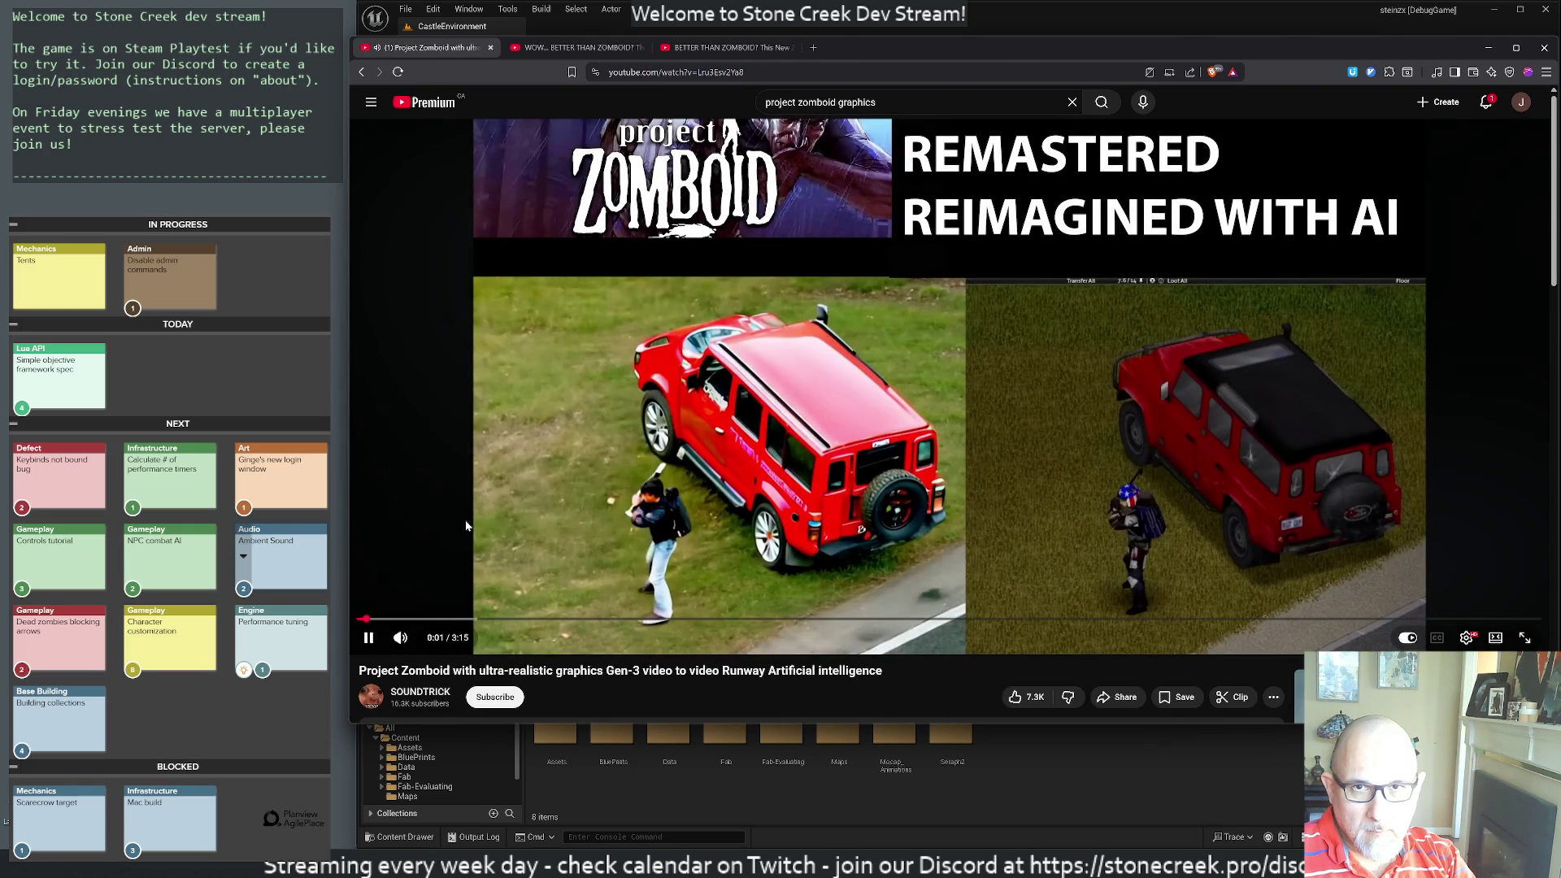
- Return to the graphics results and open the ultra-realistic video in its own tab
{"action": "key", "text": "alt+Left"}
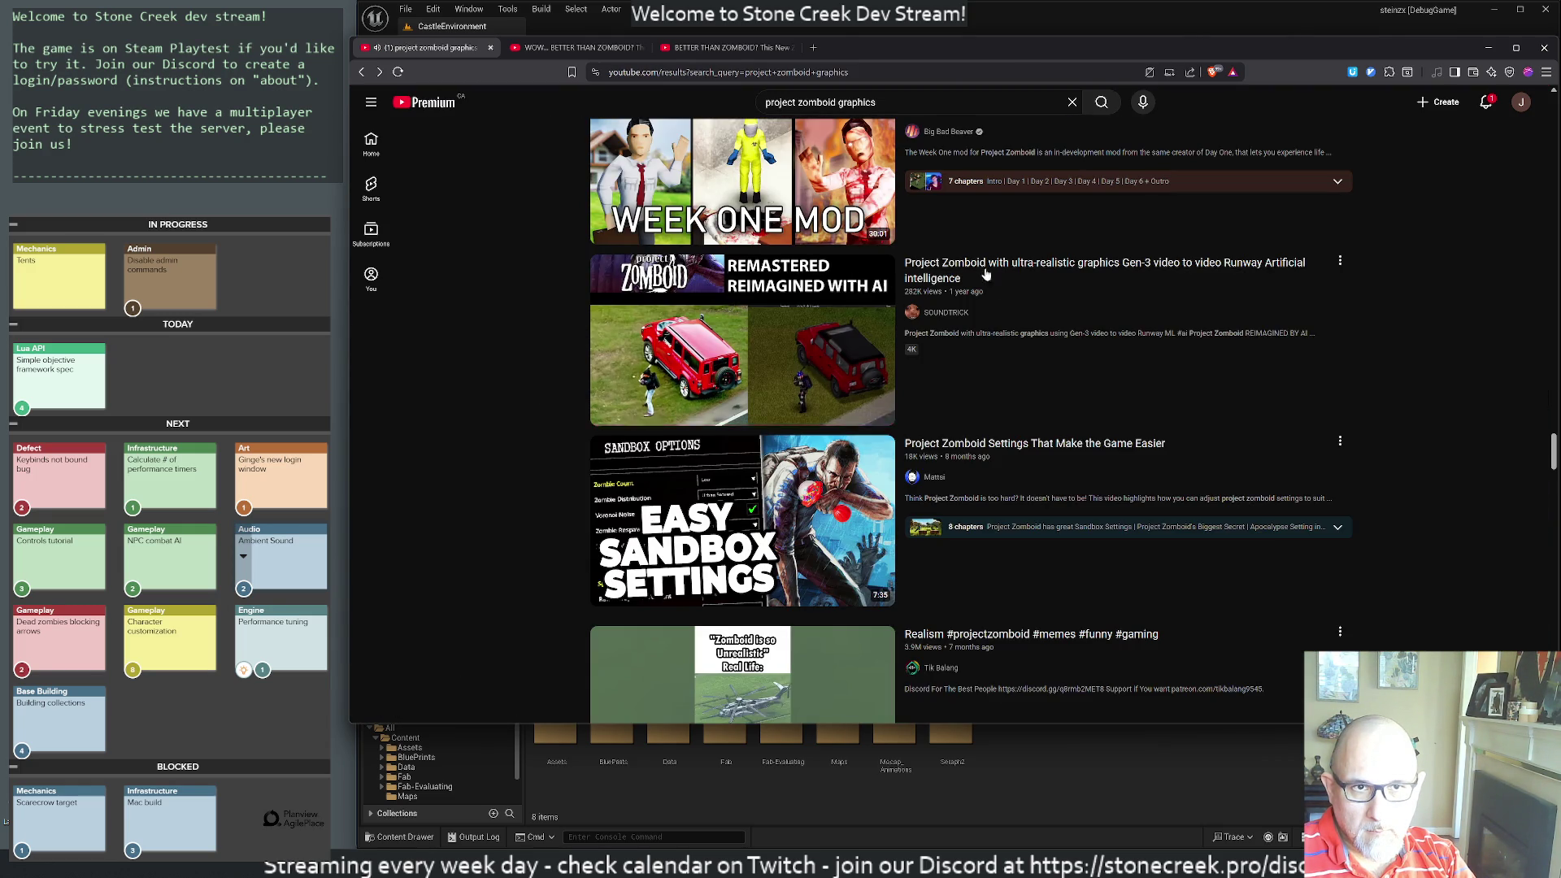
{"action": "middle_click", "coordinate": [986, 274]}
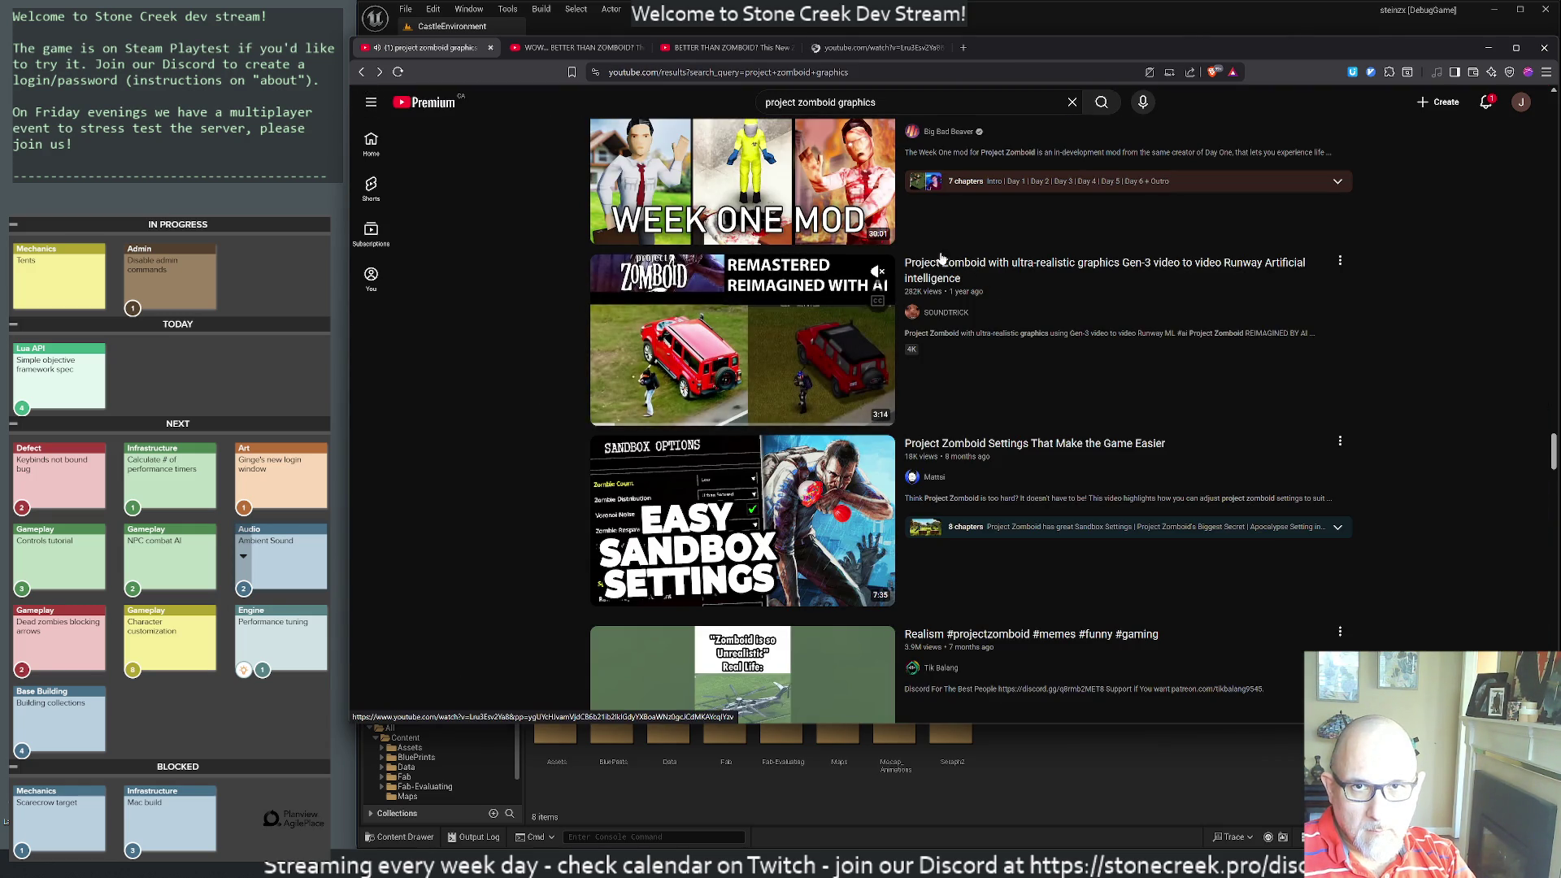
{"action": "left_click", "coordinate": [833, 51]}
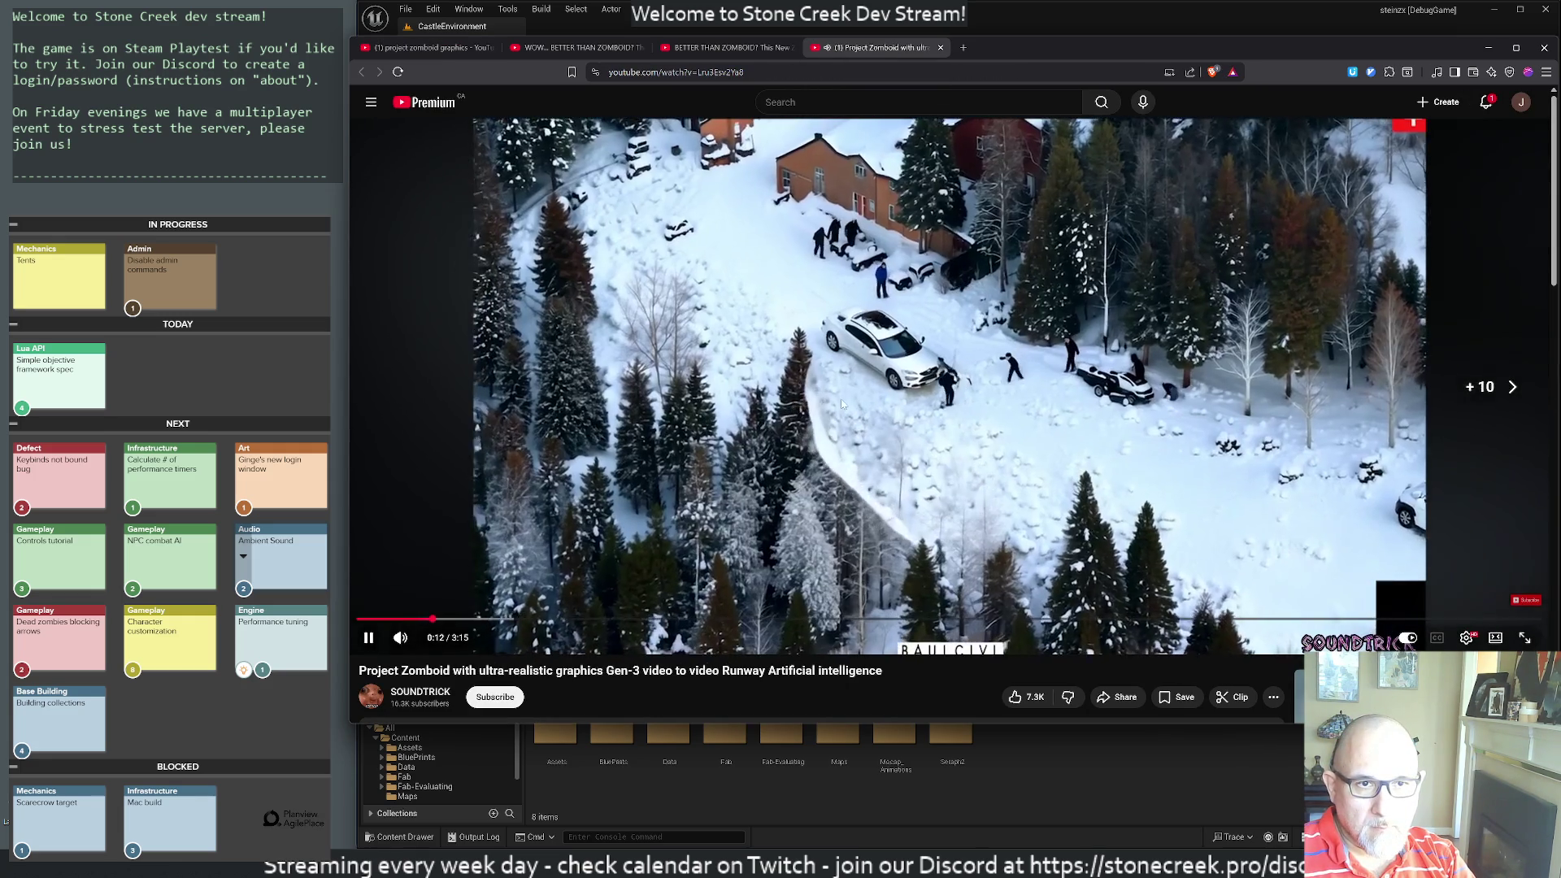
- Skip the video ahead twice, clear its address, and close the tab
{"action": "key", "text": "l"}
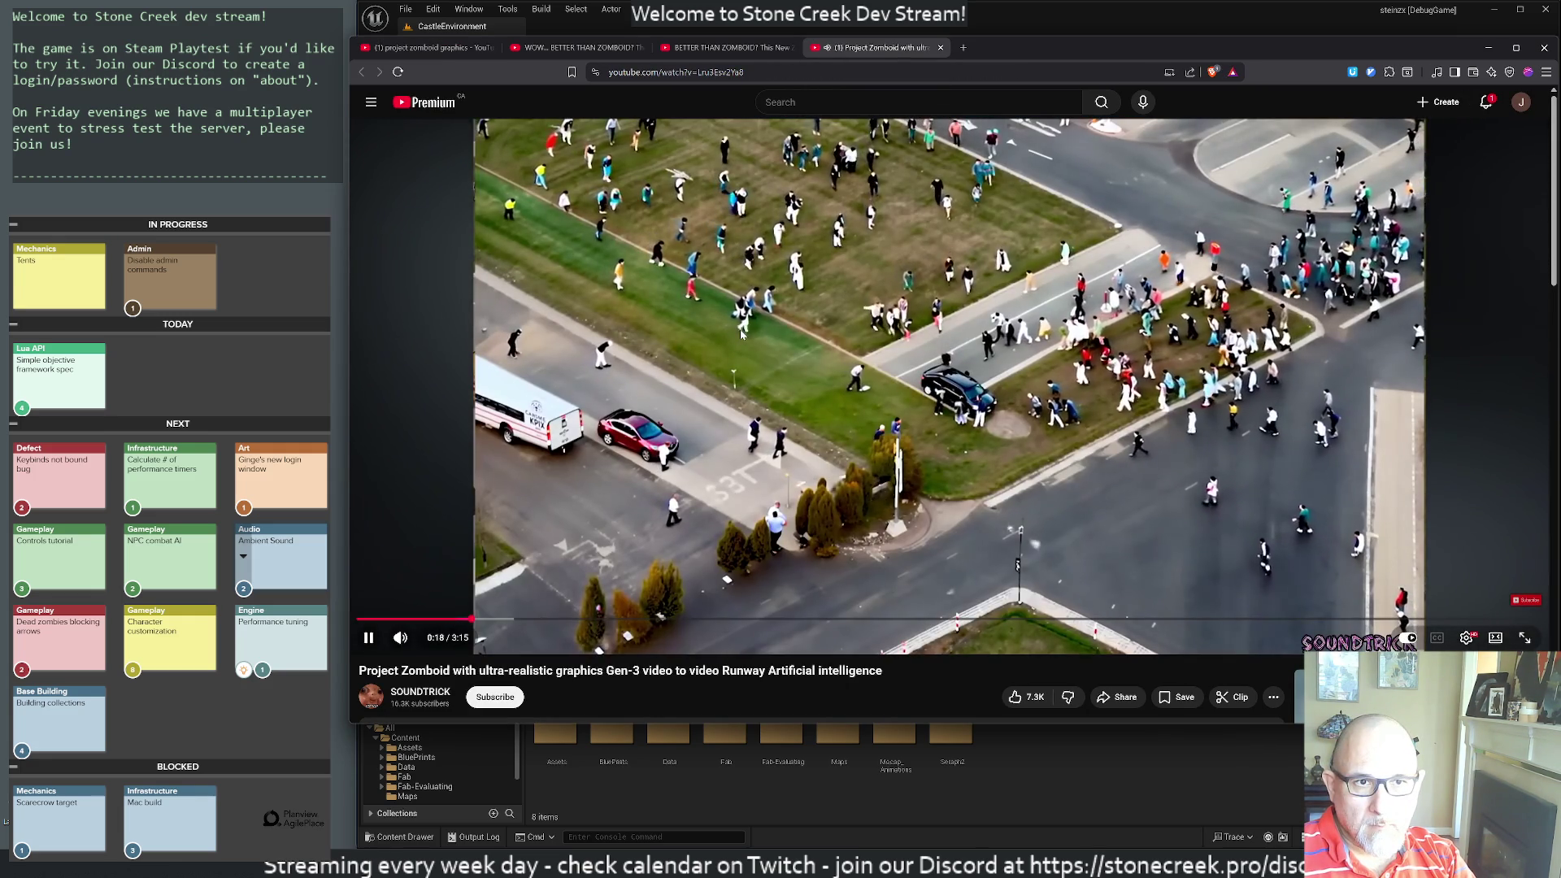
{"action": "key", "text": "l"}
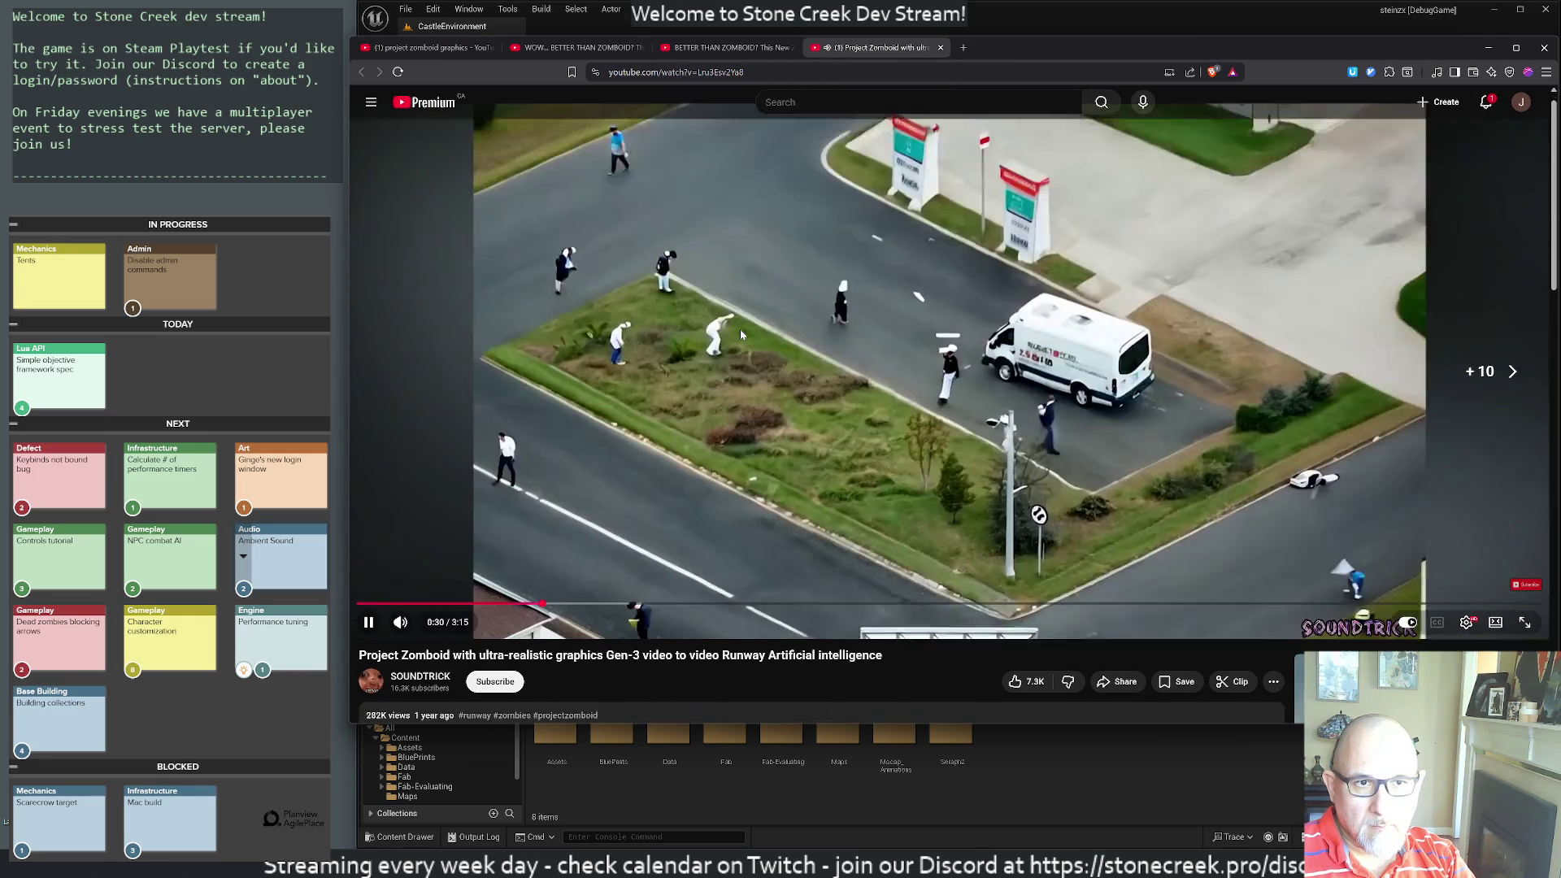
{"action": "key", "text": "ctrl+l"}
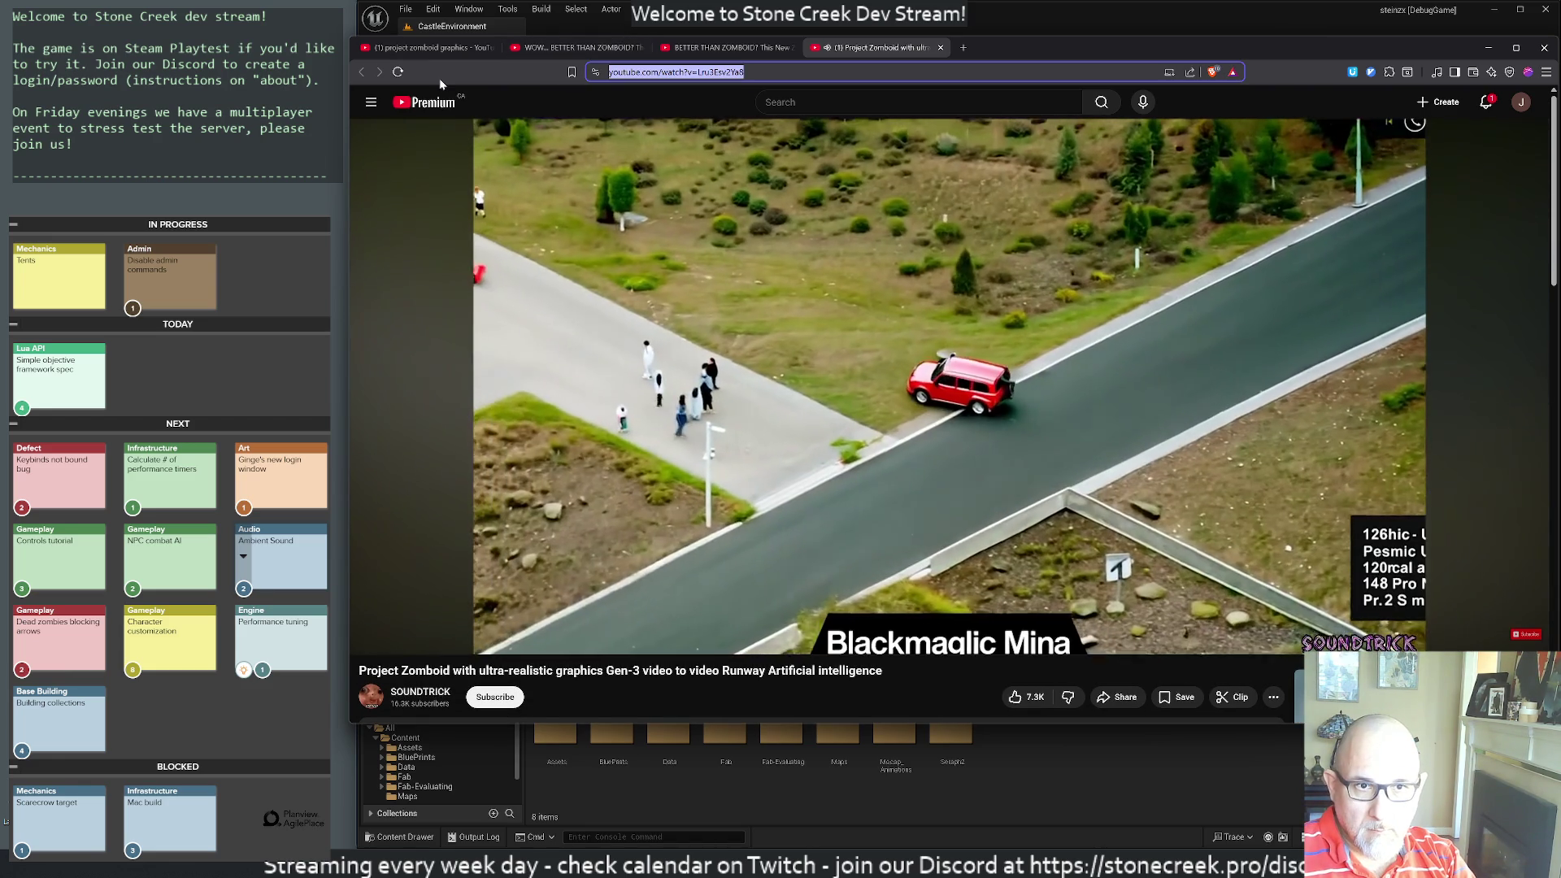
{"action": "key", "text": "BackSpace"}
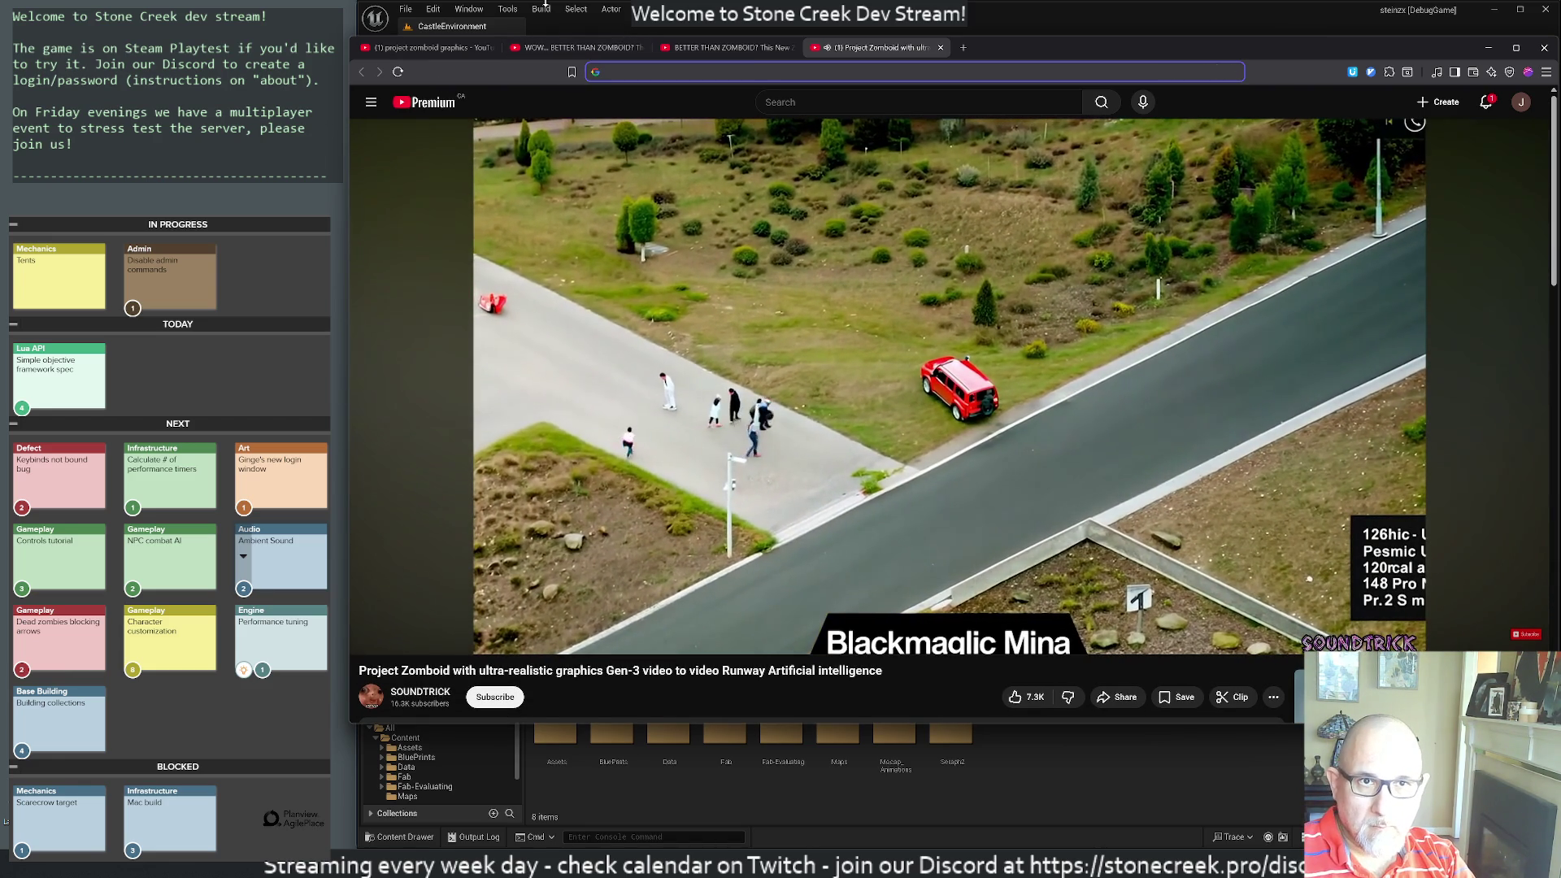
{"action": "key", "text": "ctrl+w"}
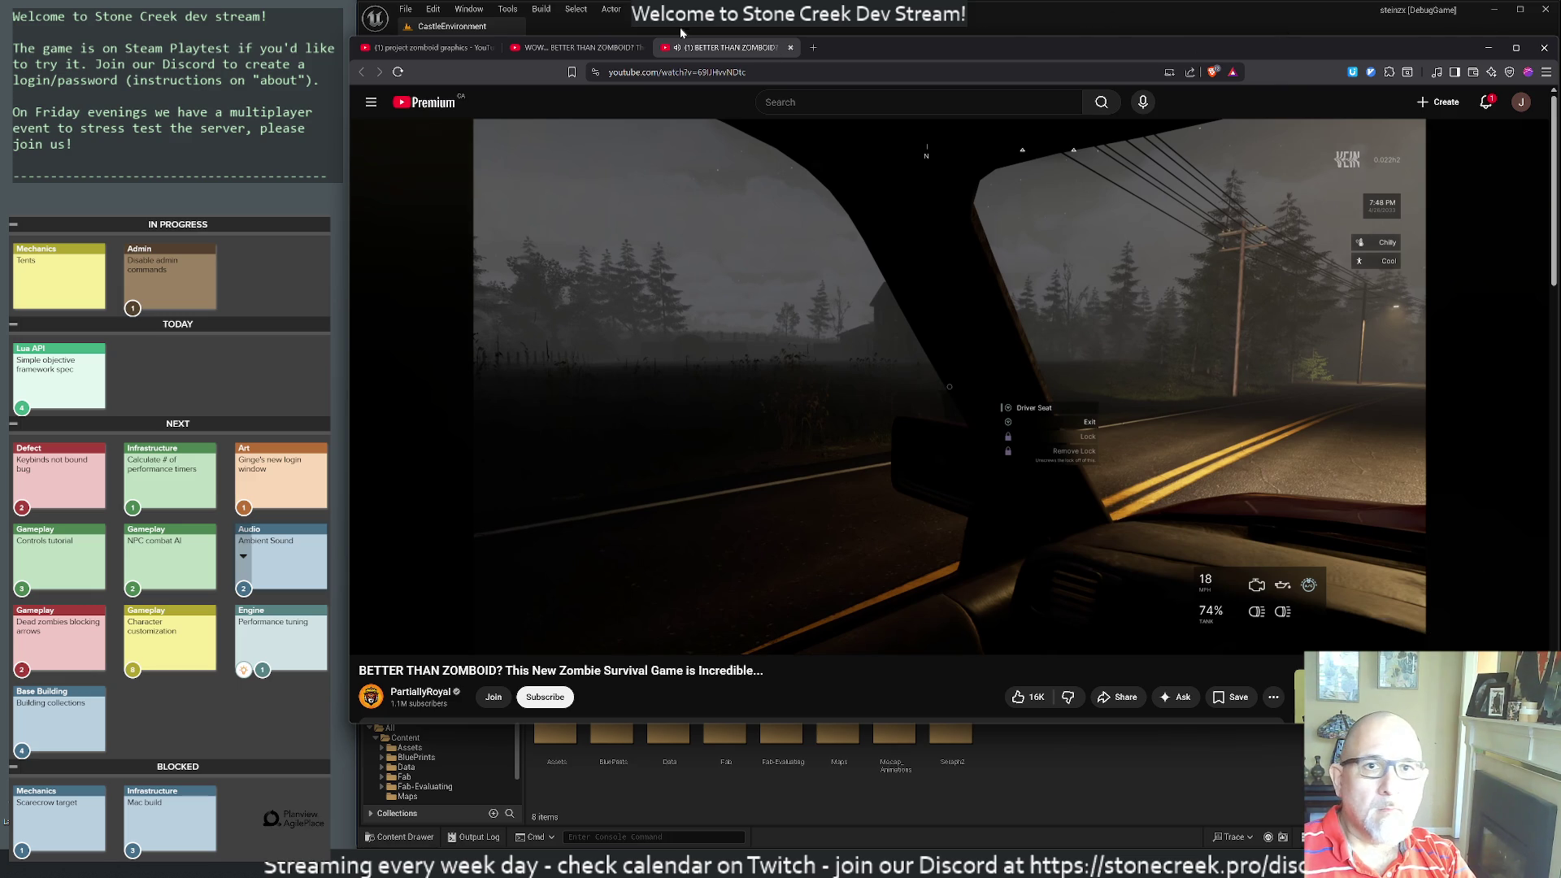
- Minimize Brave to reveal the Stone Creek editor and the Cygwin ratings list
{"action": "left_click", "coordinate": [1487, 47]}
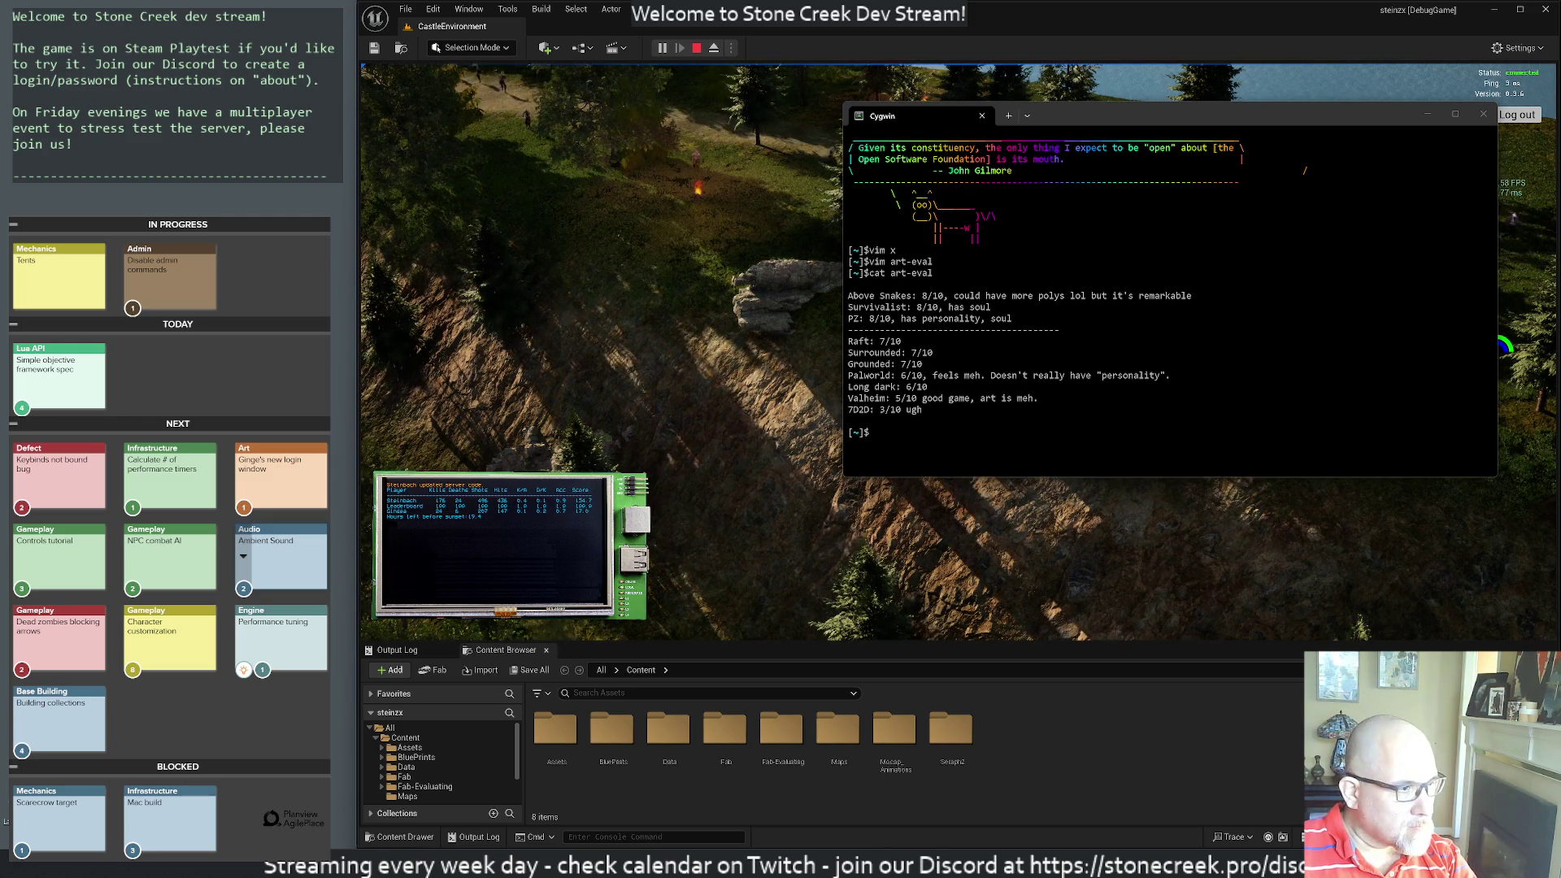
{"action": "key", "text": "super+e"}
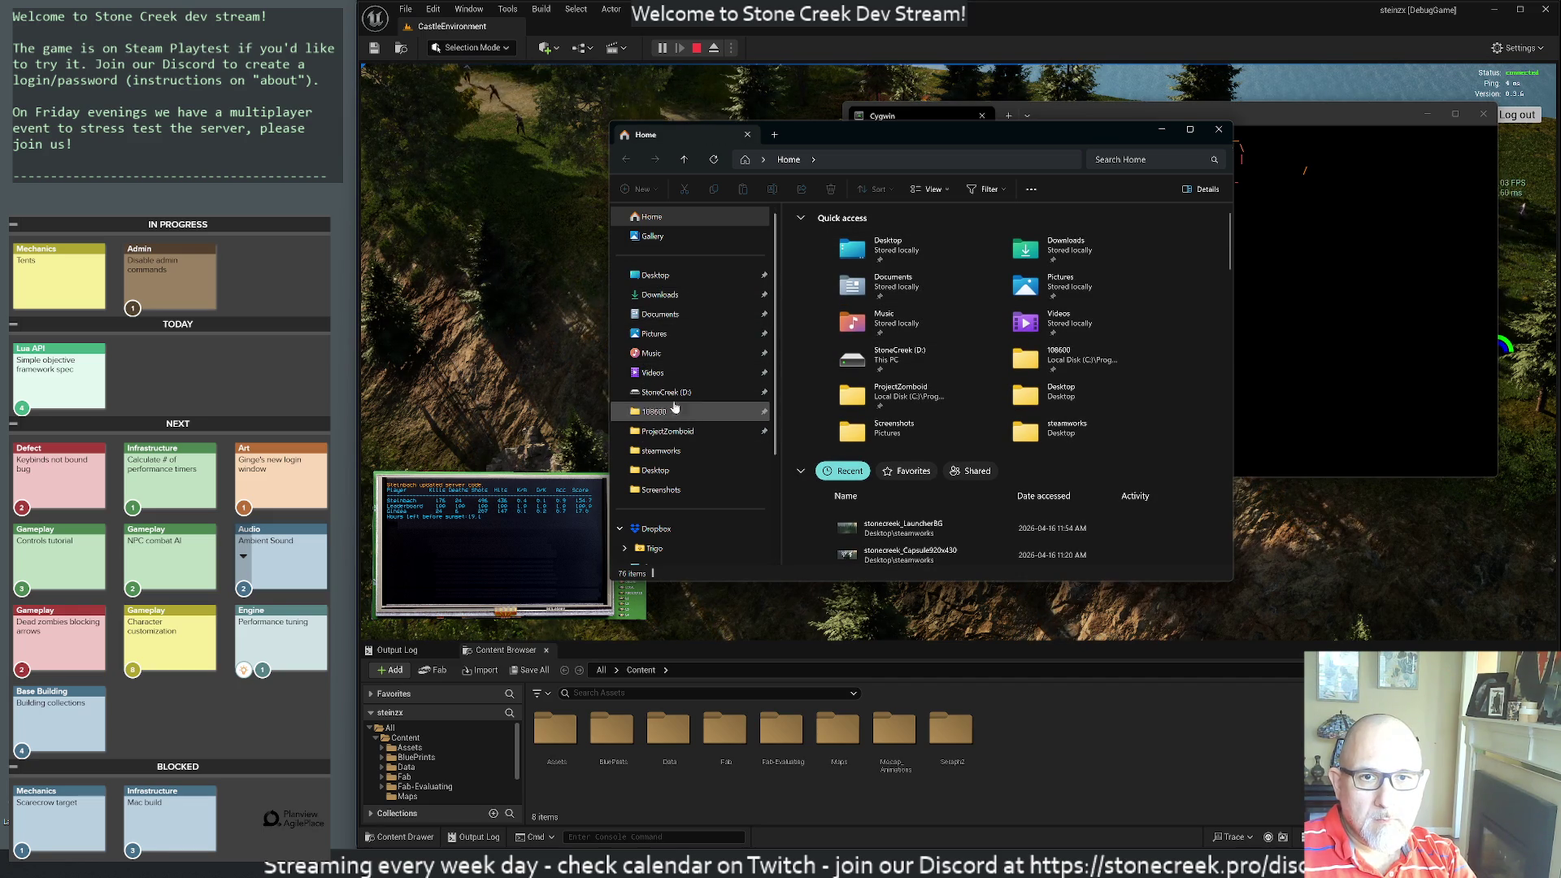
{"action": "left_click", "coordinate": [662, 392]}
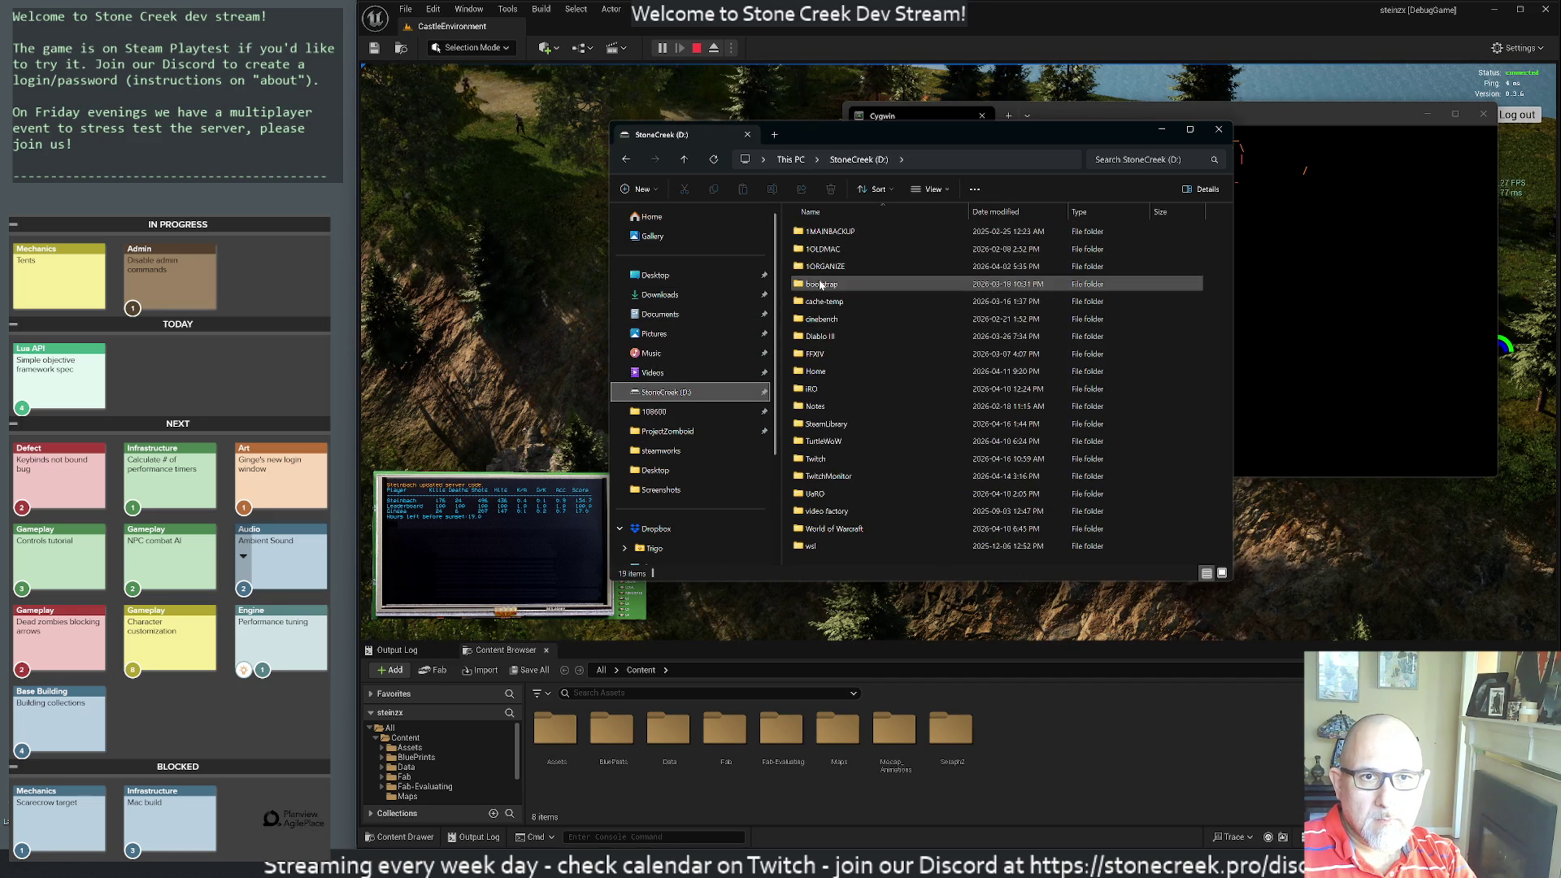
{"action": "double_click", "coordinate": [819, 276]}
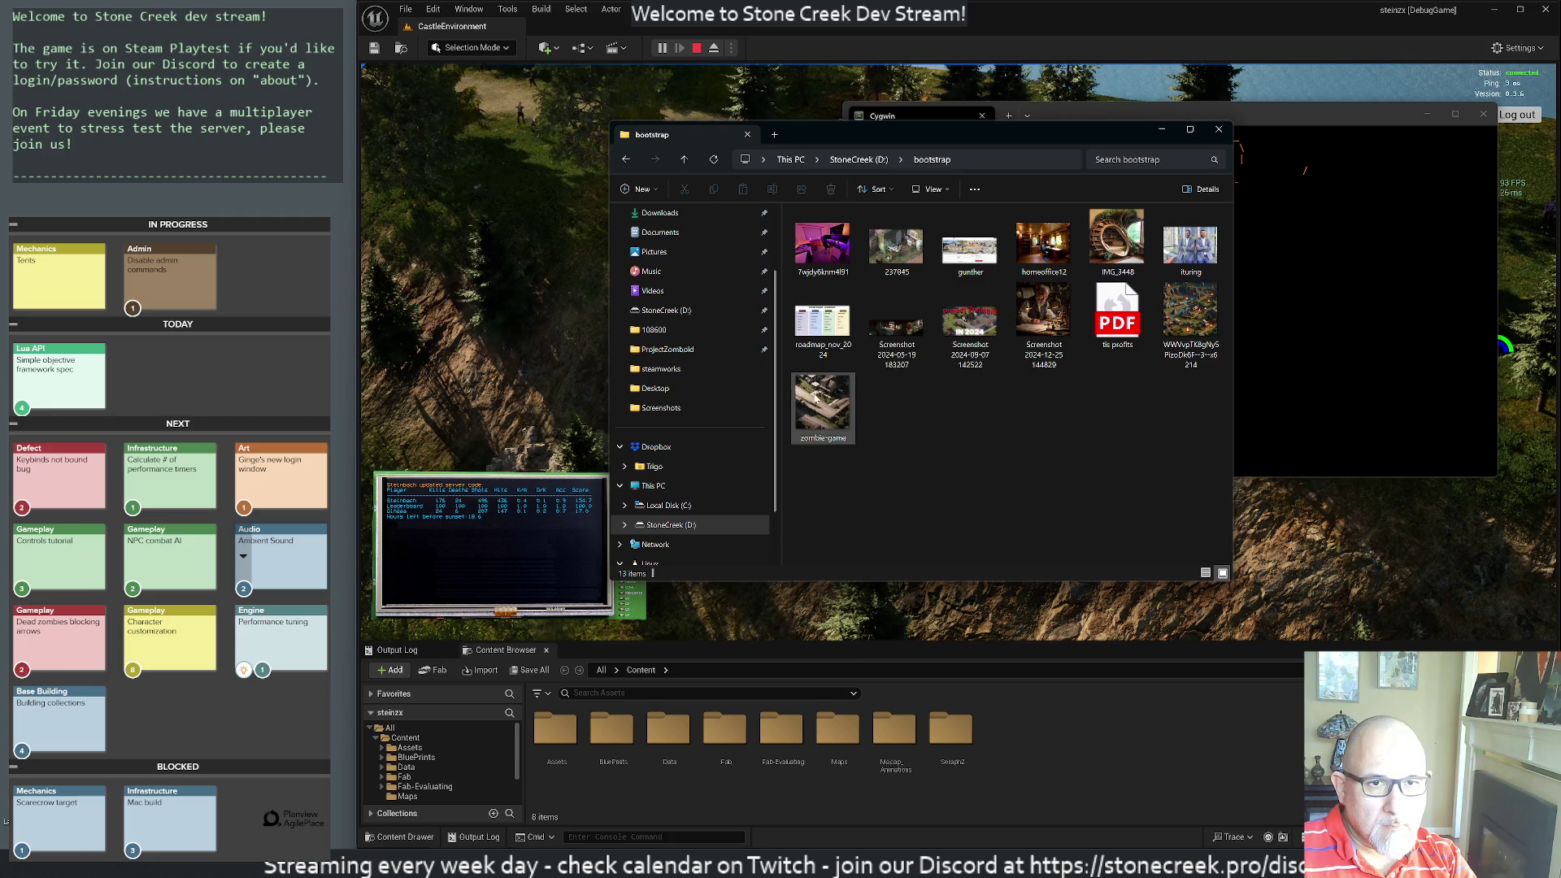
{"action": "left_click", "coordinate": [822, 403]}
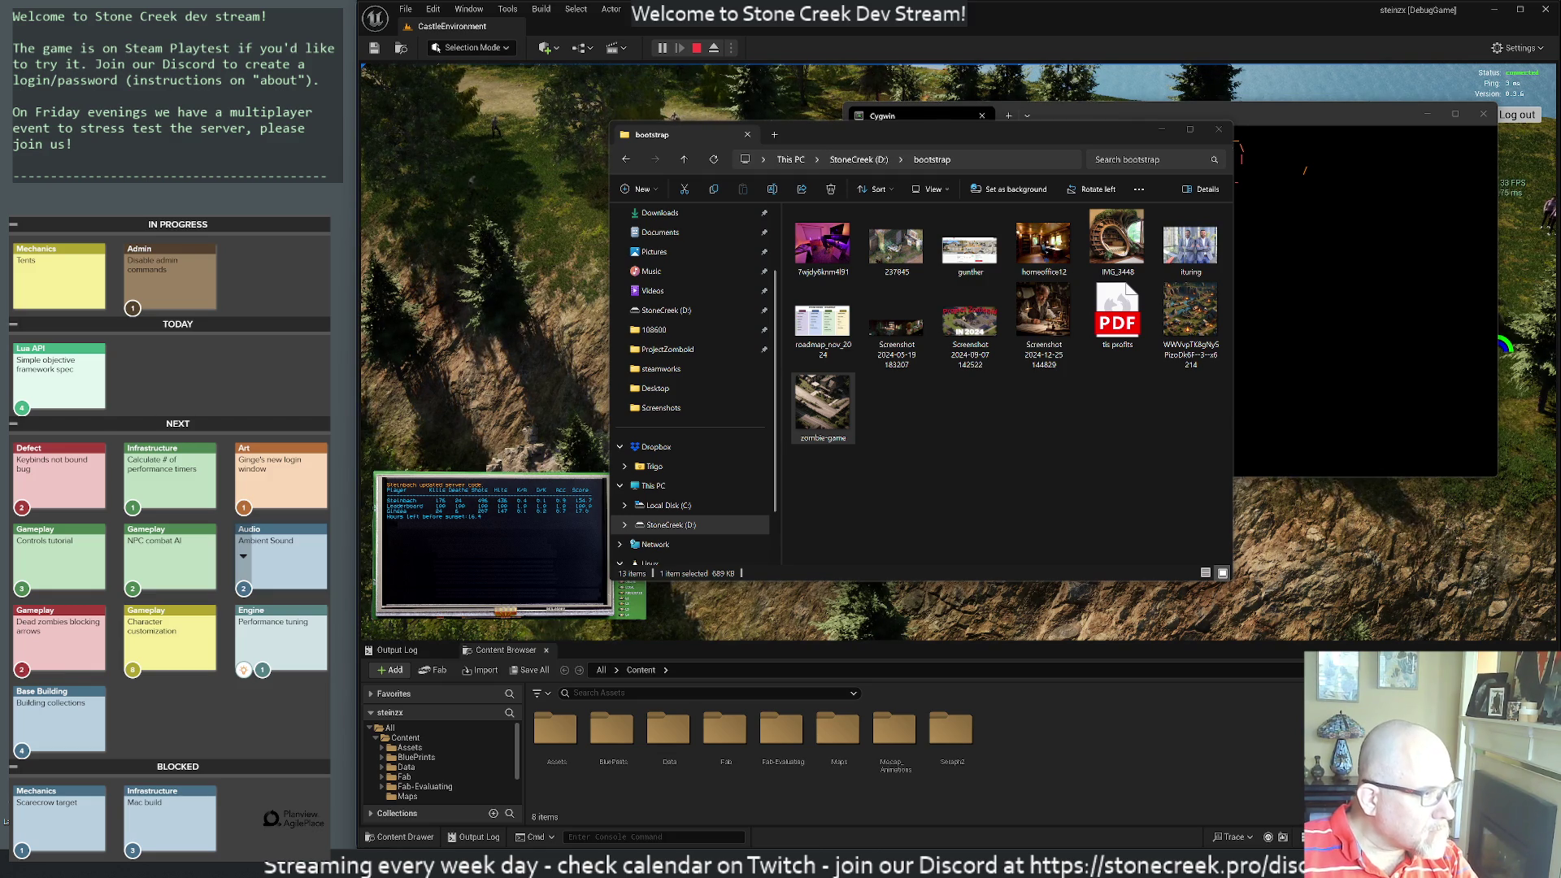
{"action": "left_click", "coordinate": [1084, 389]}
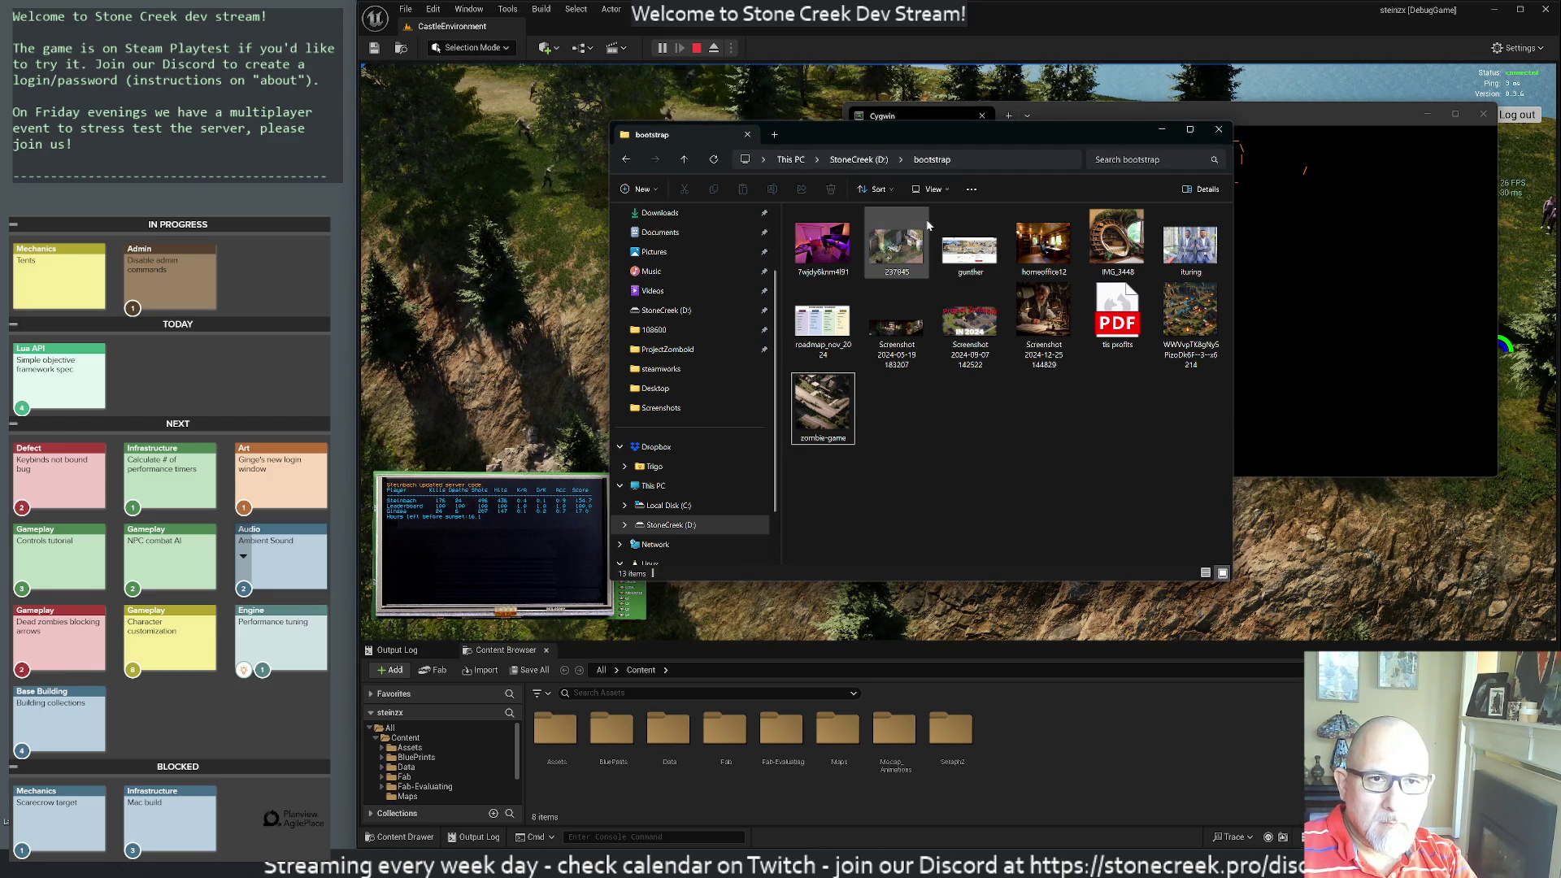
{"action": "left_click", "coordinate": [1219, 129]}
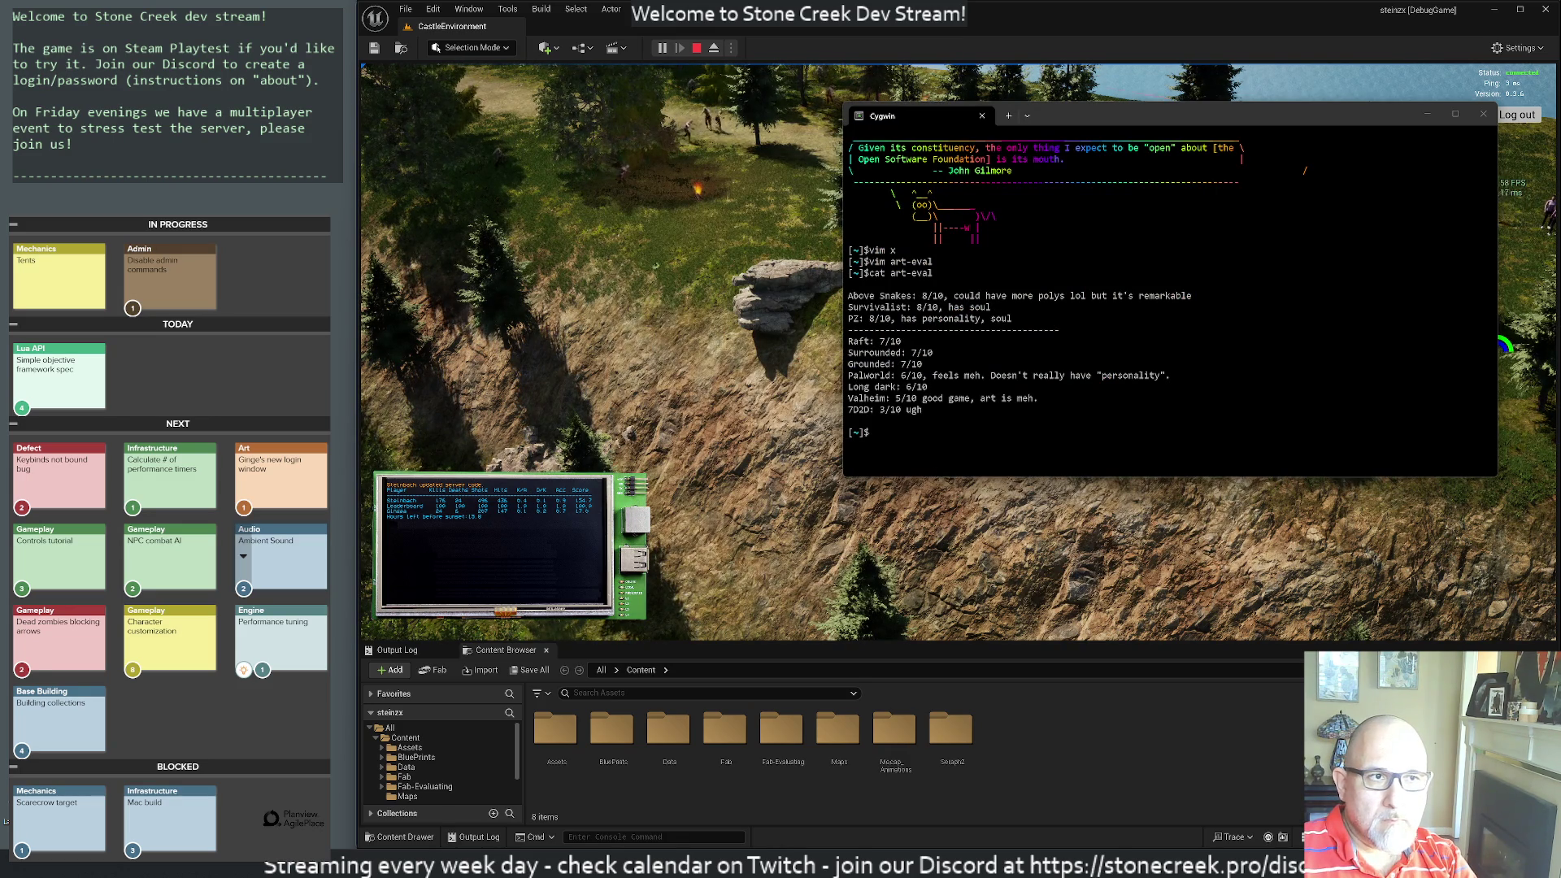
- Close the Cygwin terminal so the Unreal play session is in front
{"action": "left_click", "coordinate": [1485, 115]}
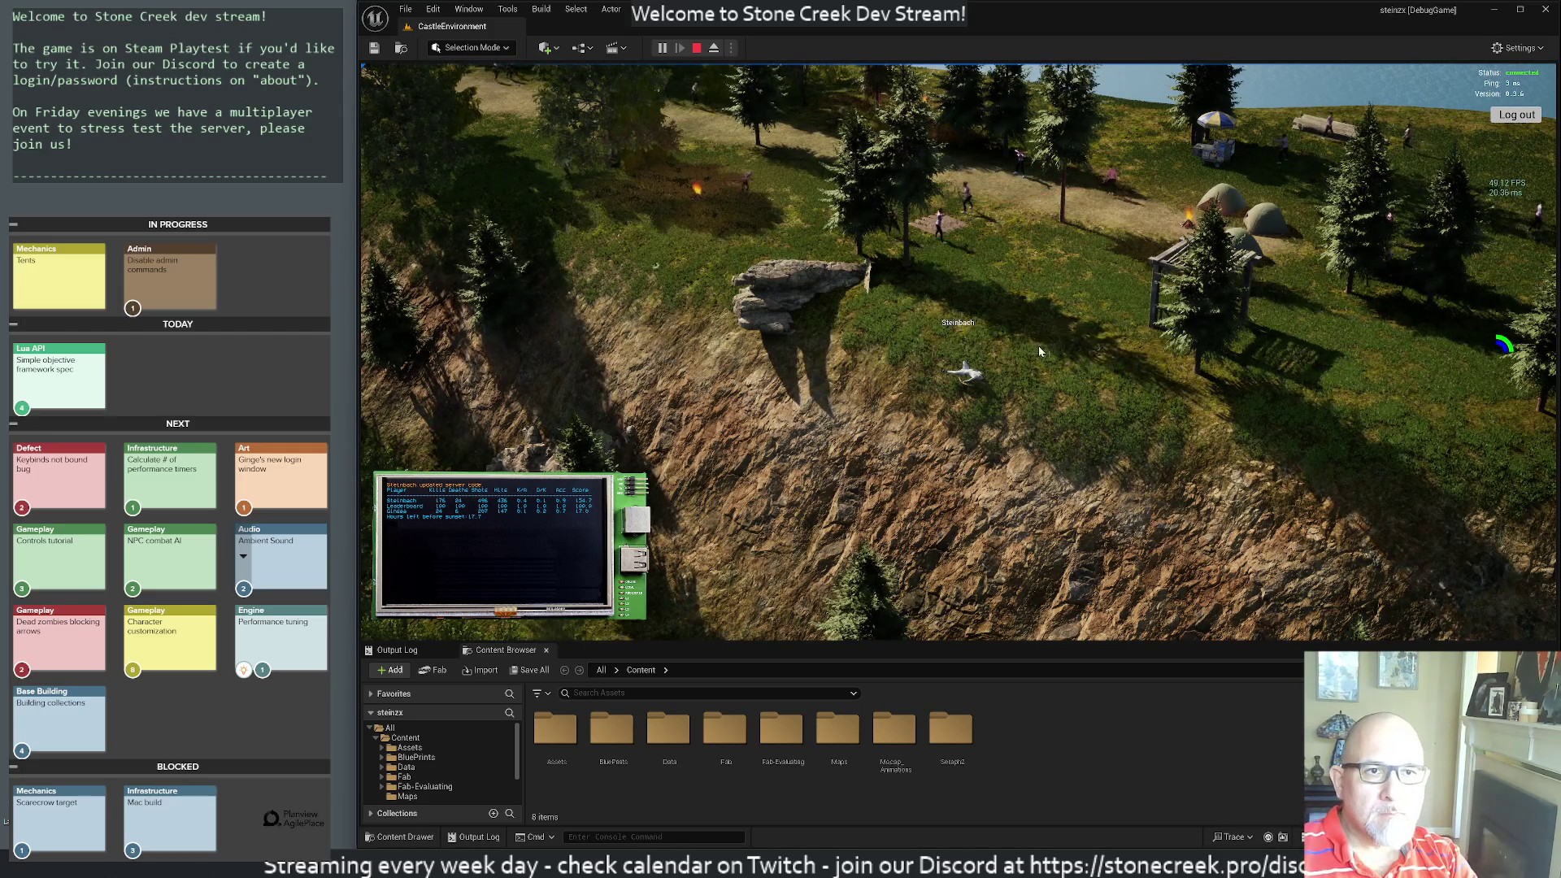
- Respawn and walk the character through the camp, then stop the Play In Editor session
{"action": "key", "text": "space"}
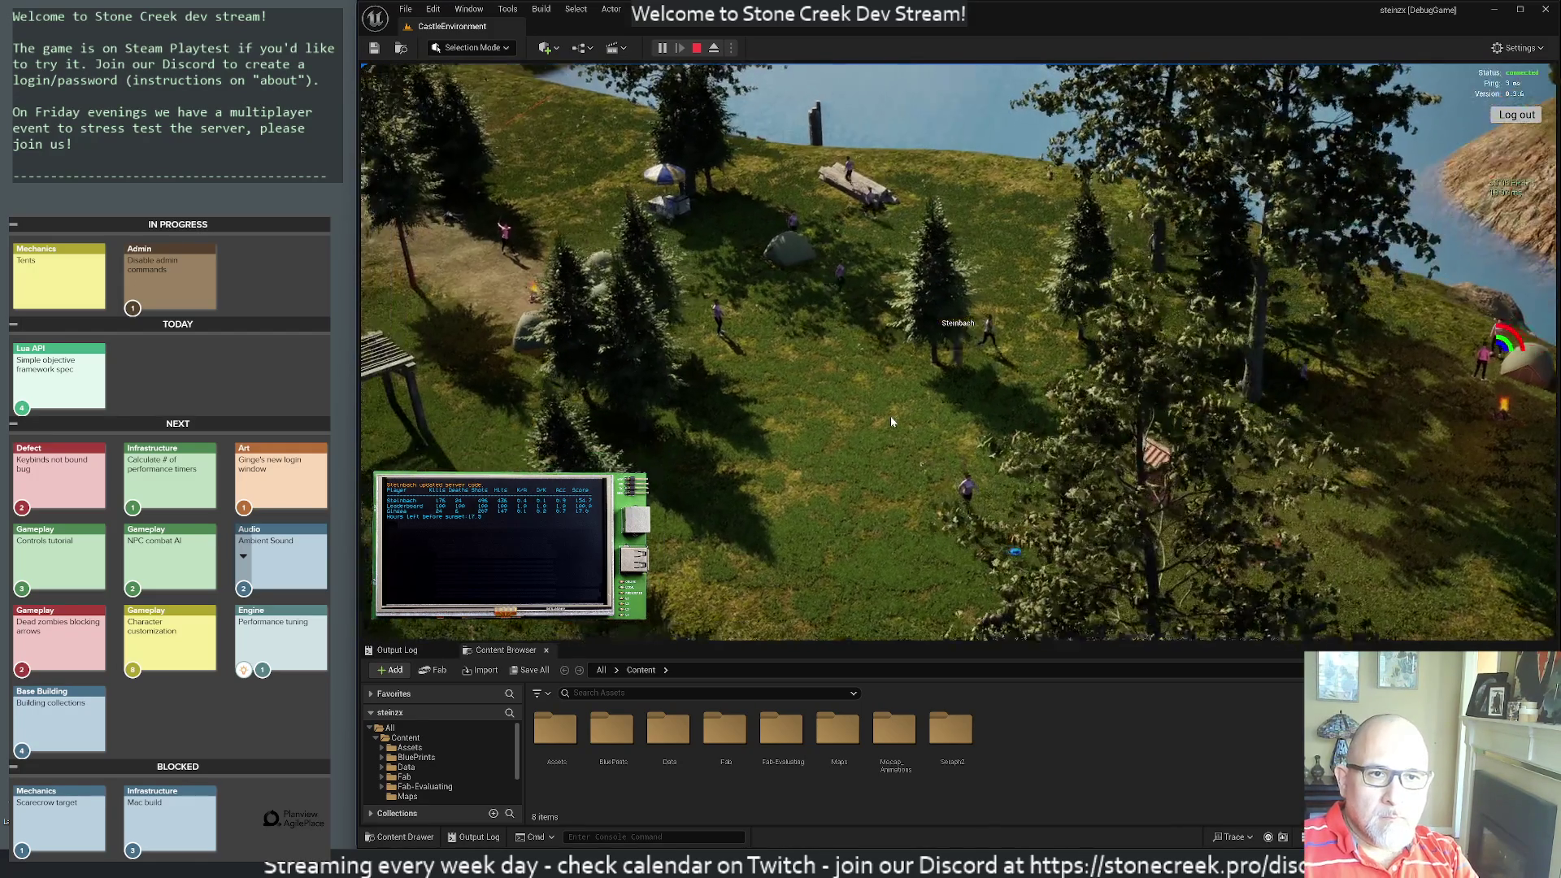
{"action": "key", "text": "s"}
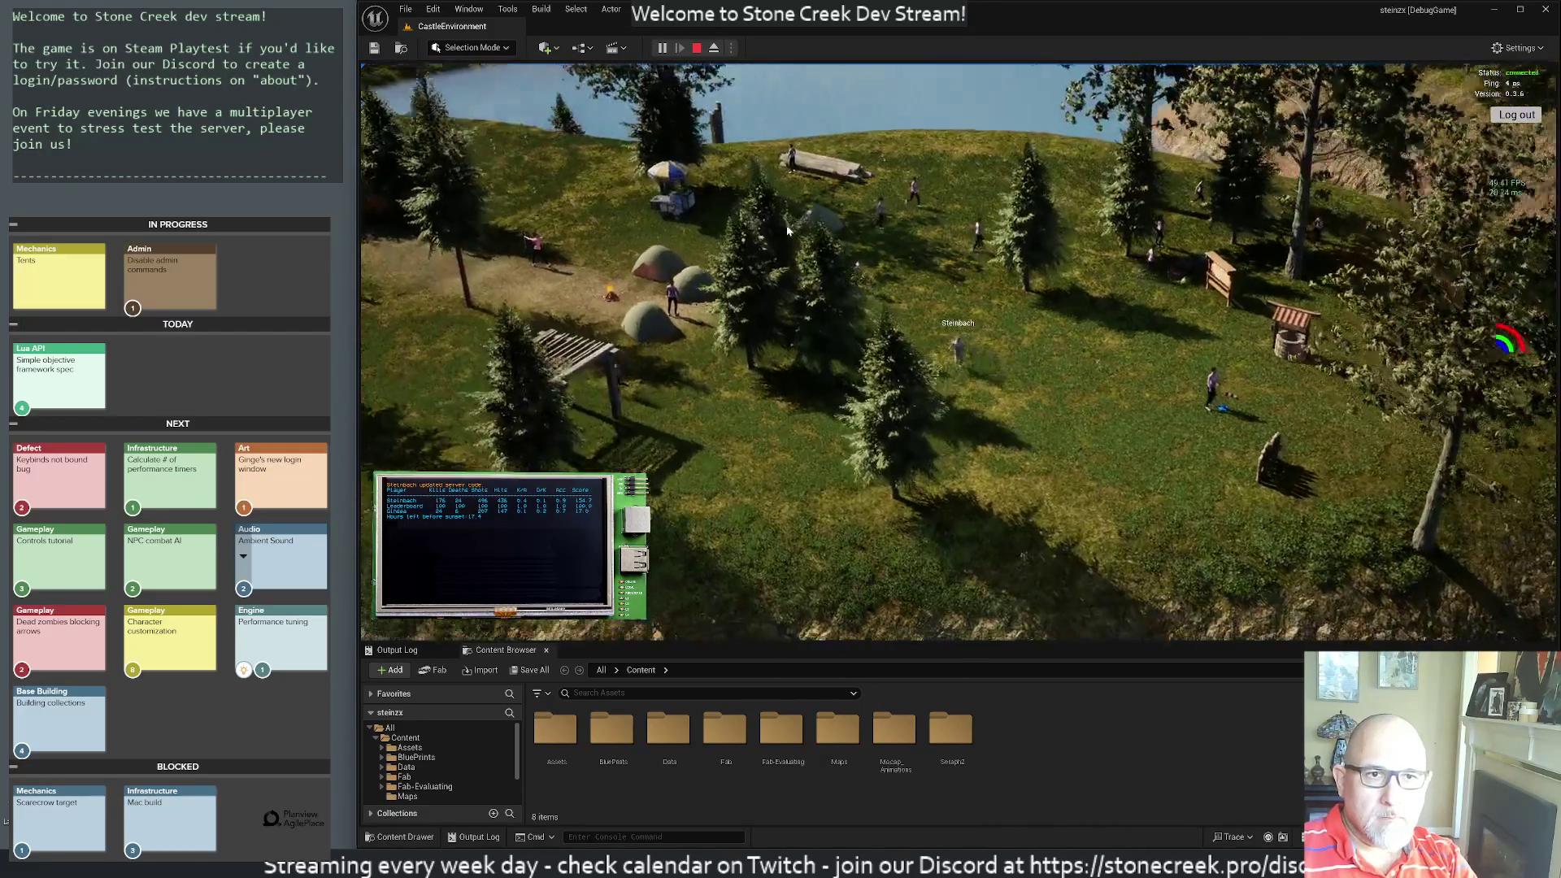
{"action": "key", "text": "w"}
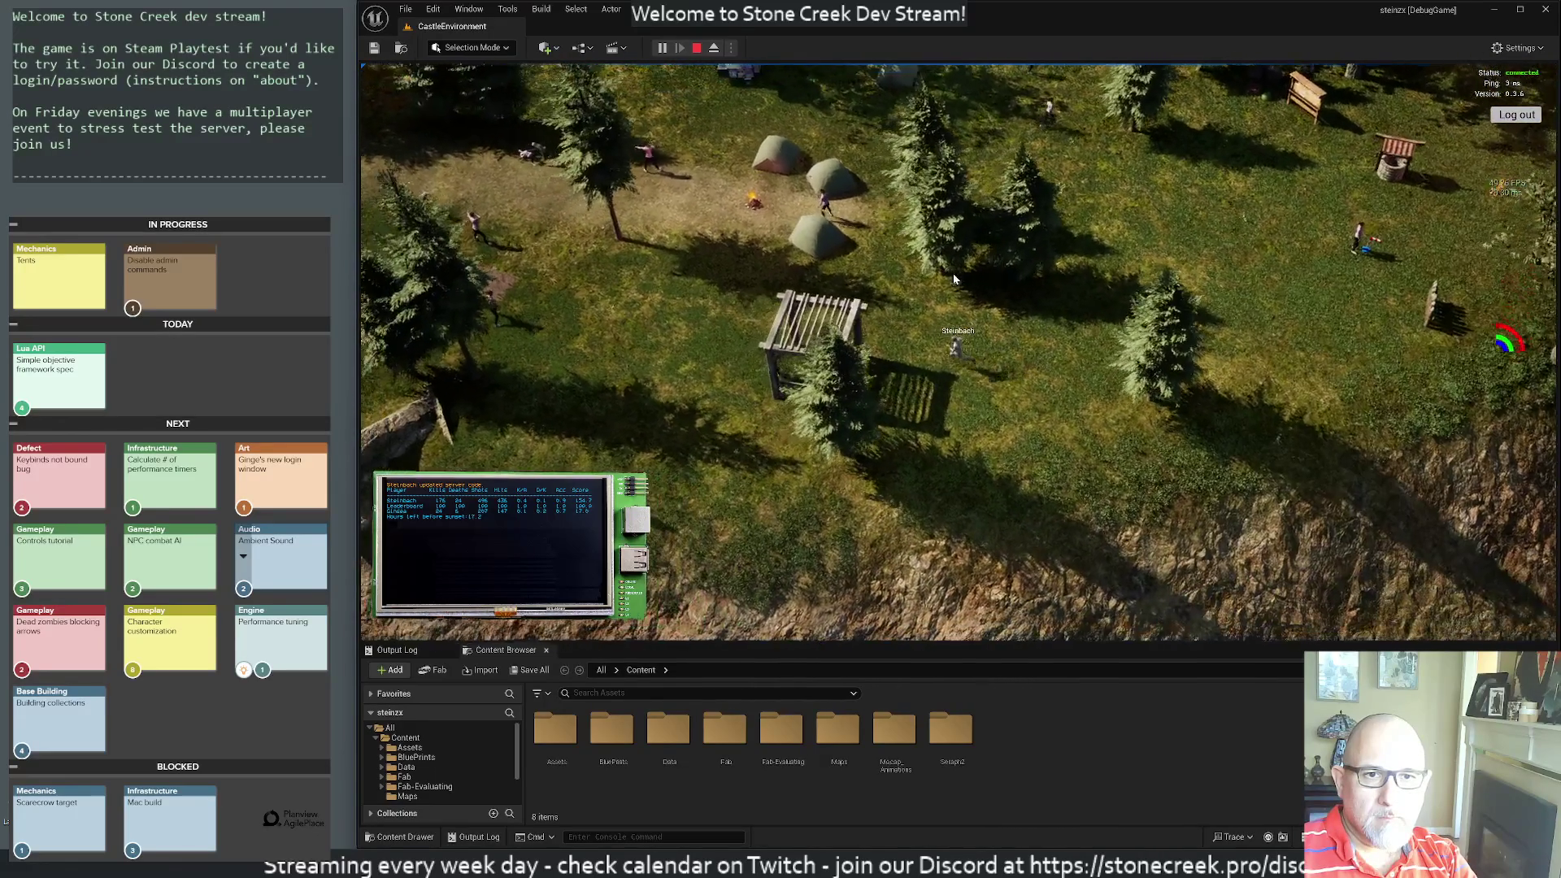
{"action": "key", "text": "s"}
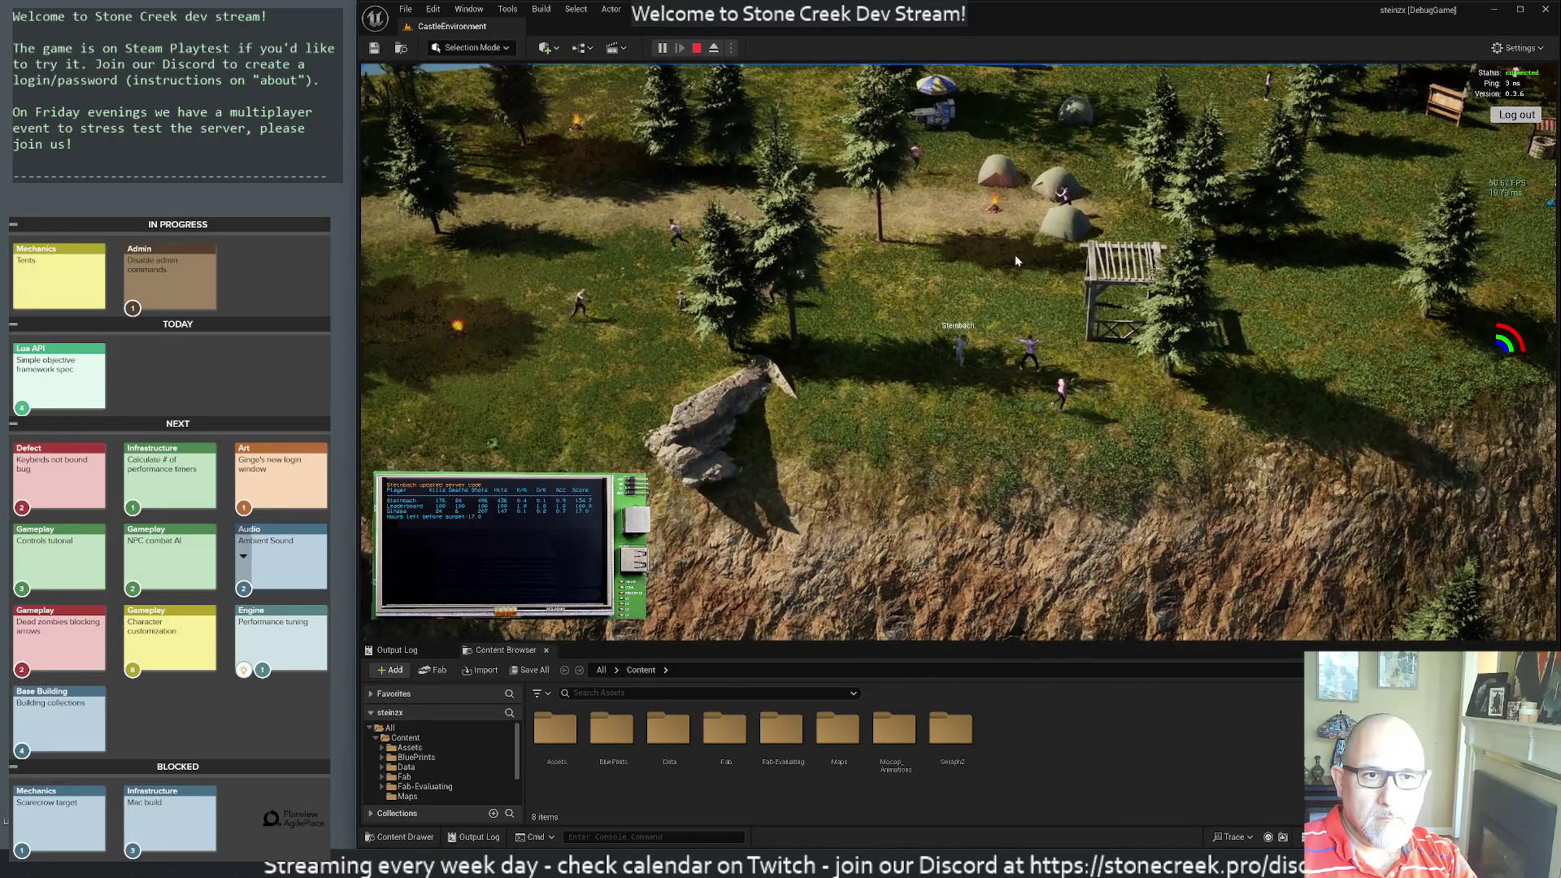
{"action": "mouse_move", "coordinate": [1016, 261]}
{"action": "left_mouse_down"}
{"action": "mouse_move", "coordinate": [574, 255]}
{"action": "mouse_move", "coordinate": [1110, 356]}
{"action": "left_mouse_up"}
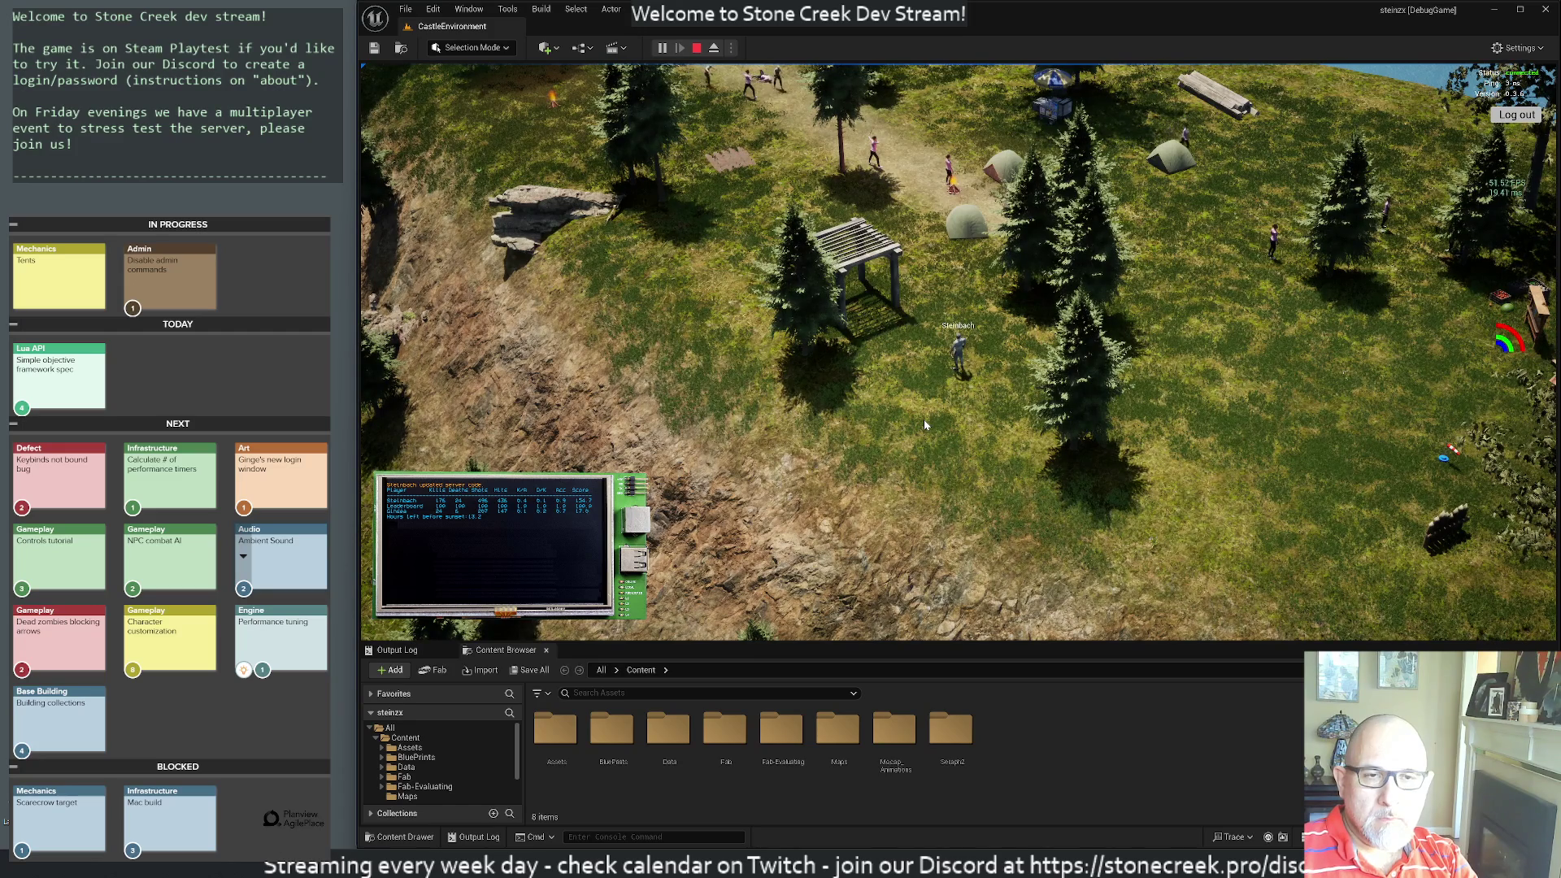
{"action": "left_click", "coordinate": [698, 50]}
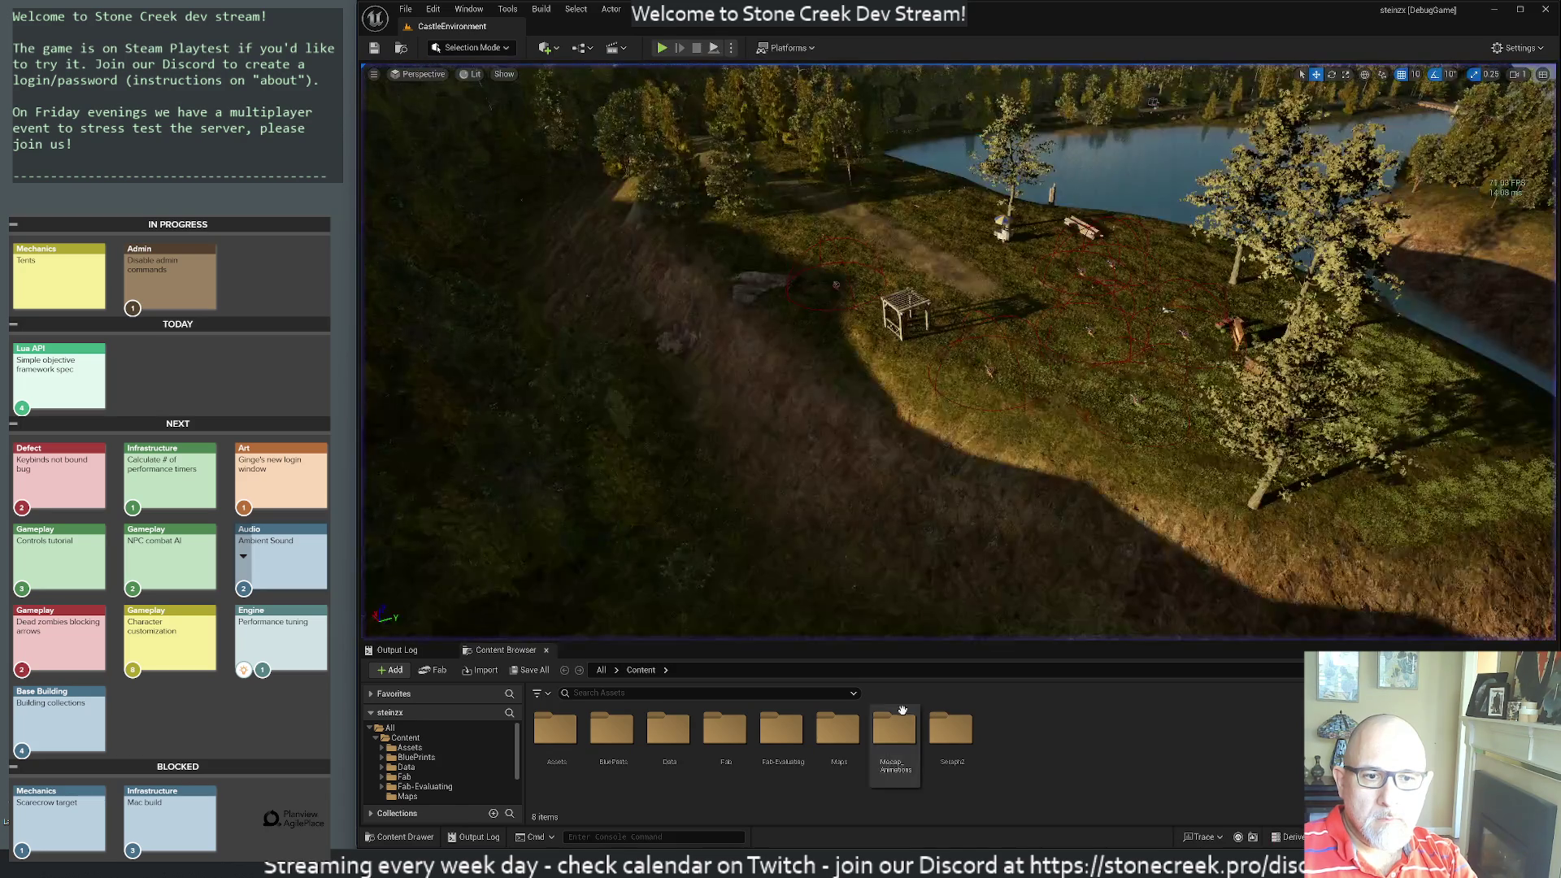
{"action": "key", "text": "alt+Tab"}
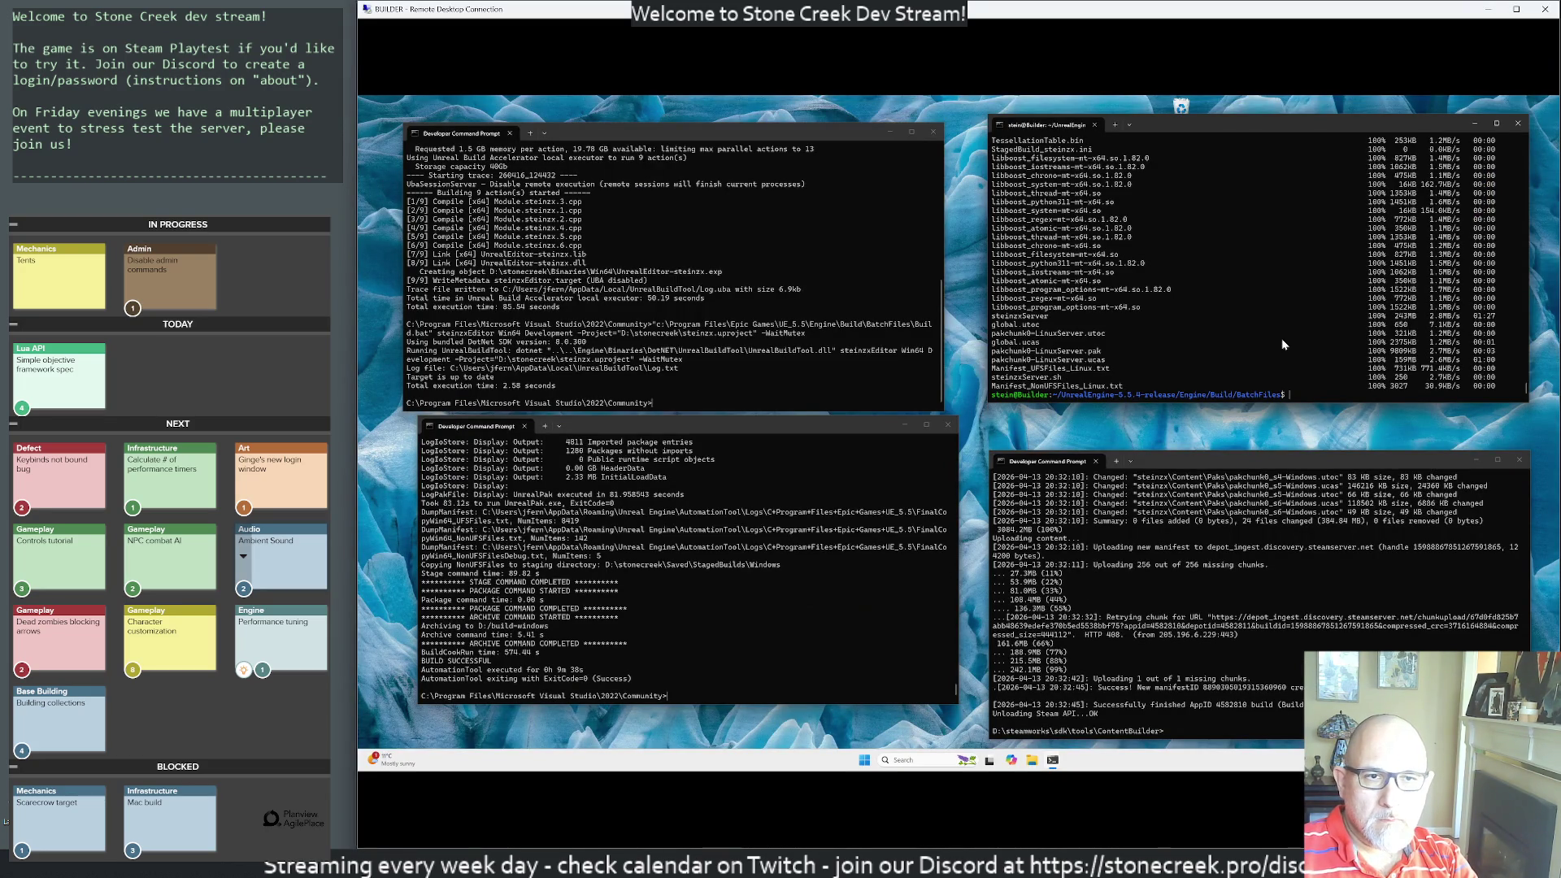
- Rerun 'rm -rf /home/stein/build-linuxserver' from shell history and log out
{"action": "key", "text": "ctrl+r"}
{"action": "type", "text": "rm"}
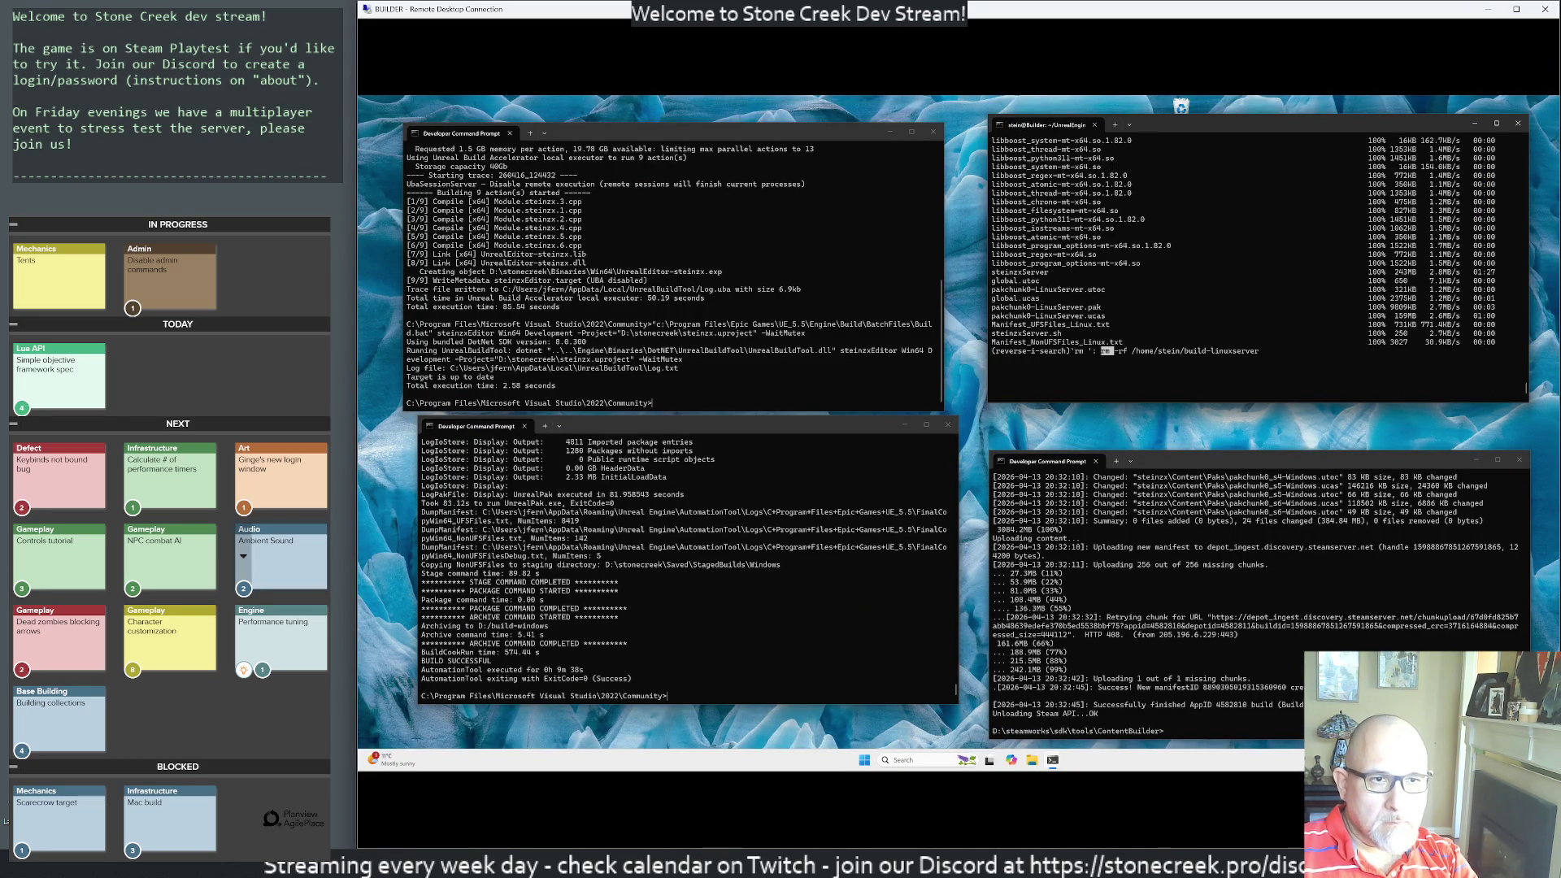
{"action": "key", "text": "Return"}
{"action": "type", "text": "exit"}
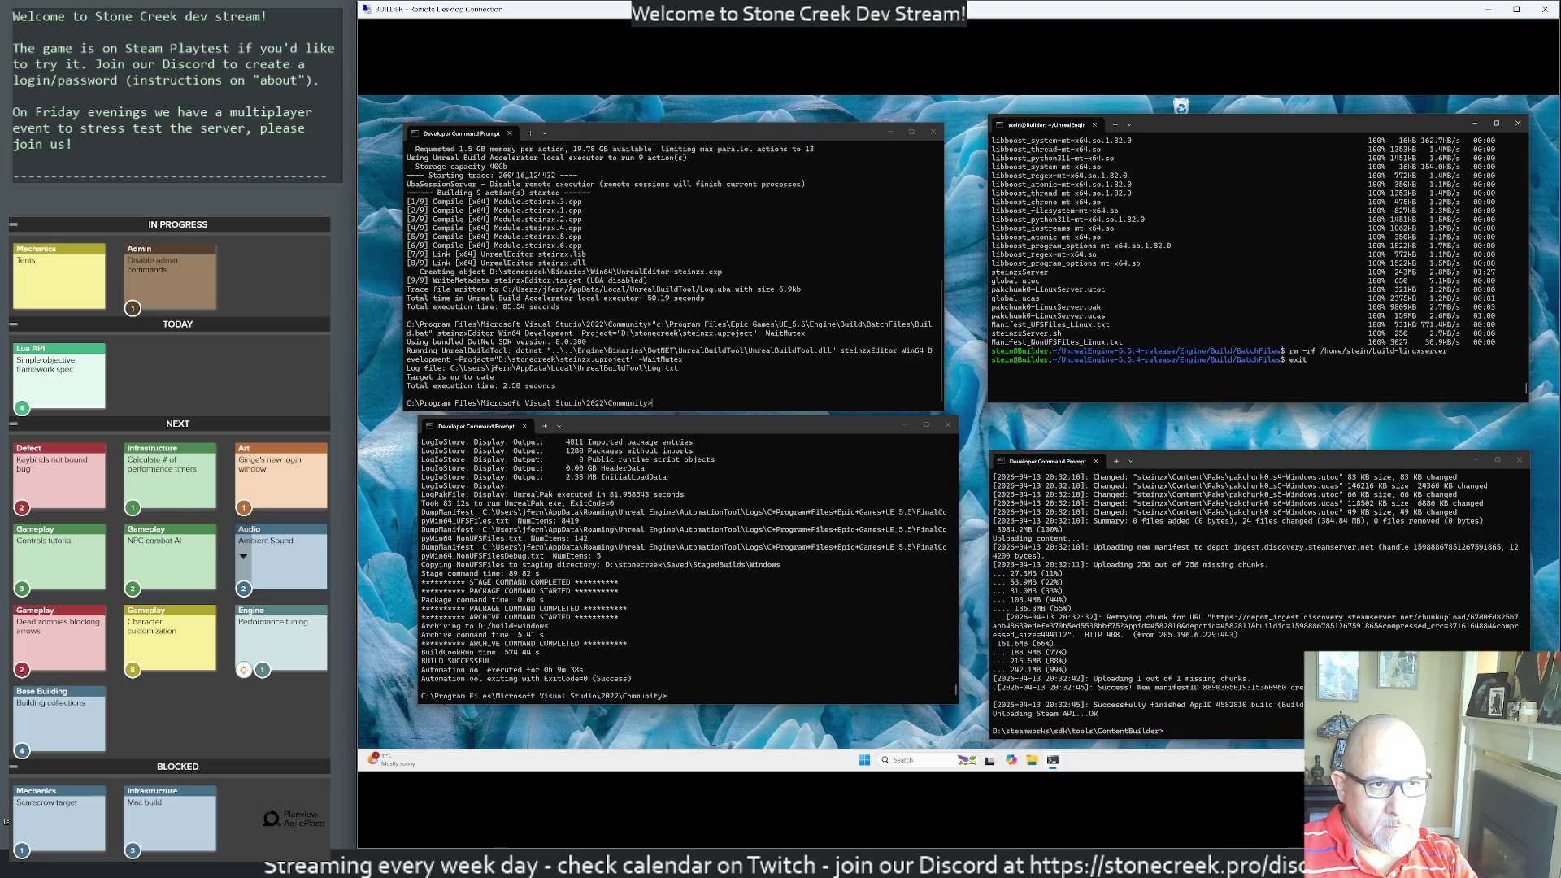
{"action": "key", "text": "Return"}
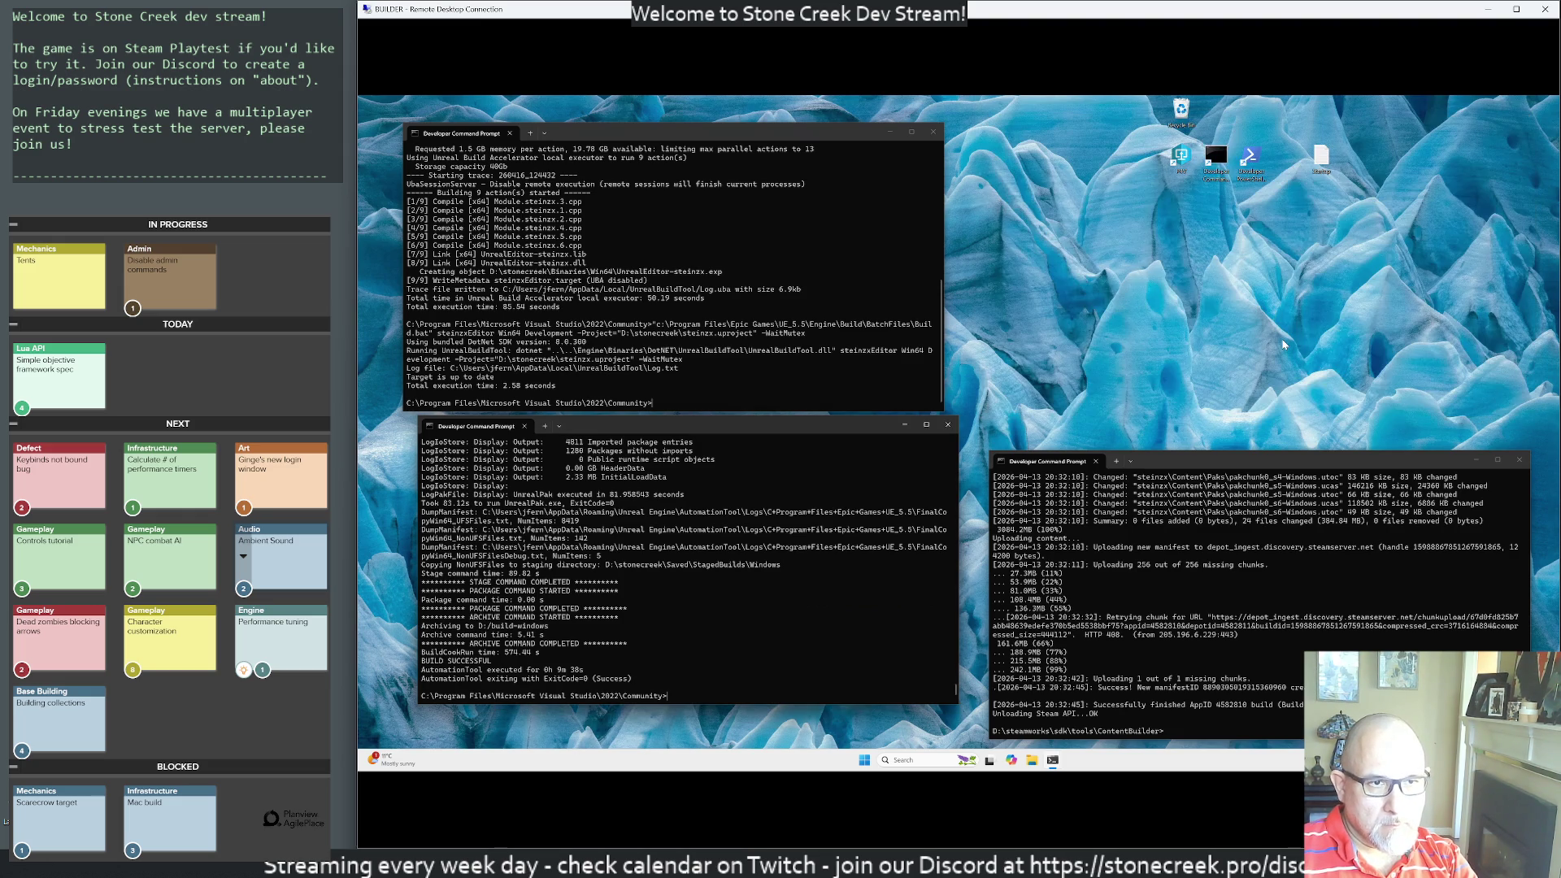
- Check the compile, packaging and Steam upload consoles, then open a new File Explorer
{"action": "left_click", "coordinate": [713, 359]}
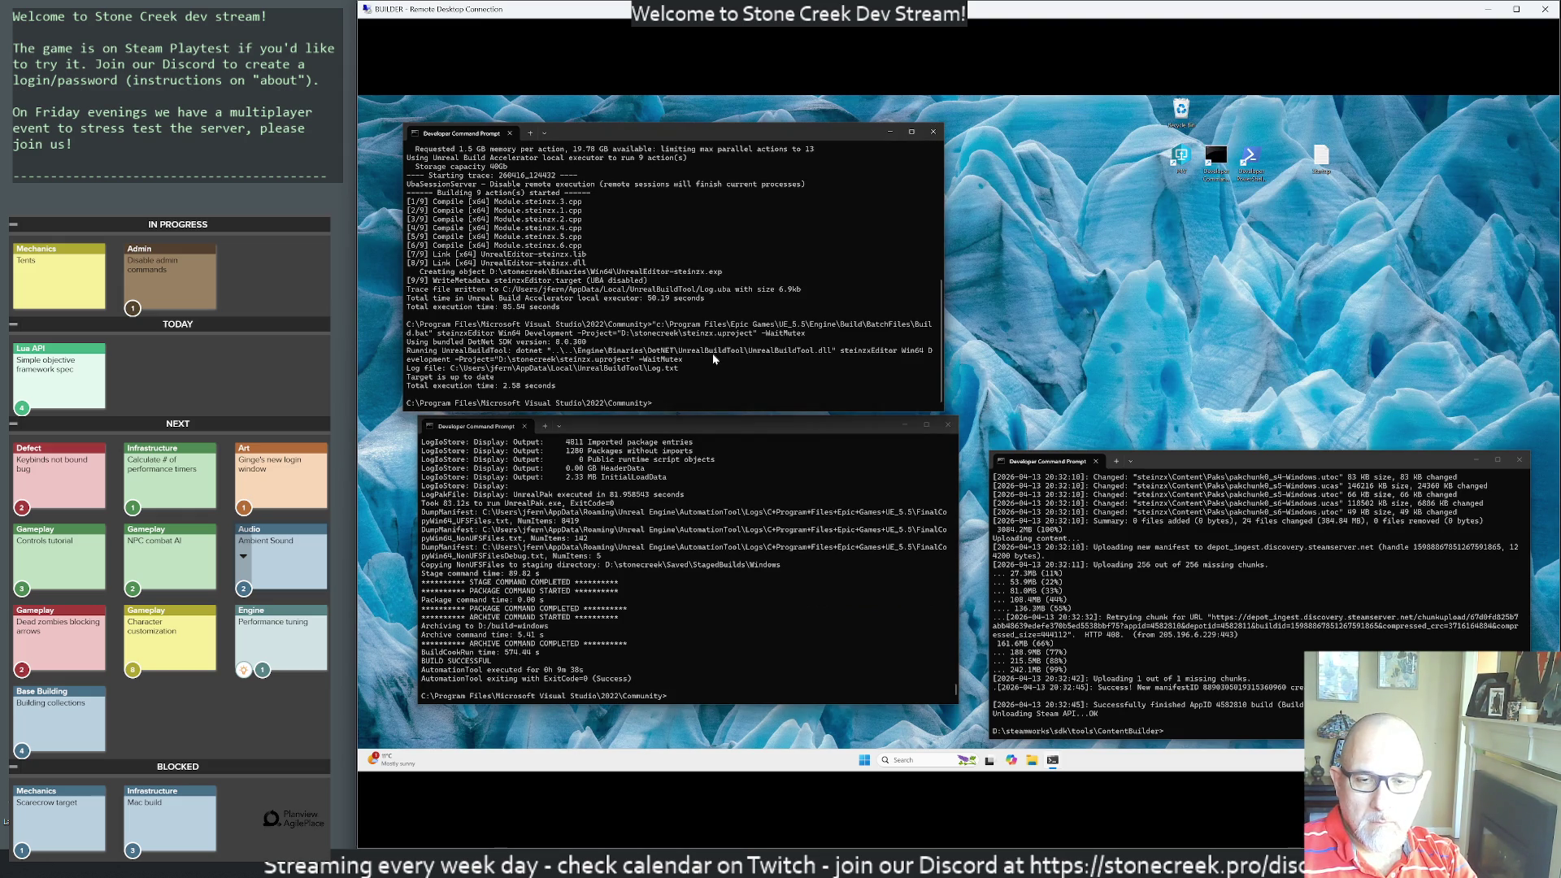
{"action": "left_click", "coordinate": [729, 651]}
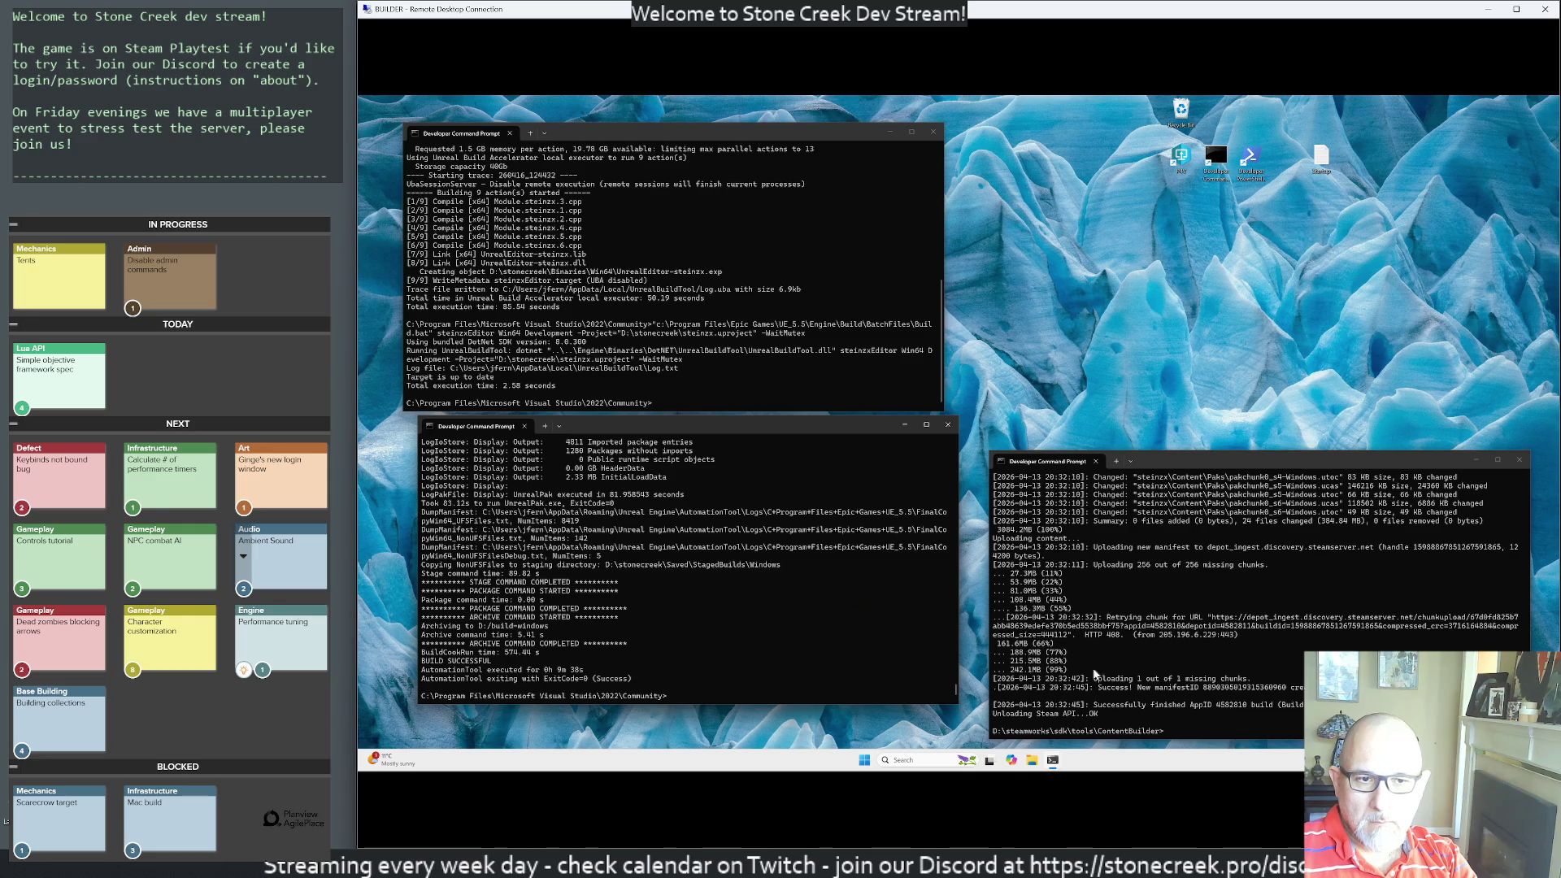
{"action": "left_click", "coordinate": [1261, 660]}
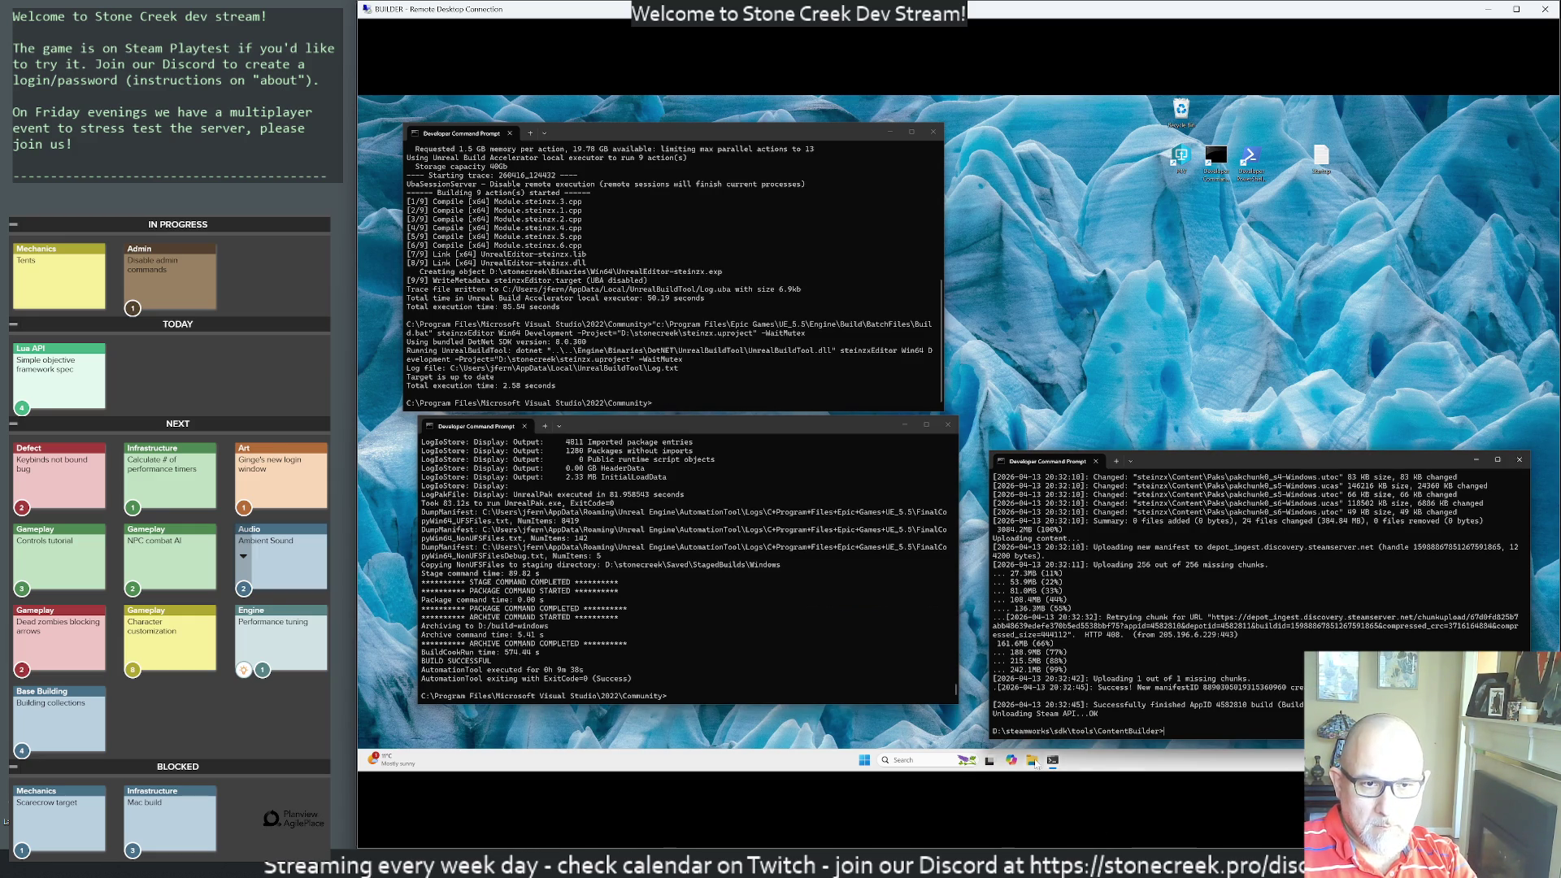
{"action": "key", "text": "super+e"}
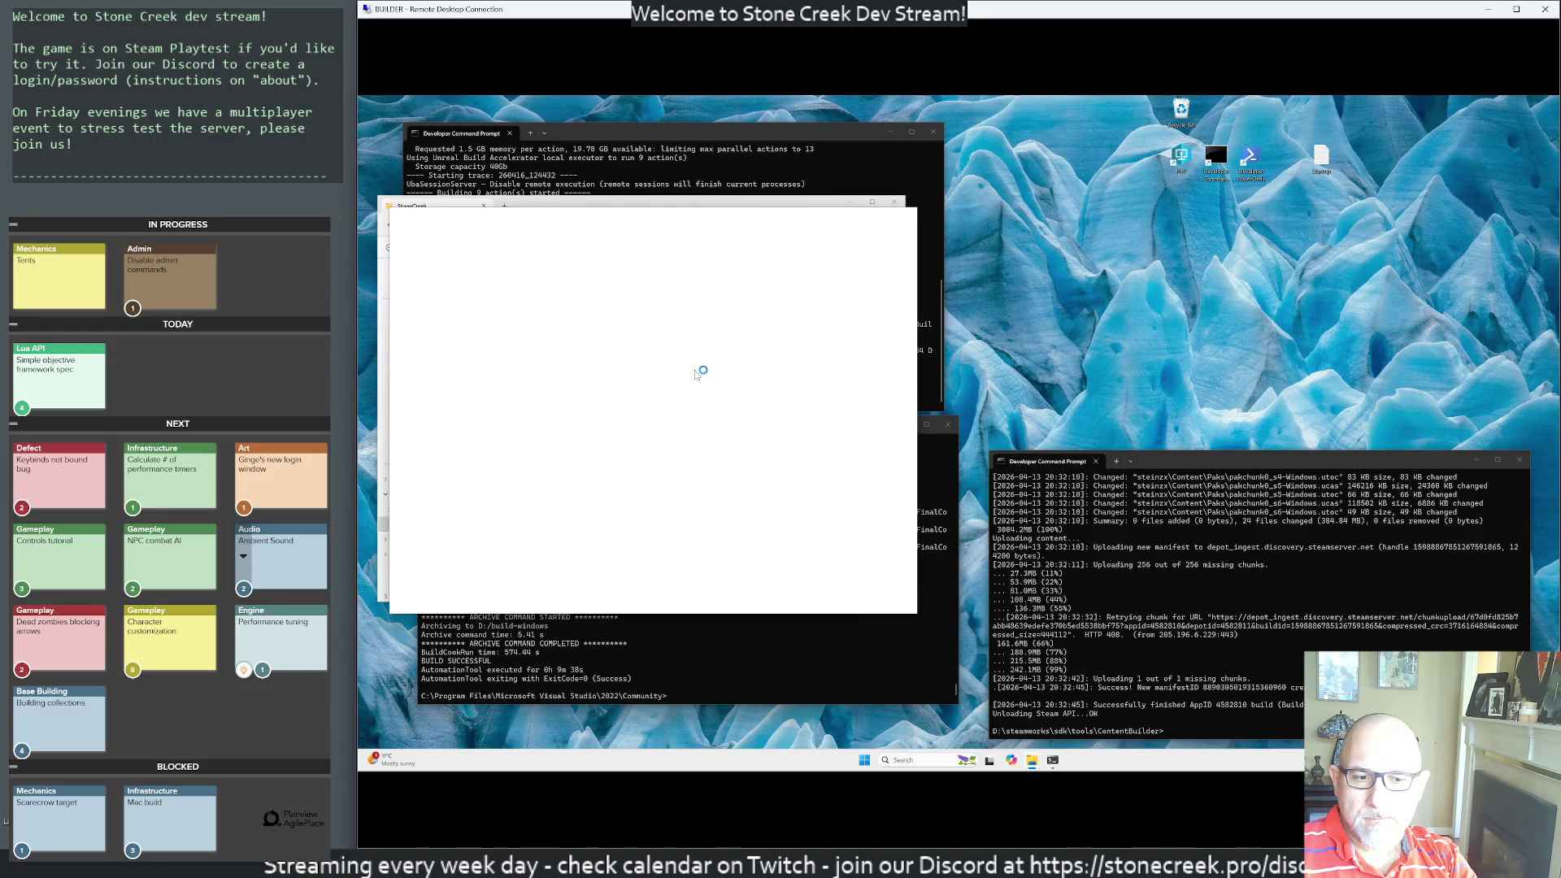
- Place a new Explorer beside StoneCreek, open D:\build-windows\Windows and select its five items
{"action": "left_click_drag", "start_coordinate": [571, 218], "coordinate": [1136, 250]}
{"action": "left_click", "coordinate": [987, 483]}
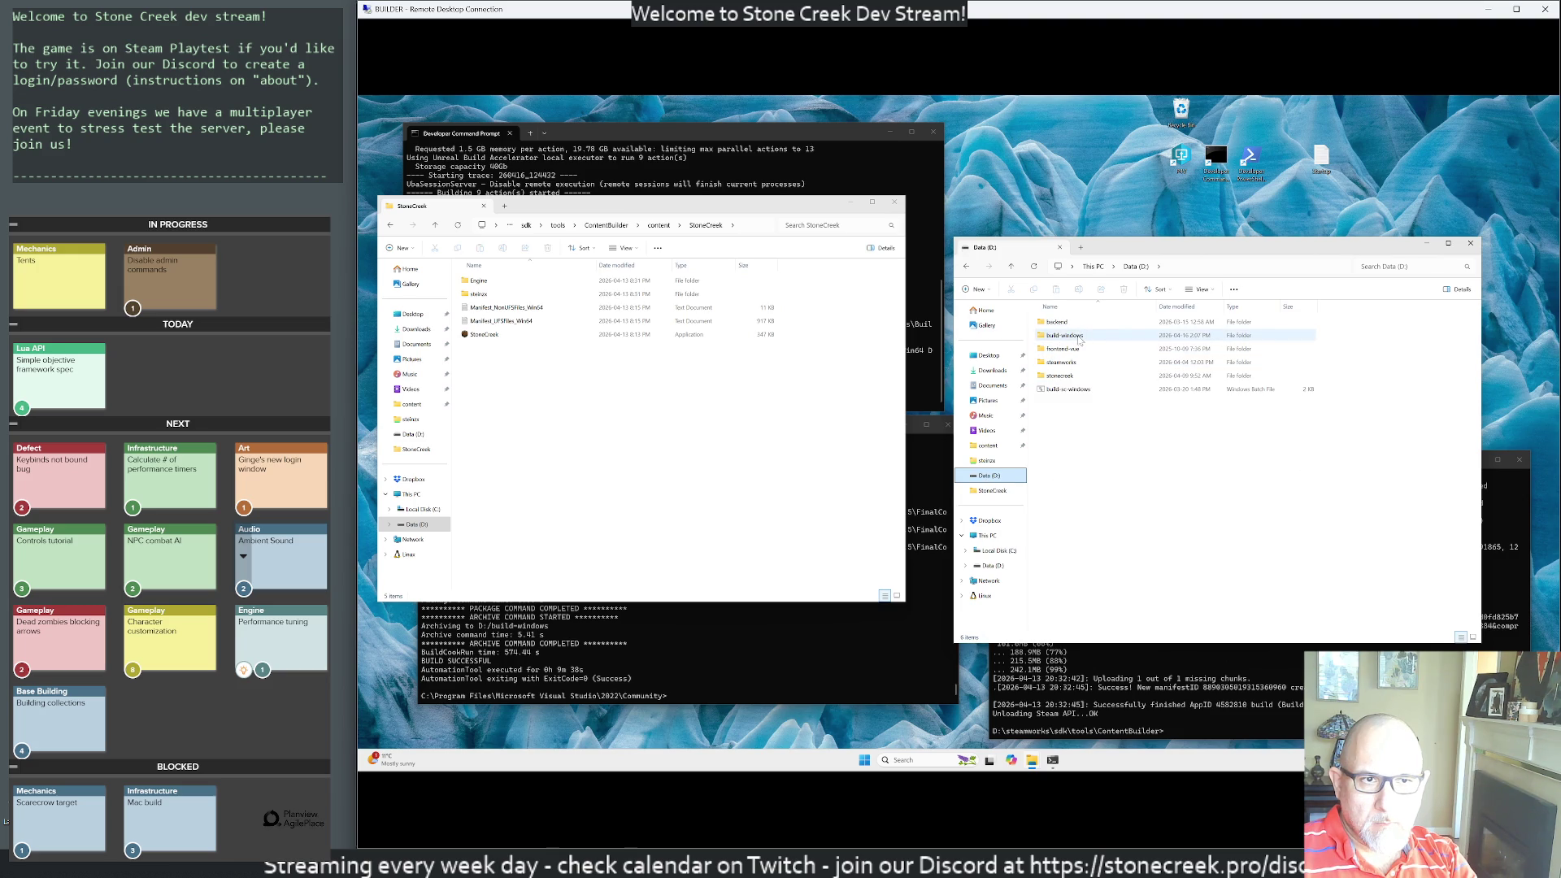
{"action": "double_click", "coordinate": [1079, 340]}
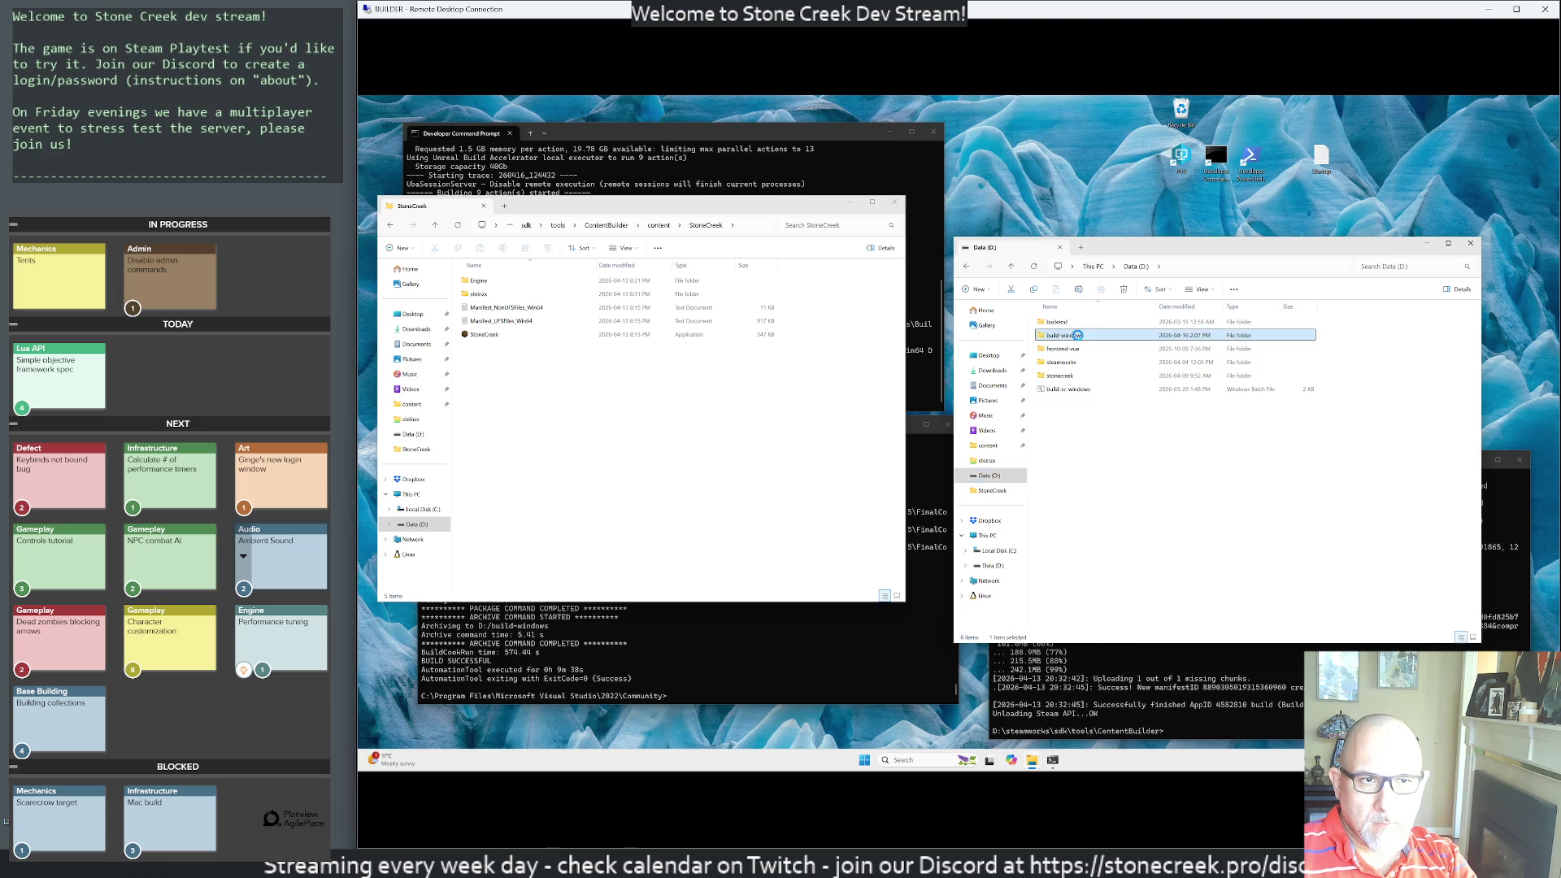
{"action": "double_click", "coordinate": [1071, 325]}
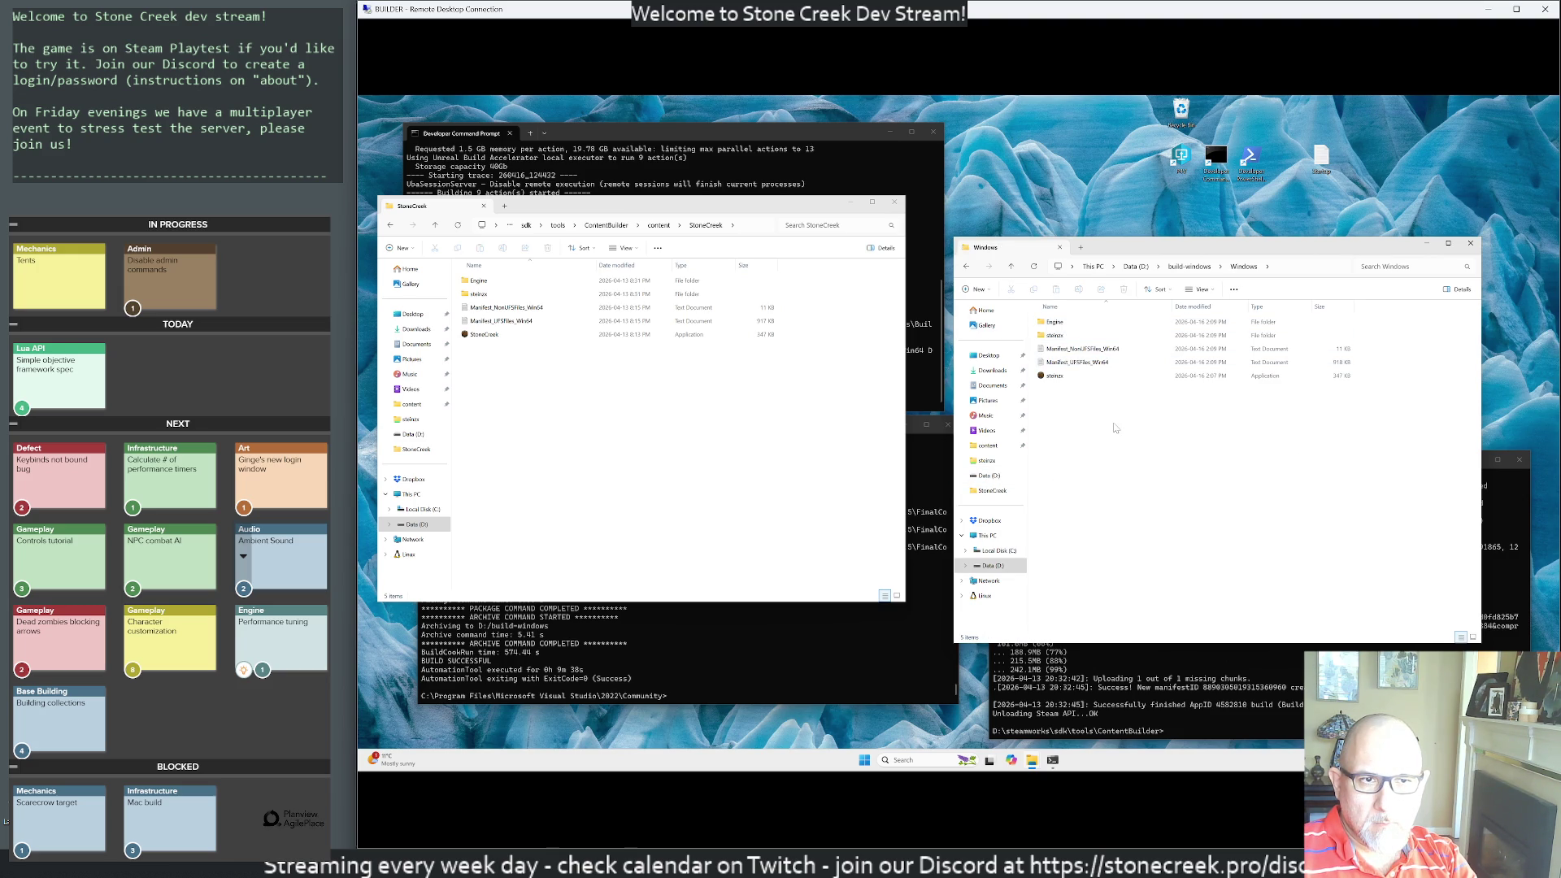
{"action": "left_click_drag", "start_coordinate": [1115, 428], "coordinate": [1022, 323]}
- Delete the old StoneCreek files, rename steinzx to StoneCreek, move the build over, close both windows
{"action": "left_click_drag", "start_coordinate": [611, 427], "coordinate": [488, 277]}
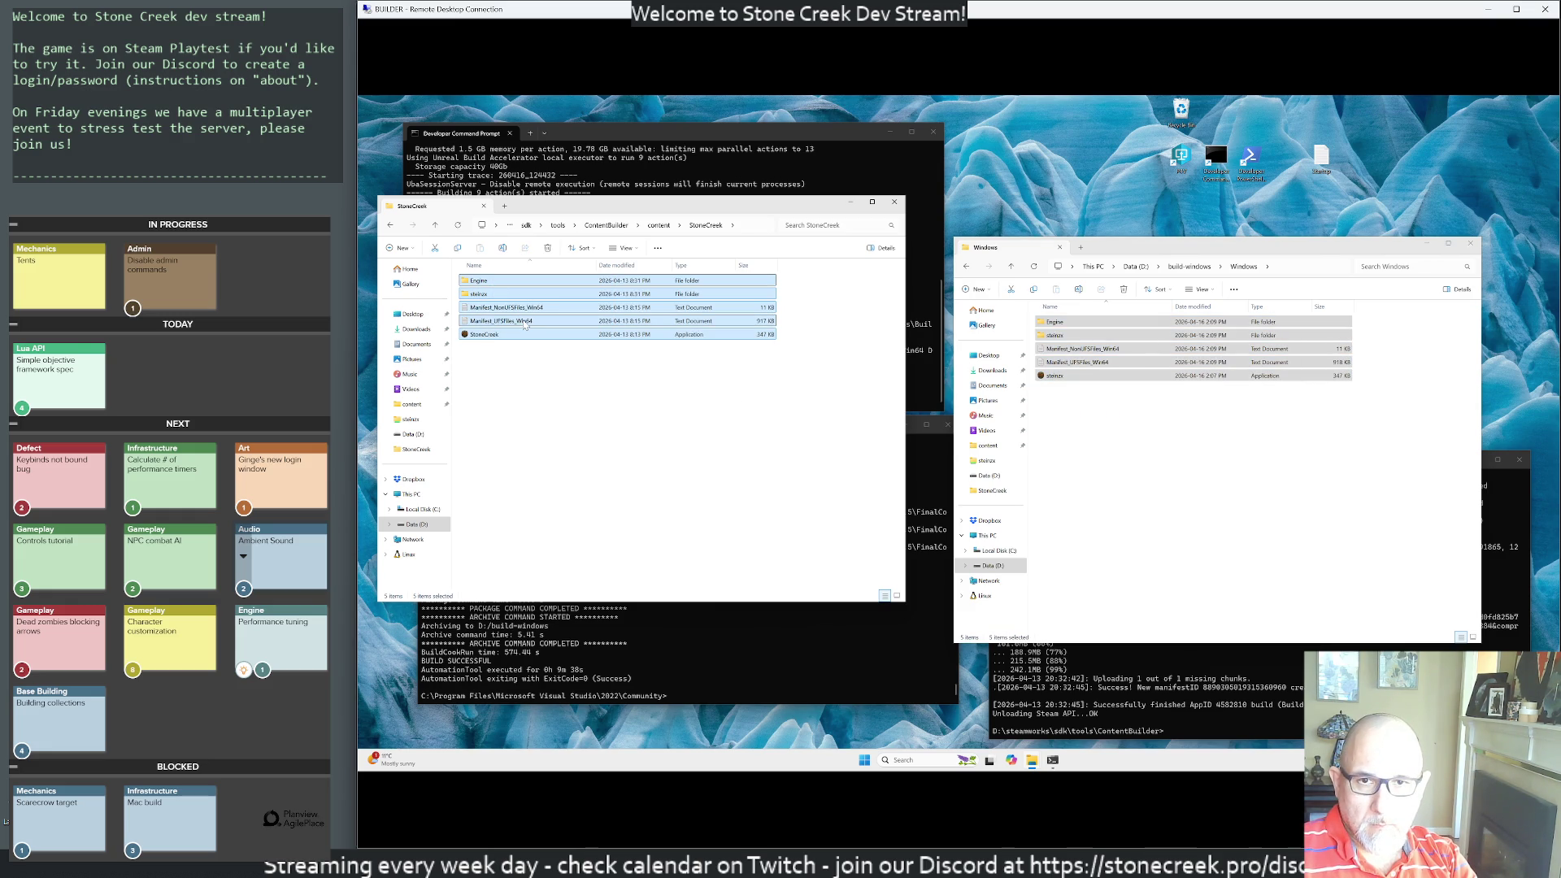
{"action": "key", "text": "Delete"}
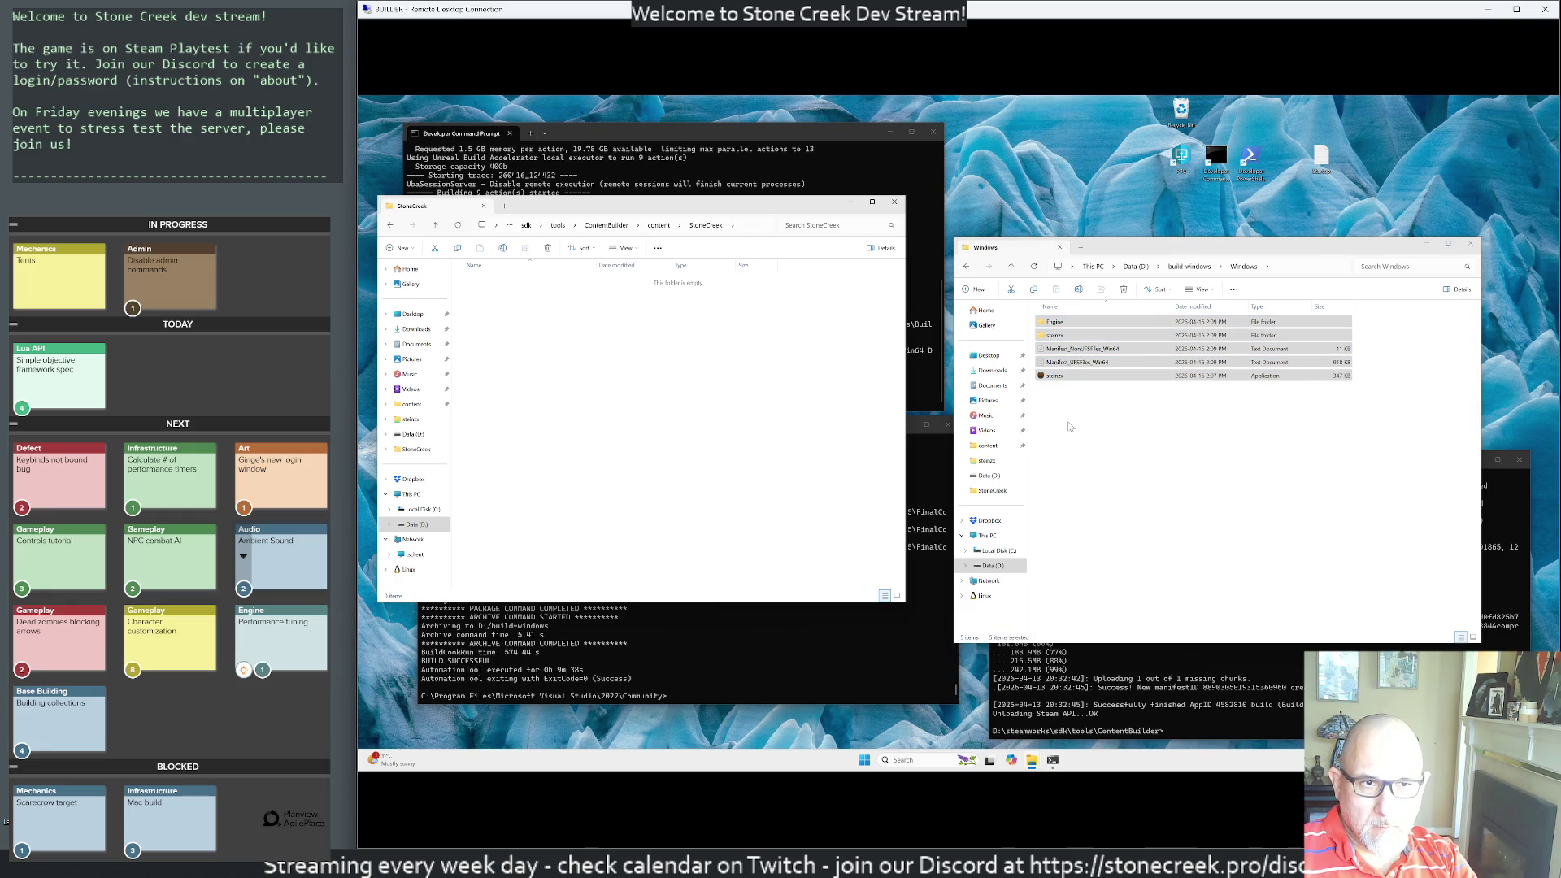
{"action": "left_click", "coordinate": [1057, 376]}
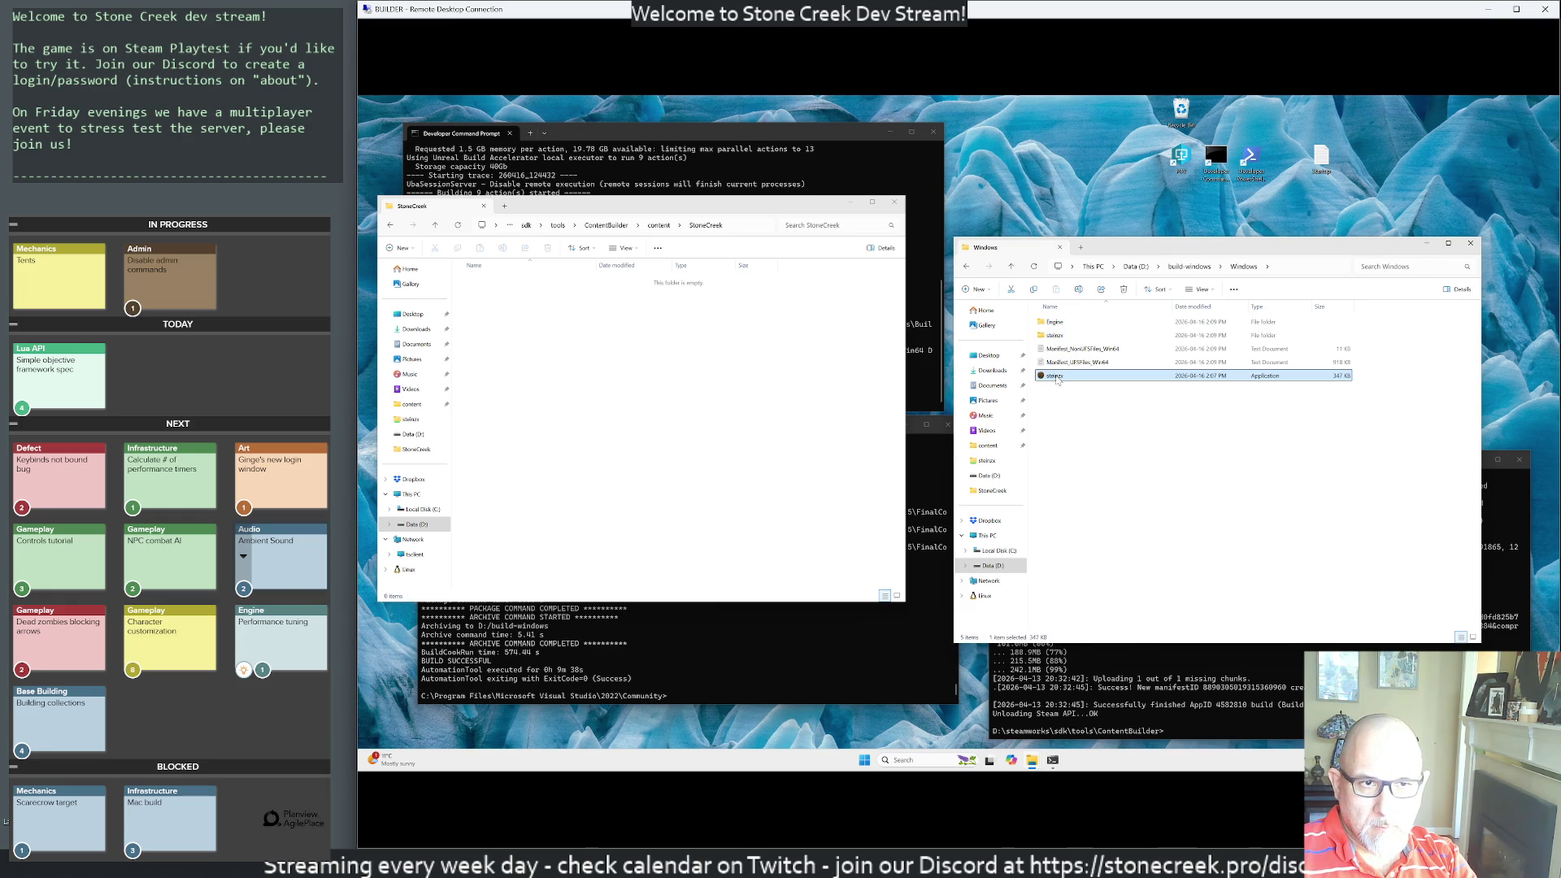
{"action": "key", "text": "F2"}
{"action": "type", "text": "StoneC"}
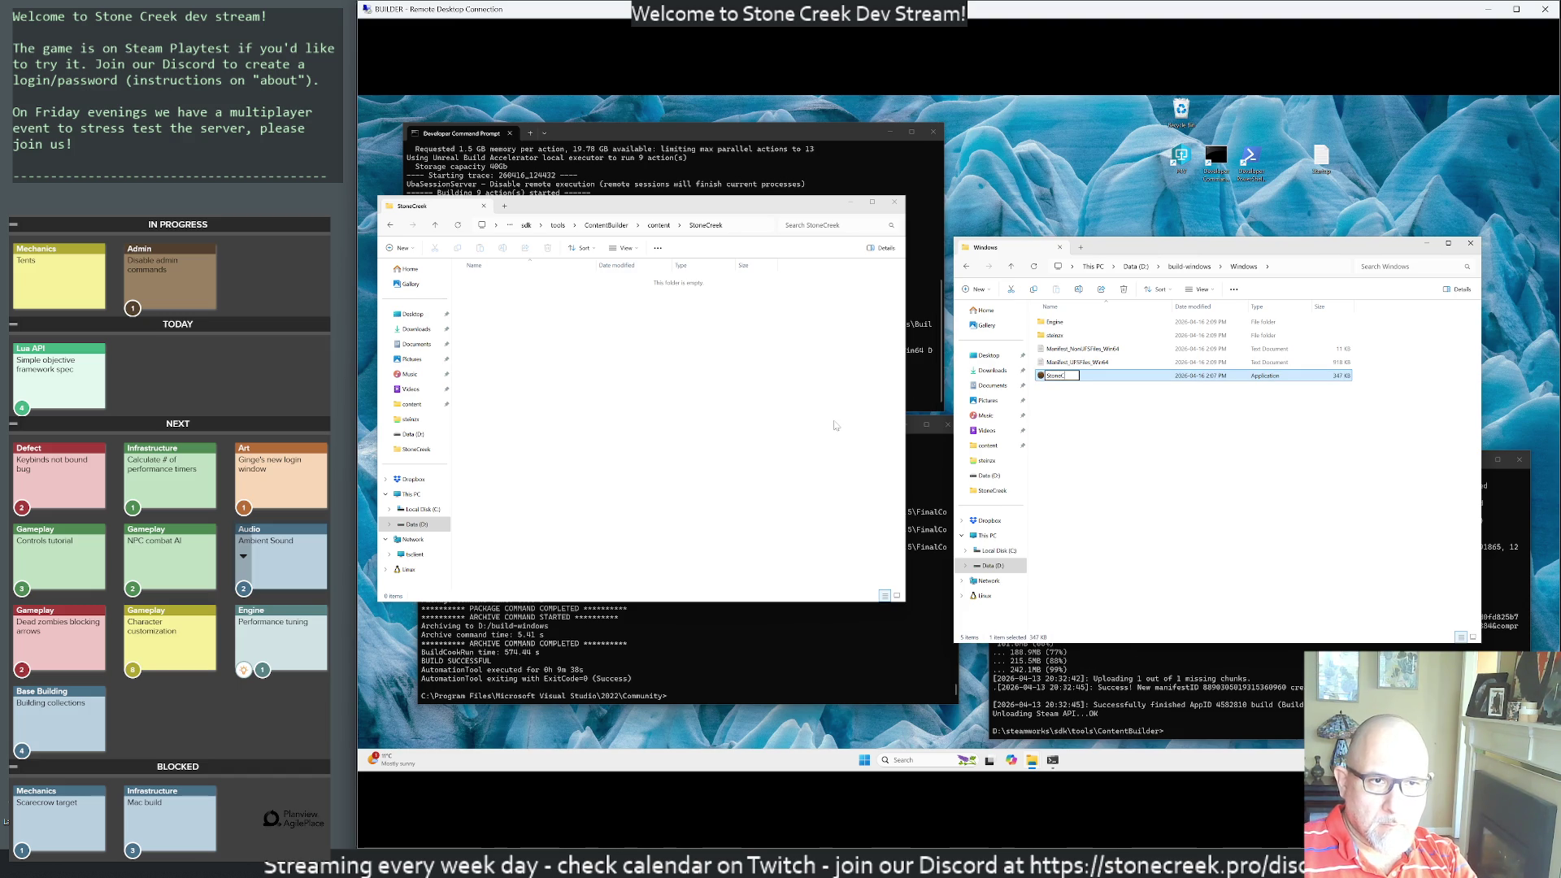
{"action": "type", "text": "reek"}
{"action": "mouse_move", "coordinate": [1194, 491]}
{"action": "left_mouse_down"}
{"action": "mouse_move", "coordinate": [1037, 319]}
{"action": "mouse_move", "coordinate": [1073, 344]}
{"action": "mouse_move", "coordinate": [636, 381]}
{"action": "mouse_move", "coordinate": [561, 346]}
{"action": "mouse_move", "coordinate": [600, 370]}
{"action": "left_mouse_up"}
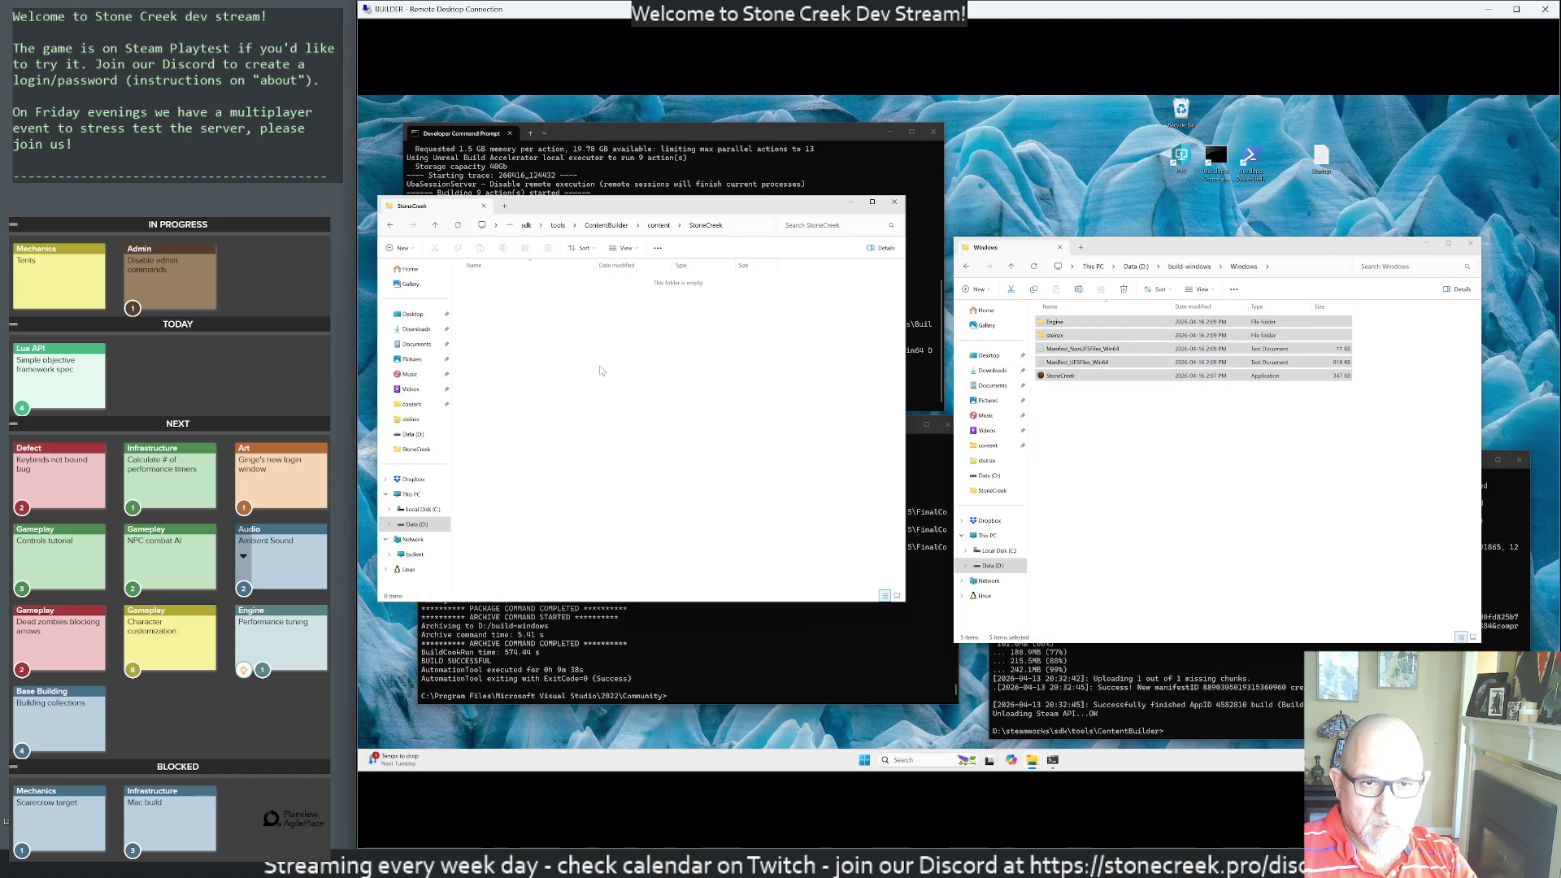
{"action": "left_click", "coordinate": [1476, 247]}
{"action": "left_click", "coordinate": [896, 203]}
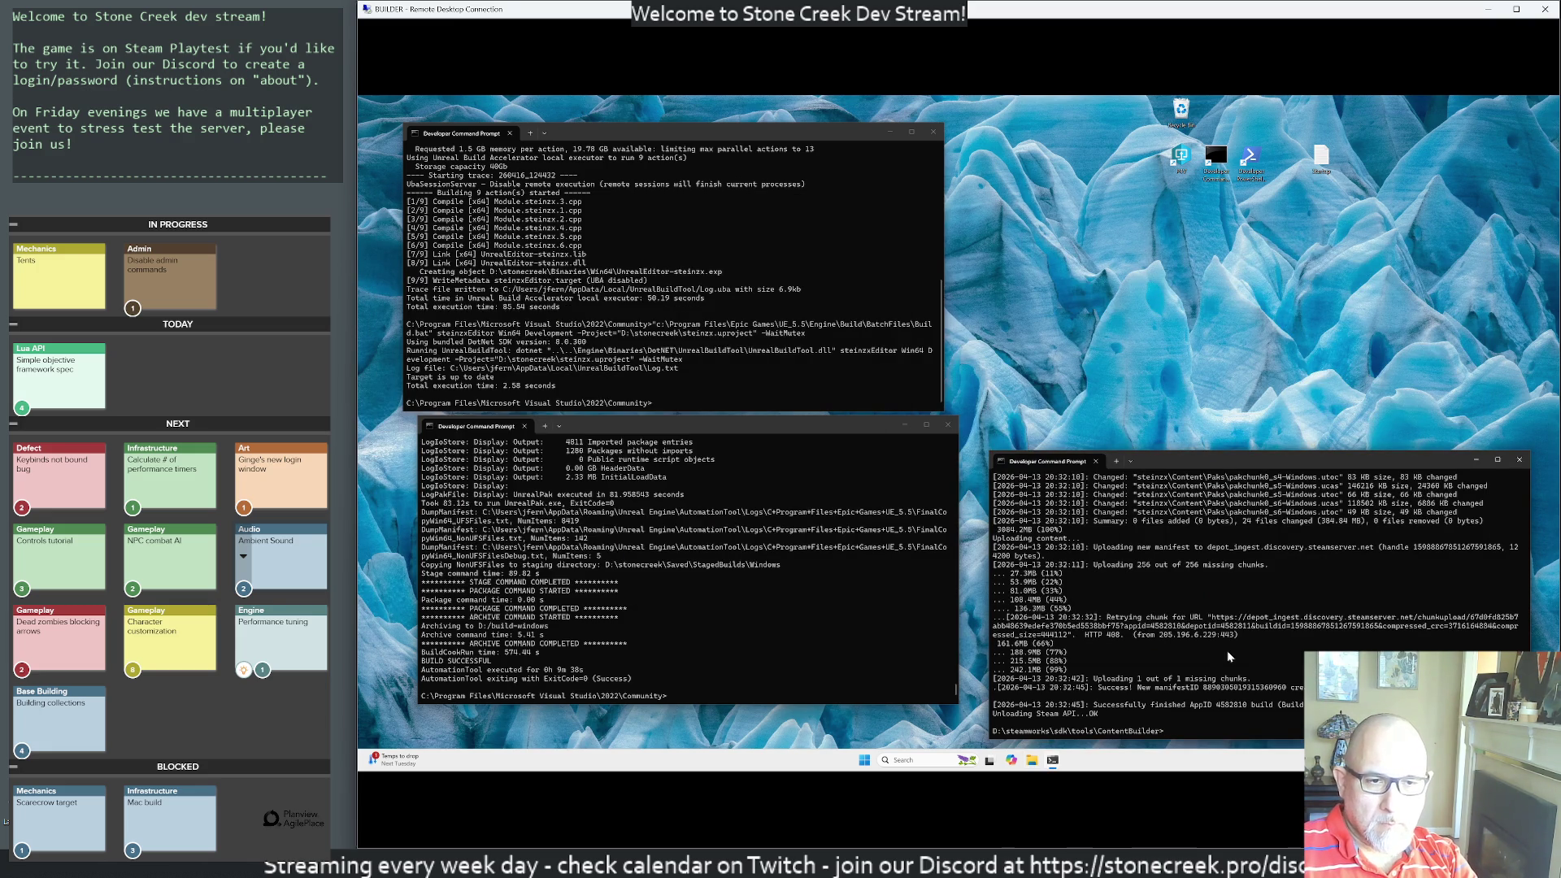
- Run run_build.bat to upload the StoneCreek build to Steam depot 4582811, then restore down Remote Desktop
{"action": "type", "text": "run_build.bat"}
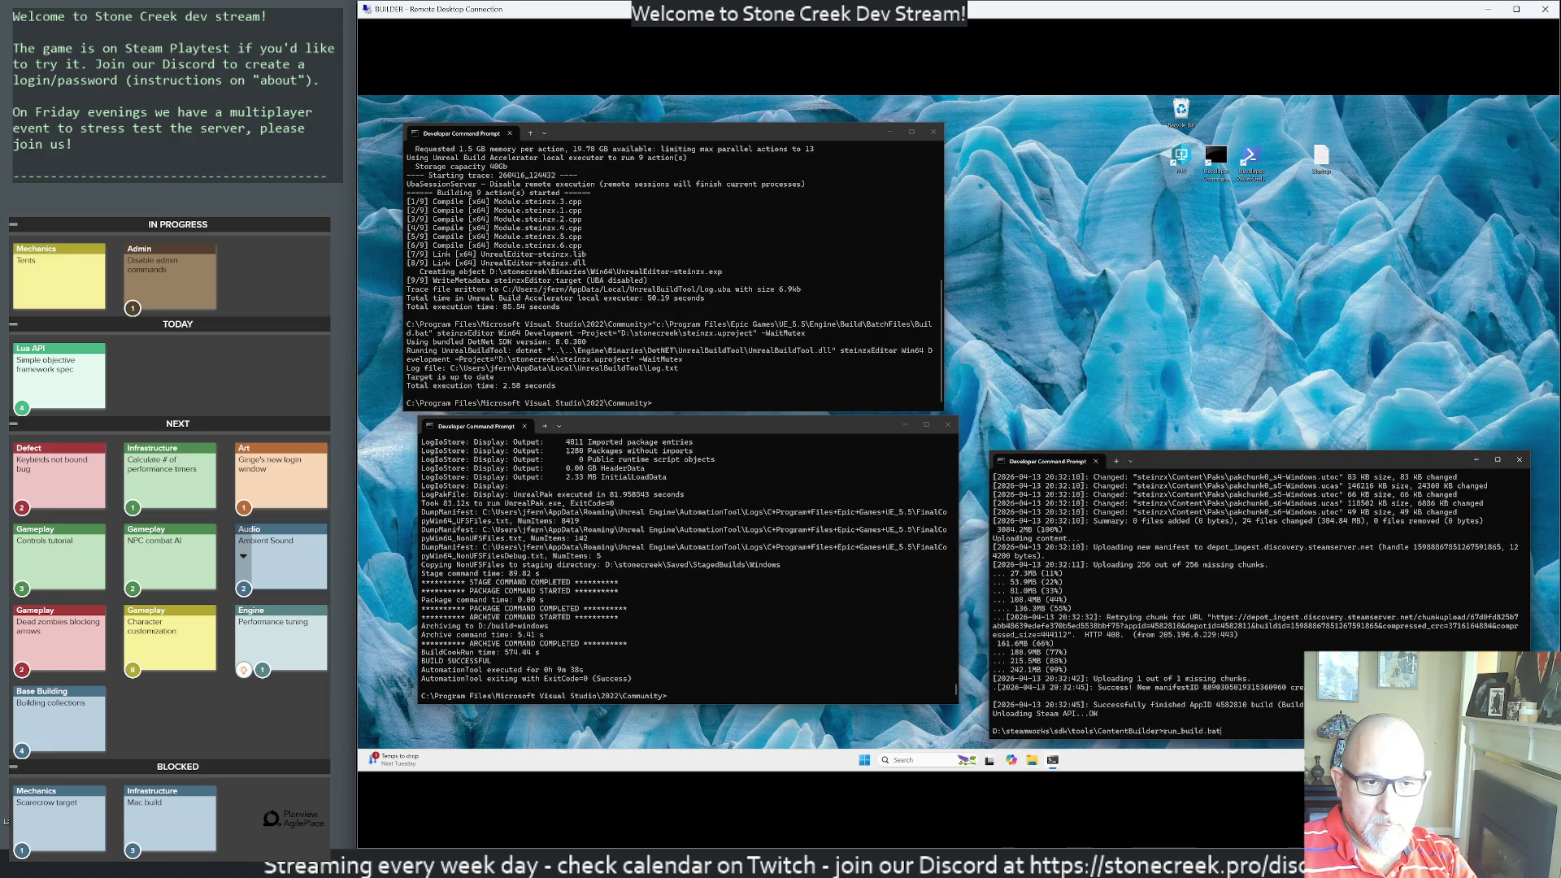
{"action": "key", "text": "Up"}
{"action": "key", "text": "Return"}
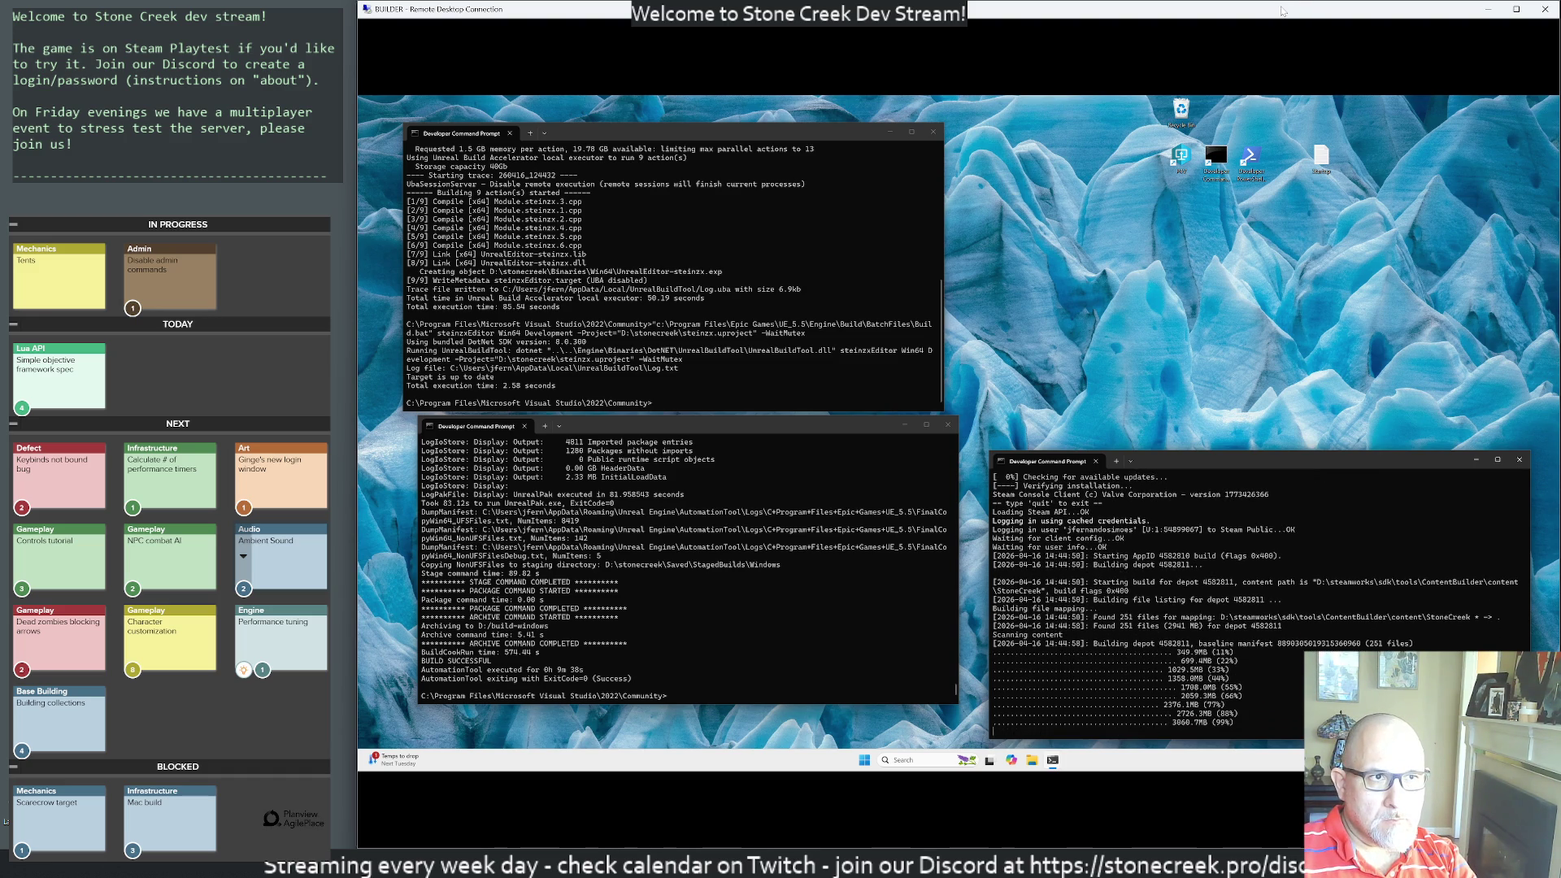
{"action": "mouse_move", "coordinate": [1281, 10]}
{"action": "left_mouse_down"}
{"action": "mouse_move", "coordinate": [1130, 122]}
{"action": "mouse_move", "coordinate": [986, 130]}
{"action": "left_mouse_up"}
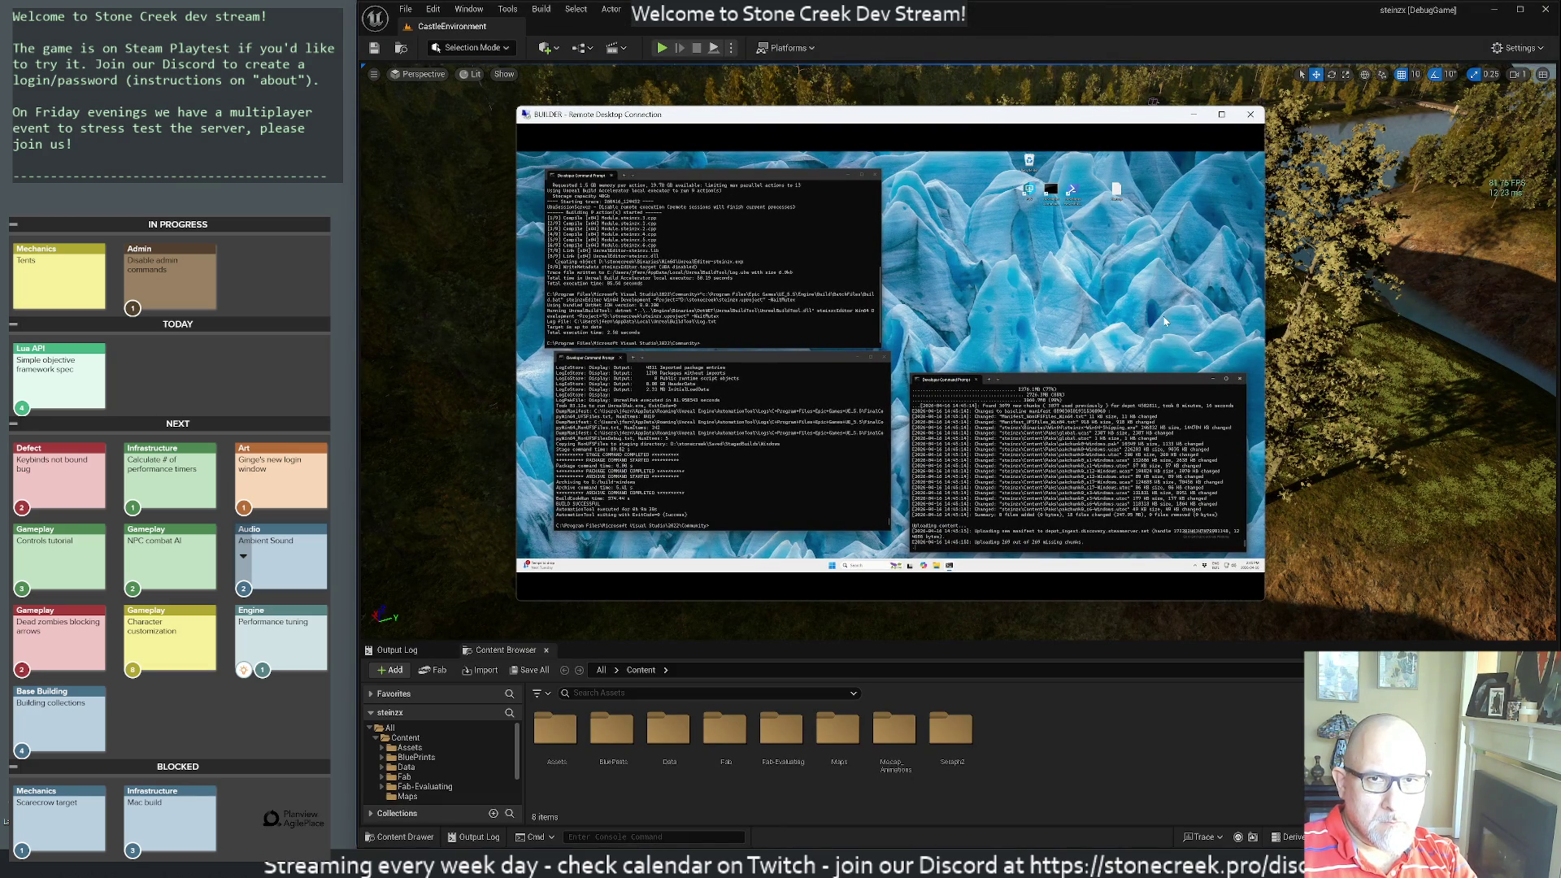
- Open the Cygwin terminal and rerun the sqlite3 dump of the Items table into items.sql
{"action": "key", "text": "super"}
{"action": "type", "text": "wsl"}
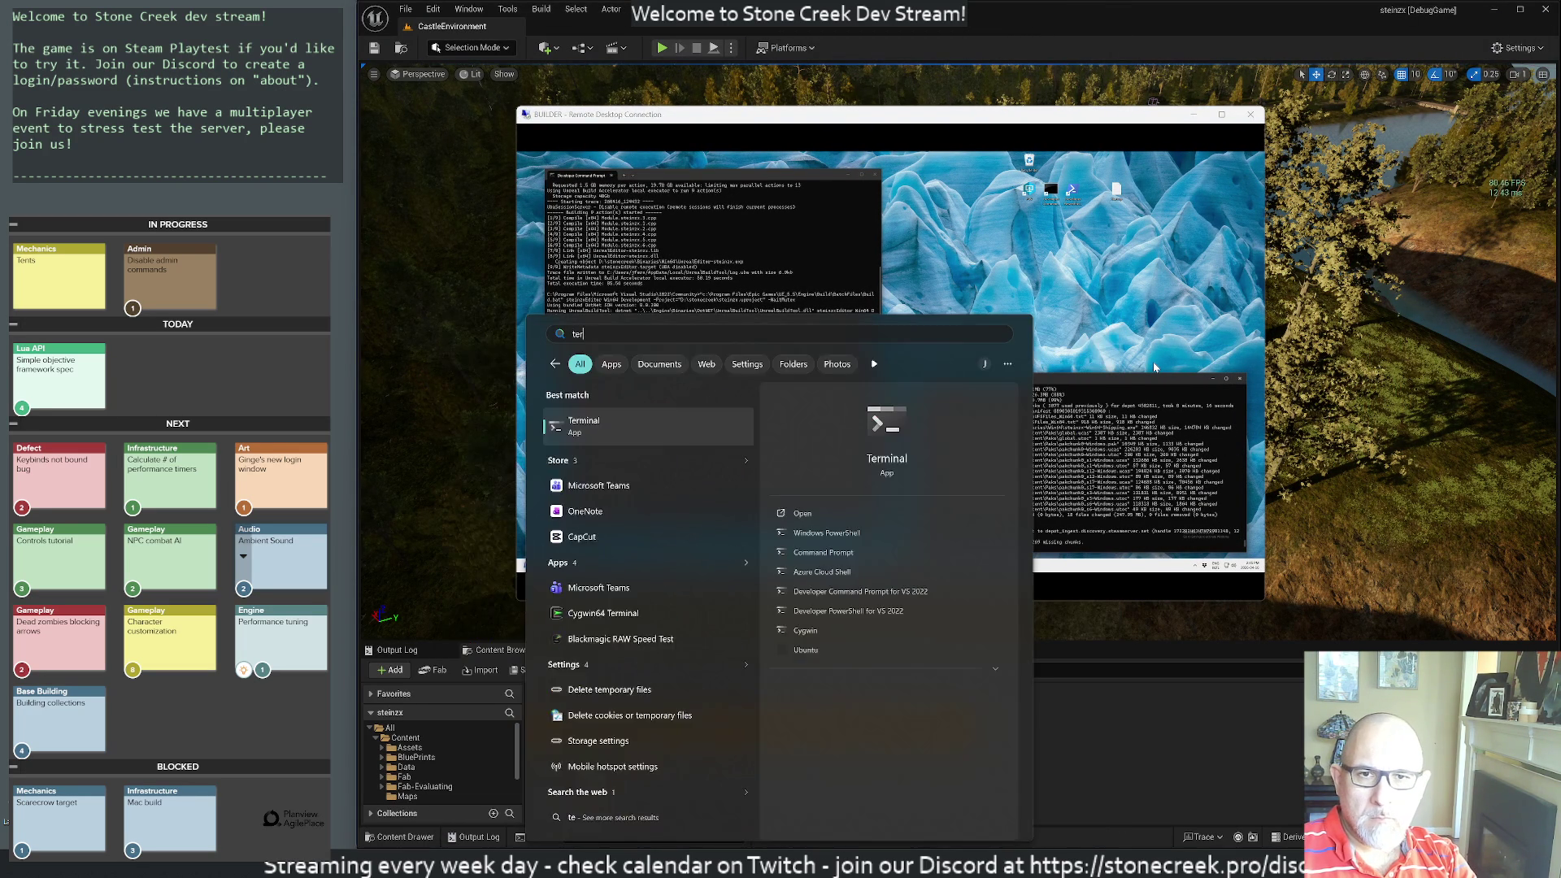
{"action": "key", "text": "Return"}
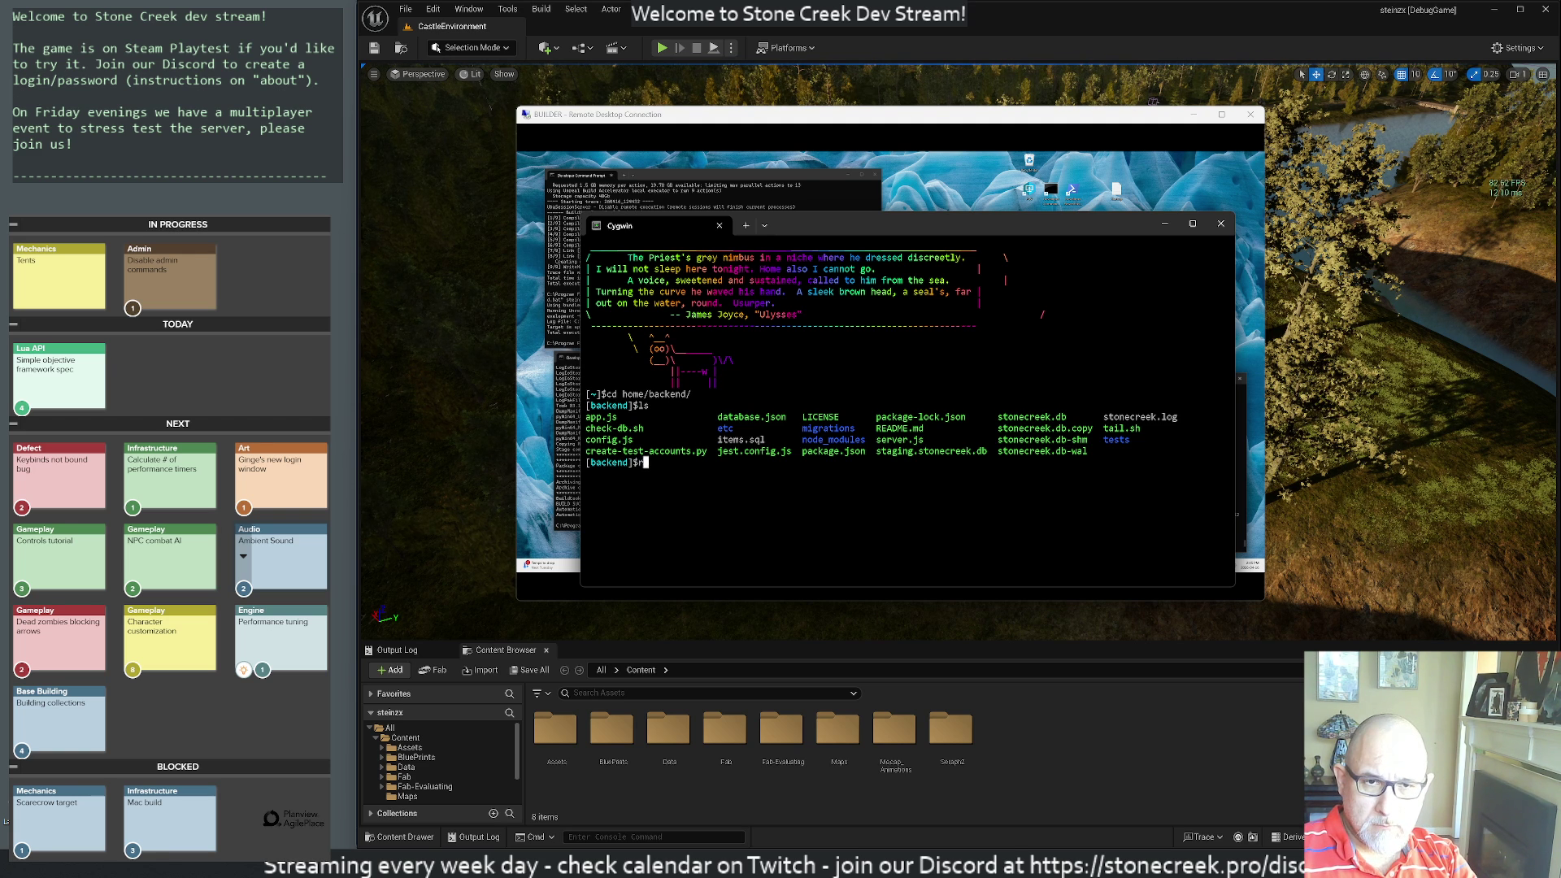
{"action": "type", "text": "cat README.md"}
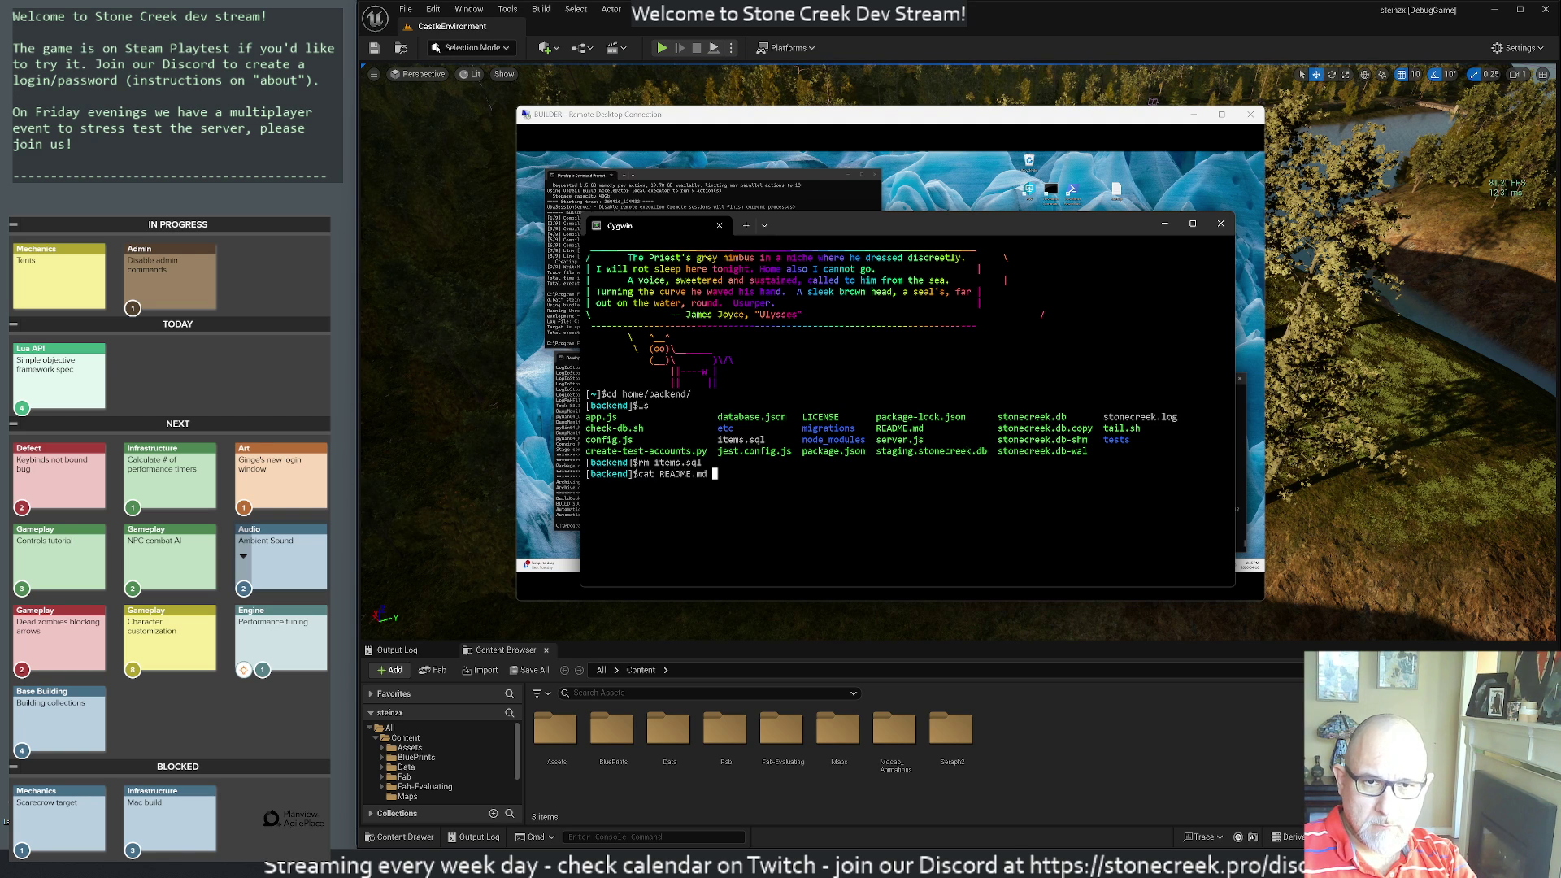
{"action": "key", "text": "Return"}
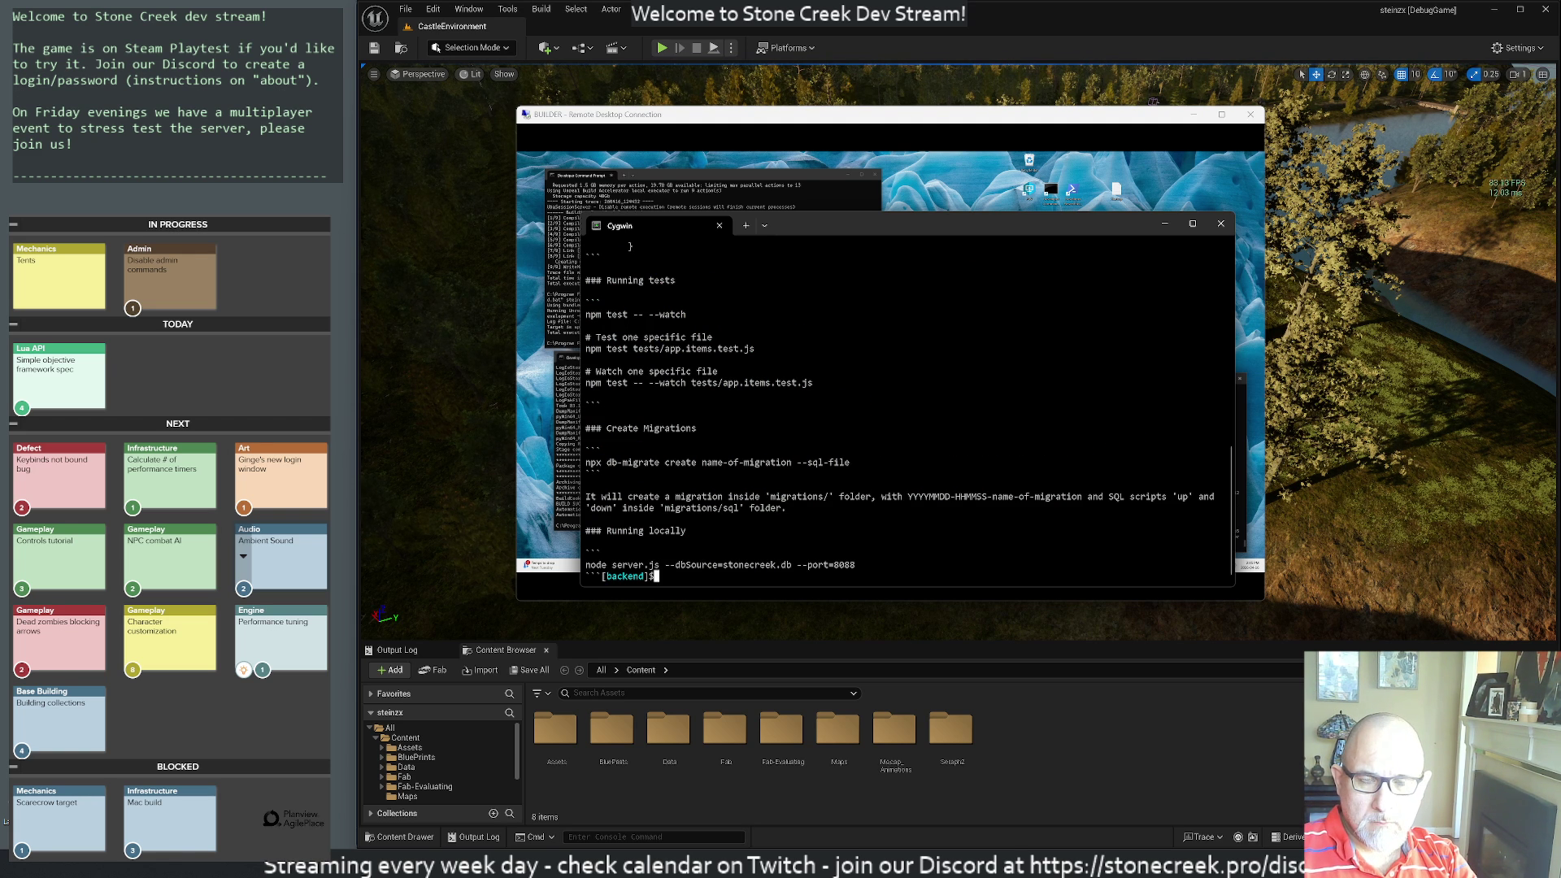
{"action": "key", "text": "ctrl+r"}
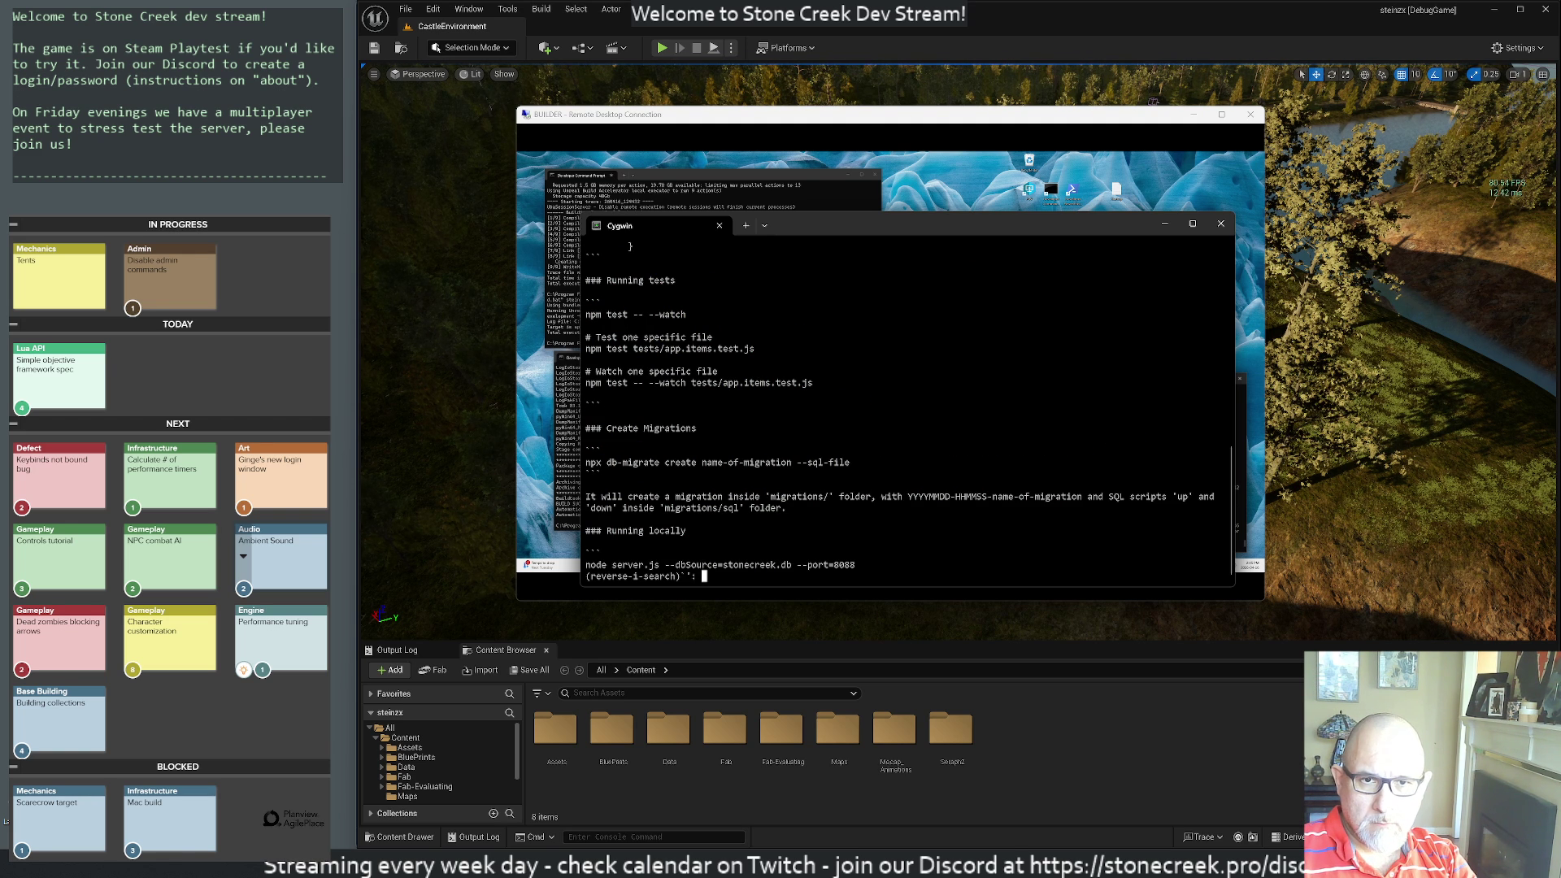
{"action": "type", "text": "items"}
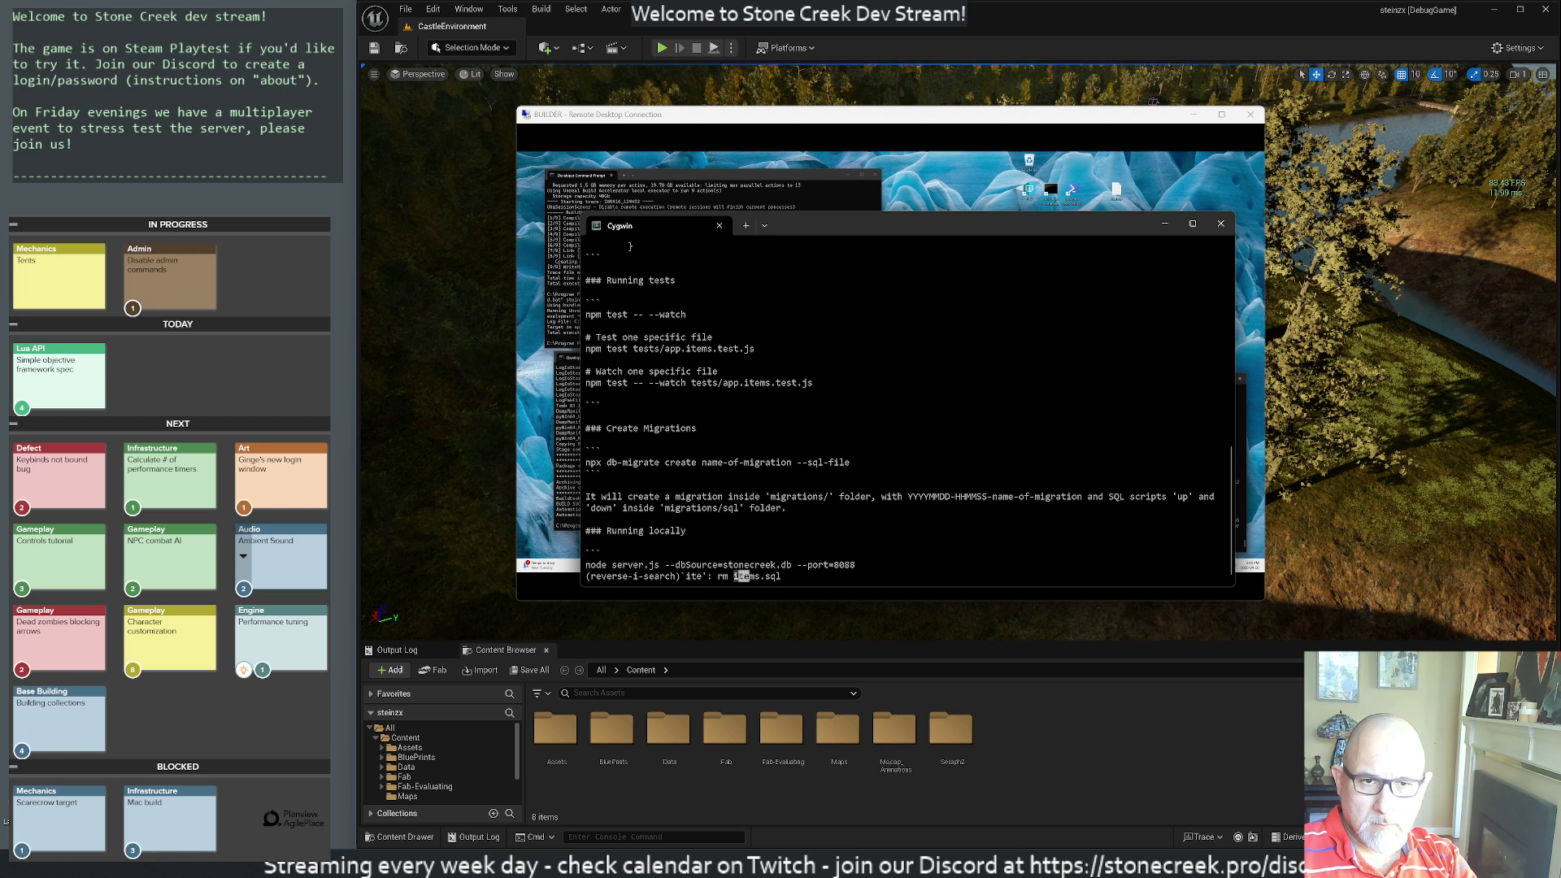
{"action": "key", "text": "ctrl+r"}
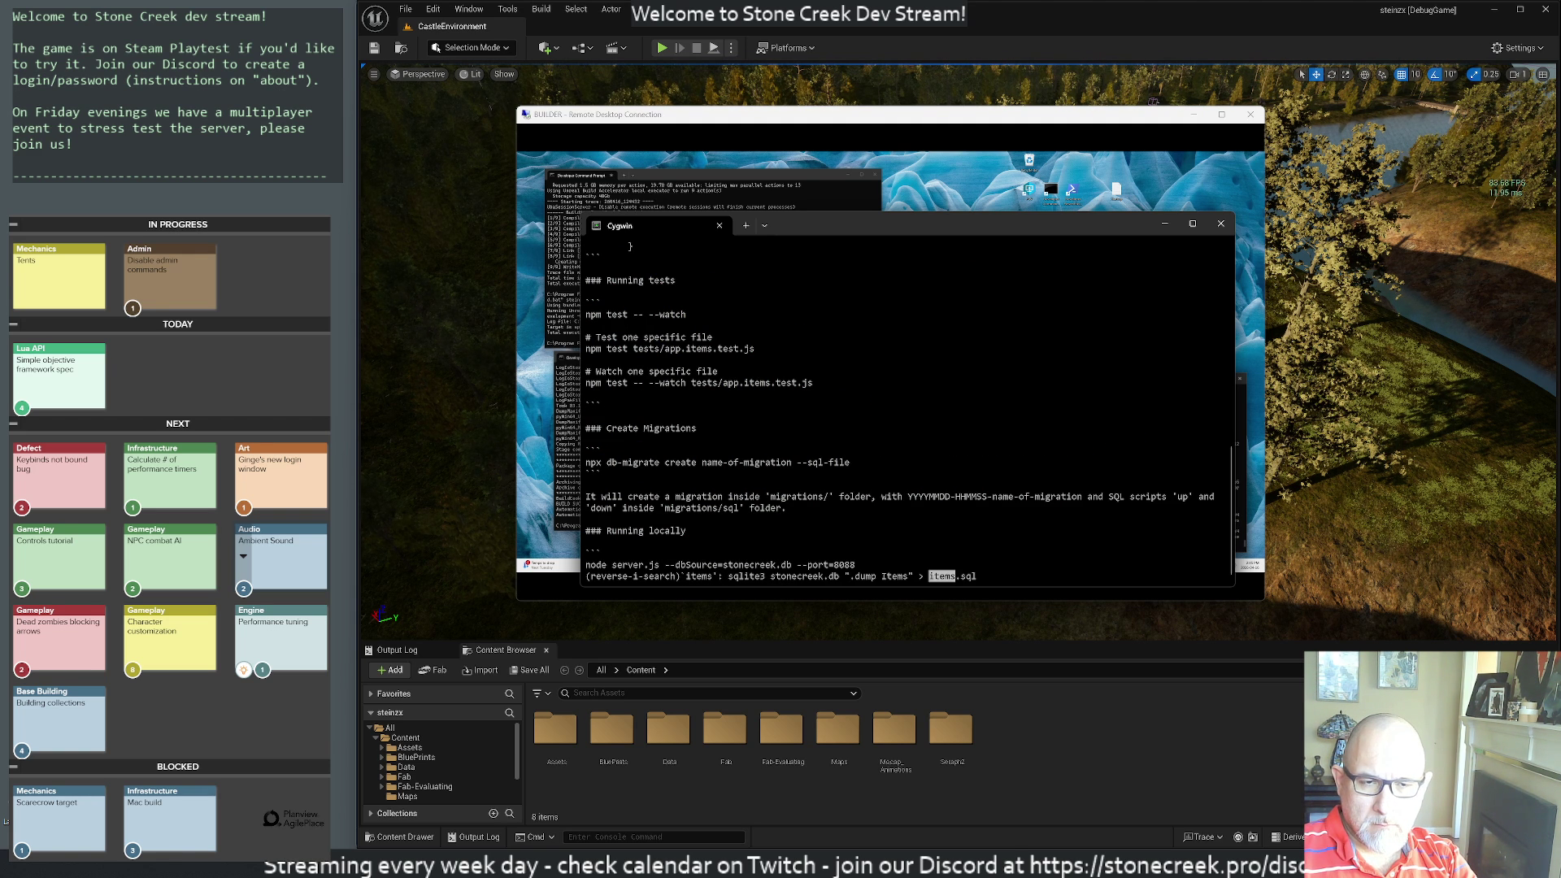
{"action": "key", "text": "Return"}
- Copy items.sql to the sc server with scp, then log in with ssh sc using the key passphrase
{"action": "type", "text": "sc"}
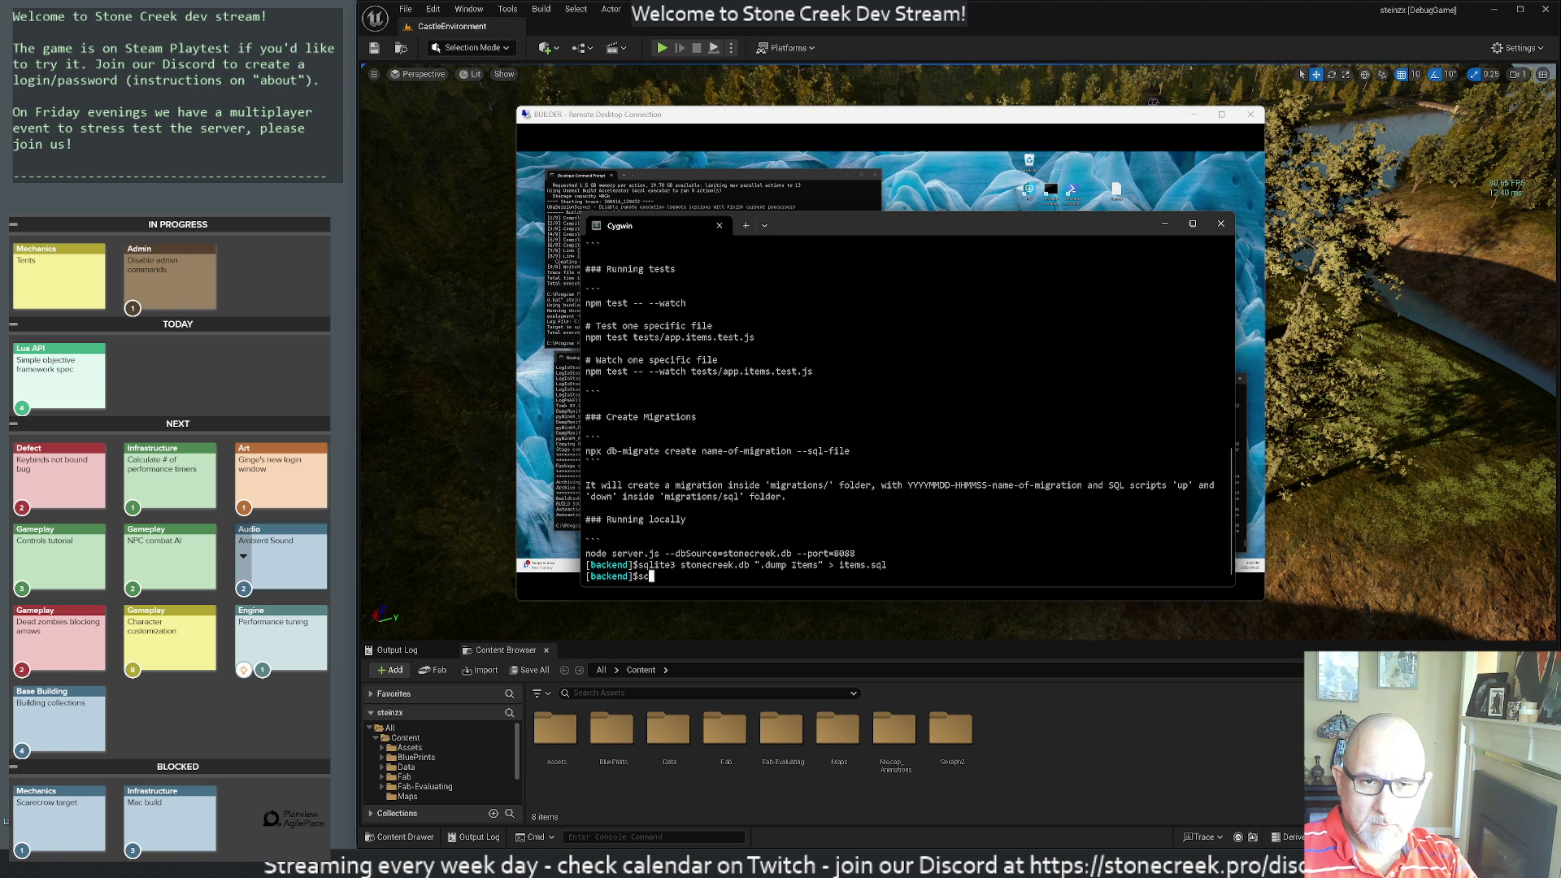
{"action": "type", "text": "p items.sql sc"}
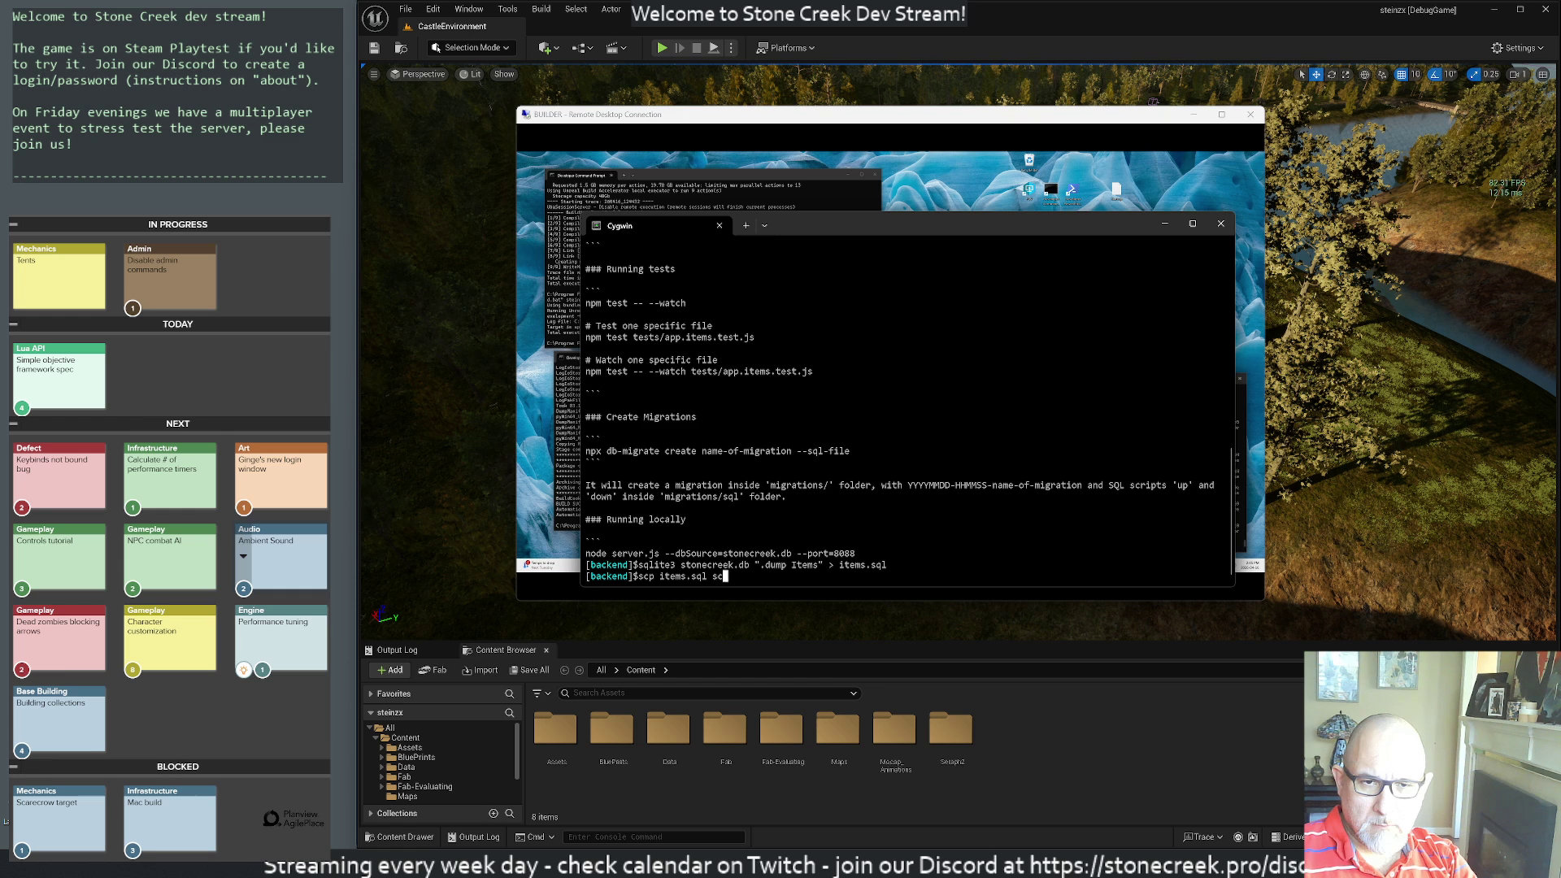
{"action": "type", "text": ":"}
{"action": "key", "text": "Return"}
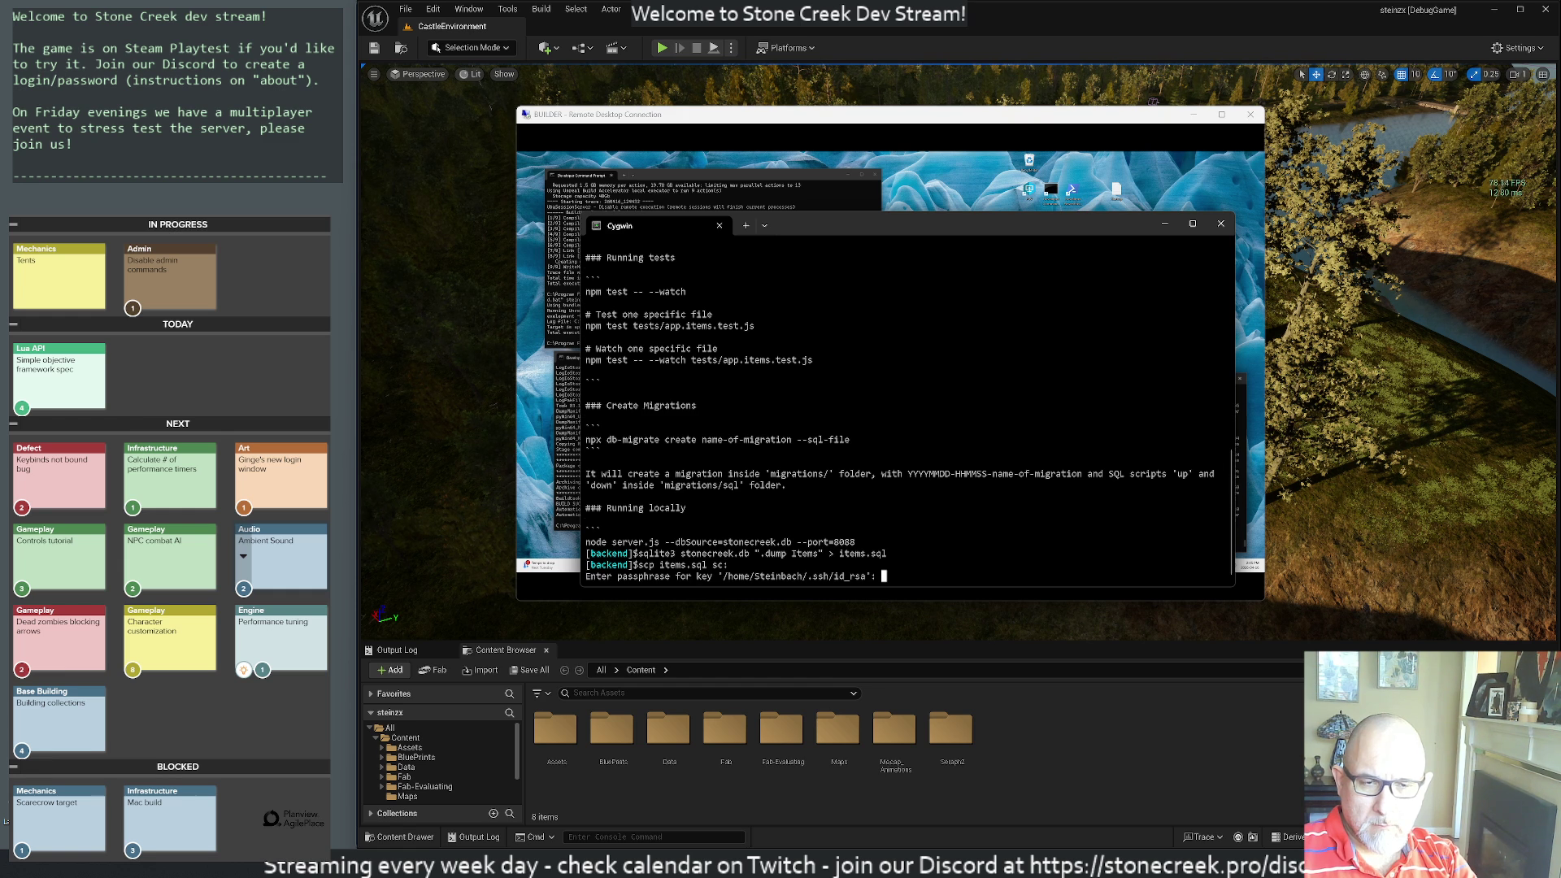
{"action": "key", "text": "Return"}
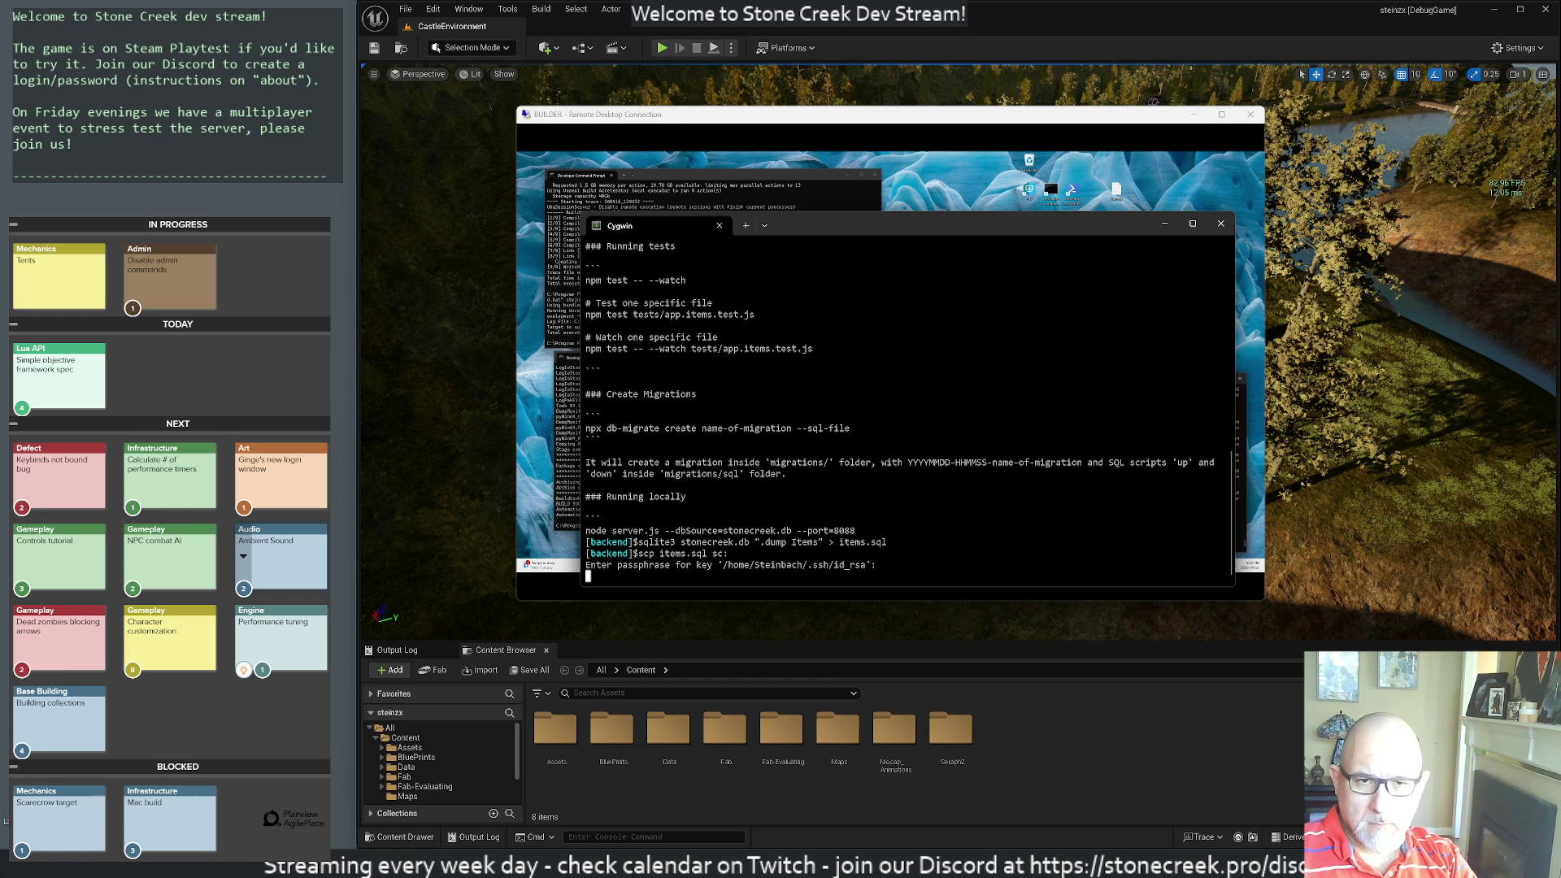
{"action": "type", "text": "ssh s"}
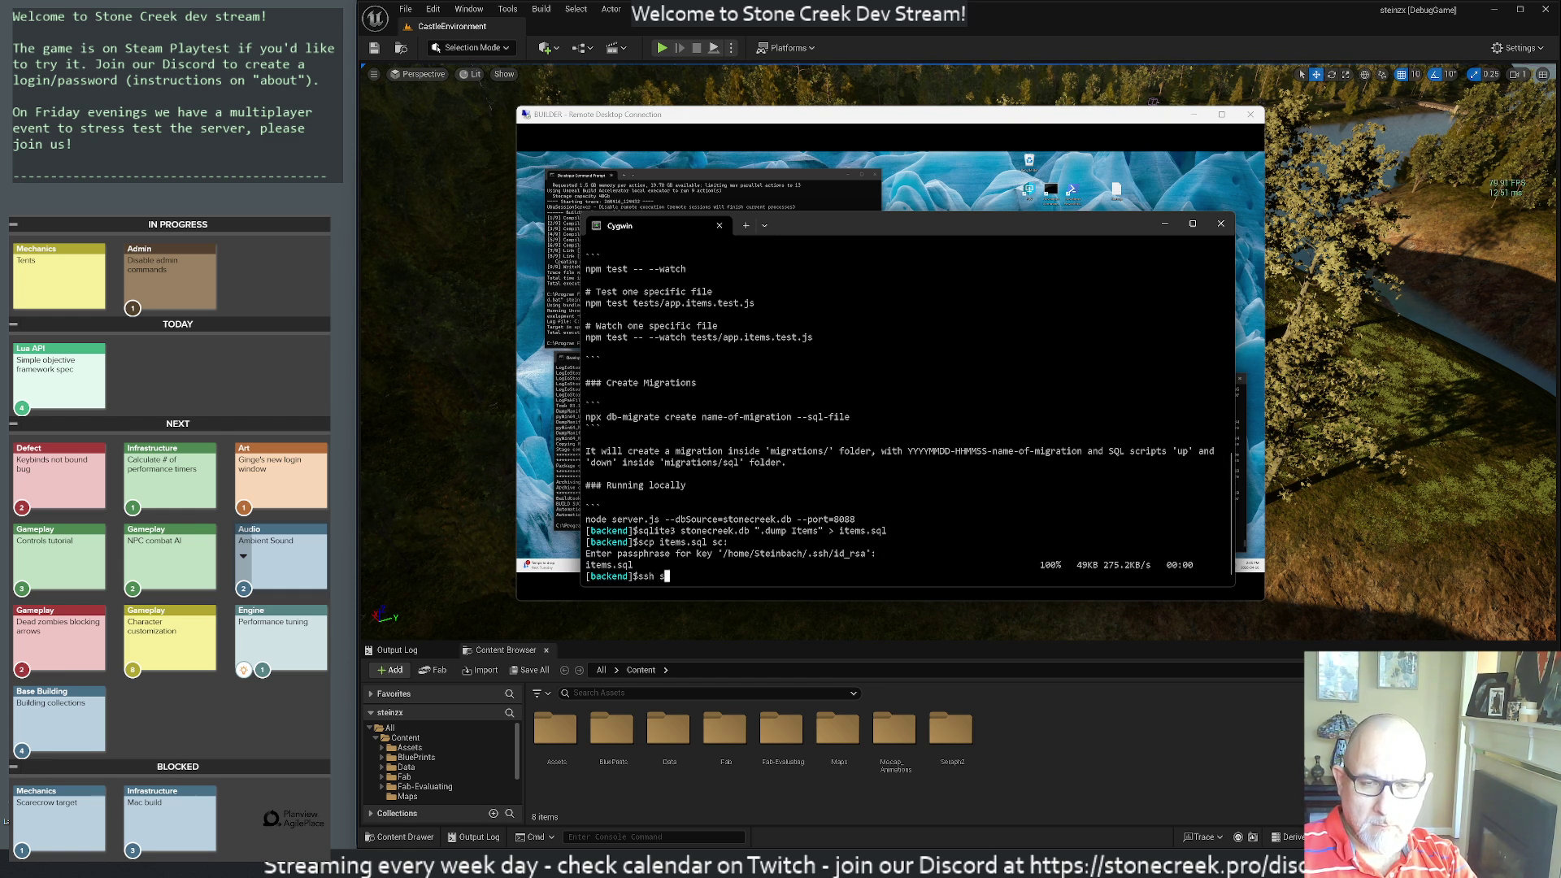
{"action": "type", "text": "c"}
{"action": "key", "text": "Return"}
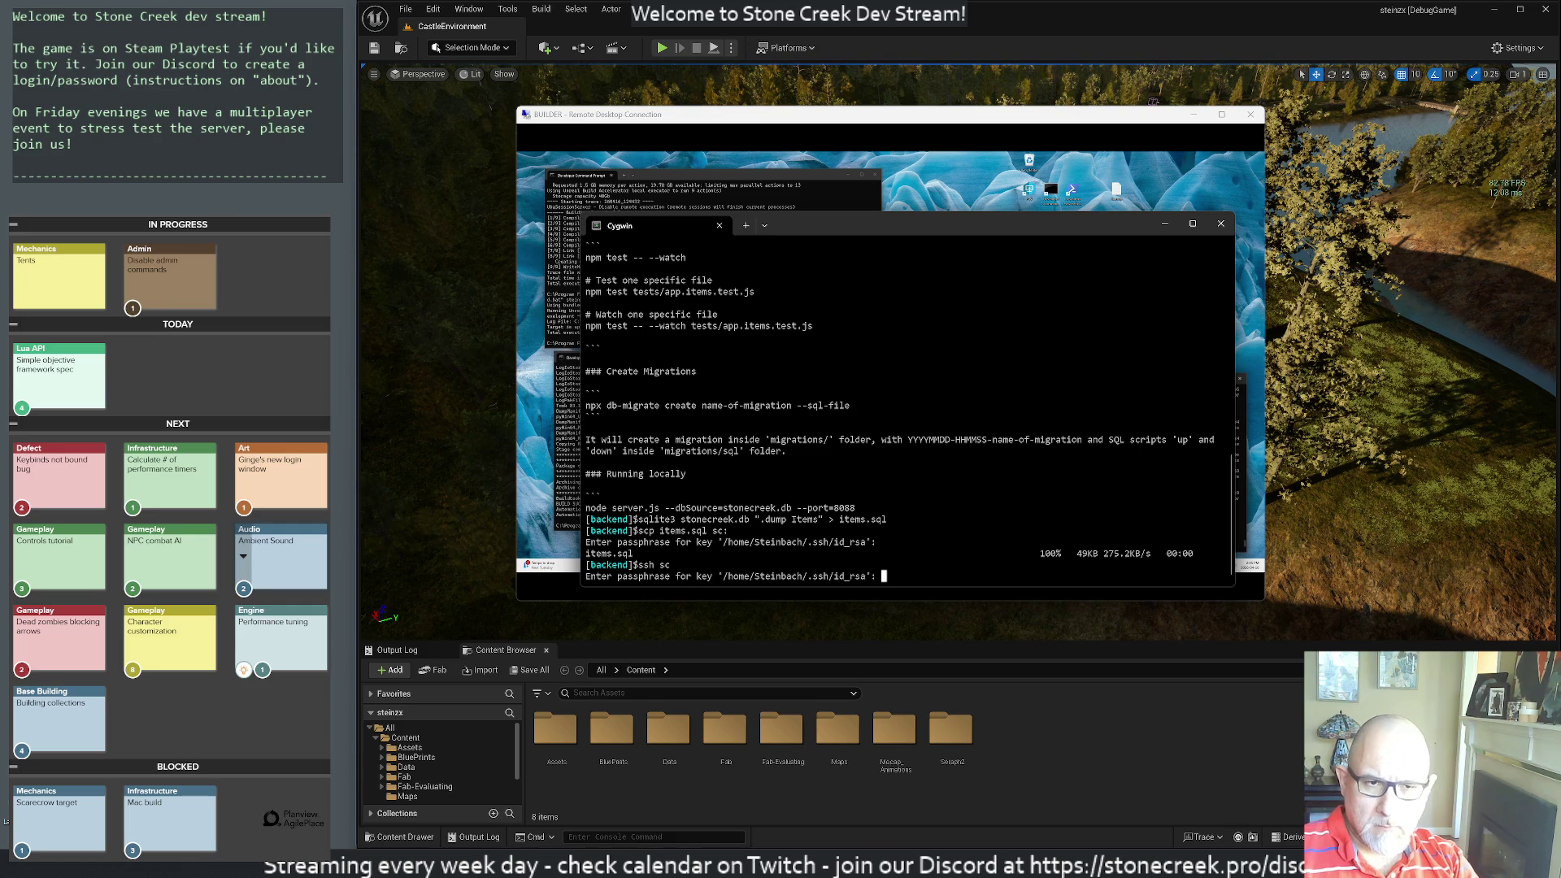
{"action": "key", "text": "Return"}
- List the server home folder and open items.sql in vim
{"action": "type", "text": "l"}
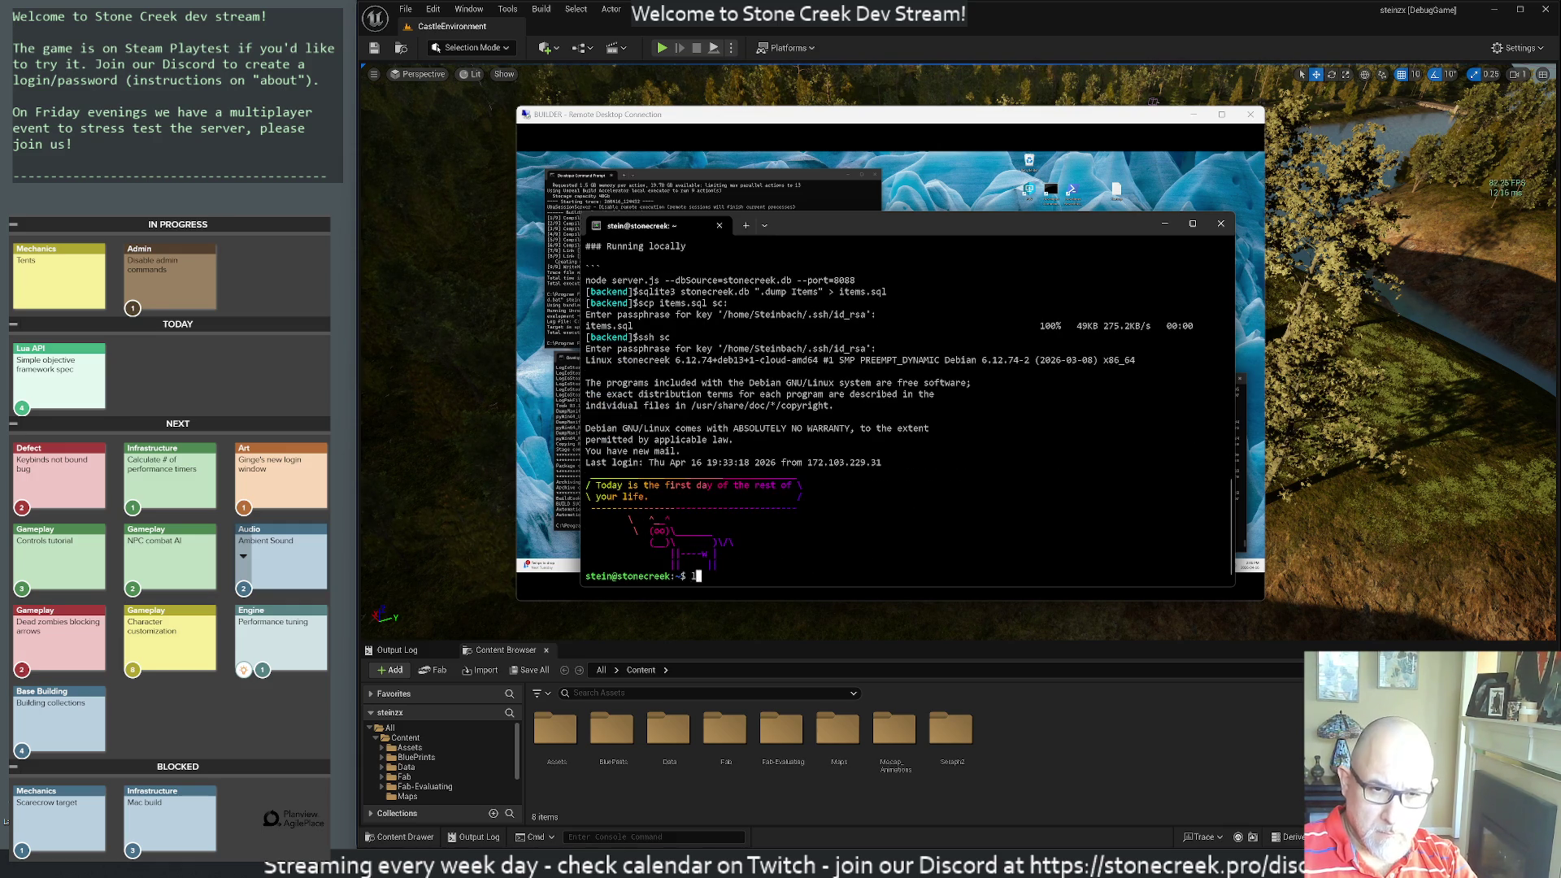
{"action": "type", "text": "s"}
{"action": "key", "text": "Return"}
{"action": "type", "text": "vim i"}
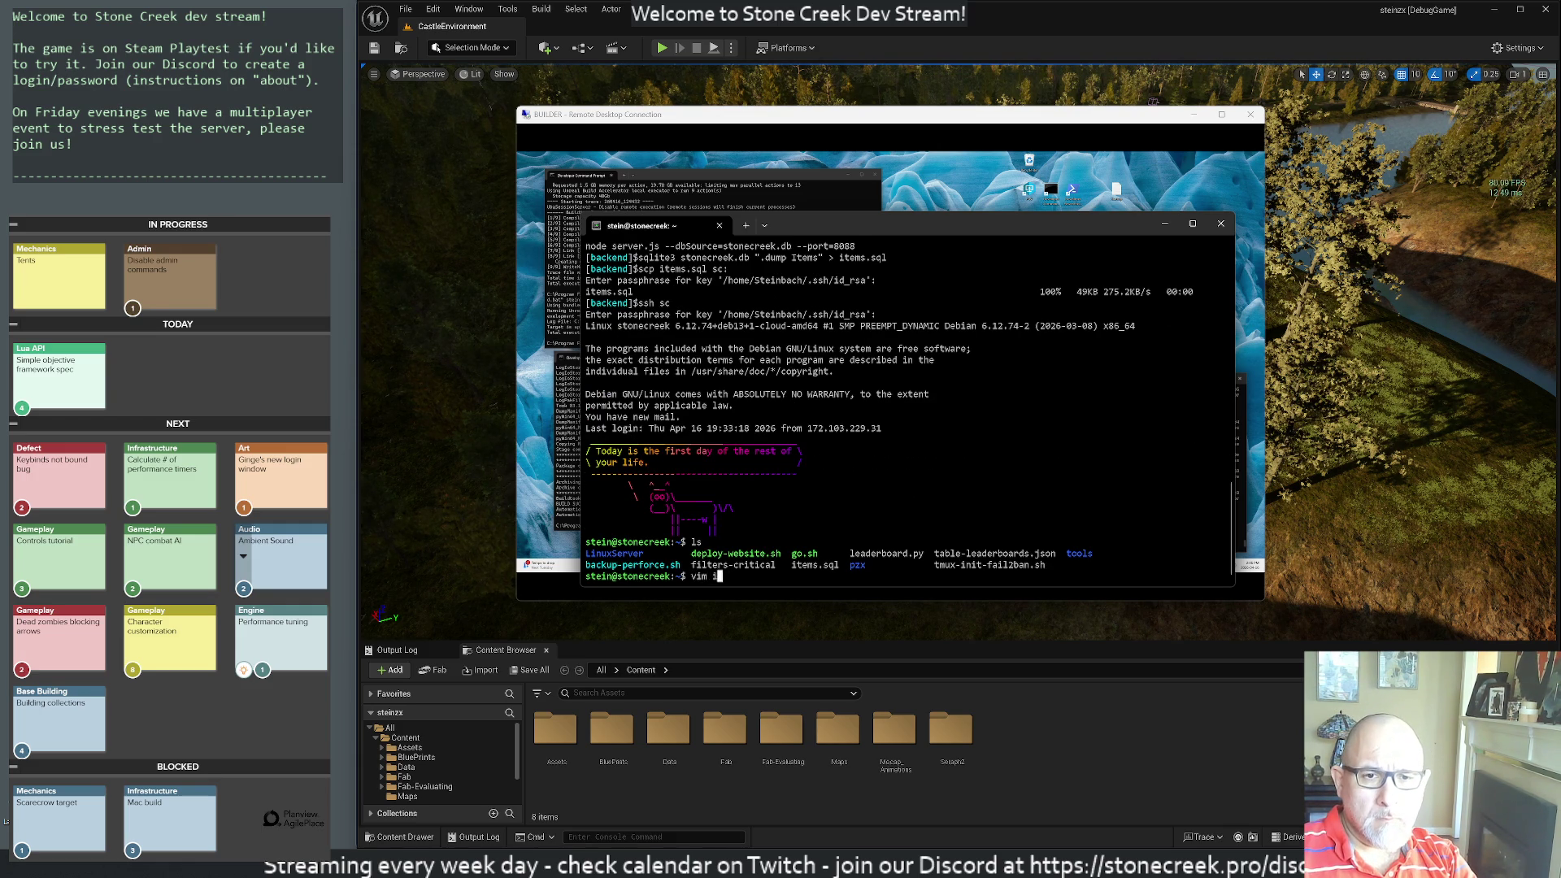
{"action": "key", "text": "Tab"}
{"action": "key", "text": "Return"}
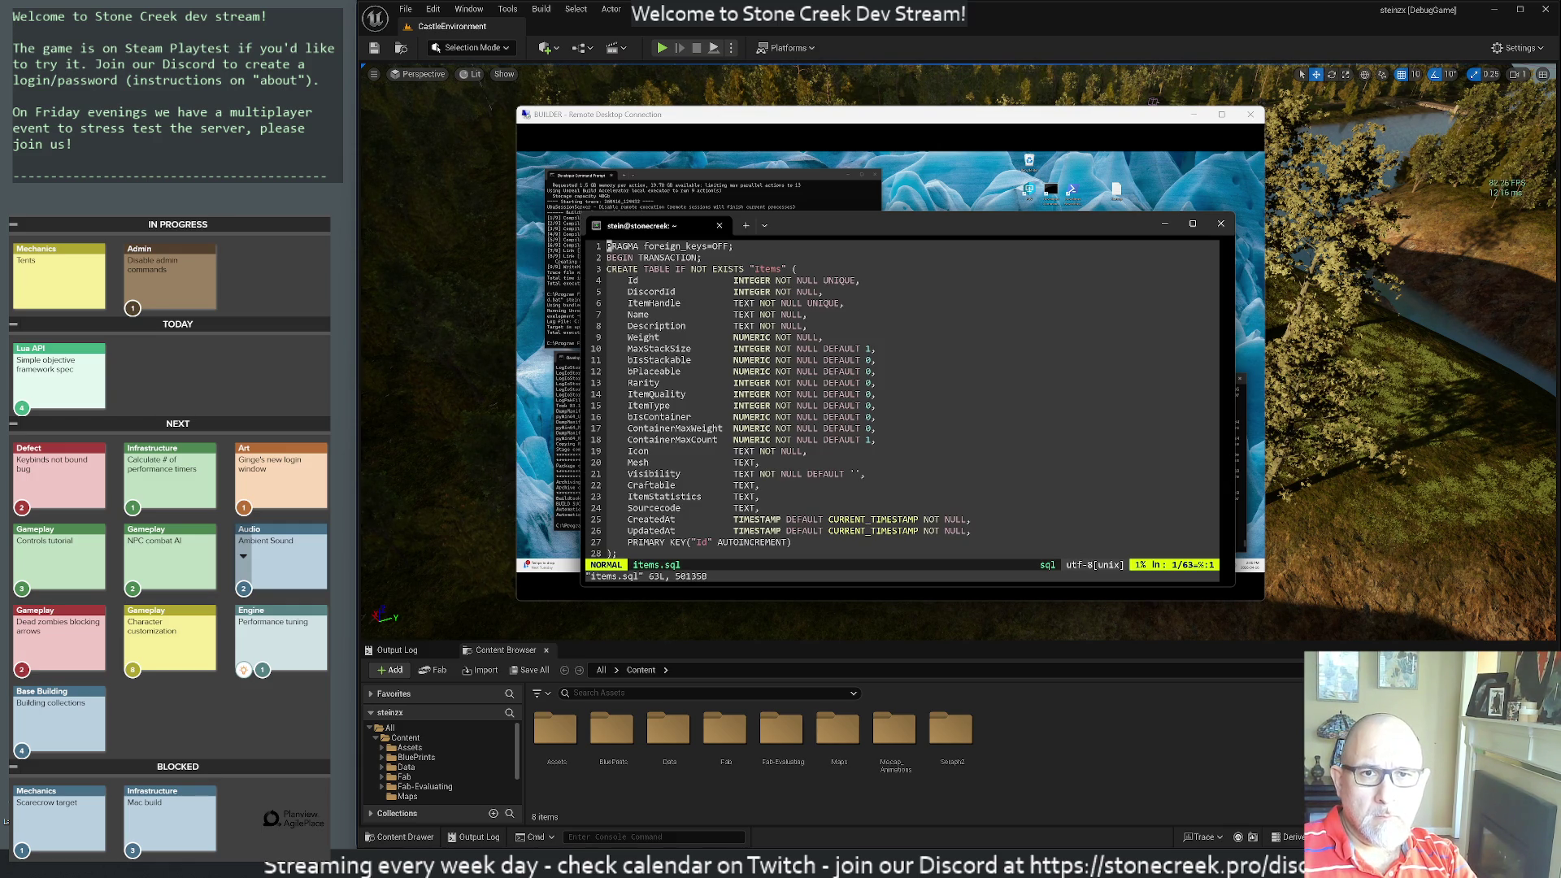
- Delete the PRAGMA and BEGIN TRANSACTION lines and add 'delete from Items;' at the top
{"action": "key", "text": "d"}
{"action": "key", "text": "d"}
{"action": "key", "text": "d"}
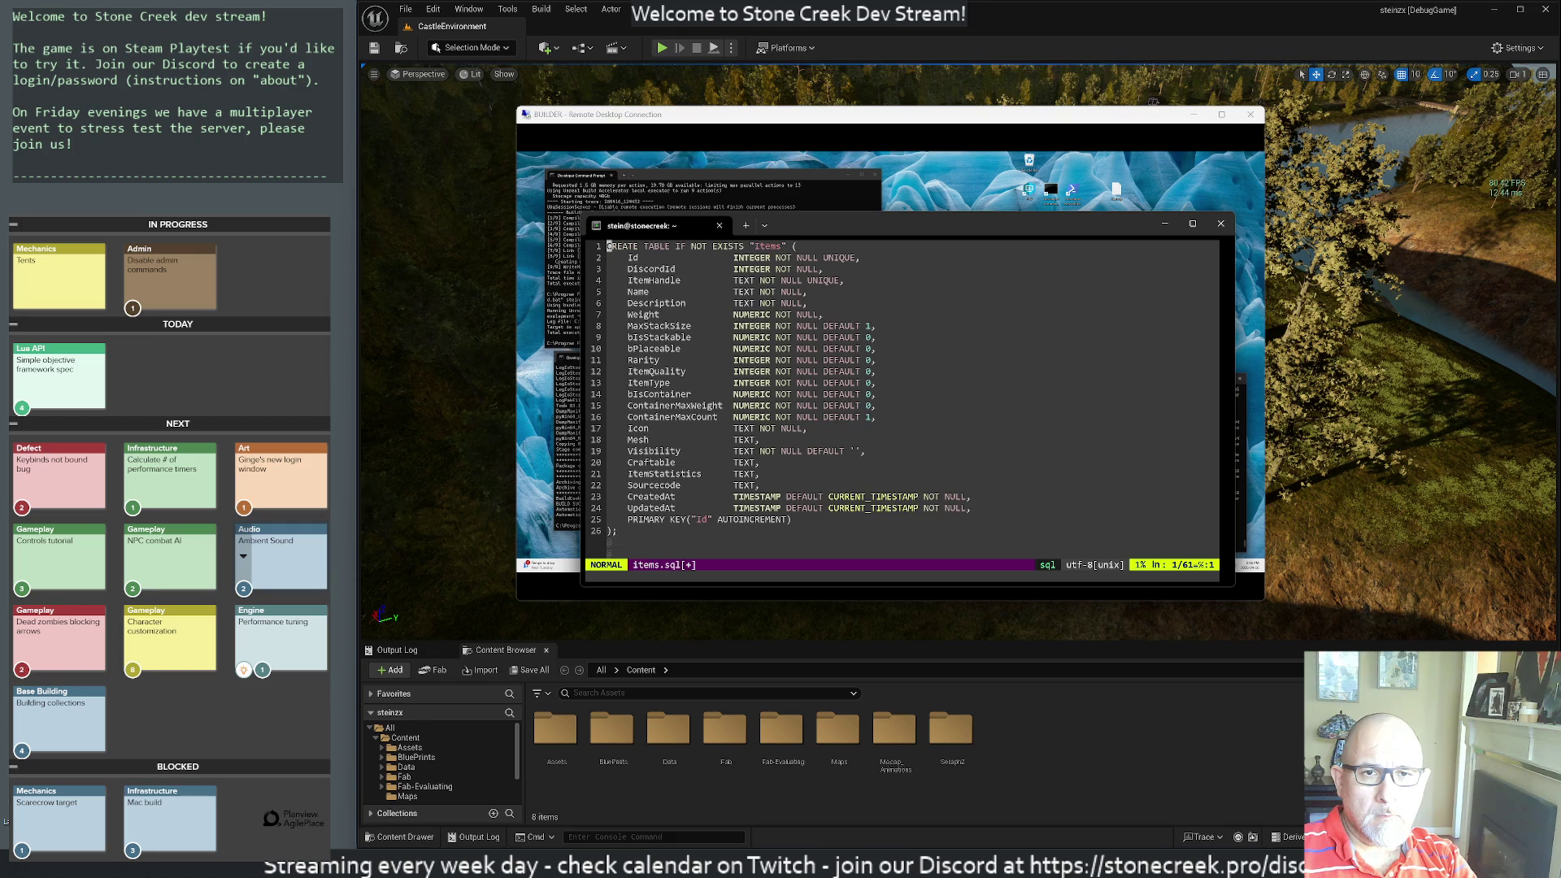
{"action": "key", "text": "shift+o"}
{"action": "key", "text": "Escape"}
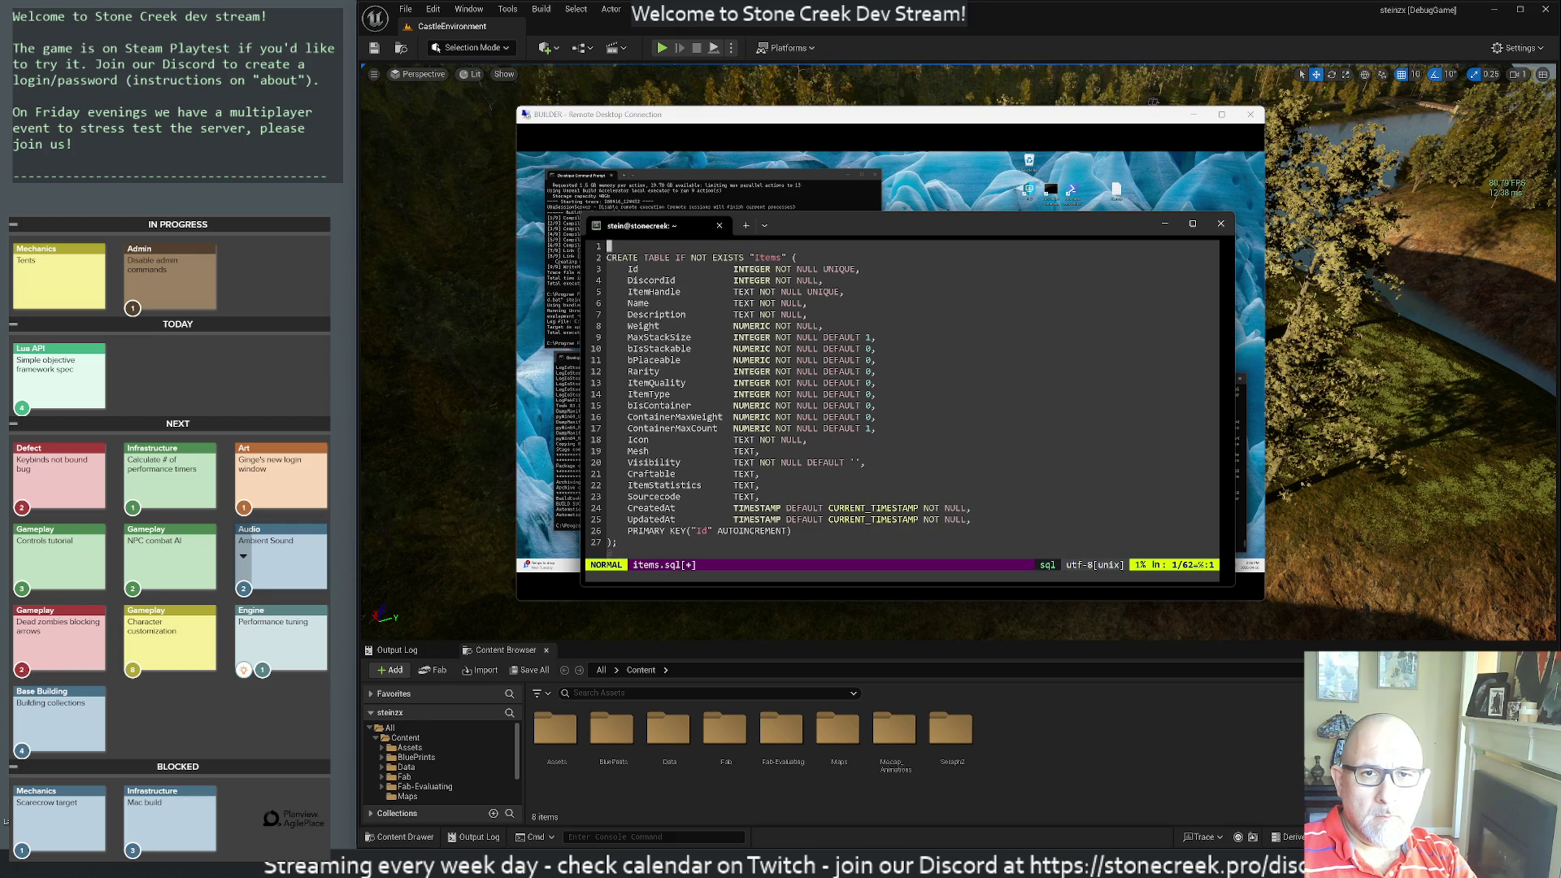
{"action": "key", "text": "e"}
{"action": "type", "text": "k"}
{"action": "type", "text": "idelete from "}
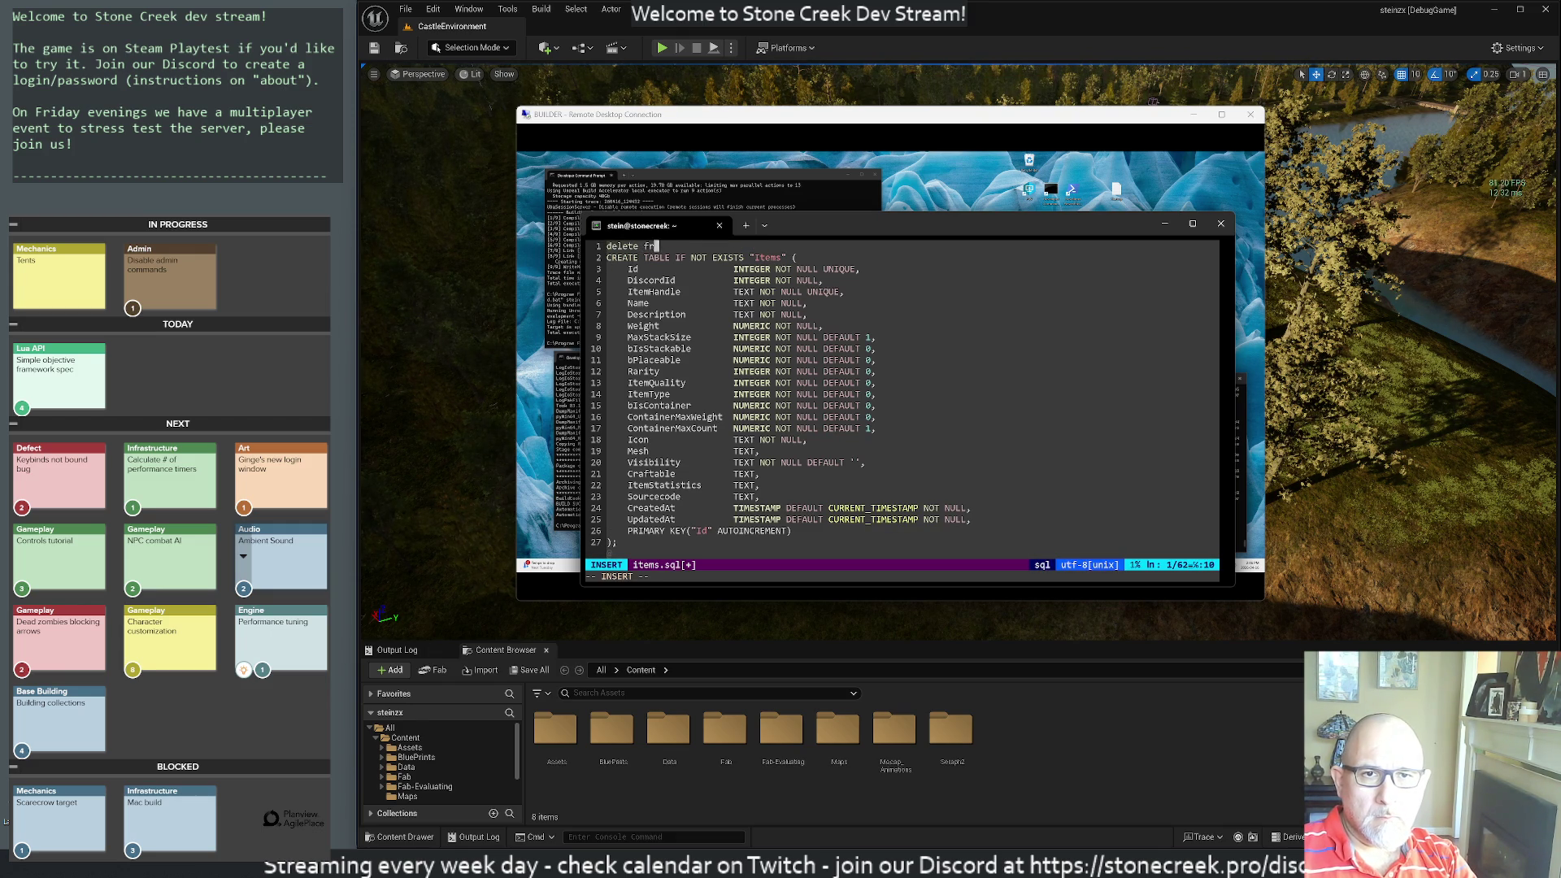
{"action": "type", "text": "Items;"}
{"action": "key", "text": "Return"}
{"action": "key", "text": "Escape"}
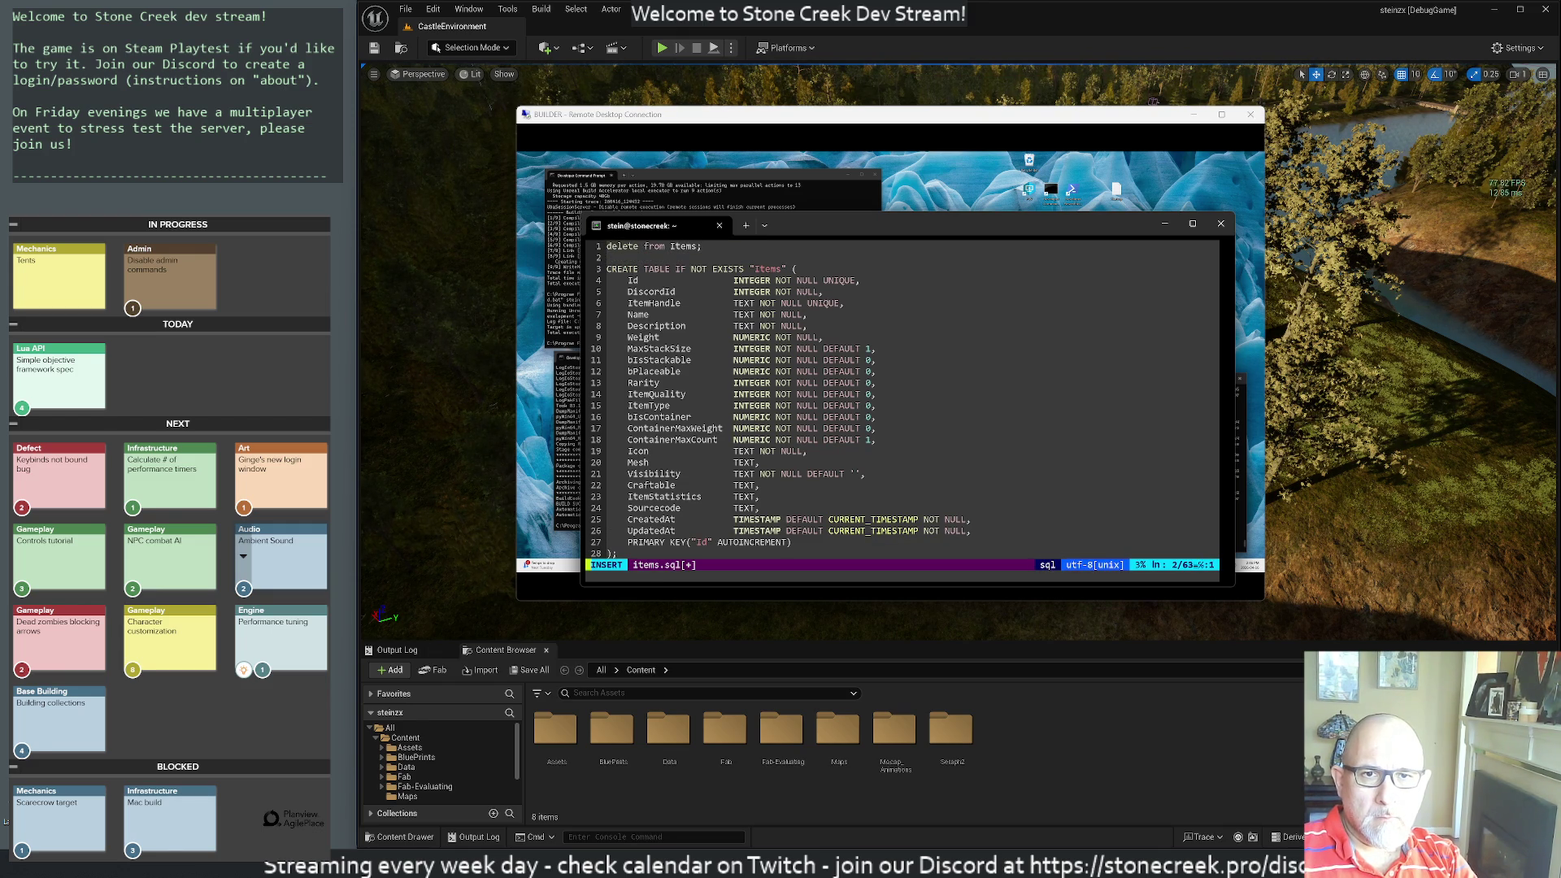
- Remove the CREATE TABLE block and the final COMMIT line, then save with :wq
{"action": "key", "text": "V"}
{"action": "key", "text": "j"}
{"action": "key", "text": "j"}
{"action": "key", "text": "j"}
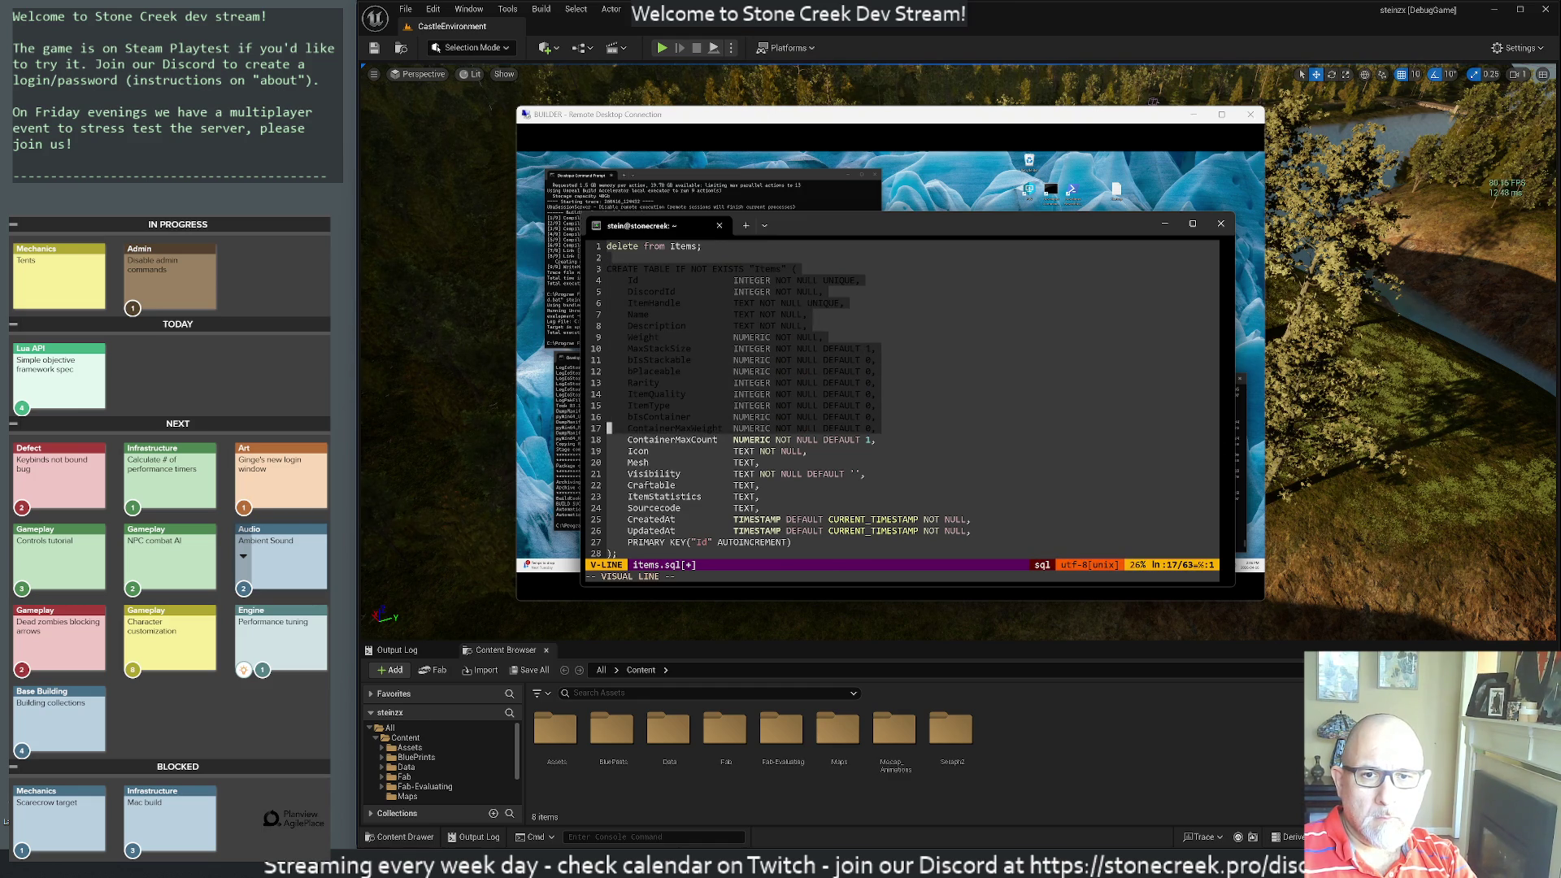
{"action": "key", "text": "j"}
{"action": "key", "text": "j"}
{"action": "key", "text": "j"}
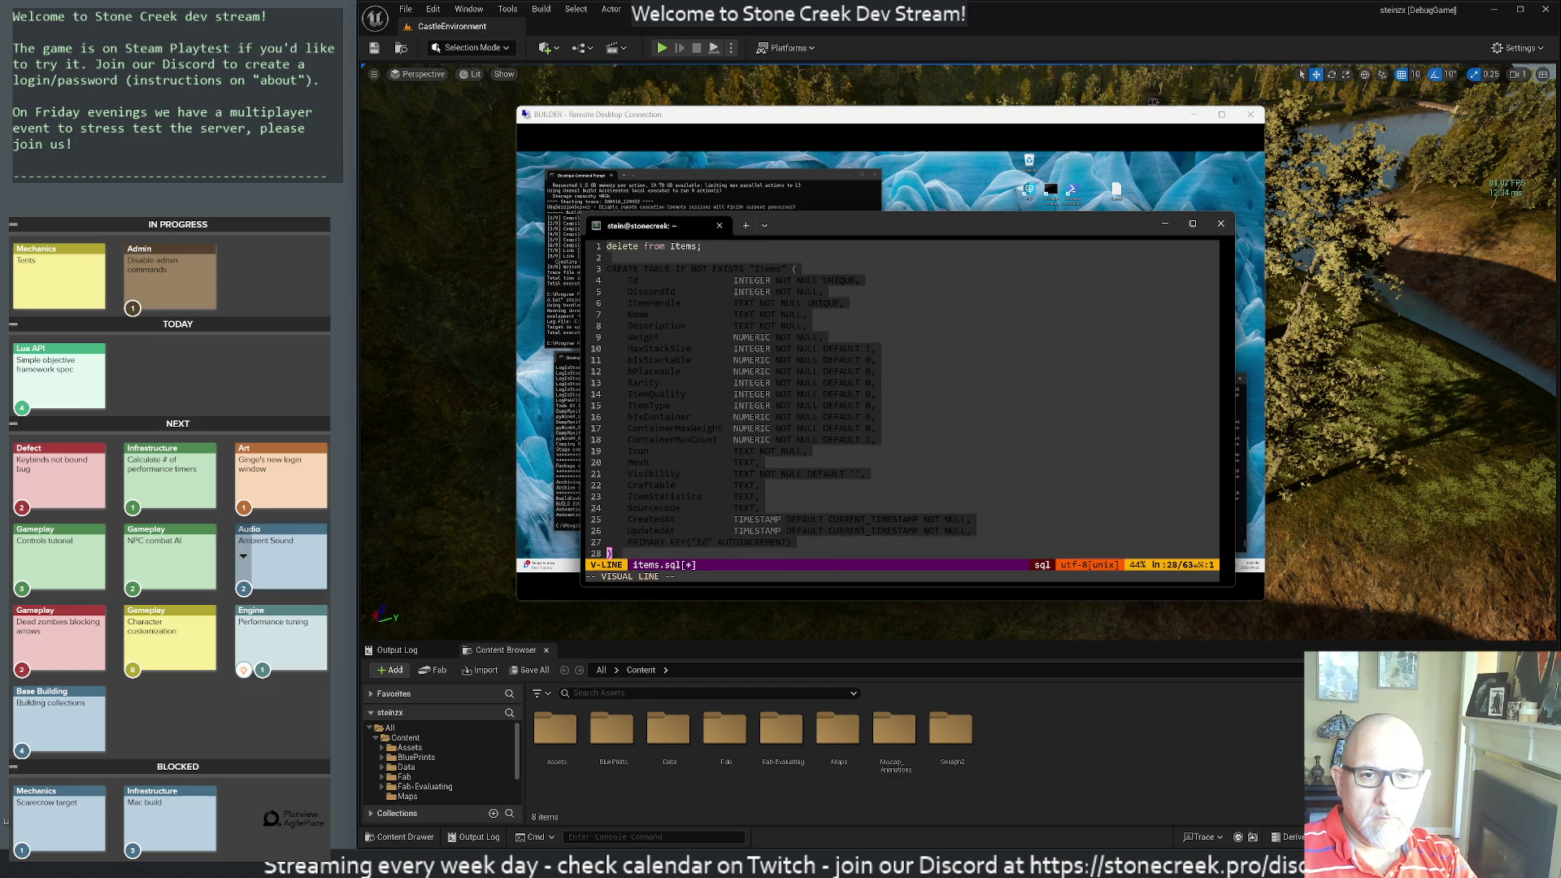
{"action": "key", "text": "j"}
{"action": "key", "text": "j"}
{"action": "key", "text": "k"}
{"action": "key", "text": "k"}
{"action": "key", "text": "k"}
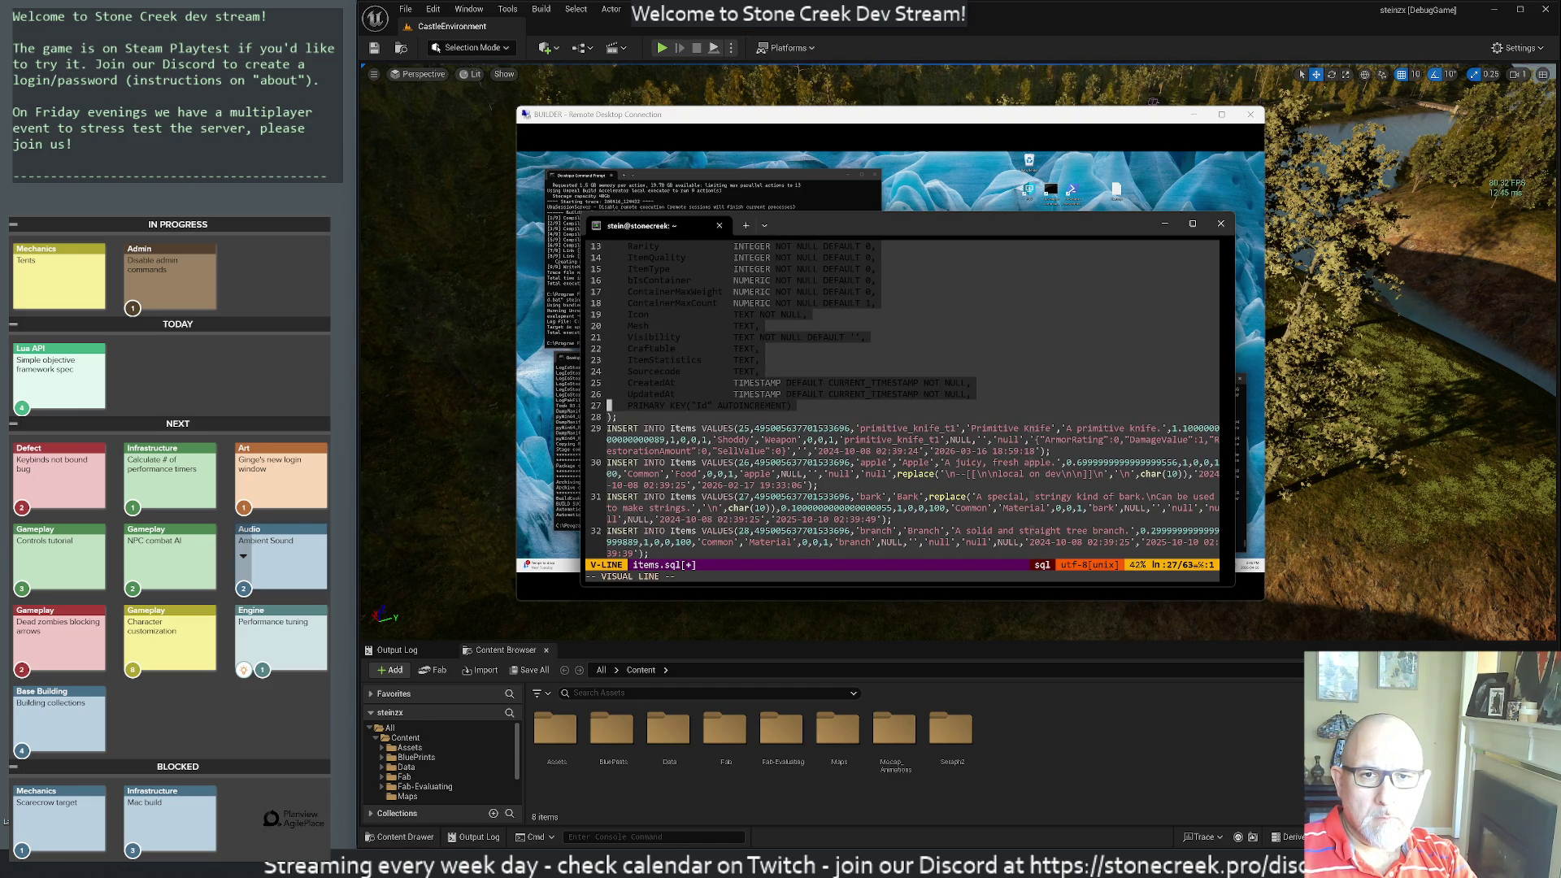
{"action": "key", "text": "d"}
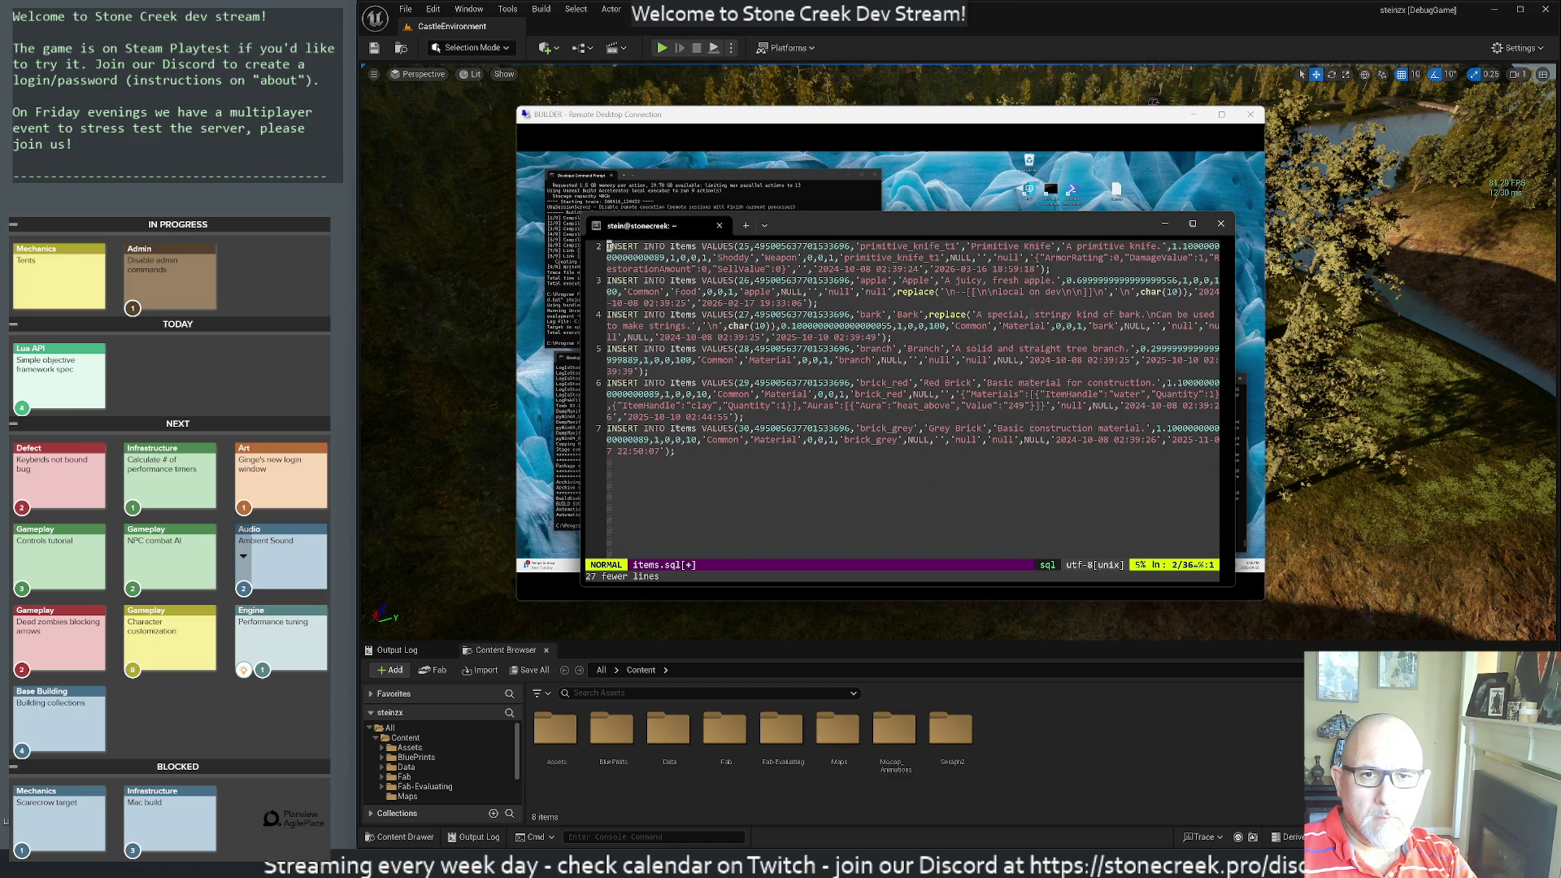
{"action": "key", "text": "shift+g"}
{"action": "key", "text": "d"}
{"action": "key", "text": "d"}
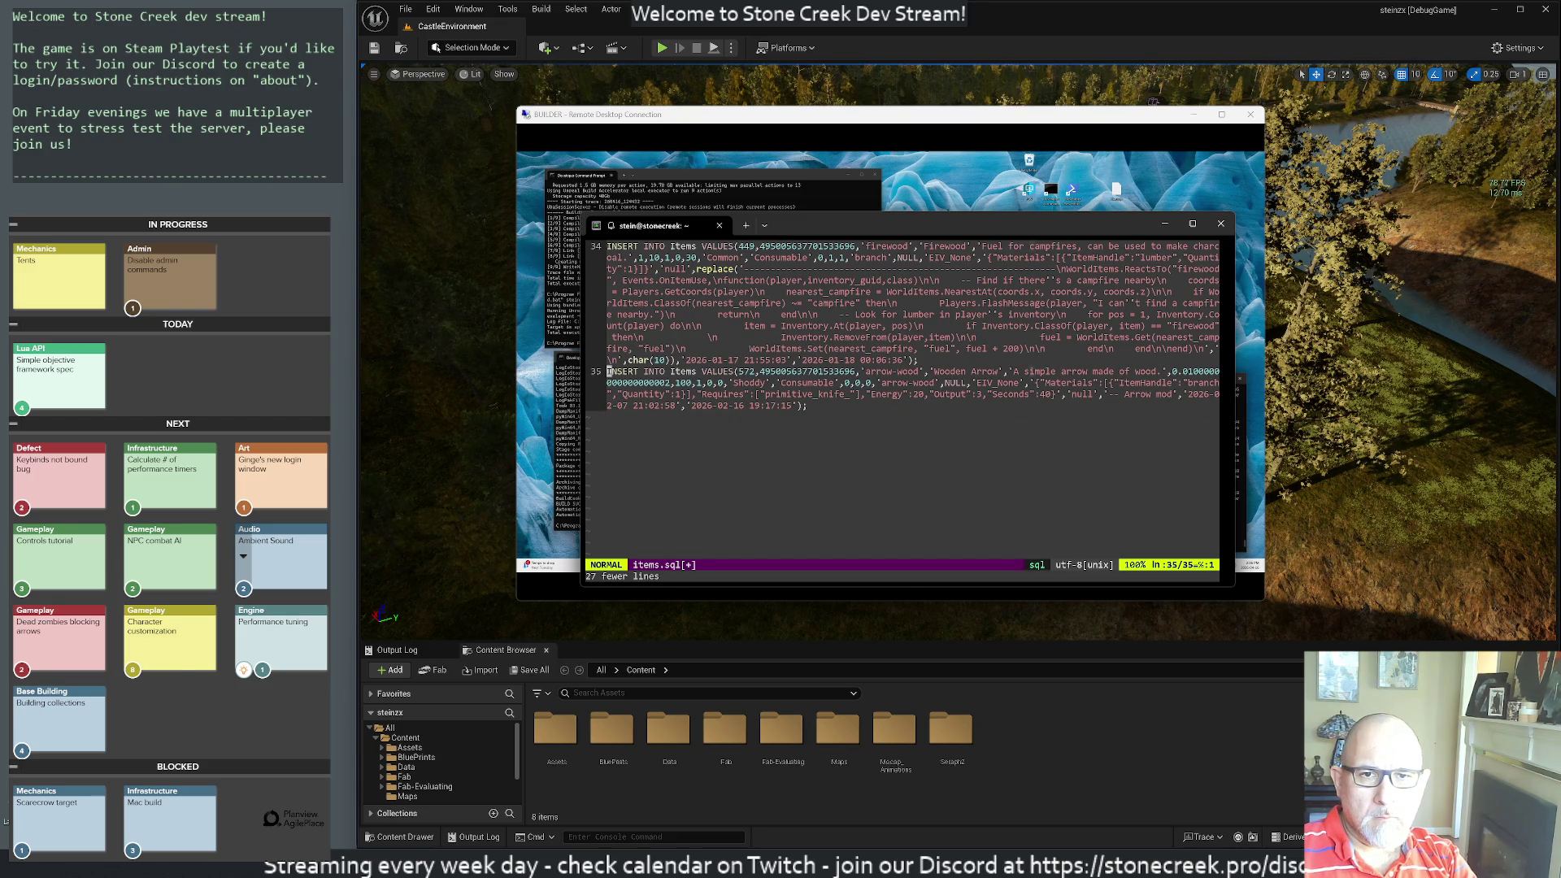
{"action": "type", "text": ":wq"}
{"action": "key", "text": "Return"}
- Check the running tmux sessions with tmux ls and exit the accidentally started tmux session
{"action": "type", "text": "tmux ls"}
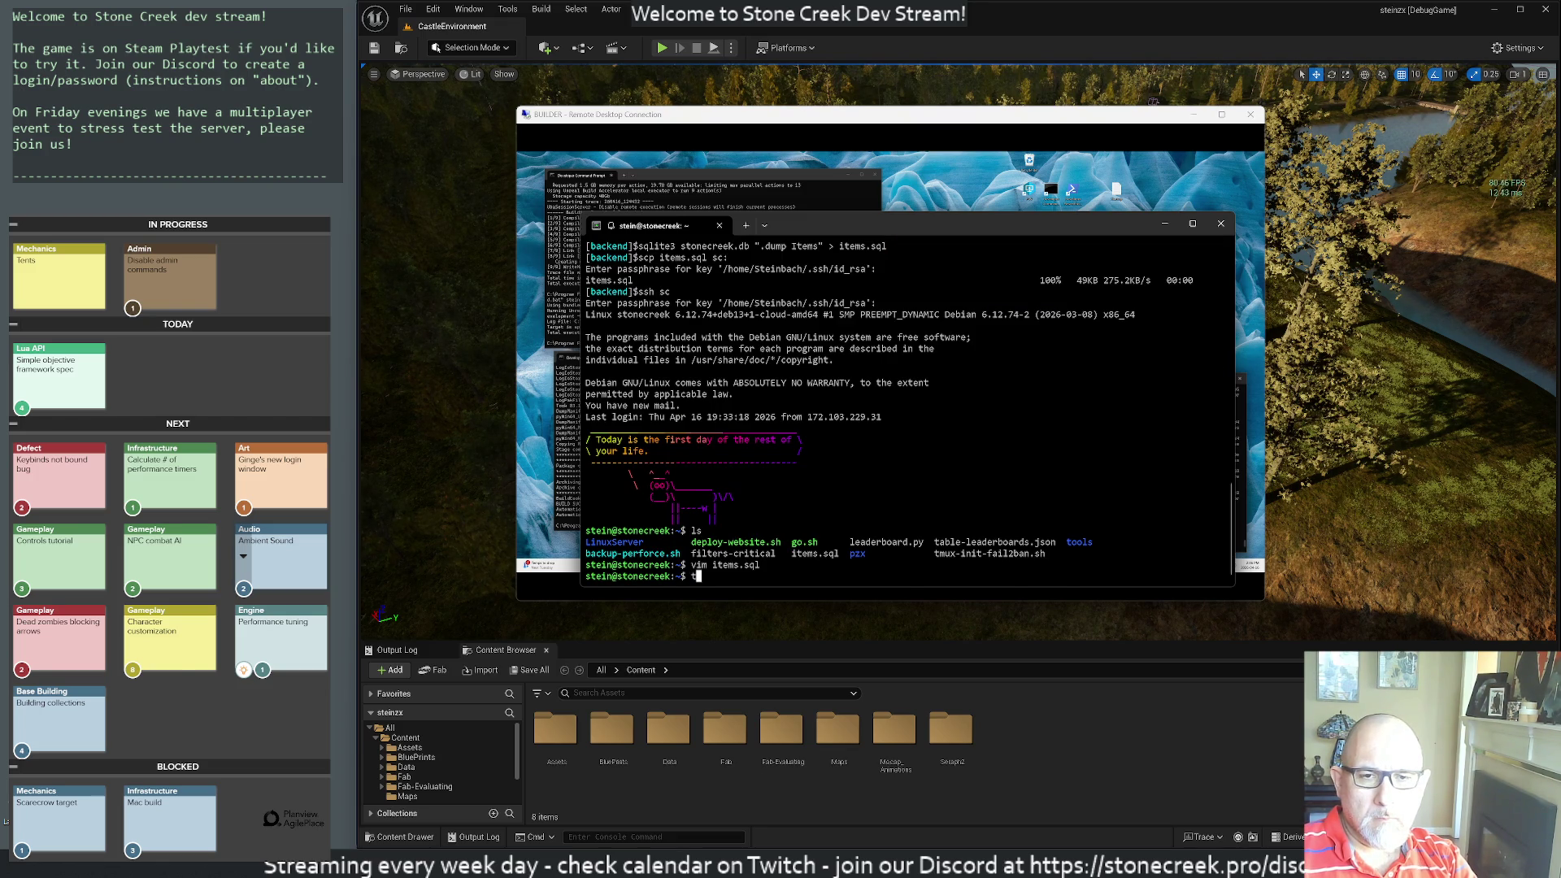
{"action": "key", "text": "Return"}
{"action": "type", "text": "tmux ls"}
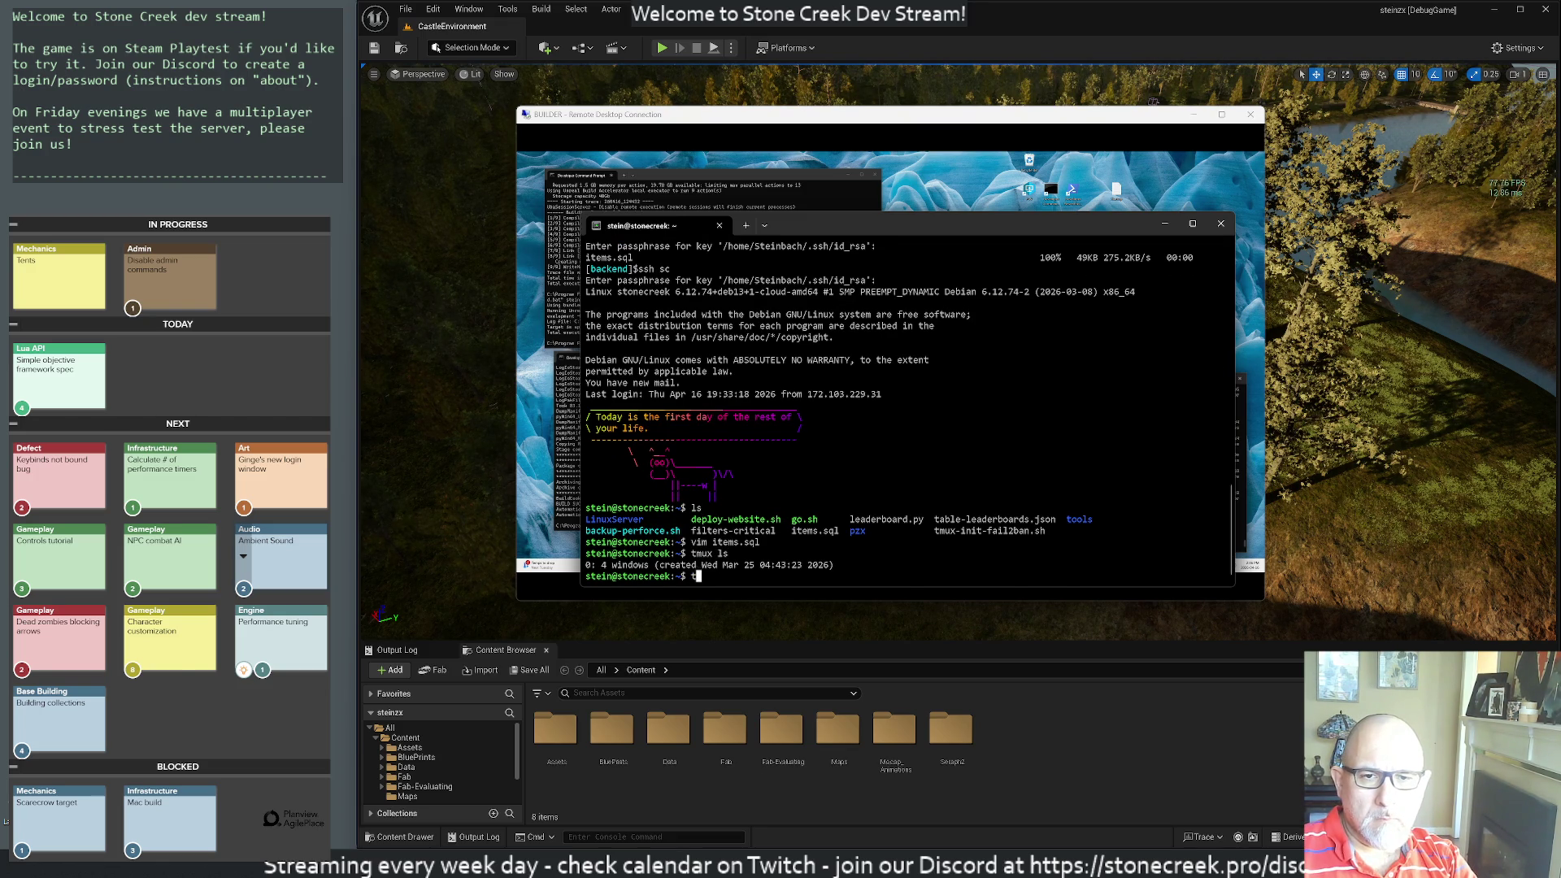
{"action": "type", "text": "a"}
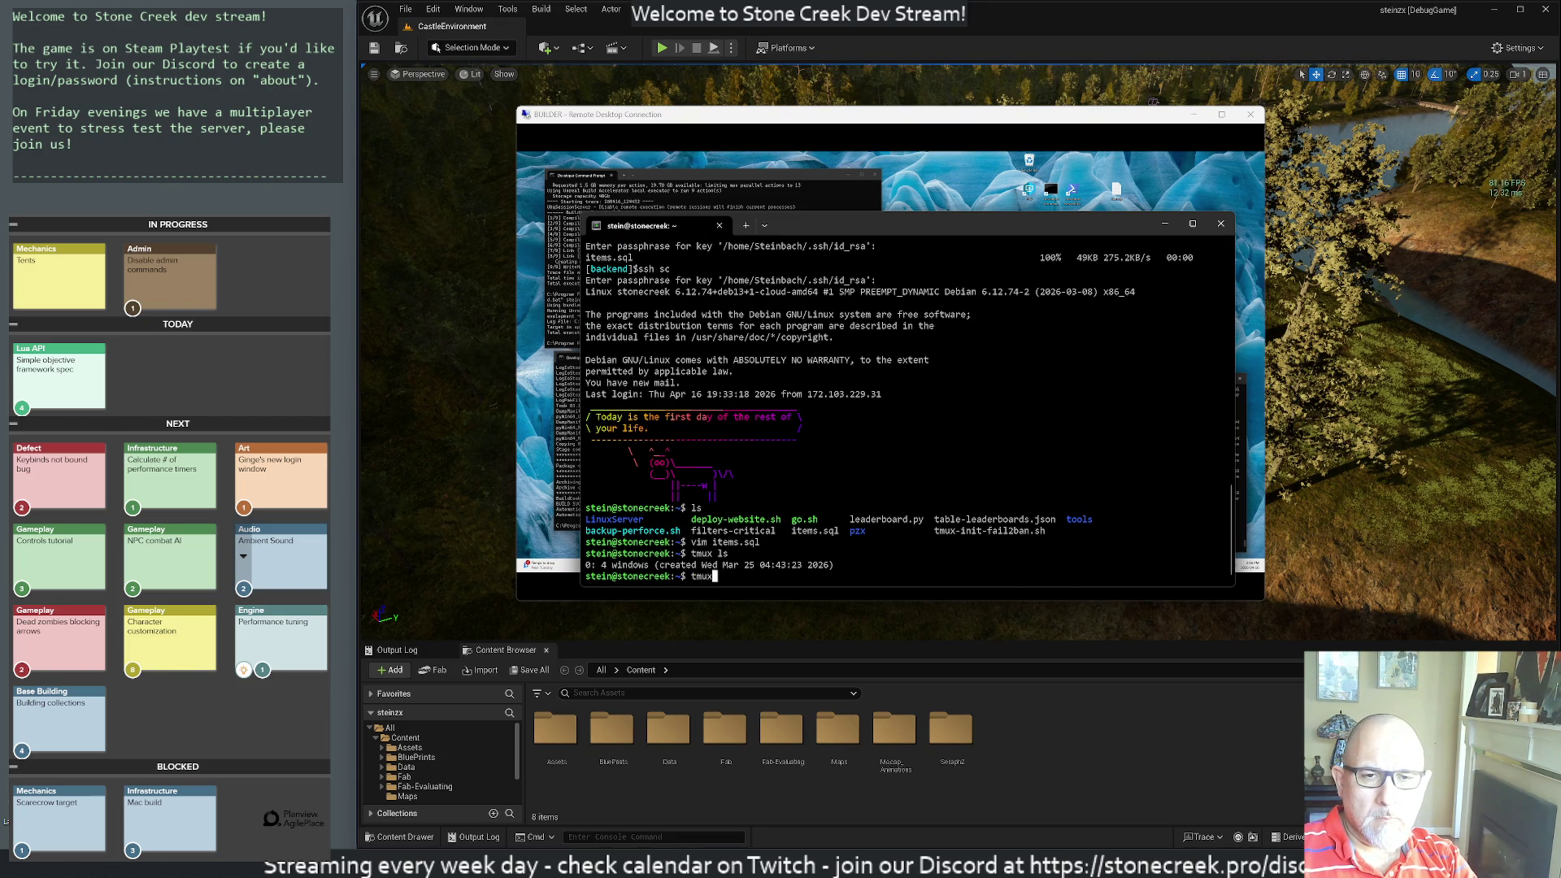
{"action": "key", "text": "Return"}
{"action": "key", "text": "ctrl+c"}
{"action": "key", "text": "ctrl+c"}
{"action": "key", "text": "ctrl+c"}
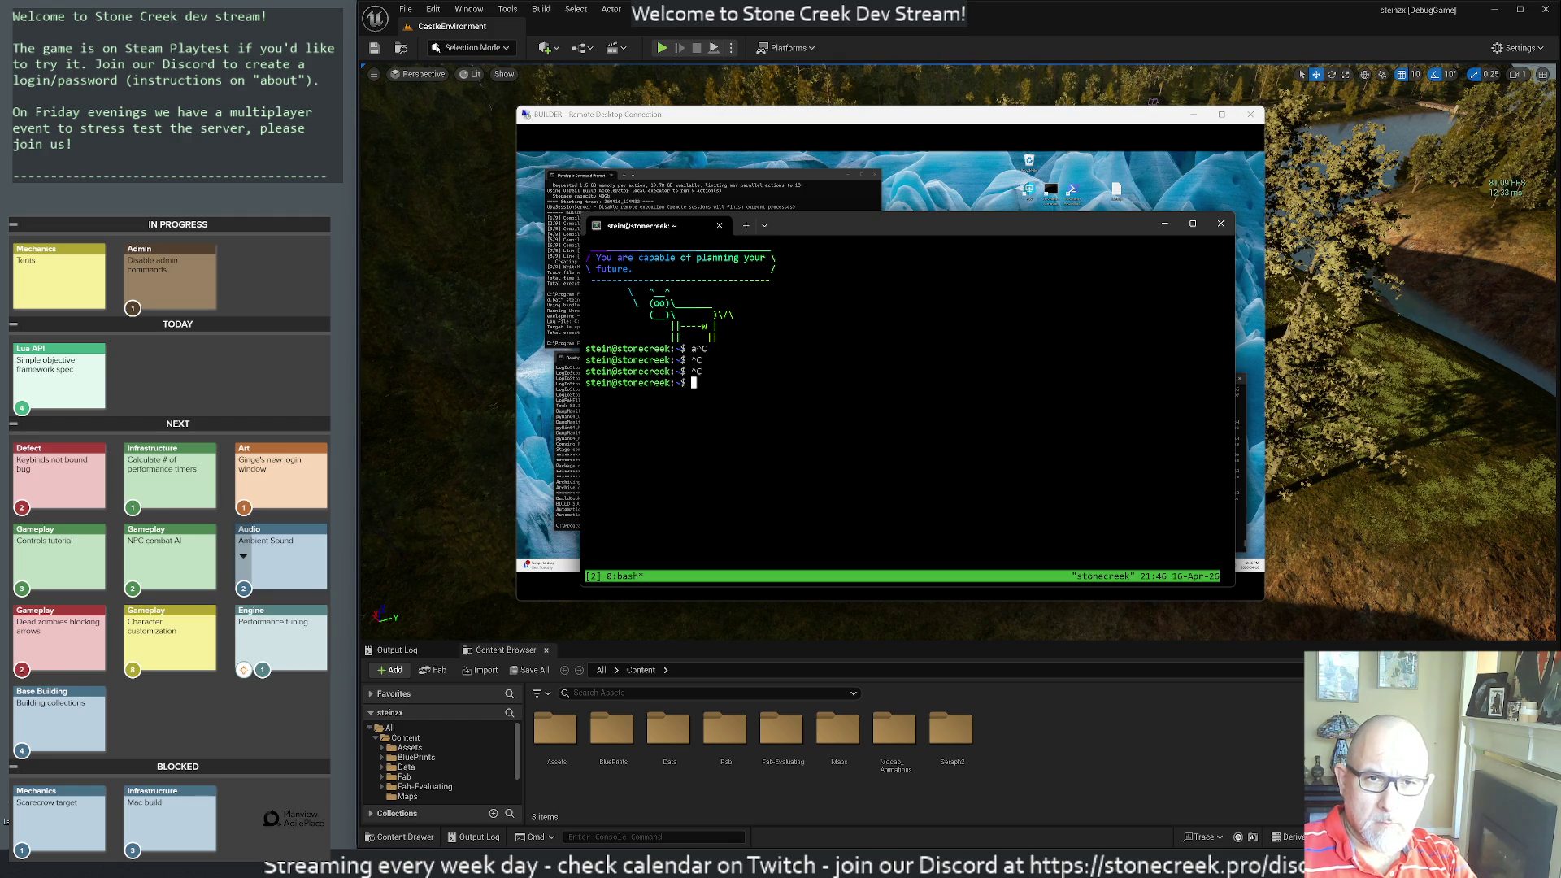
{"action": "type", "text": "exit"}
{"action": "key", "text": "Return"}
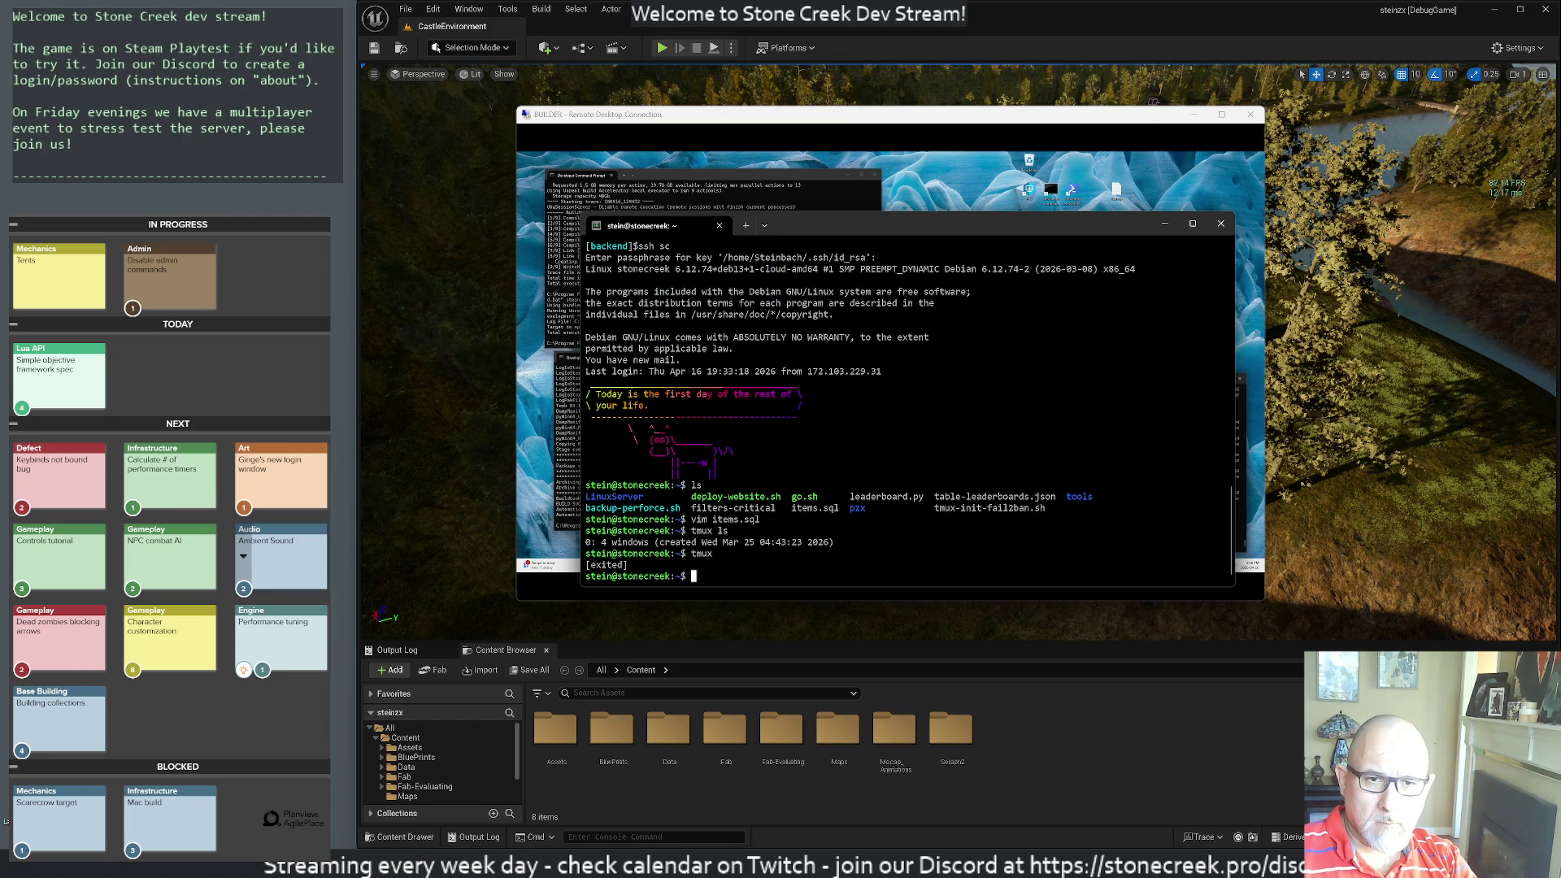
- List the tmux sessions and attach to the running server session
{"action": "type", "text": "tmux ls"}
{"action": "key", "text": "Return"}
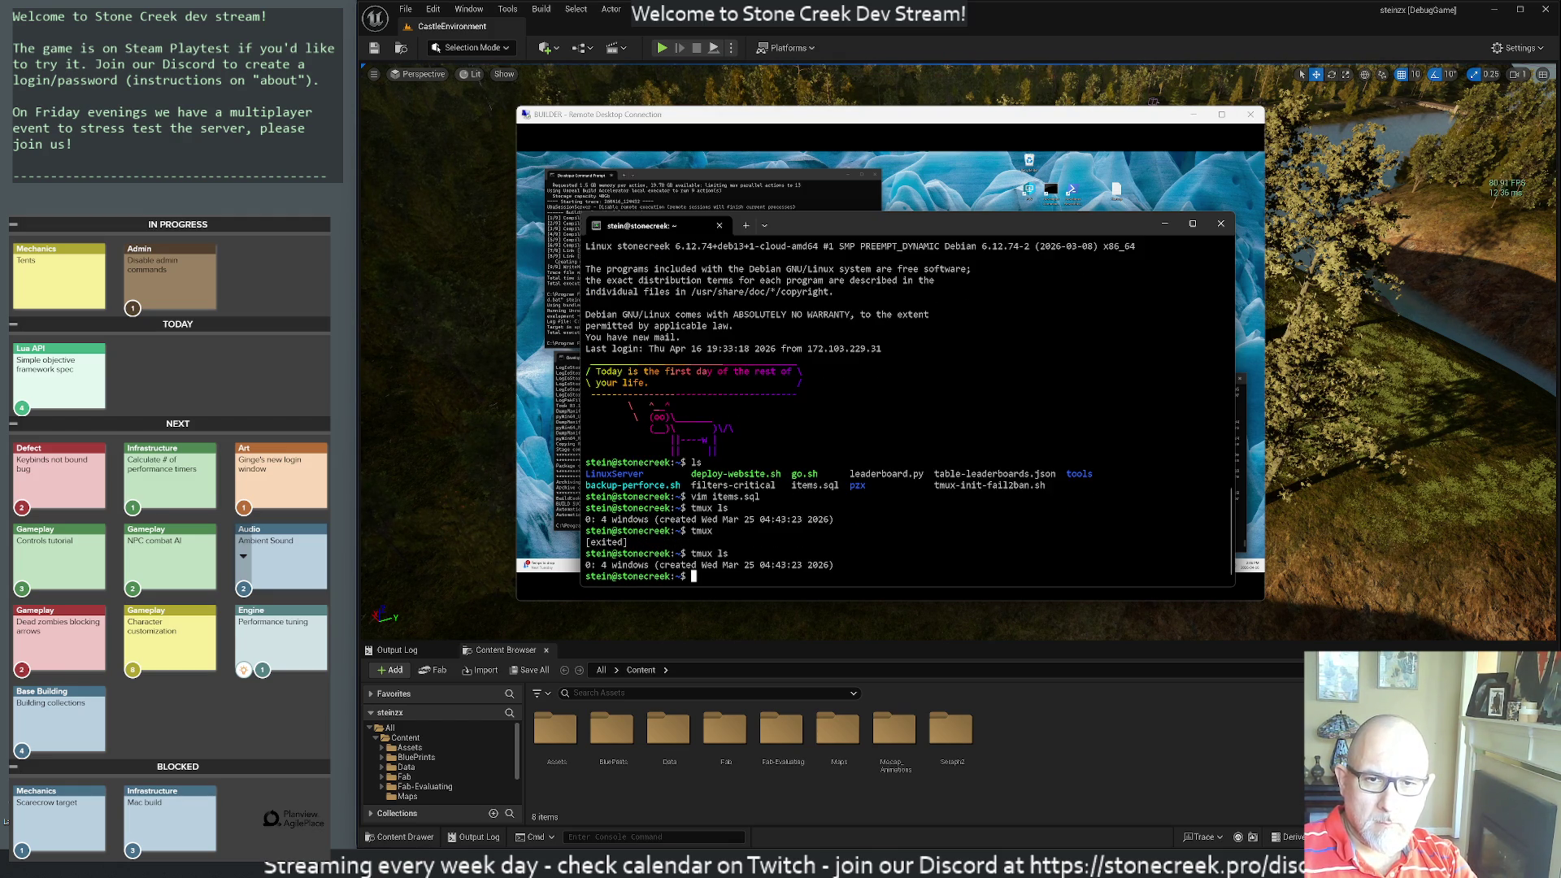
{"action": "type", "text": "tmux attach"}
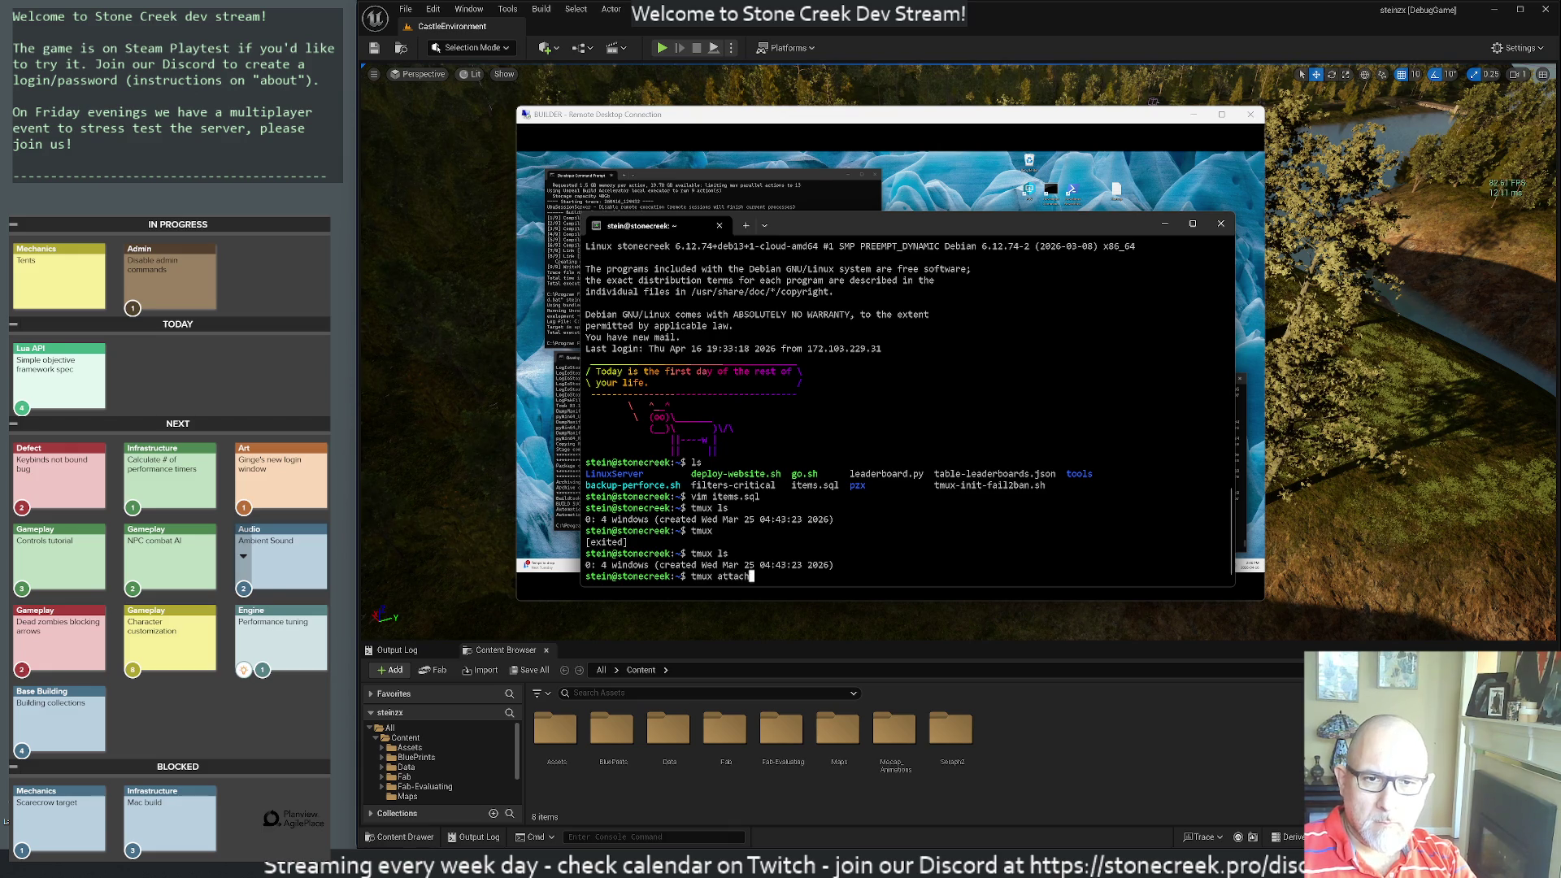
{"action": "key", "text": "Return"}
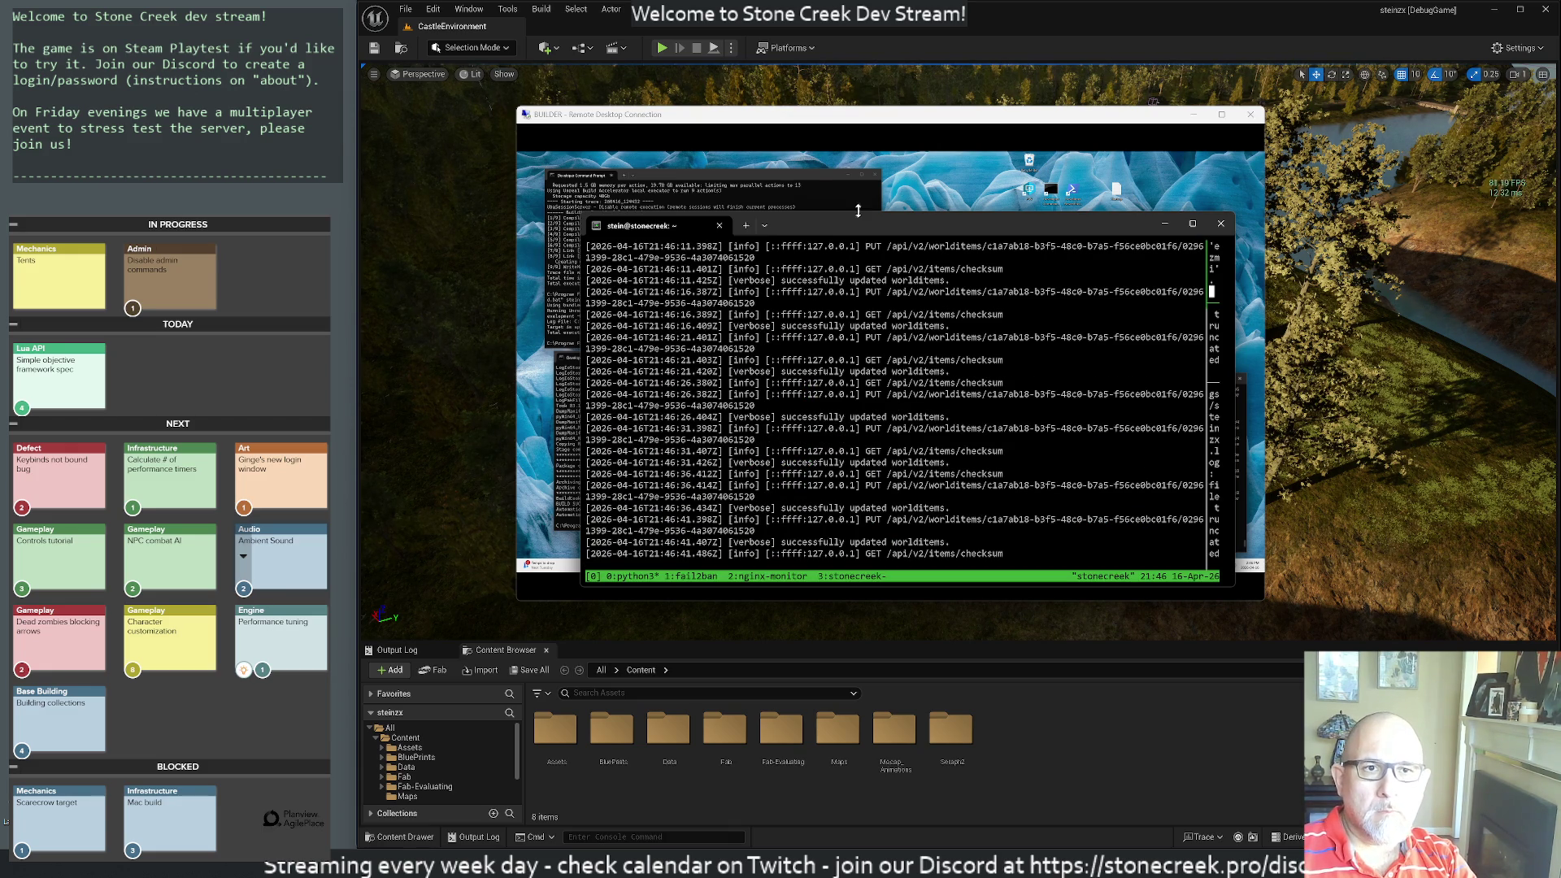
- Arrange the server terminal beside the Unreal Editor and launch Stone Creek Playtest from Start
{"action": "mouse_move", "coordinate": [850, 224]}
{"action": "left_mouse_down"}
{"action": "mouse_move", "coordinate": [1079, 202]}
{"action": "mouse_move", "coordinate": [1559, 211]}
{"action": "left_mouse_up"}
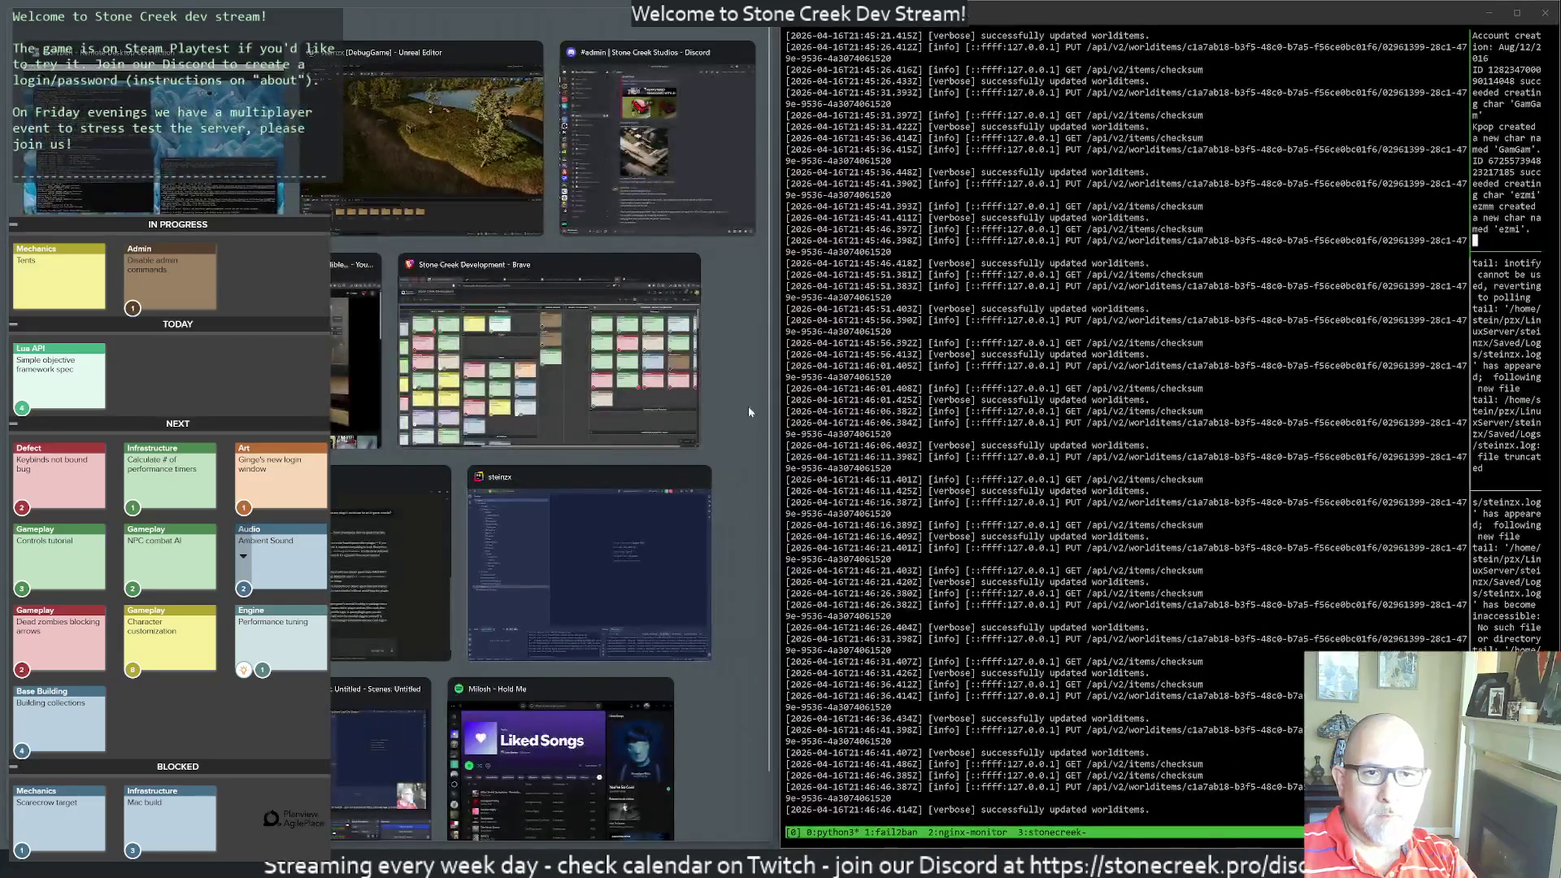
{"action": "left_click", "coordinate": [748, 406]}
{"action": "mouse_move", "coordinate": [778, 377]}
{"action": "left_mouse_down"}
{"action": "mouse_move", "coordinate": [480, 395]}
{"action": "mouse_move", "coordinate": [501, 399]}
{"action": "left_mouse_up"}
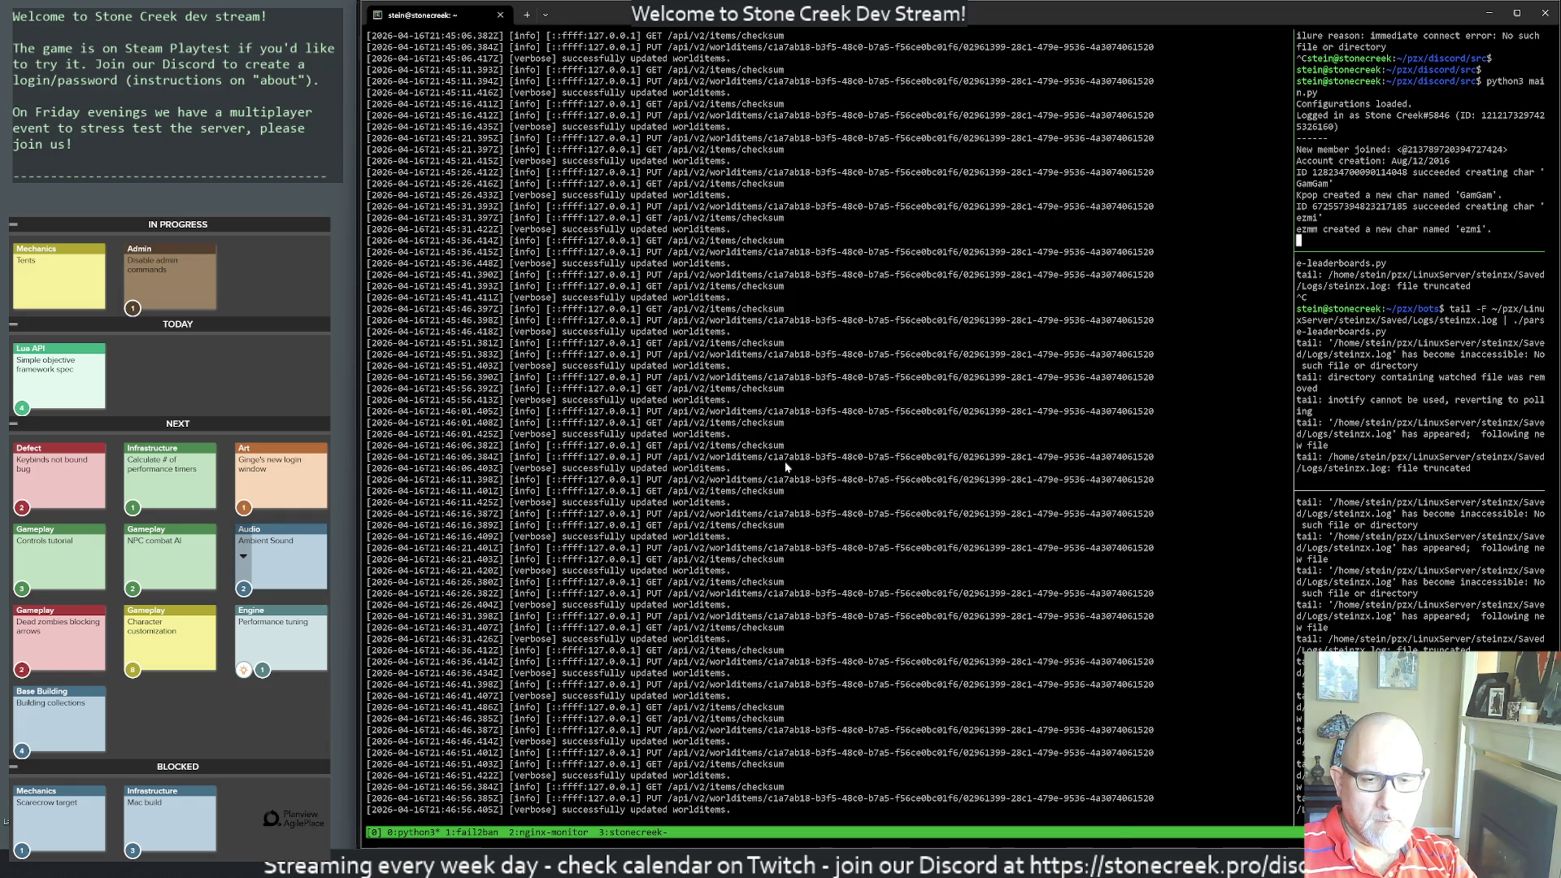
{"action": "key", "text": "super"}
{"action": "left_click", "coordinate": [782, 463]}
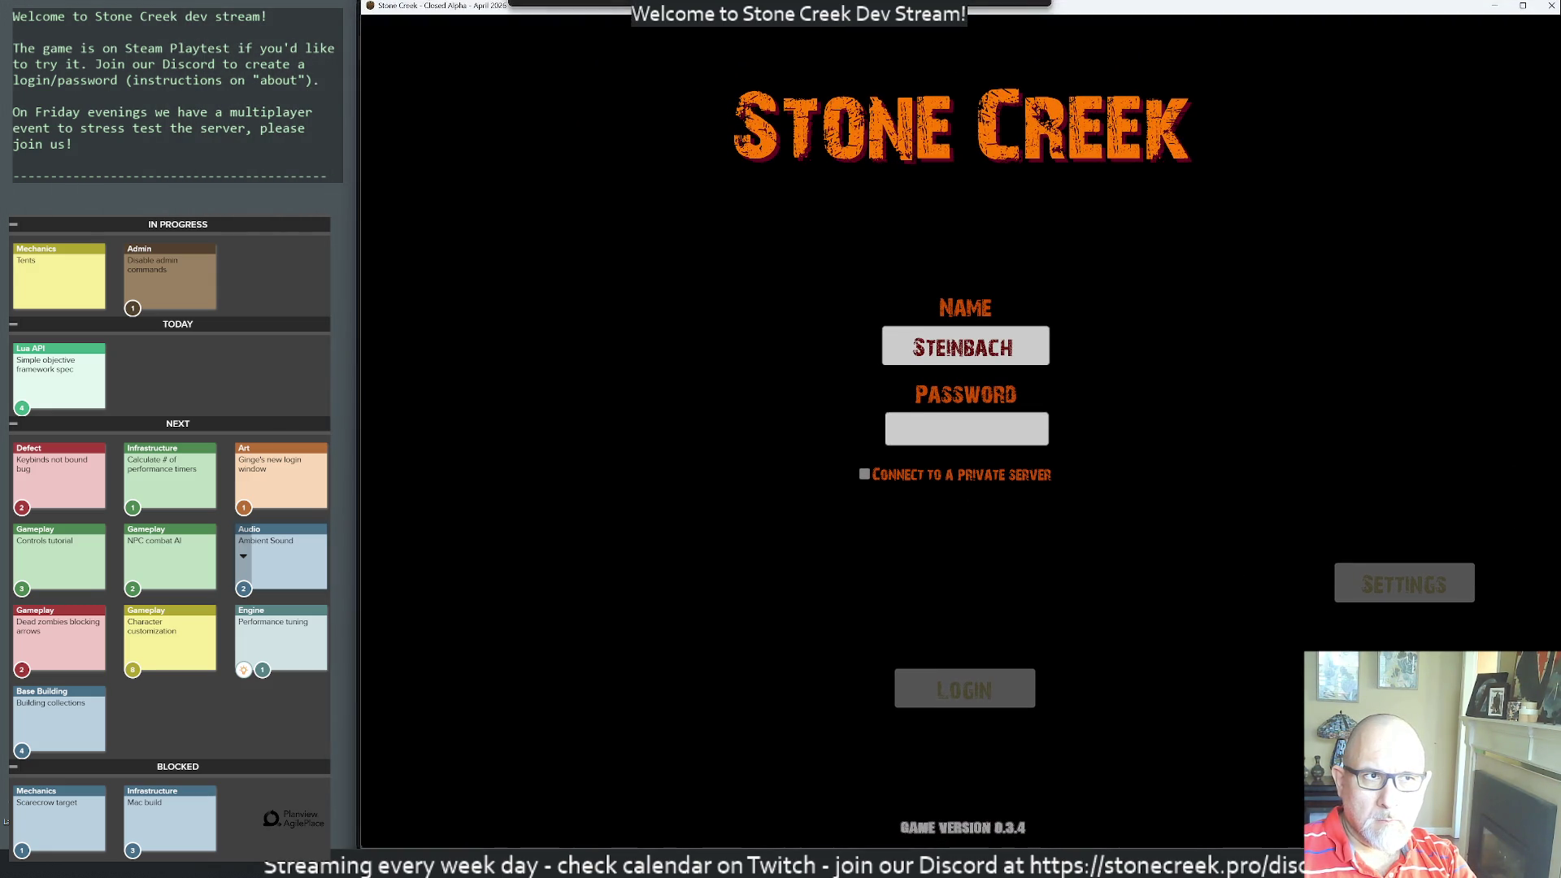
- Log into the live server with the account password, check the world map, log out, and return to the terminal
{"action": "type", "text": "********"}
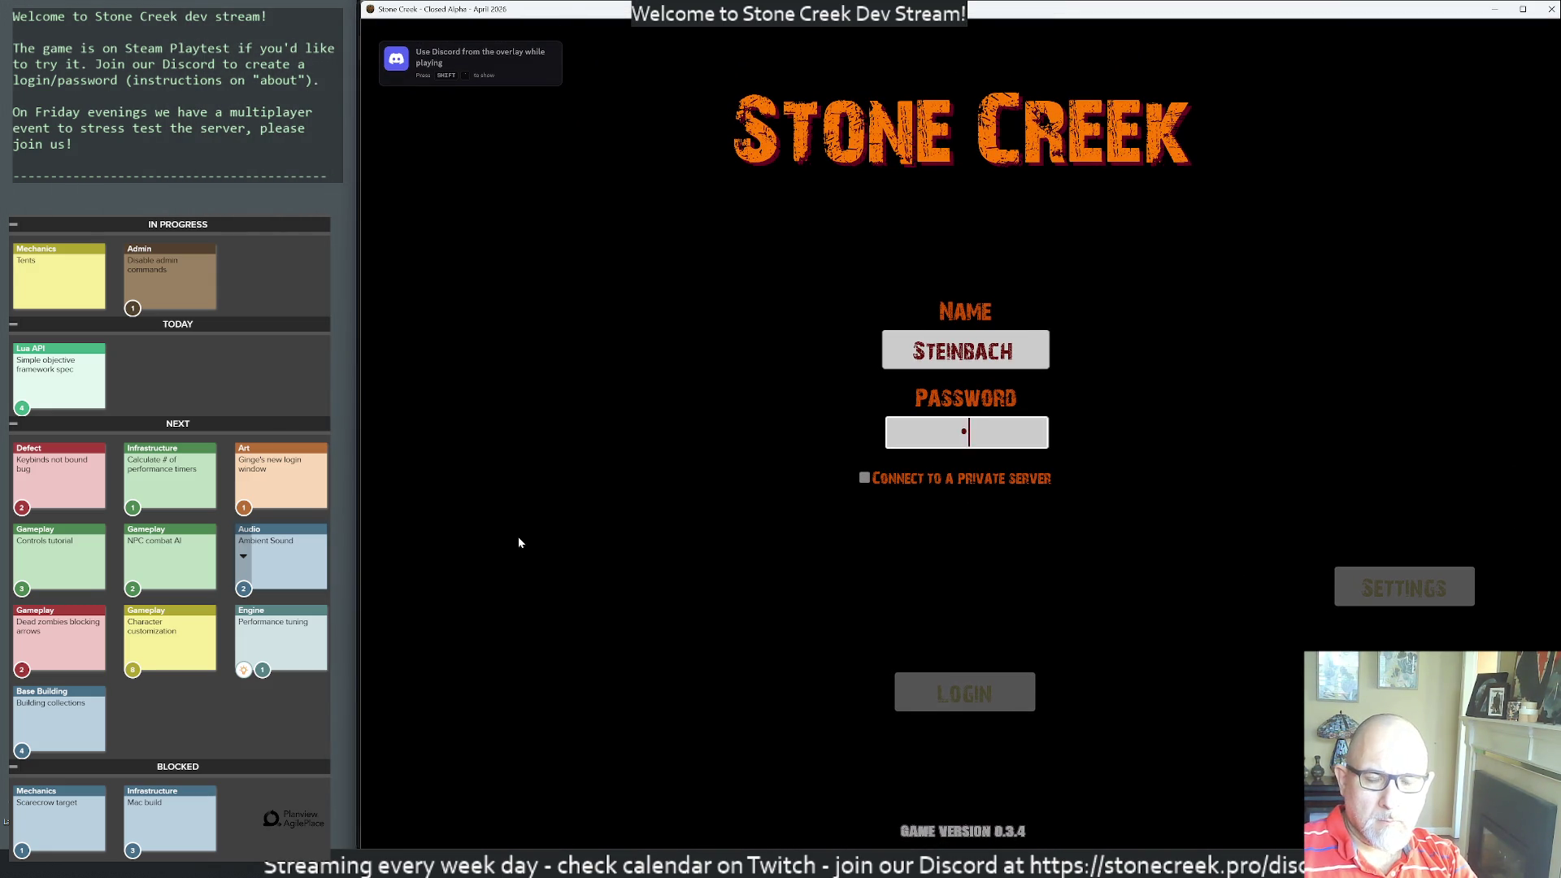
{"action": "key", "text": "Return"}
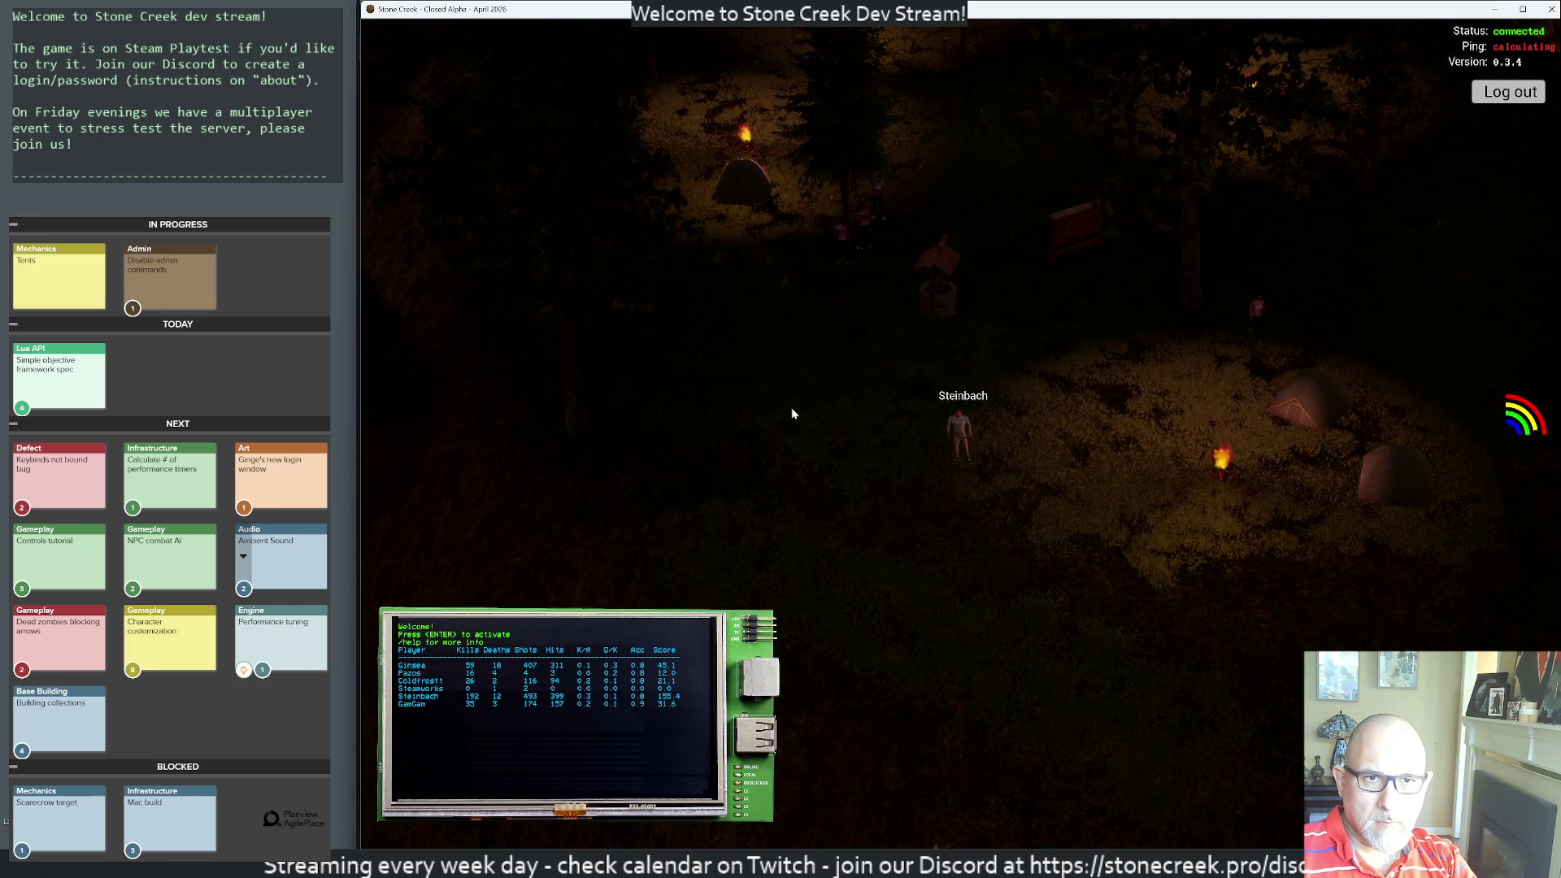
{"action": "key", "text": "m"}
{"action": "key", "text": "m"}
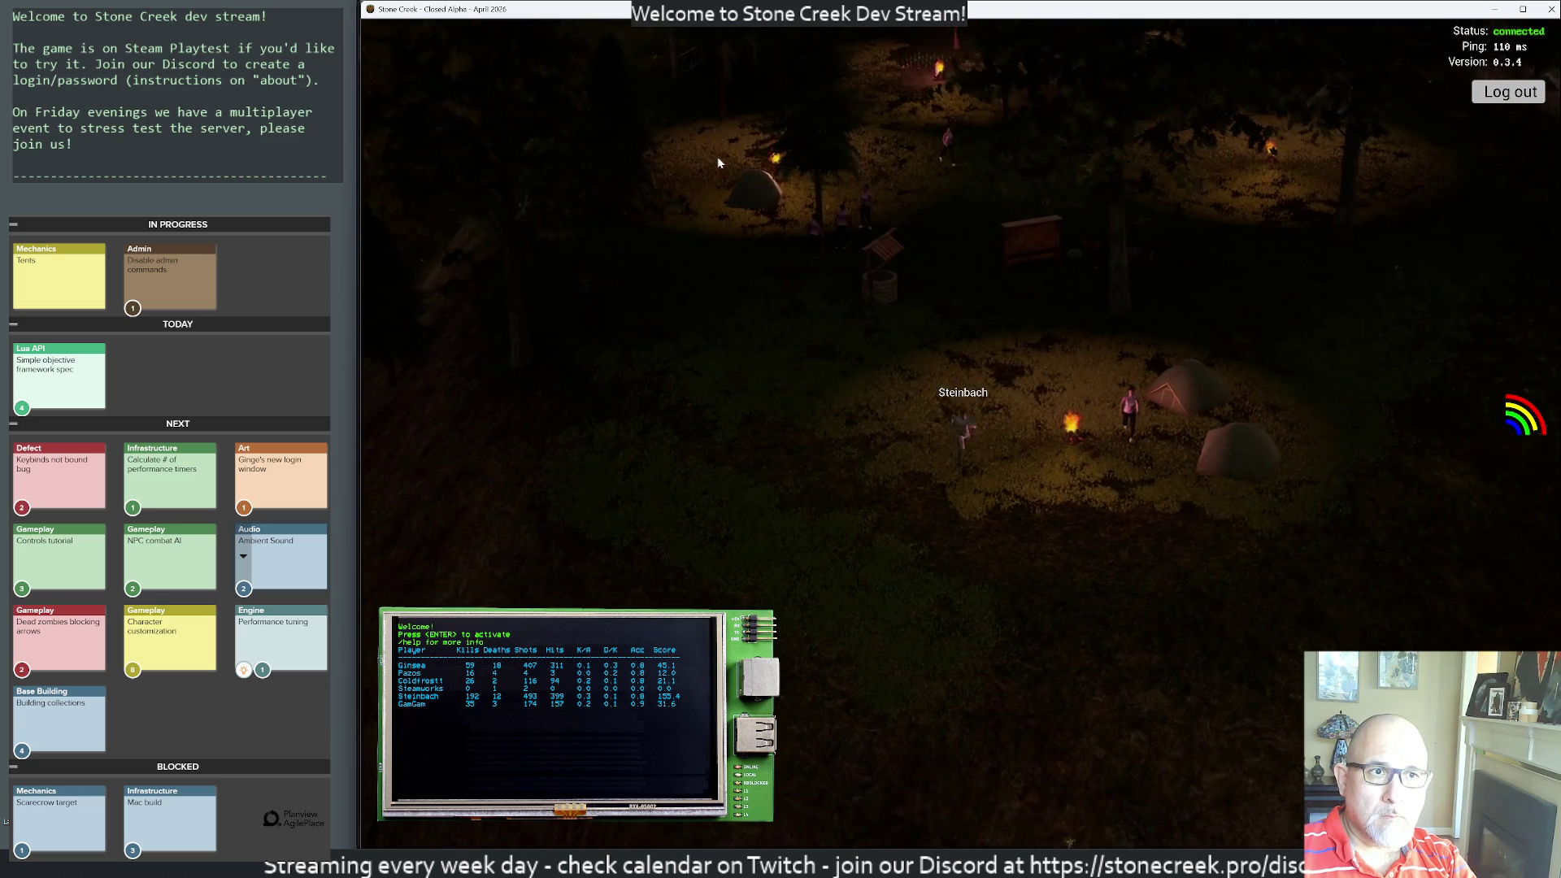
{"action": "key", "text": "m"}
{"action": "key", "text": "m"}
{"action": "left_click", "coordinate": [1496, 96]}
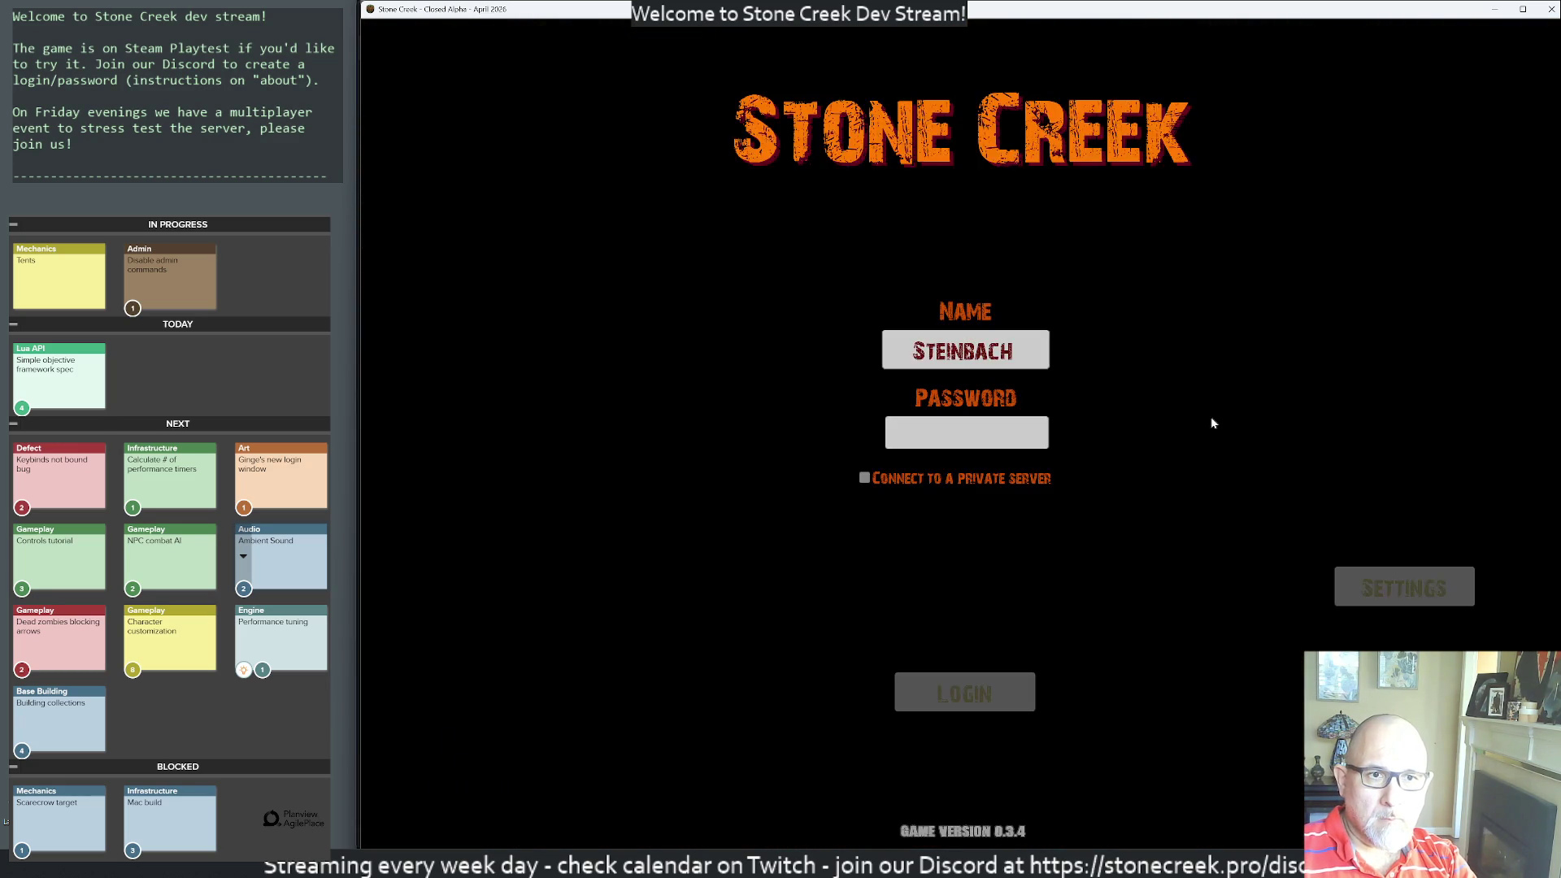
{"action": "key", "text": "alt+Tab"}
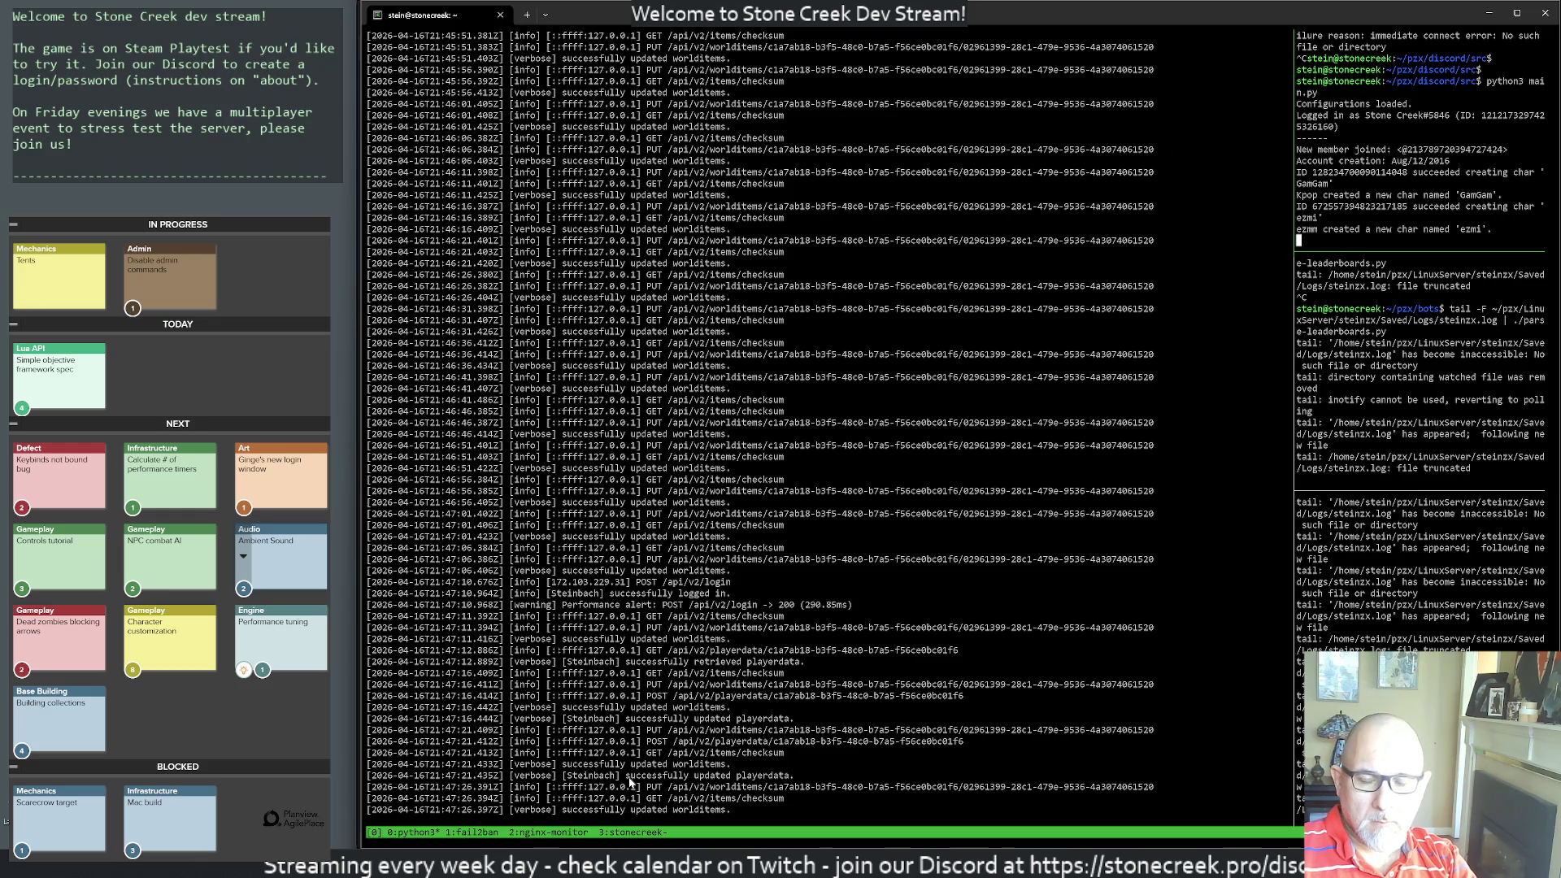
- Restart the Discord bot with its previous launch command and stop the backend node server
{"action": "key", "text": "ctrl+c"}
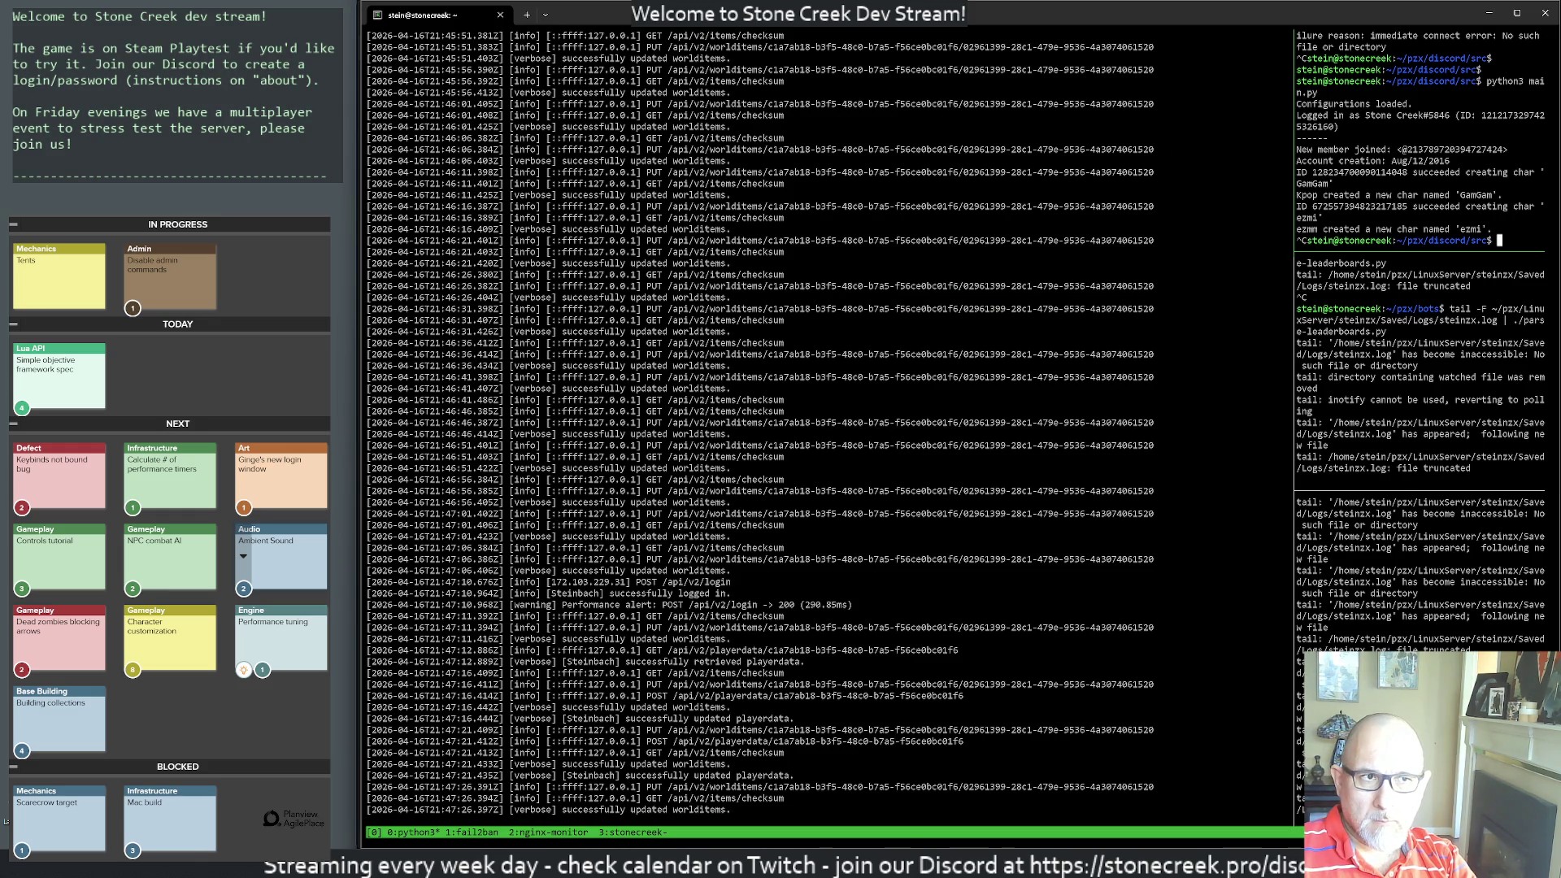
{"action": "key", "text": "Up"}
{"action": "key", "text": "Return"}
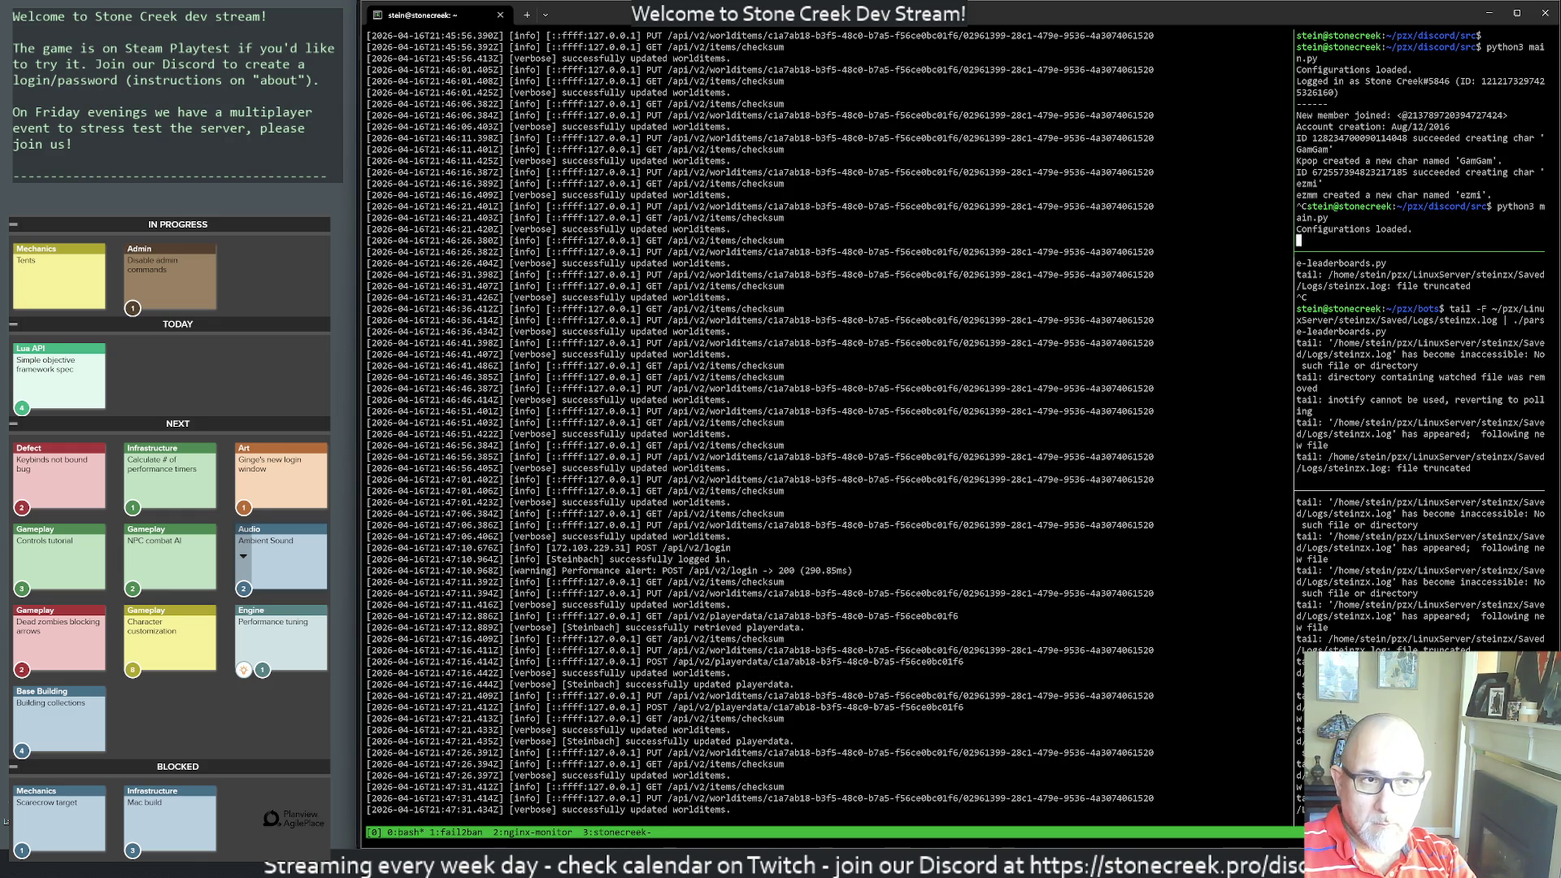
{"action": "key", "text": "ctrl+b"}
{"action": "key", "text": "Left"}
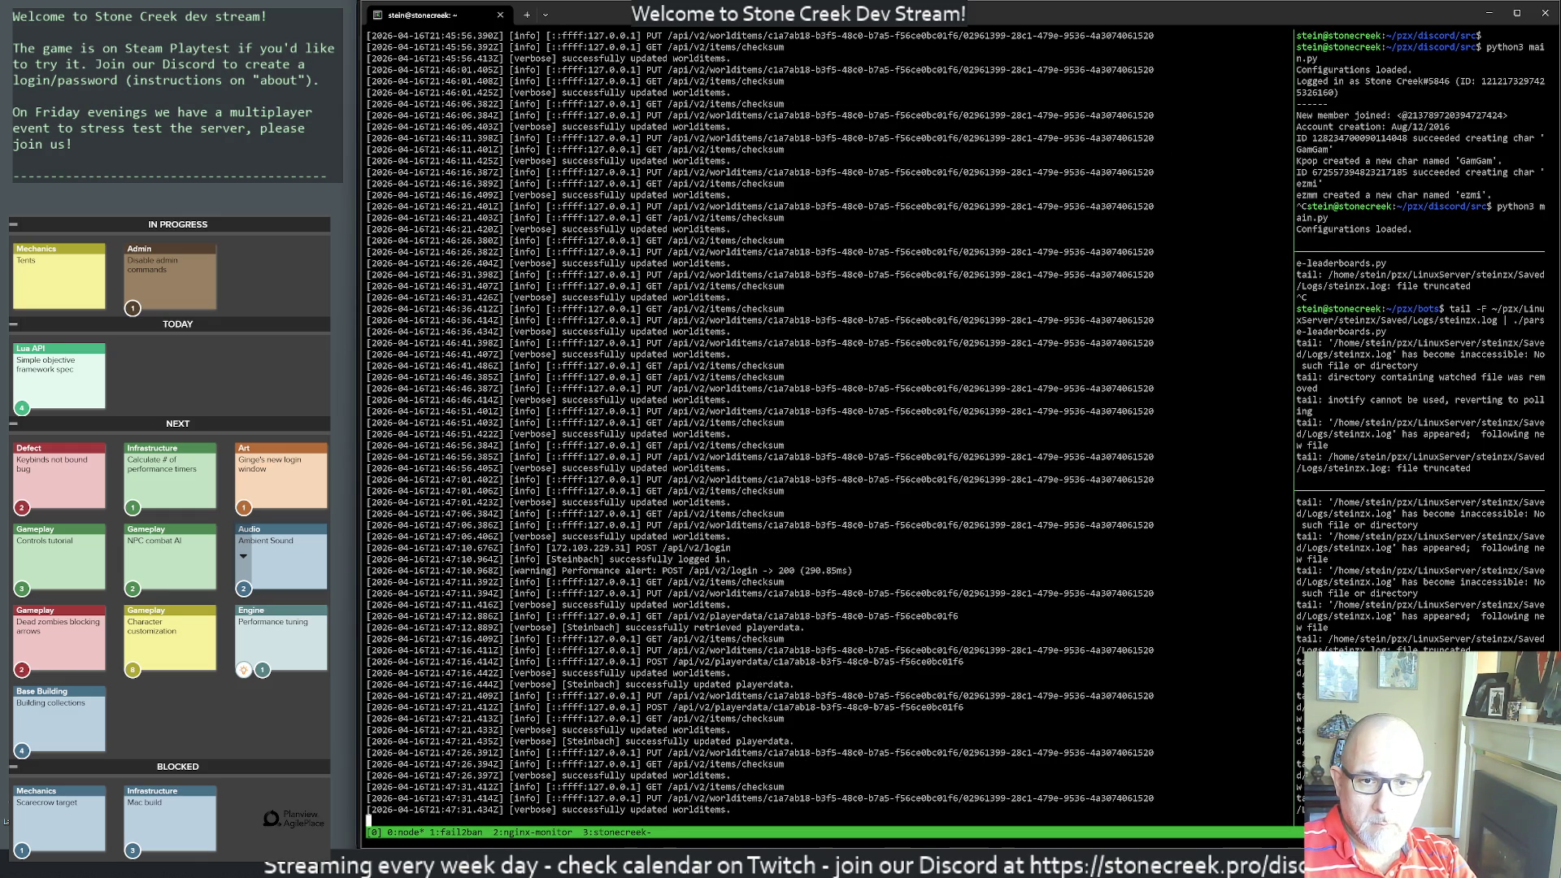
{"action": "key", "text": "ctrl+c"}
{"action": "key", "text": "ctrl+c"}
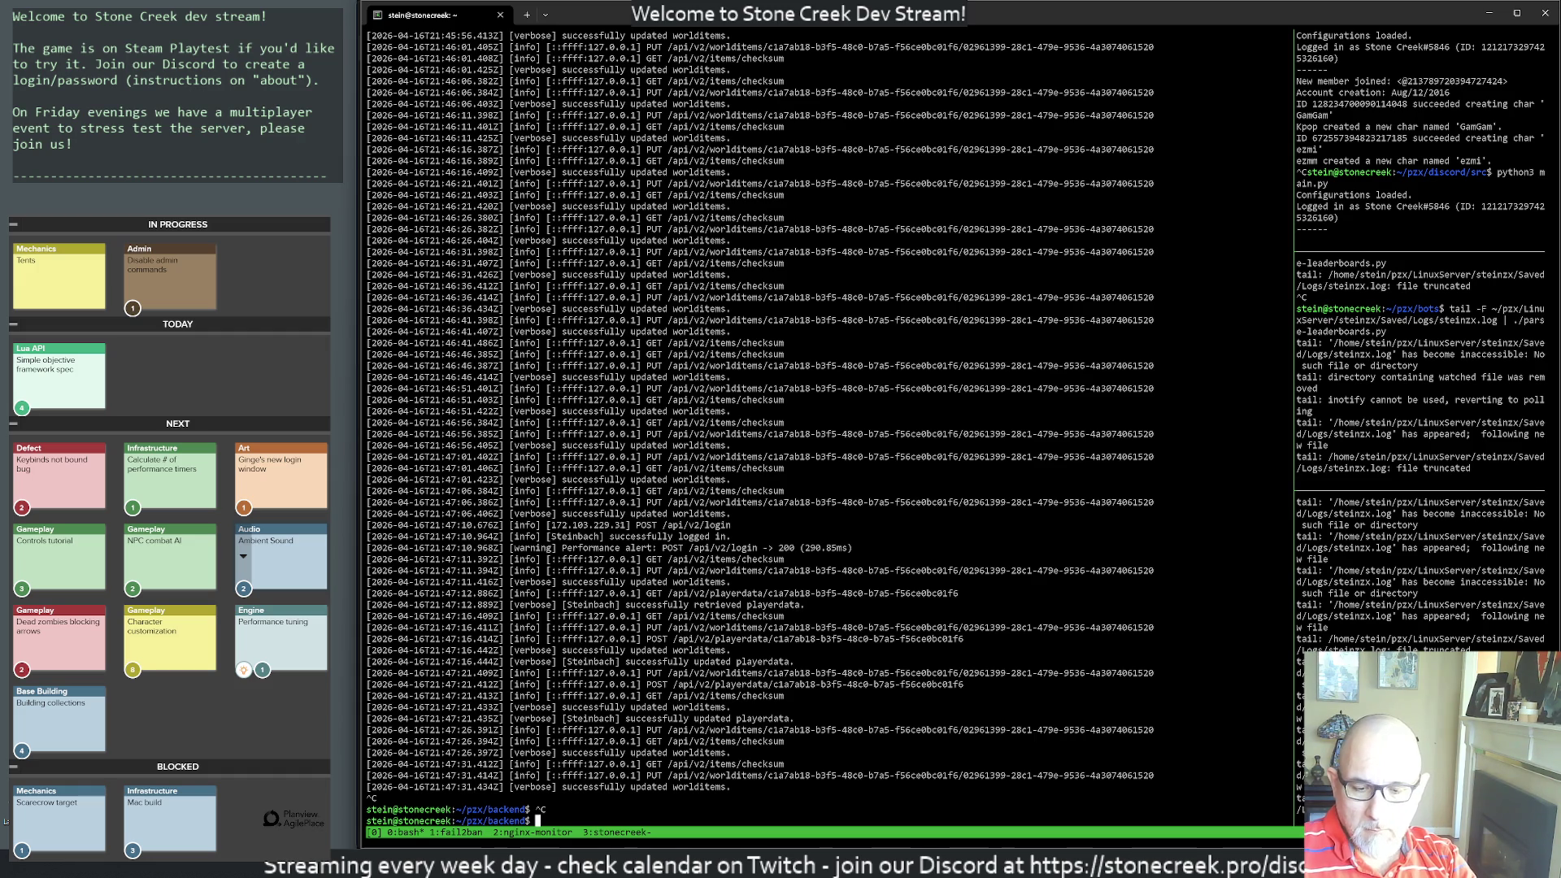
- Stop the game server in the stonecreek window 3, then list the backend folder's files
{"action": "key", "text": "ctrl+b"}
{"action": "key", "text": "3"}
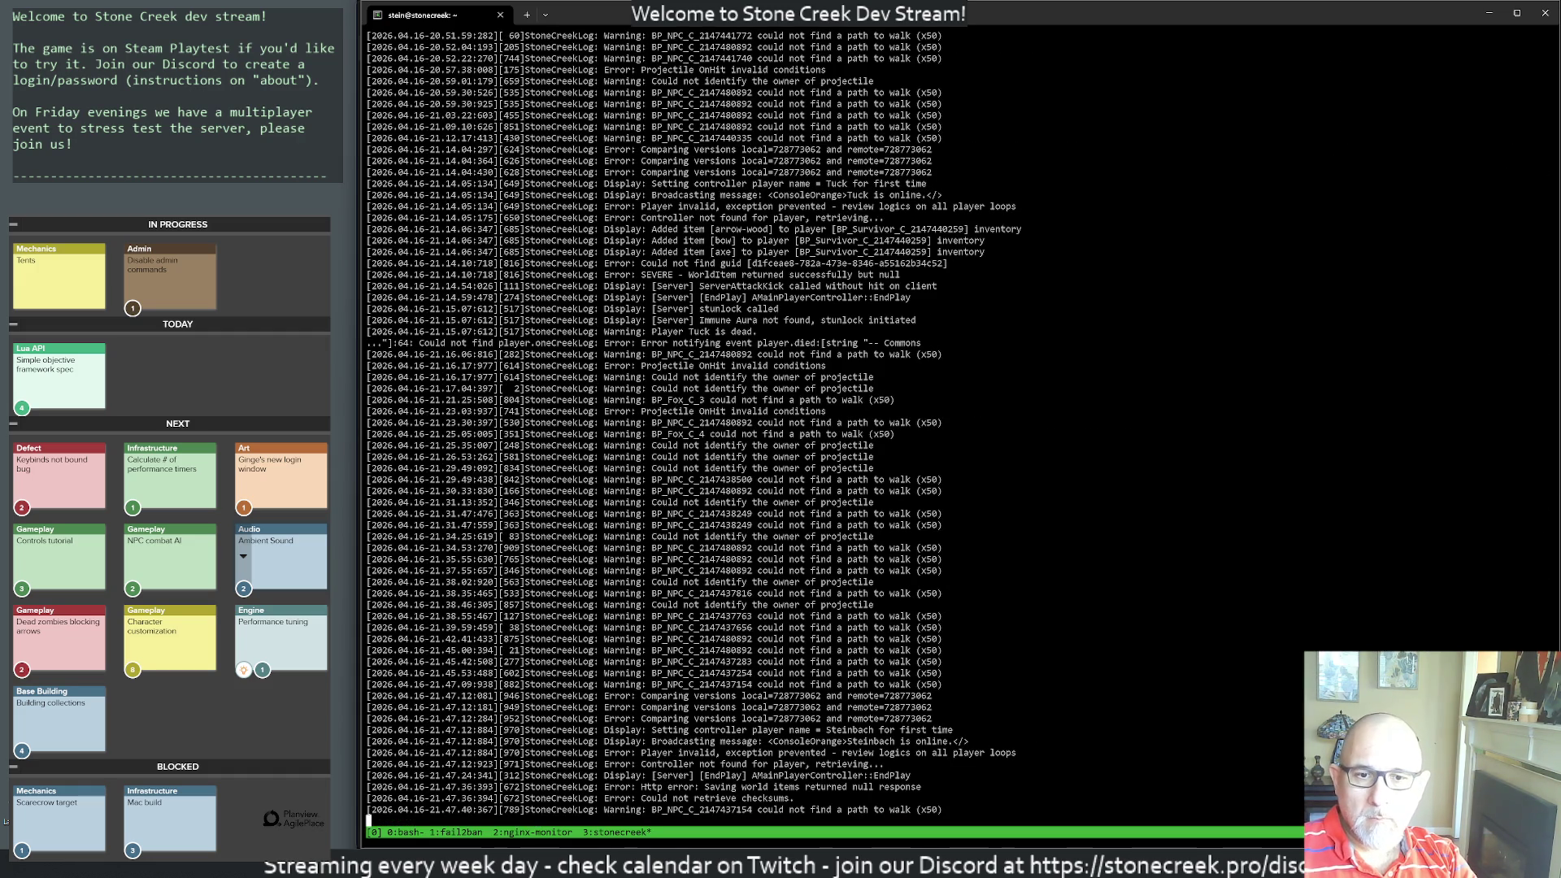
{"action": "key", "text": "ctrl+c"}
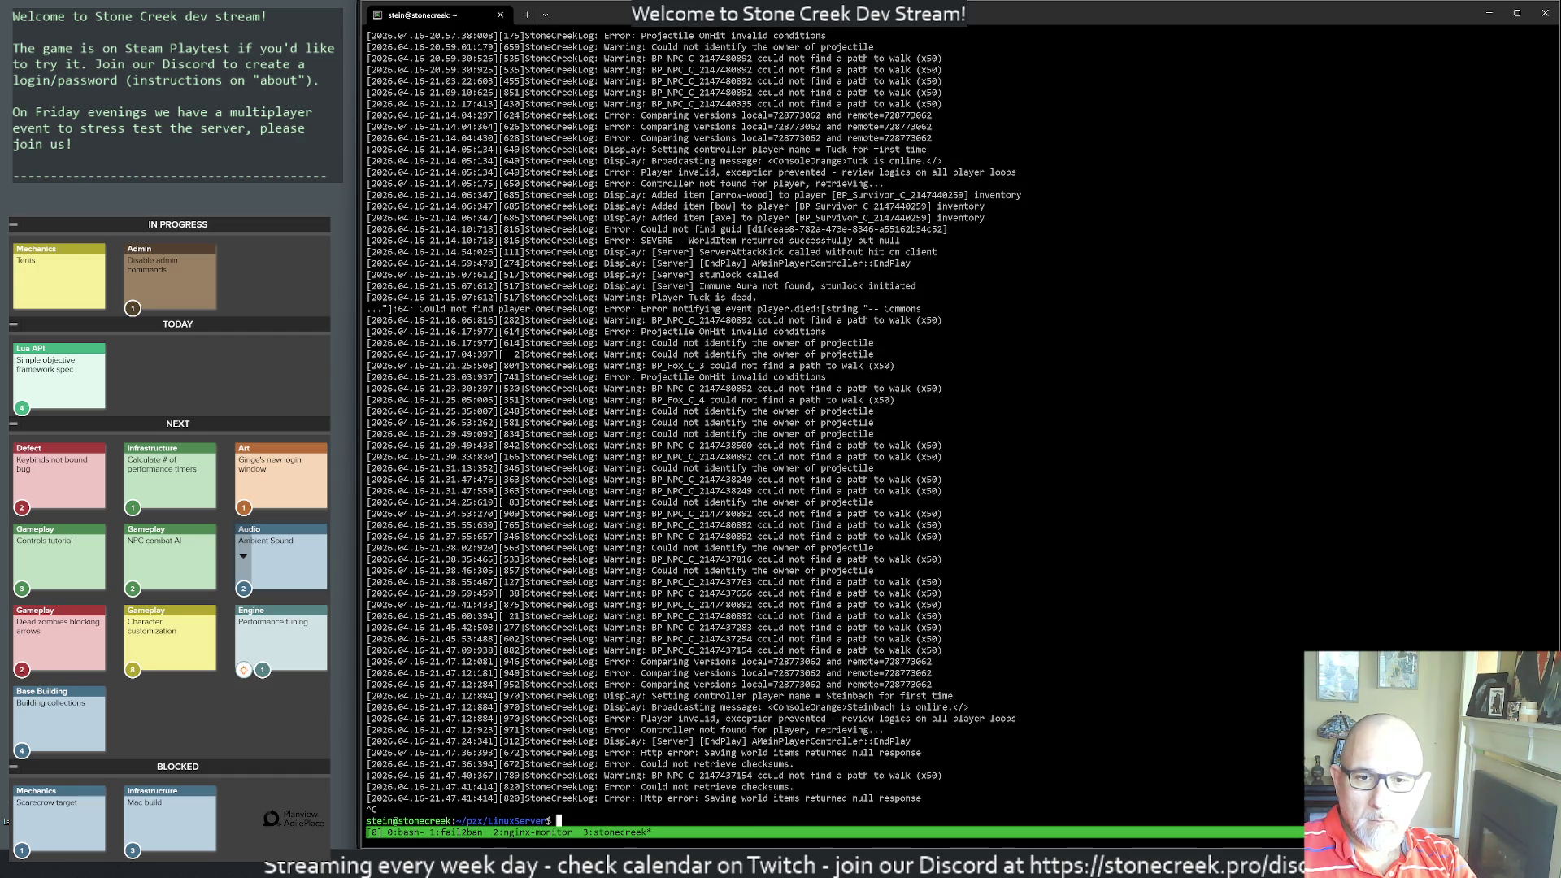
{"action": "key", "text": "Return"}
{"action": "key", "text": "Return"}
{"action": "key", "text": "Return"}
{"action": "key", "text": "ctrl+b"}
{"action": "key", "text": "0"}
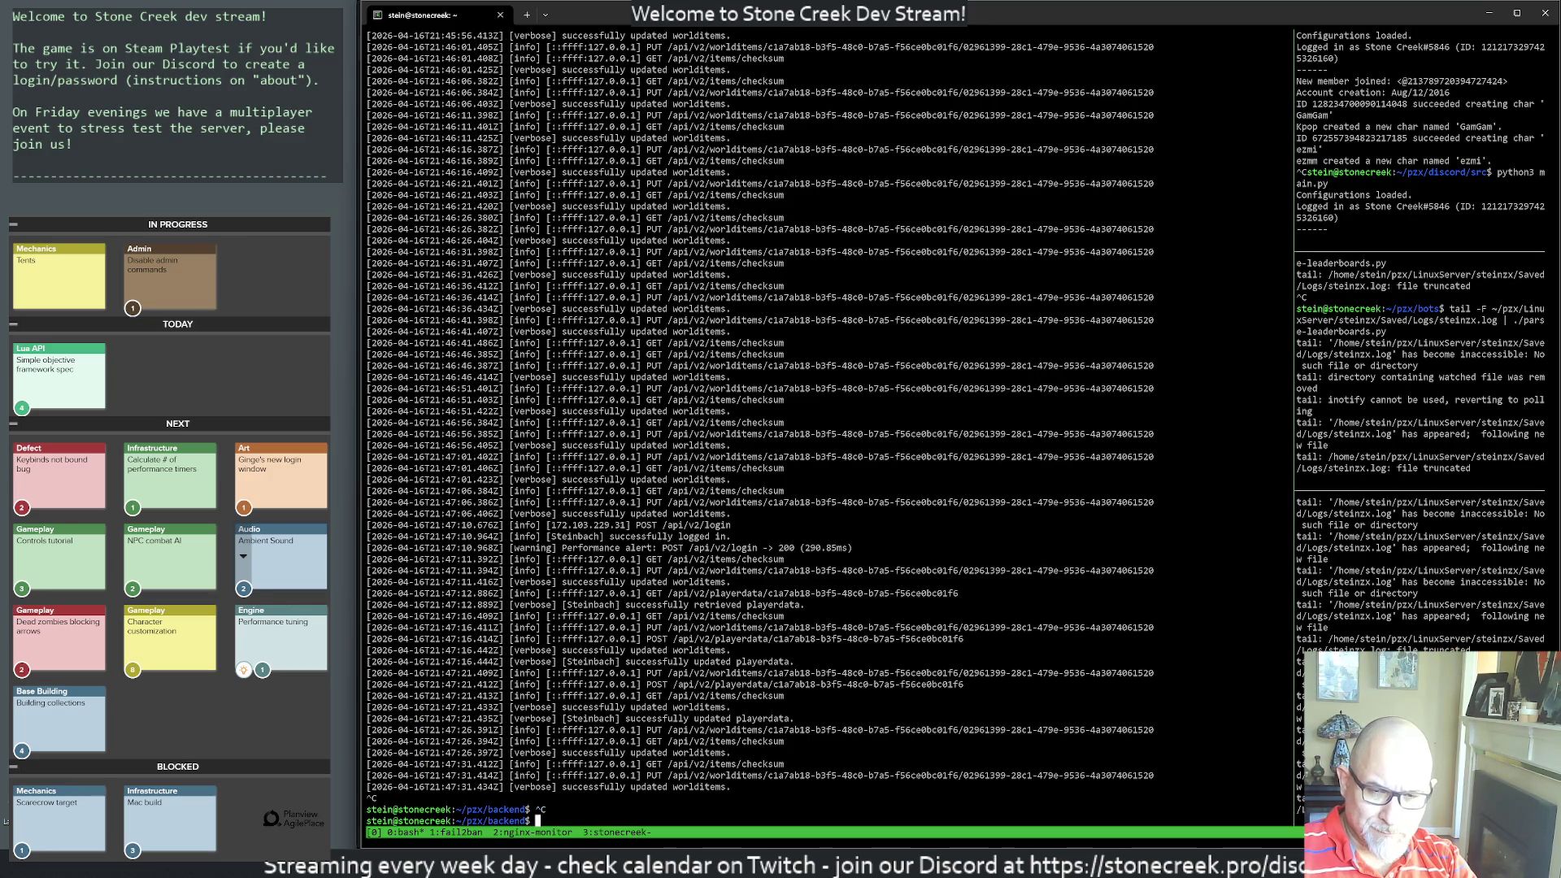
{"action": "type", "text": "ls"}
{"action": "key", "text": "Return"}
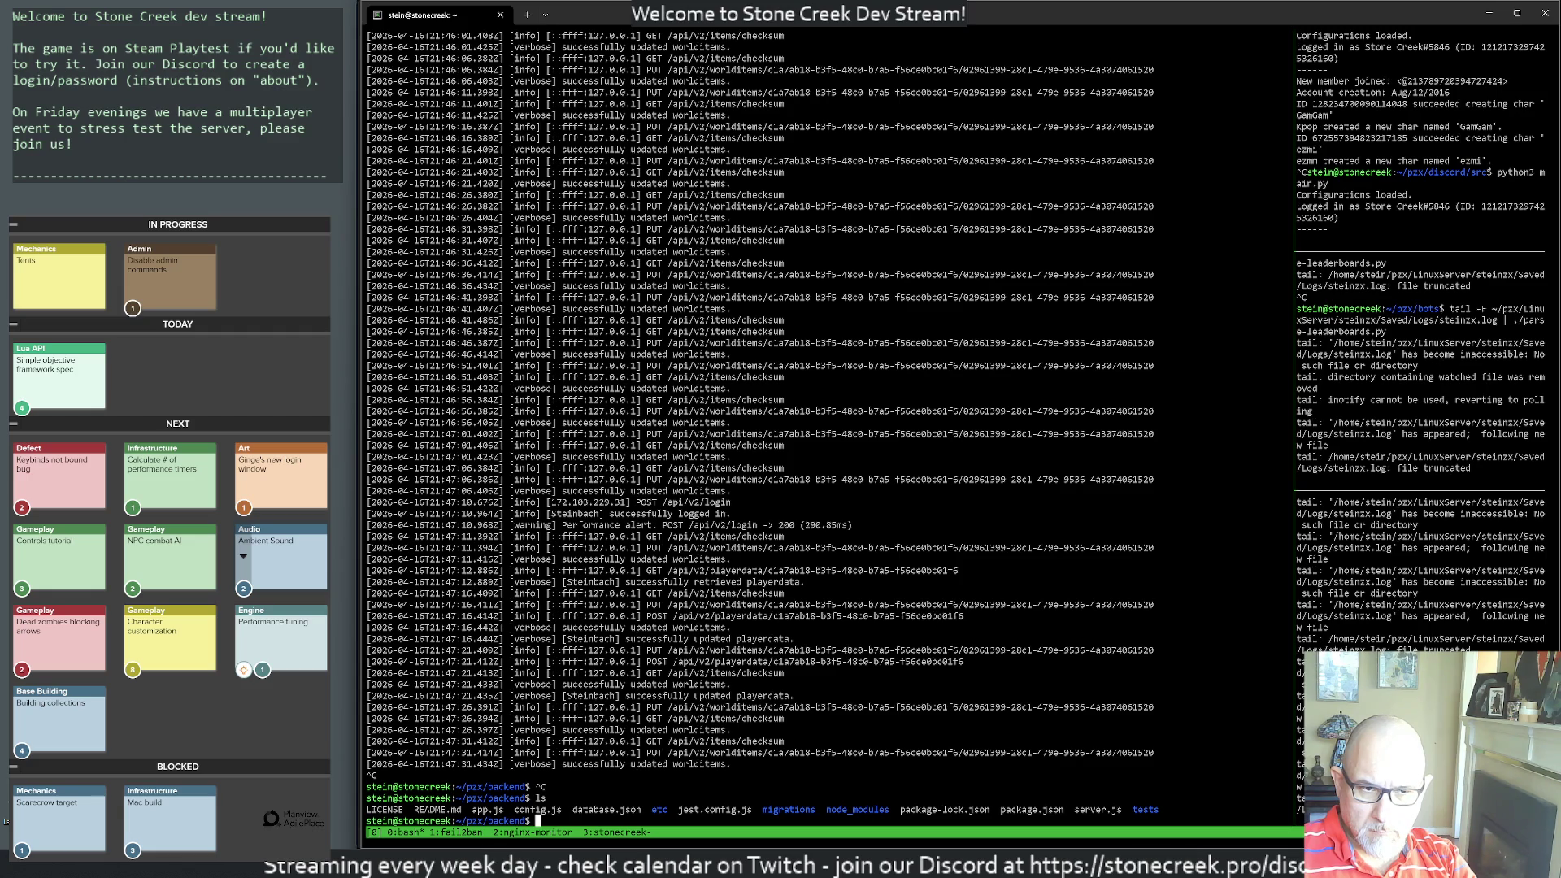
- Detach from the tmux session and list the home folder at a clean prompt
{"action": "key", "text": "ctrl+b"}
{"action": "key", "text": "d"}
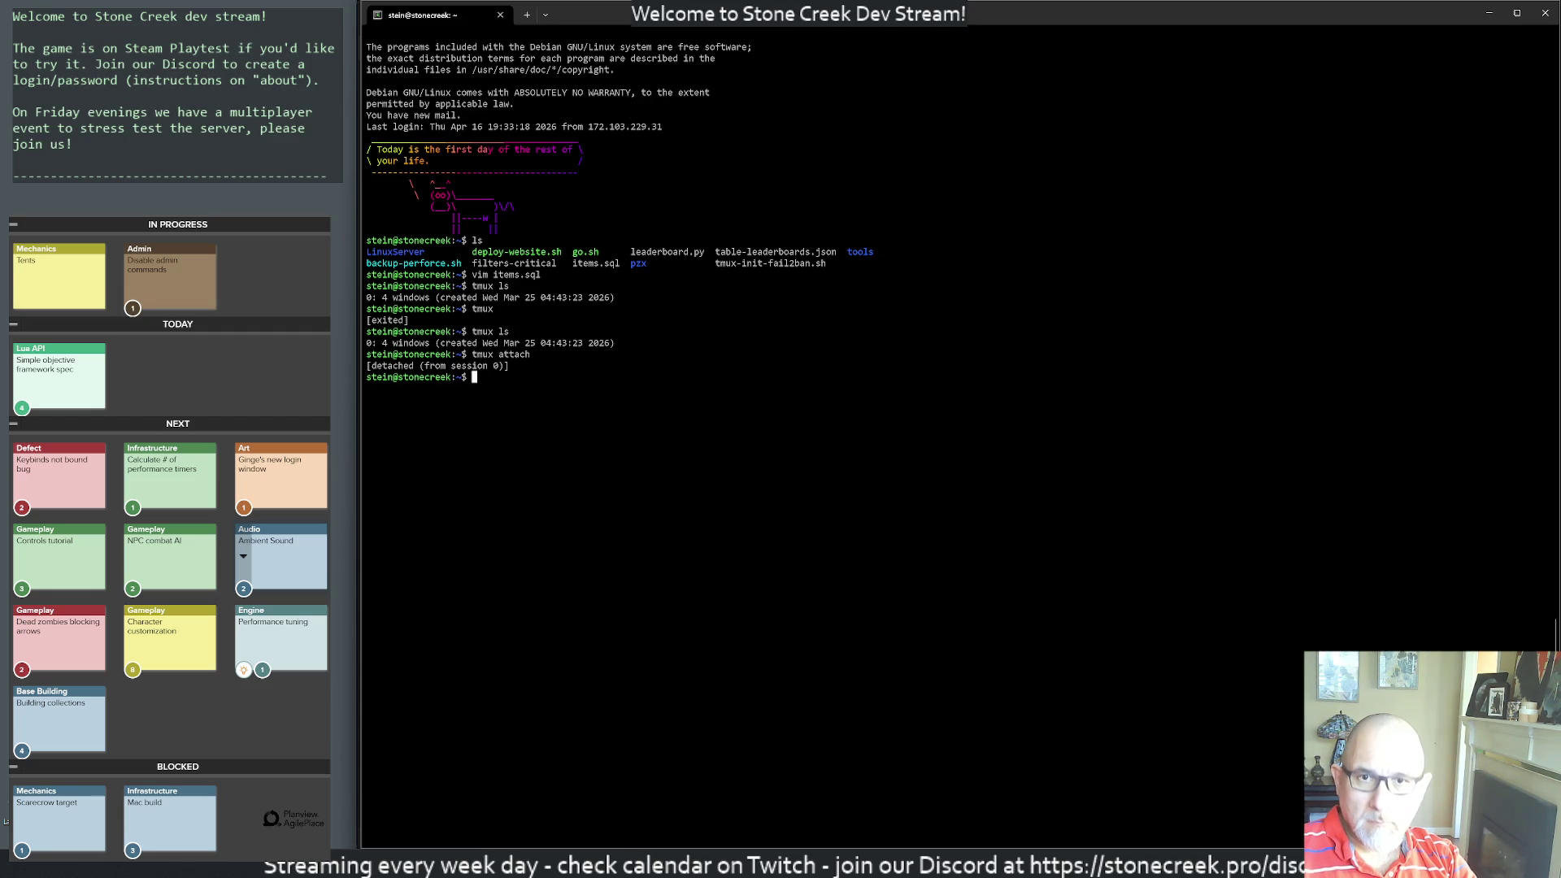
{"action": "type", "text": "ls"}
{"action": "key", "text": "Return"}
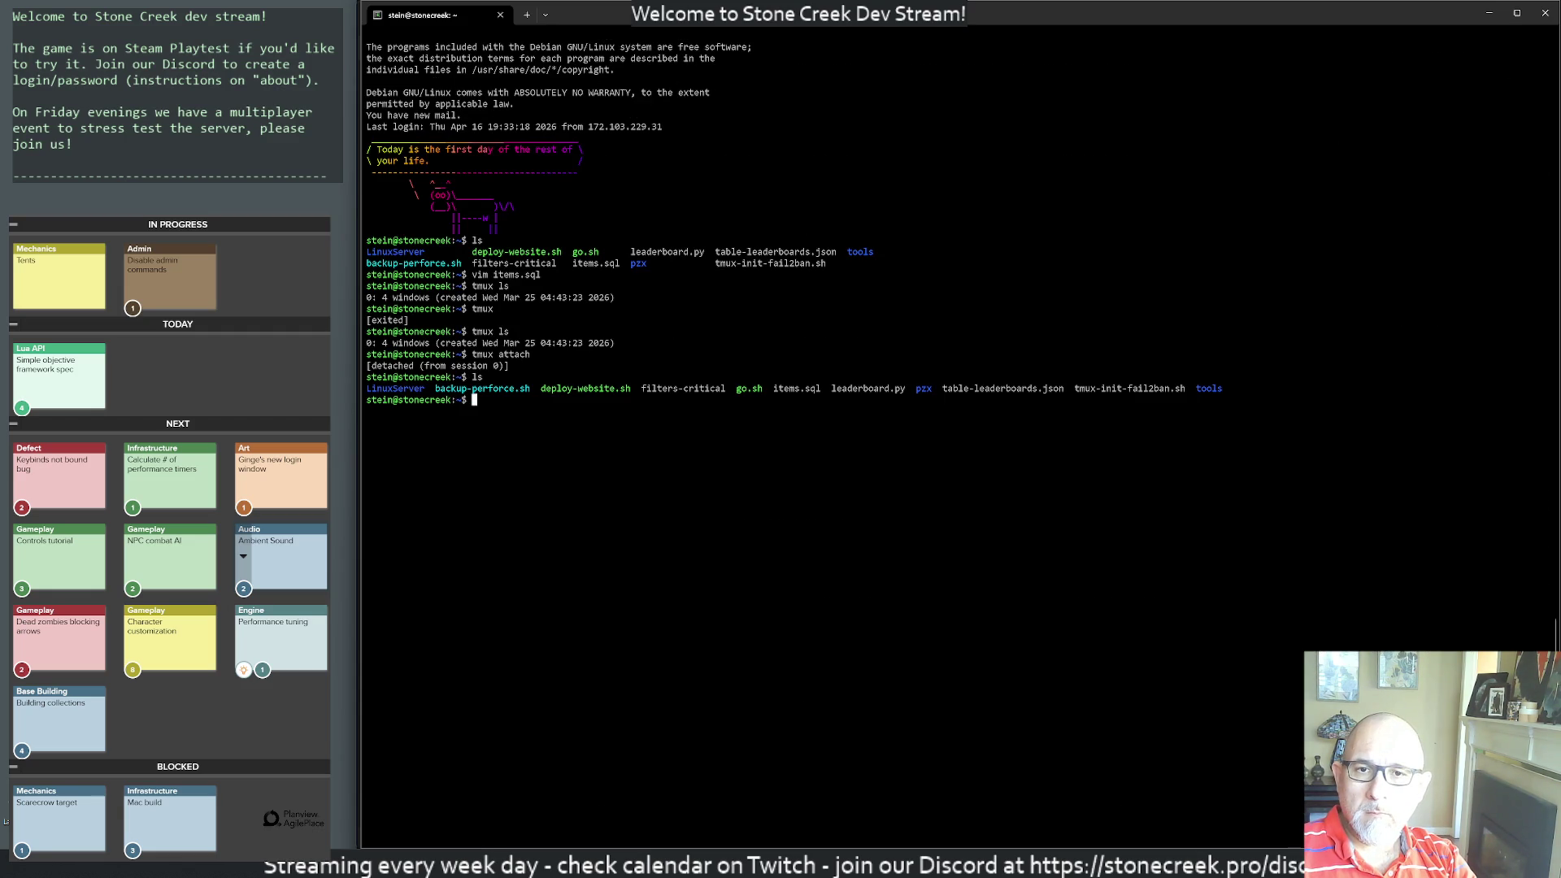
{"action": "type", "text": "cd .."}
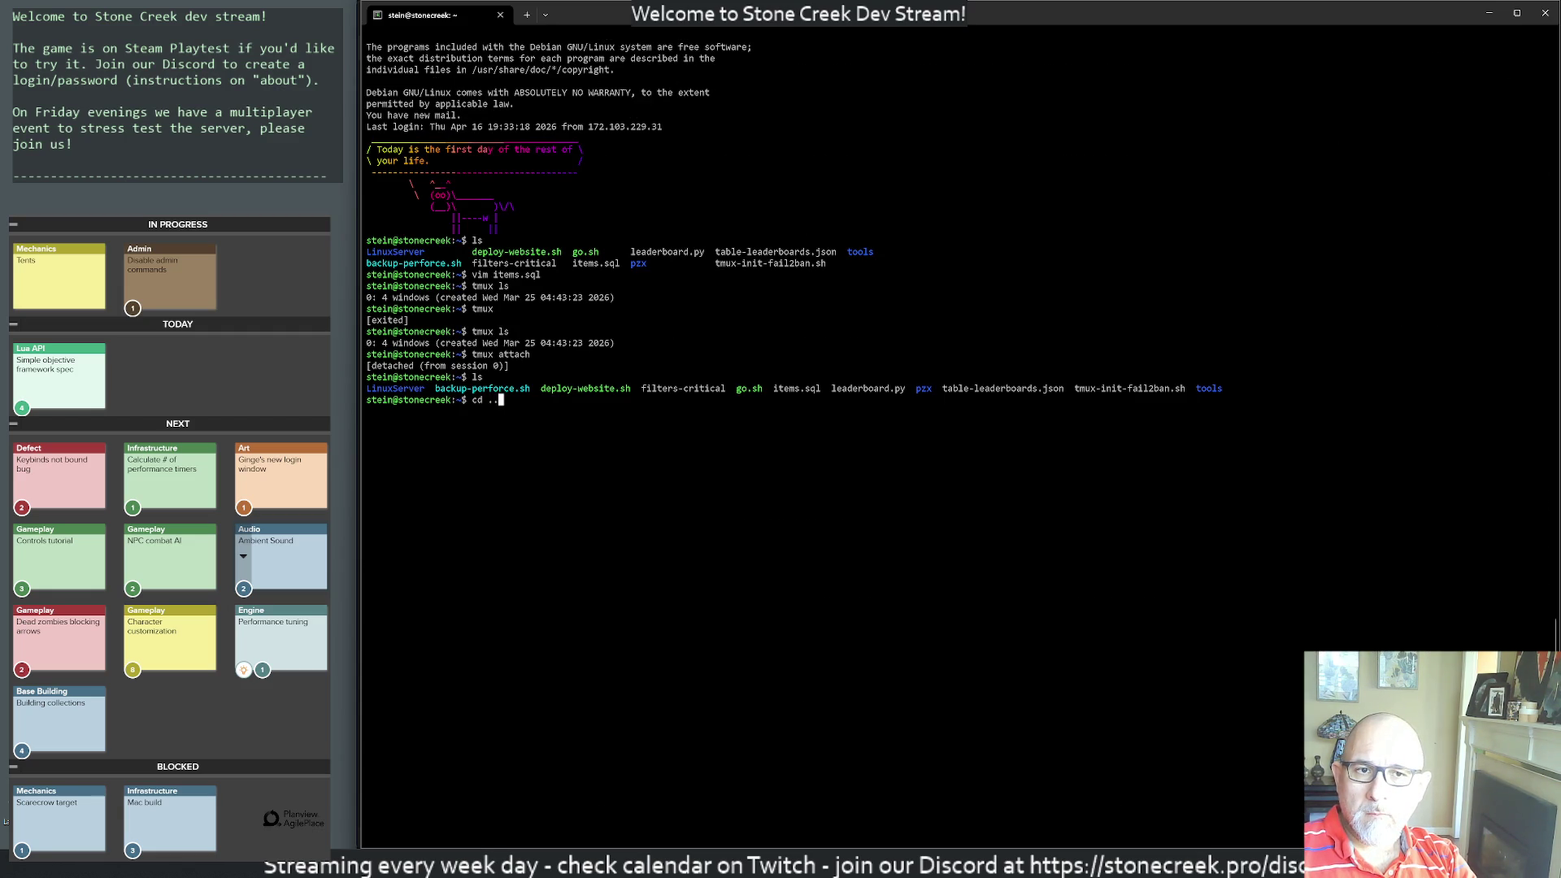
{"action": "key", "text": "ctrl+c"}
{"action": "key", "text": "ctrl+c"}
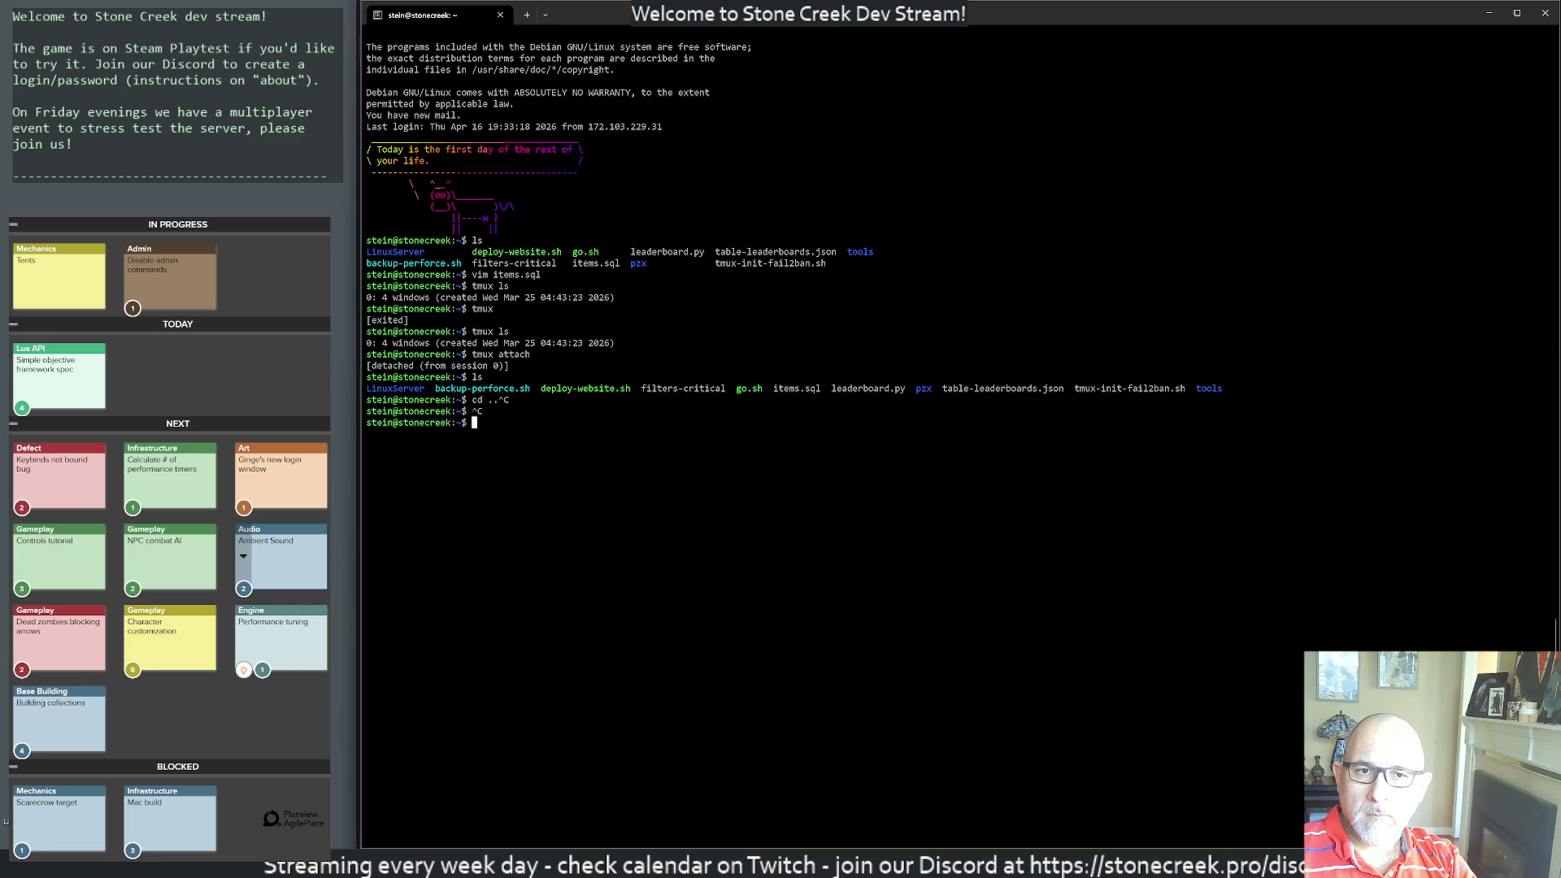
{"action": "type", "text": "cd"}
{"action": "key", "text": "ctrl+c"}
{"action": "key", "text": "ctrl+c"}
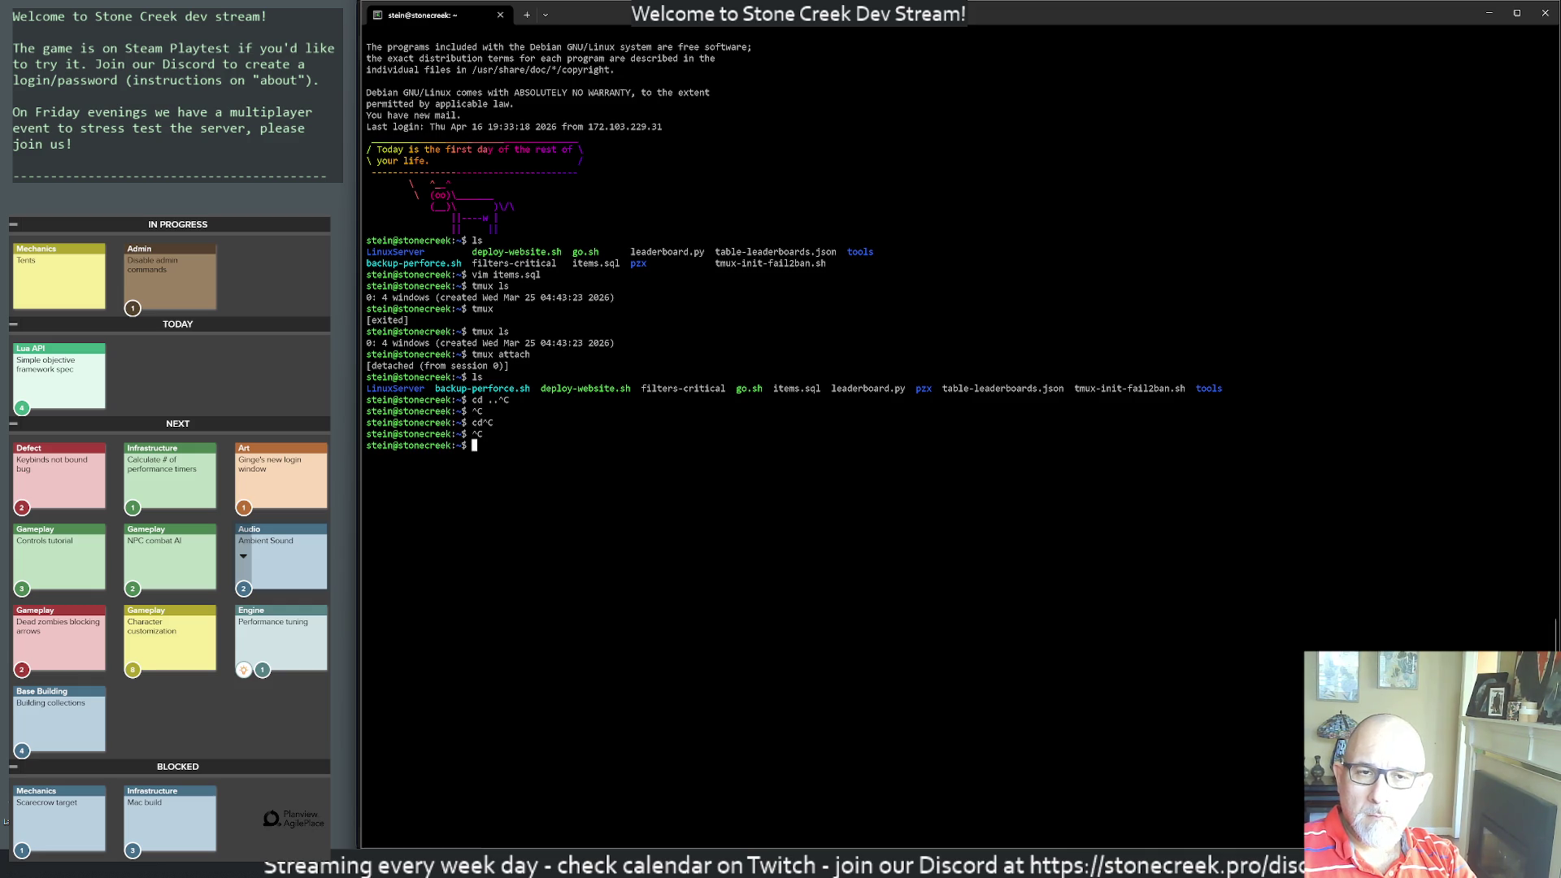
- Import items.sql into pzx/stonecreek.db with sqlite3, then abandon the cd into LinuxServer
{"action": "type", "text": "sqlite3 "}
{"action": "type", "text": "pzx/stonecreek.db"}
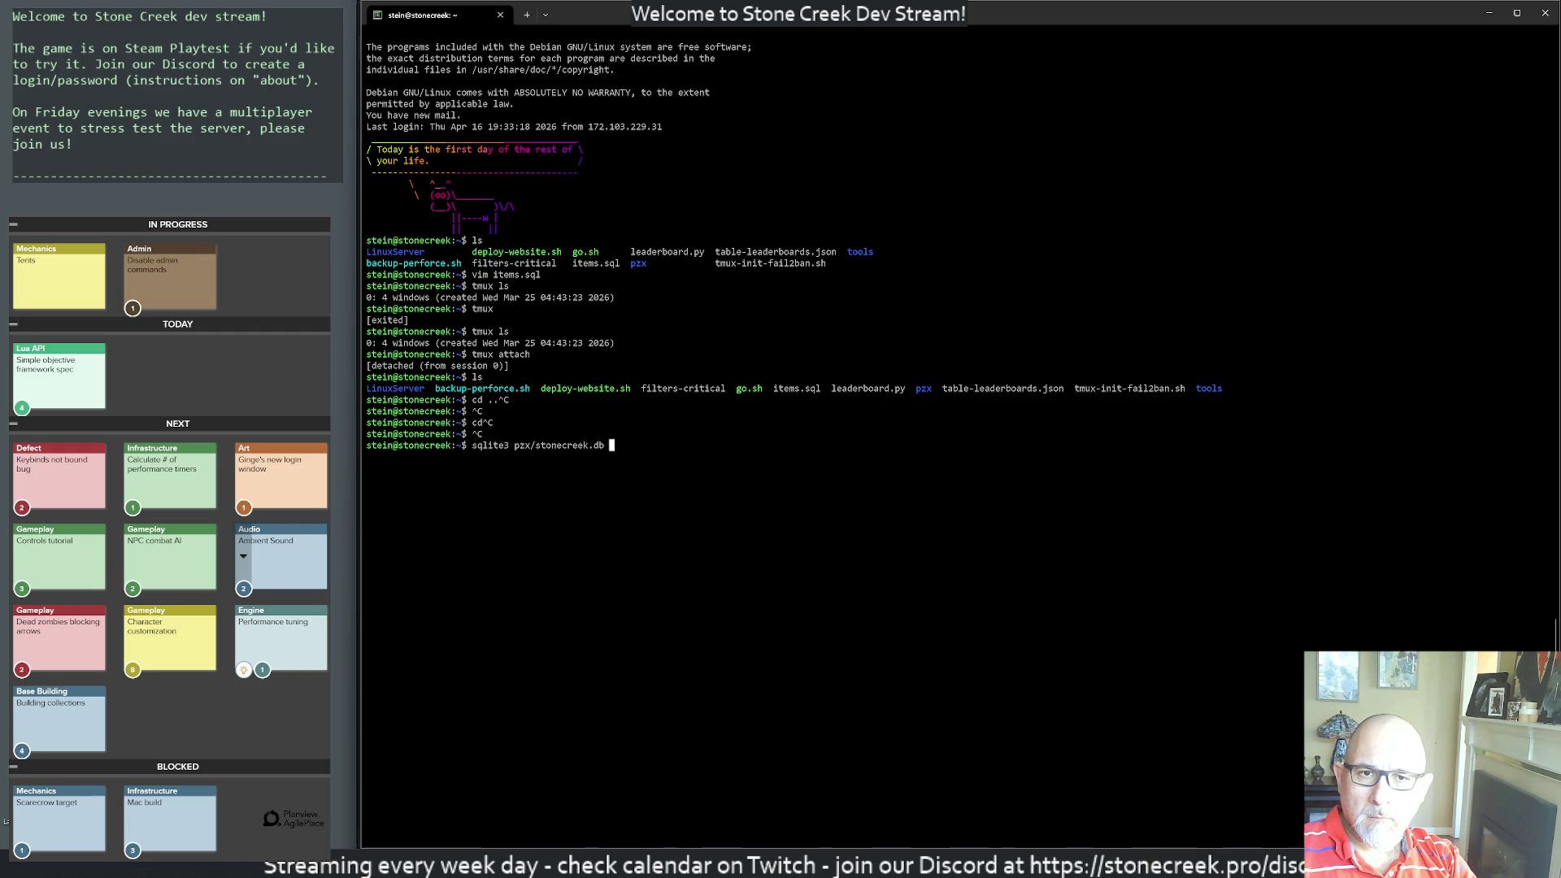
{"action": "type", "text": "< items.sql"}
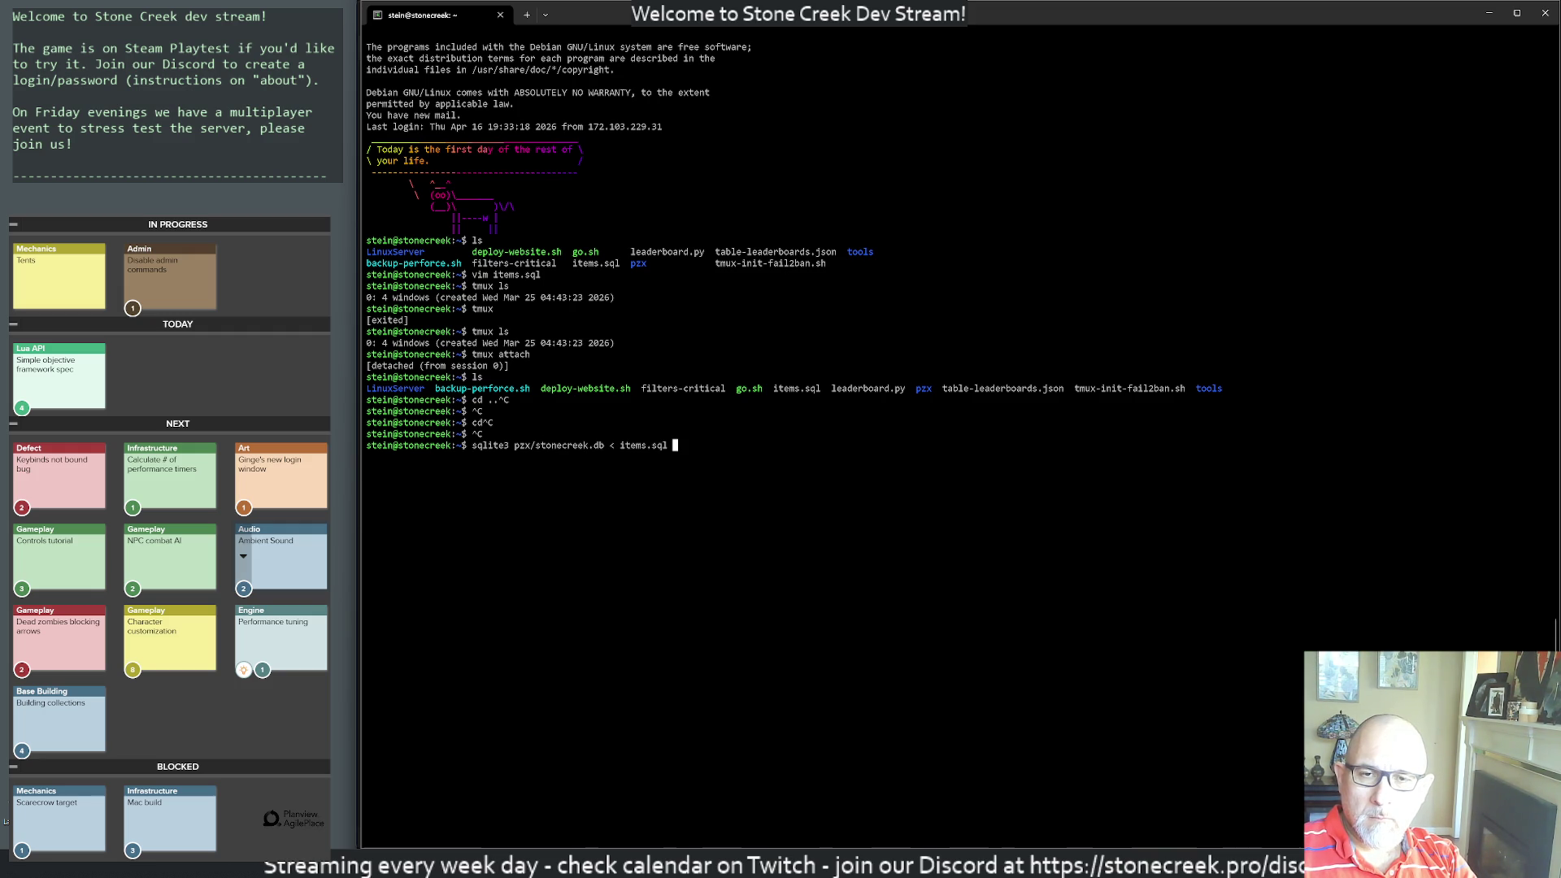
{"action": "key", "text": "Return"}
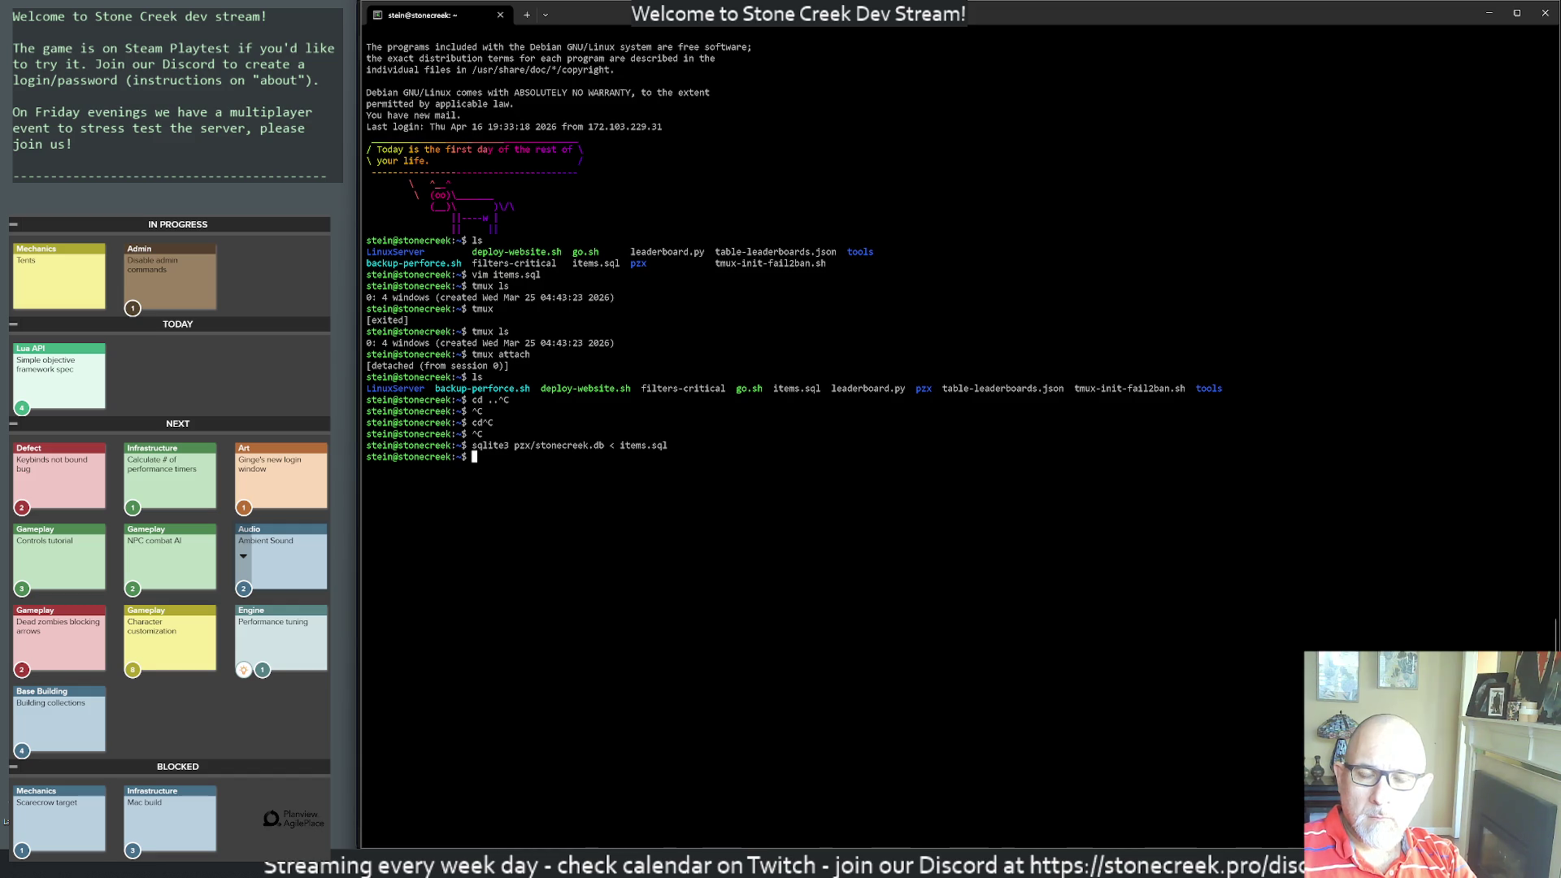
{"action": "type", "text": "cd "}
{"action": "type", "text": "L"}
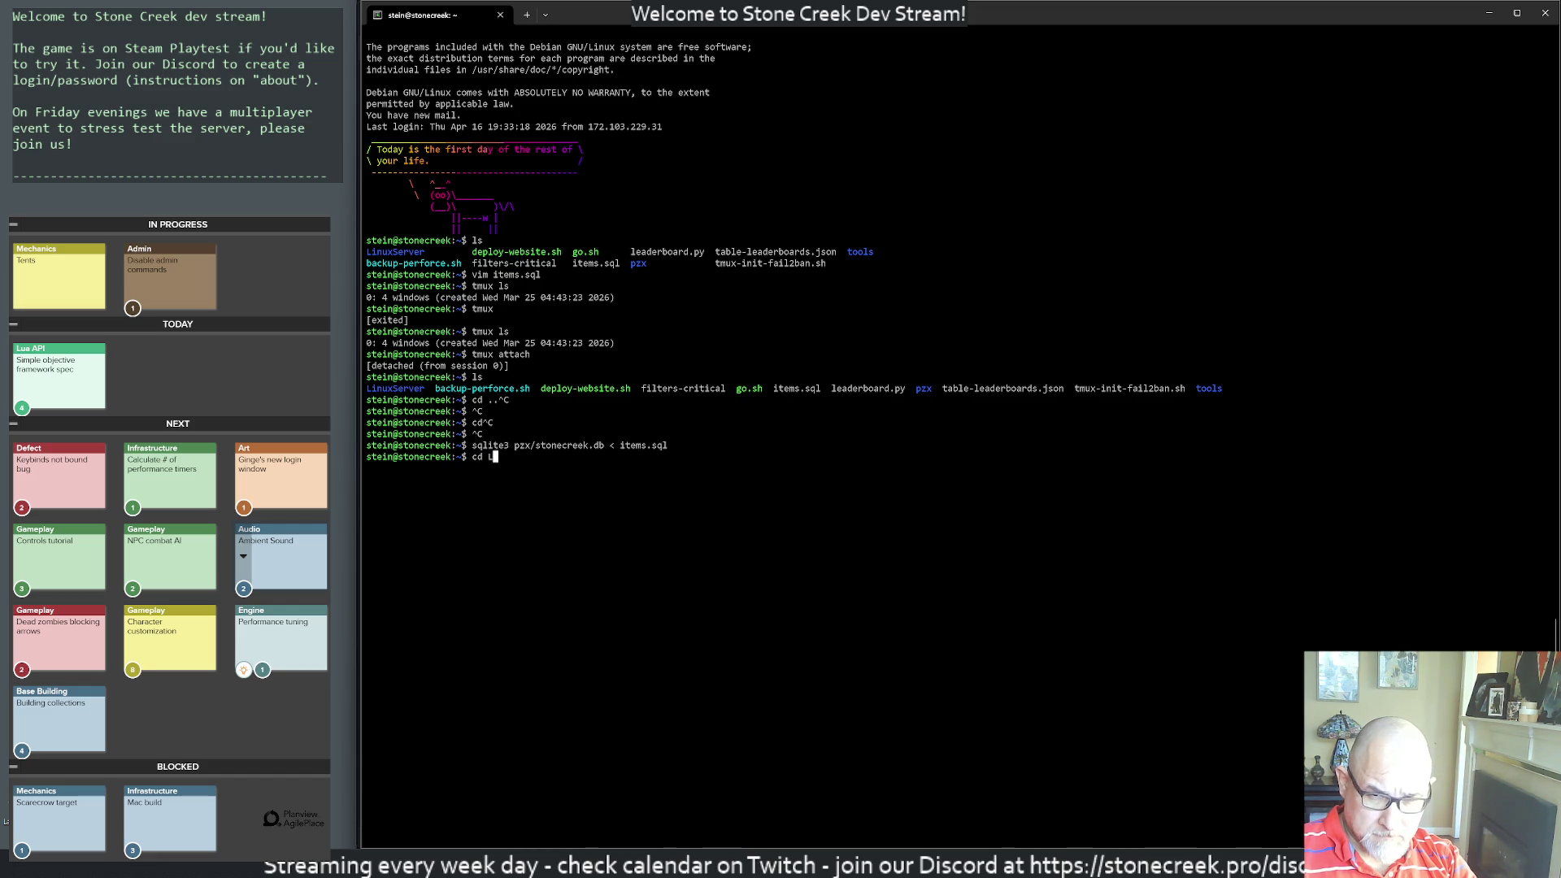
{"action": "key", "text": "Tab"}
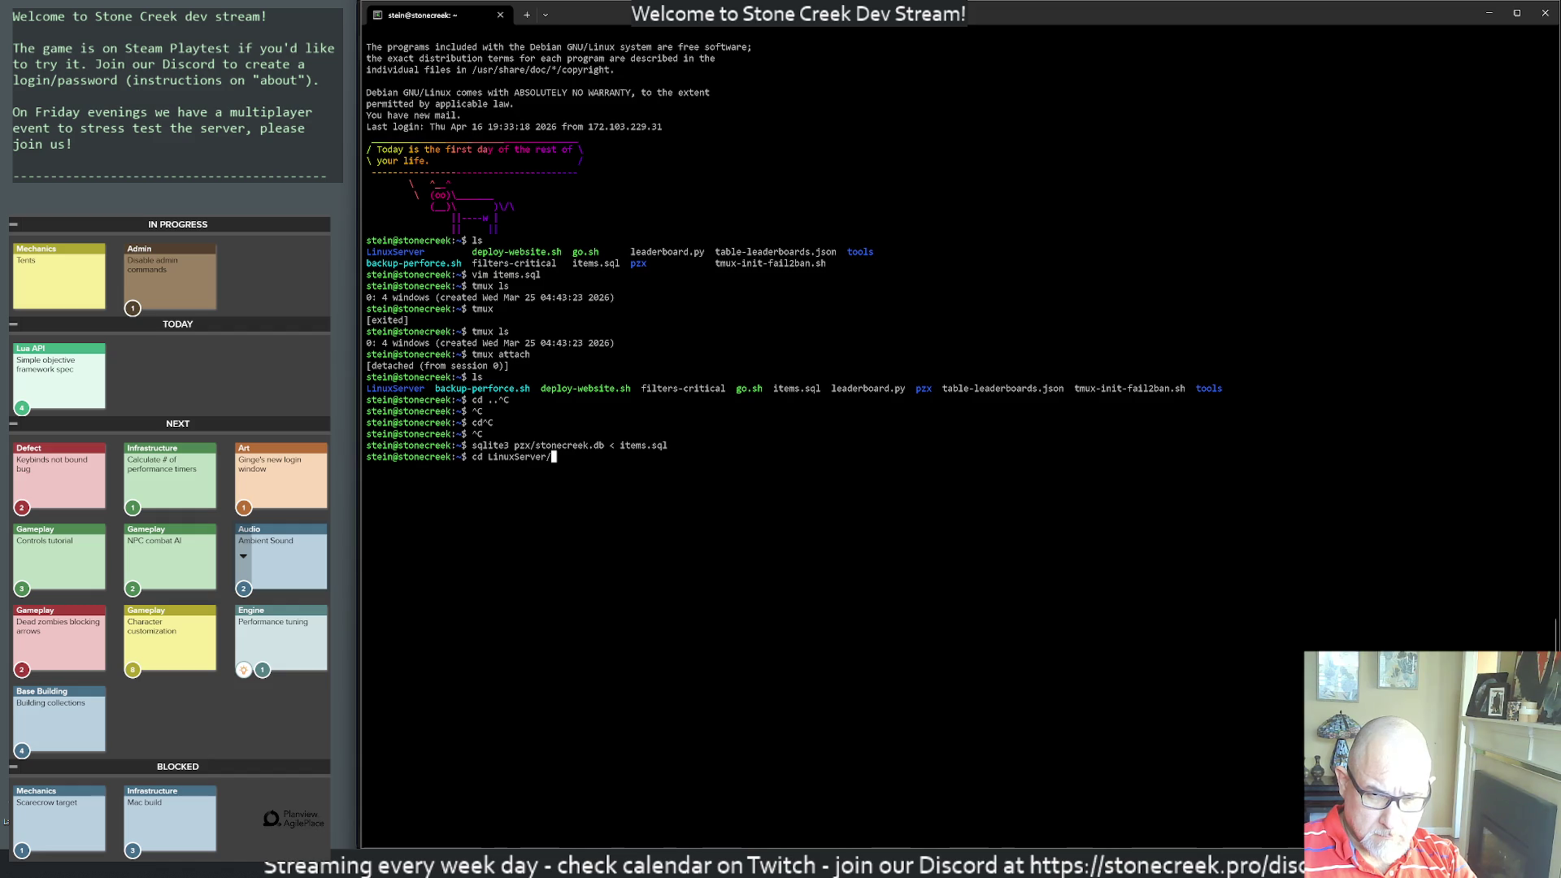
{"action": "key", "text": "ctrl+c"}
{"action": "key", "text": "ctrl+c"}
{"action": "key", "text": "ctrl+c"}
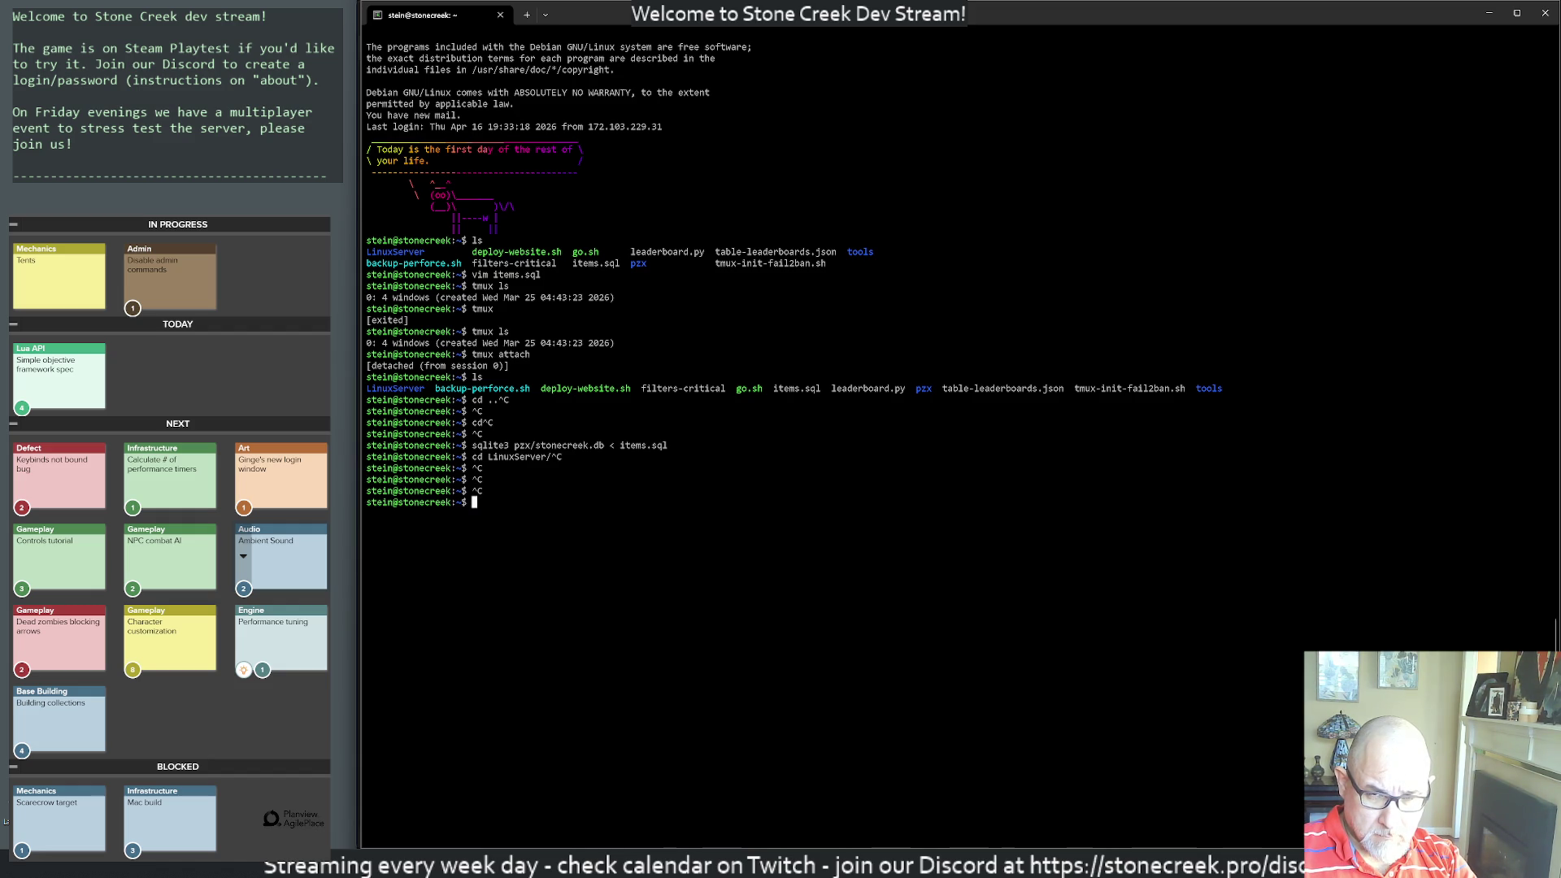
- Reattach the tmux session and restart the backend node server from its previous command
{"action": "type", "text": "tmux attach"}
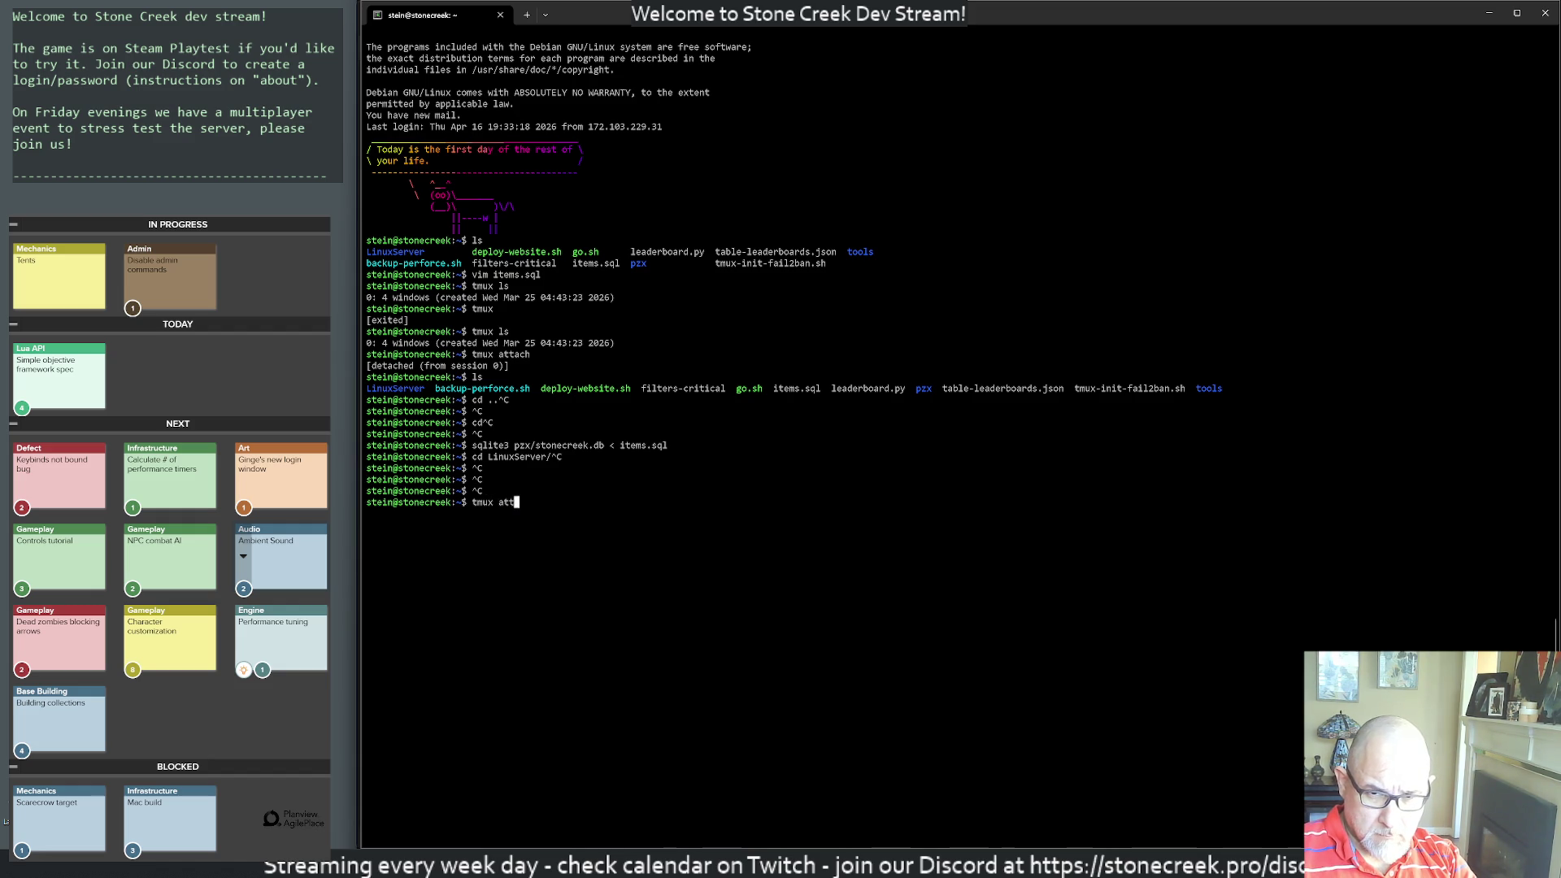
{"action": "key", "text": "Return"}
{"action": "type", "text": "ls"}
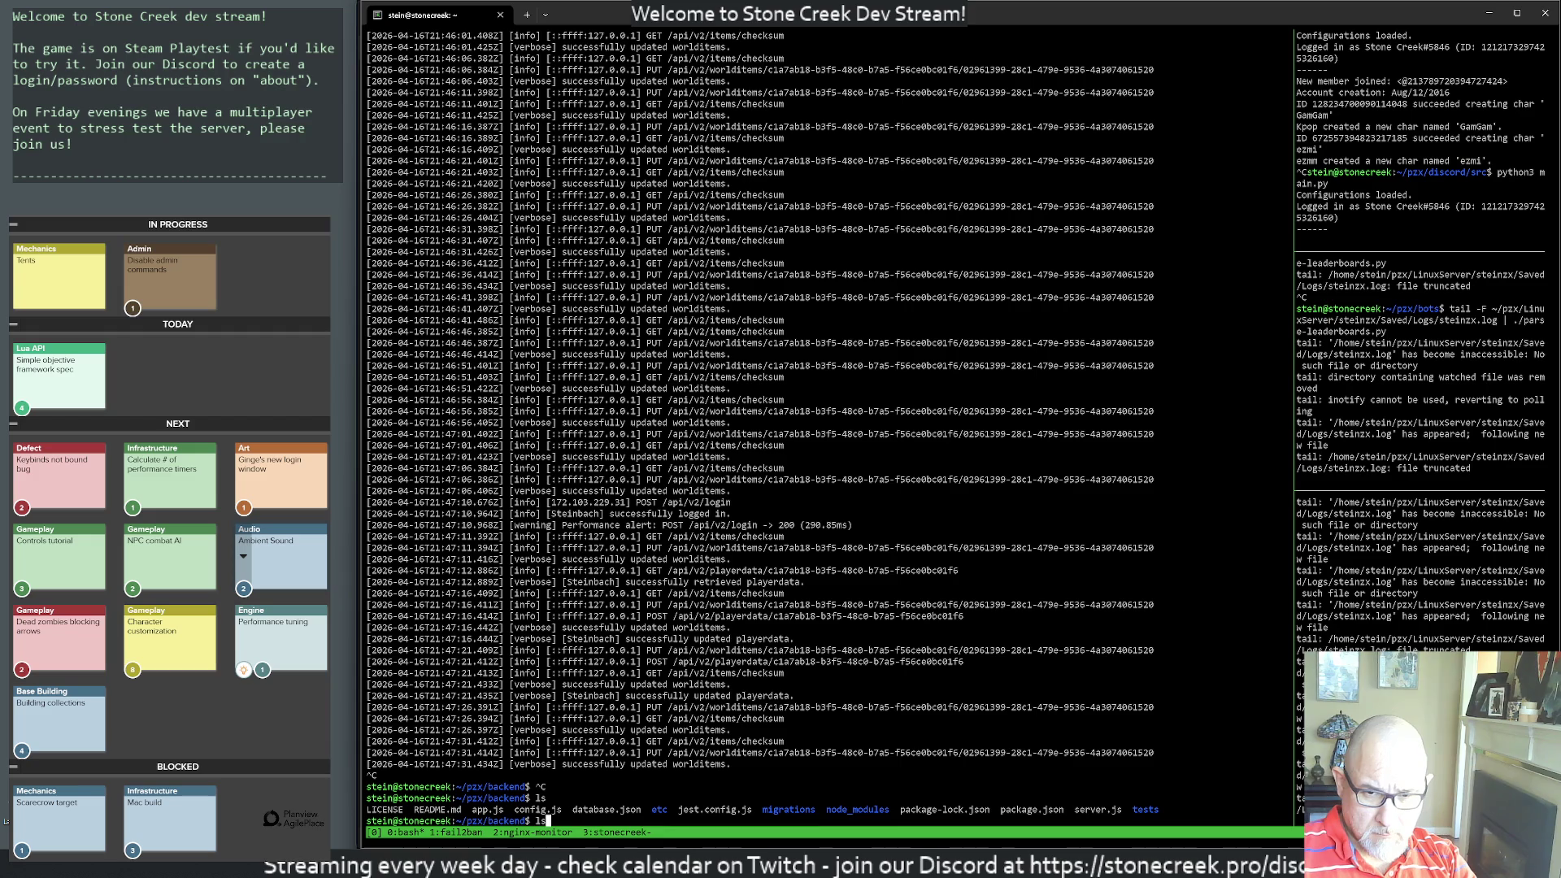
{"action": "key", "text": "Up"}
{"action": "key", "text": "Up"}
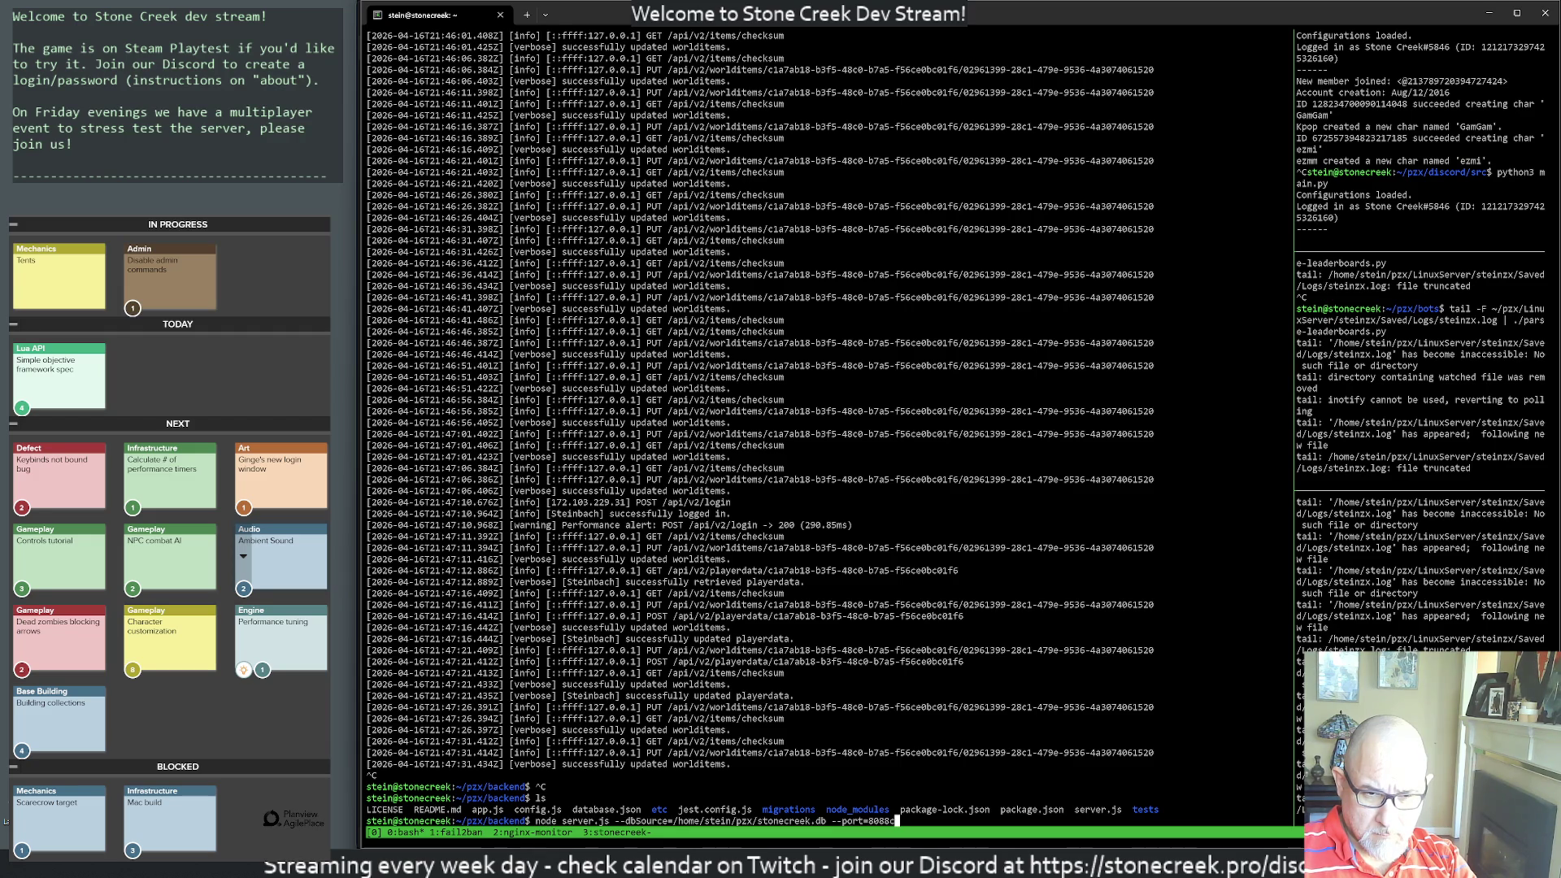
{"action": "key", "text": "Left"}
{"action": "key", "text": "Return"}
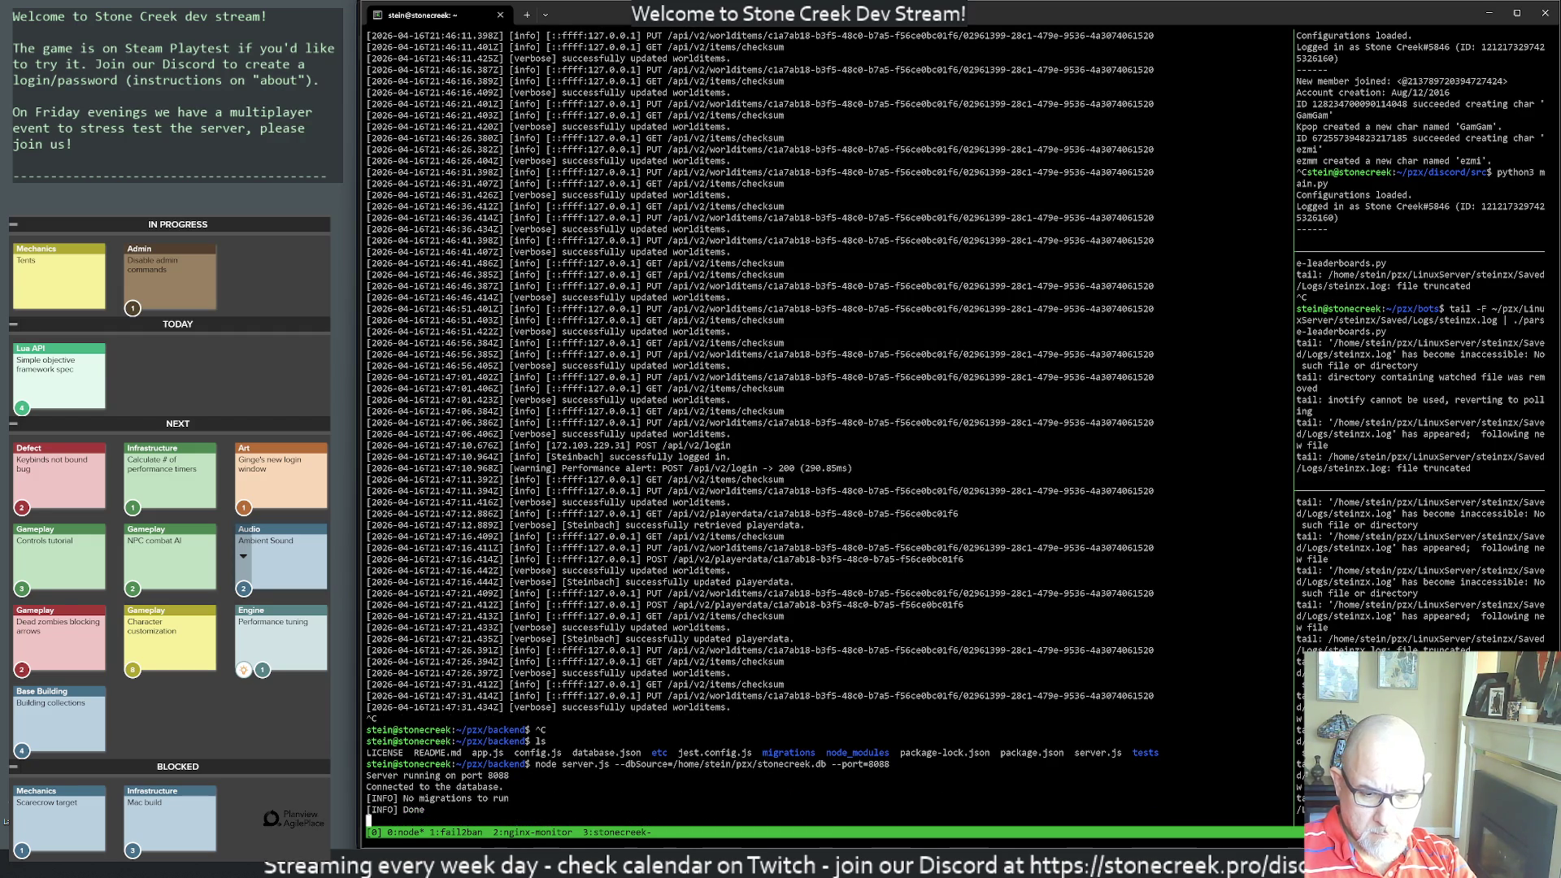
- Switch to the stonecreek window 3 and move up from LinuxServer into the pzx folder
{"action": "key", "text": "ctrl+b"}
{"action": "type", "text": "3cd .."}
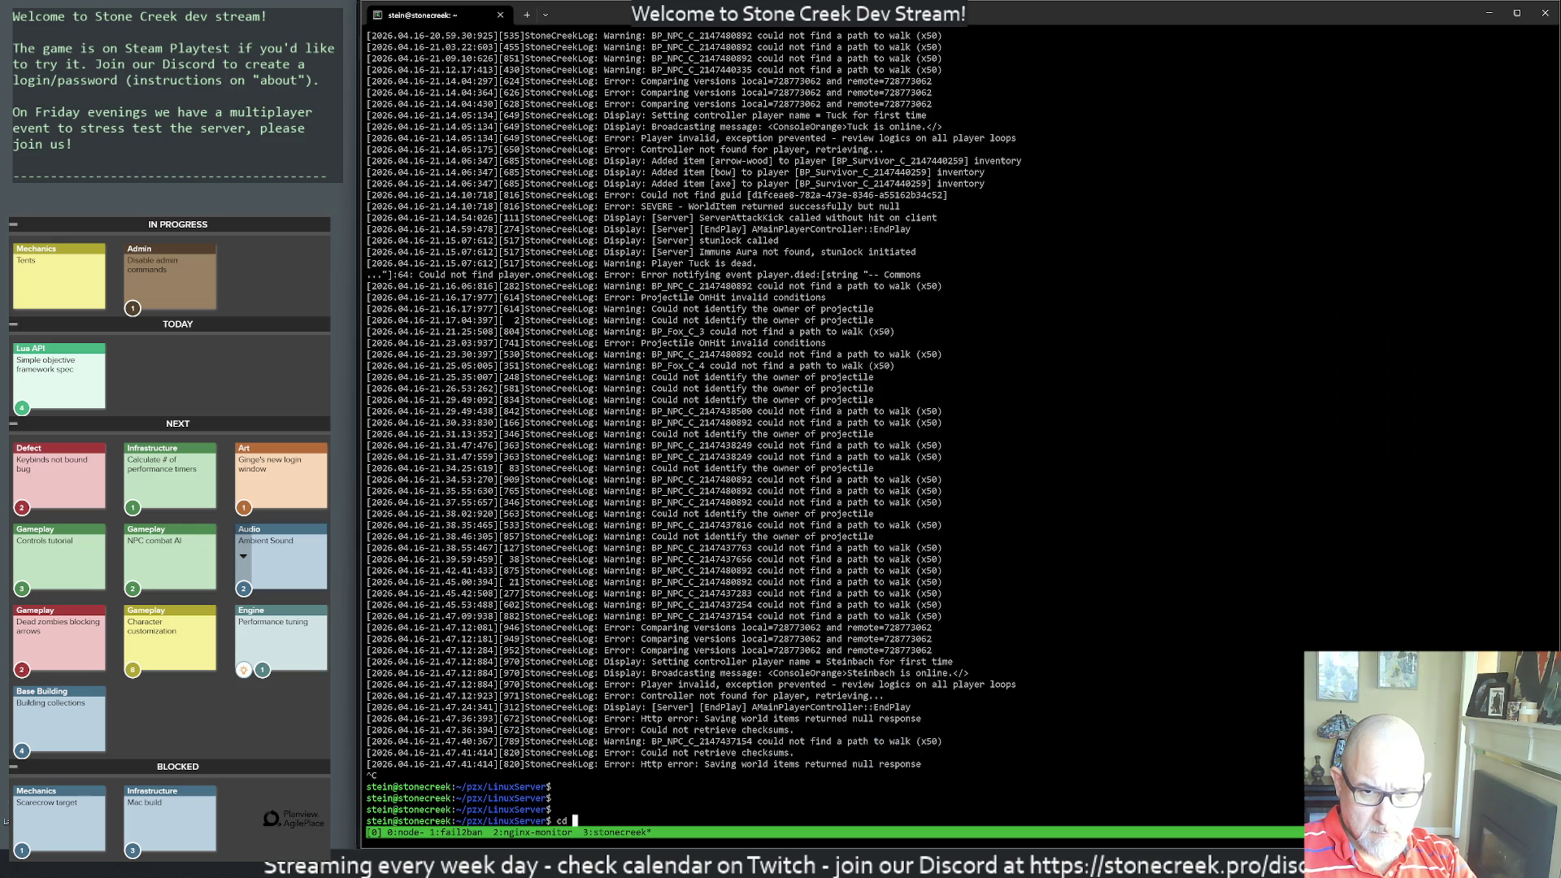
{"action": "key", "text": "Return"}
{"action": "type", "text": "ls"}
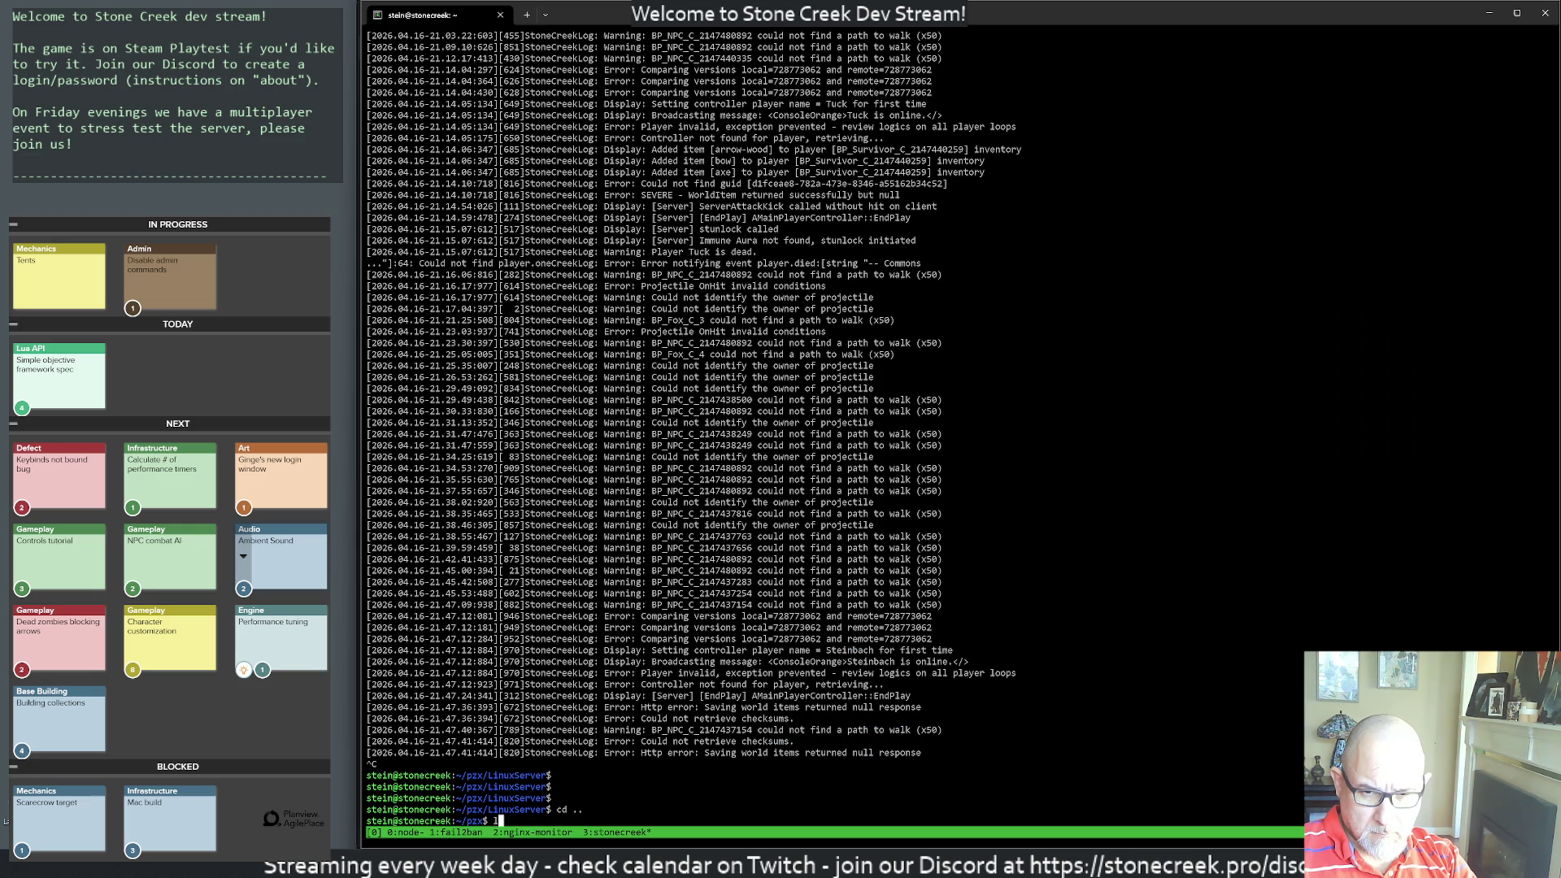
{"action": "key", "text": "BackSpace"}
{"action": "key", "text": "BackSpace"}
{"action": "key", "text": "BackSpace"}
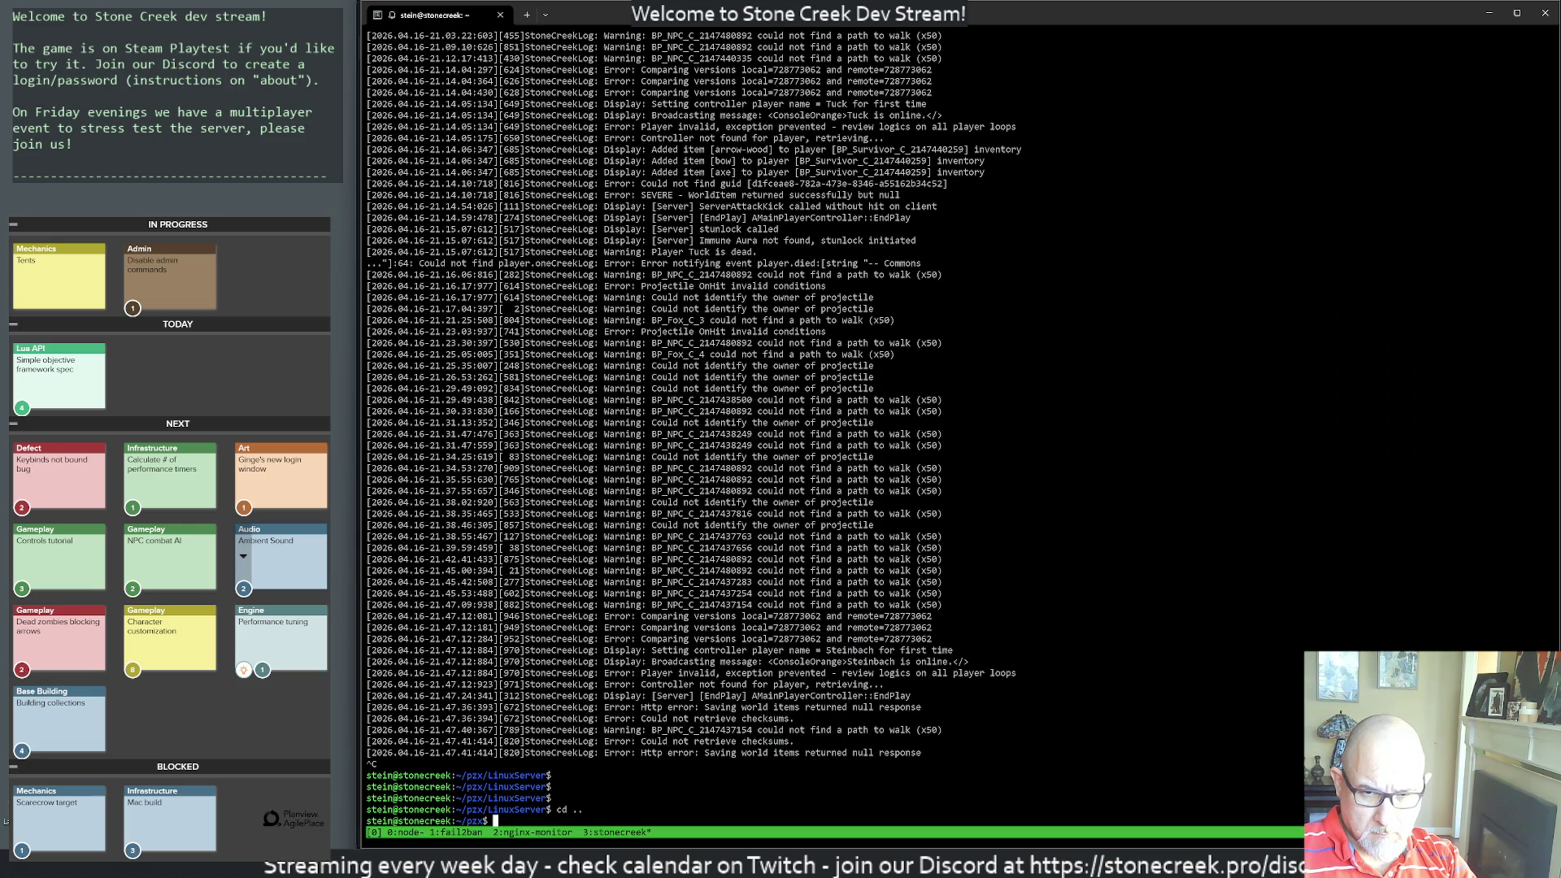
- Back up LinuxServer/steinzx/Saved/table-leaderboards.json to the home directory
{"action": "type", "text": "mv Li"}
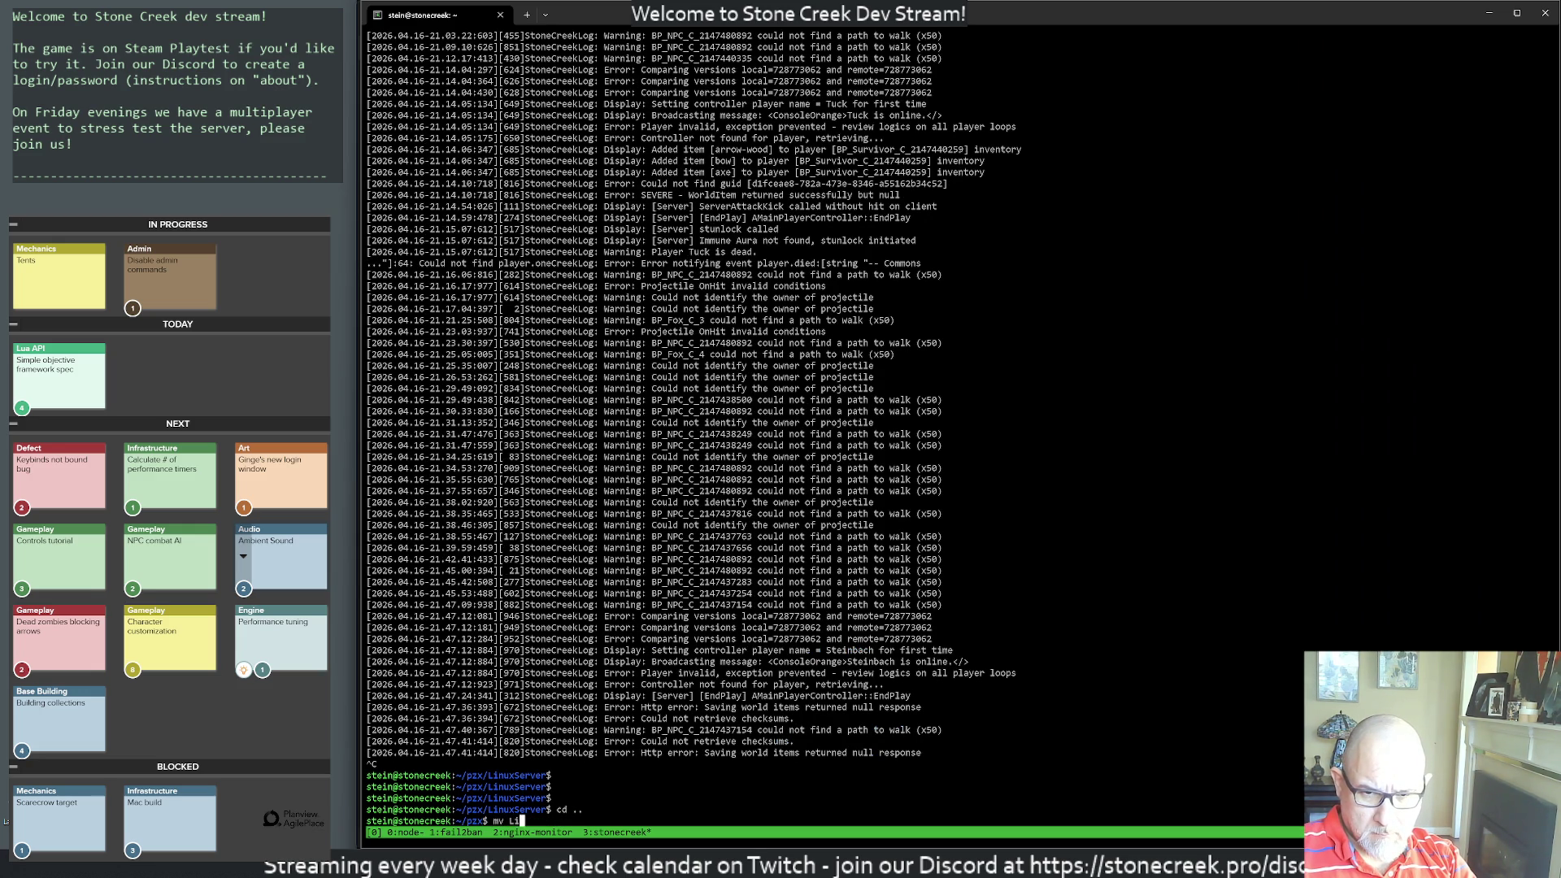
{"action": "key", "text": "Tab"}
{"action": "key", "text": "ctrl+c"}
{"action": "key", "text": "ctrl+c"}
{"action": "type", "text": "cp Li"}
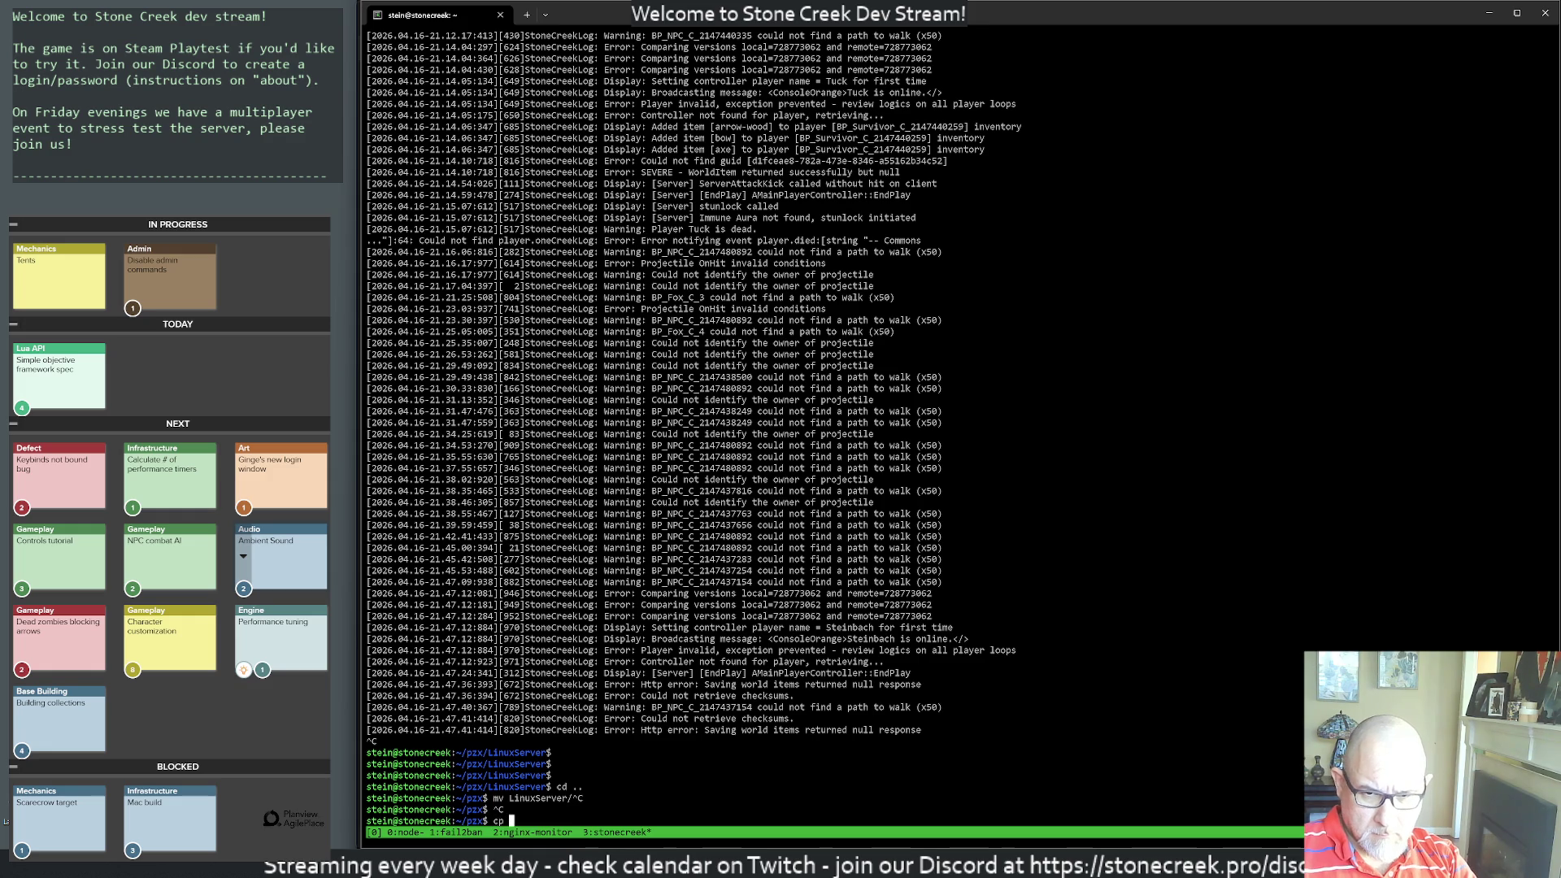
{"action": "key", "text": "Tab"}
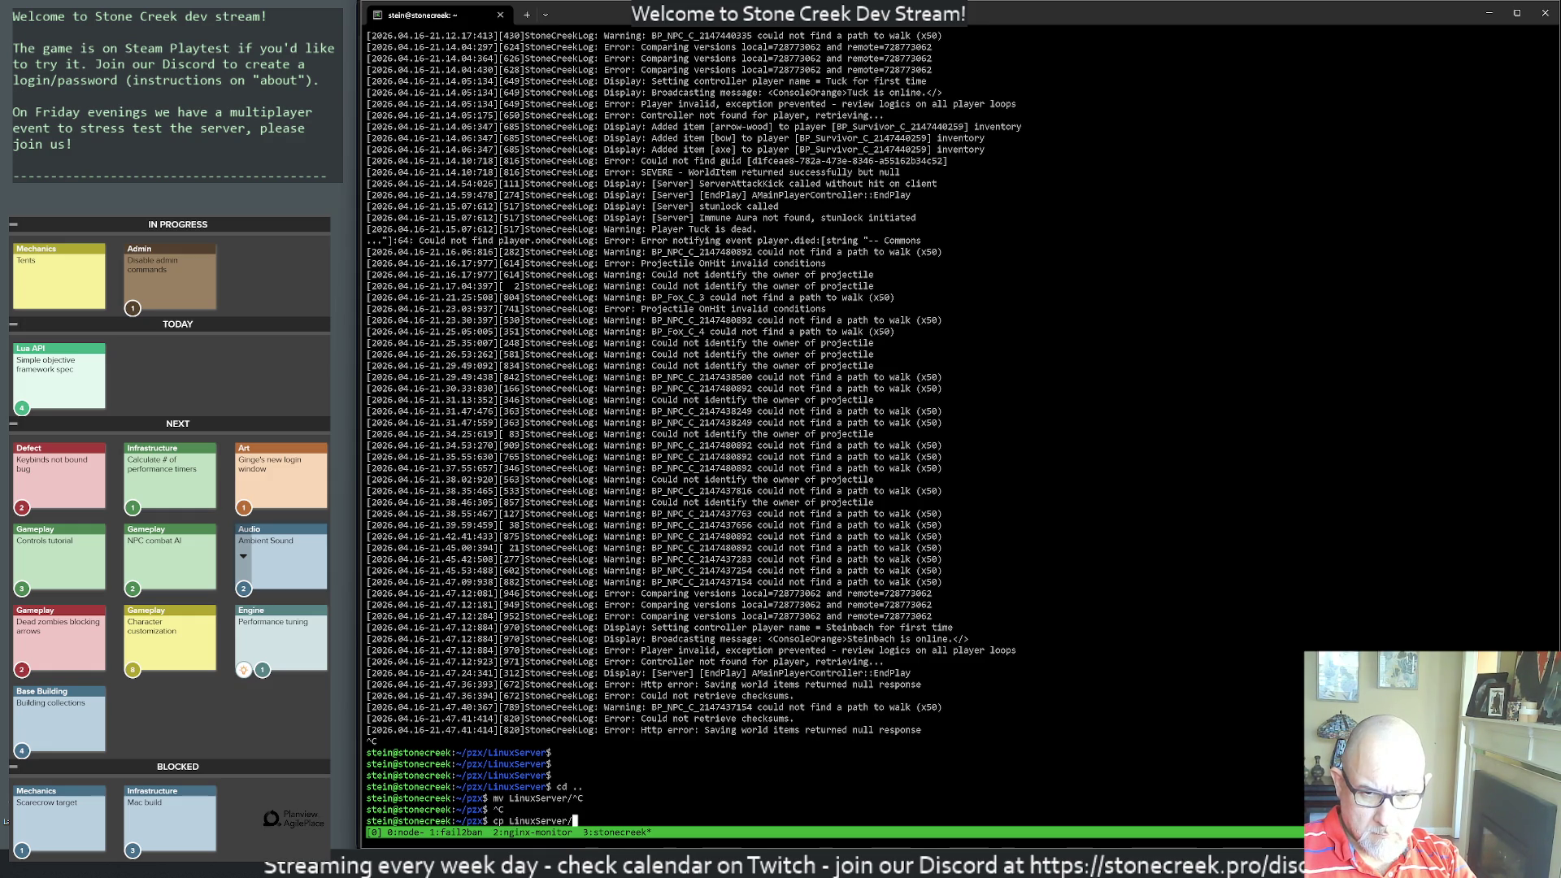
{"action": "type", "text": "Sav"}
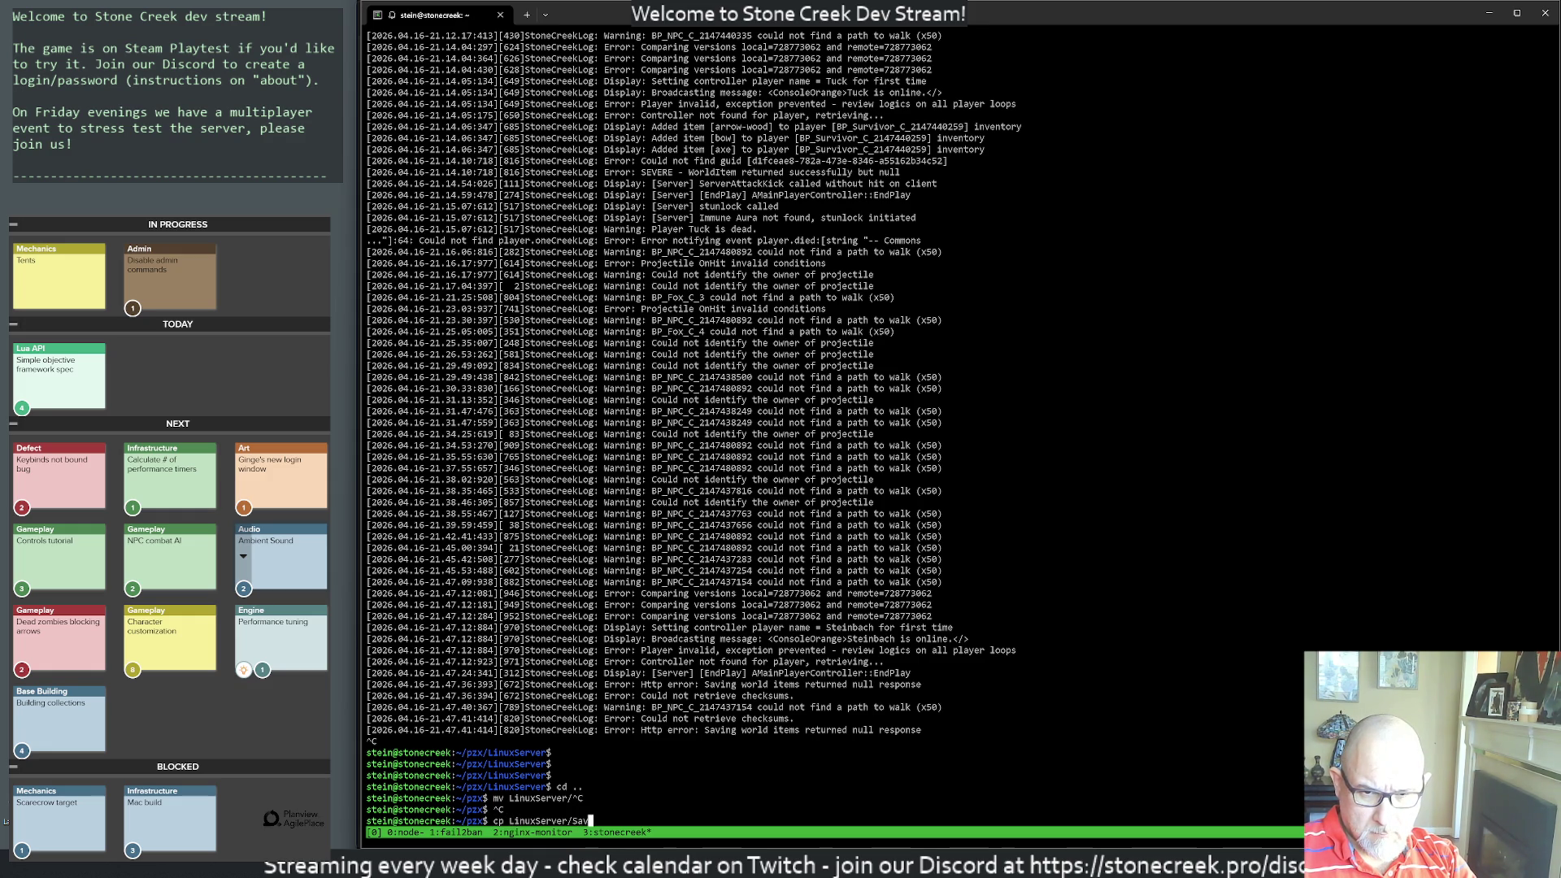
{"action": "key", "text": "BackSpace"}
{"action": "key", "text": "BackSpace"}
{"action": "key", "text": "BackSpace"}
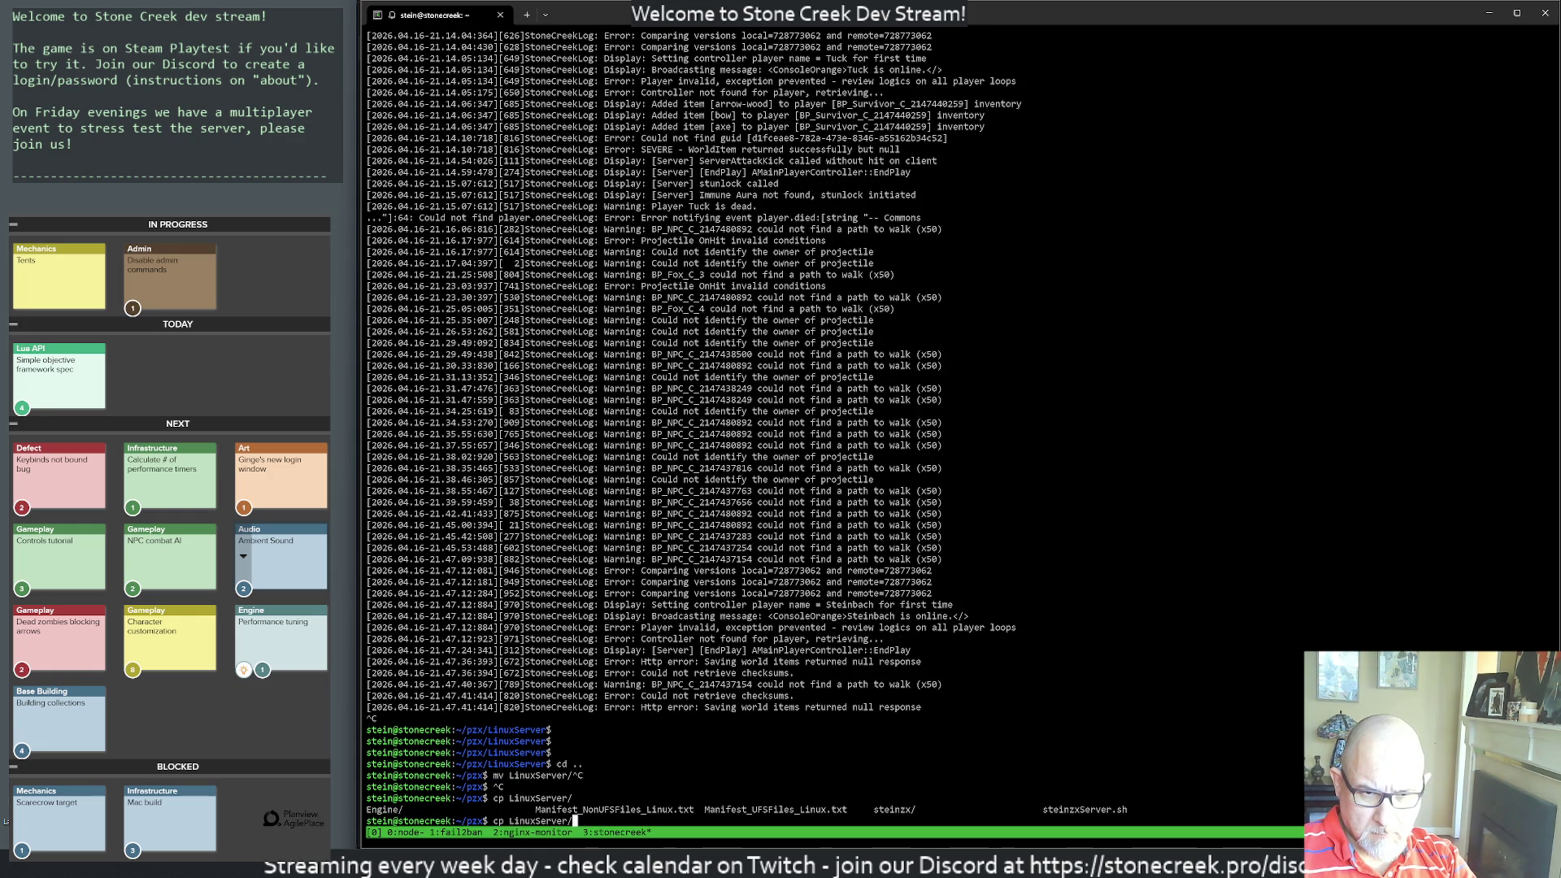
{"action": "type", "text": "st"}
{"action": "key", "text": "Tab"}
{"action": "type", "text": "/"}
{"action": "type", "text": "S"}
{"action": "key", "text": "Tab"}
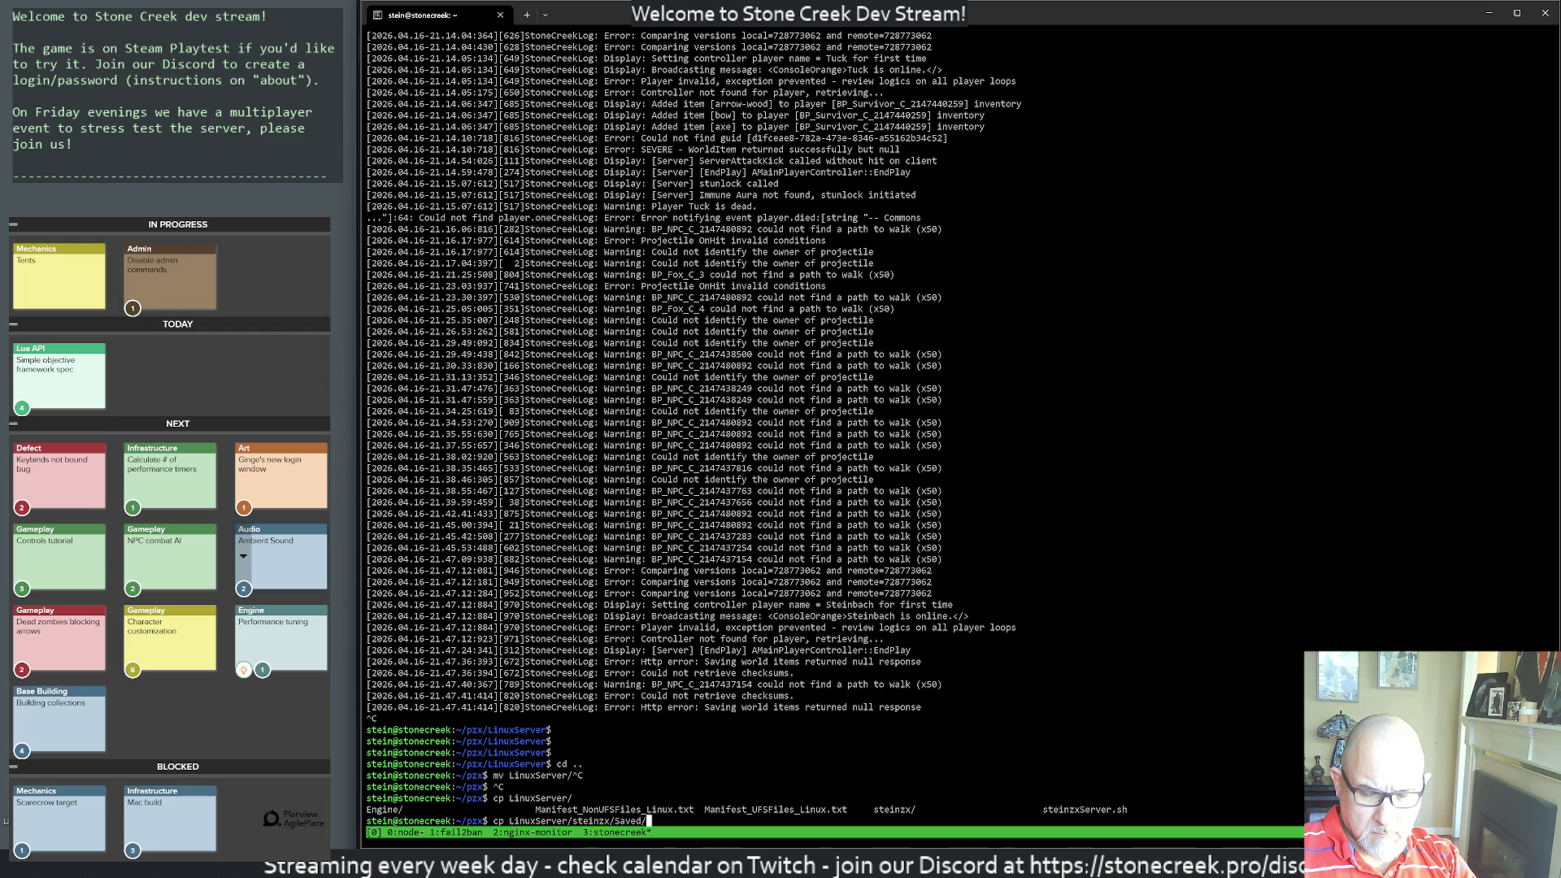
{"action": "key", "text": "Tab"}
{"action": "key", "text": "Tab"}
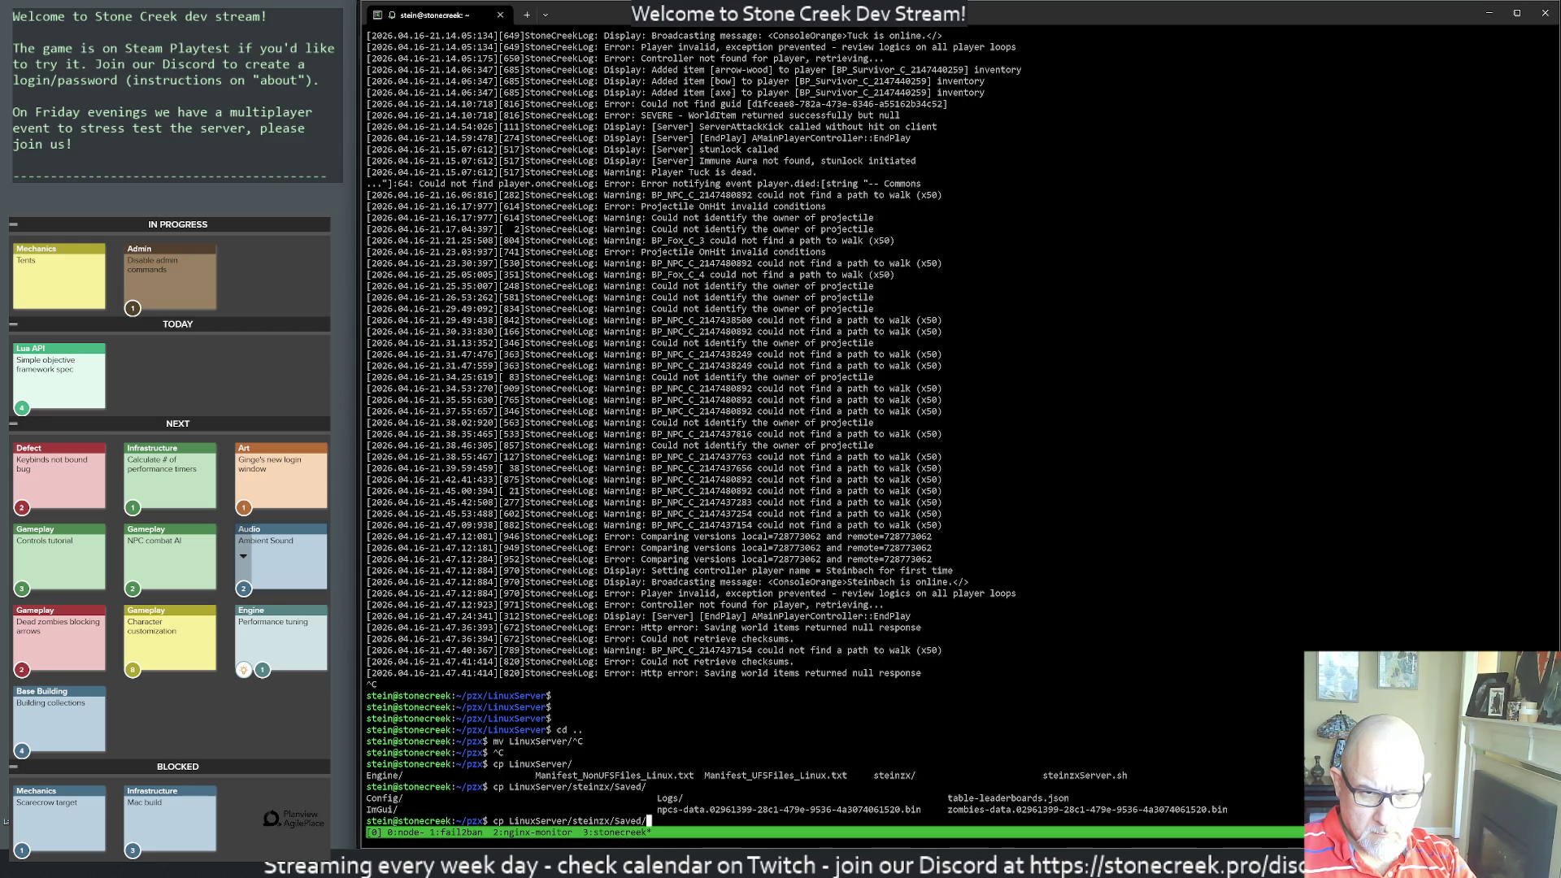
{"action": "type", "text": "ta"}
{"action": "key", "text": "Tab"}
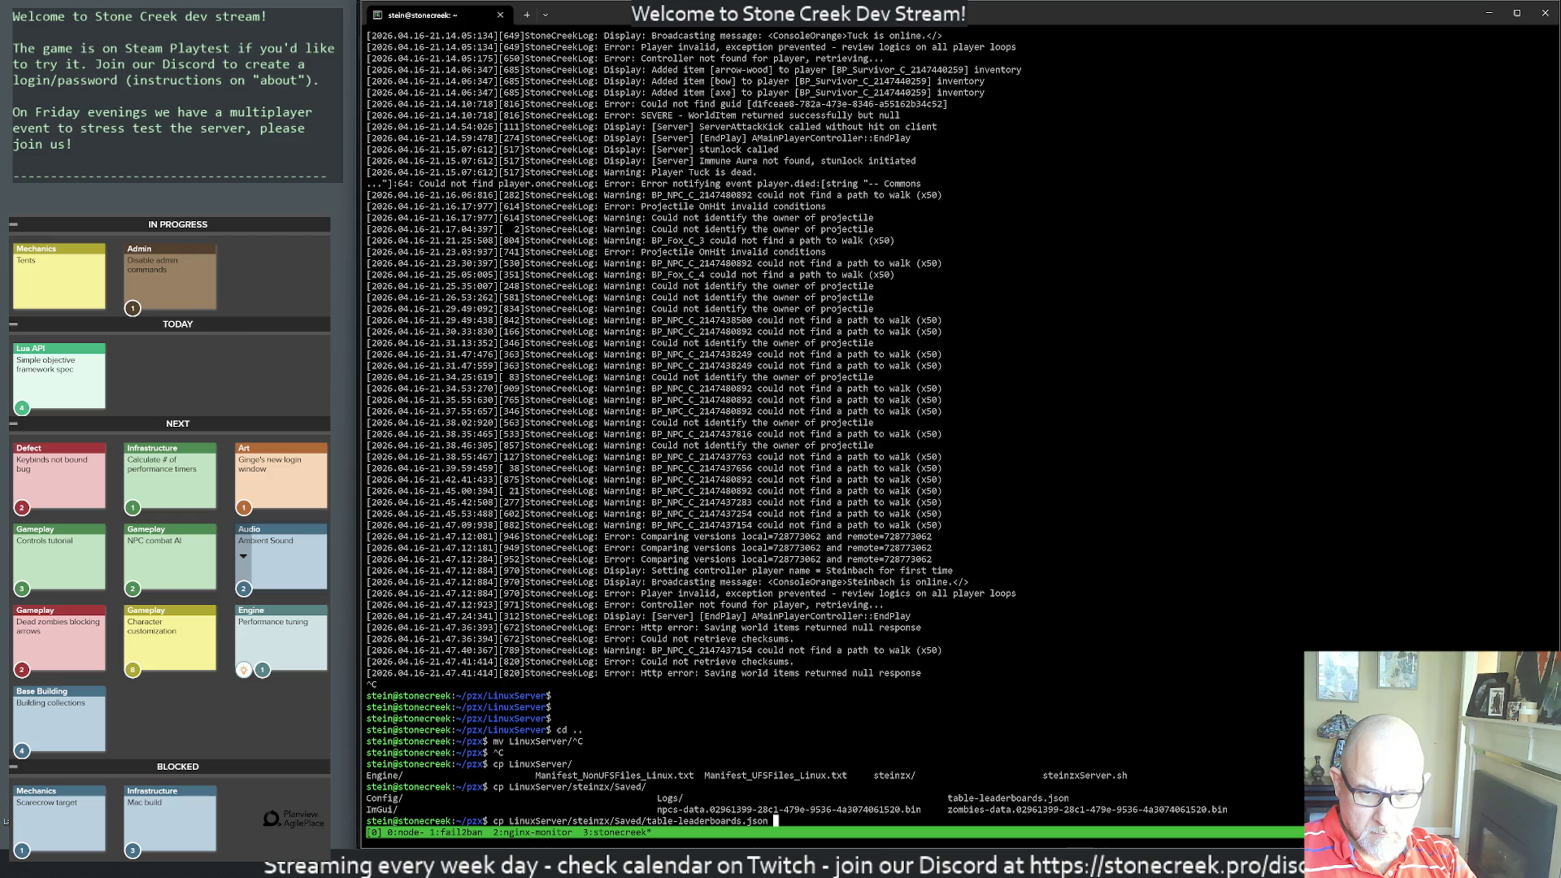
{"action": "type", "text": "."}
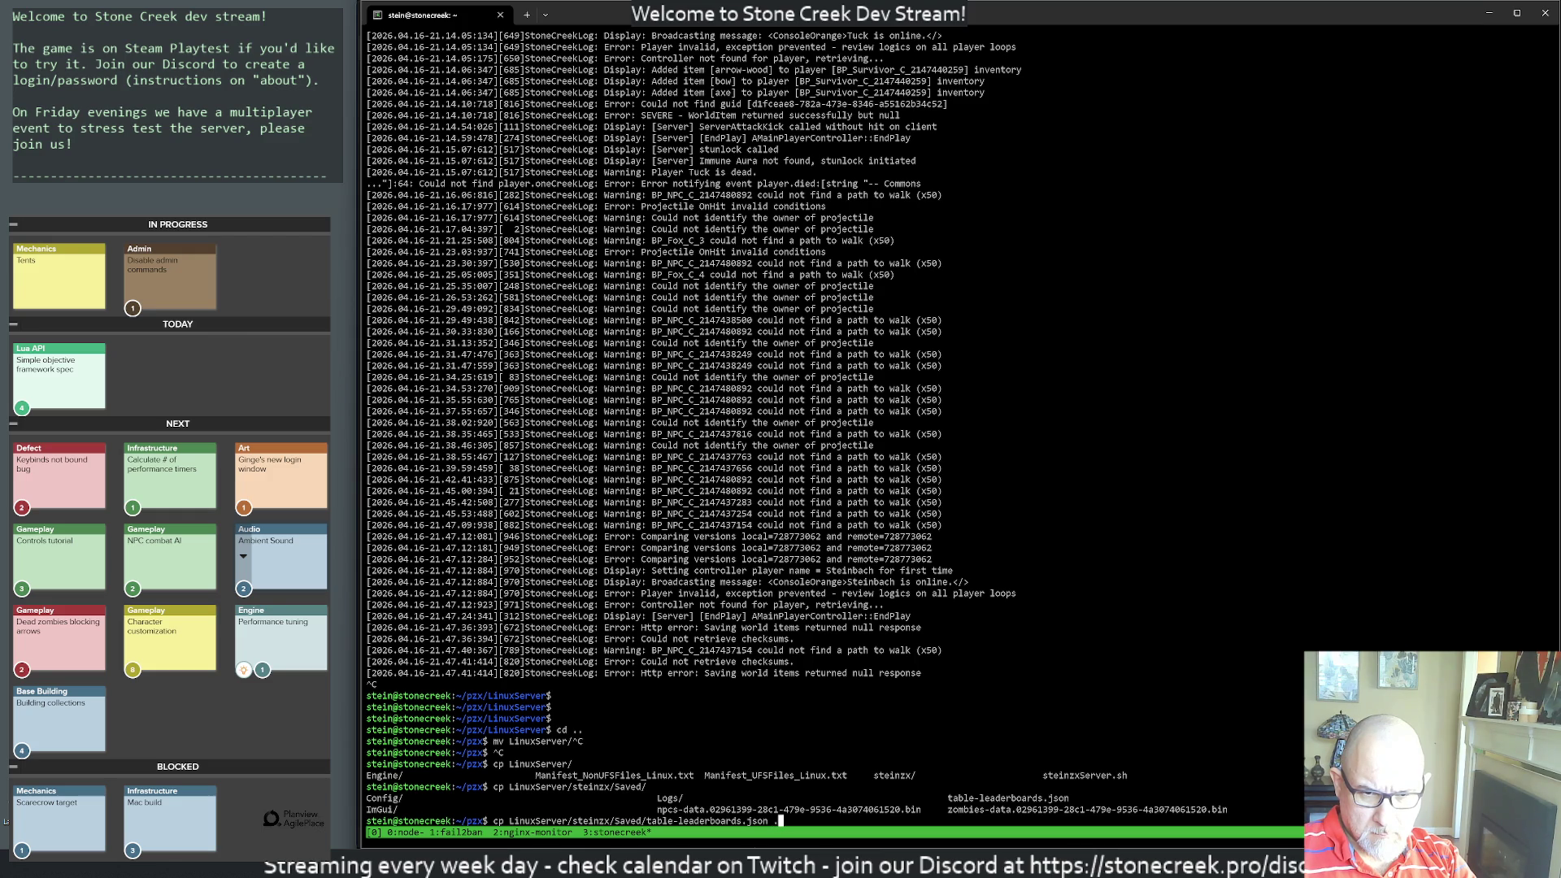
{"action": "key", "text": "BackSpace"}
{"action": "type", "text": "~"}
{"action": "key", "text": "Return"}
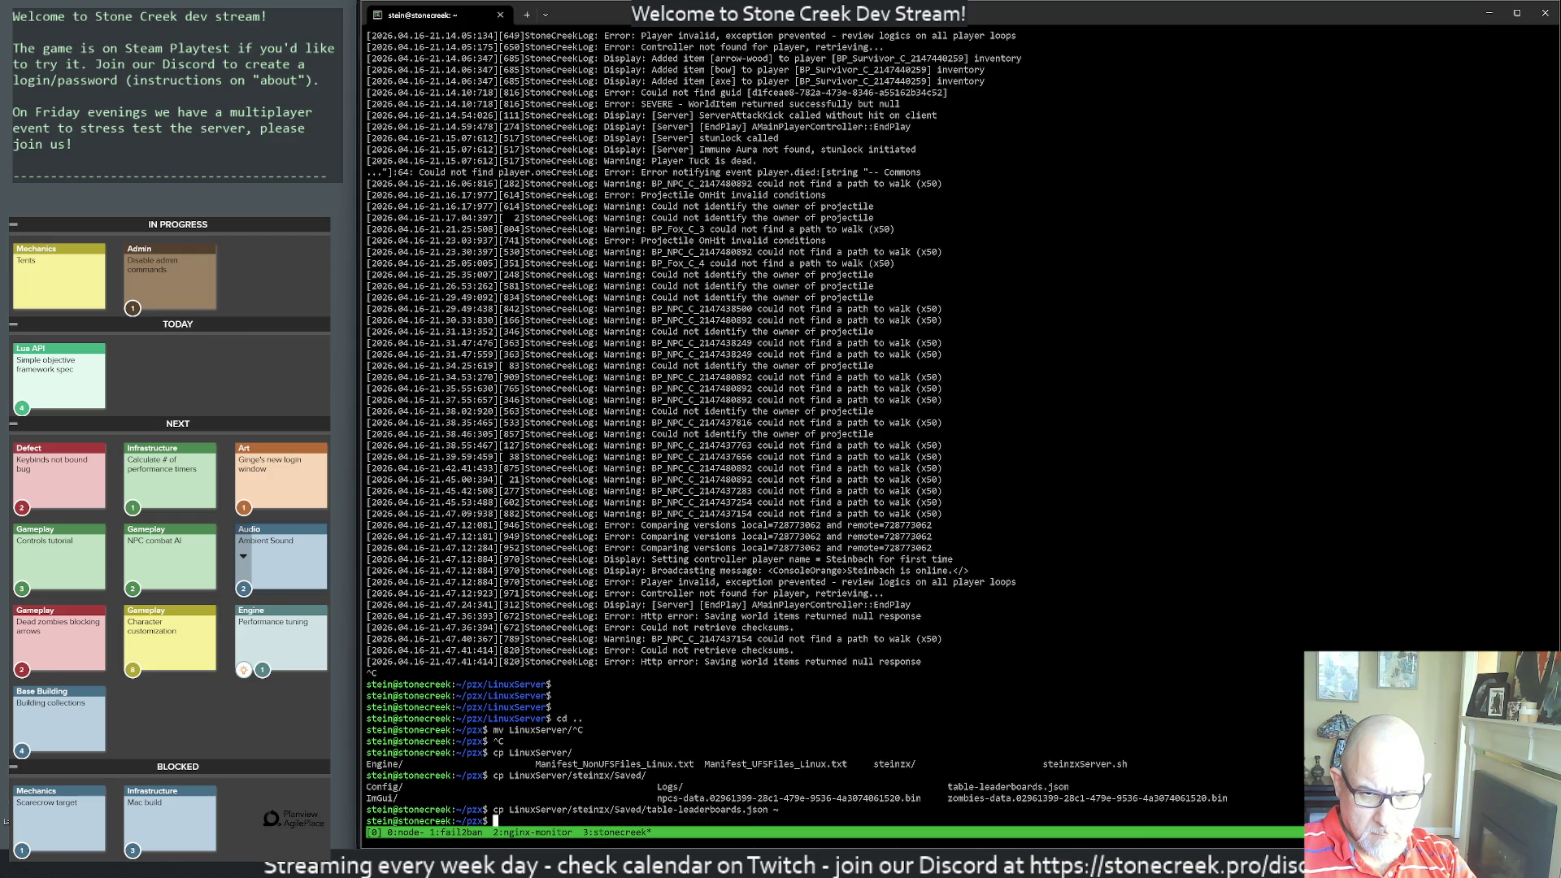
- Delete the old LinuxServer folder, move the new build in from home, and enter it
{"action": "type", "text": "rm -rf L"}
{"action": "key", "text": "Tab"}
{"action": "key", "text": "Return"}
{"action": "type", "text": "mv "}
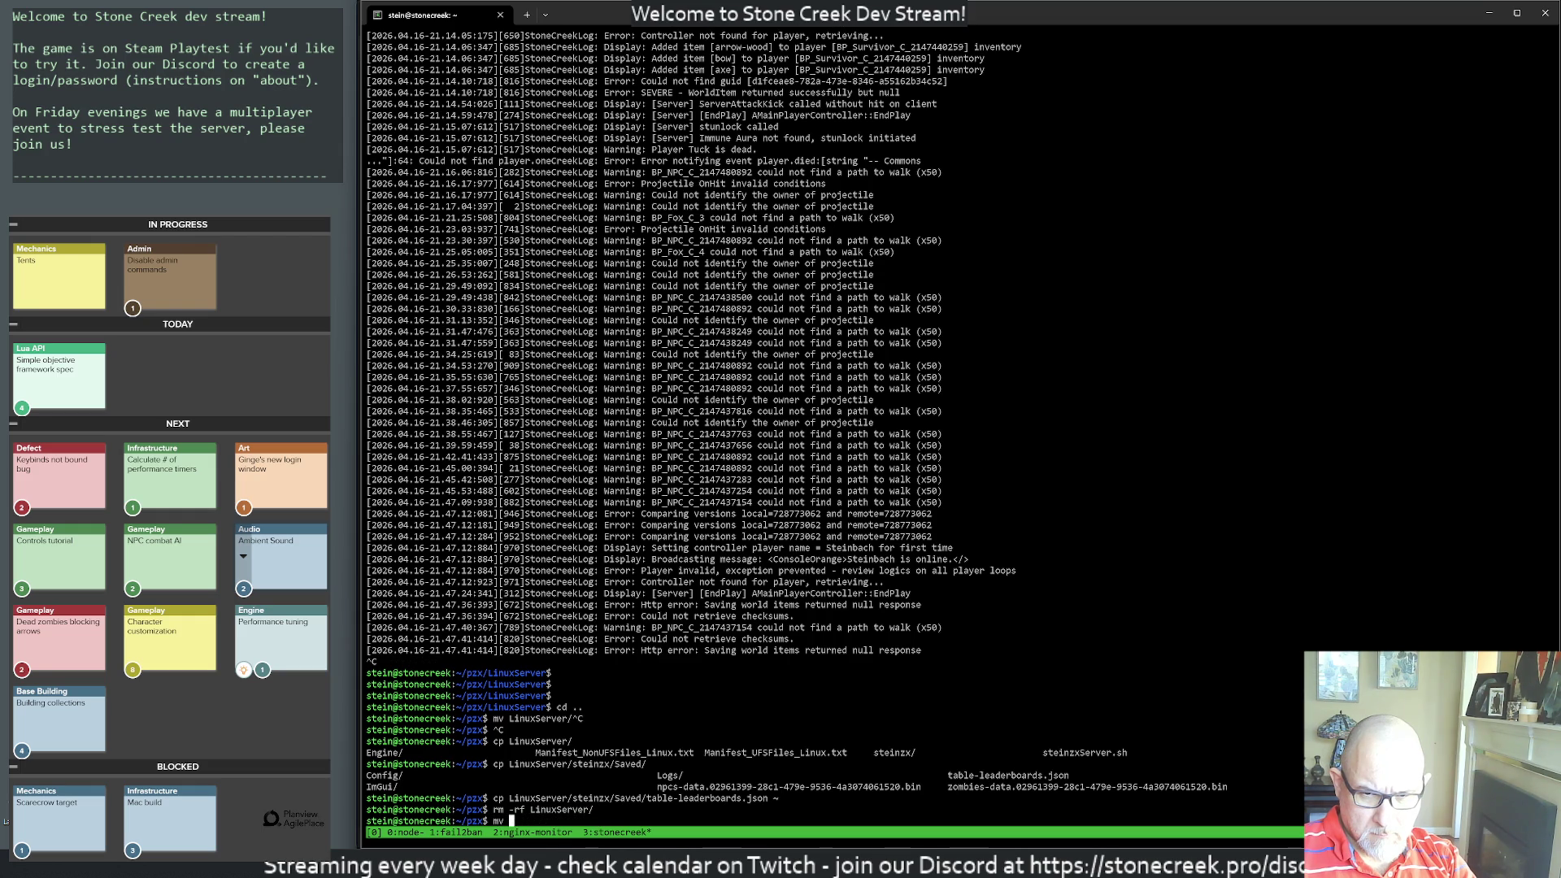
{"action": "type", "text": "~/L"}
{"action": "key", "text": "Tab"}
{"action": "type", "text": "."}
{"action": "key", "text": "Return"}
{"action": "type", "text": "cd "}
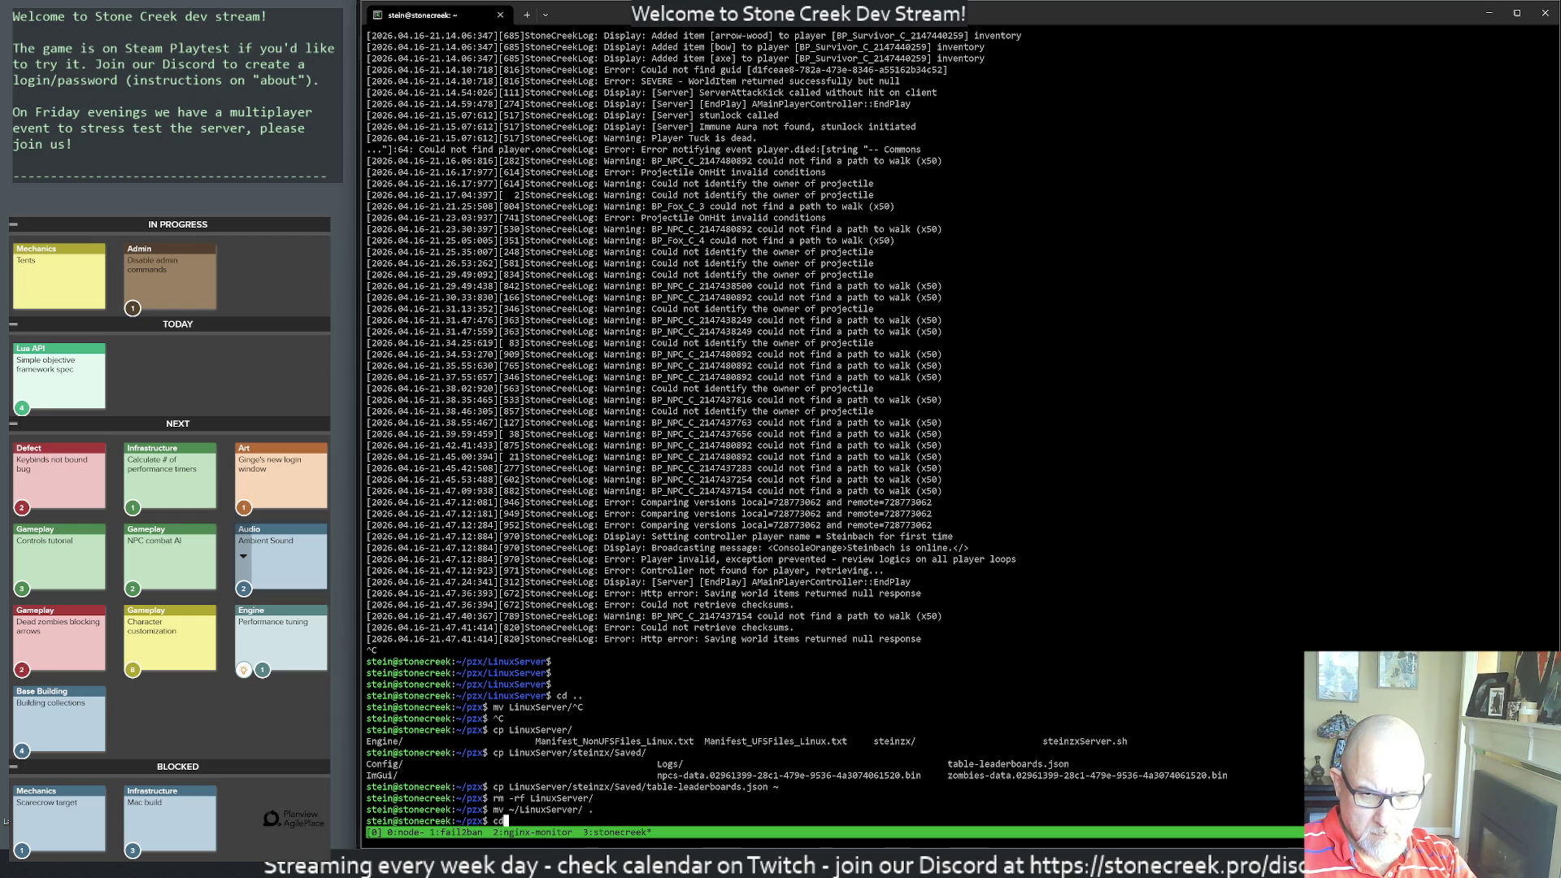
{"action": "type", "text": "L"}
{"action": "key", "text": "Tab"}
{"action": "key", "text": "Return"}
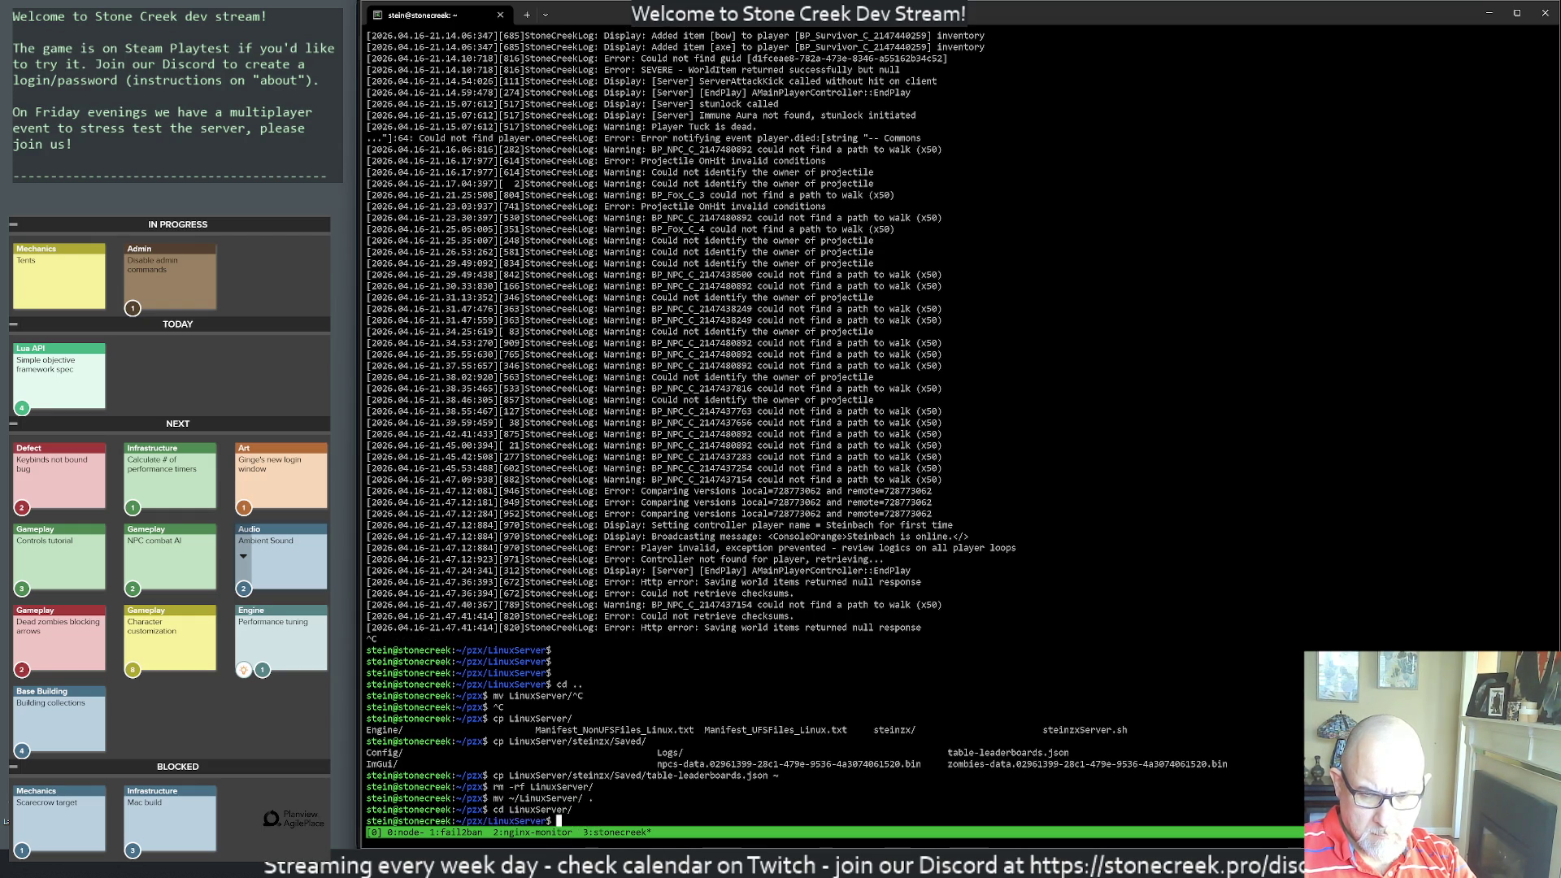
- Create the missing steinzx/Saved folder inside the new LinuxServer build
{"action": "type", "text": "mv ~/"}
{"action": "type", "text": "t"}
{"action": "key", "text": "Tab"}
{"action": "key", "text": "ctrl+a"}
{"action": "key", "text": "Delete"}
{"action": "key", "text": "Delete"}
{"action": "type", "text": "cp"}
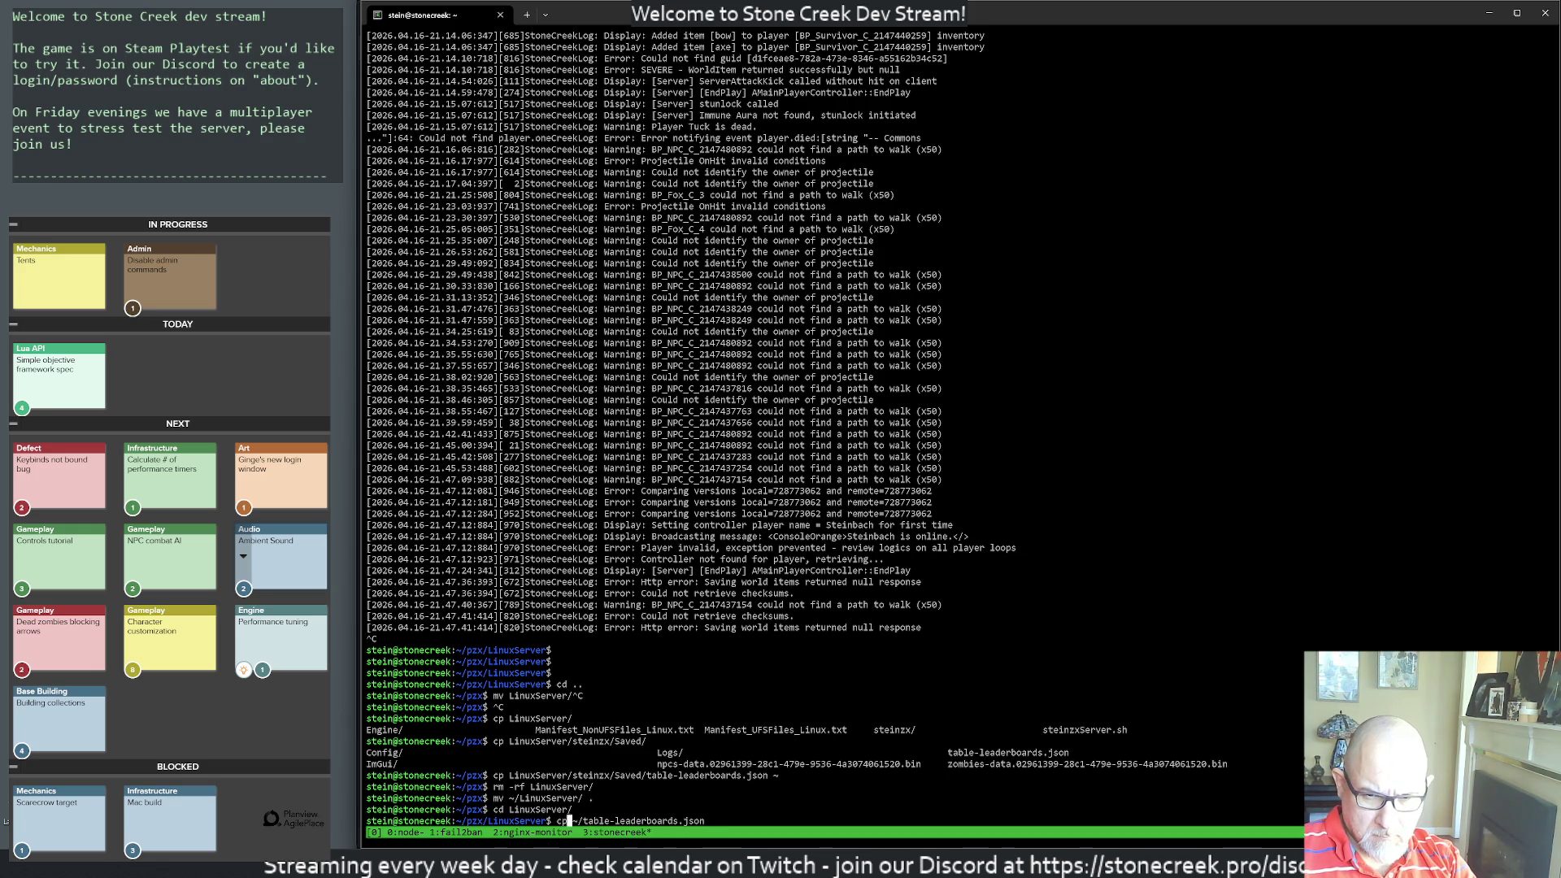
{"action": "key", "text": "End"}
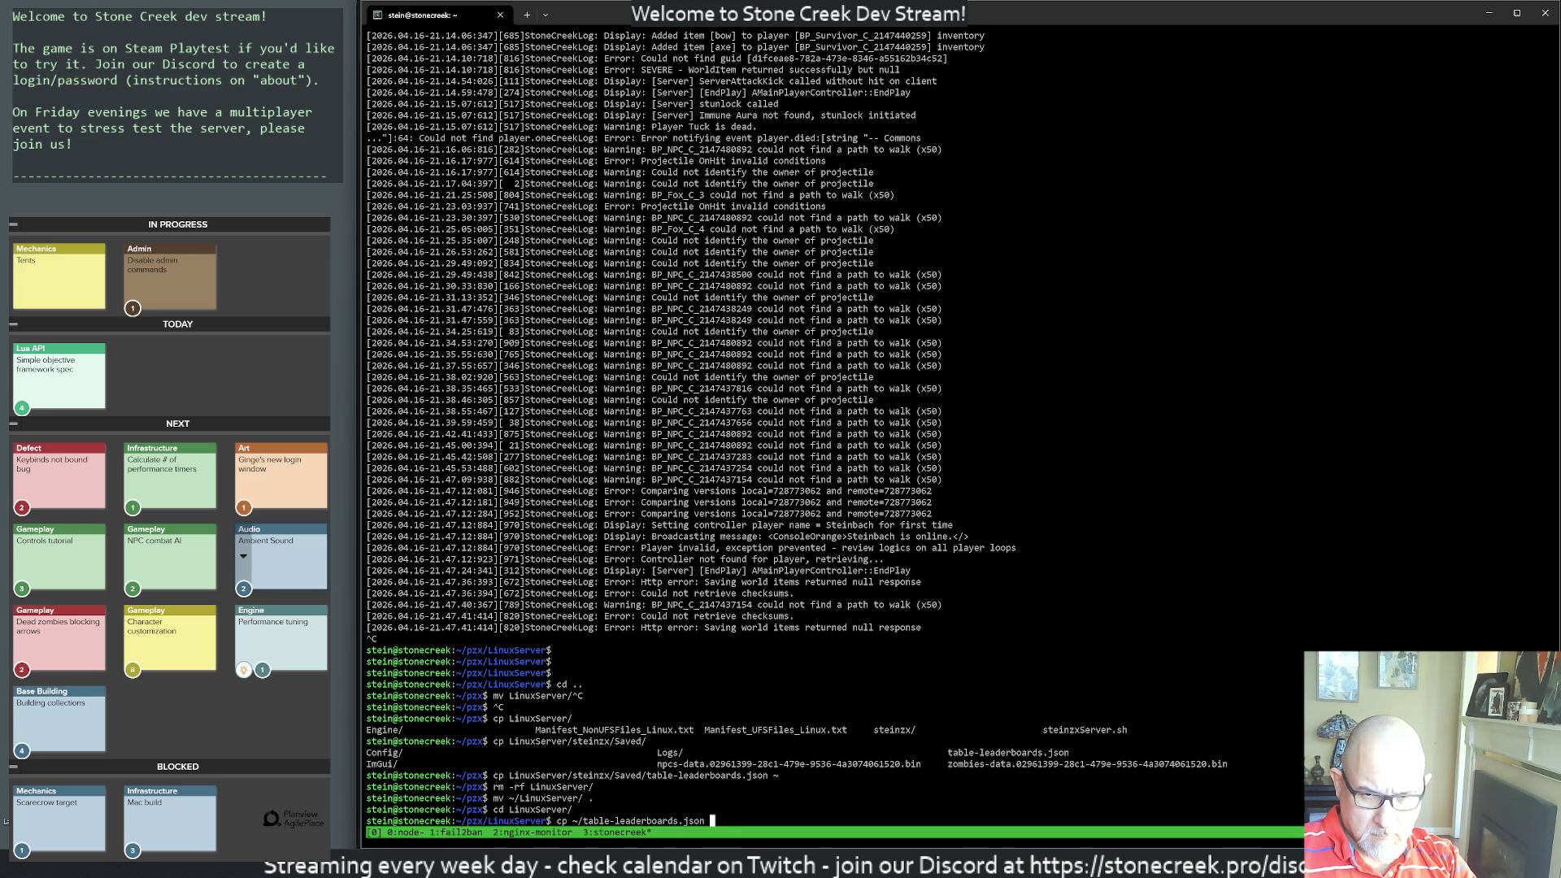
{"action": "type", "text": "ste"}
{"action": "key", "text": "Tab"}
{"action": "type", "text": "S"}
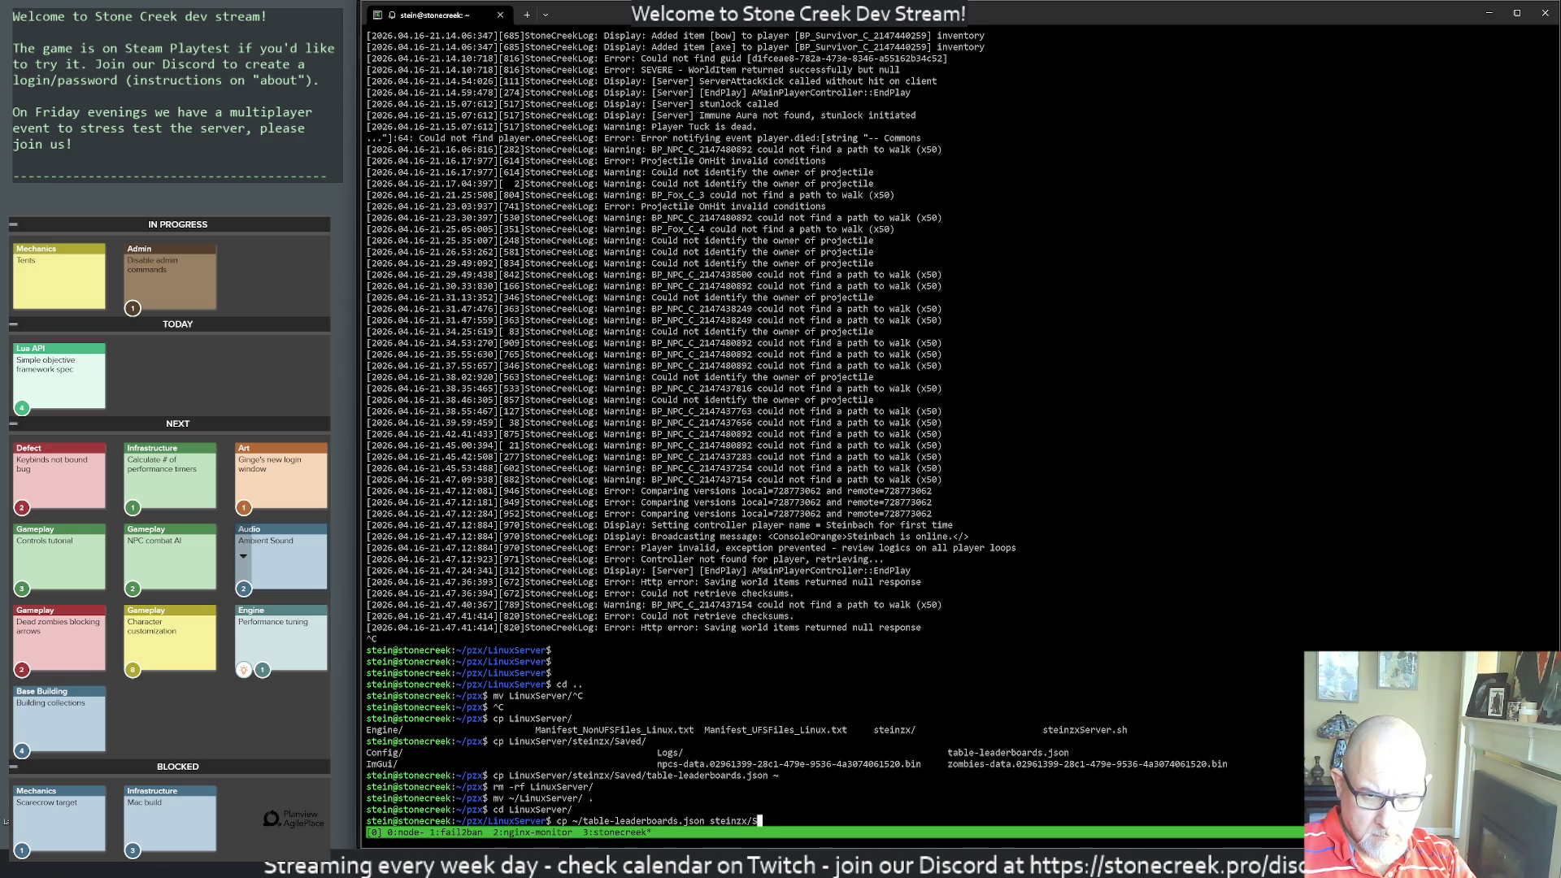
{"action": "type", "text": "av"}
{"action": "key", "text": "ctrl+c"}
{"action": "key", "text": "ctrl+c"}
{"action": "type", "text": "kdir"}
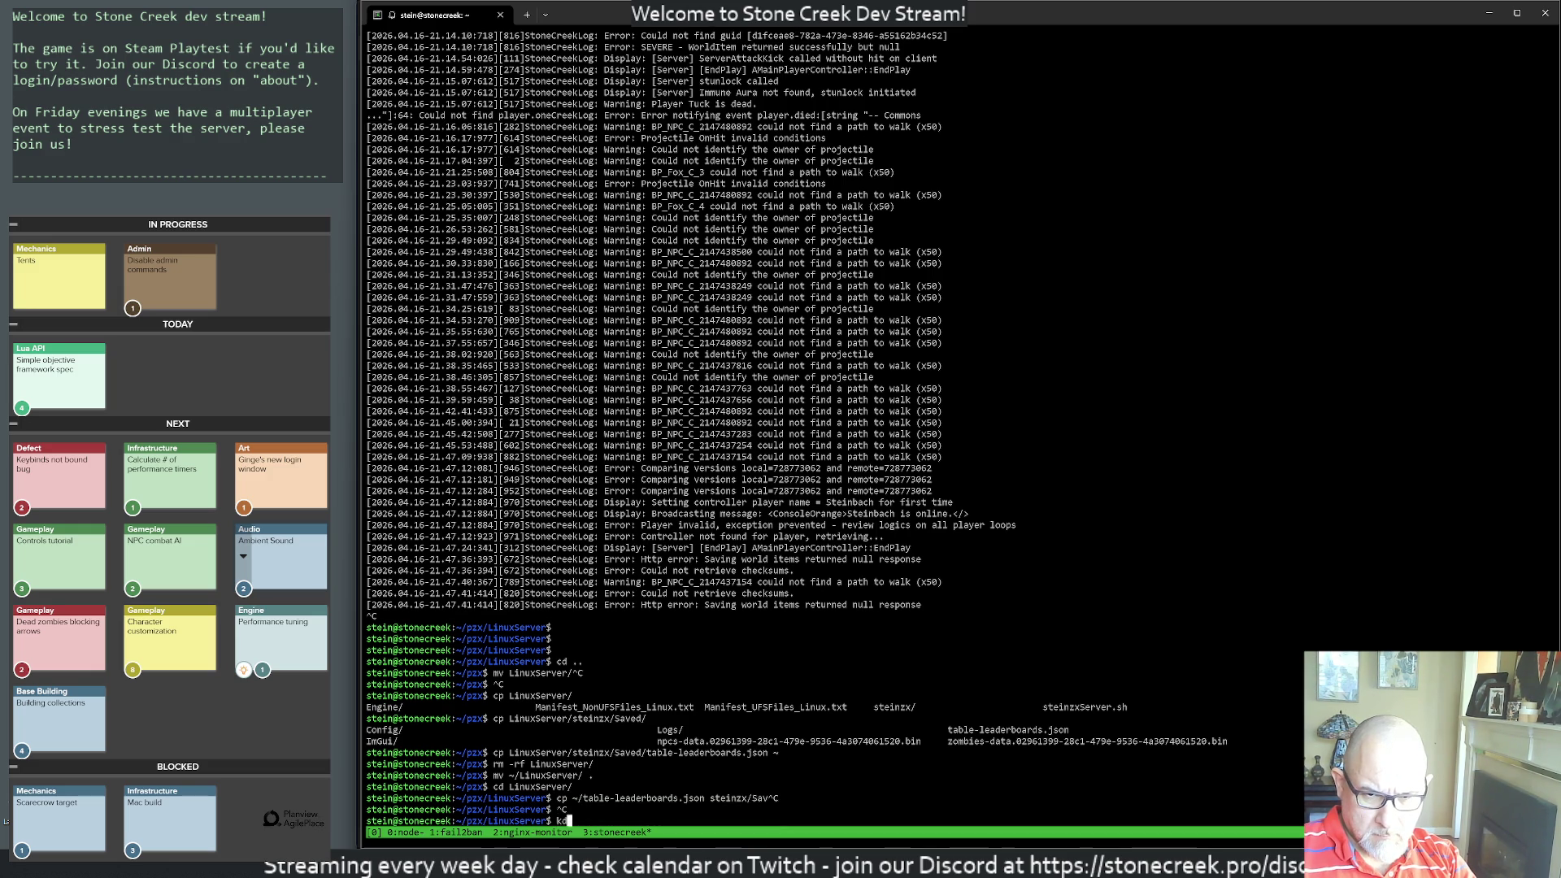
{"action": "key", "text": "BackSpace"}
{"action": "key", "text": "BackSpace"}
{"action": "key", "text": "BackSpace"}
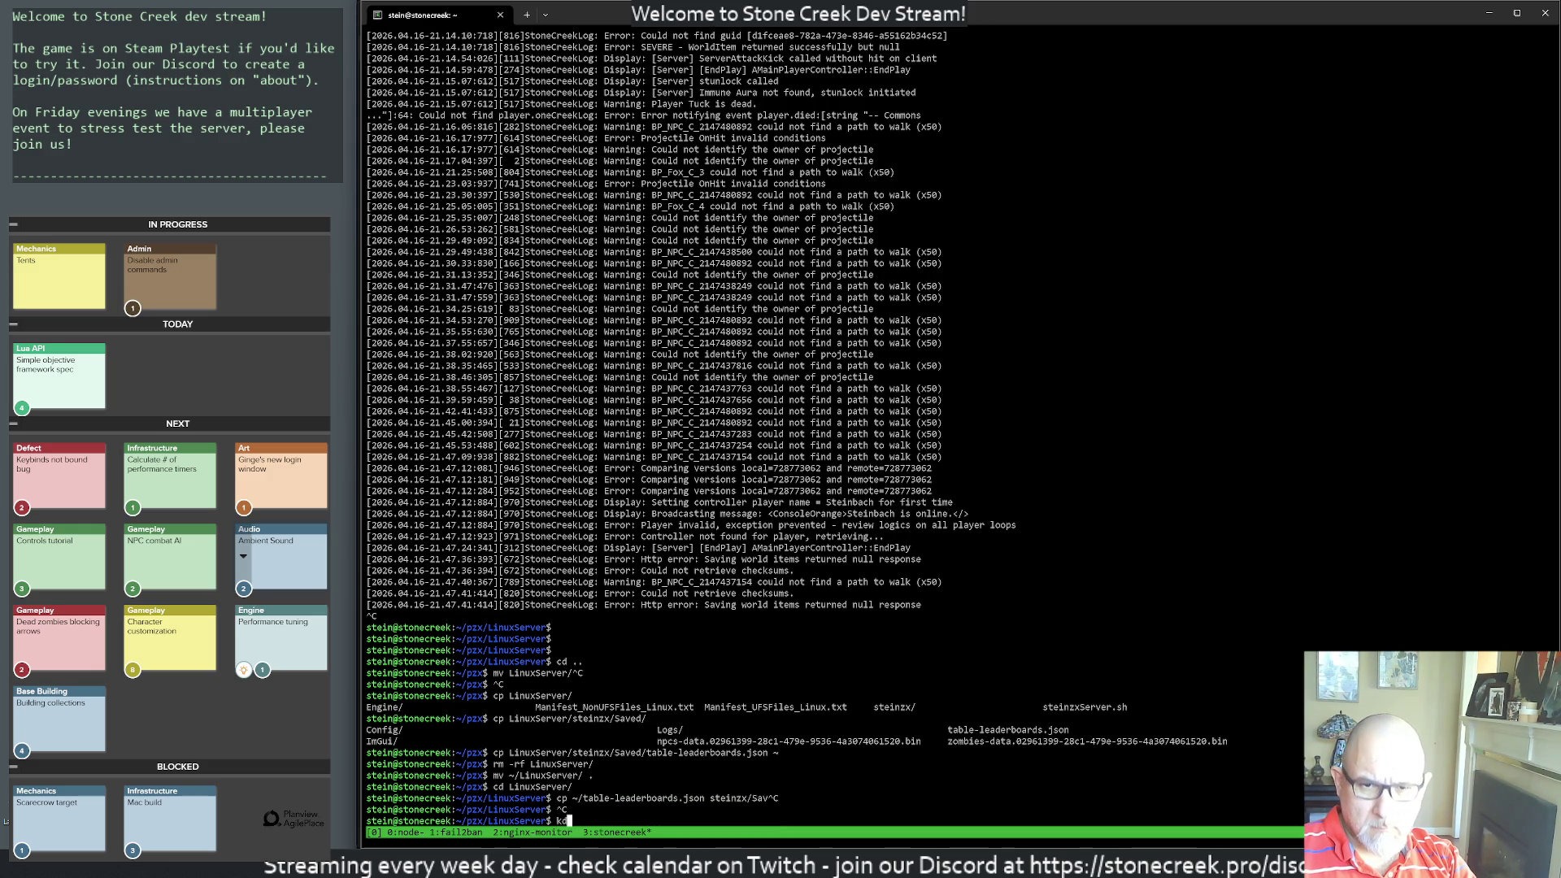
{"action": "type", "text": "mkdir st"}
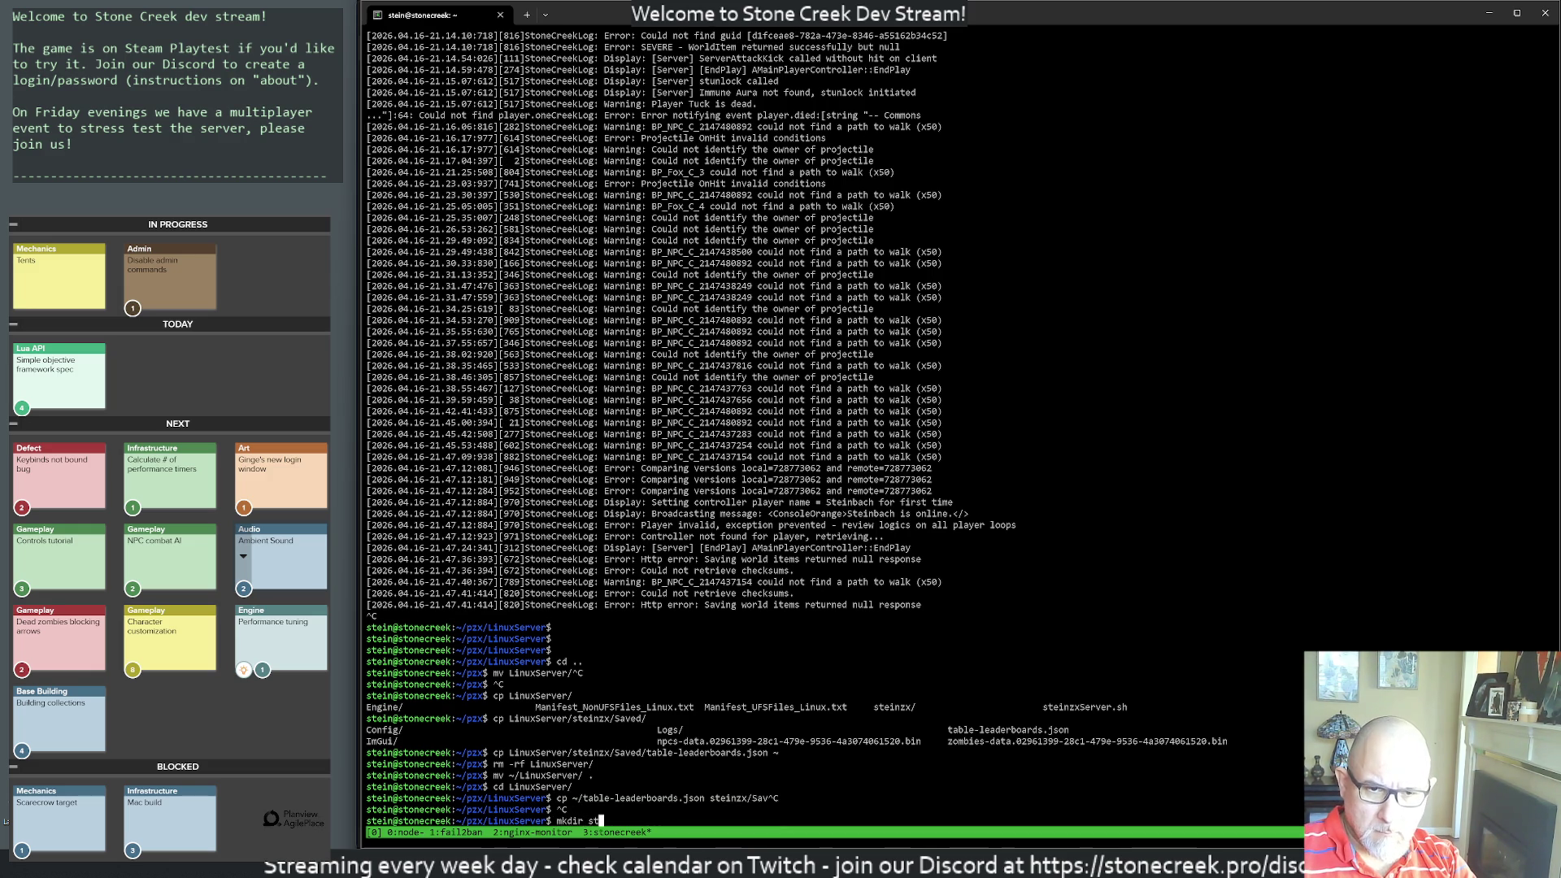
{"action": "type", "text": "einzx/Saved"}
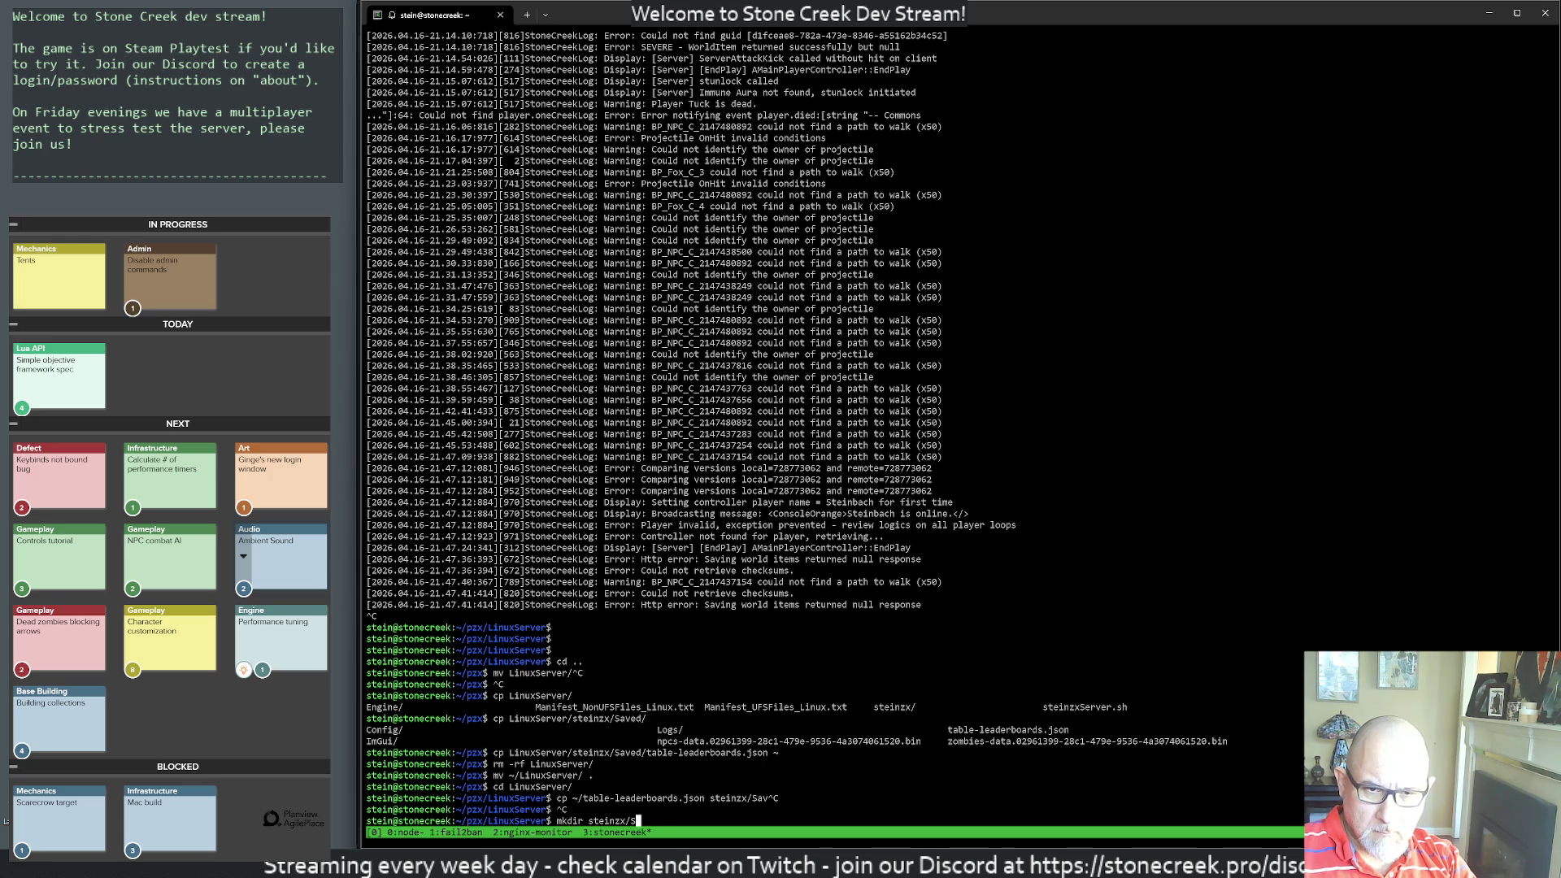
{"action": "key", "text": "Return"}
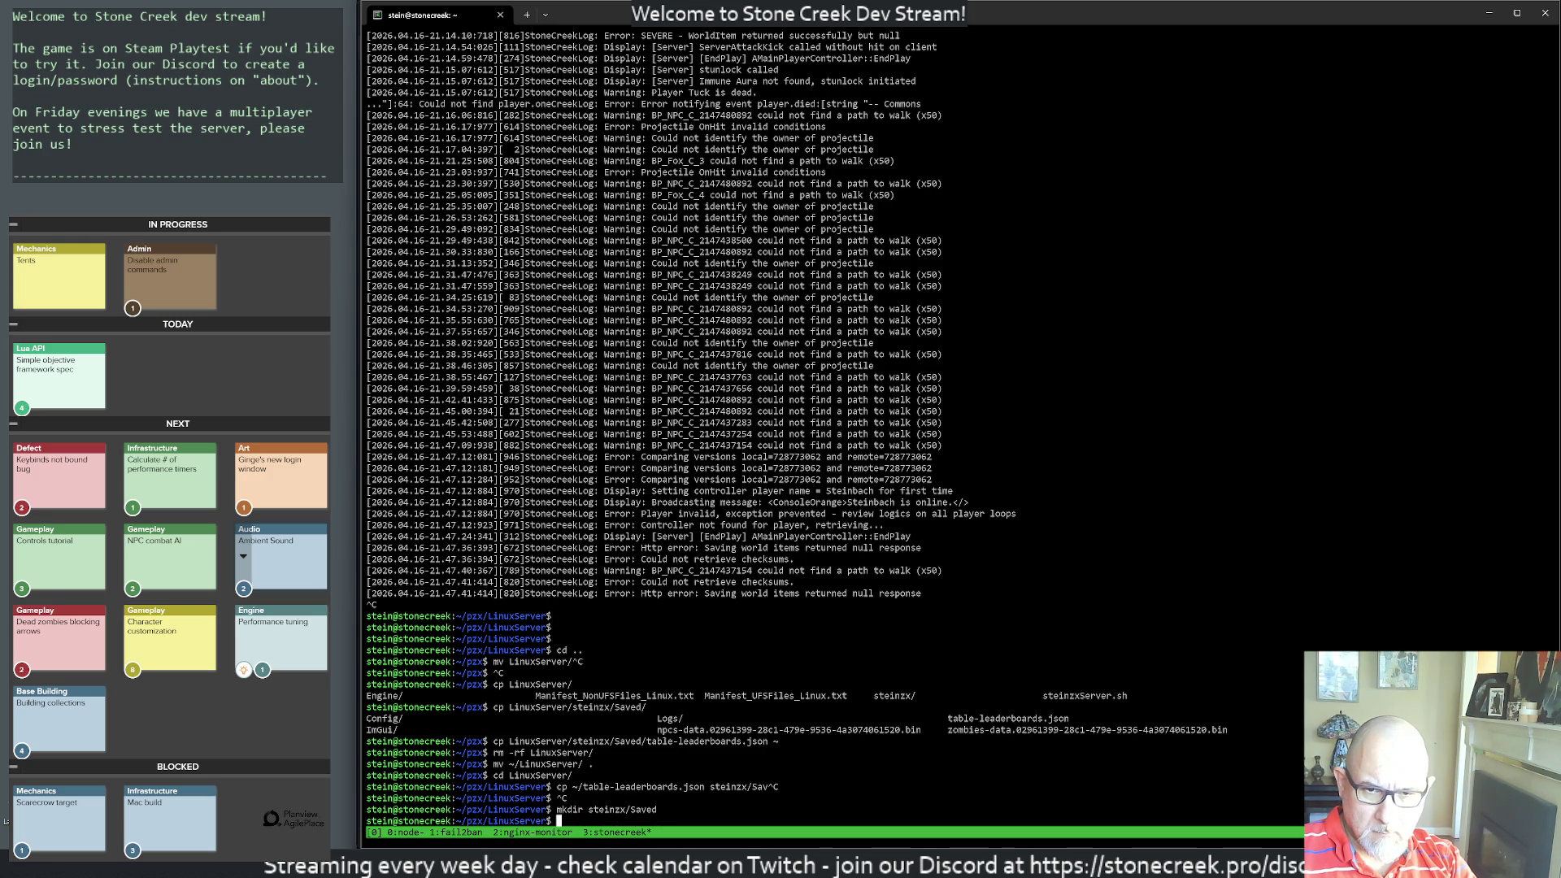
- Copy table-leaderboards.json from home into steinzx/Saved
{"action": "type", "text": "cp ~/ta"}
{"action": "key", "text": "Tab"}
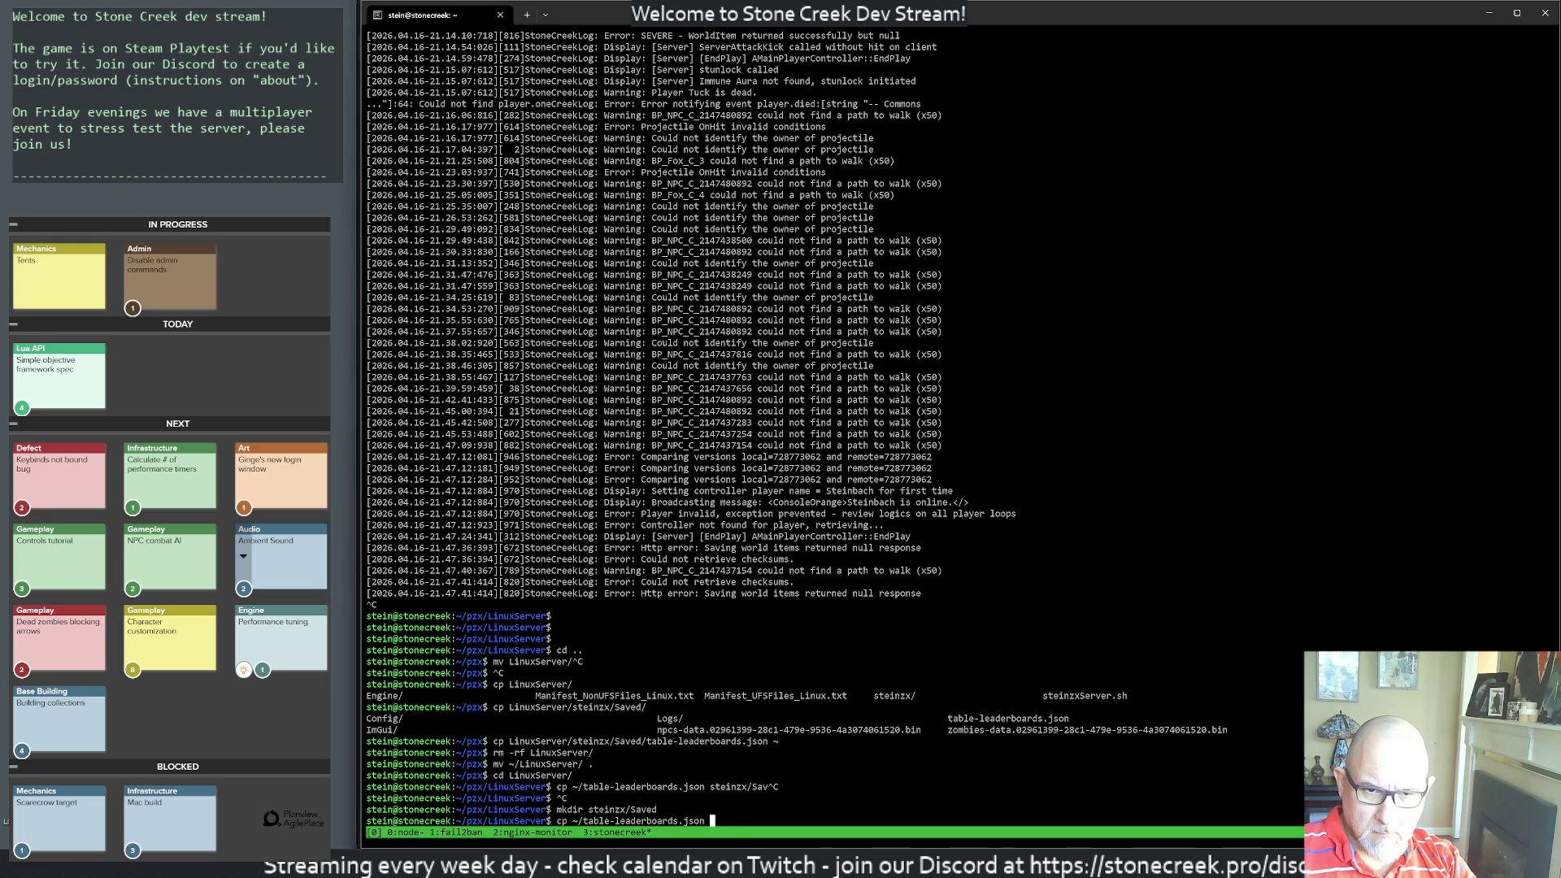
{"action": "type", "text": "steinzx/Saved/"}
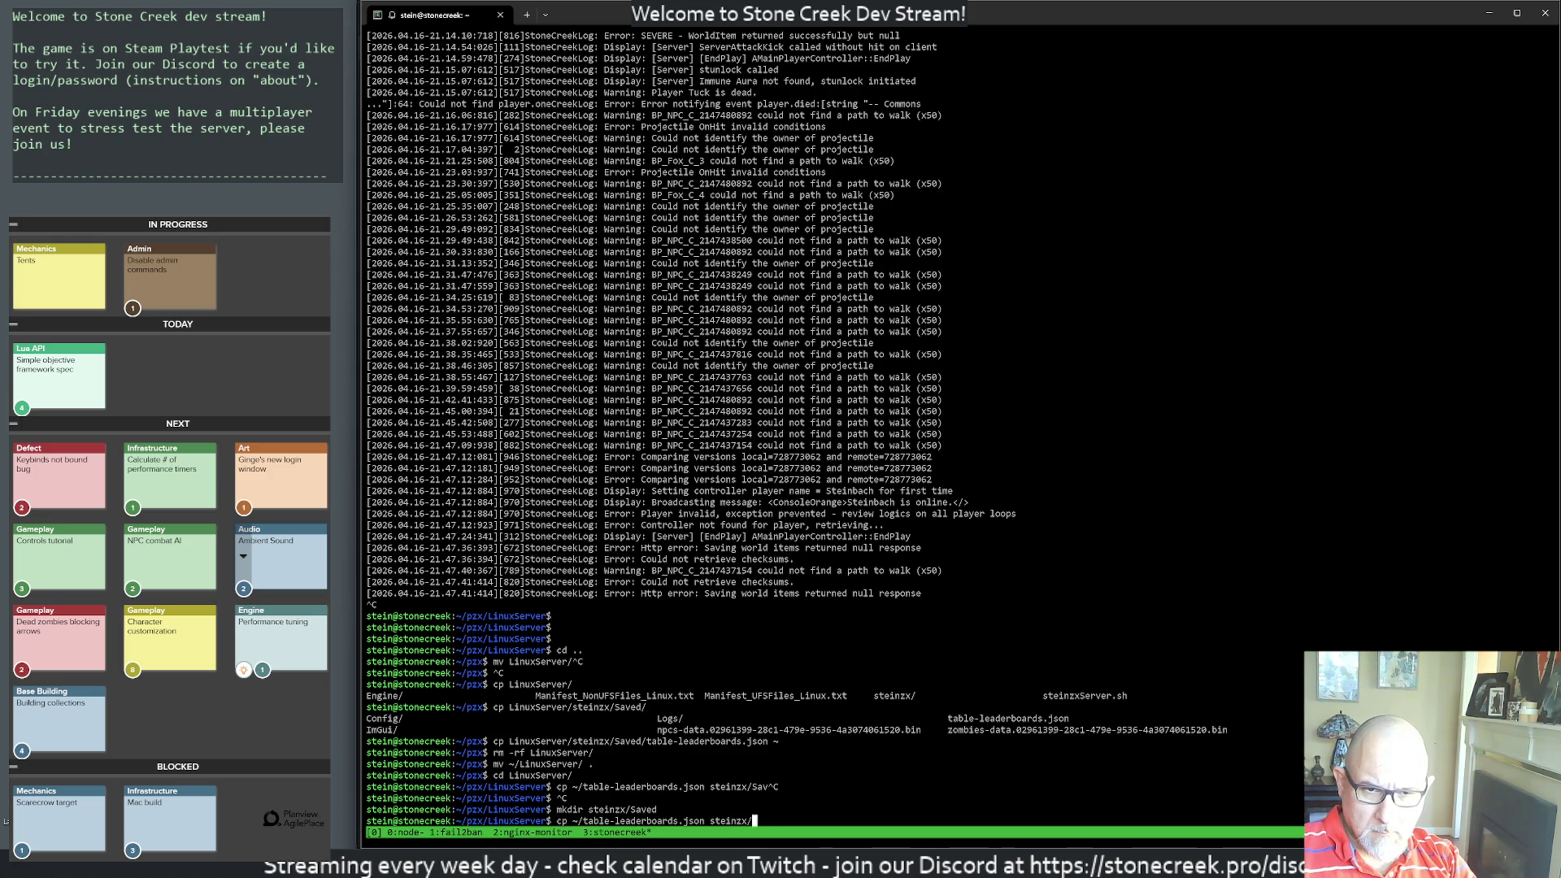
{"action": "key", "text": "Return"}
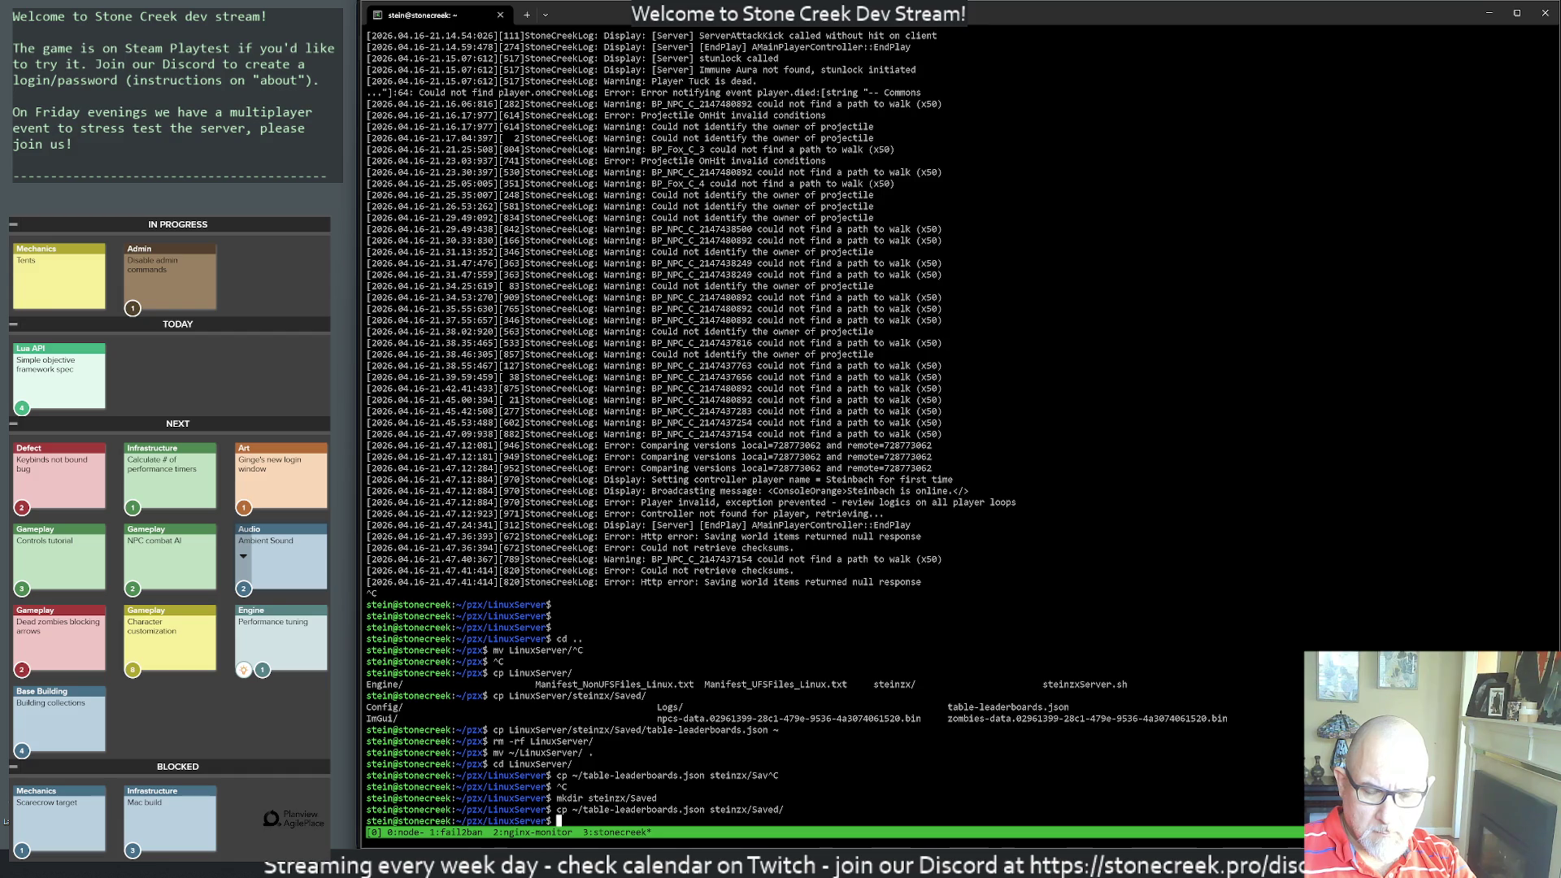
{"action": "type", "text": "."}
{"action": "key", "text": "ctrl+c"}
{"action": "key", "text": "ctrl+c"}
- Recall and run ./steinzxServer.sh in the tmux window to start the new server build
{"action": "key", "text": "ctrl+r"}
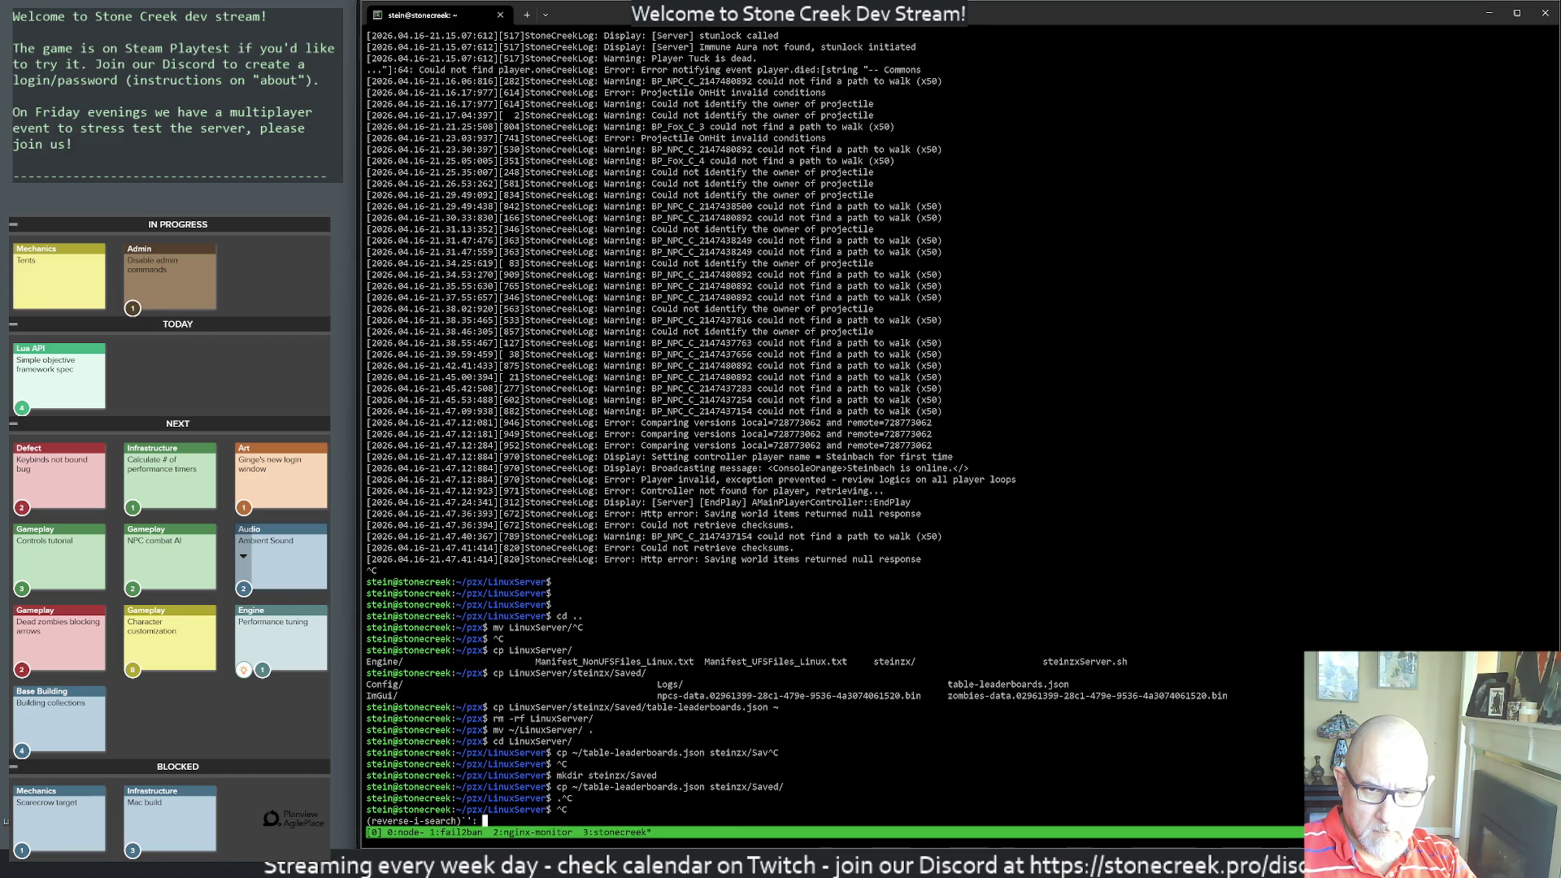
{"action": "type", "text": "stein"}
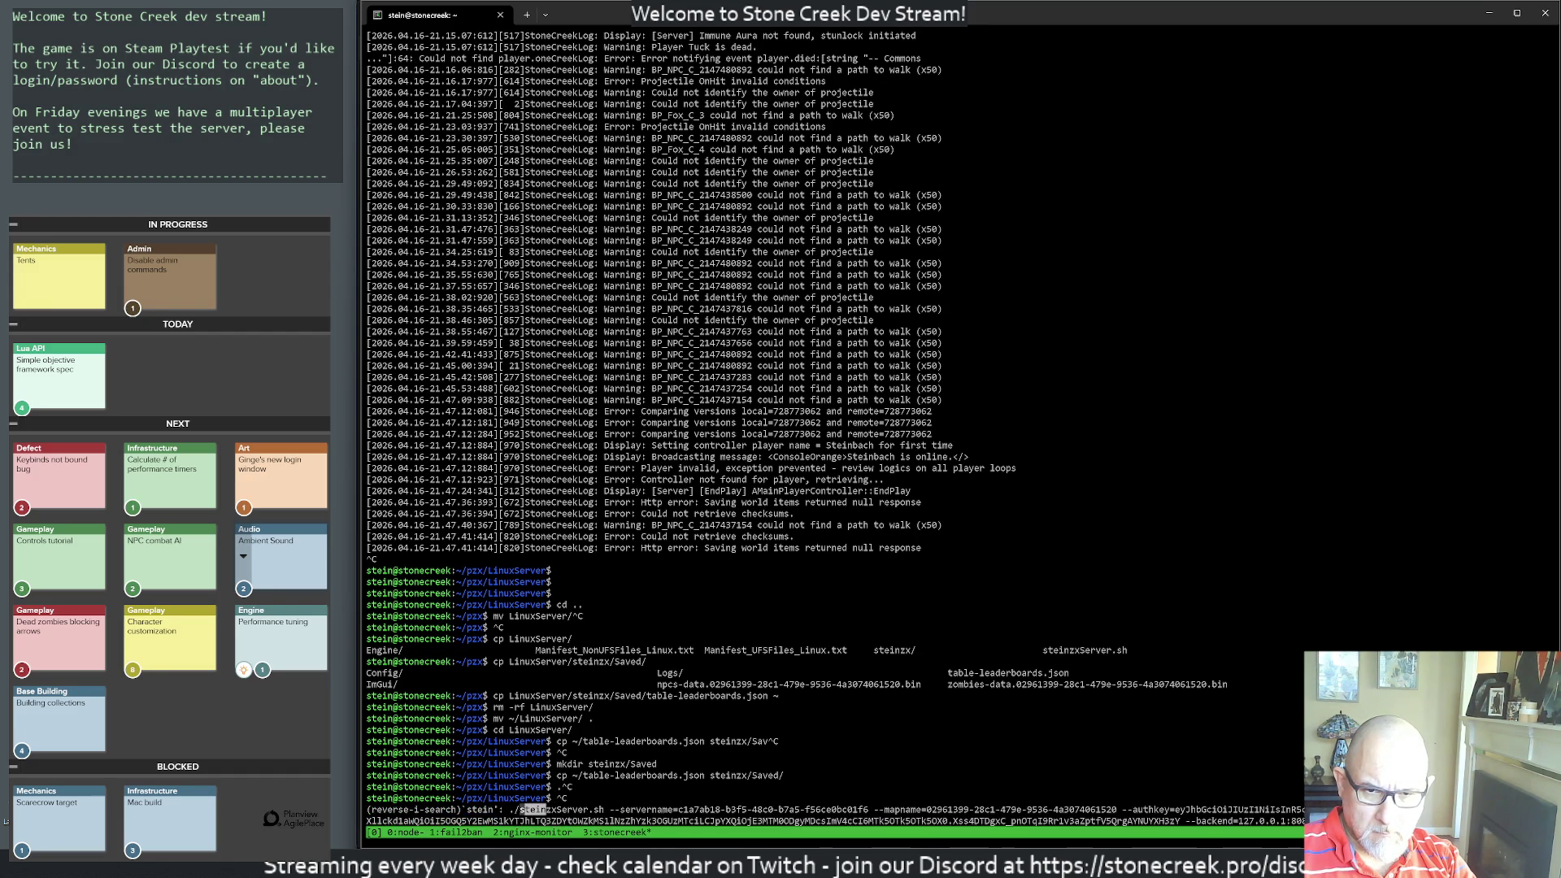
{"action": "key", "text": "Return"}
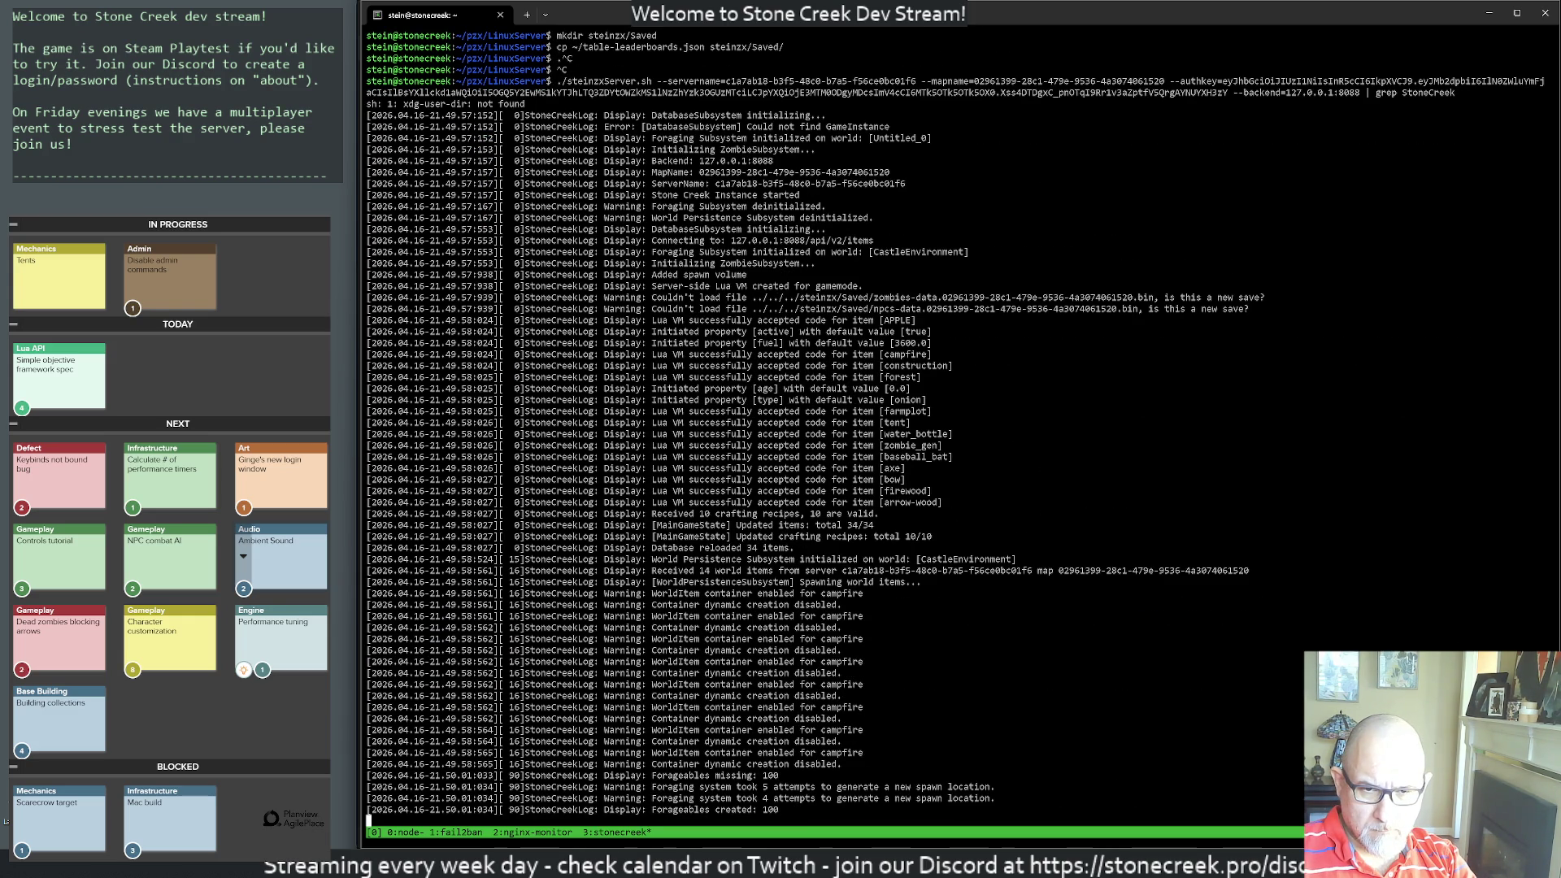
- Detach from tmux, log out, and reconnect to the server with ssh sc using the key passphrase
{"action": "key", "text": "ctrl+b"}
{"action": "type", "text": "d"}
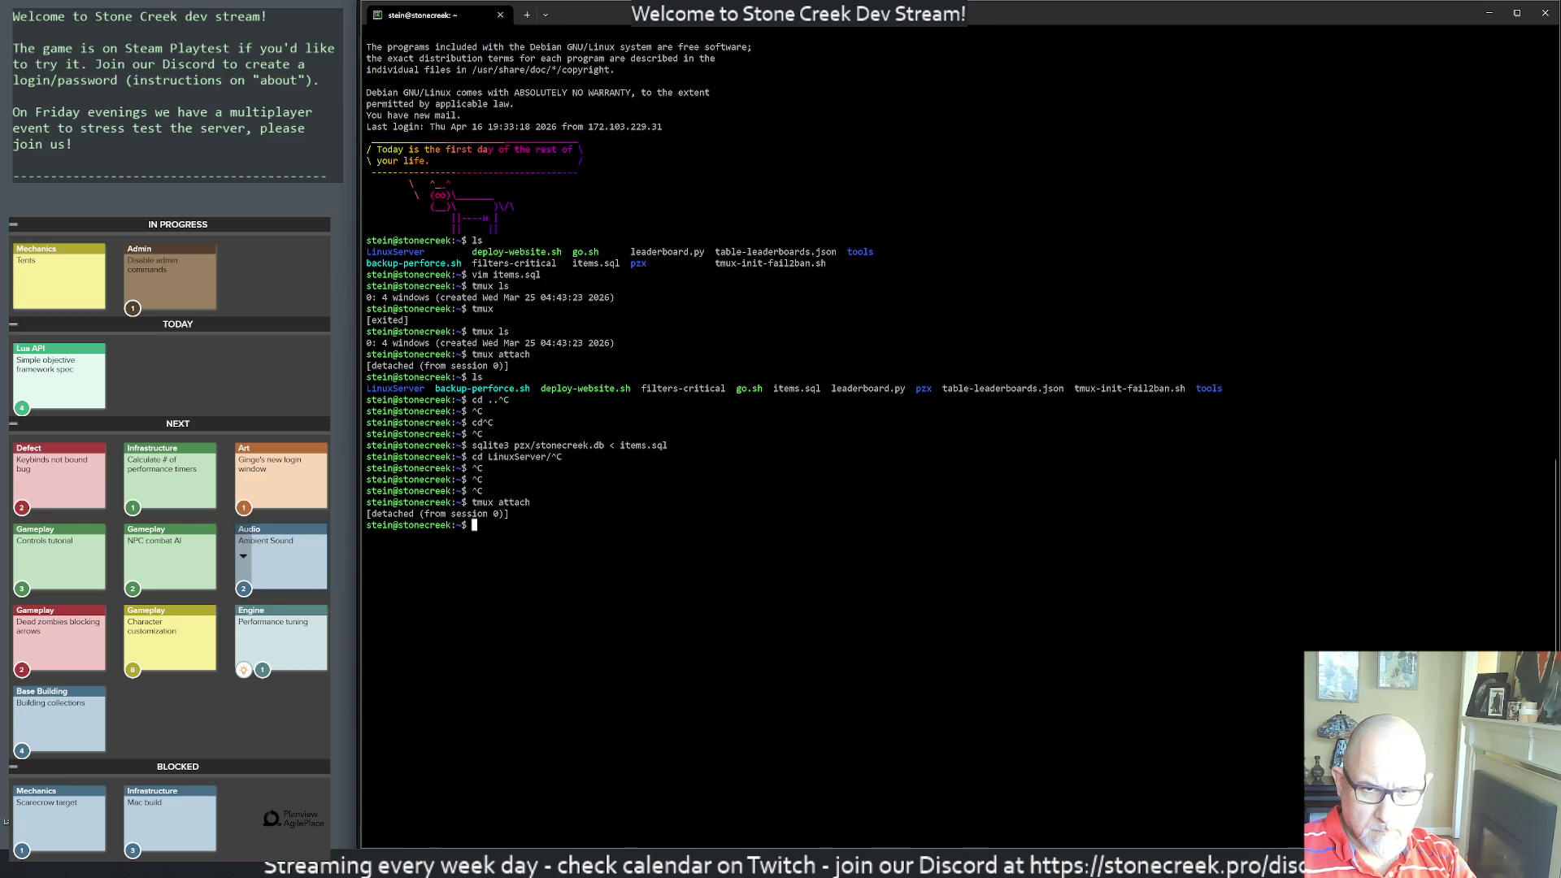
{"action": "type", "text": "exit"}
{"action": "key", "text": "Return"}
{"action": "type", "text": "e"}
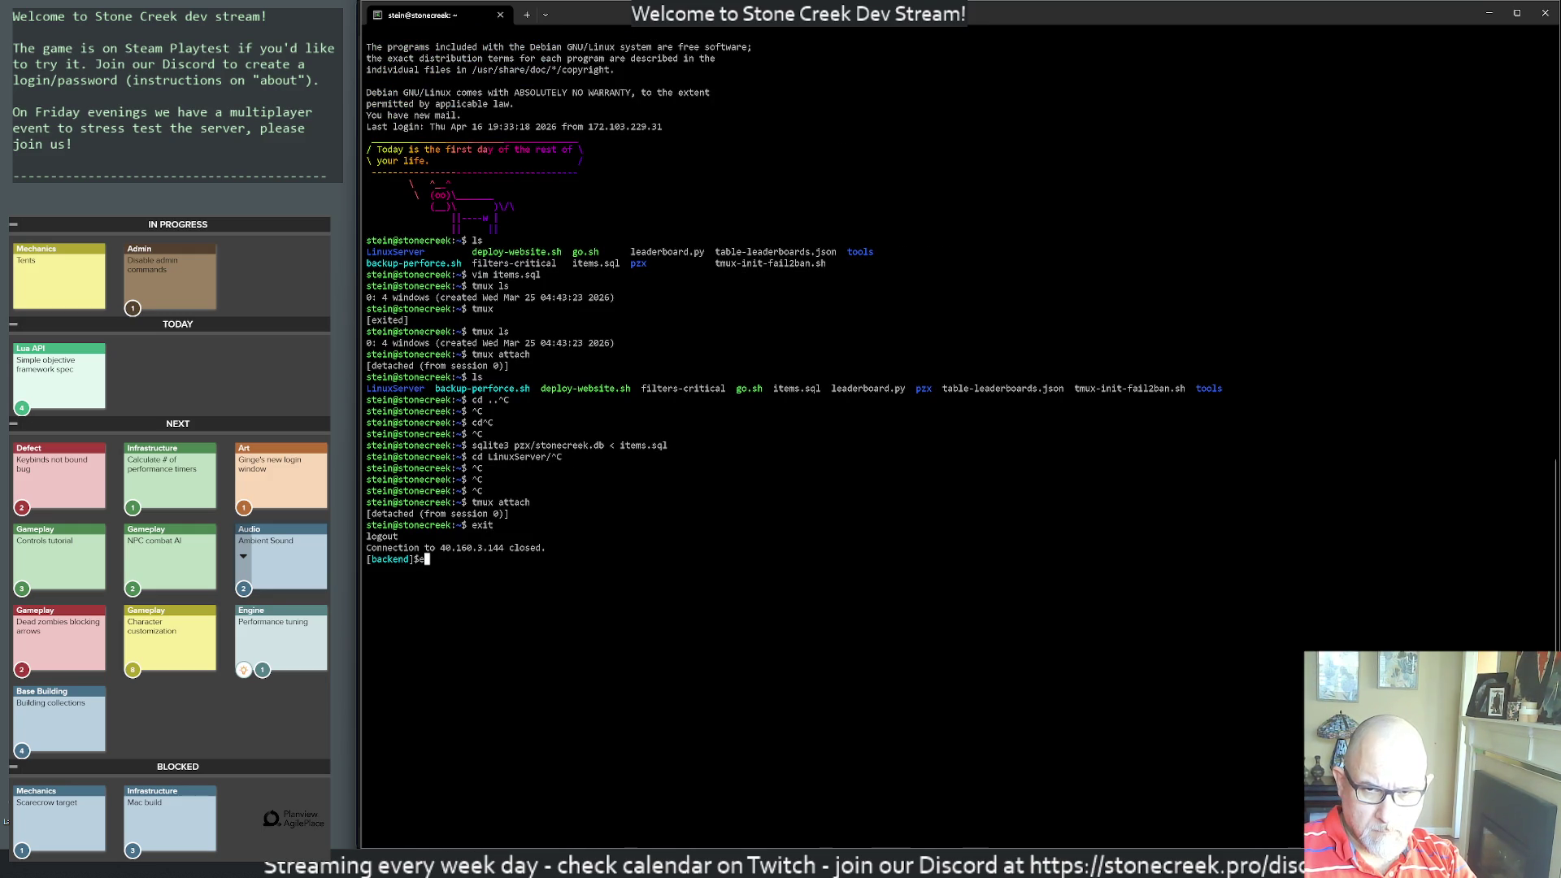
{"action": "key", "text": "ctrl+c"}
{"action": "key", "text": "ctrl+c"}
{"action": "type", "text": "ssh sc"}
{"action": "key", "text": "Return"}
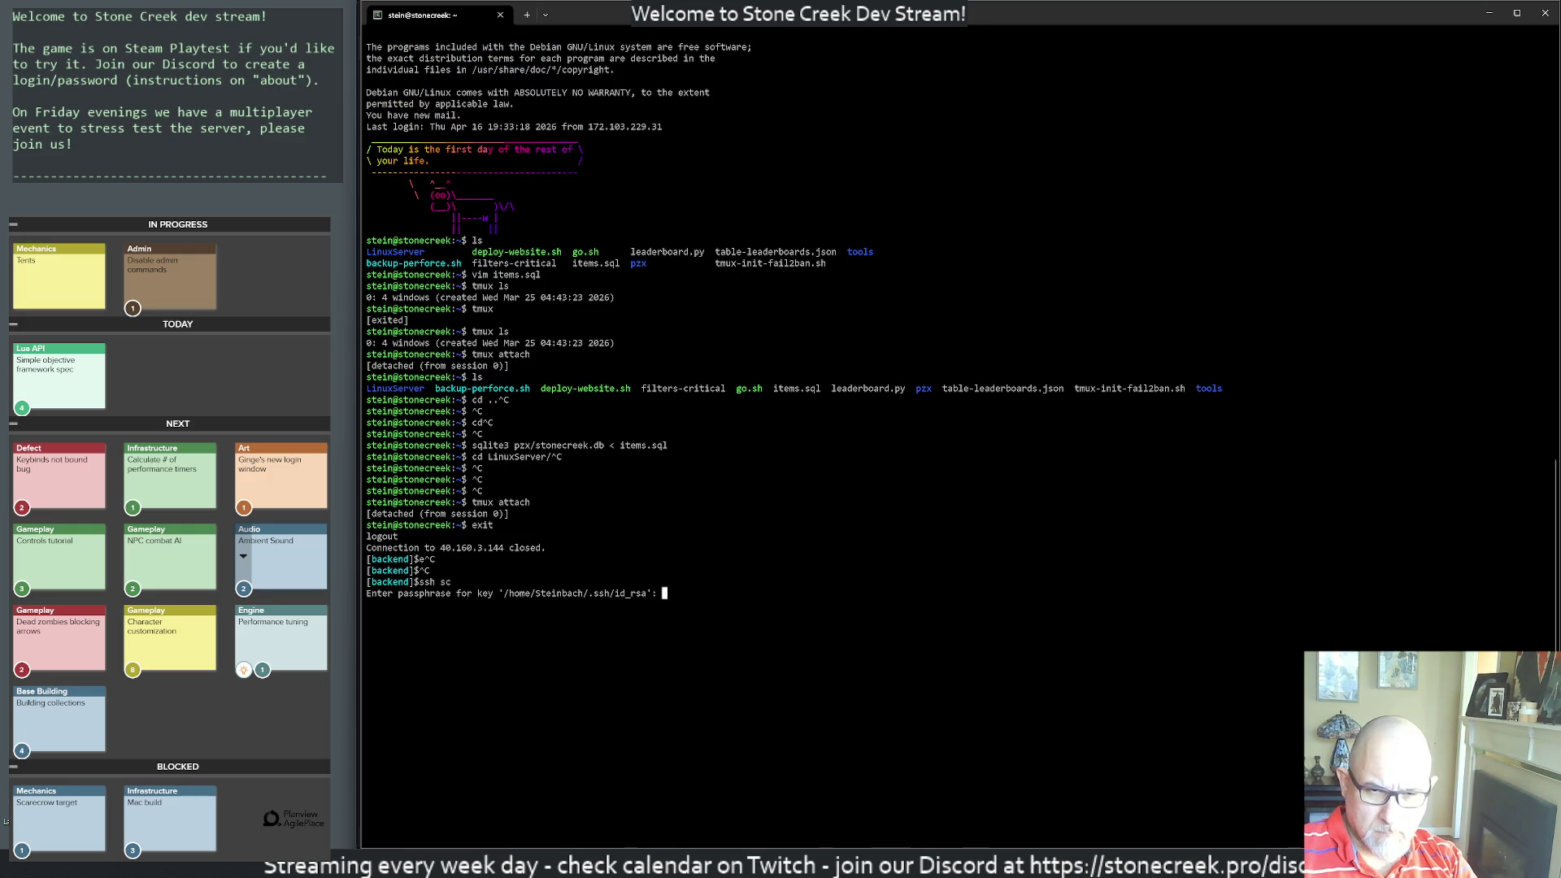
{"action": "key", "text": "Return"}
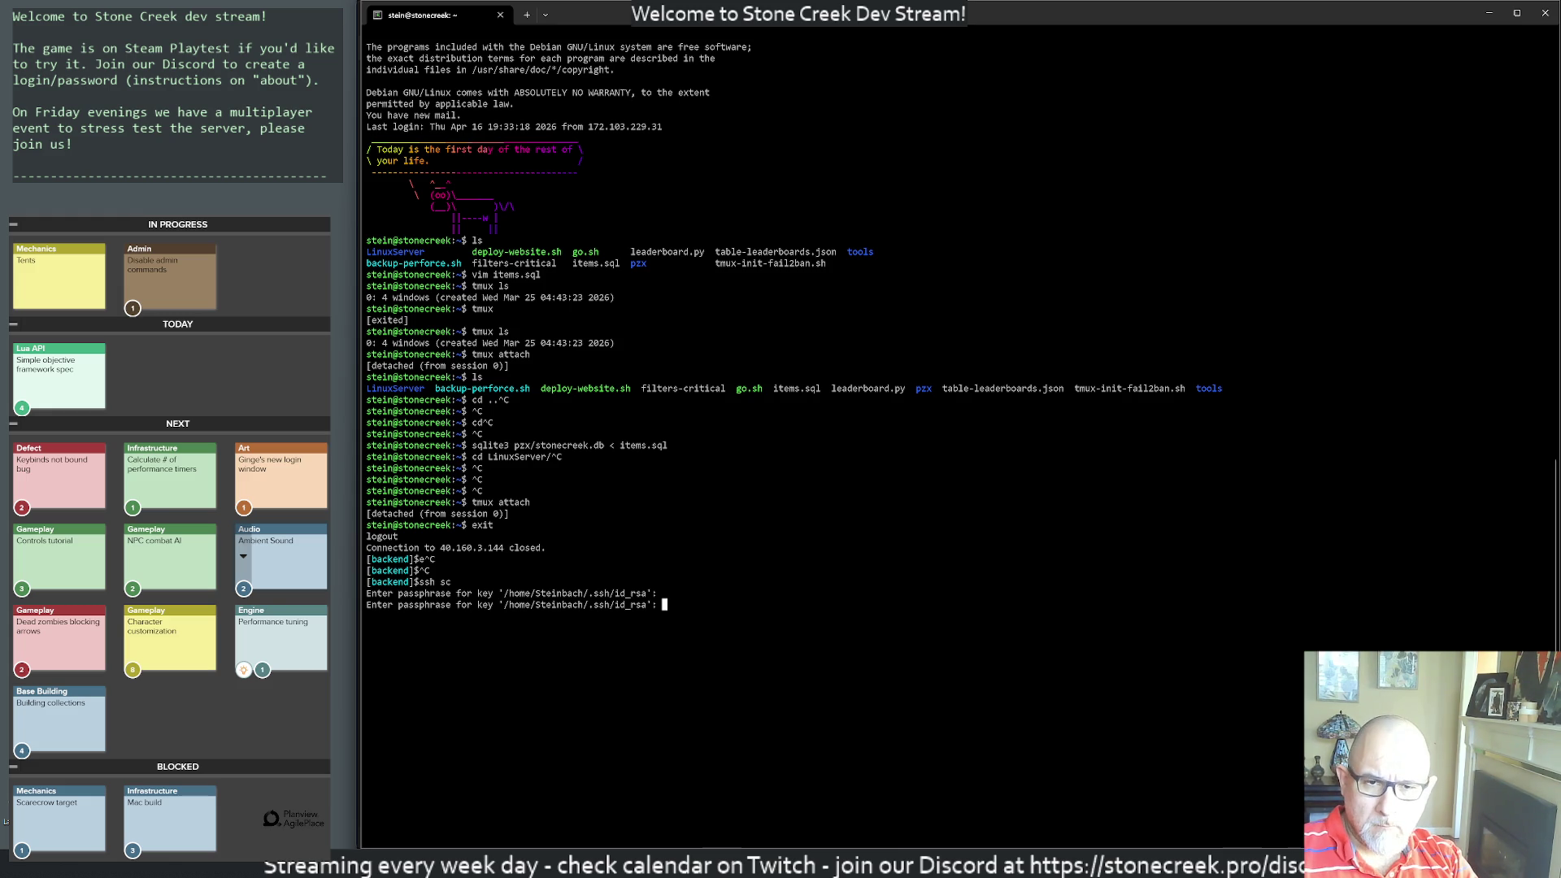
{"action": "key", "text": "Return"}
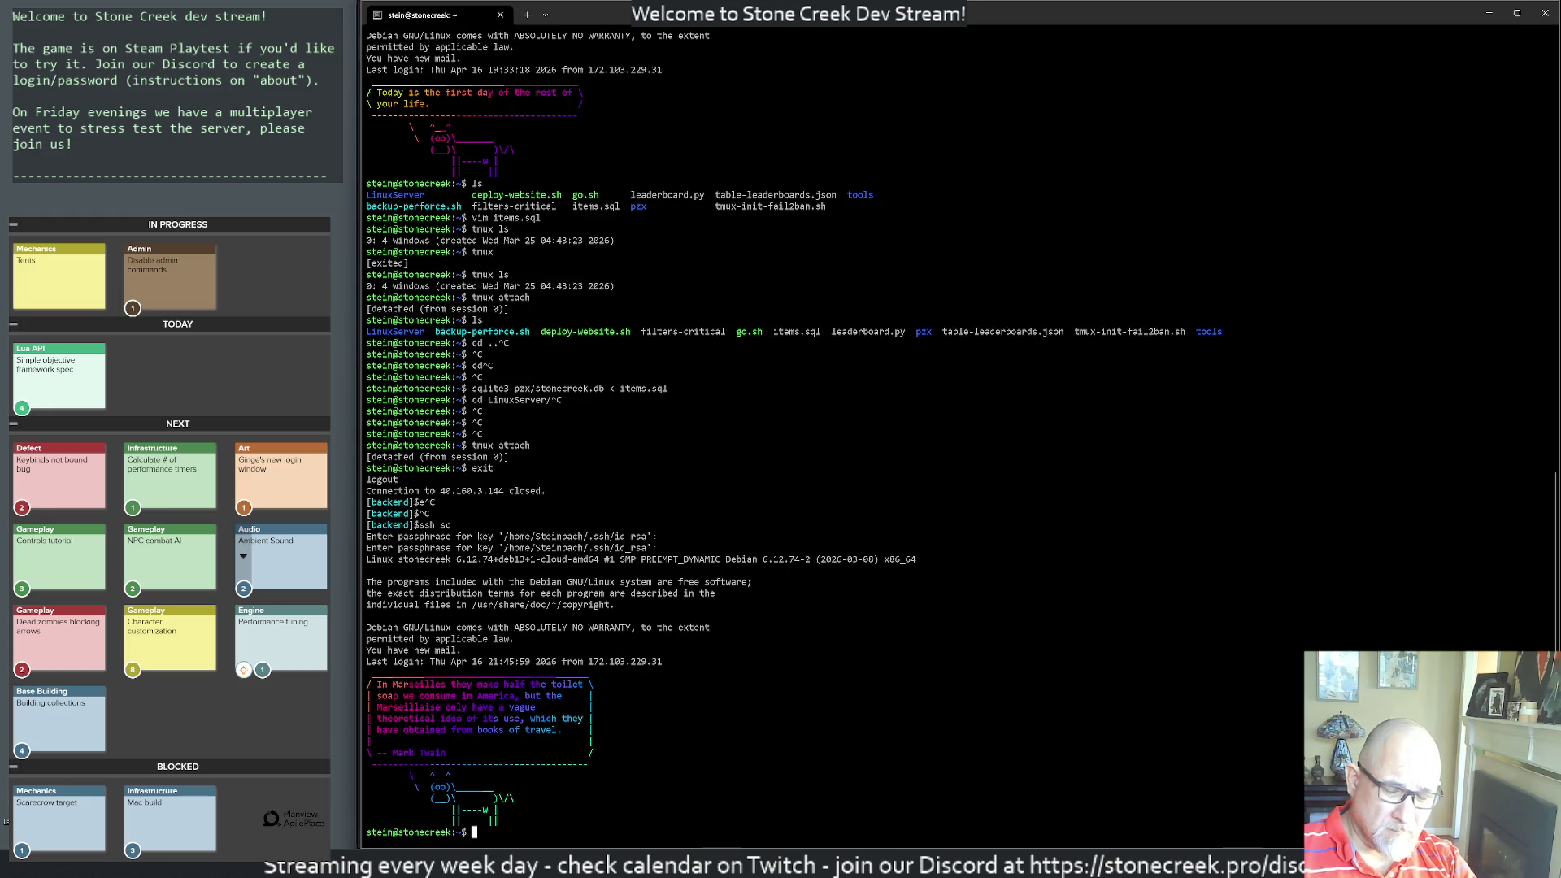
{"action": "key", "text": "Return"}
{"action": "type", "text": "ls"}
{"action": "key", "text": "Return"}
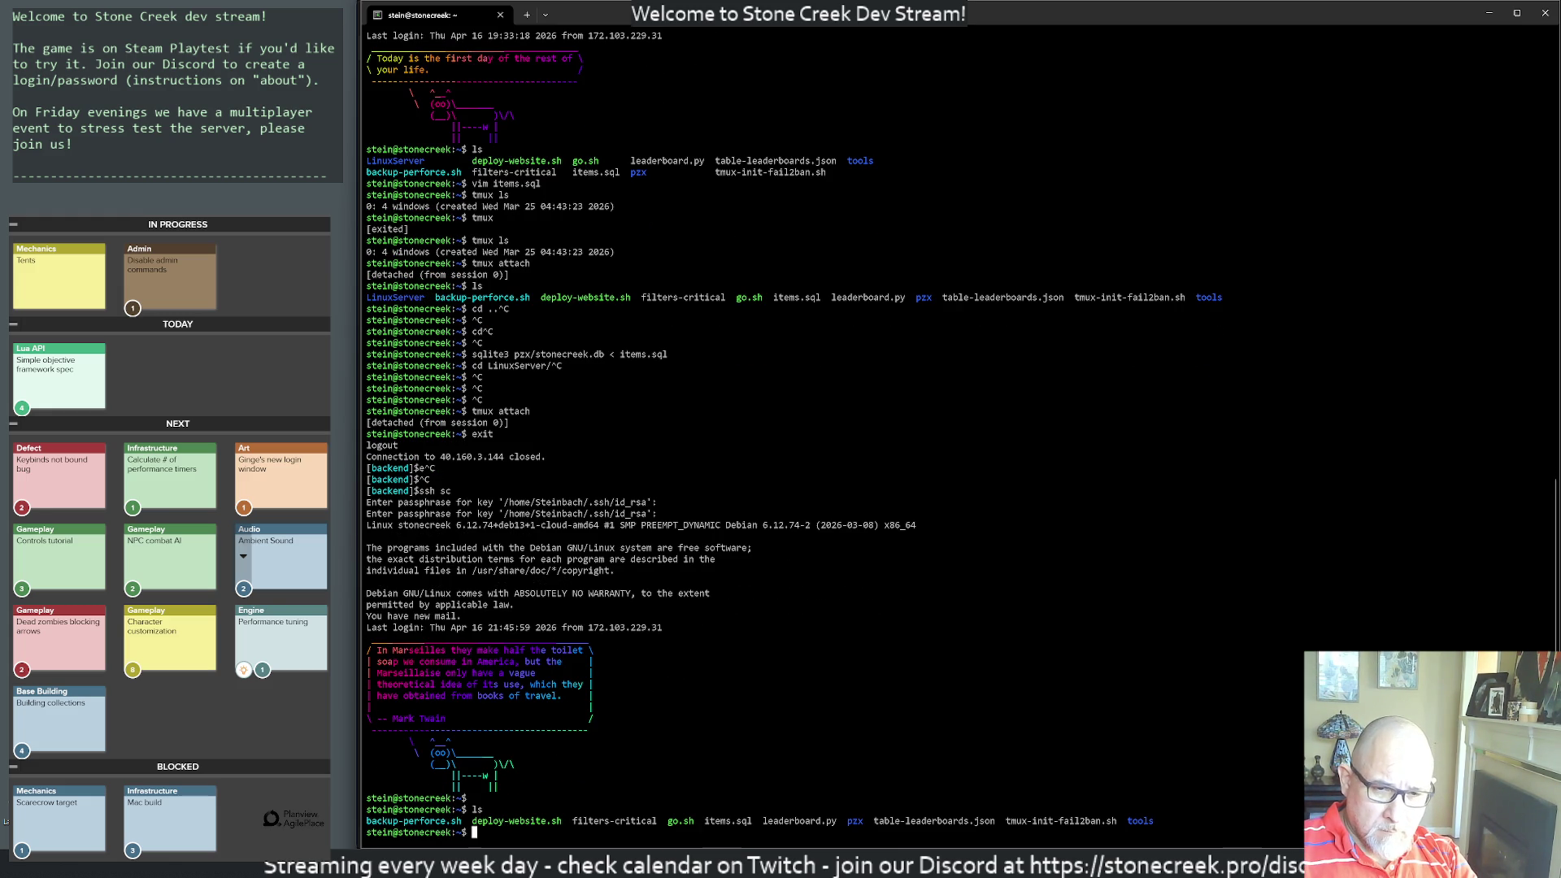
- Delete the Windows folder from /var/www/html/pzx/ and confirm it is gone
{"action": "type", "text": "cd /"}
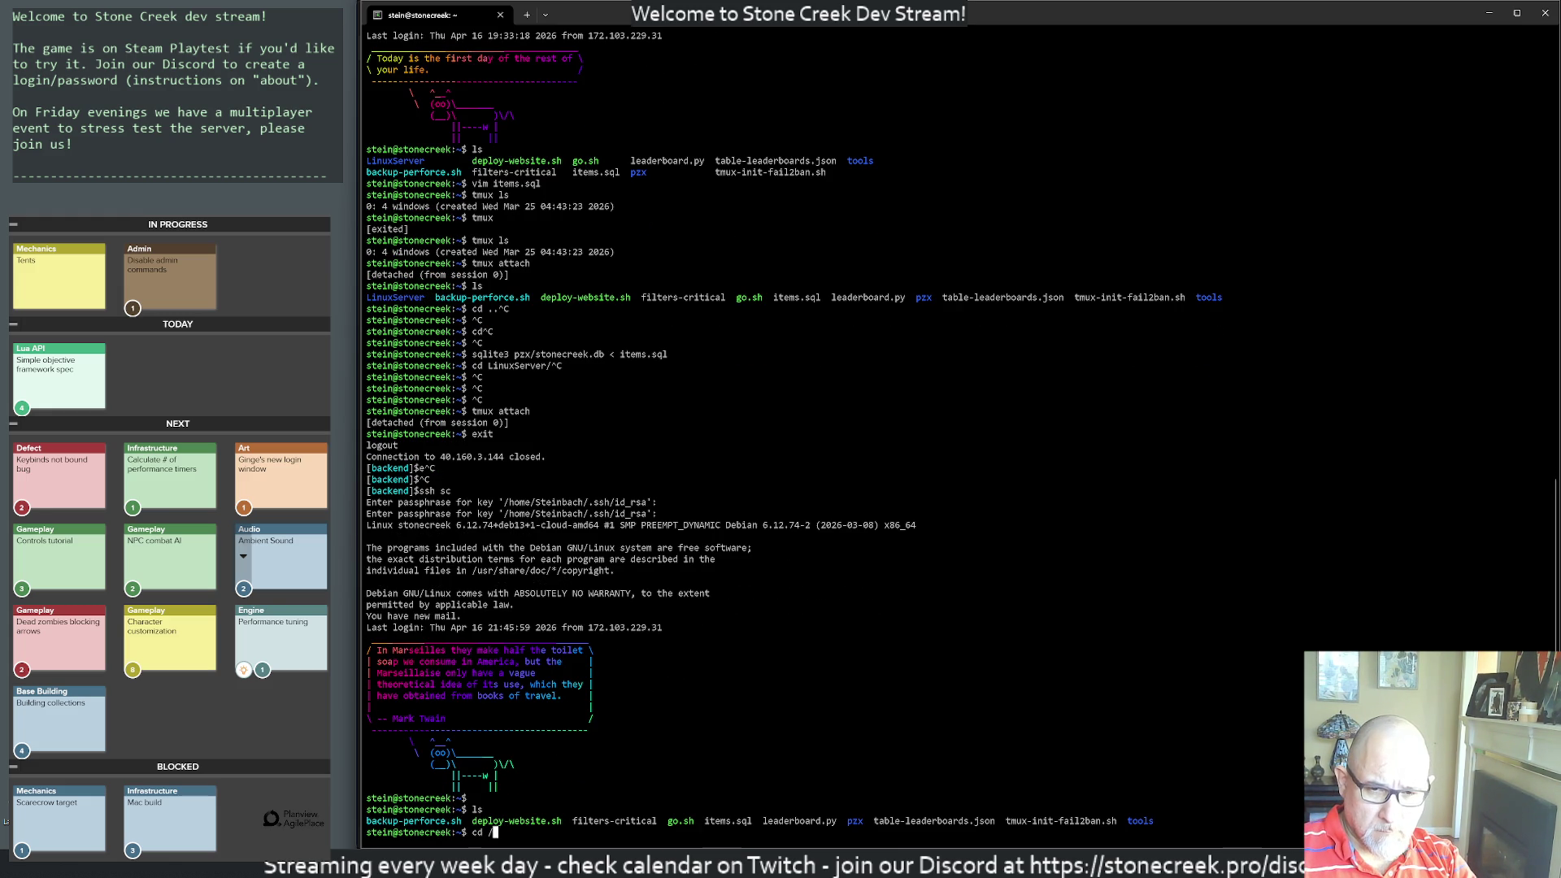
{"action": "type", "text": "var/h"}
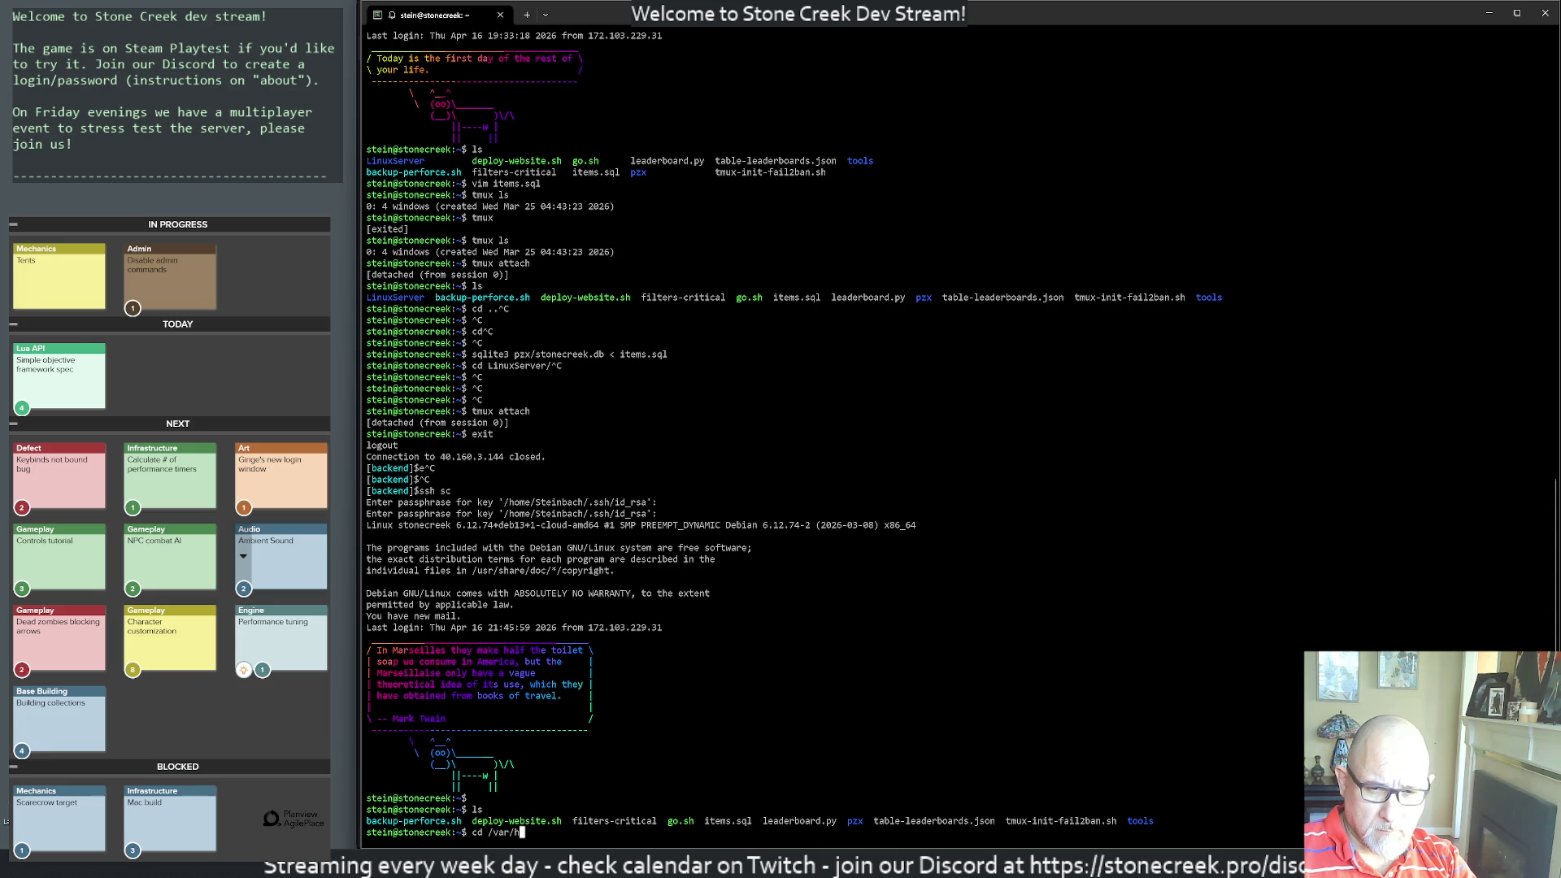
{"action": "type", "text": "ww/html/pzx/"}
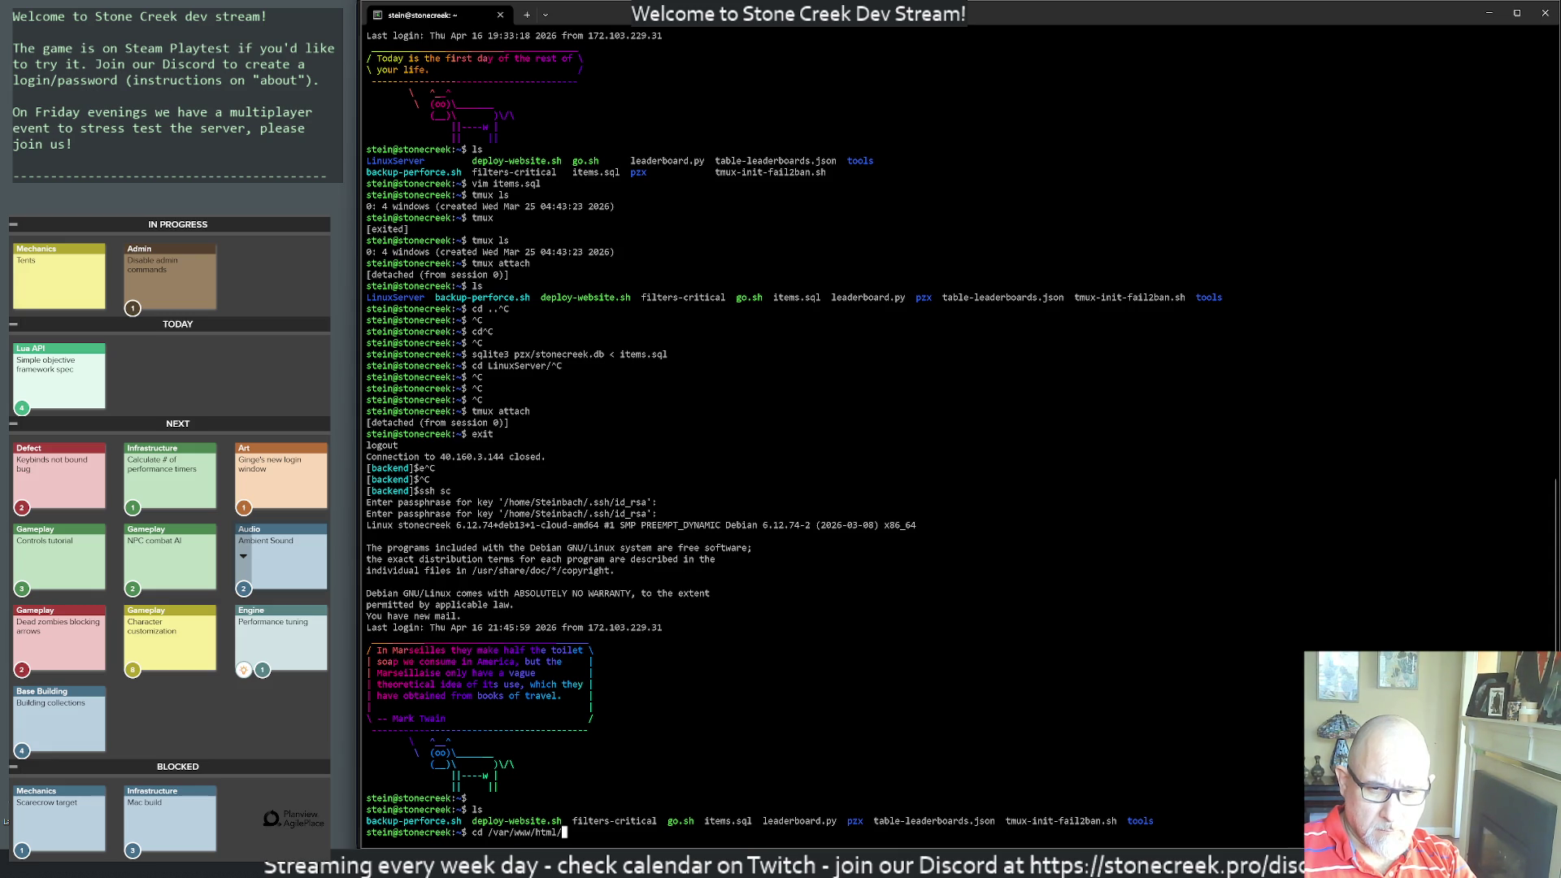
{"action": "key", "text": "Return"}
{"action": "type", "text": "ls"}
{"action": "key", "text": "Return"}
{"action": "type", "text": "rm "}
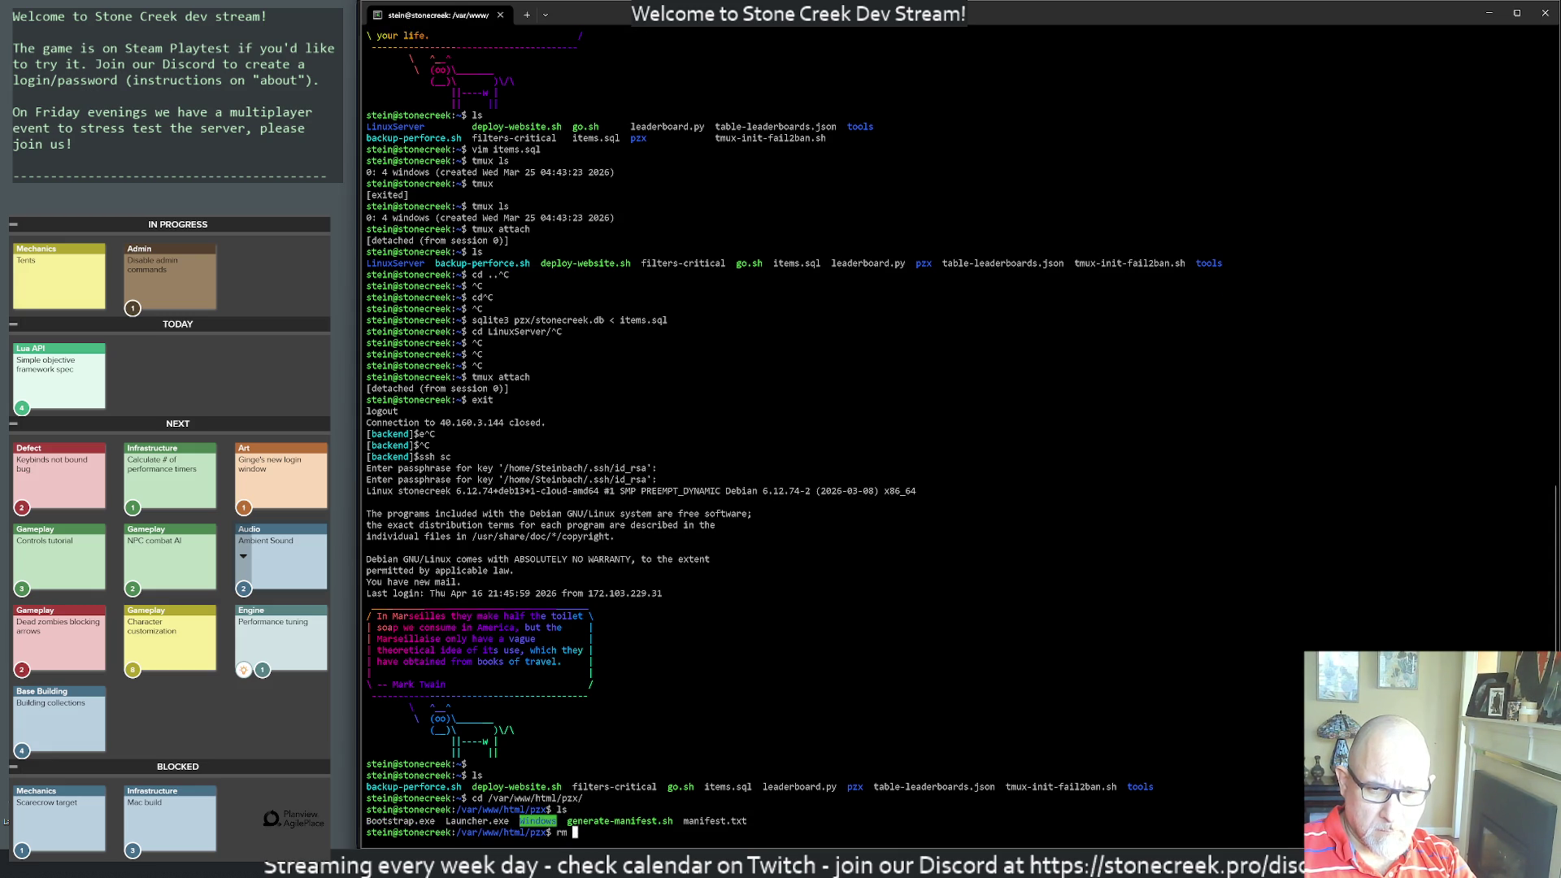
{"action": "type", "text": "-rf Windows/"}
{"action": "key", "text": "Return"}
{"action": "type", "text": "ls"}
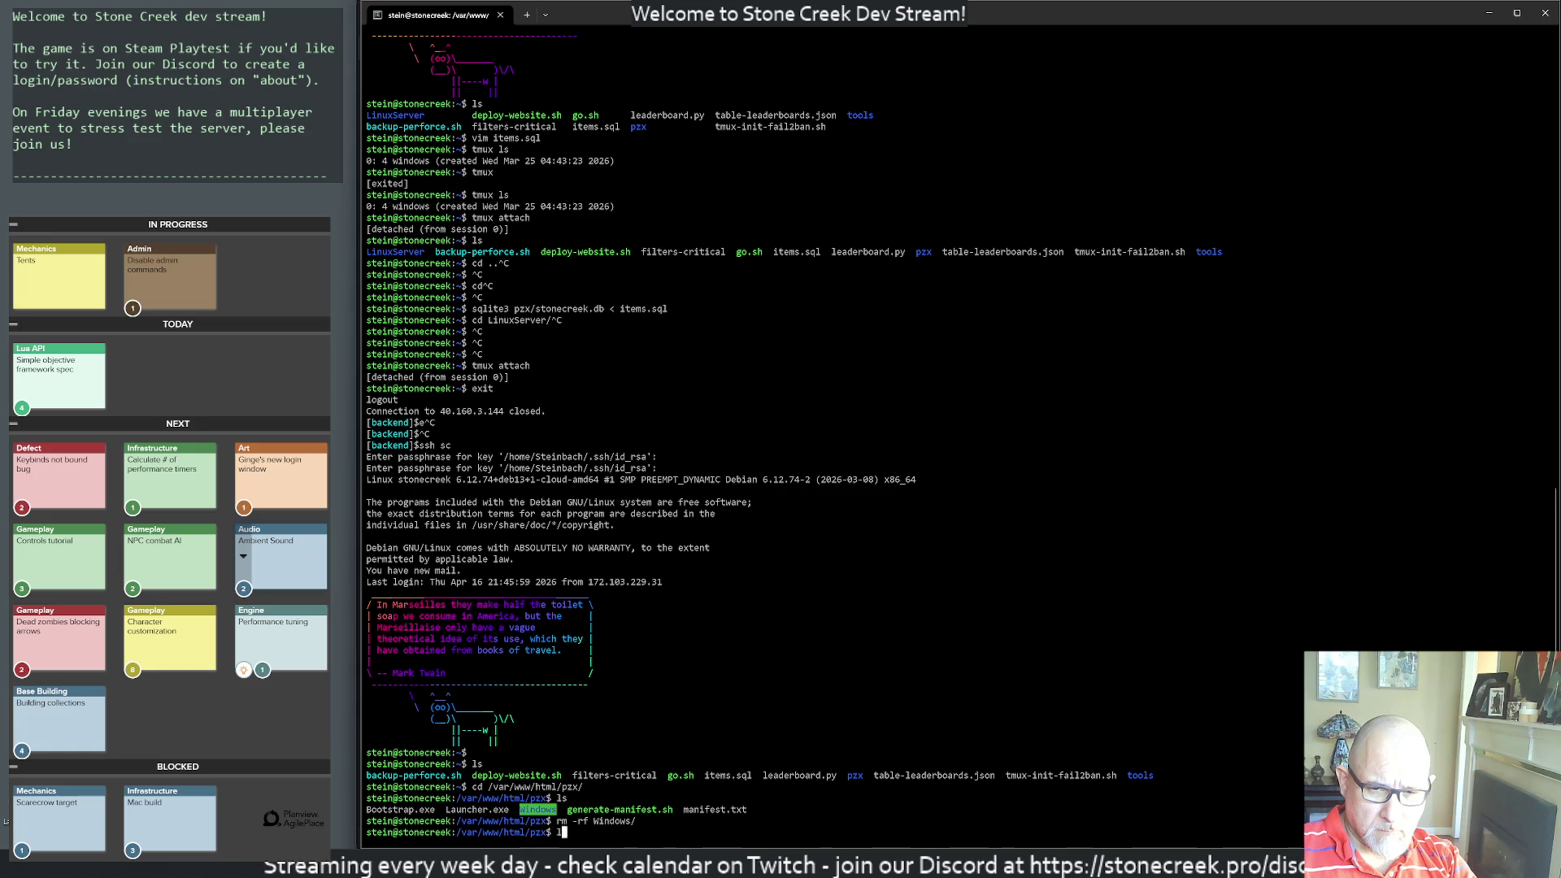
{"action": "key", "text": "Return"}
- Log out of the server and close the local terminal
{"action": "type", "text": "exit"}
{"action": "key", "text": "Return"}
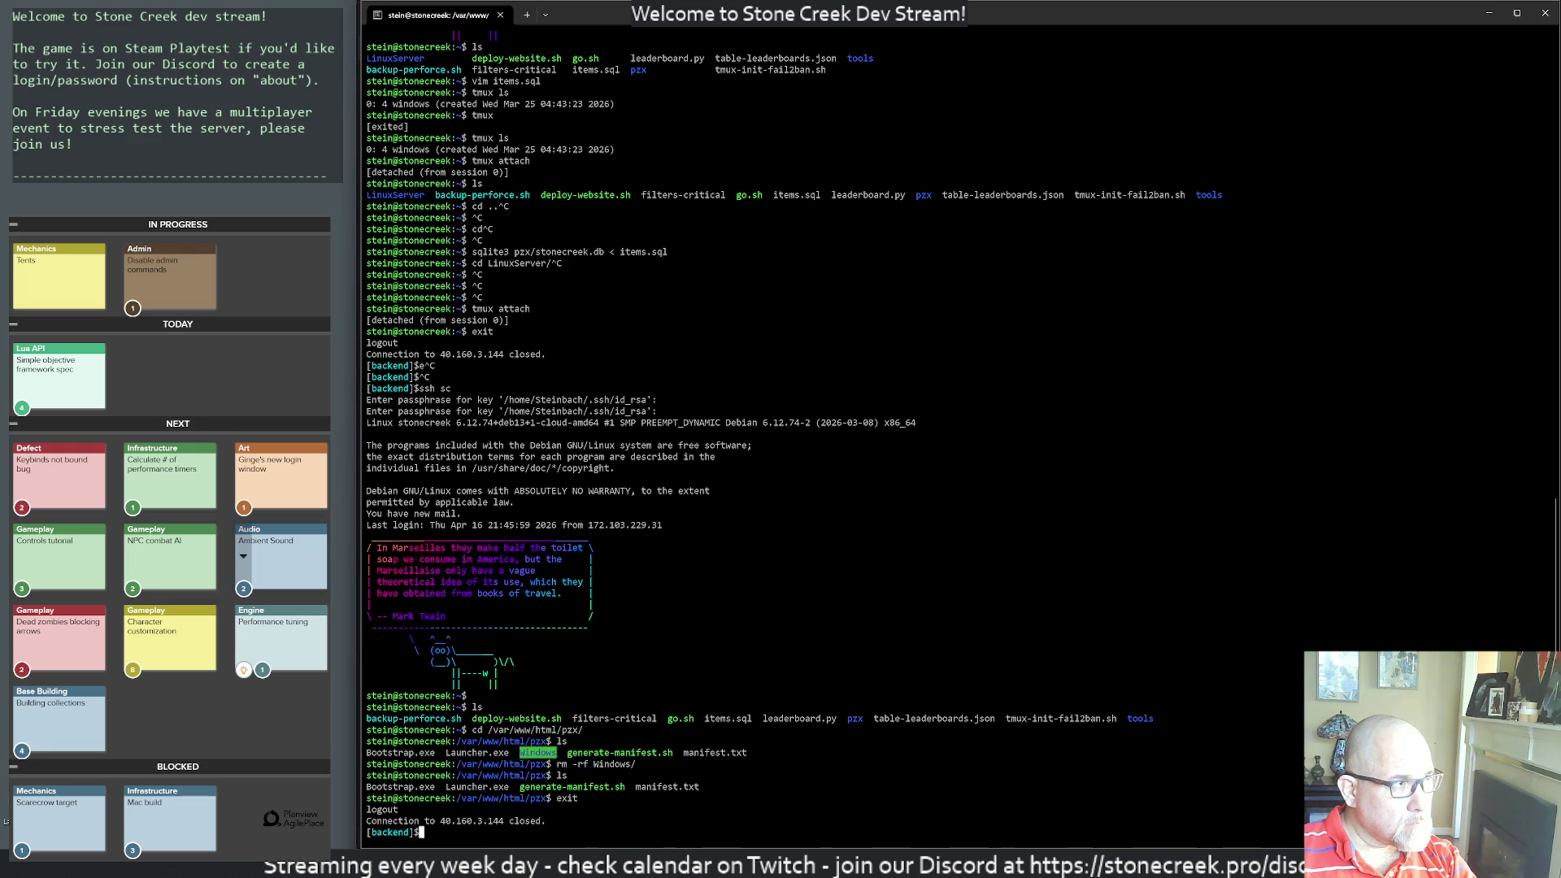
{"action": "type", "text": "exit"}
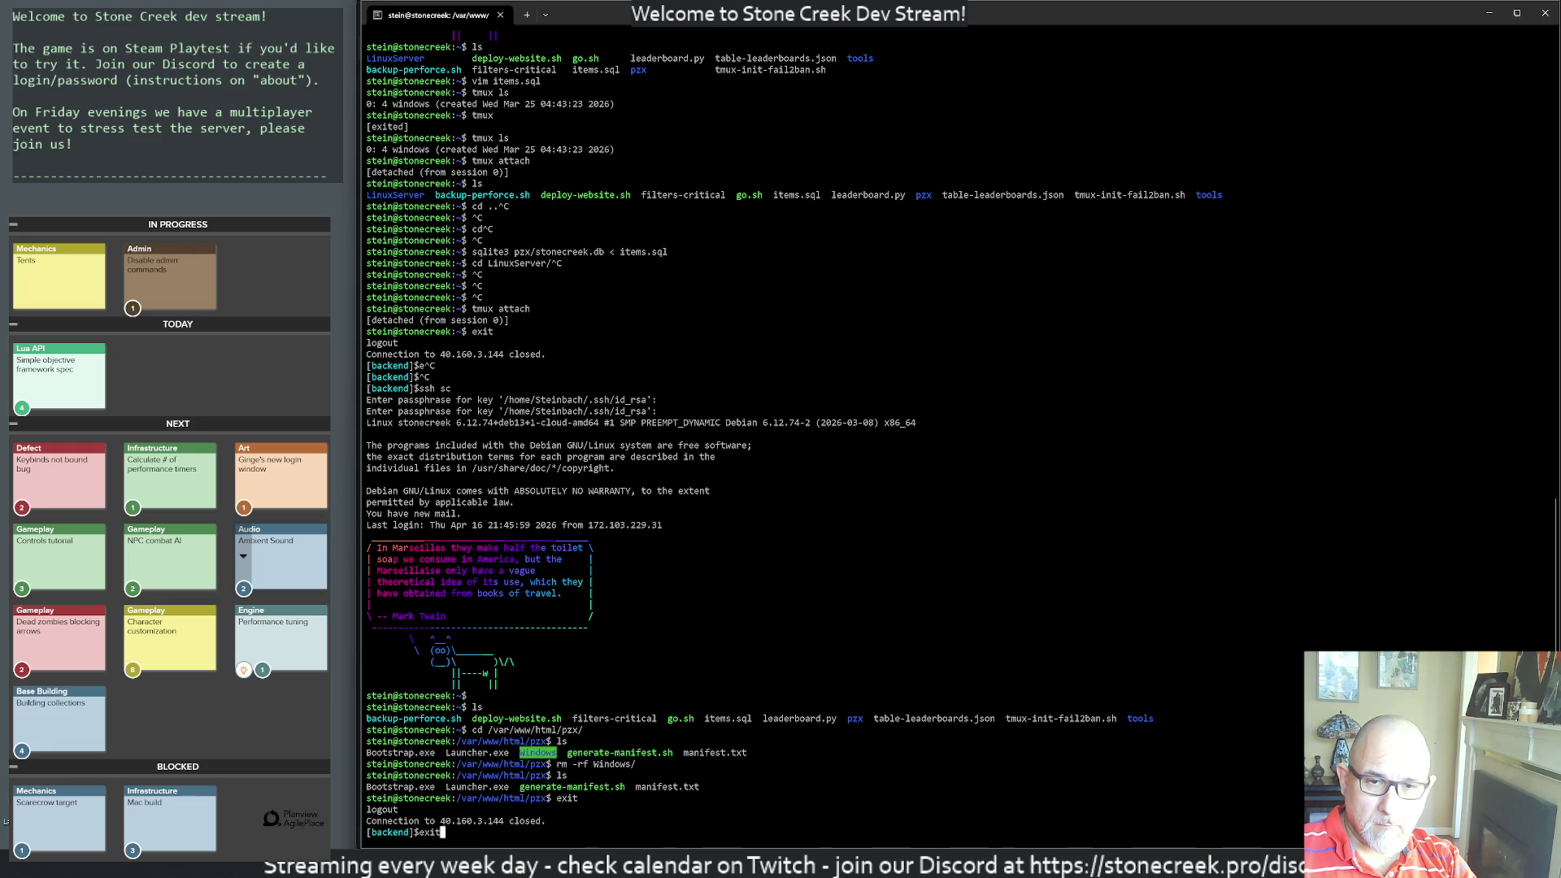
{"action": "key", "text": "Return"}
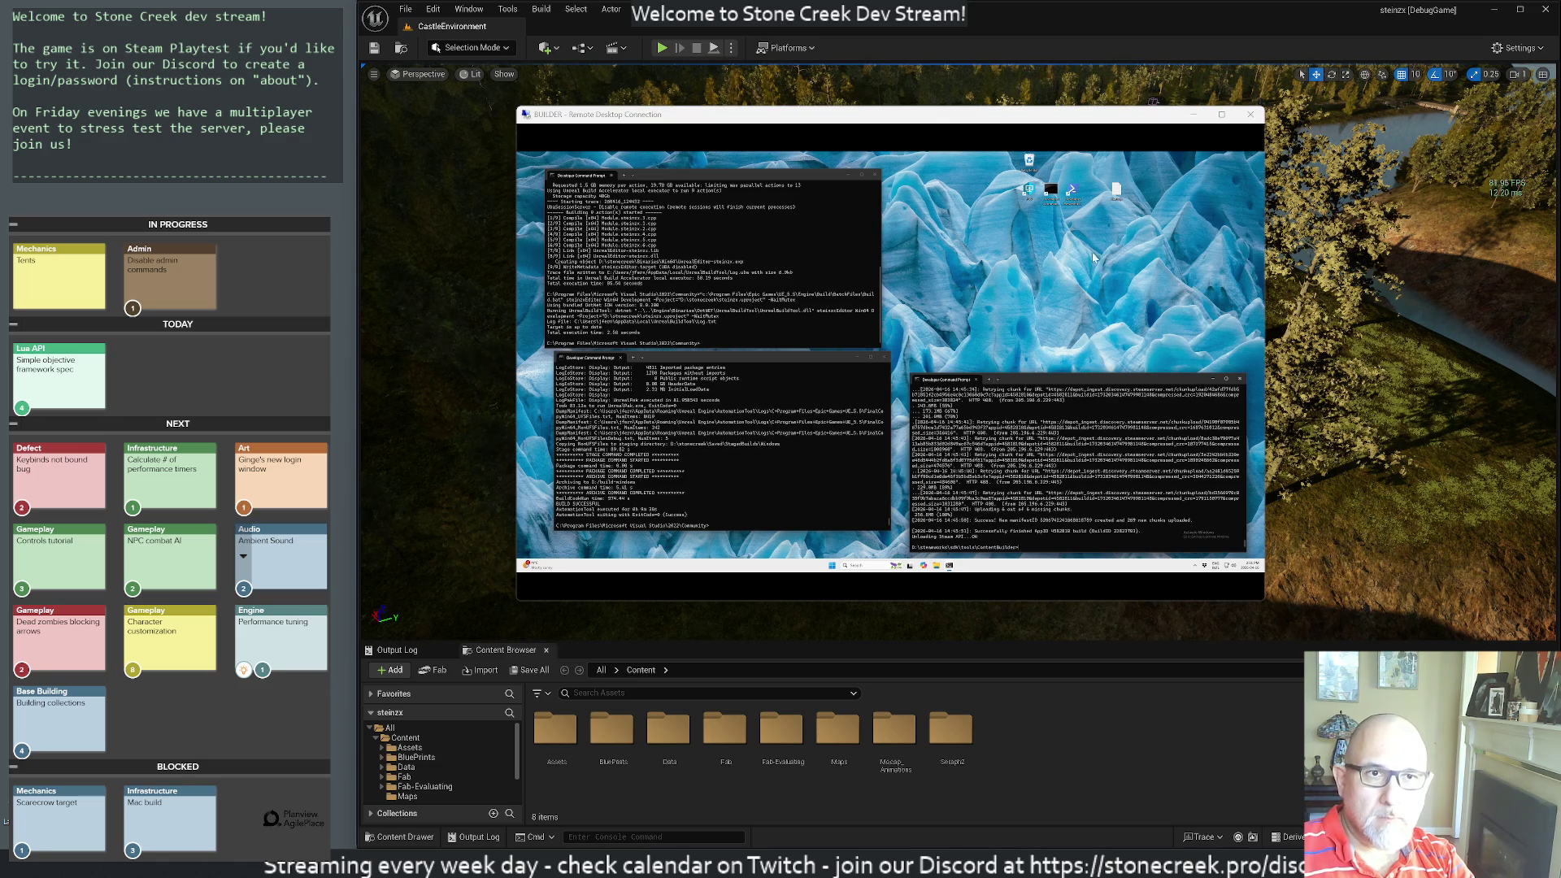
- Disconnect the Remote Desktop session, confirming with OK, and close the Unreal Editor
{"action": "left_click_drag", "start_coordinate": [932, 121], "coordinate": [989, 117]}
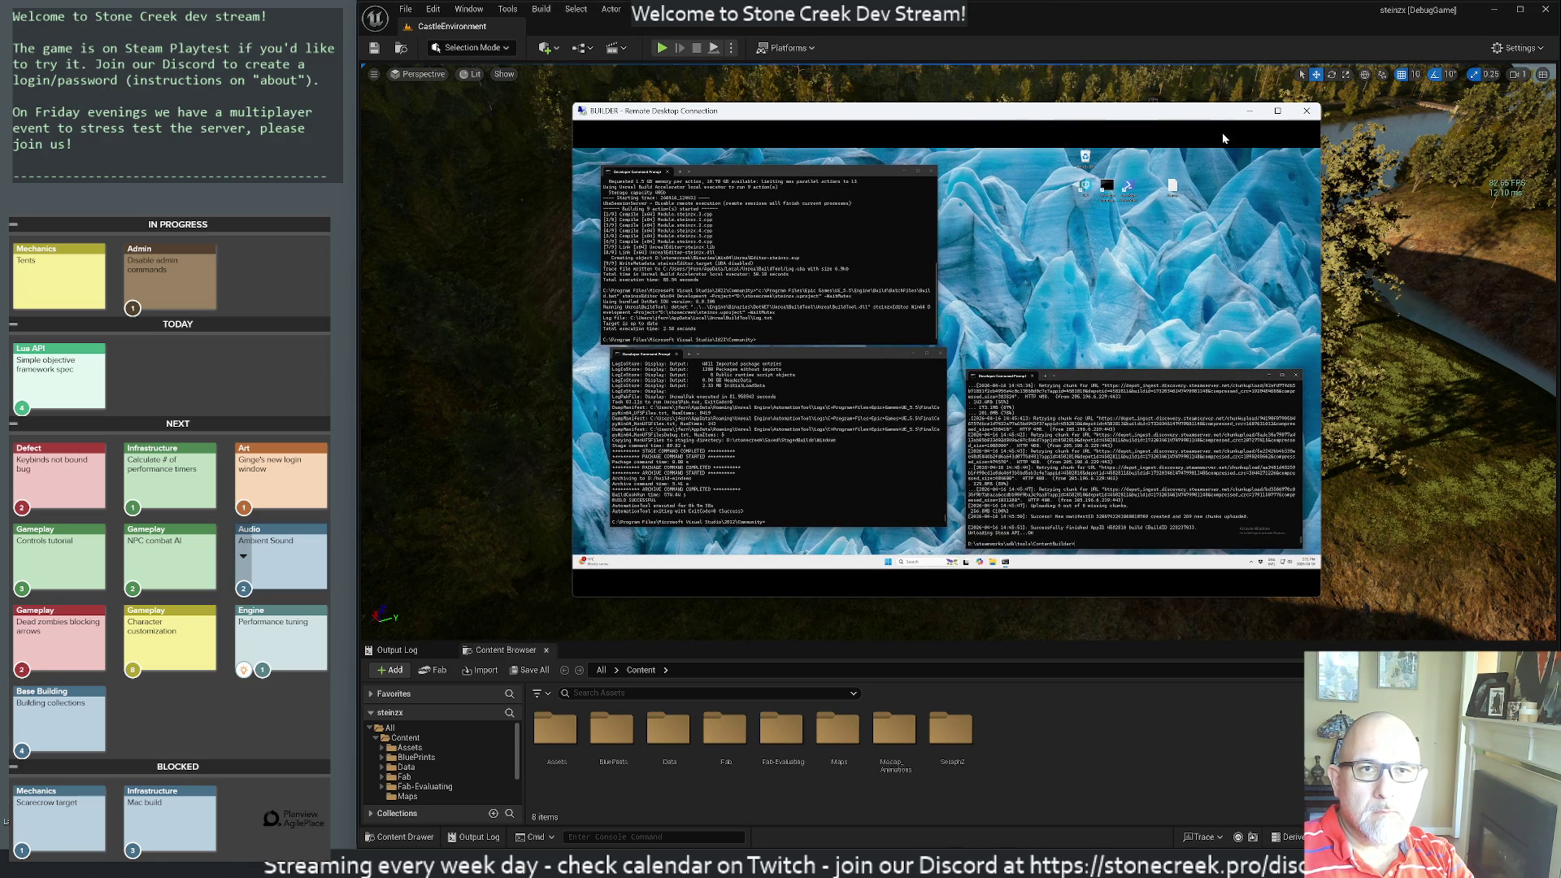
{"action": "left_click", "coordinate": [1305, 117]}
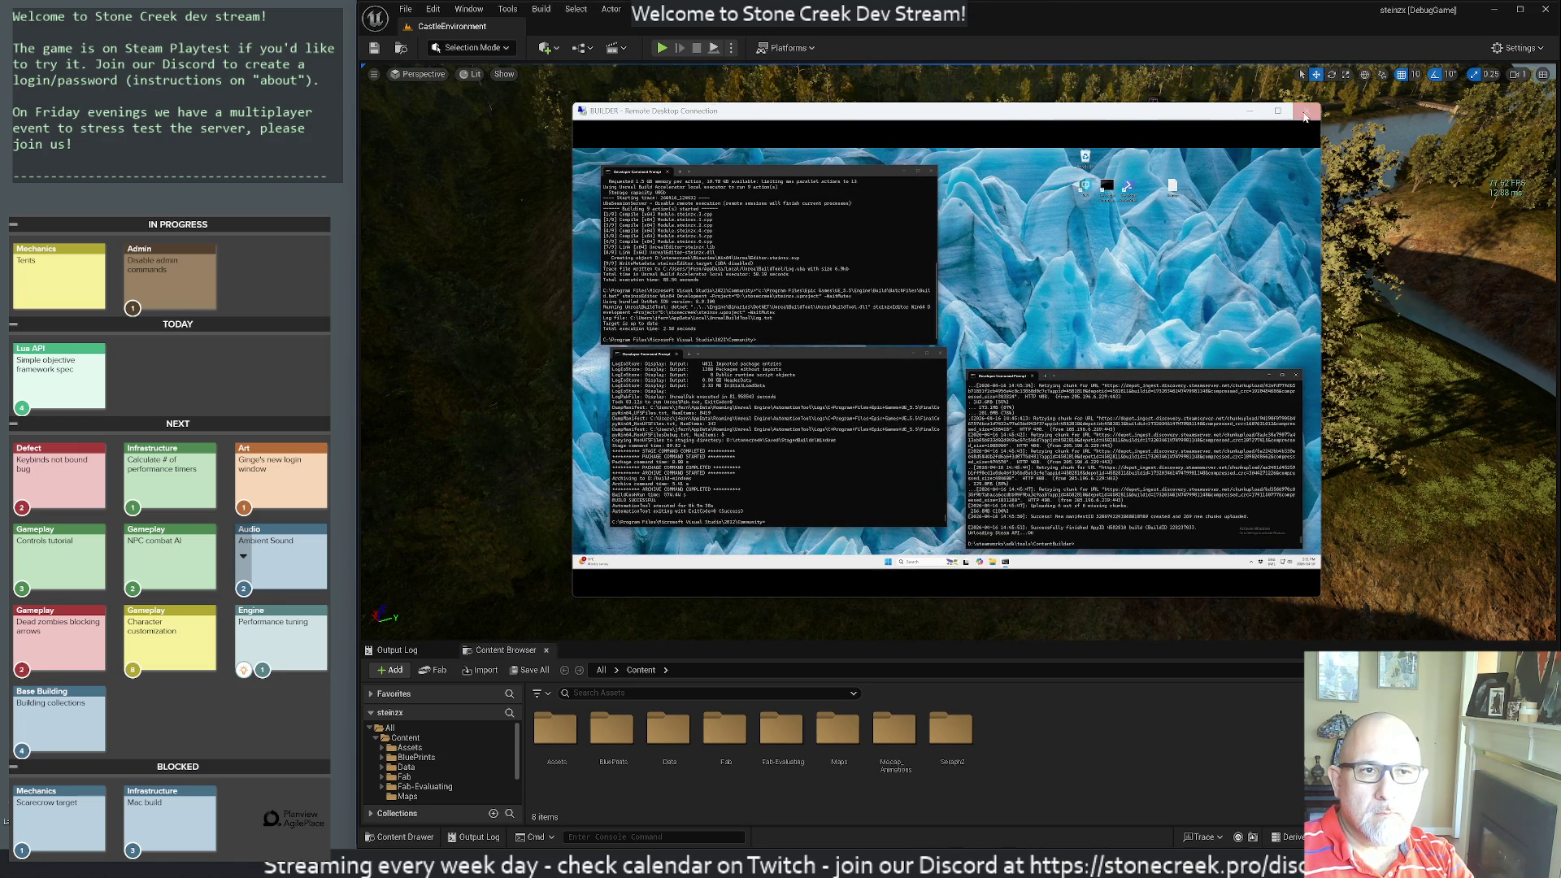
{"action": "left_click", "coordinate": [986, 374]}
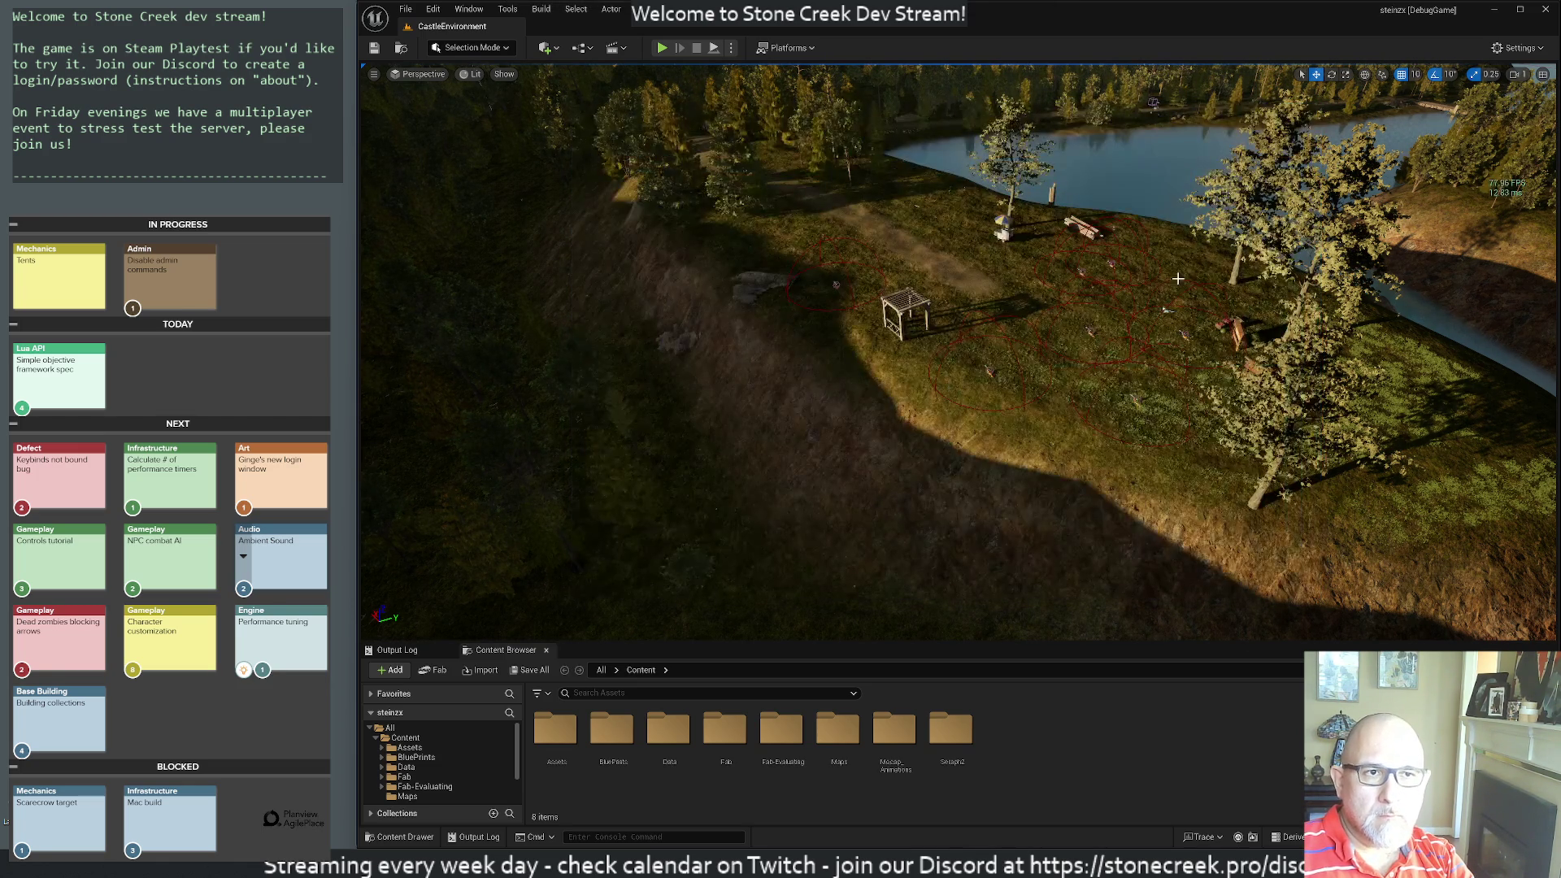
{"action": "left_click", "coordinate": [1544, 9]}
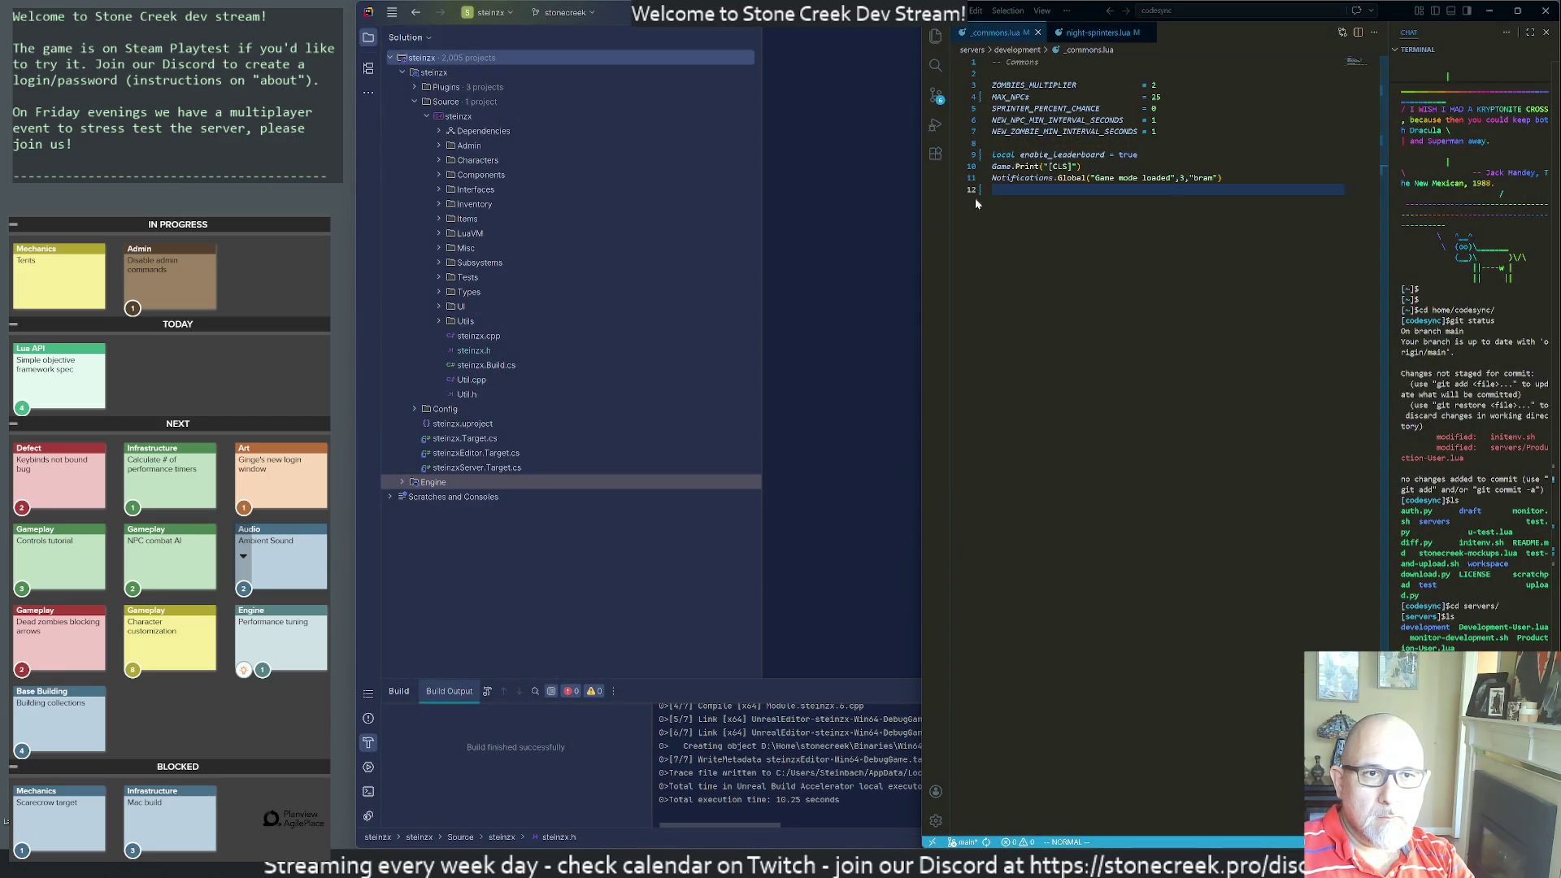
- Launch Stone Creek Playtest by searching 'pla' in Start
{"action": "key", "text": "super"}
{"action": "type", "text": "pla"}
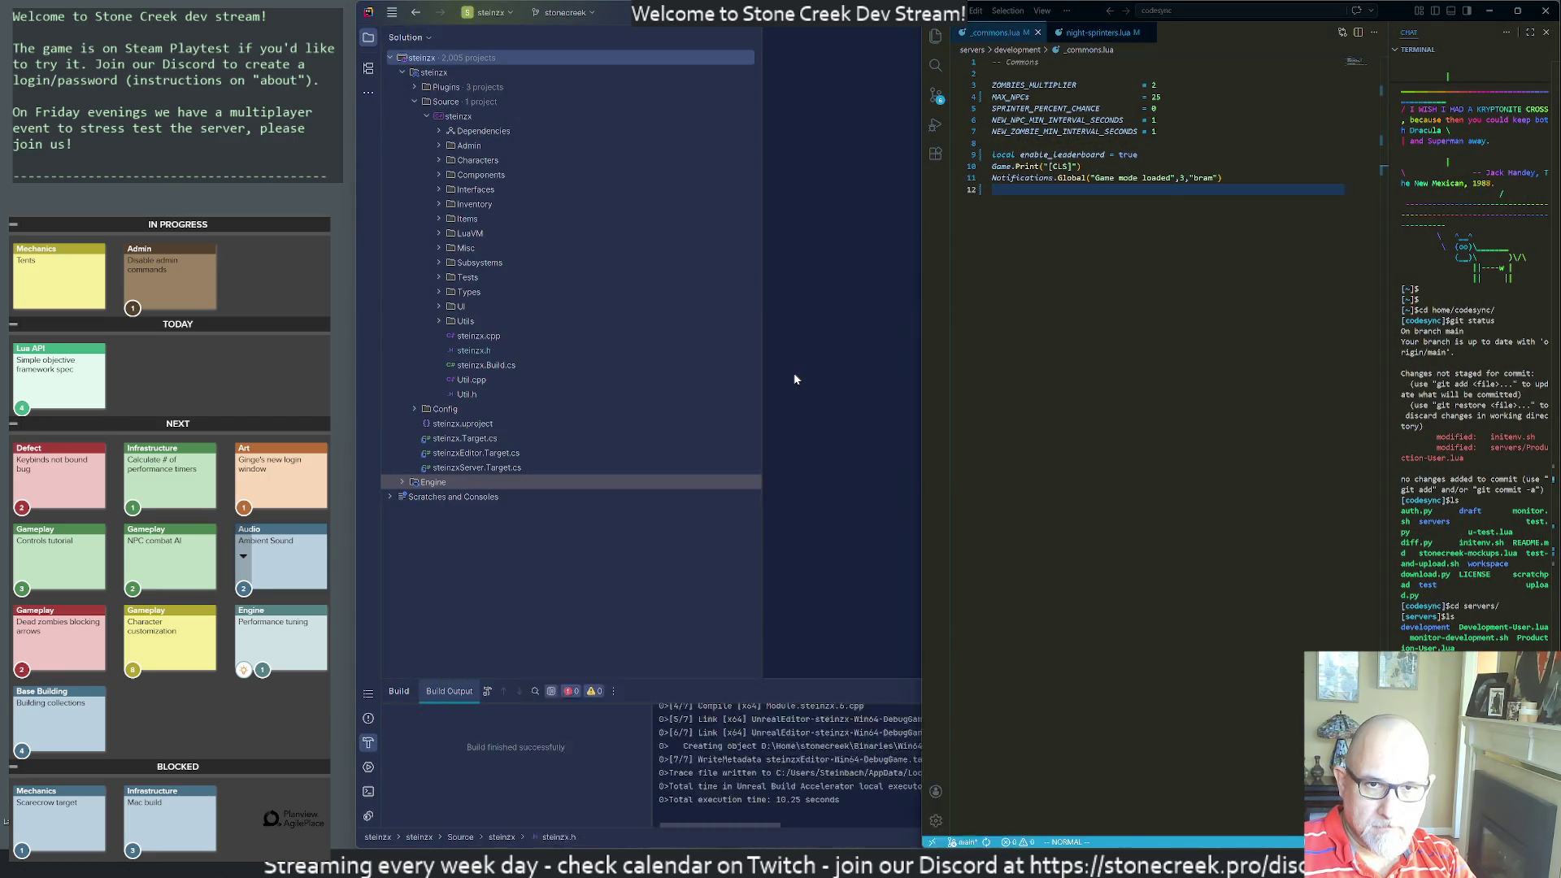
{"action": "key", "text": "Return"}
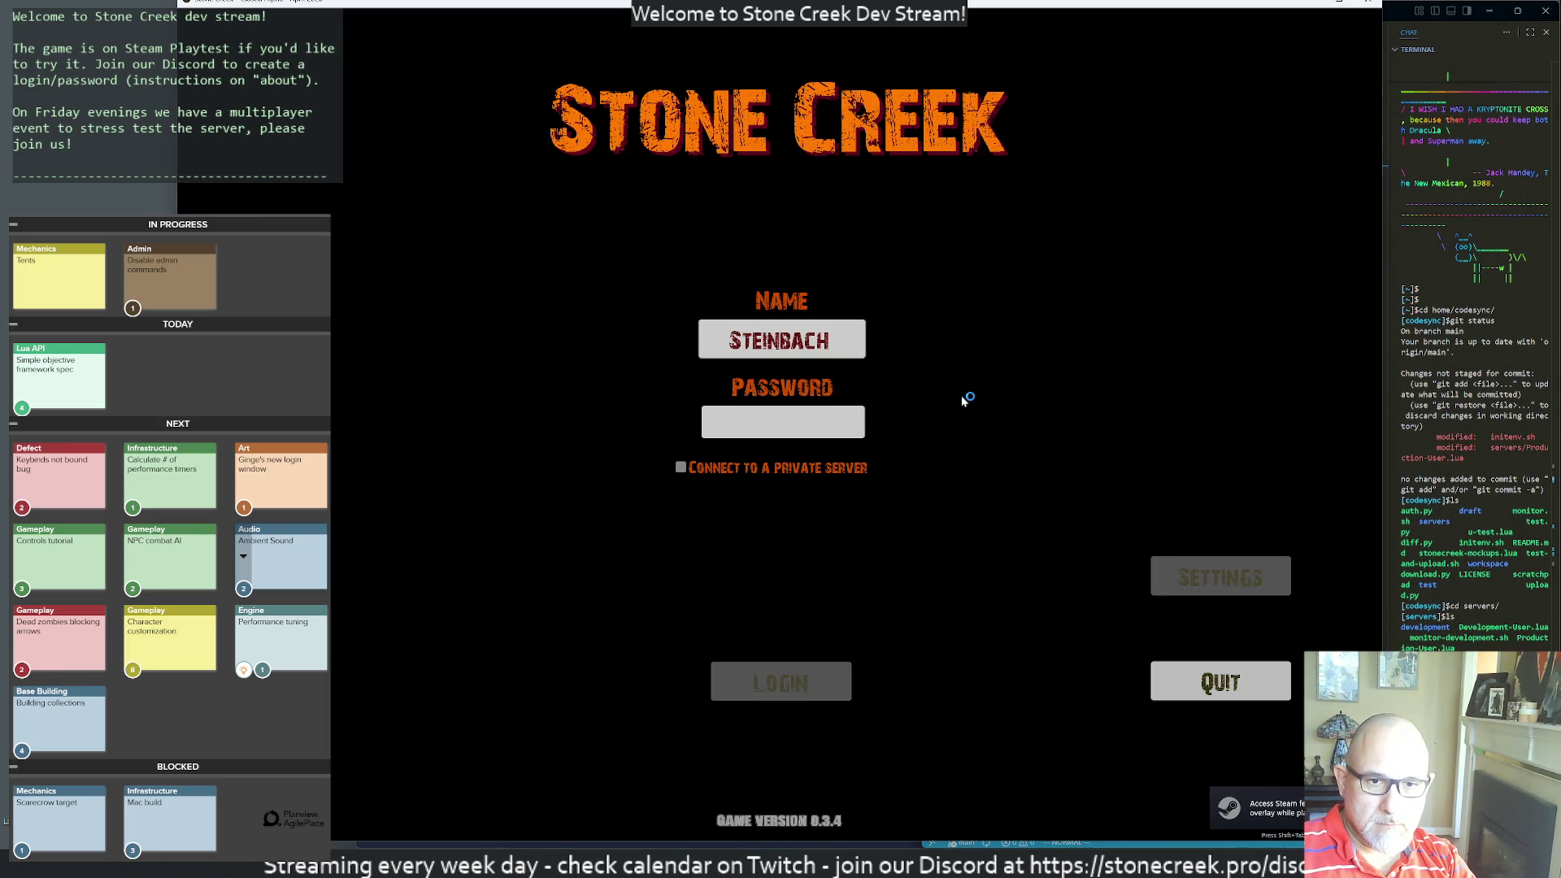
- Log in to the live server with the account password, retry once, and reposition the game window
{"action": "type", "text": "******"}
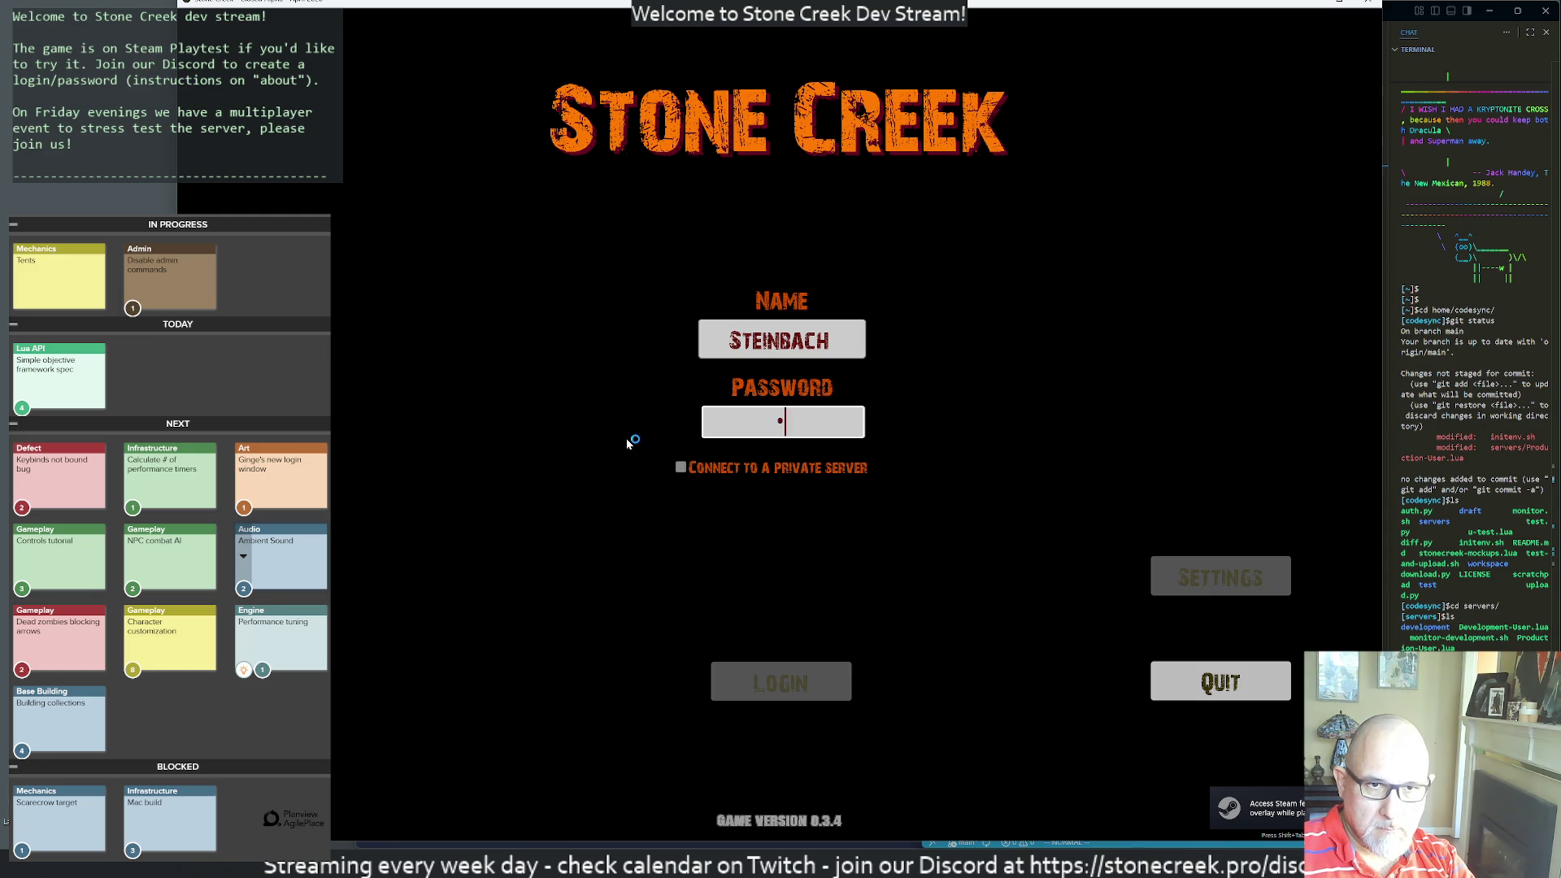
{"action": "type", "text": "**"}
{"action": "key", "text": "Return"}
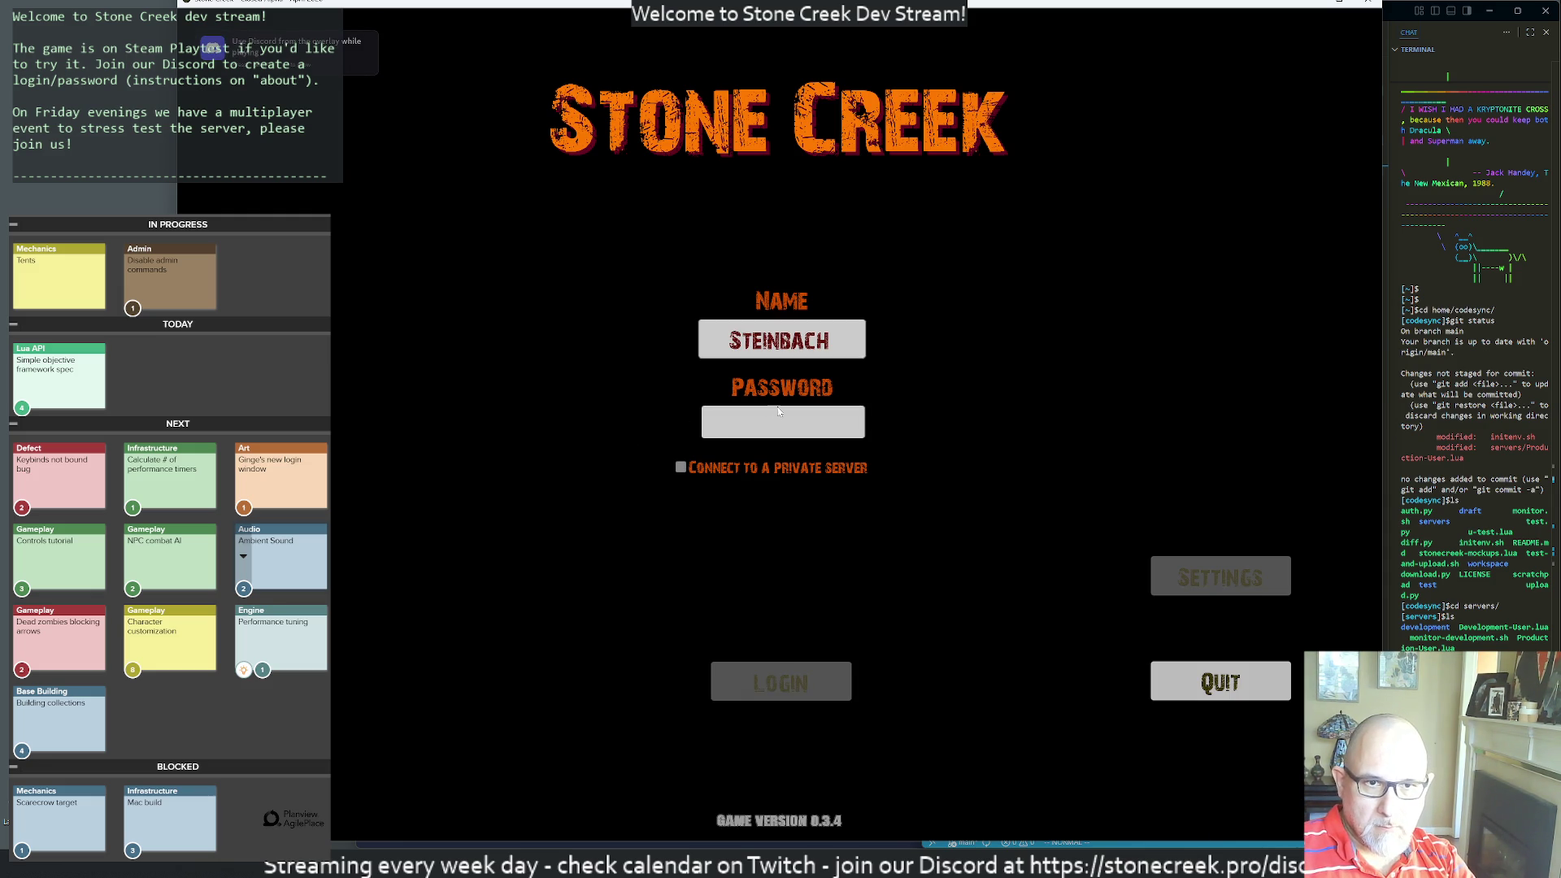
{"action": "type", "text": "********"}
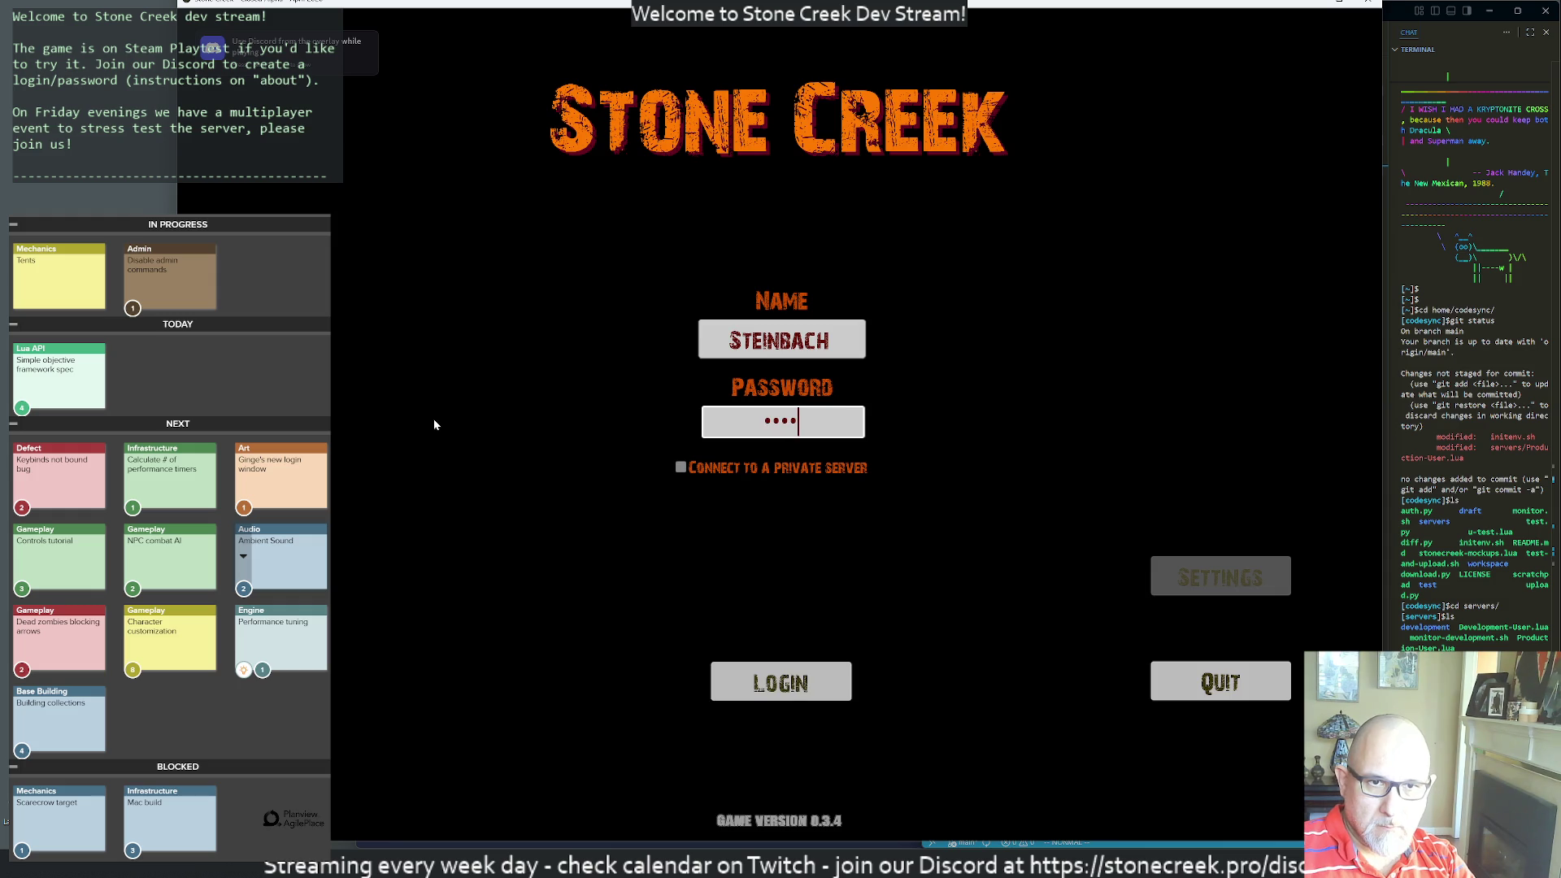
{"action": "key", "text": "Return"}
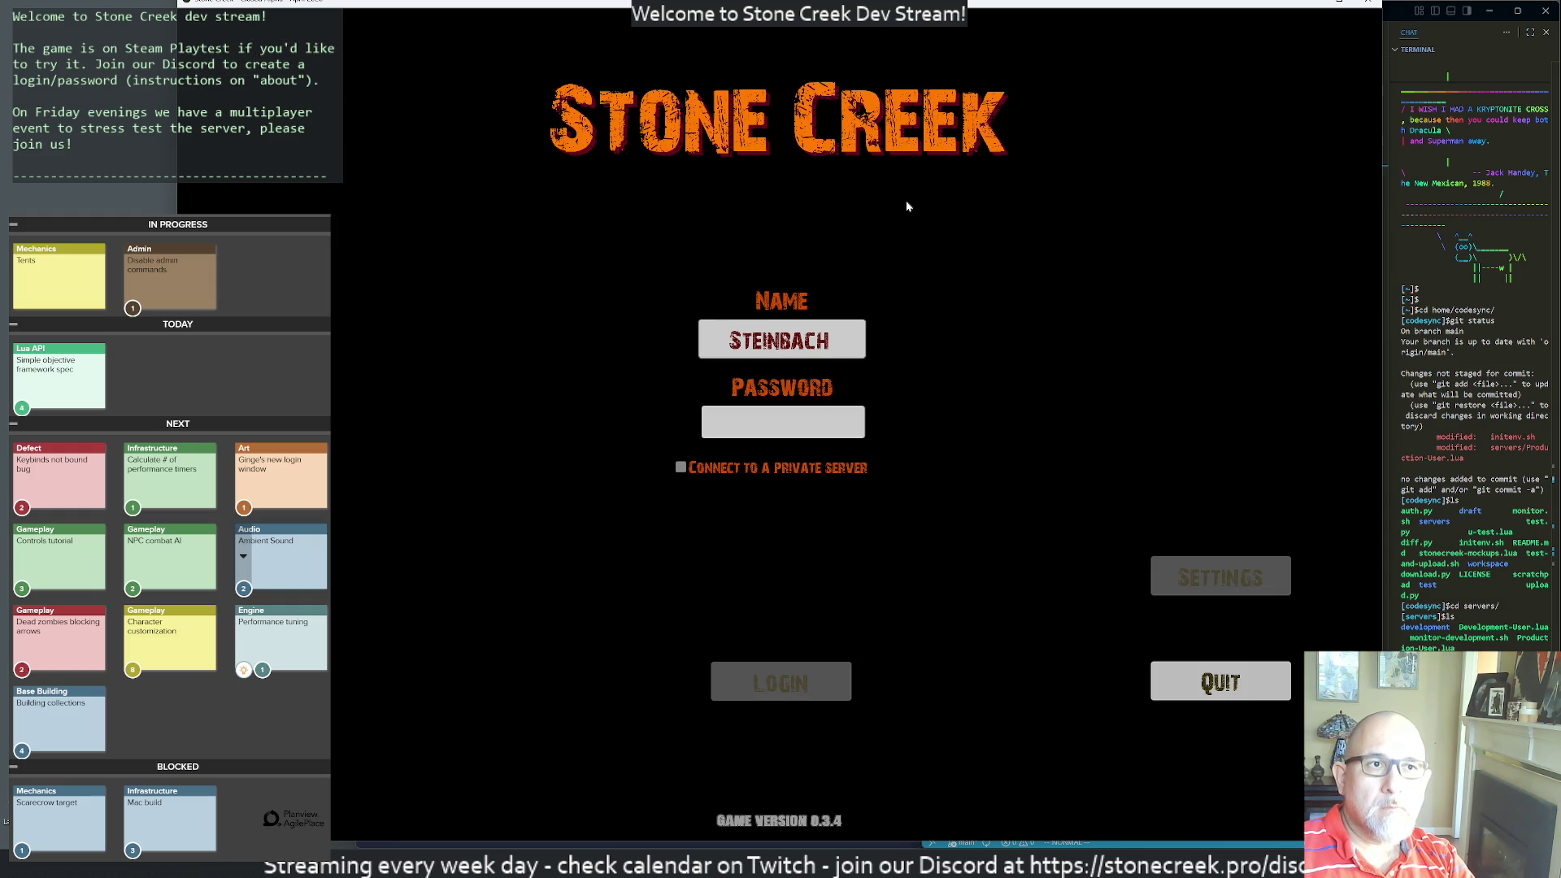
{"action": "left_click_drag", "start_coordinate": [1359, 5], "coordinate": [1463, 33]}
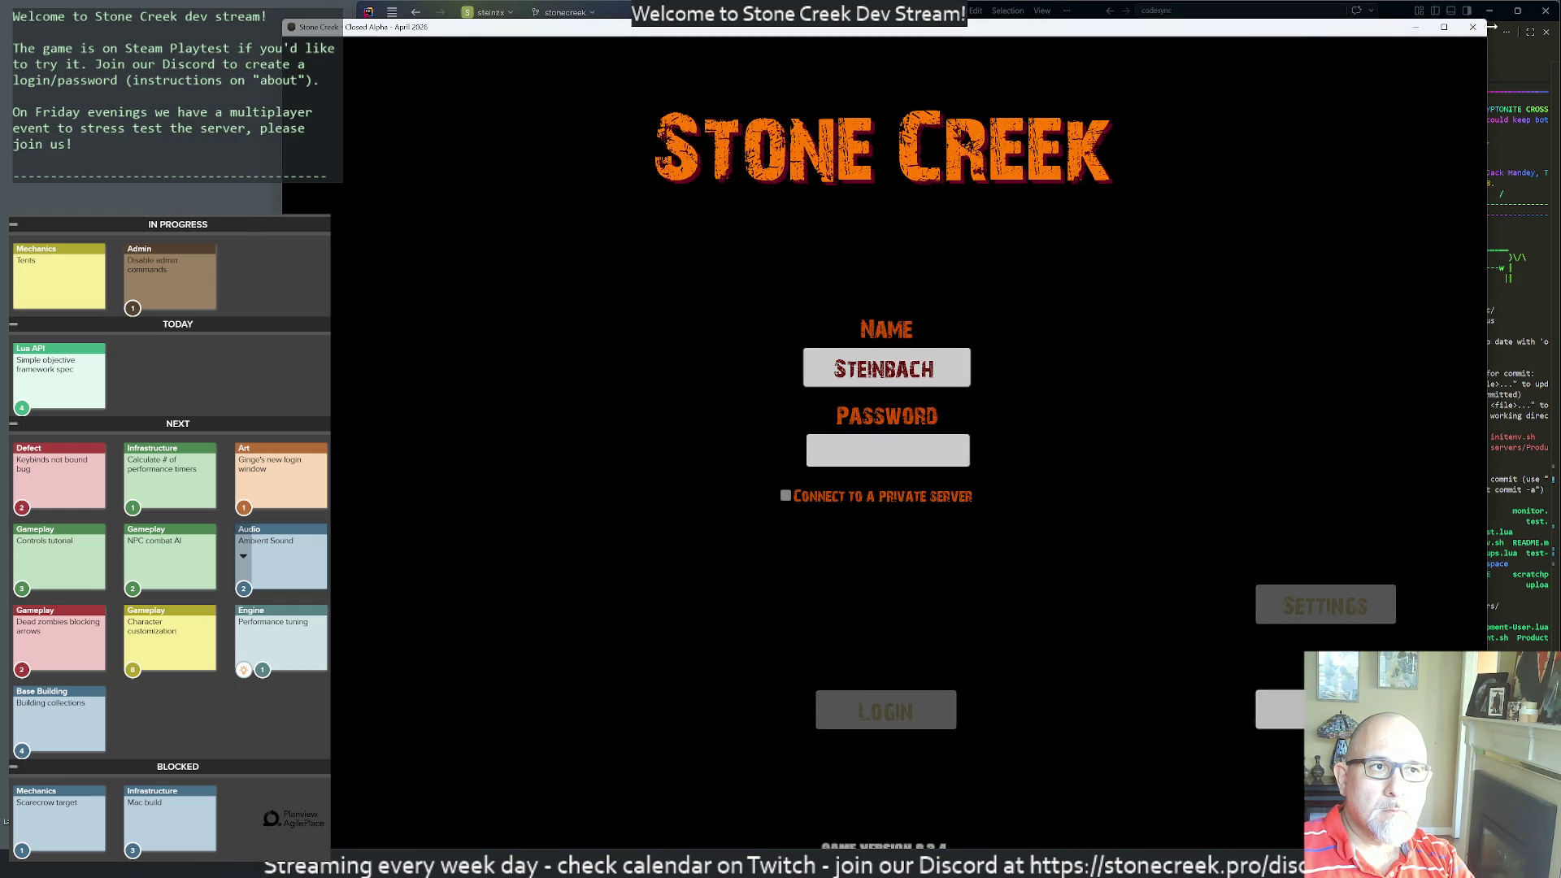
- Close the Stone Creek game window from its title bar
{"action": "left_click", "coordinate": [1472, 27]}
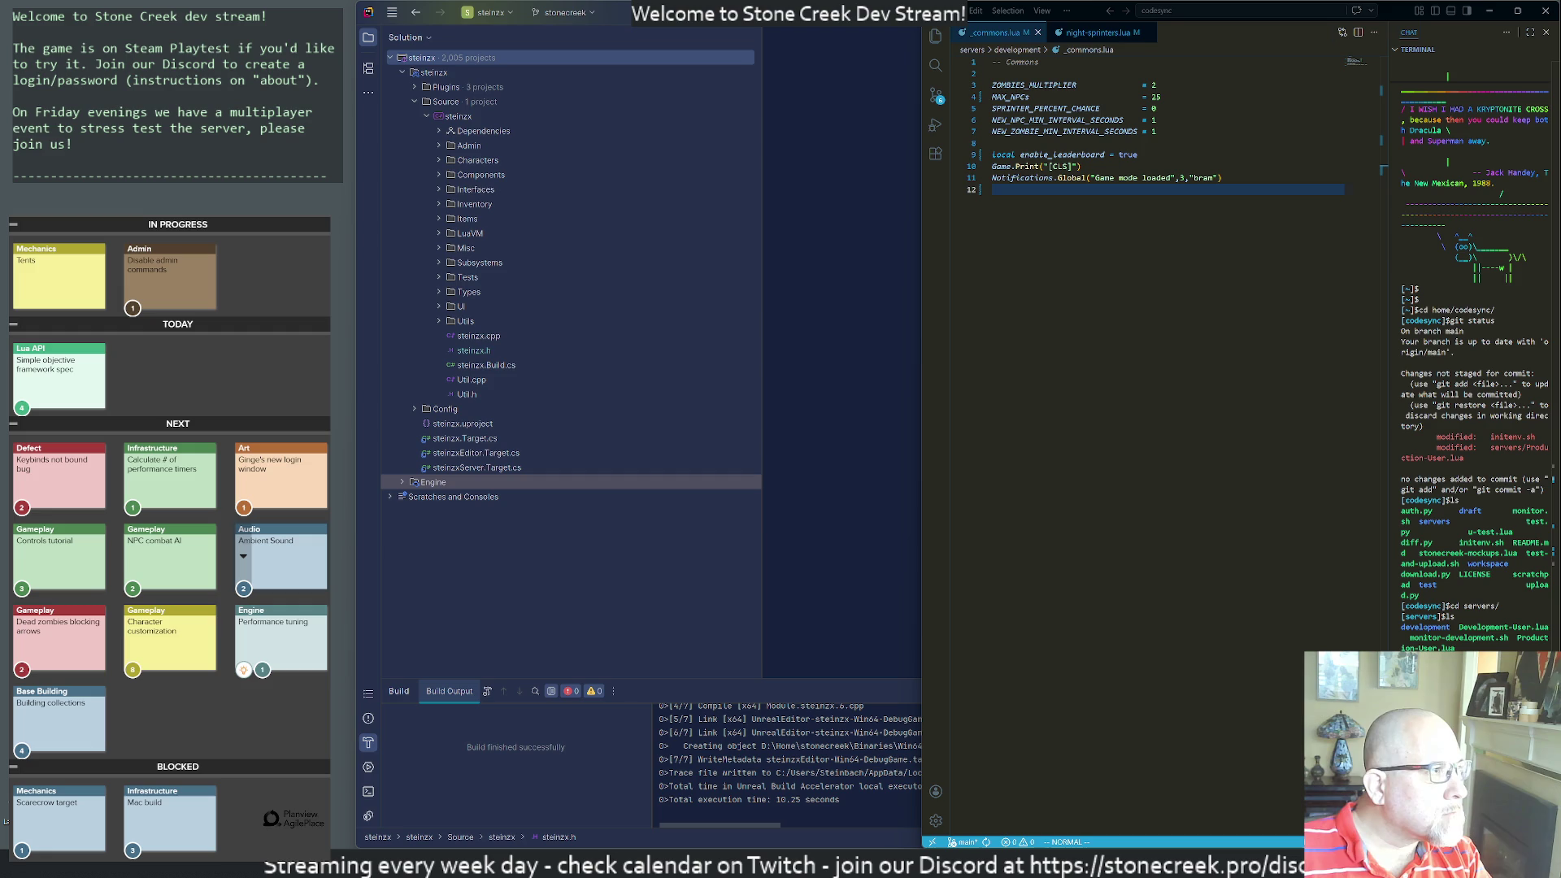
- Review the stonecreek depot's submitted changelists in P4V's History tab, then close P4V
{"action": "key", "text": "super"}
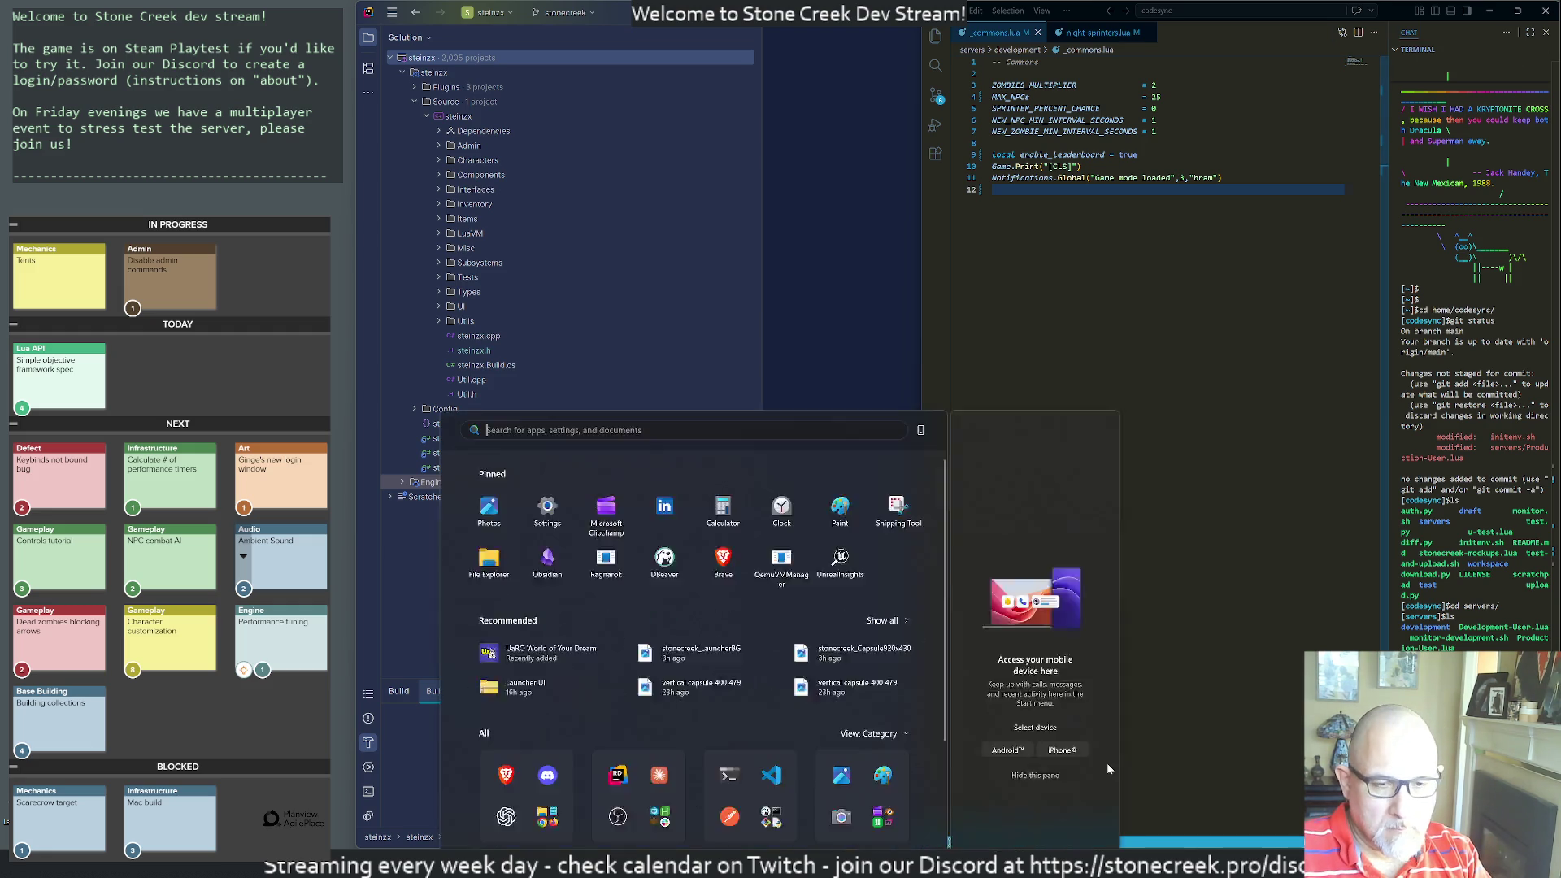
{"action": "type", "text": "p4"}
{"action": "key", "text": "Return"}
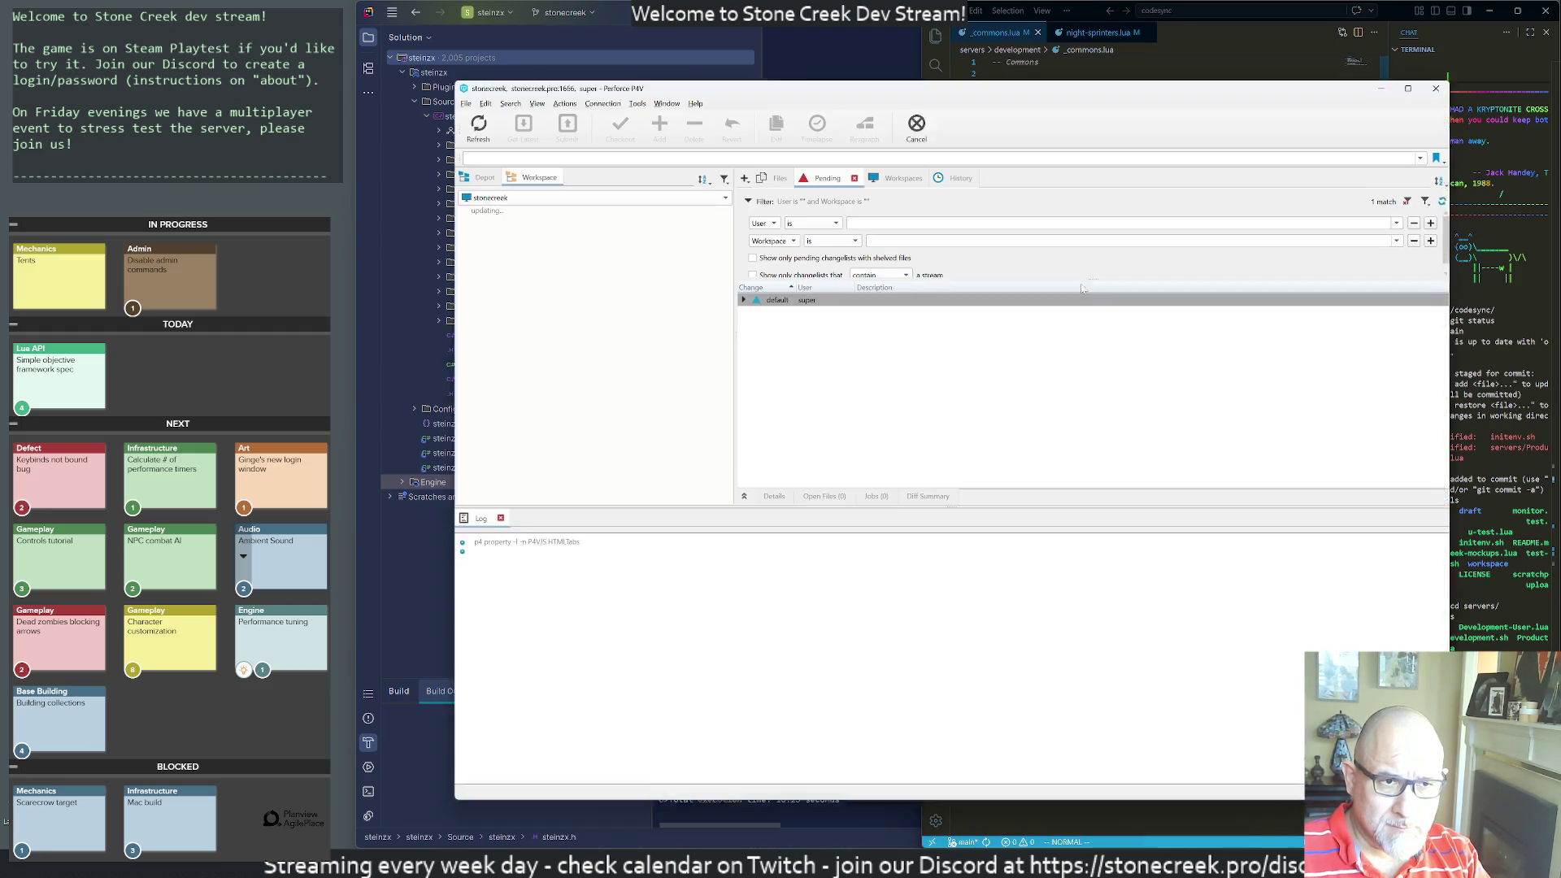
{"action": "left_click", "coordinate": [898, 169]}
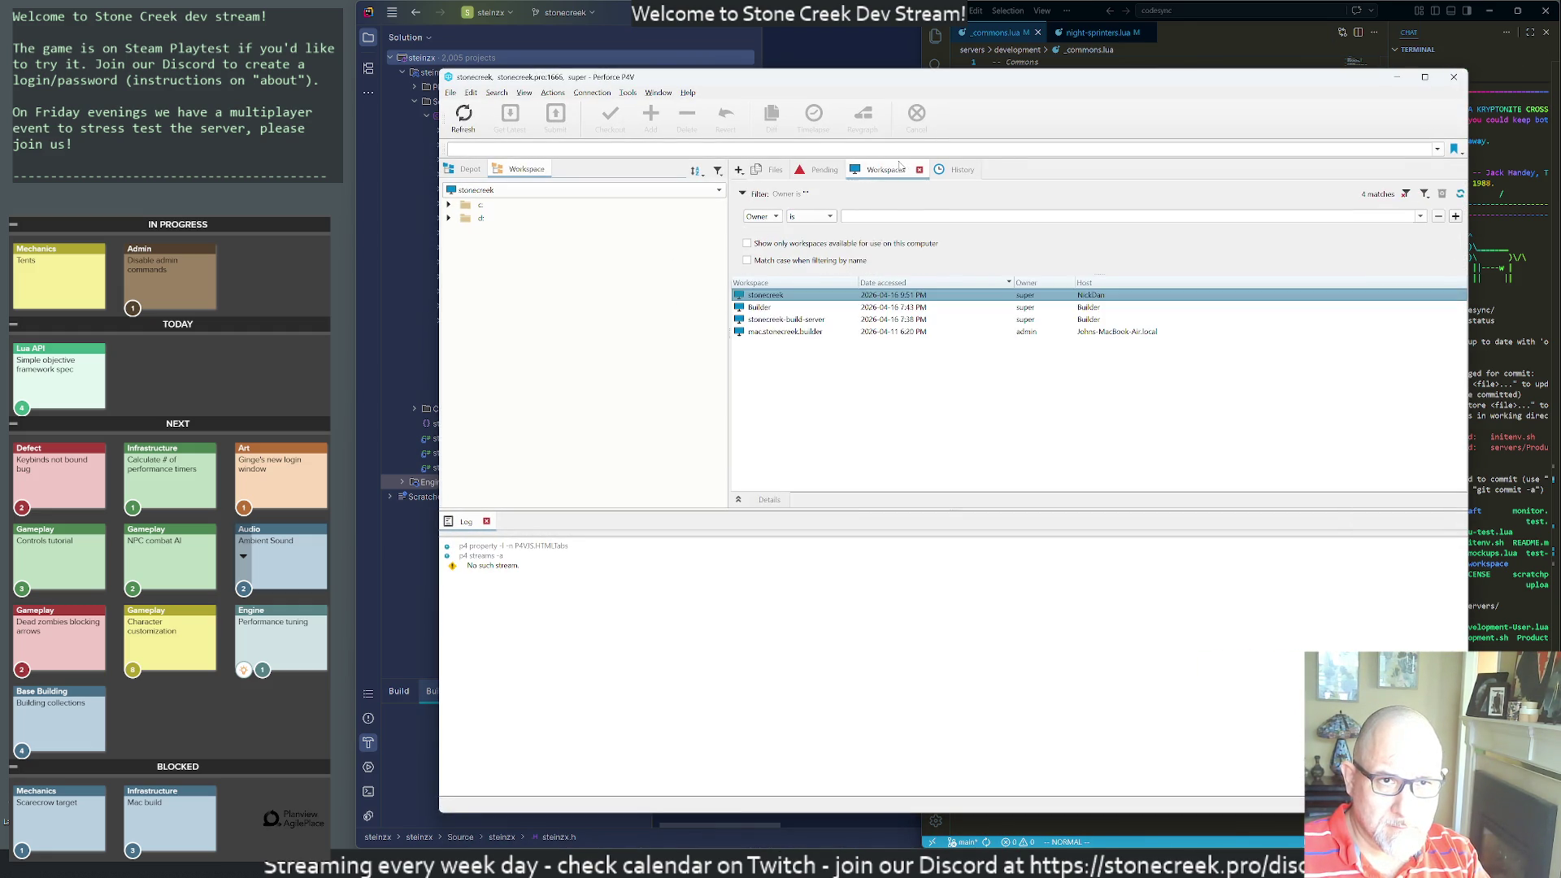
{"action": "left_click", "coordinate": [947, 169]}
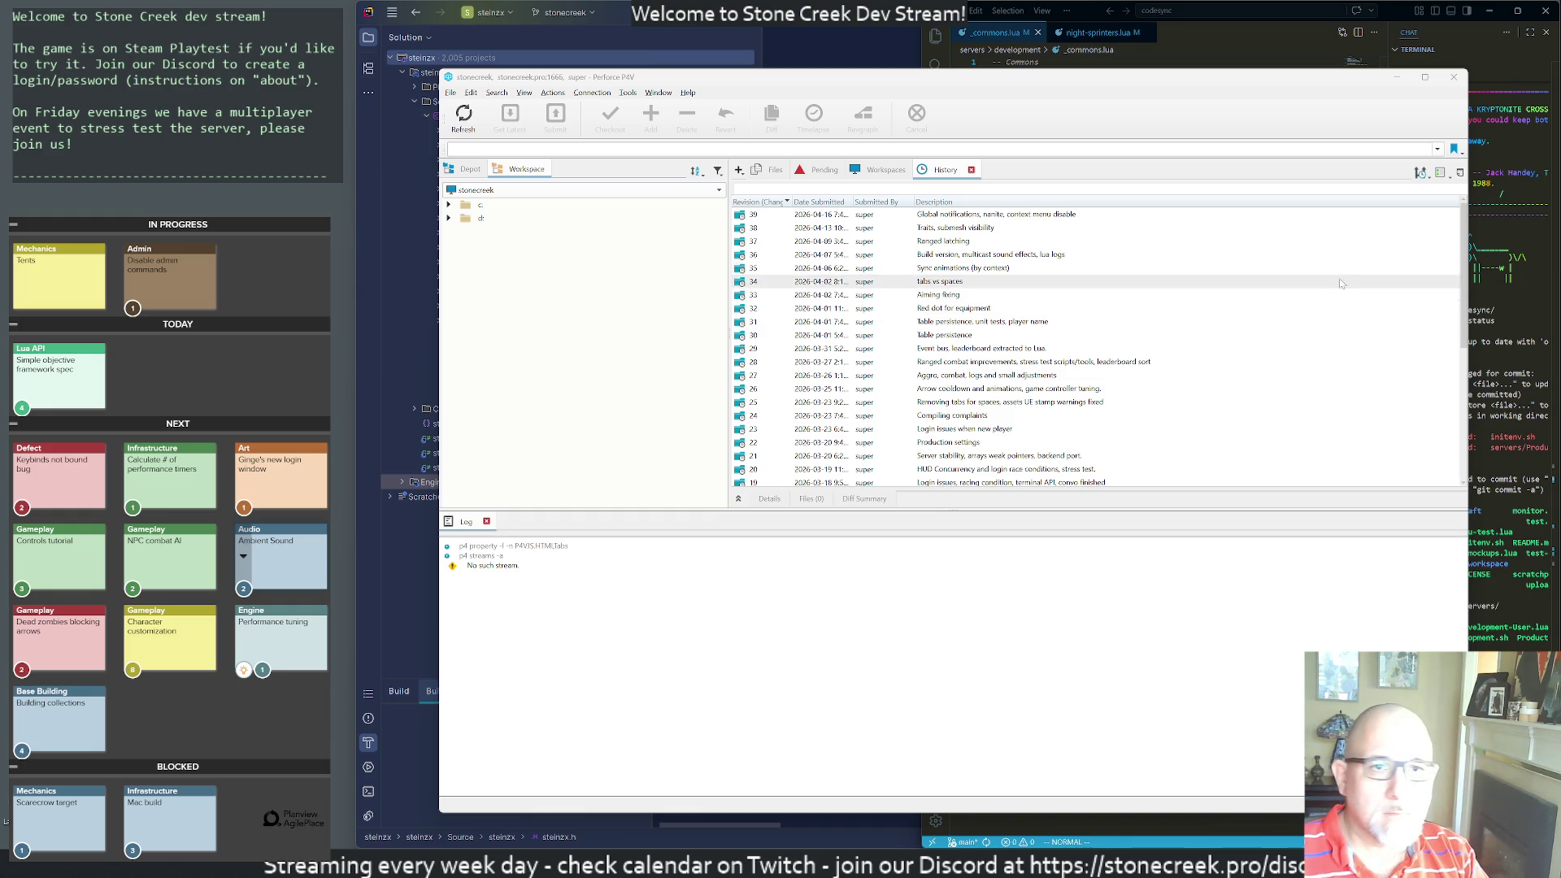
{"action": "left_click", "coordinate": [1453, 76]}
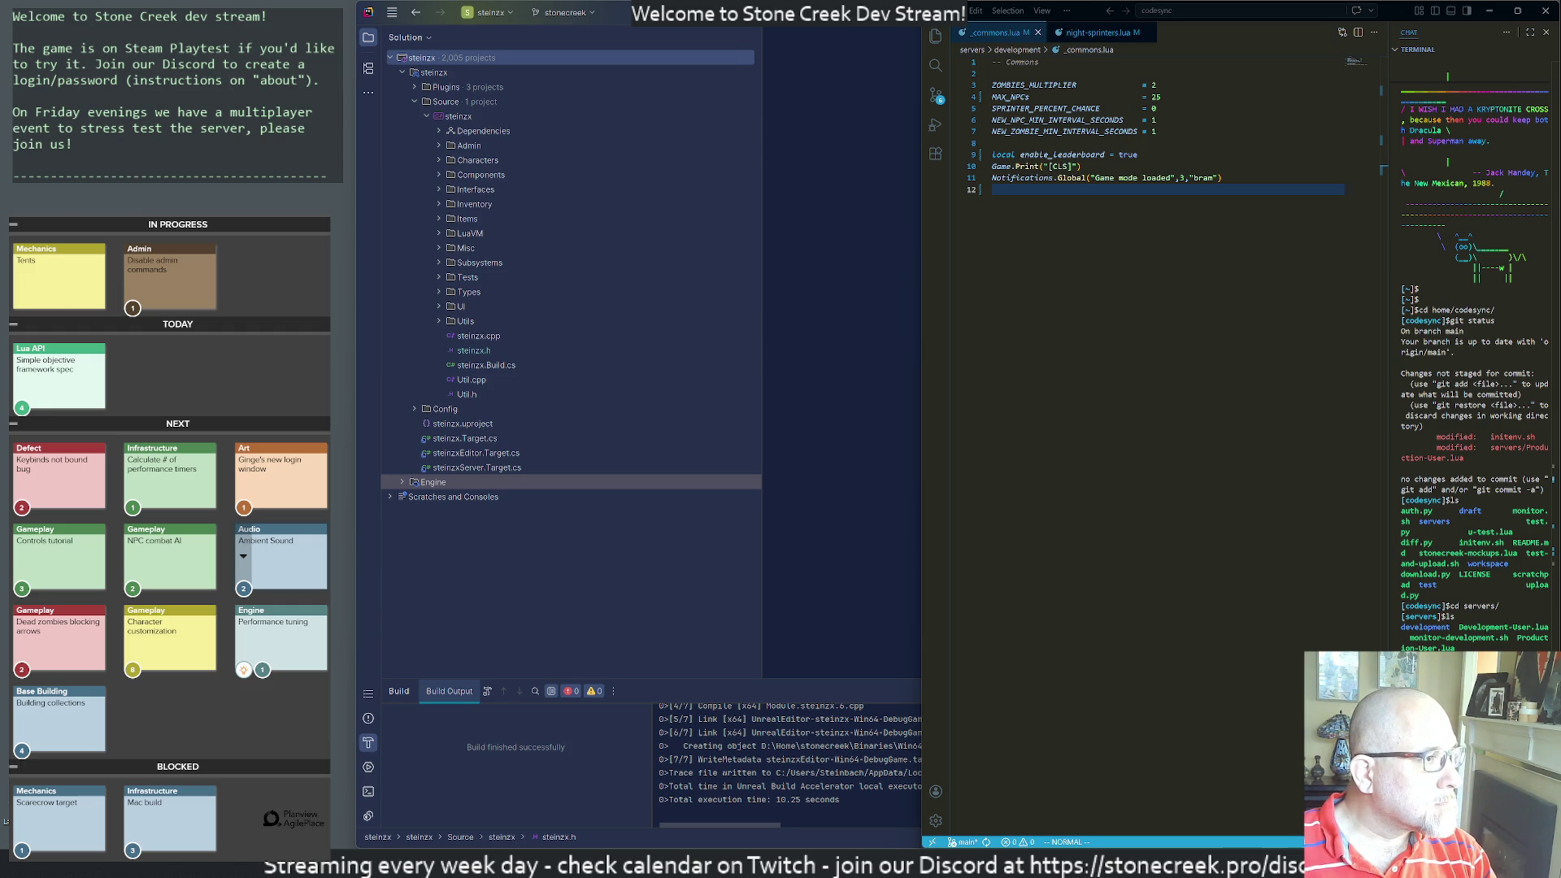
- Launch Steam from the Start search
{"action": "key", "text": "super"}
{"action": "type", "text": "steam"}
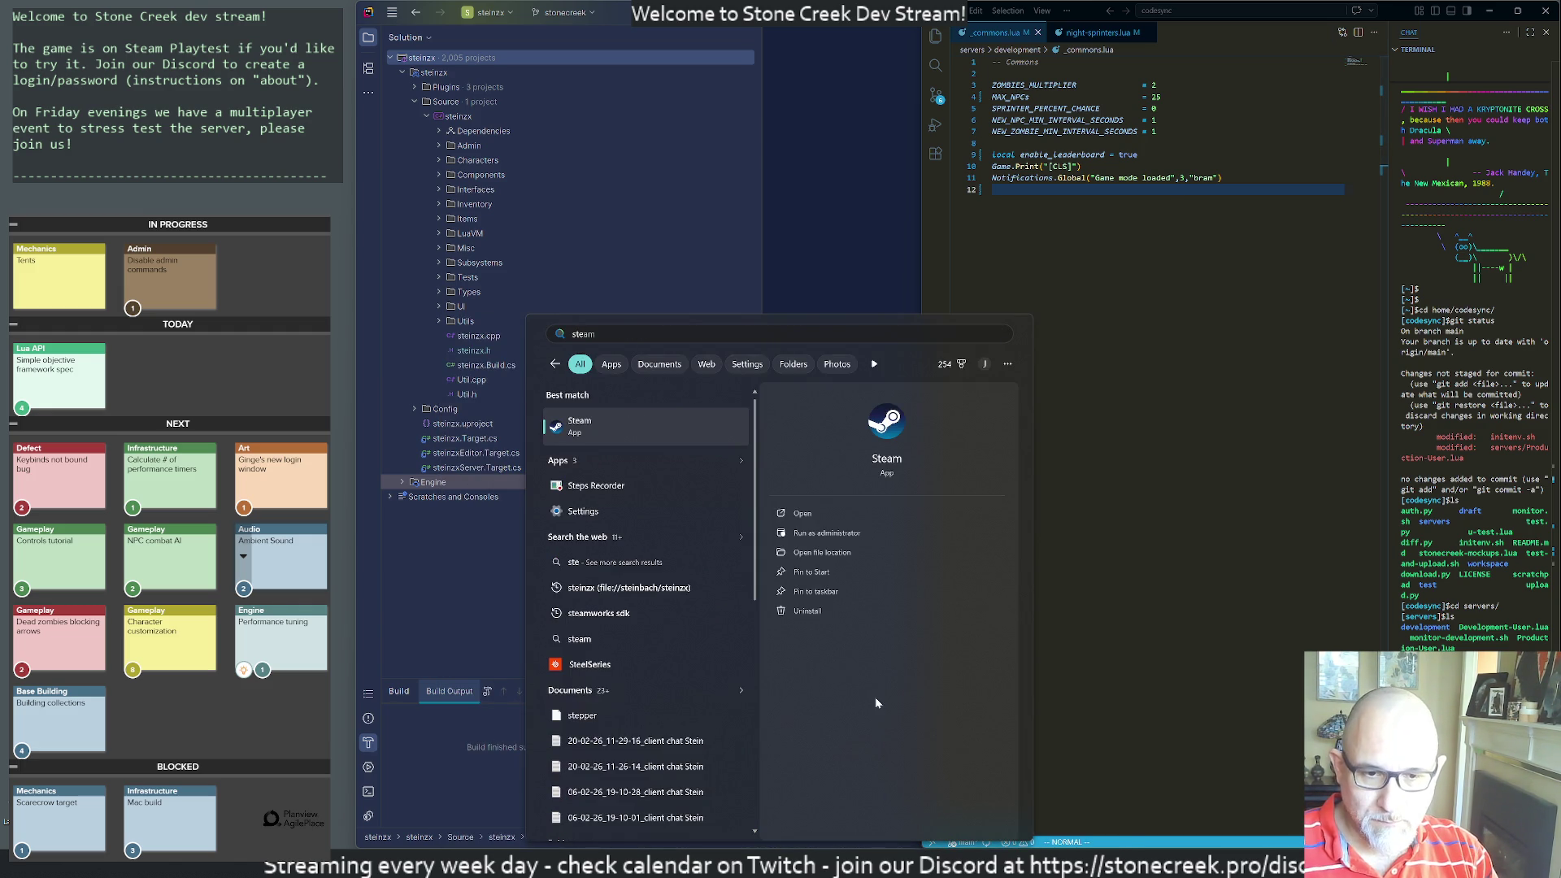
{"action": "key", "text": "Return"}
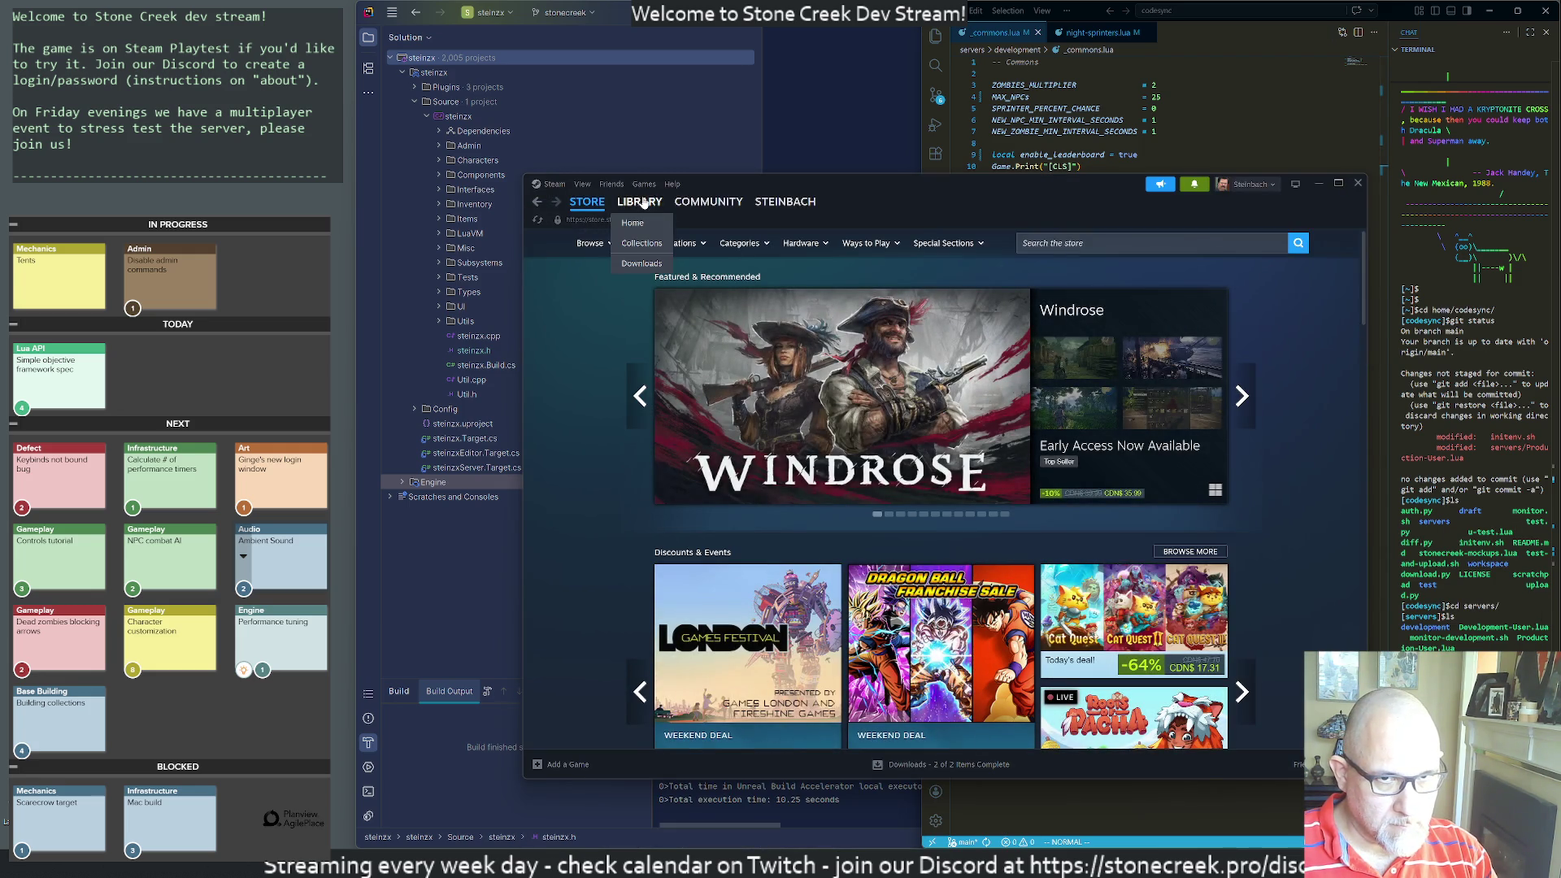
- Select Stone Creek Playtest in the Steam Library and start its pending update
{"action": "left_click", "coordinate": [639, 202]}
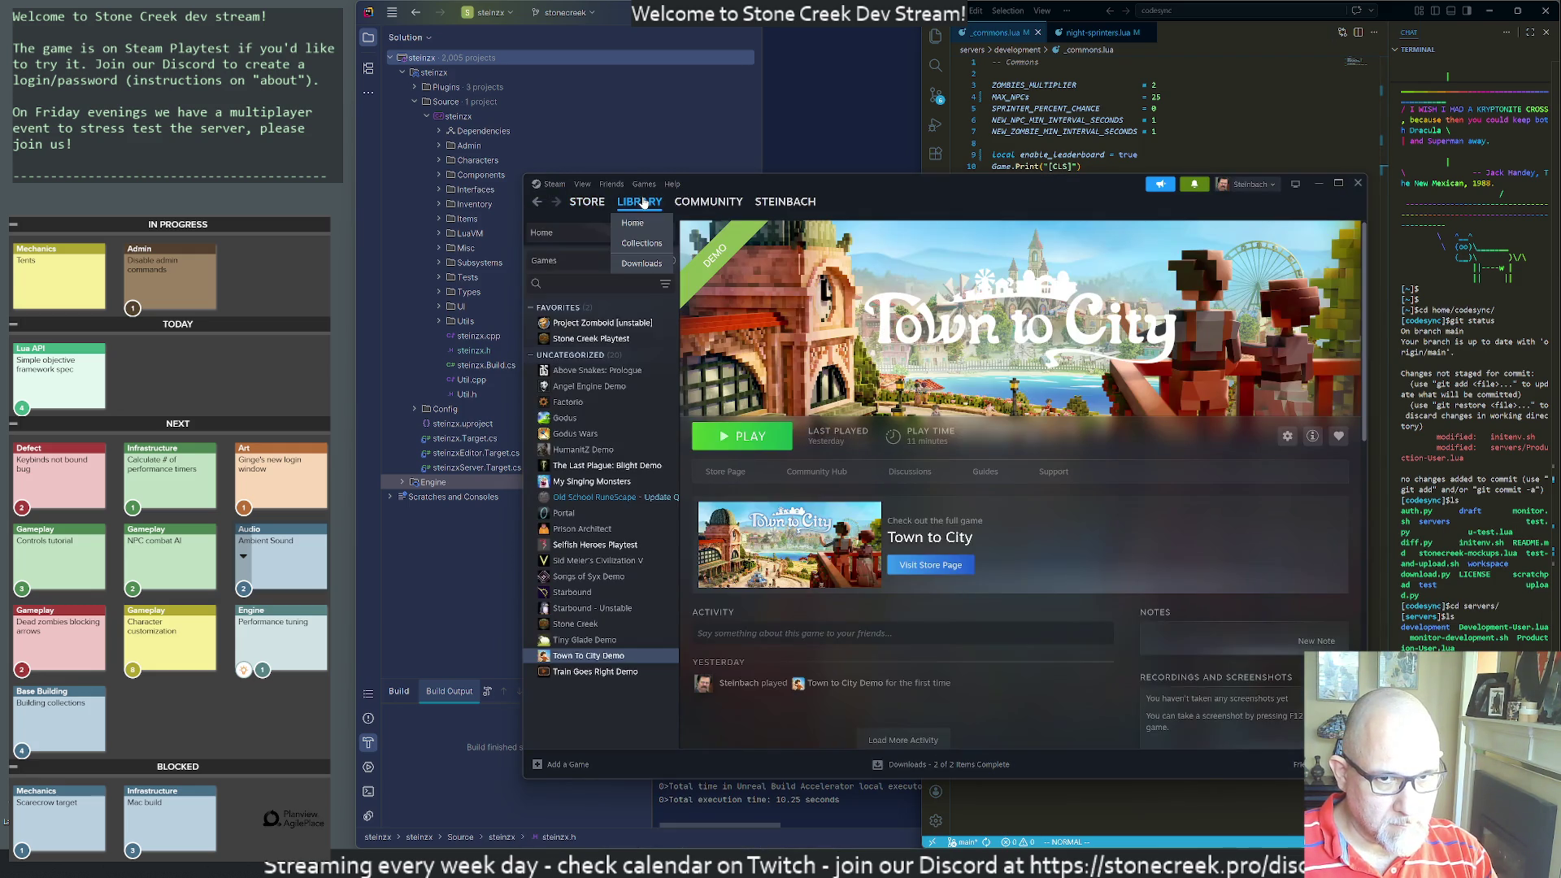
{"action": "left_click", "coordinate": [589, 338]}
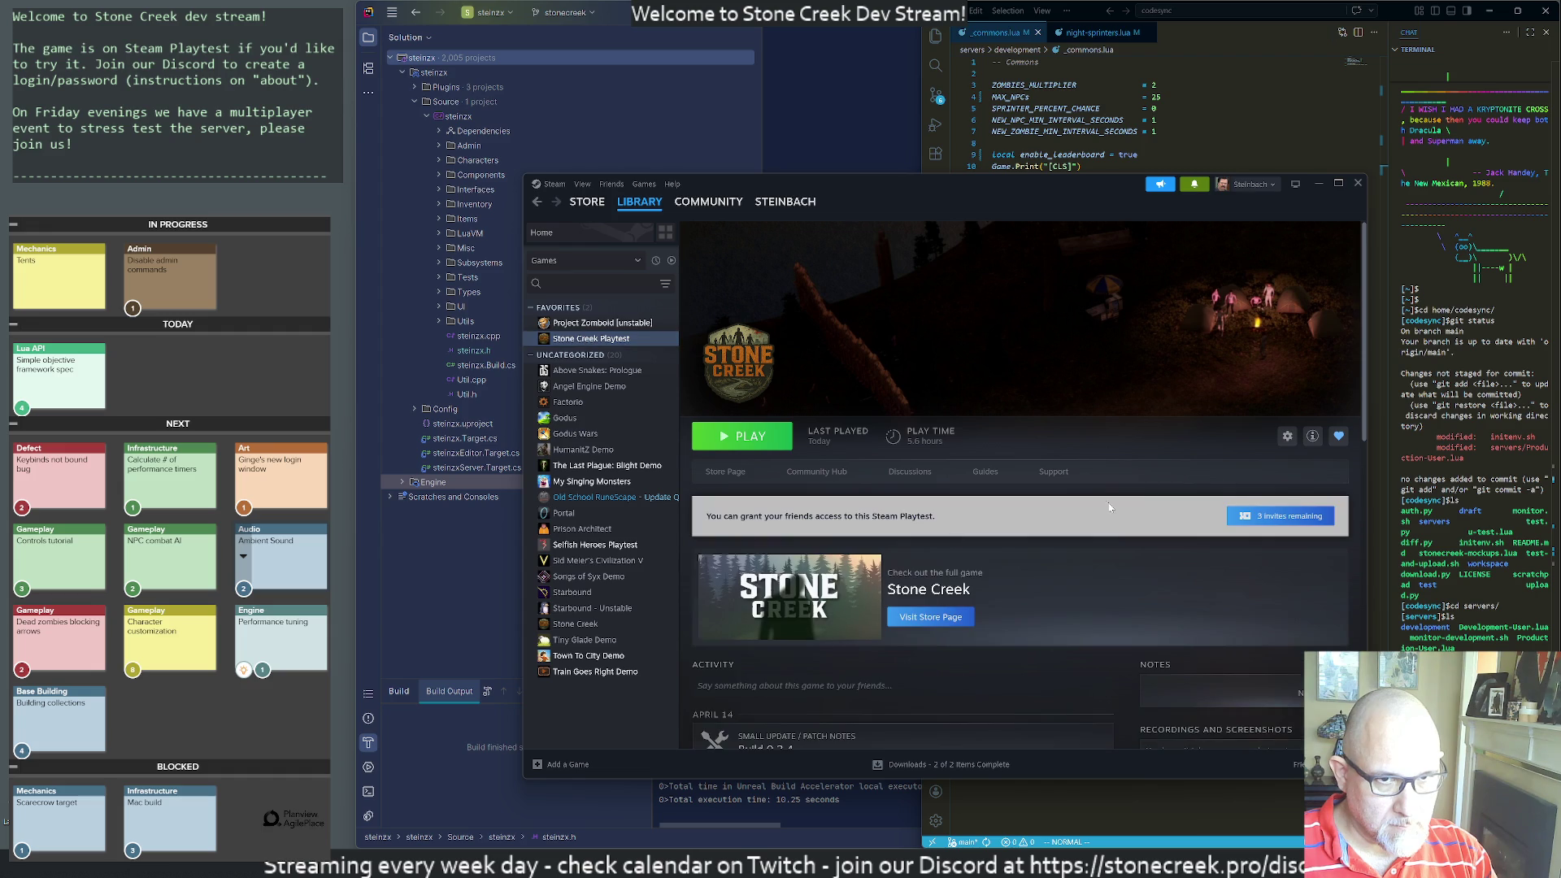
{"action": "left_click", "coordinate": [749, 436]}
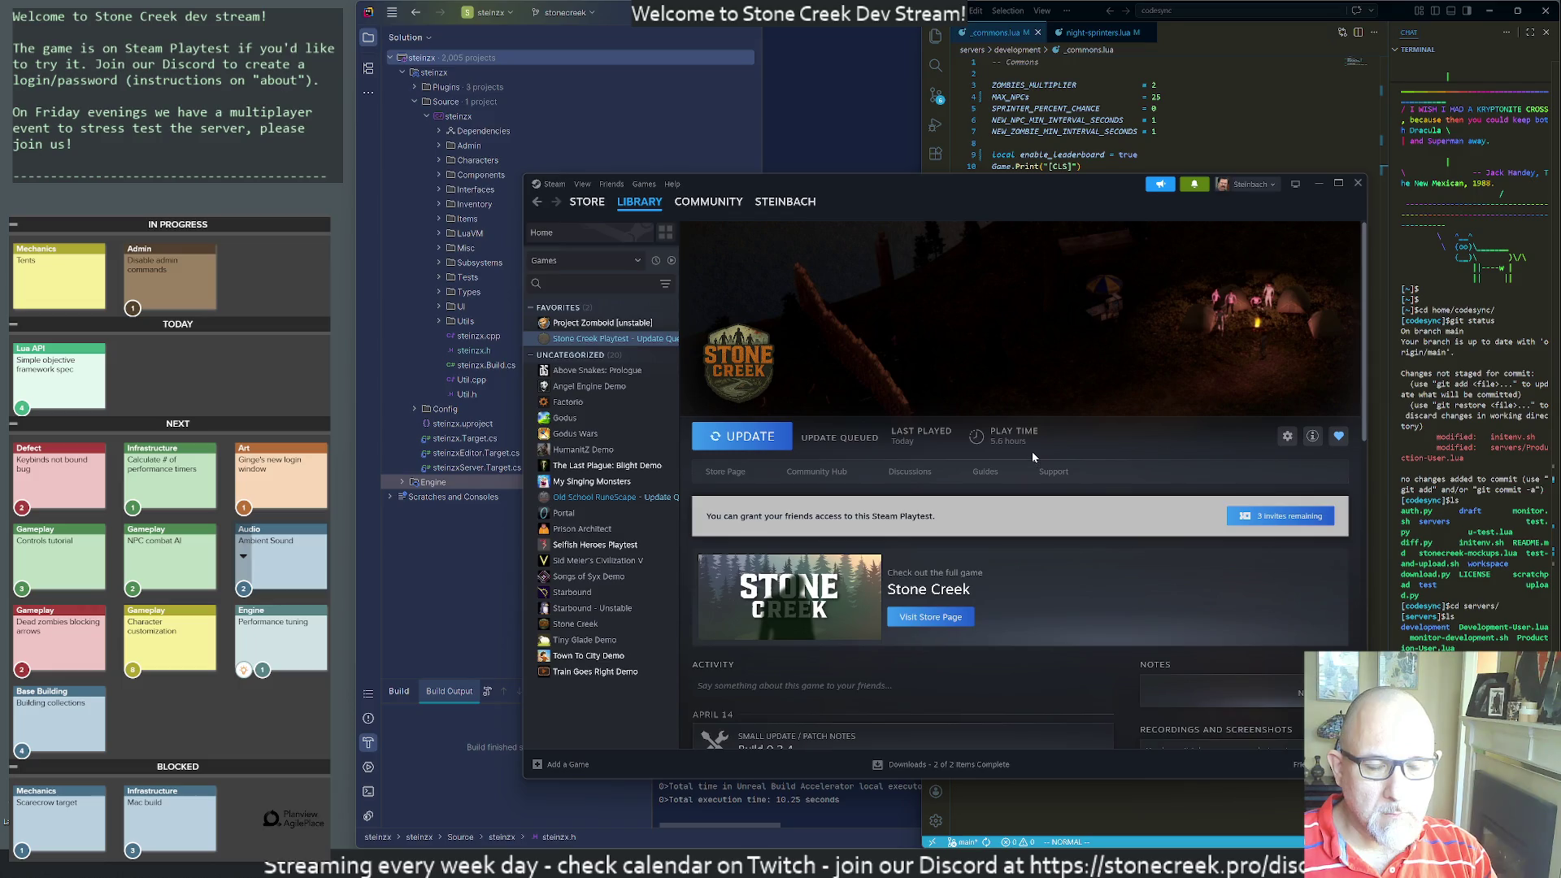
{"action": "left_click_drag", "start_coordinate": [858, 184], "coordinate": [978, 105]}
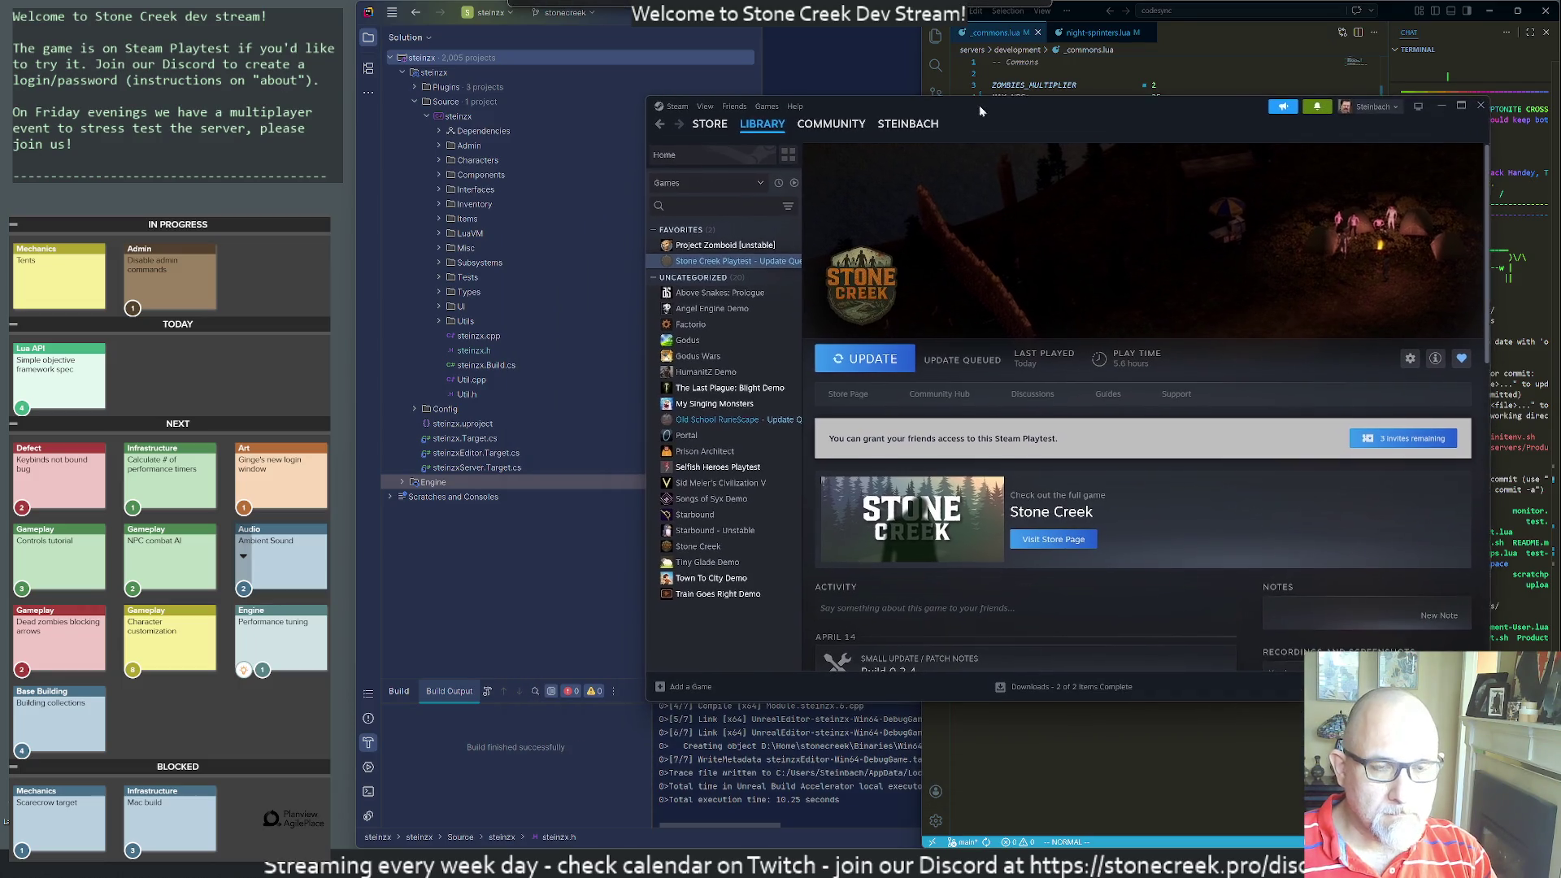
{"action": "left_click", "coordinate": [842, 366]}
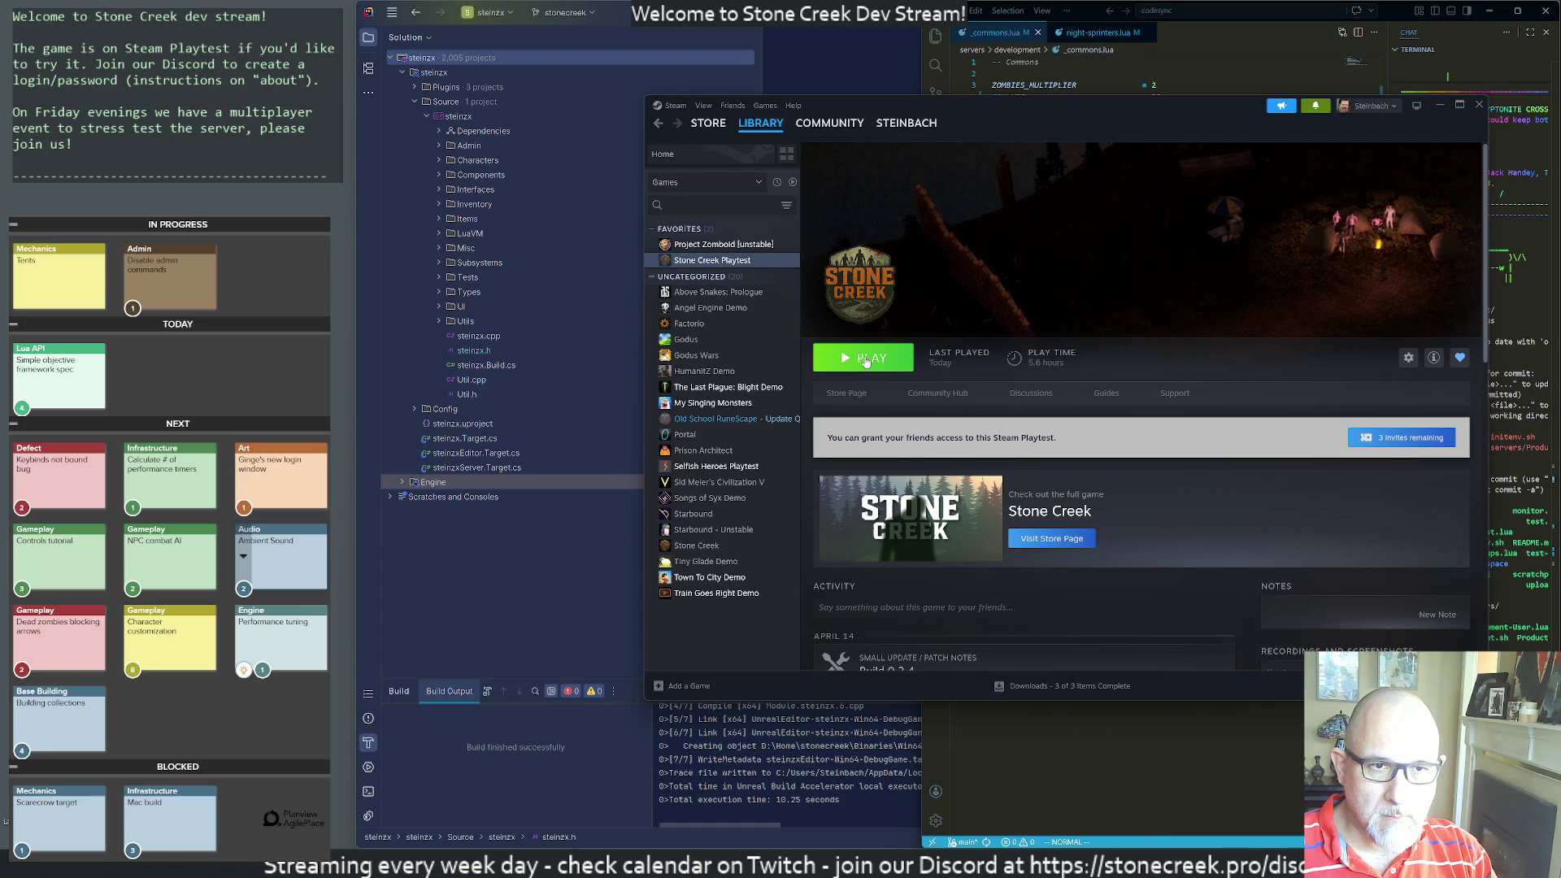
- Play the updated Stone Creek Playtest and log in to the live server with the account password
{"action": "left_click", "coordinate": [865, 359]}
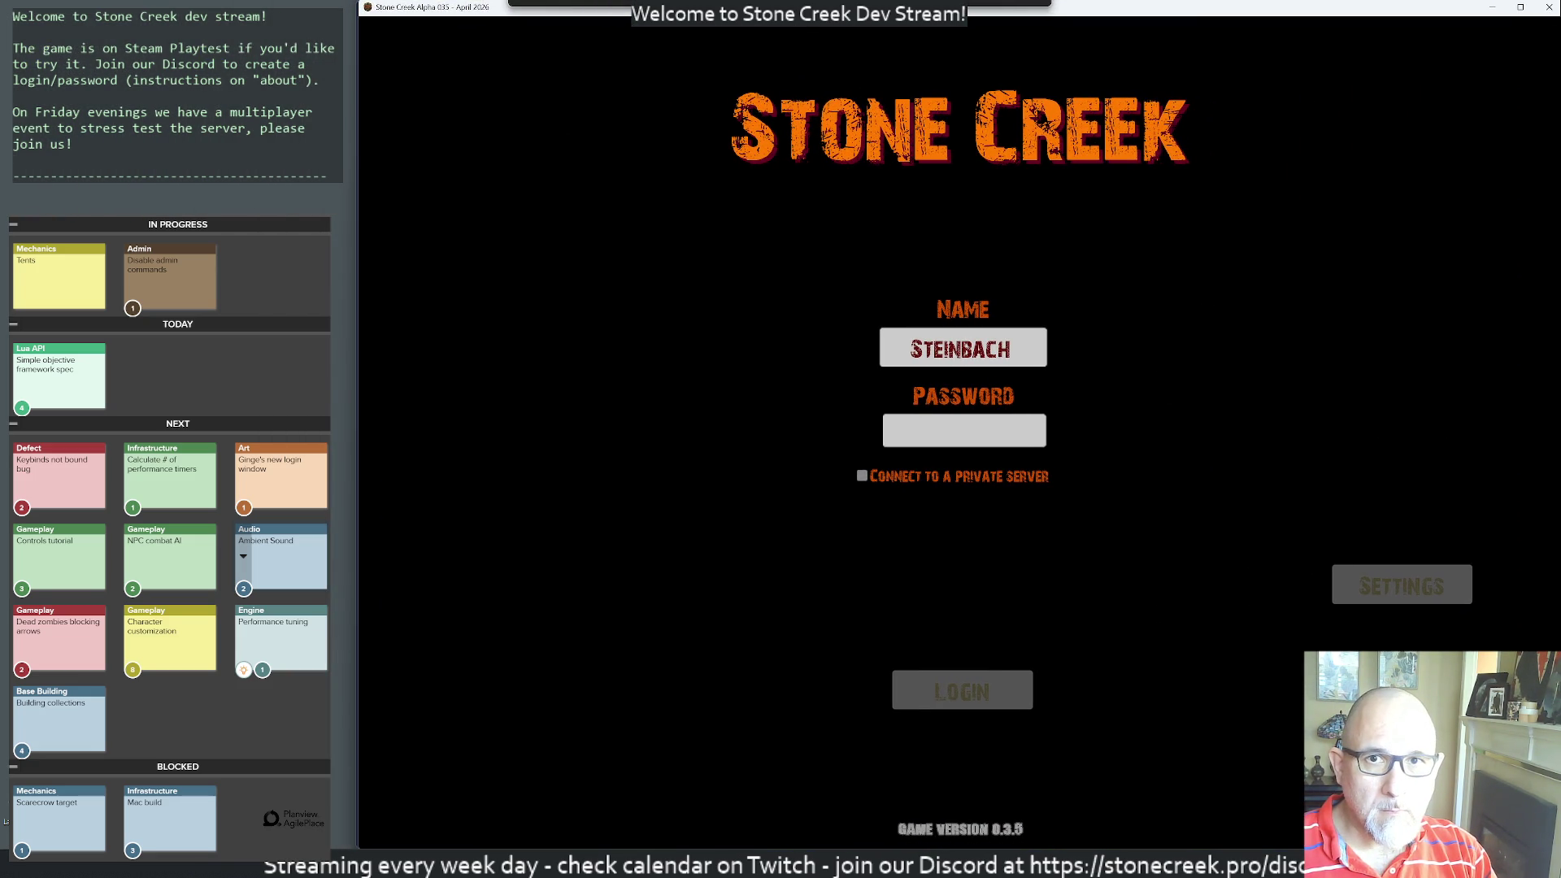
{"action": "left_click", "coordinate": [945, 423]}
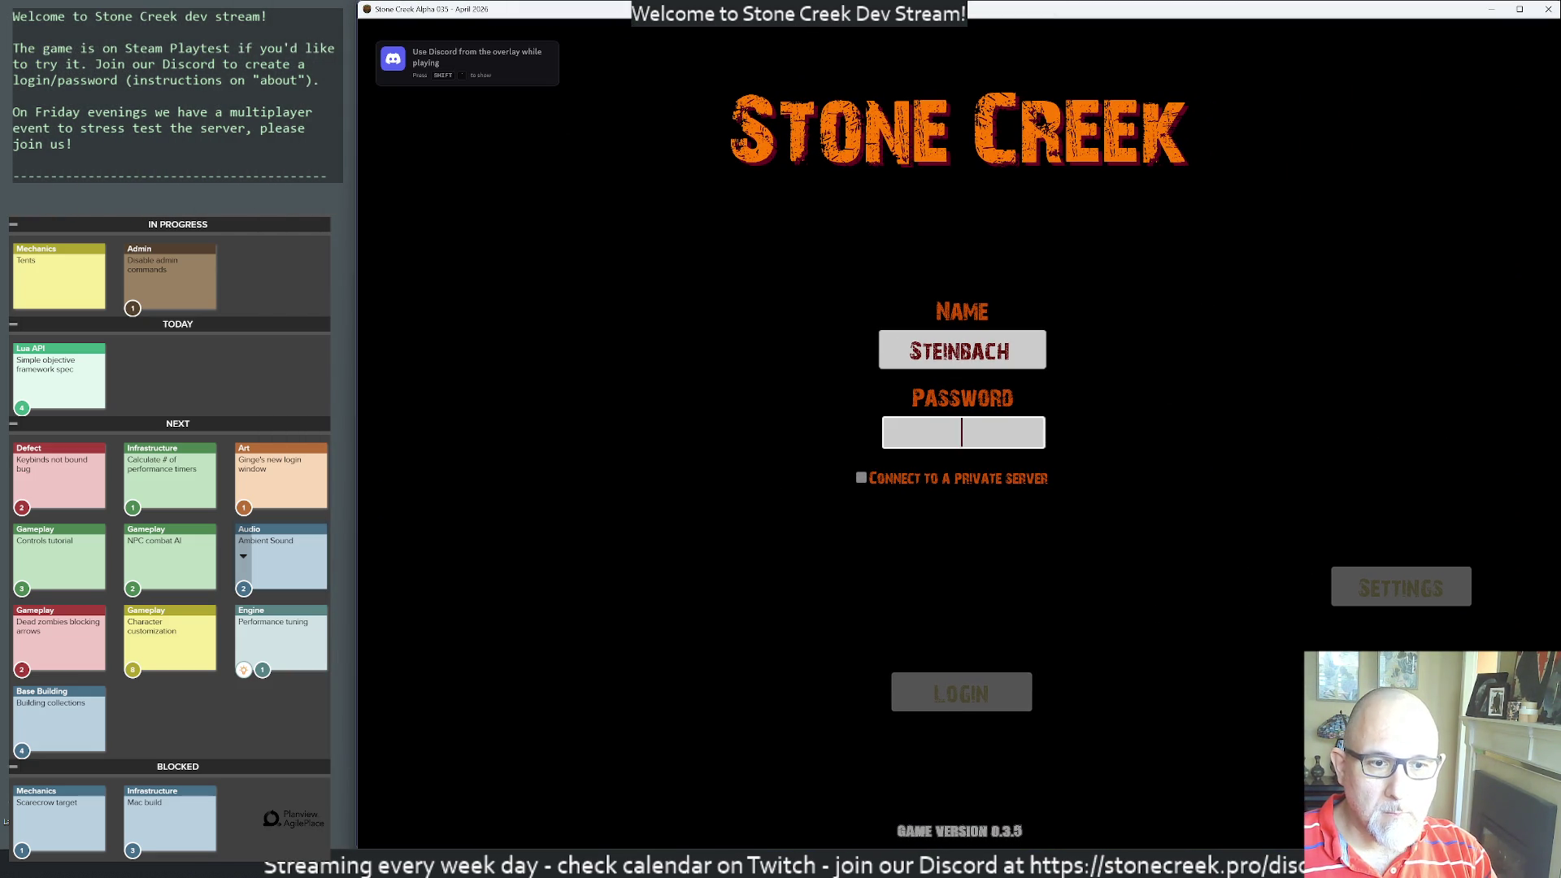
{"action": "type", "text": "********"}
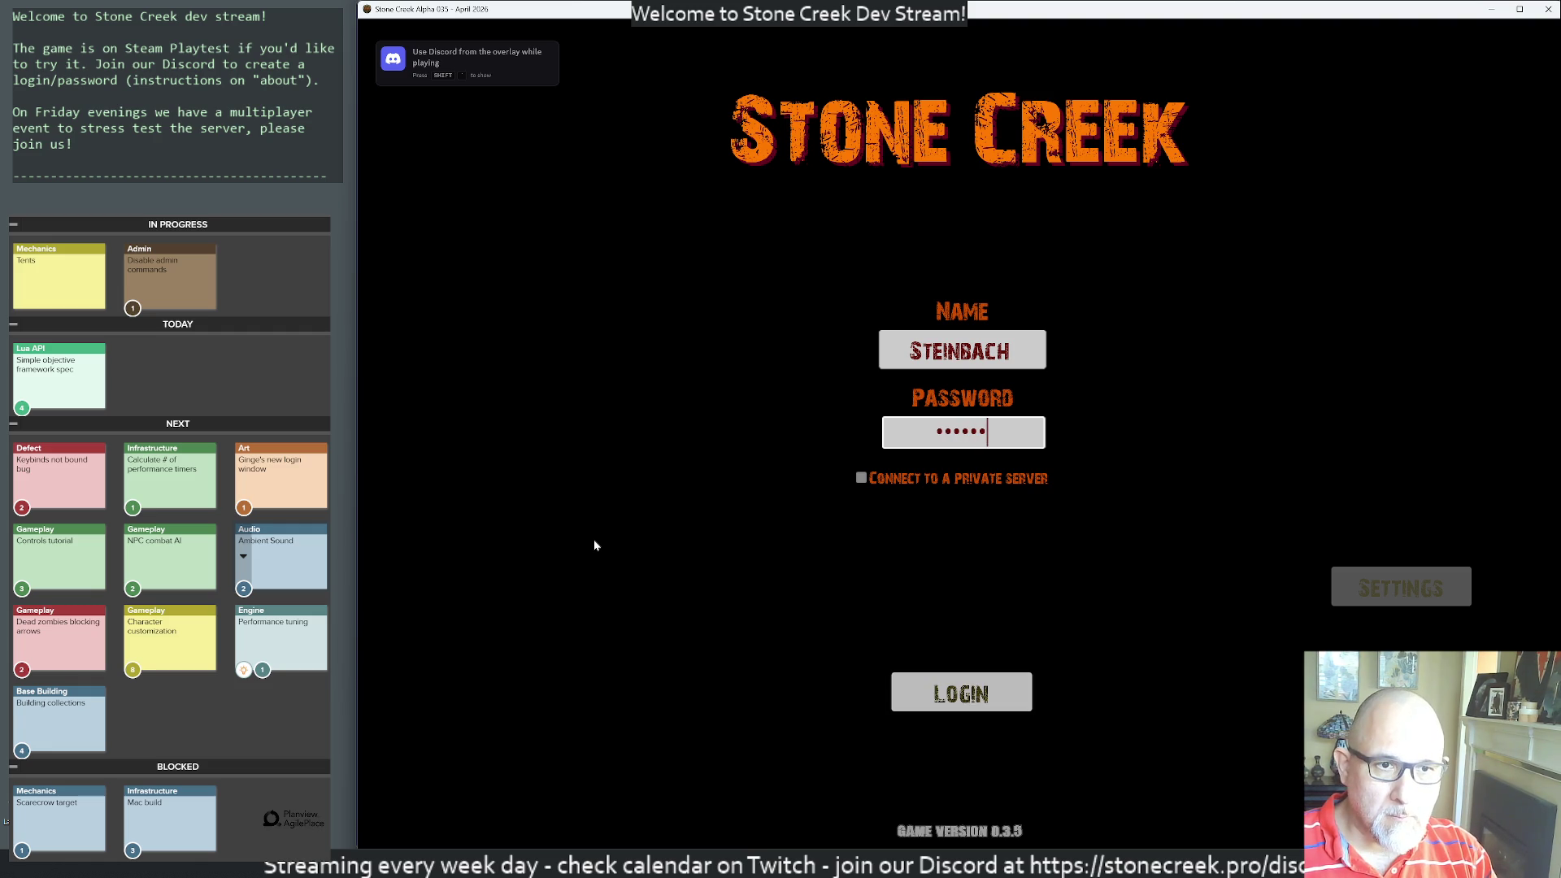
{"action": "key", "text": "Return"}
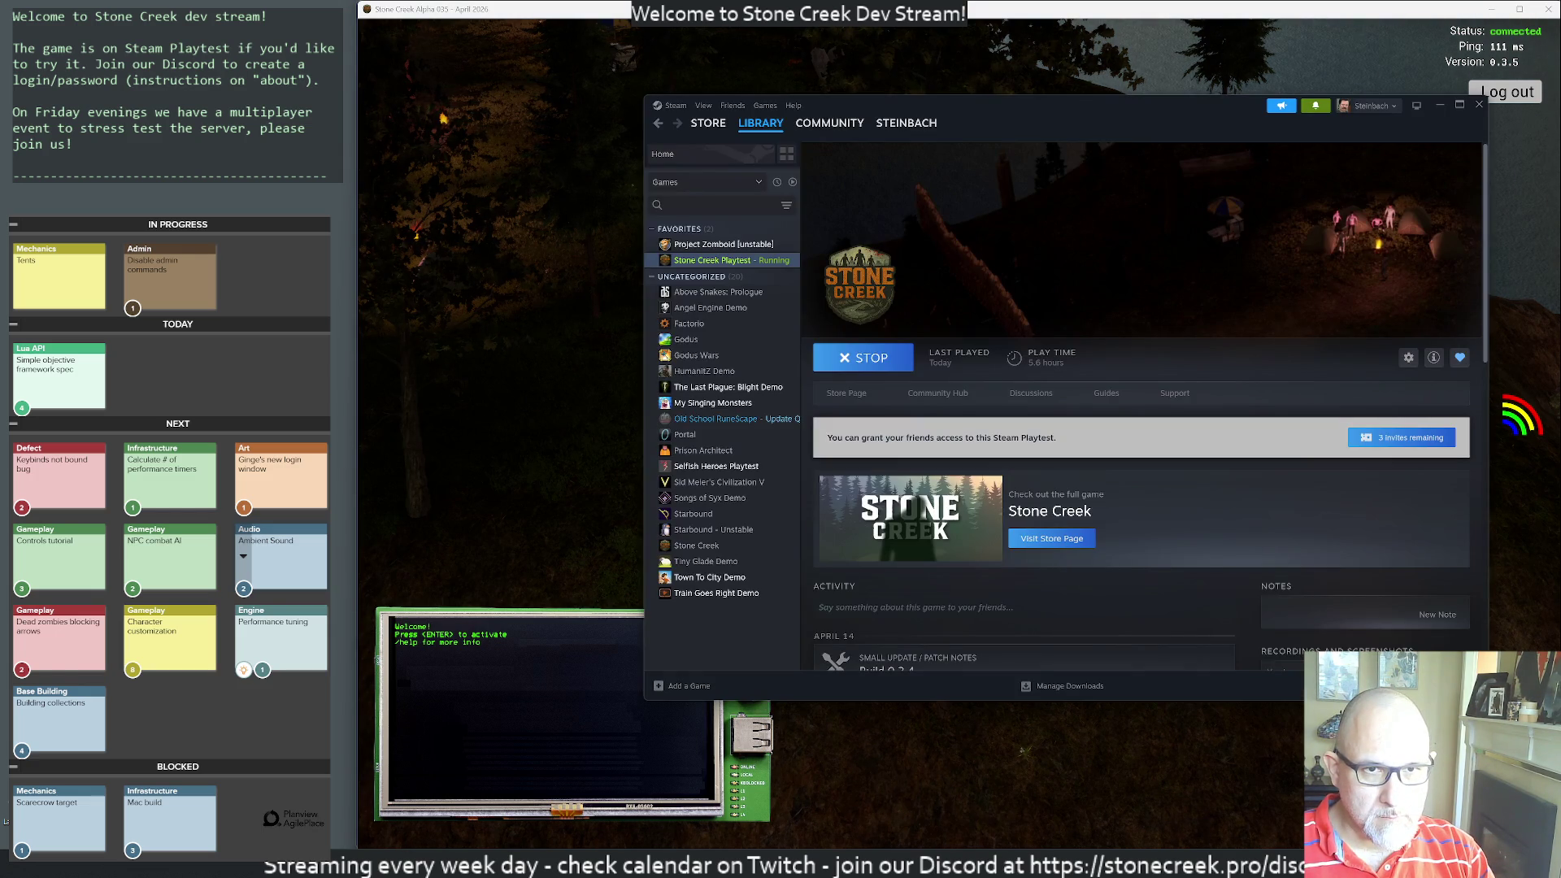
{"action": "key", "text": "alt+Tab"}
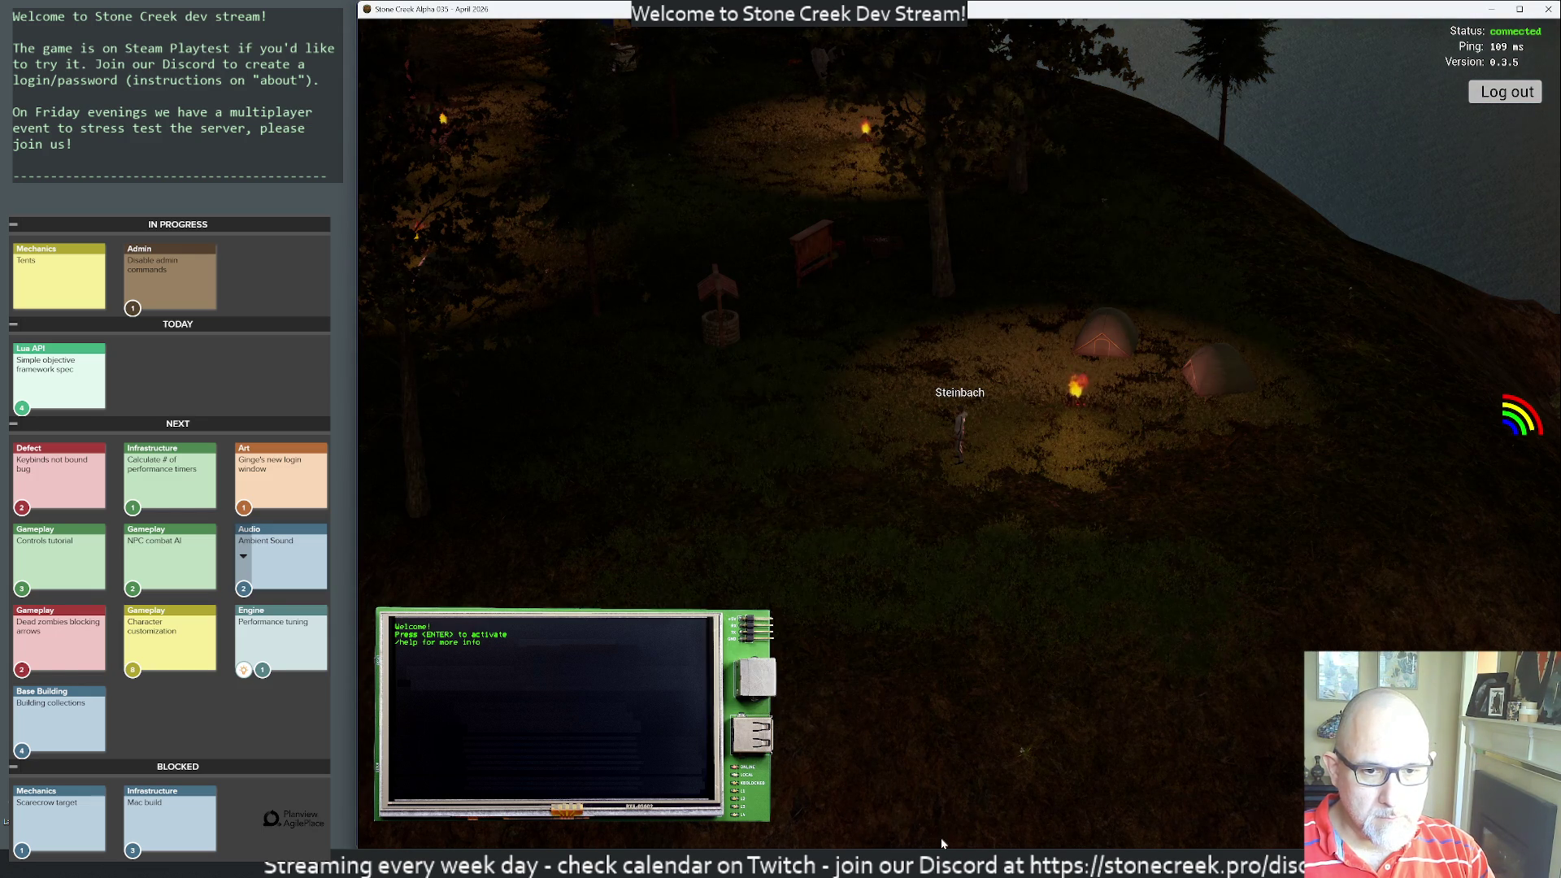
{"action": "key", "text": "alt+Tab"}
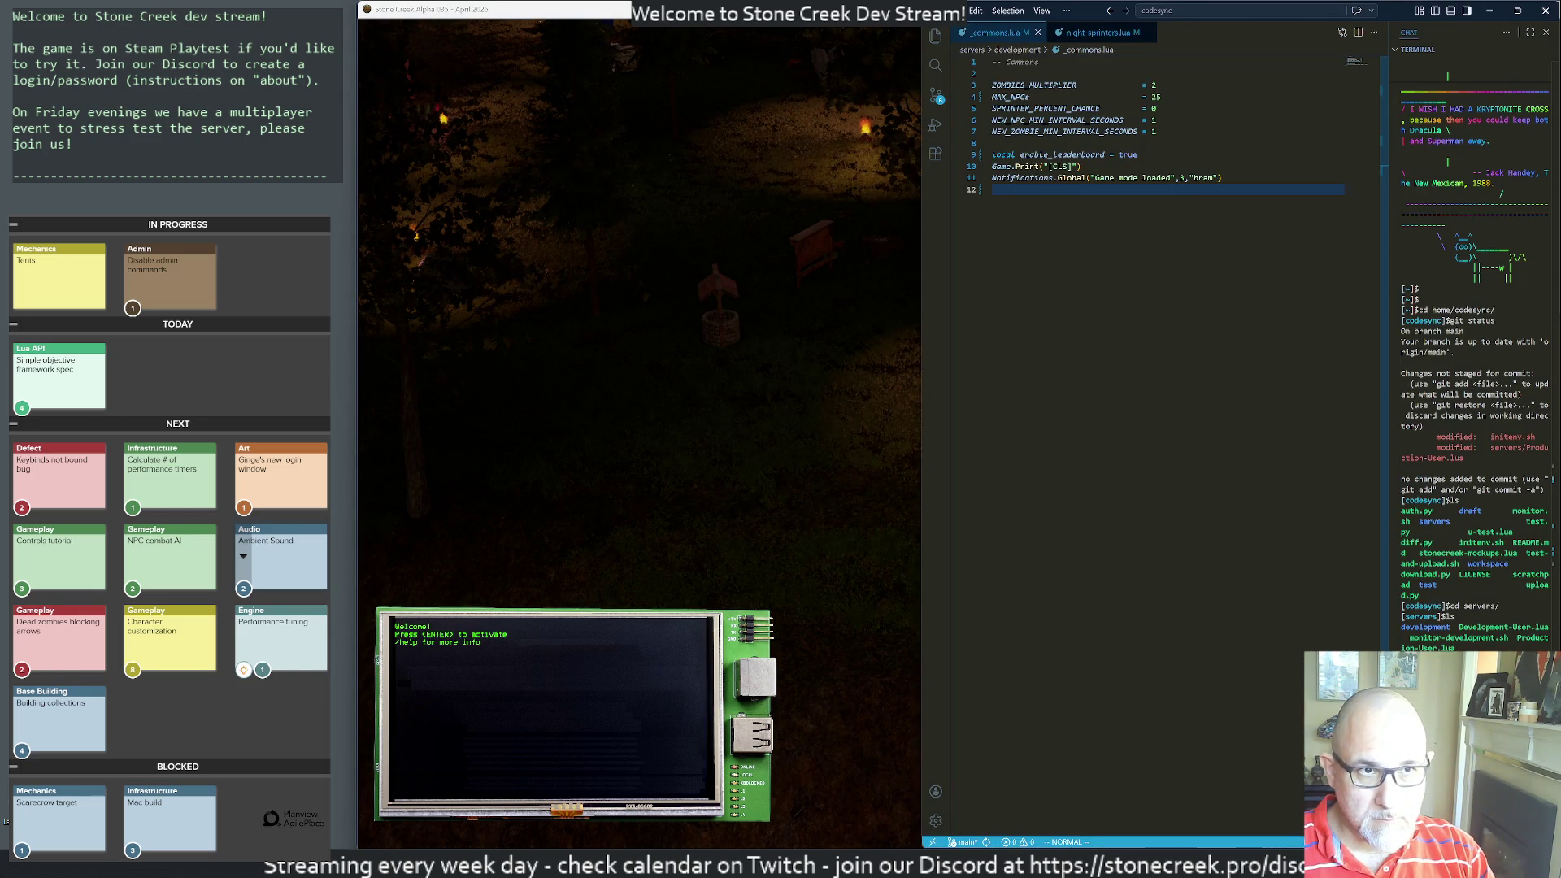
- Open Development-User.lua and yank its entire contents with ggVGy
{"action": "key", "text": "ctrl+shift+e"}
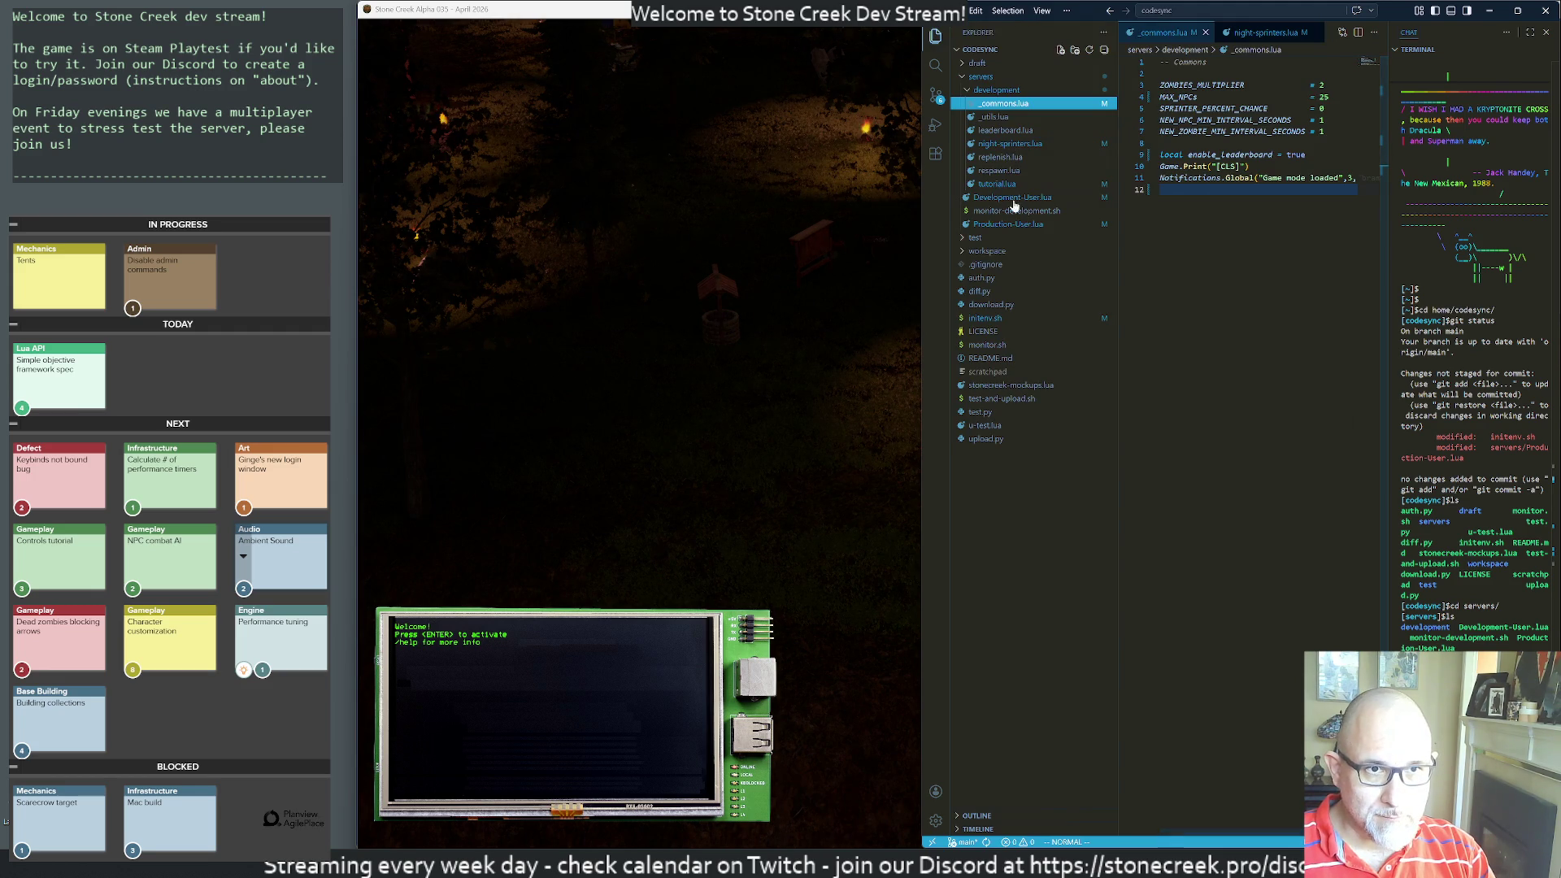
{"action": "left_click", "coordinate": [1007, 196]}
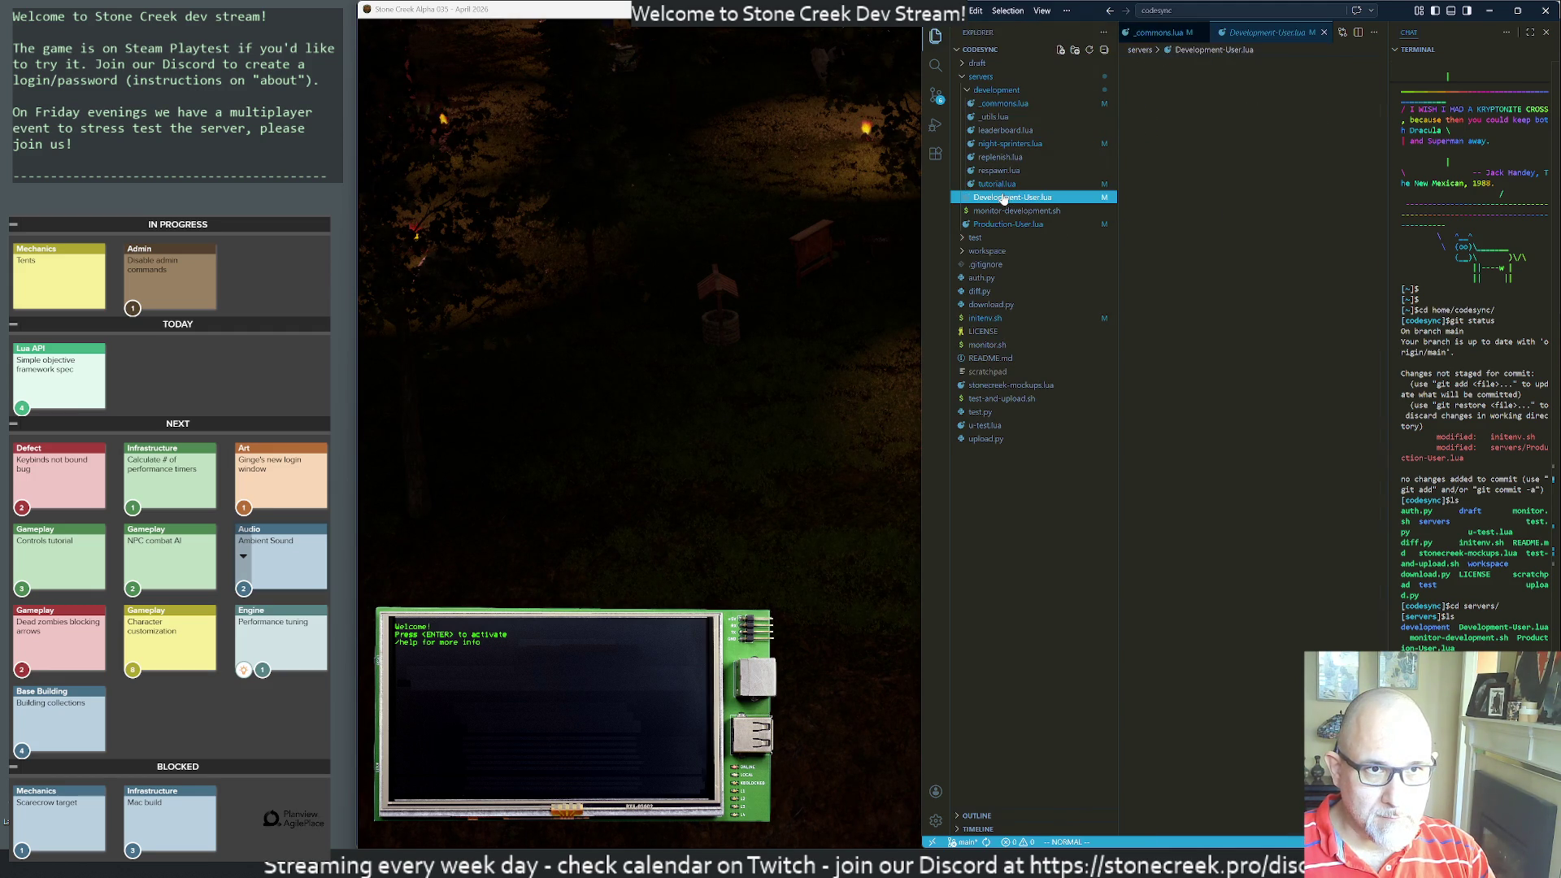
{"action": "key", "text": "ctrl+1"}
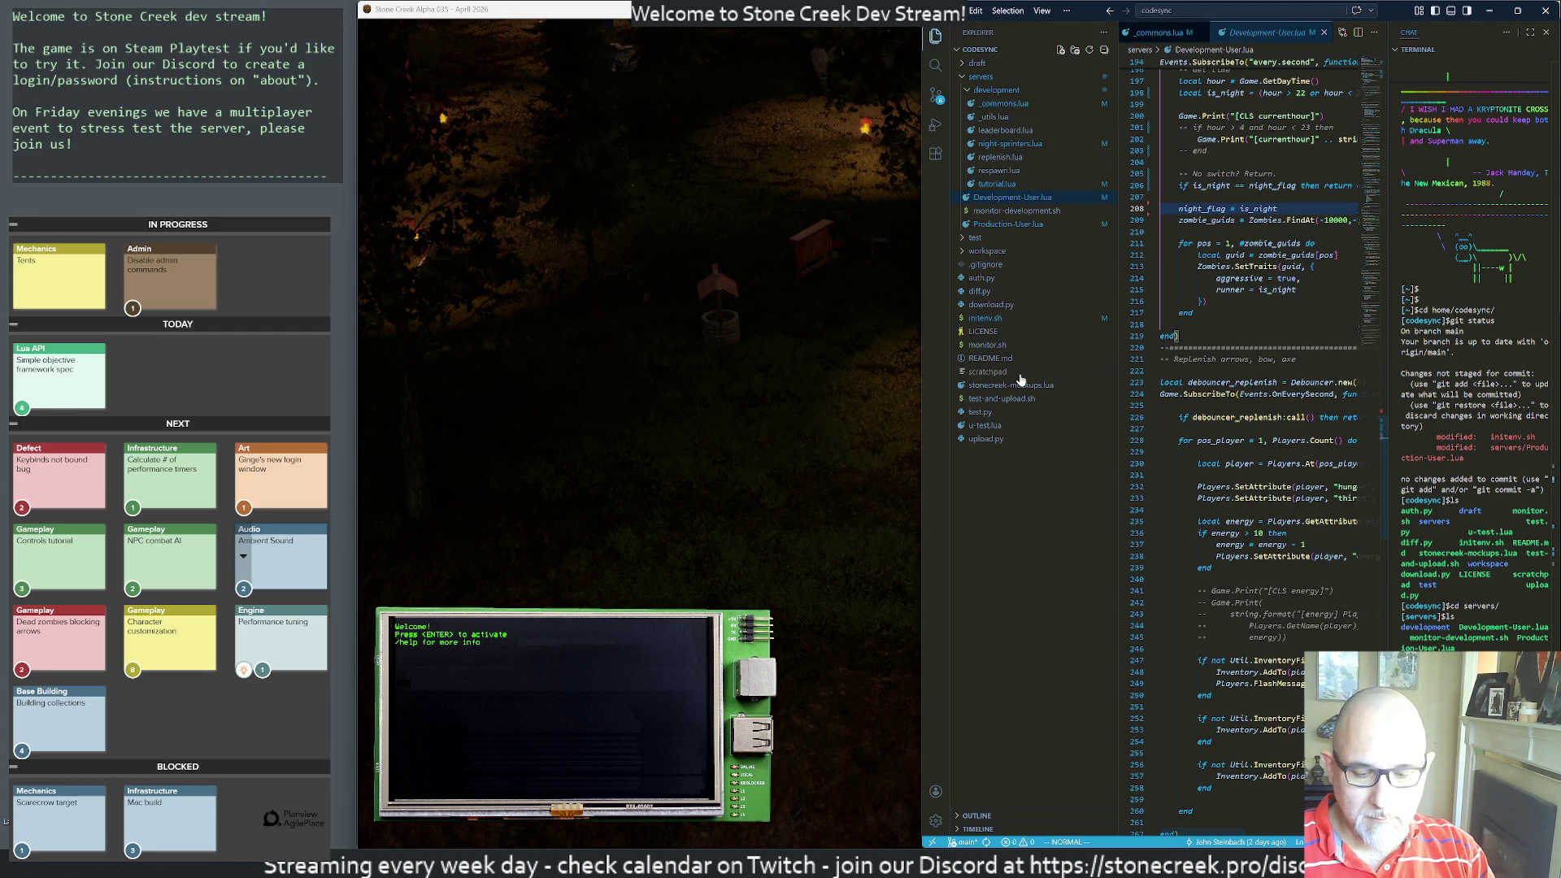
{"action": "key", "text": "g"}
{"action": "key", "text": "g"}
{"action": "key", "text": "shift+g"}
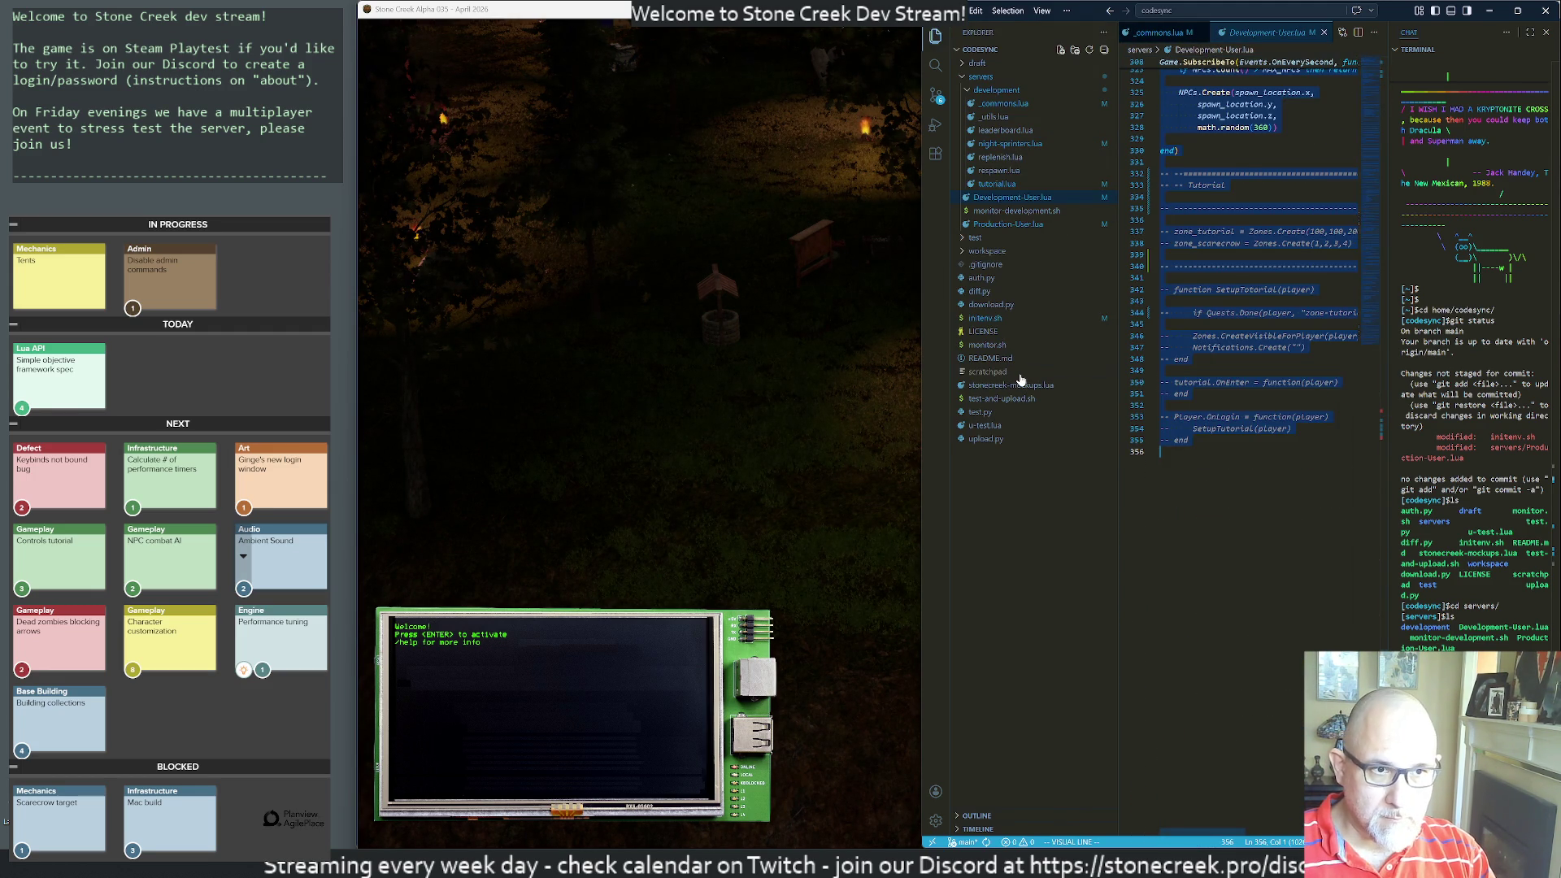
{"action": "key", "text": "y"}
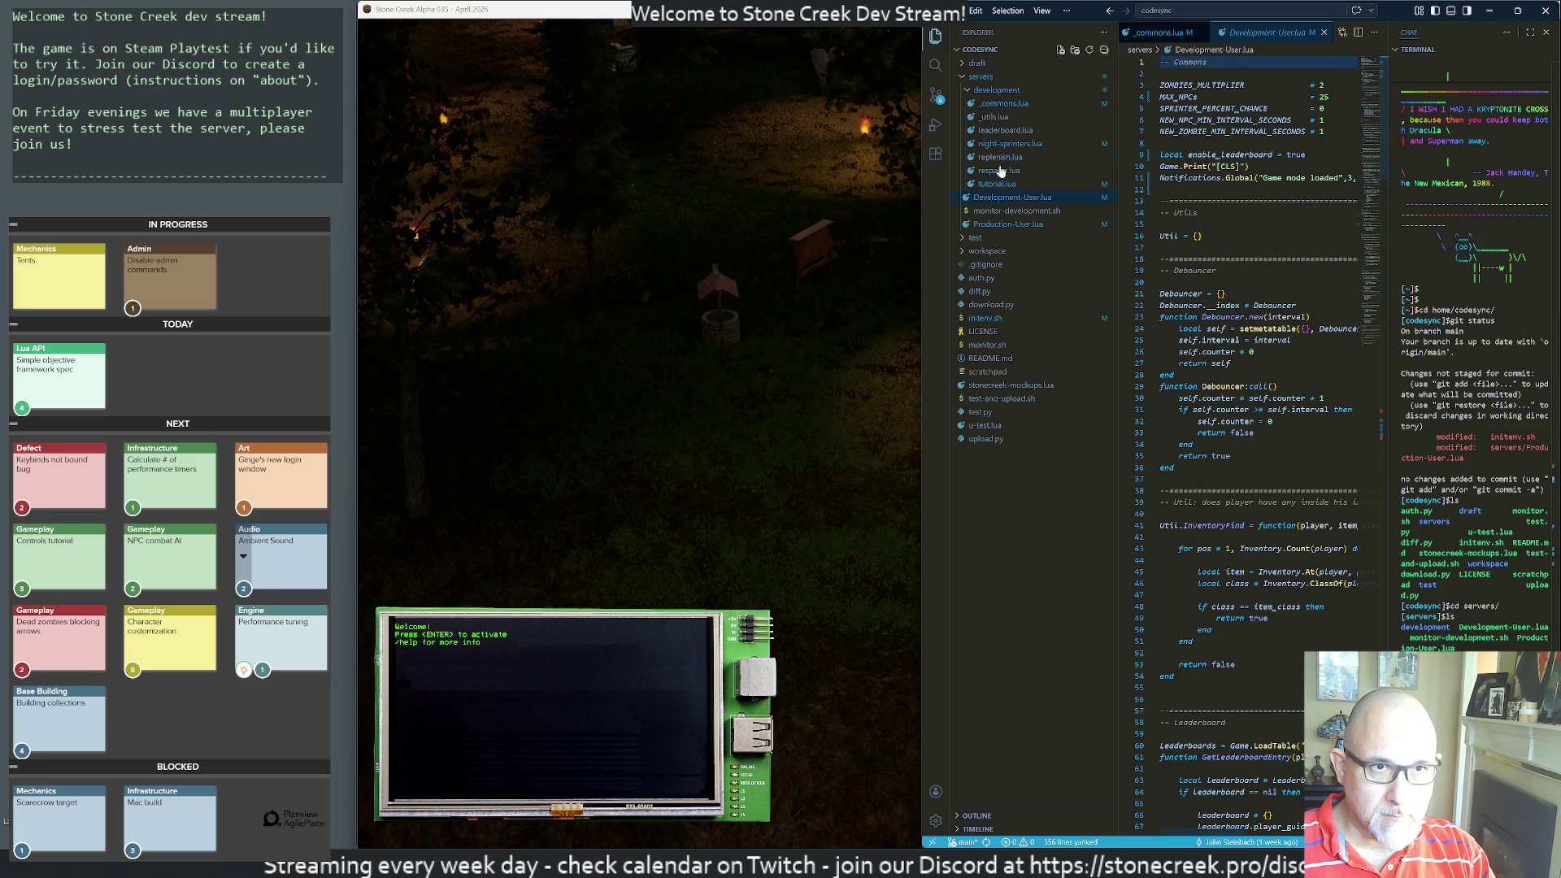
- Paste the script over all of Production-User.lua and save it with :w
{"action": "left_click", "coordinate": [999, 225]}
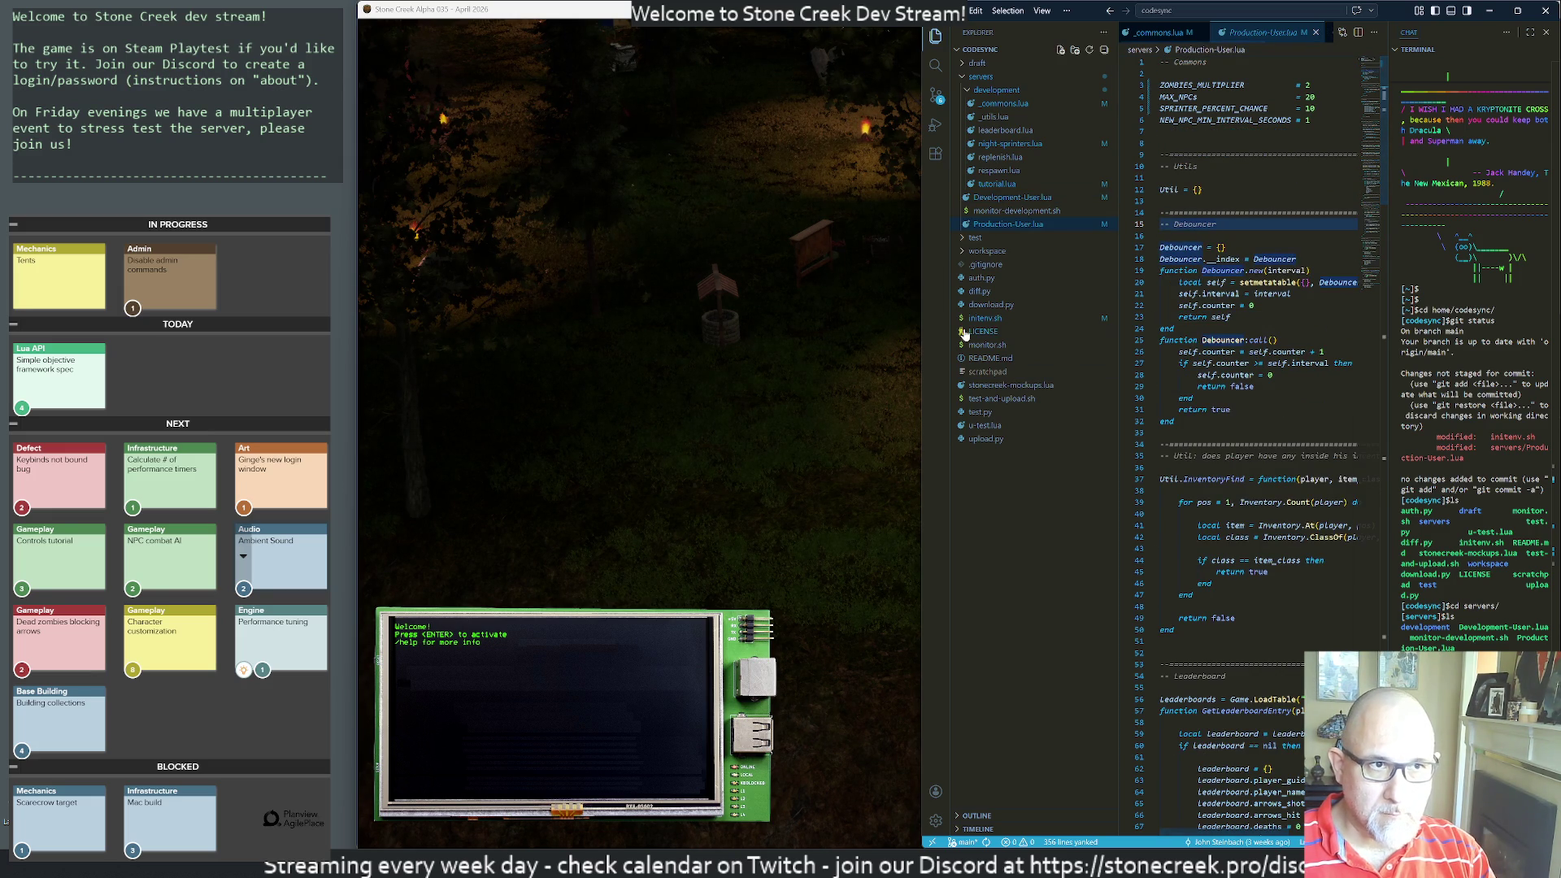
{"action": "key", "text": "shift+g"}
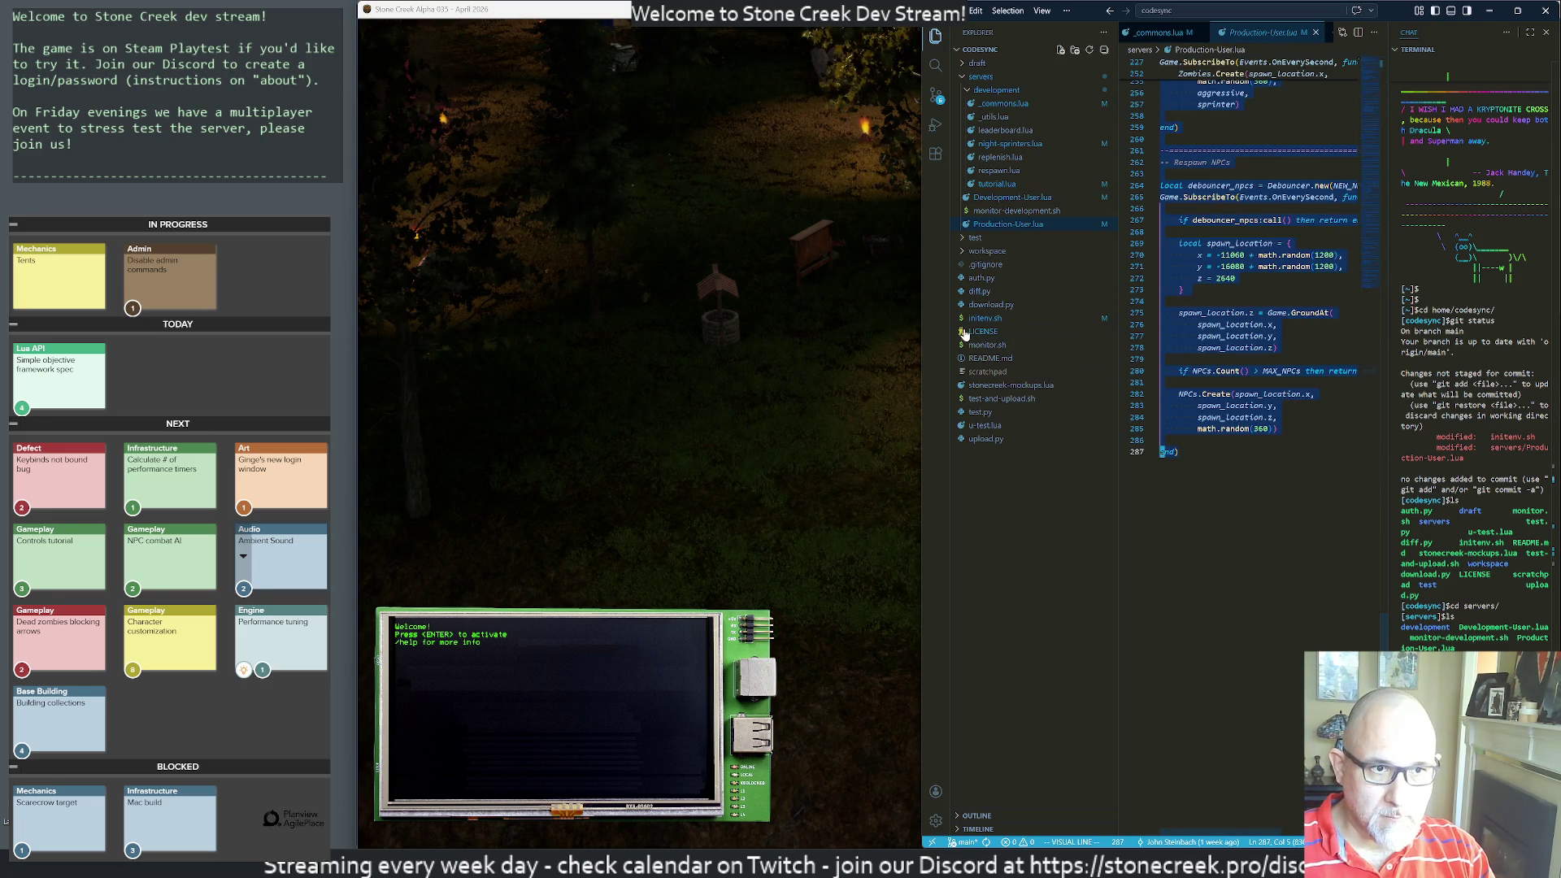
{"action": "key", "text": "p"}
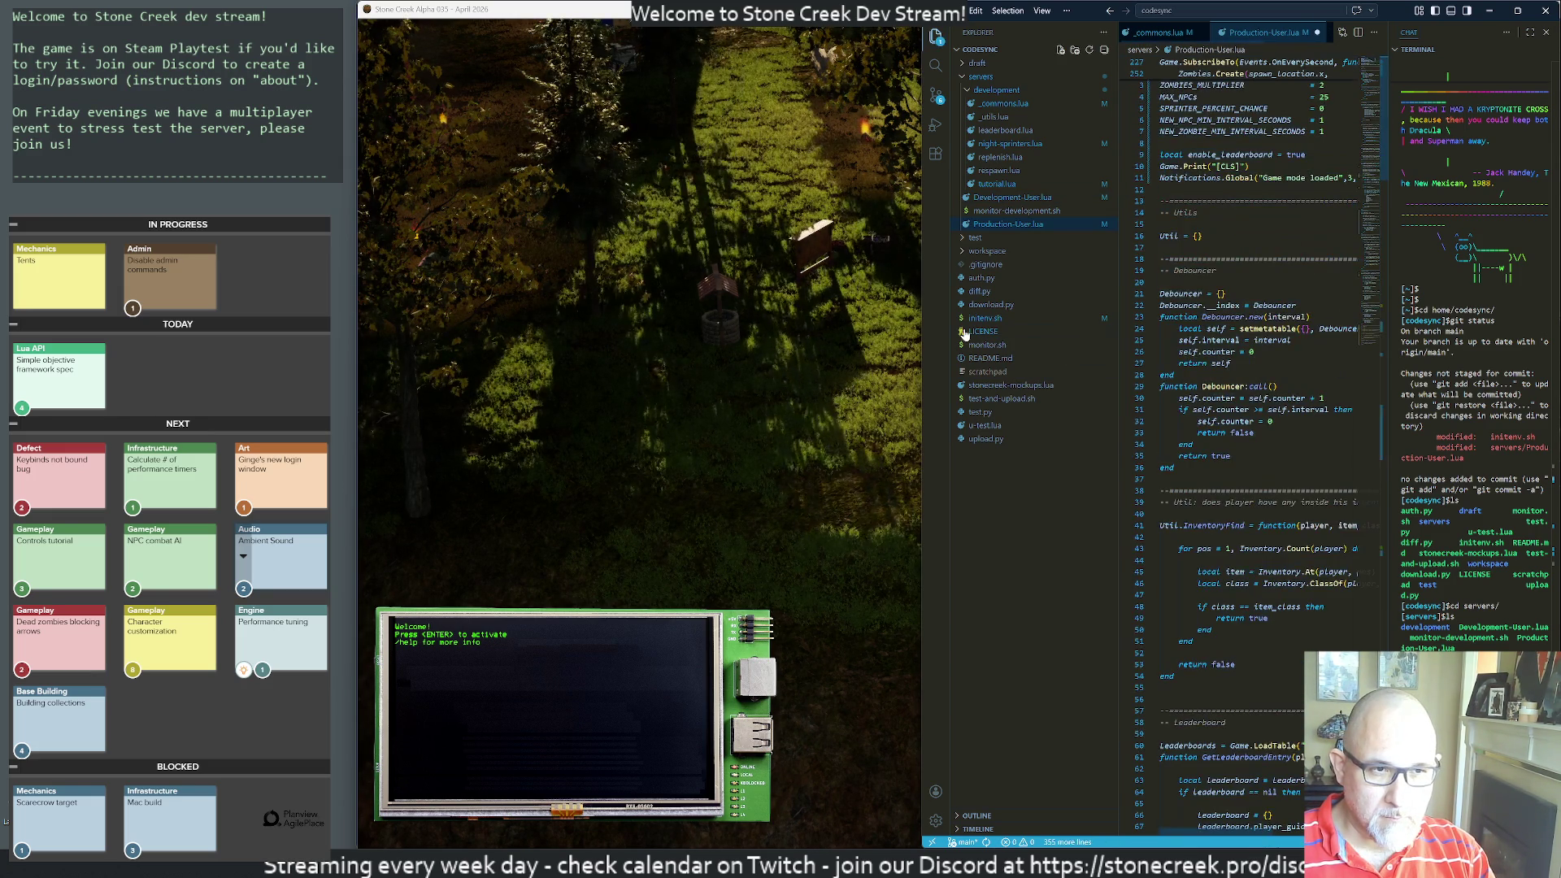
{"action": "key", "text": "shift+g"}
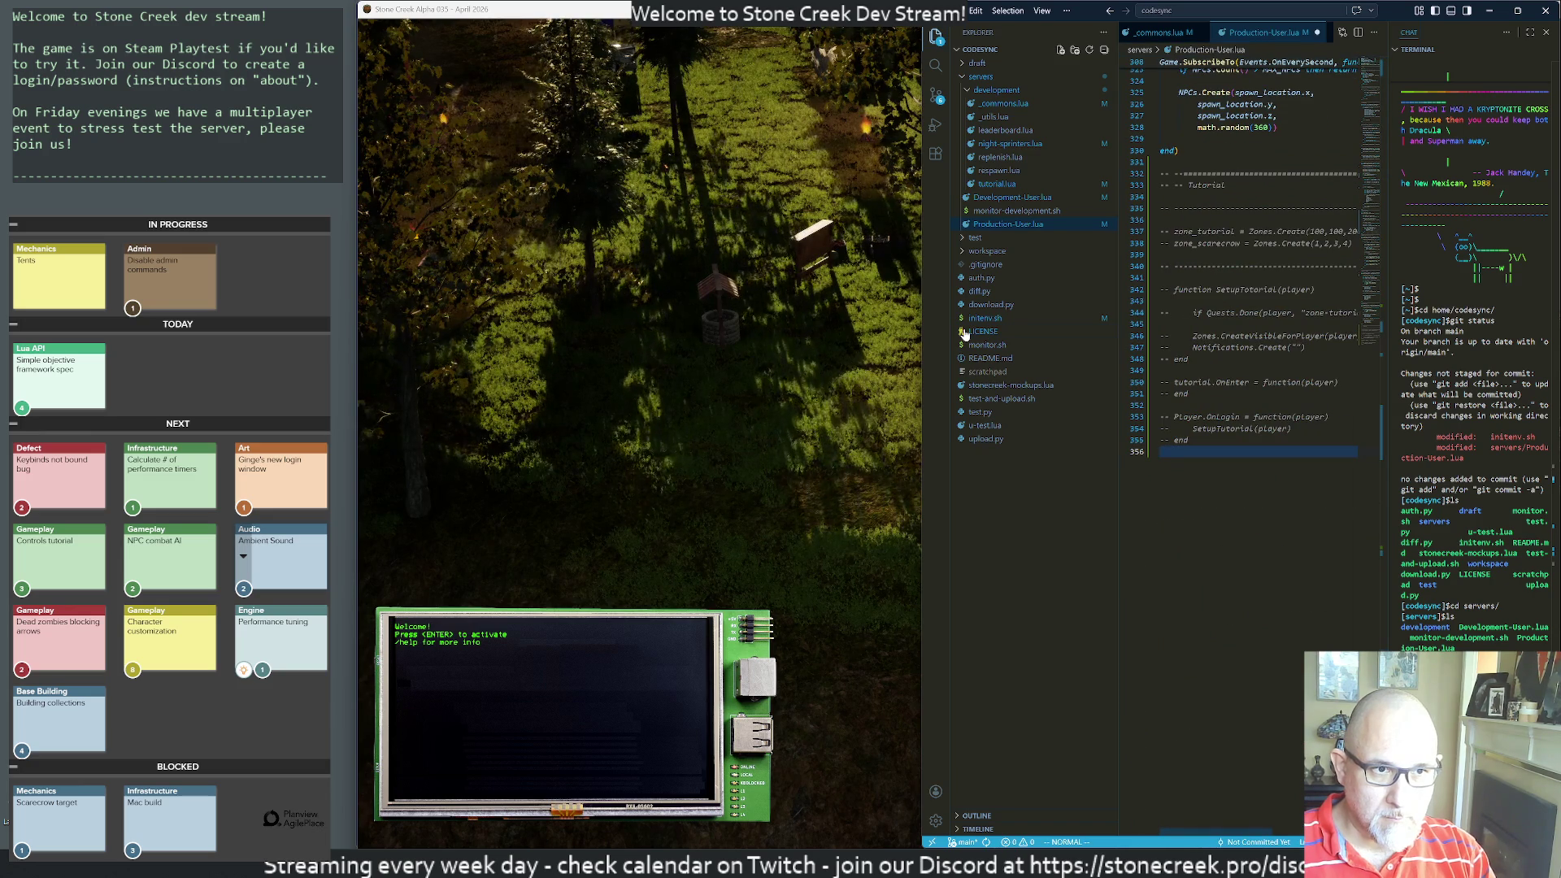
{"action": "key", "text": "k"}
{"action": "key", "text": "k"}
{"action": "key", "text": "k"}
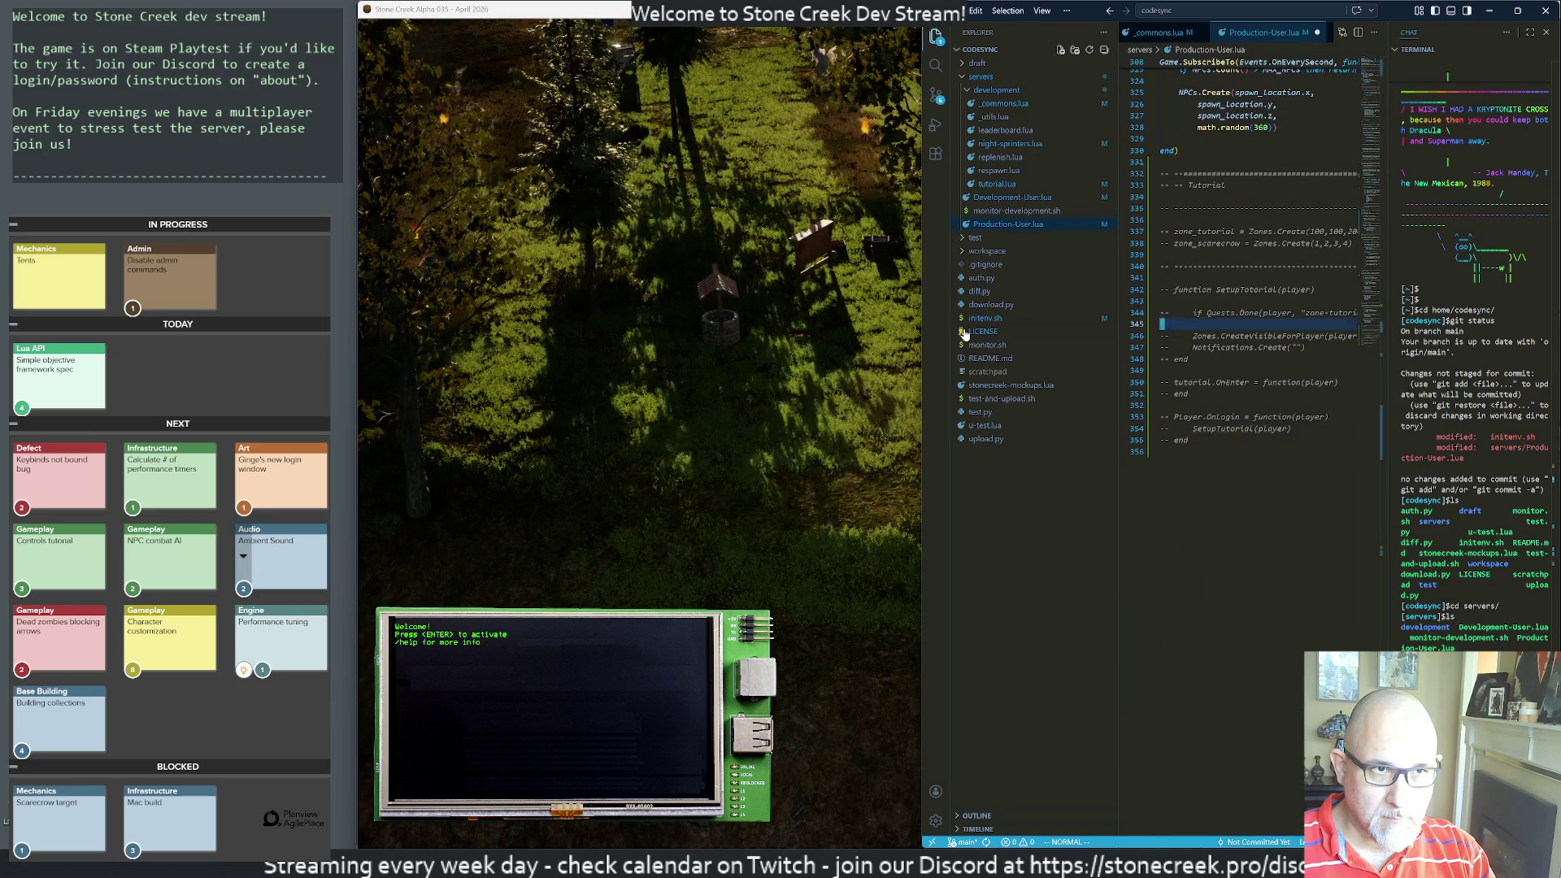
{"action": "key", "text": "k"}
{"action": "key", "text": "k"}
{"action": "key", "text": "k"}
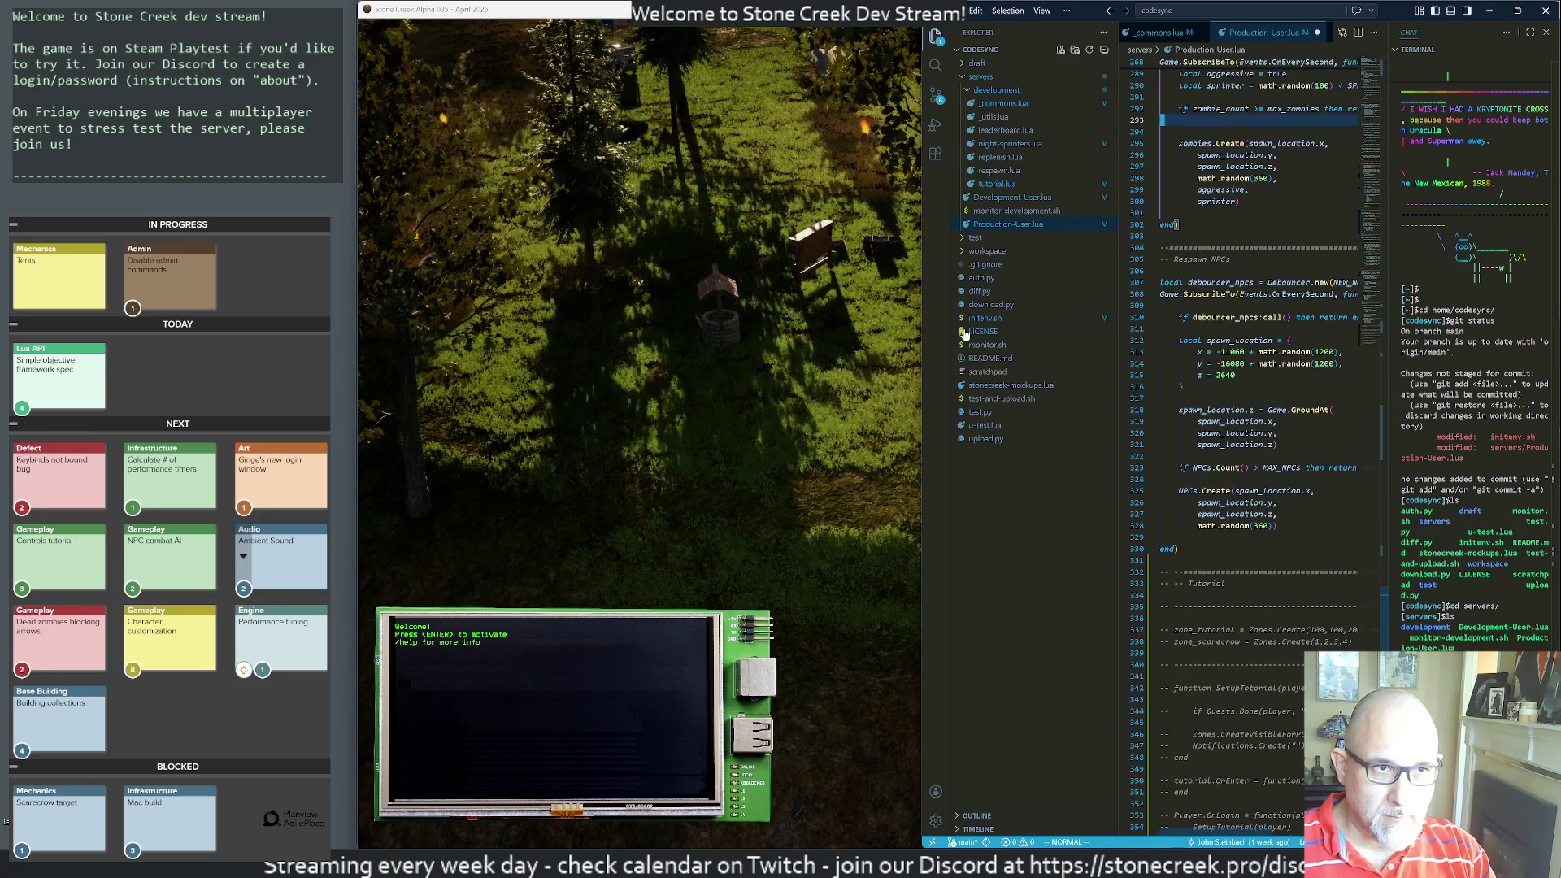
{"action": "type", "text": ":w"}
{"action": "key", "text": "Return"}
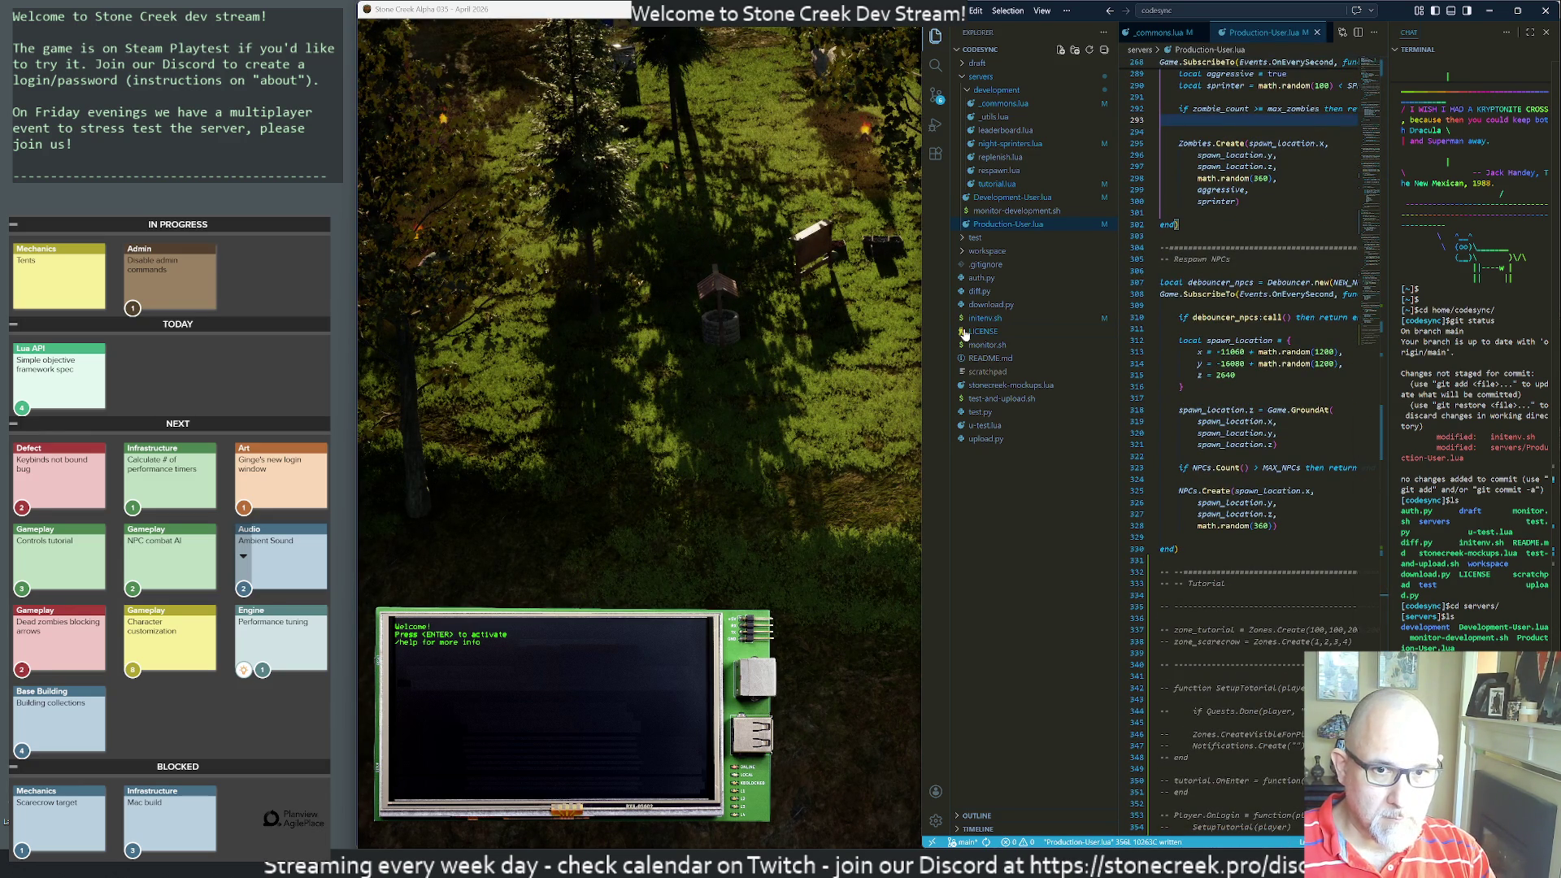
{"action": "left_click", "coordinate": [874, 312]}
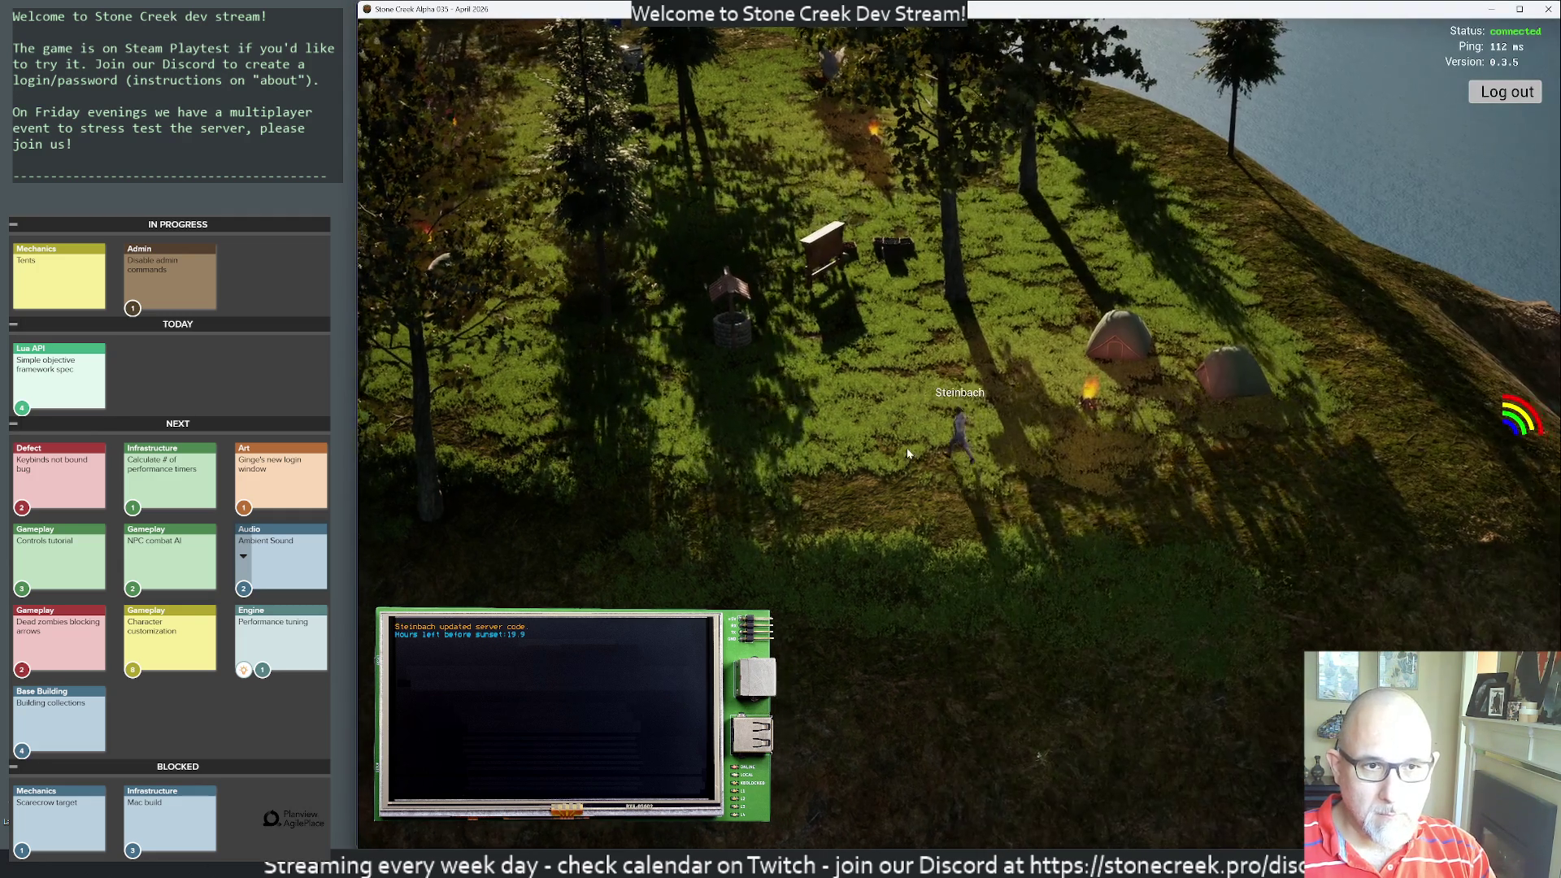
- Show the scoreboard and shoot the zombies coming up the trail and on the right
{"action": "key", "text": "m"}
{"action": "key", "text": "m"}
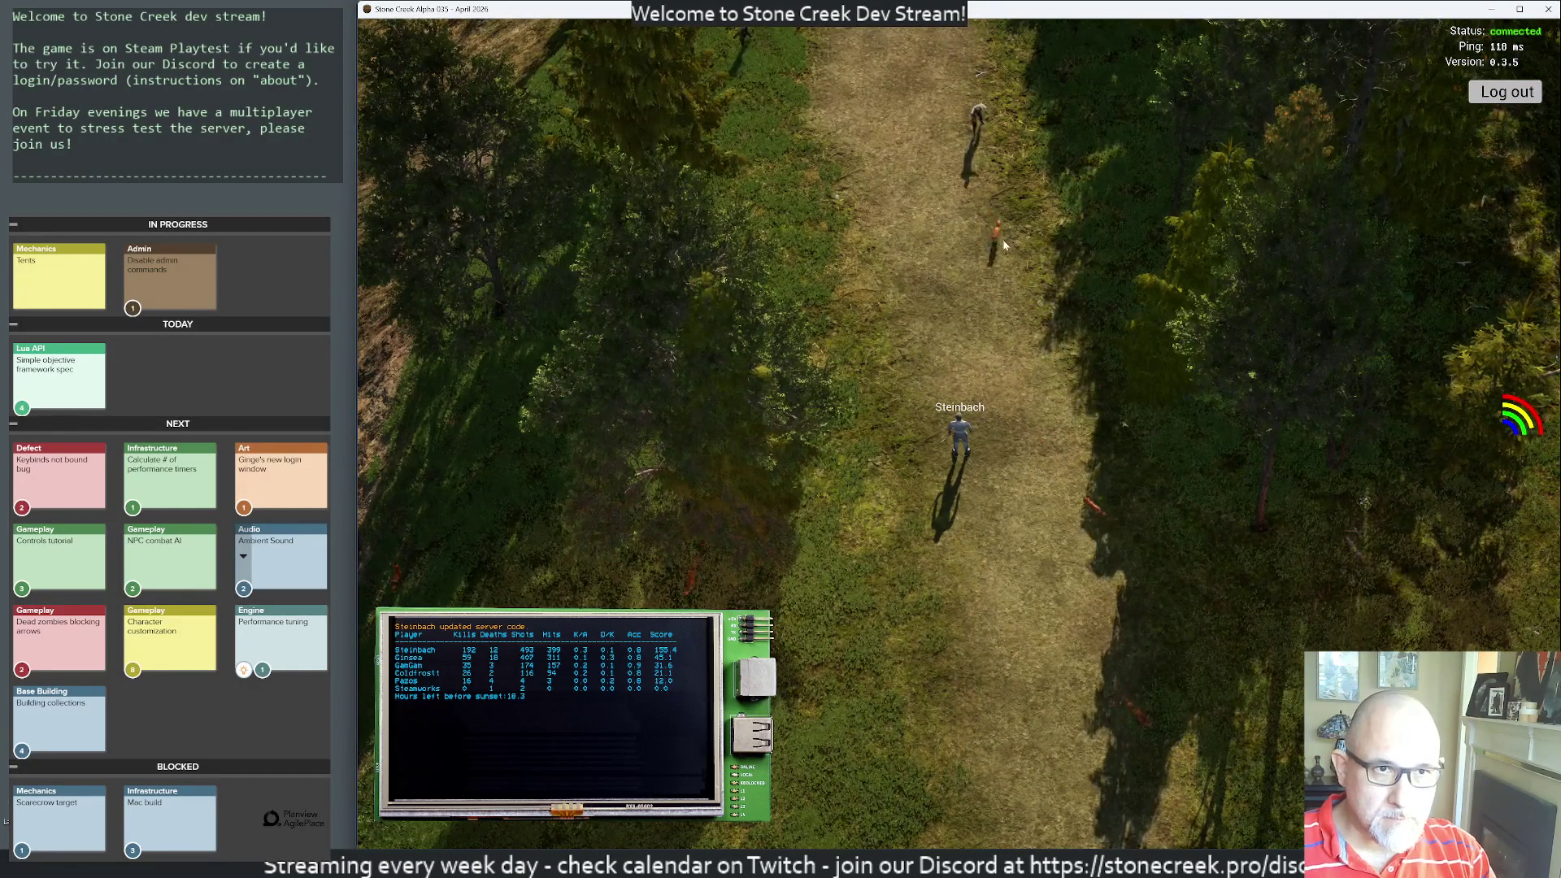
{"action": "left_click", "coordinate": [980, 169]}
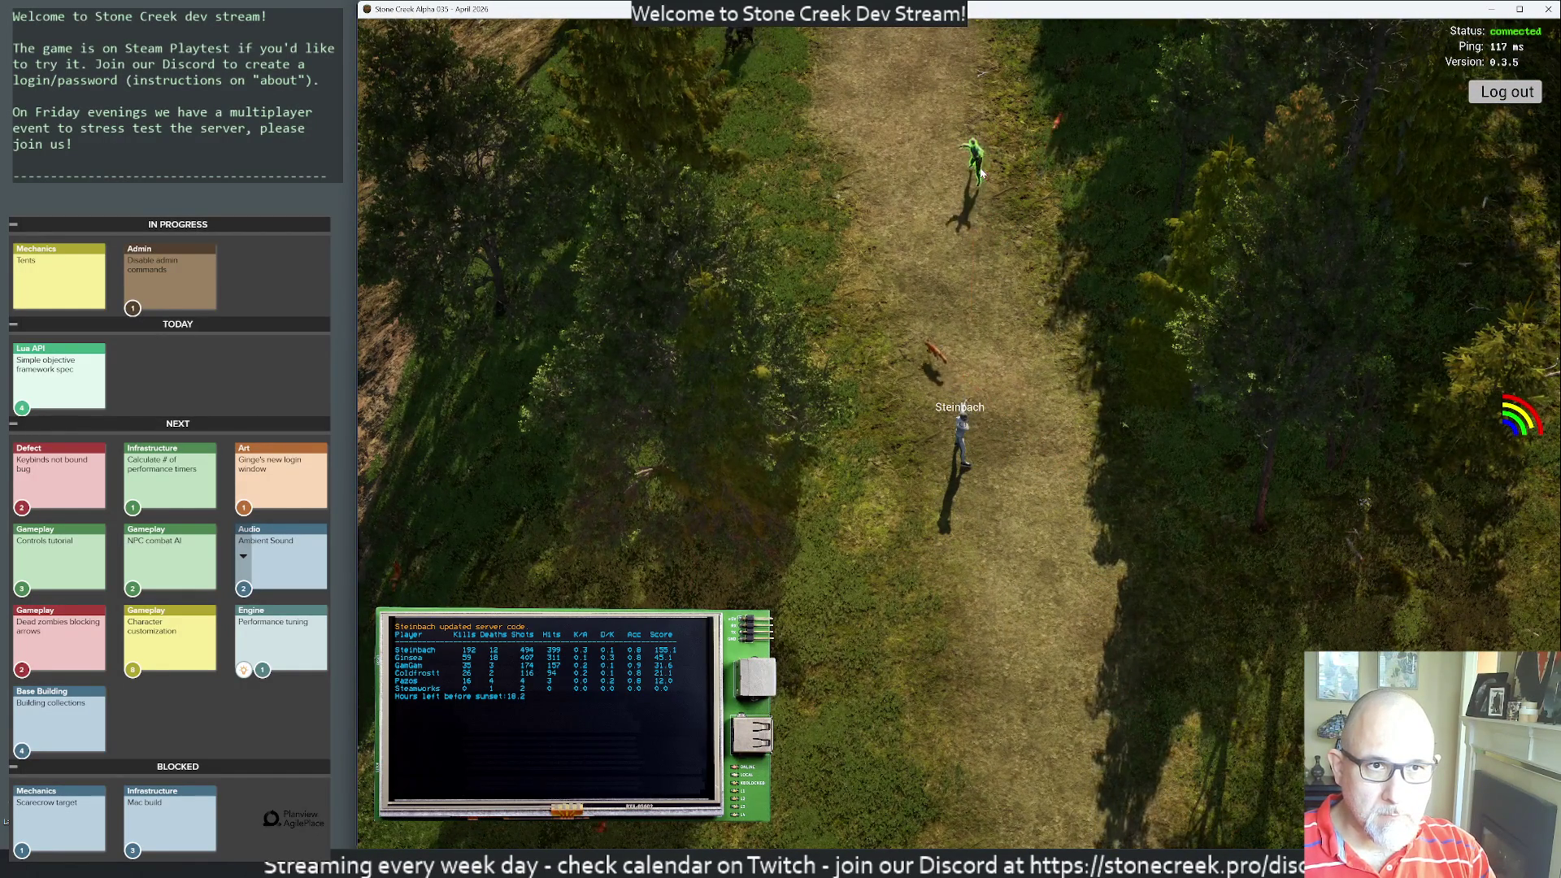
{"action": "left_click", "coordinate": [977, 191]}
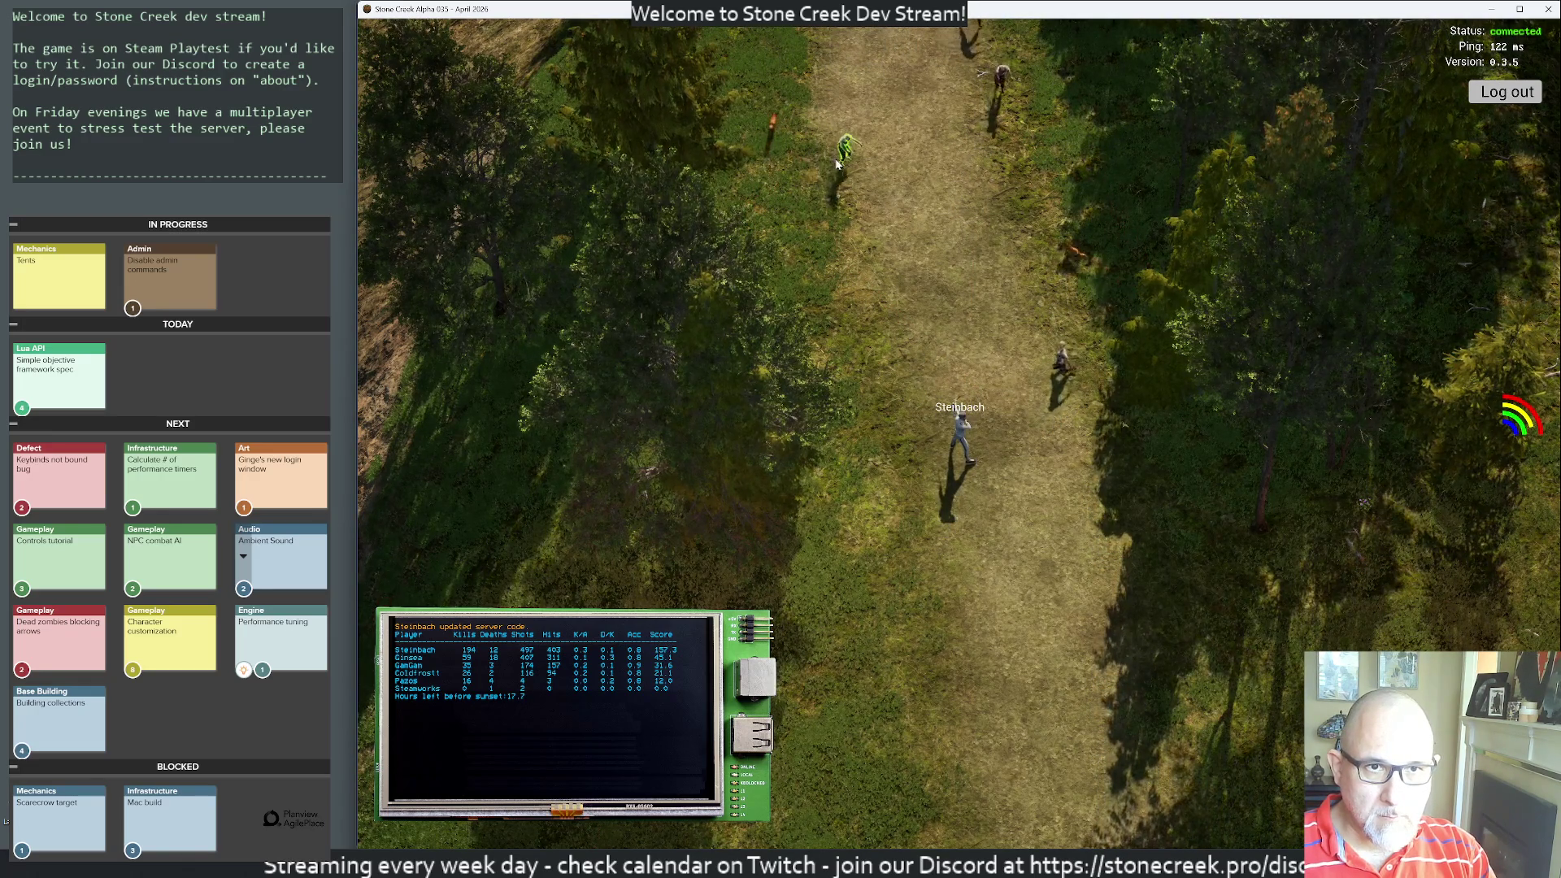
{"action": "left_click", "coordinate": [1060, 357]}
{"action": "left_click", "coordinate": [1052, 370]}
{"action": "left_click", "coordinate": [907, 274]}
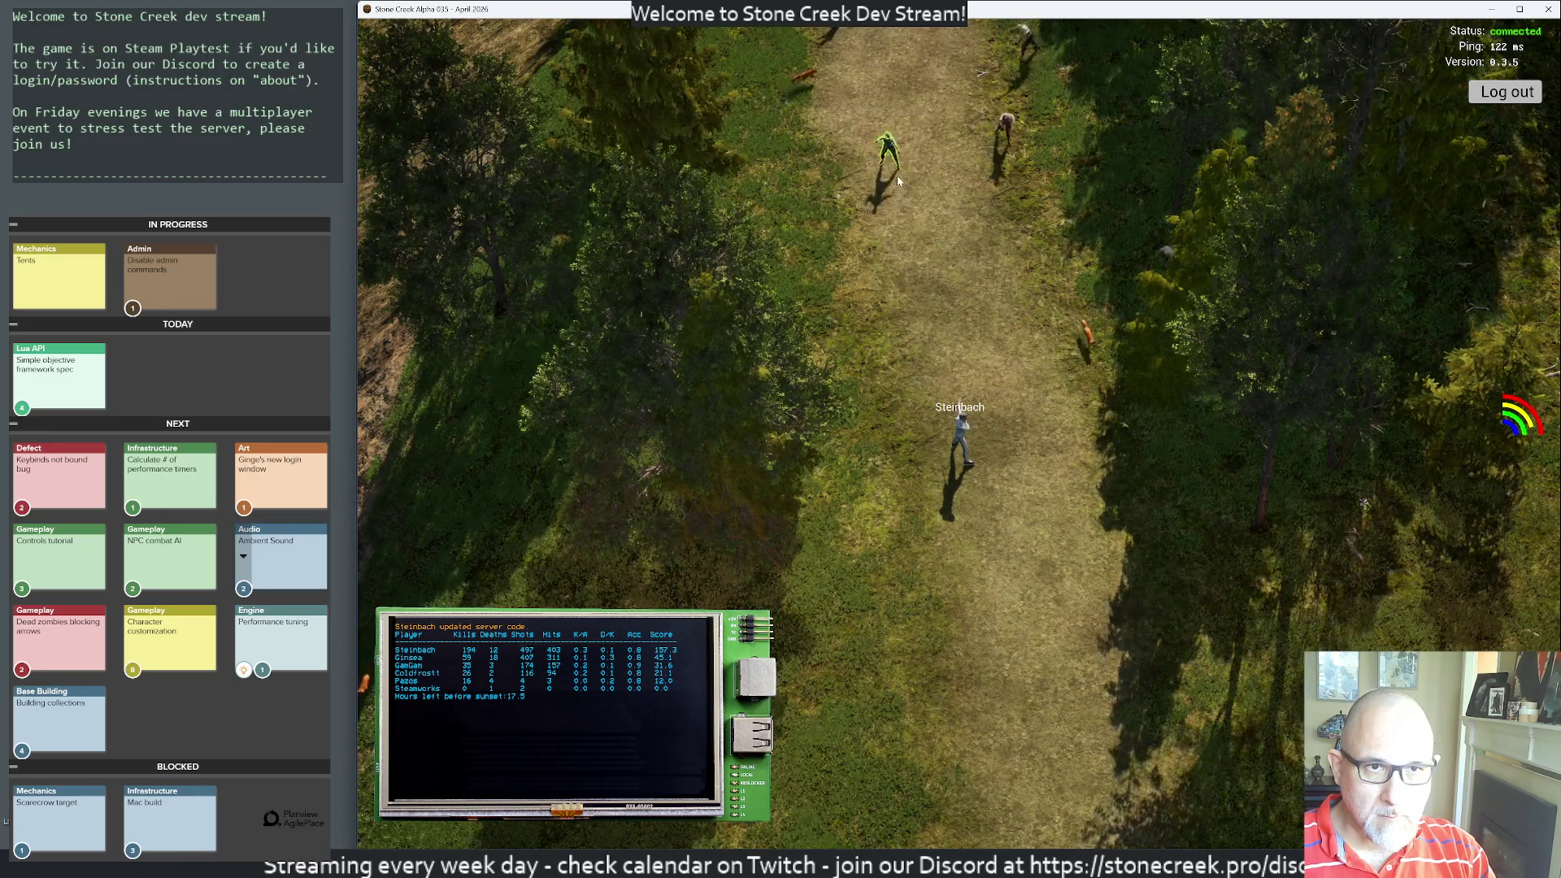
{"action": "left_click", "coordinate": [934, 267]}
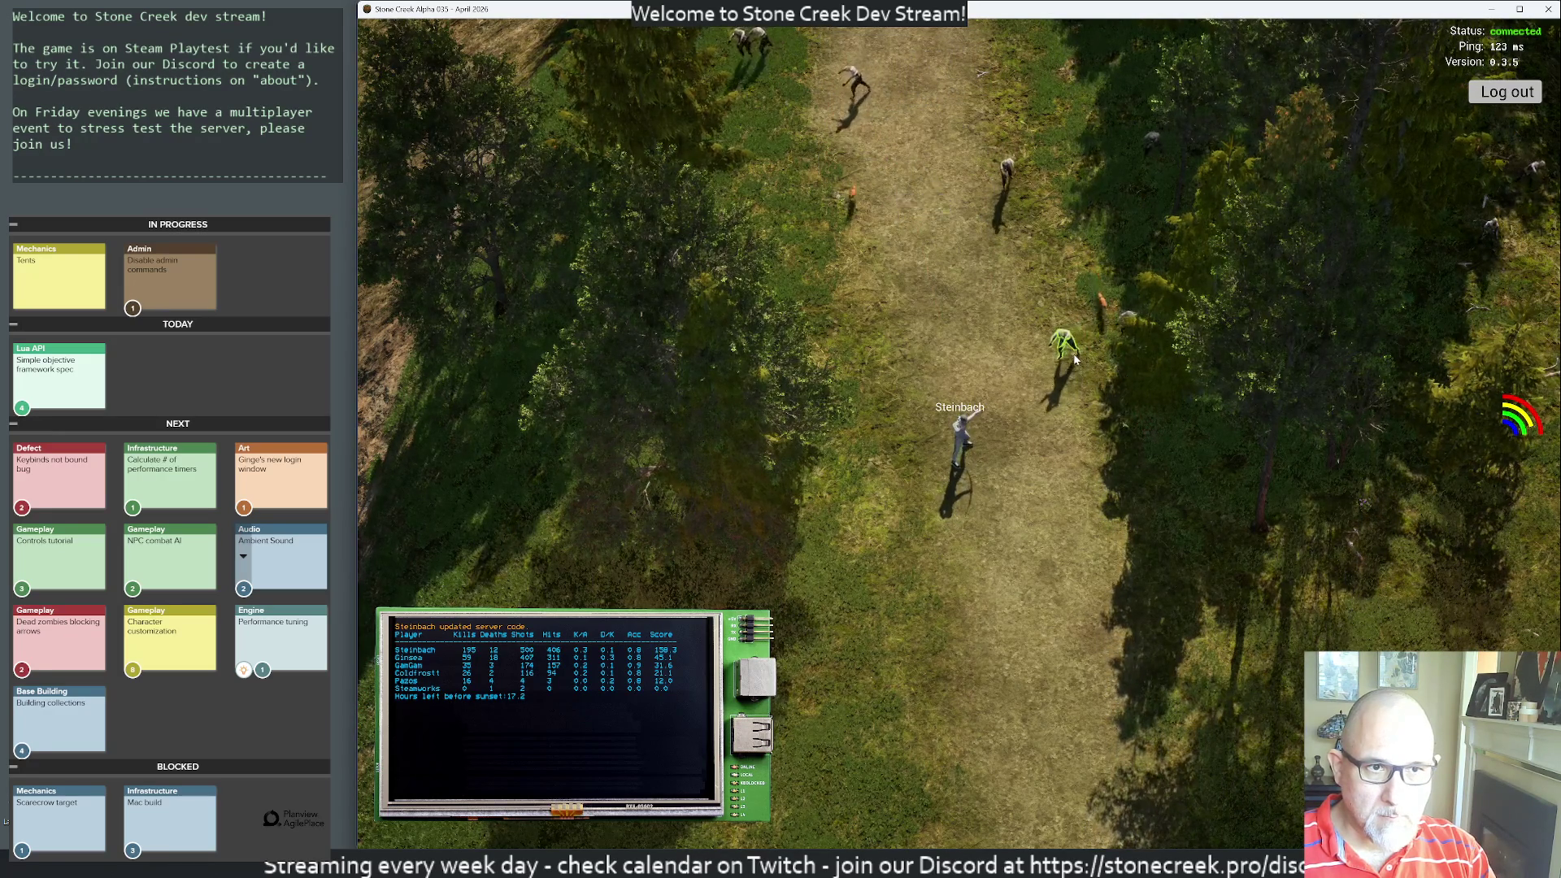
- Gun down the zombies closing in on the player one after another
{"action": "left_click", "coordinate": [1072, 358]}
{"action": "left_click", "coordinate": [1071, 358]}
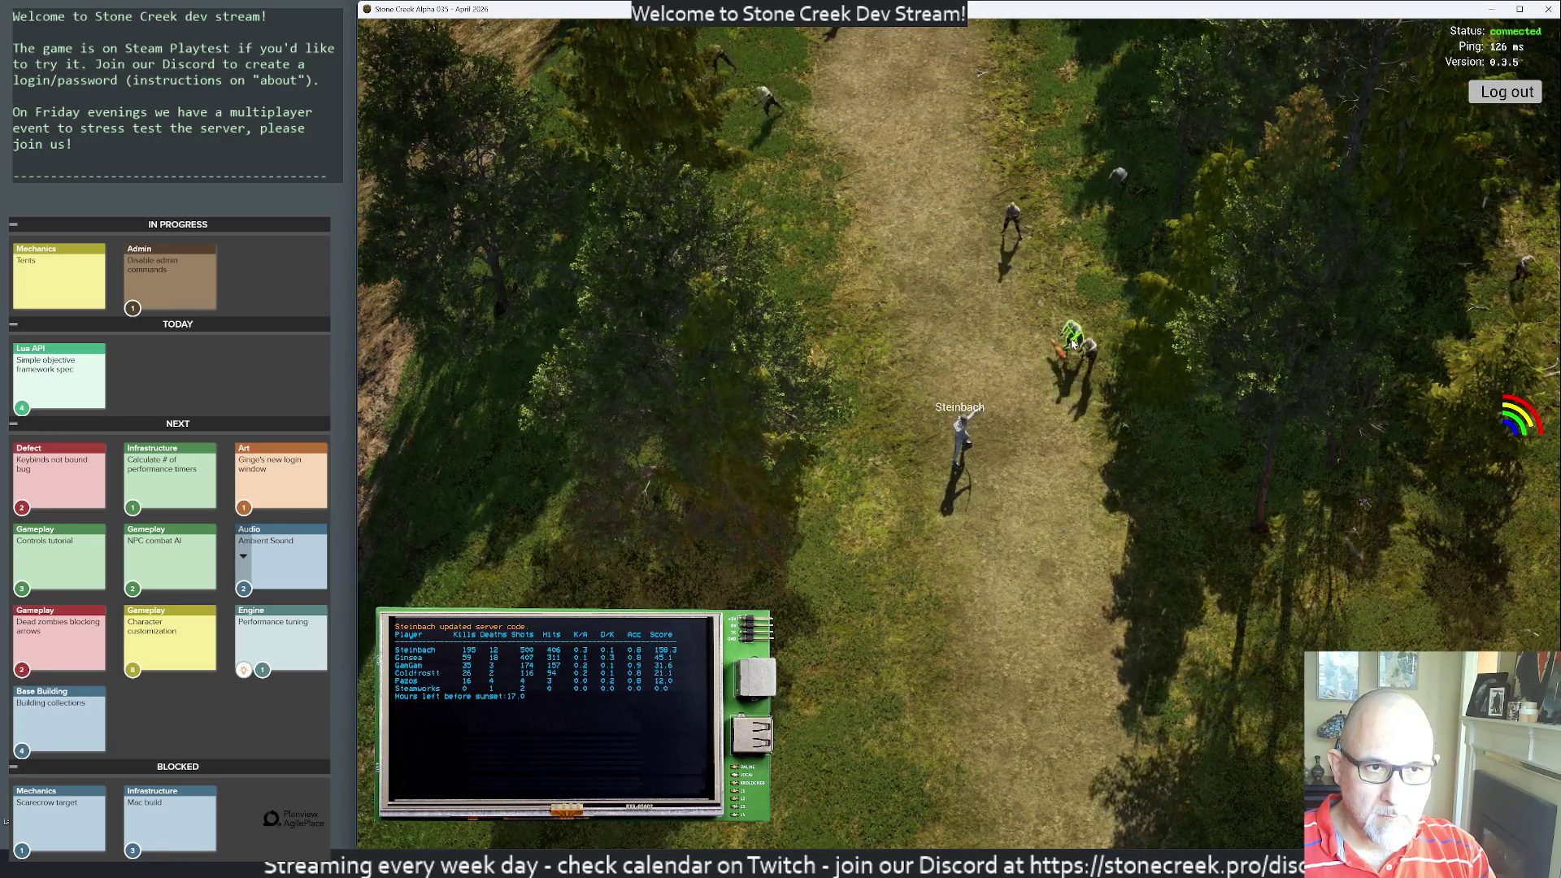
{"action": "left_click", "coordinate": [1070, 363]}
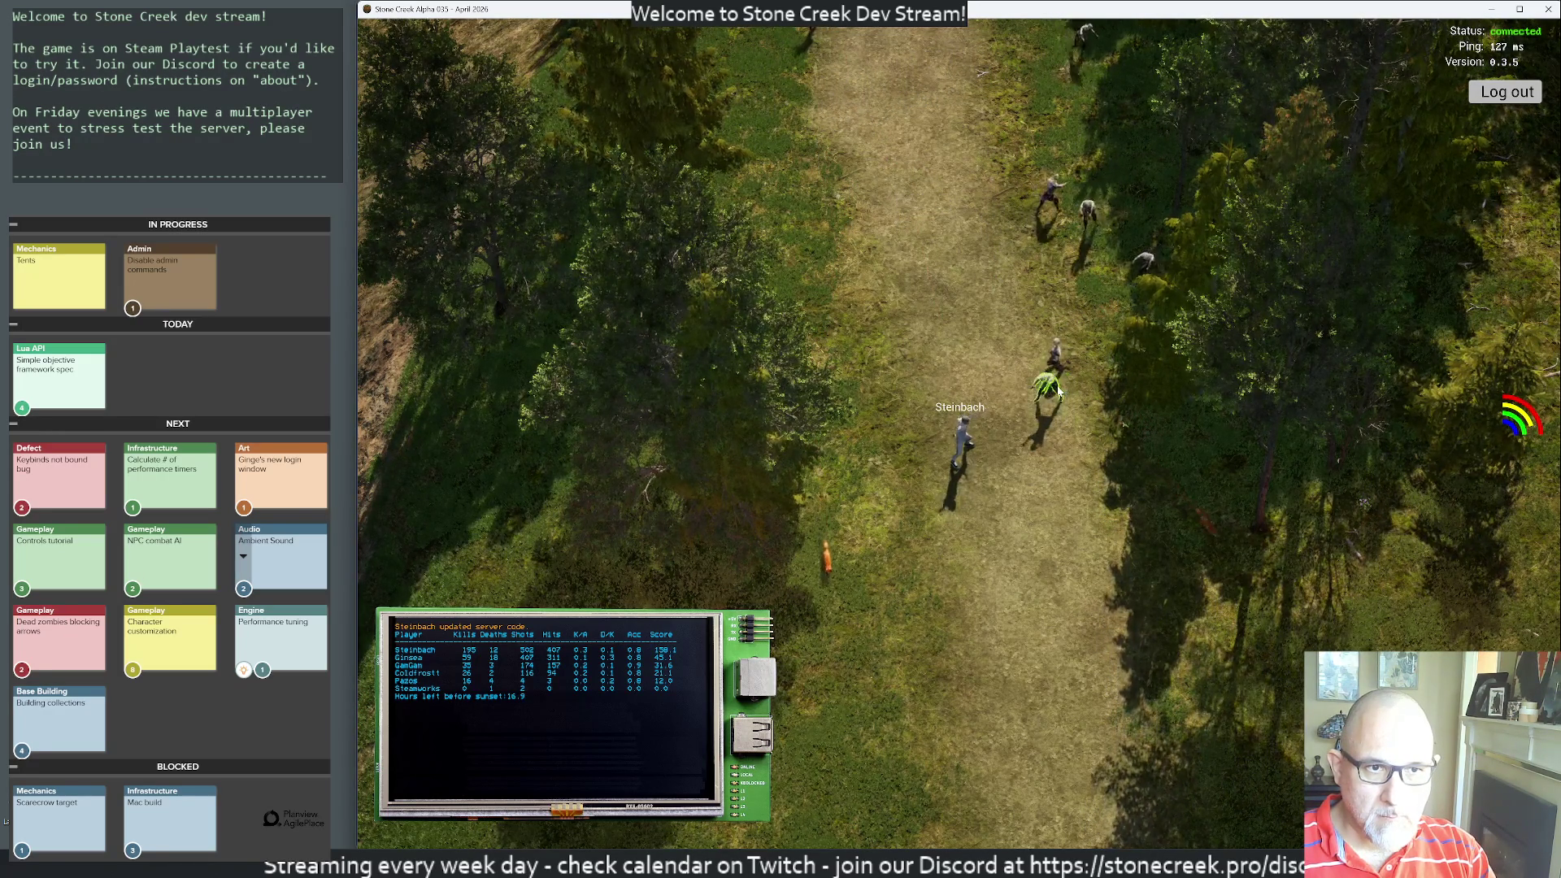
{"action": "left_click", "coordinate": [1061, 368]}
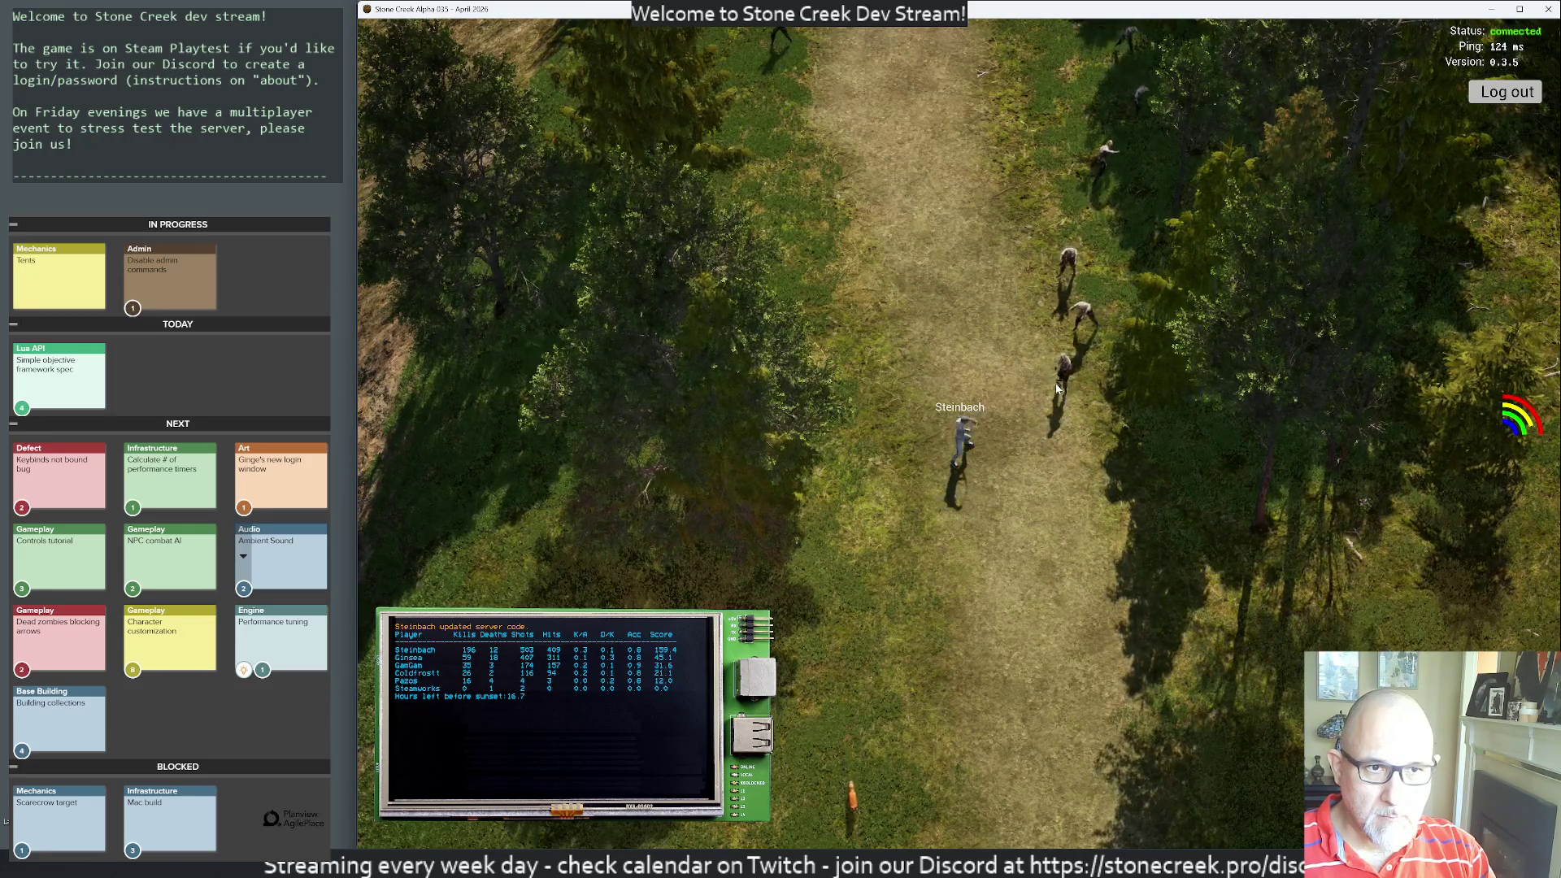
{"action": "left_click", "coordinate": [1057, 346]}
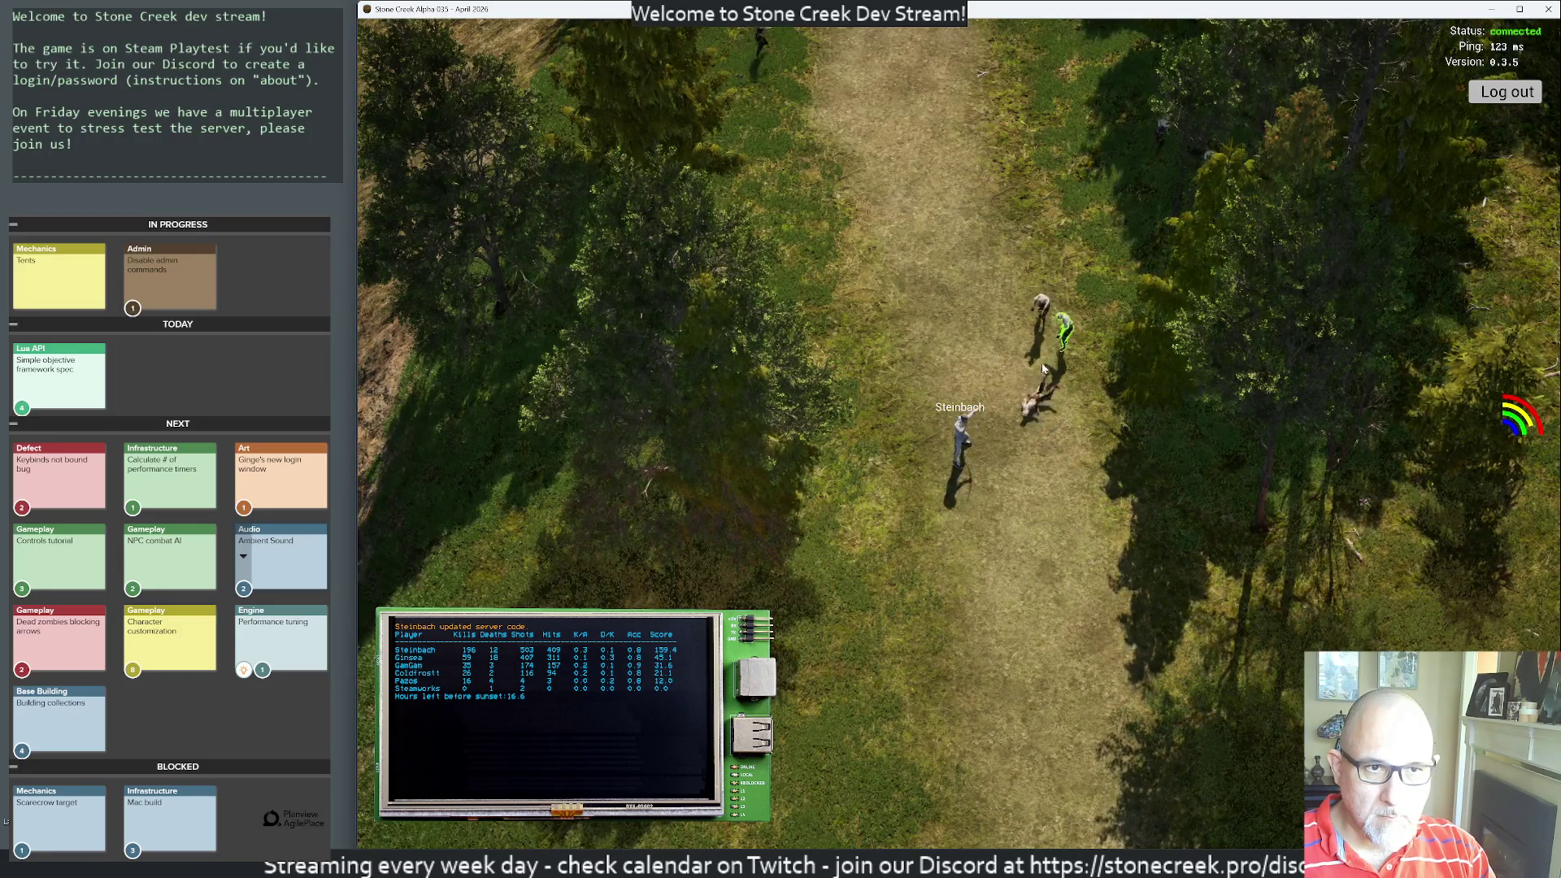
{"action": "left_click", "coordinate": [1032, 333]}
{"action": "left_click", "coordinate": [1032, 362]}
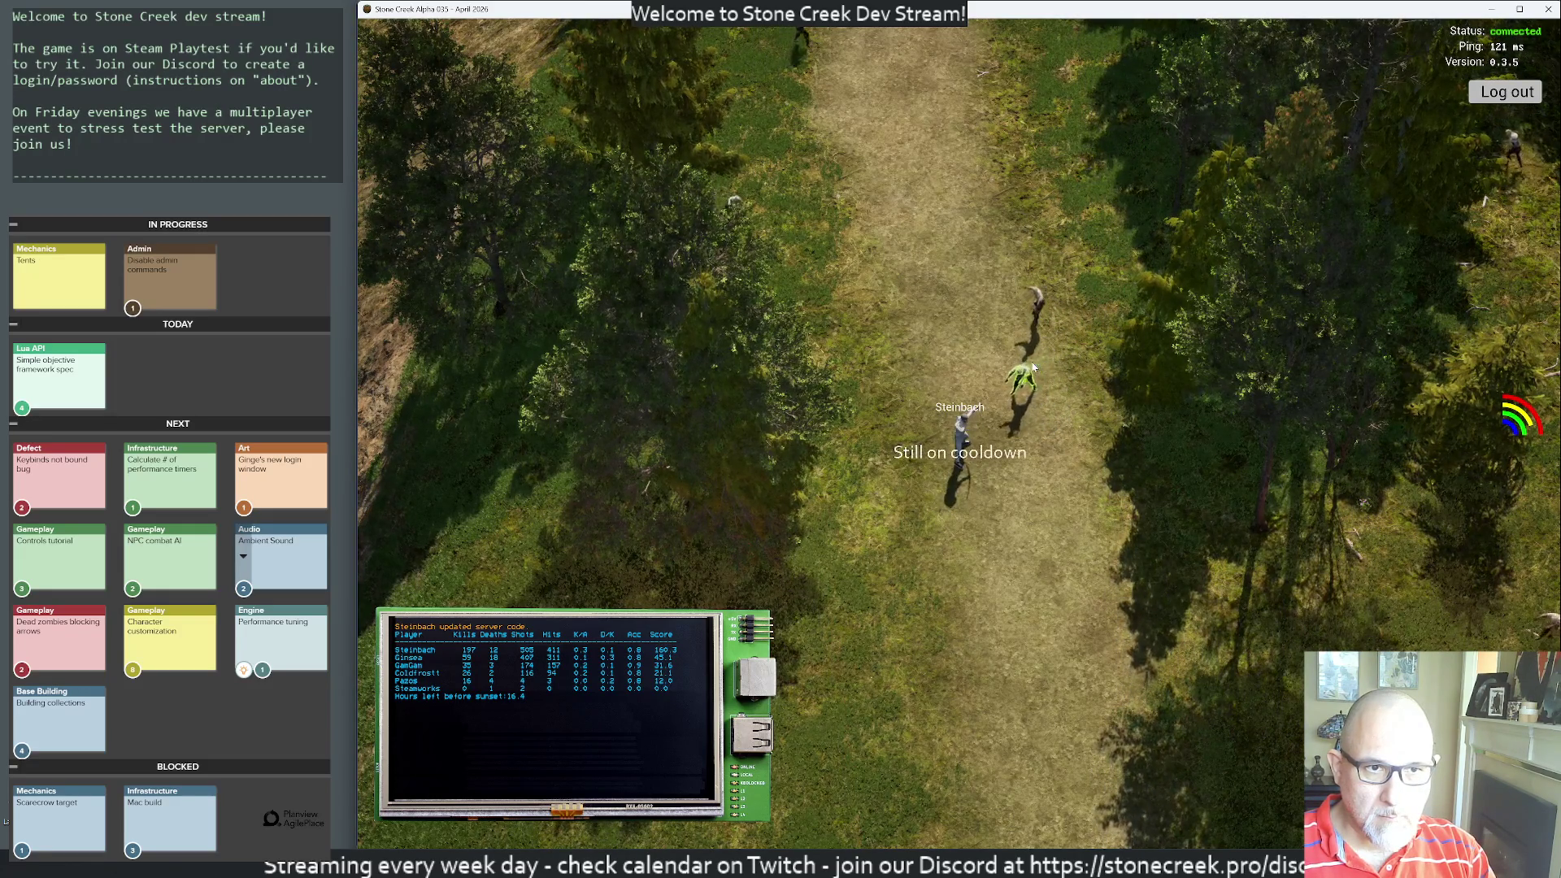
- Kill the zombies right beside the player on the left
{"action": "left_click", "coordinate": [1026, 378]}
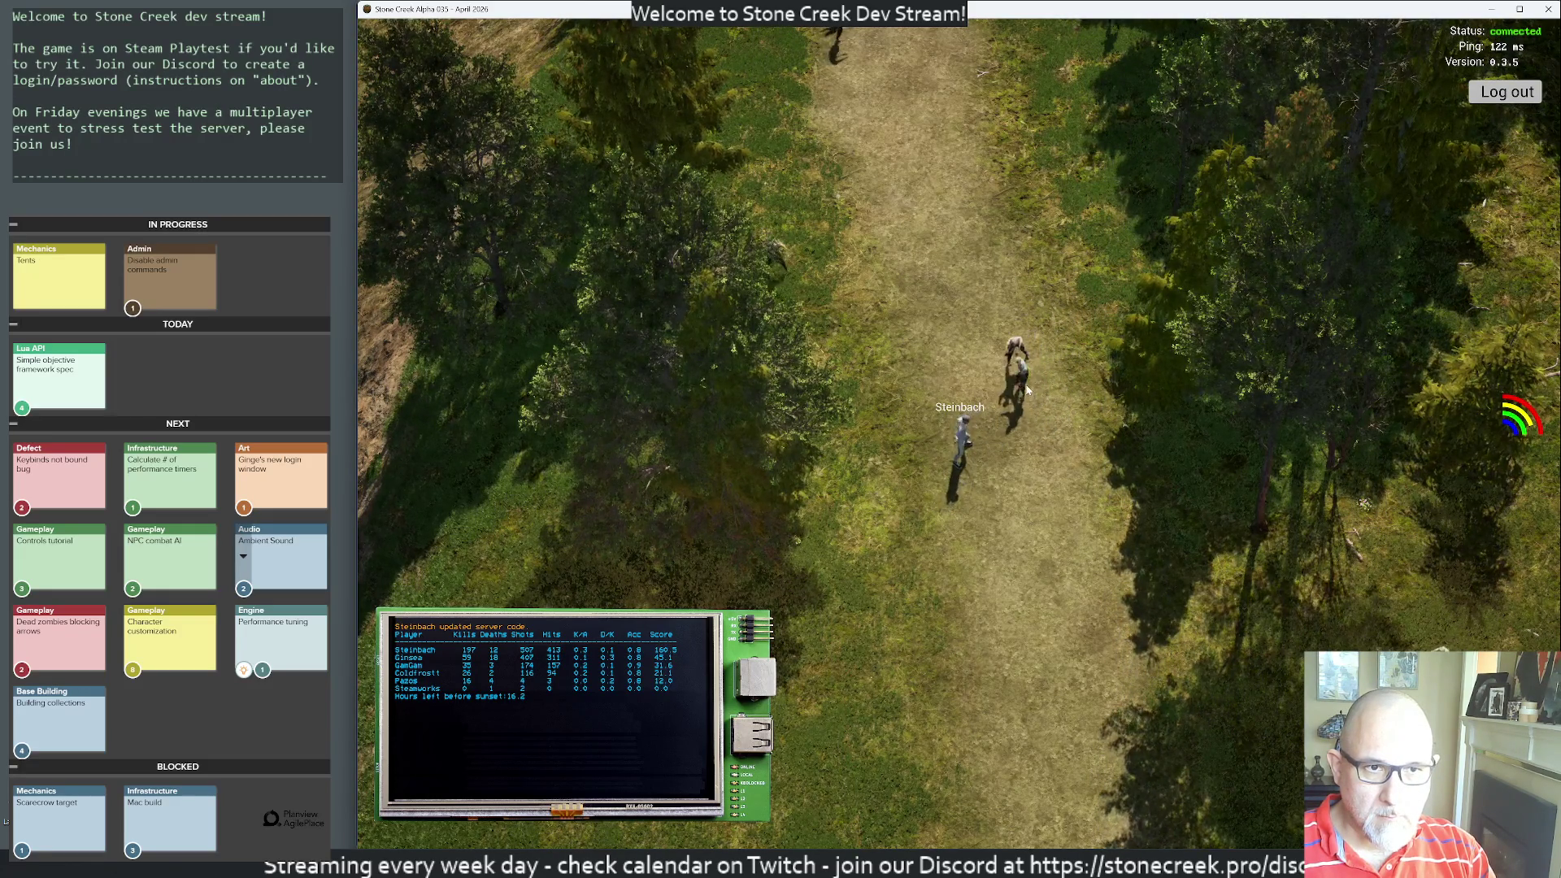
{"action": "left_click", "coordinate": [1012, 372]}
{"action": "left_click", "coordinate": [1005, 372]}
{"action": "left_click", "coordinate": [1004, 374]}
{"action": "left_click", "coordinate": [995, 378]}
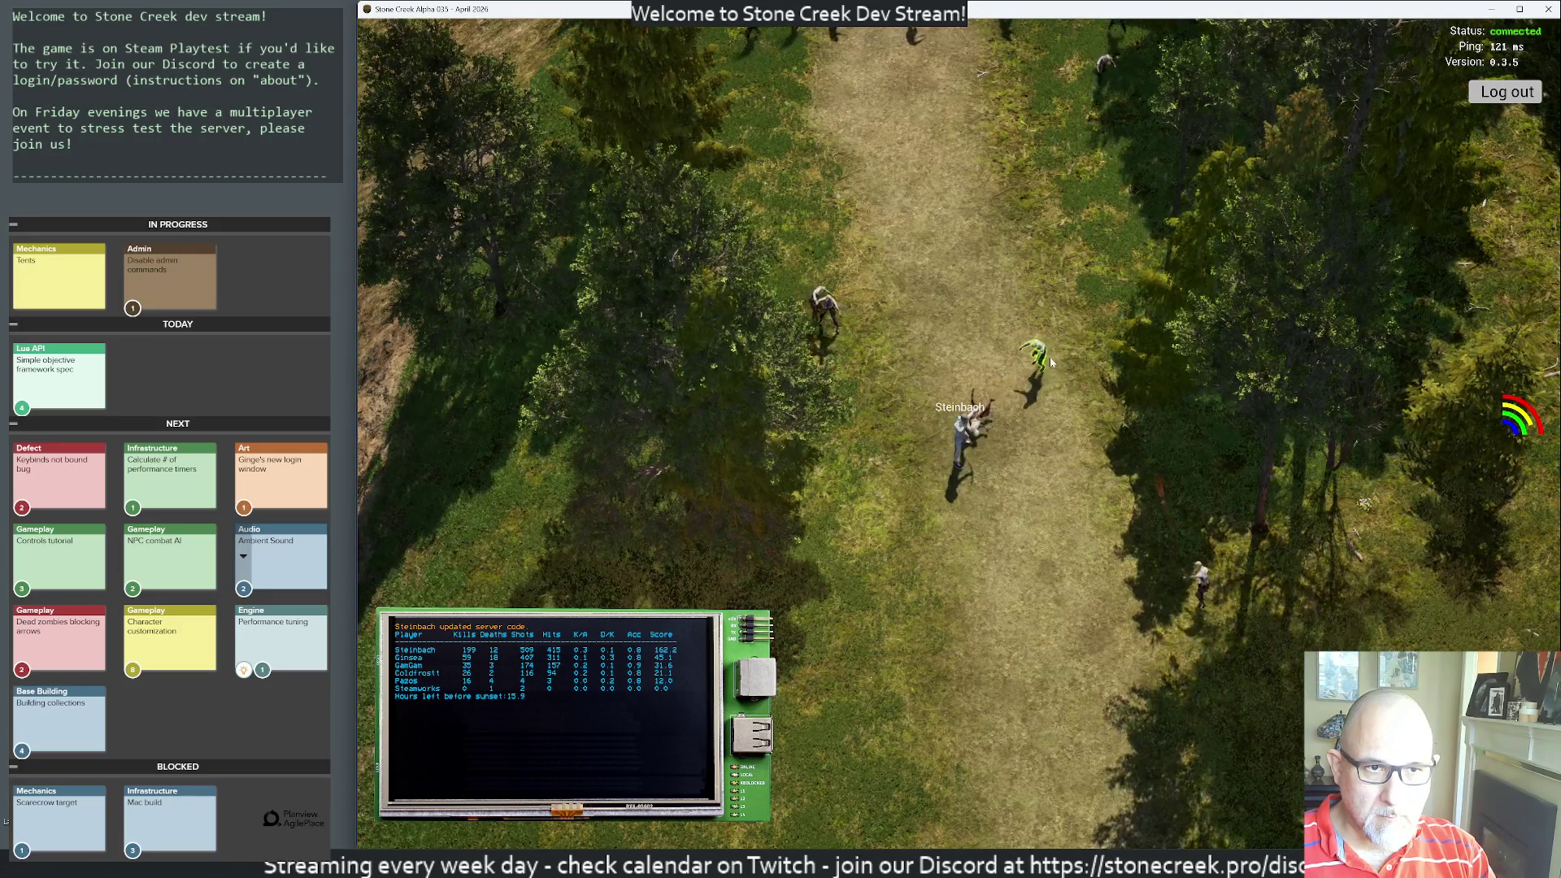
{"action": "left_click", "coordinate": [886, 367]}
{"action": "left_click", "coordinate": [898, 364]}
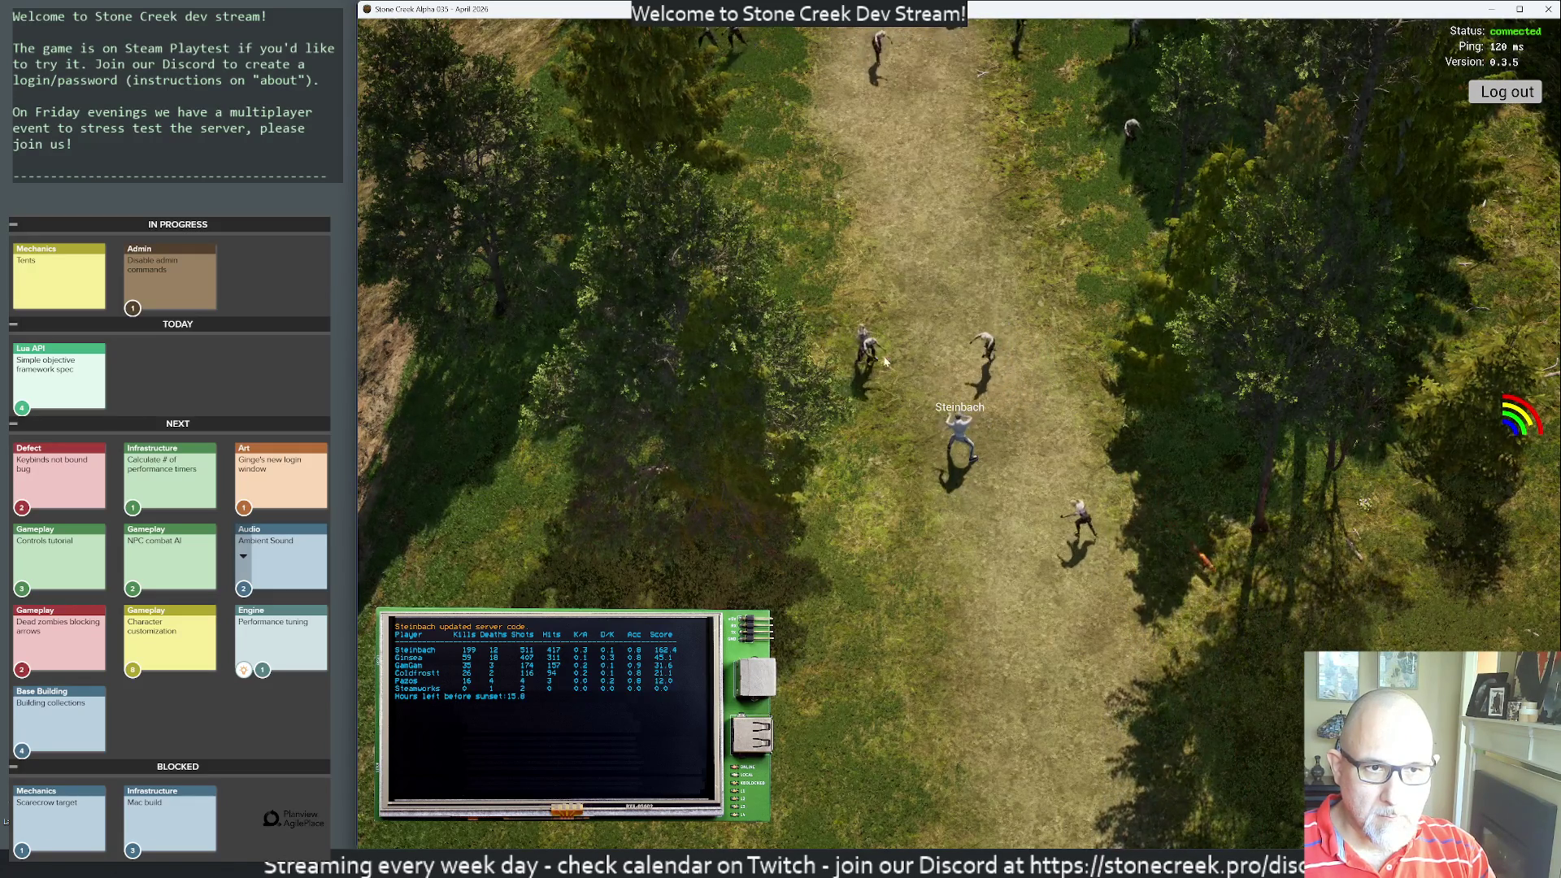
- Retreat south, then move north-east and shoot trail zombies until kills pass 200
{"action": "key", "text": "s"}
{"action": "key", "text": "s"}
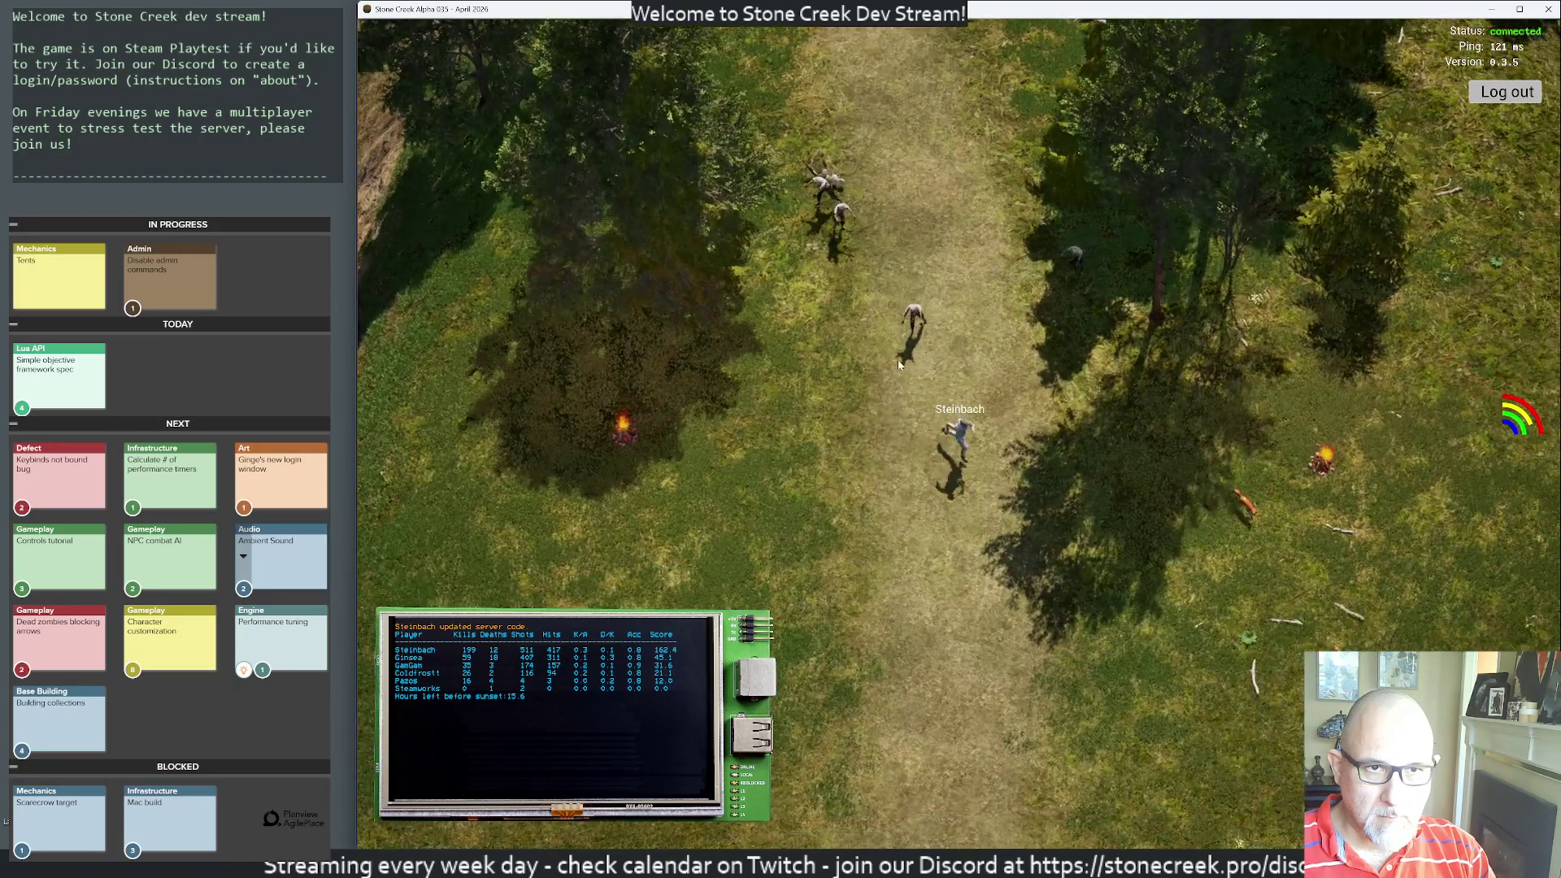
{"action": "left_click", "coordinate": [897, 359]}
{"action": "key", "text": "w+d"}
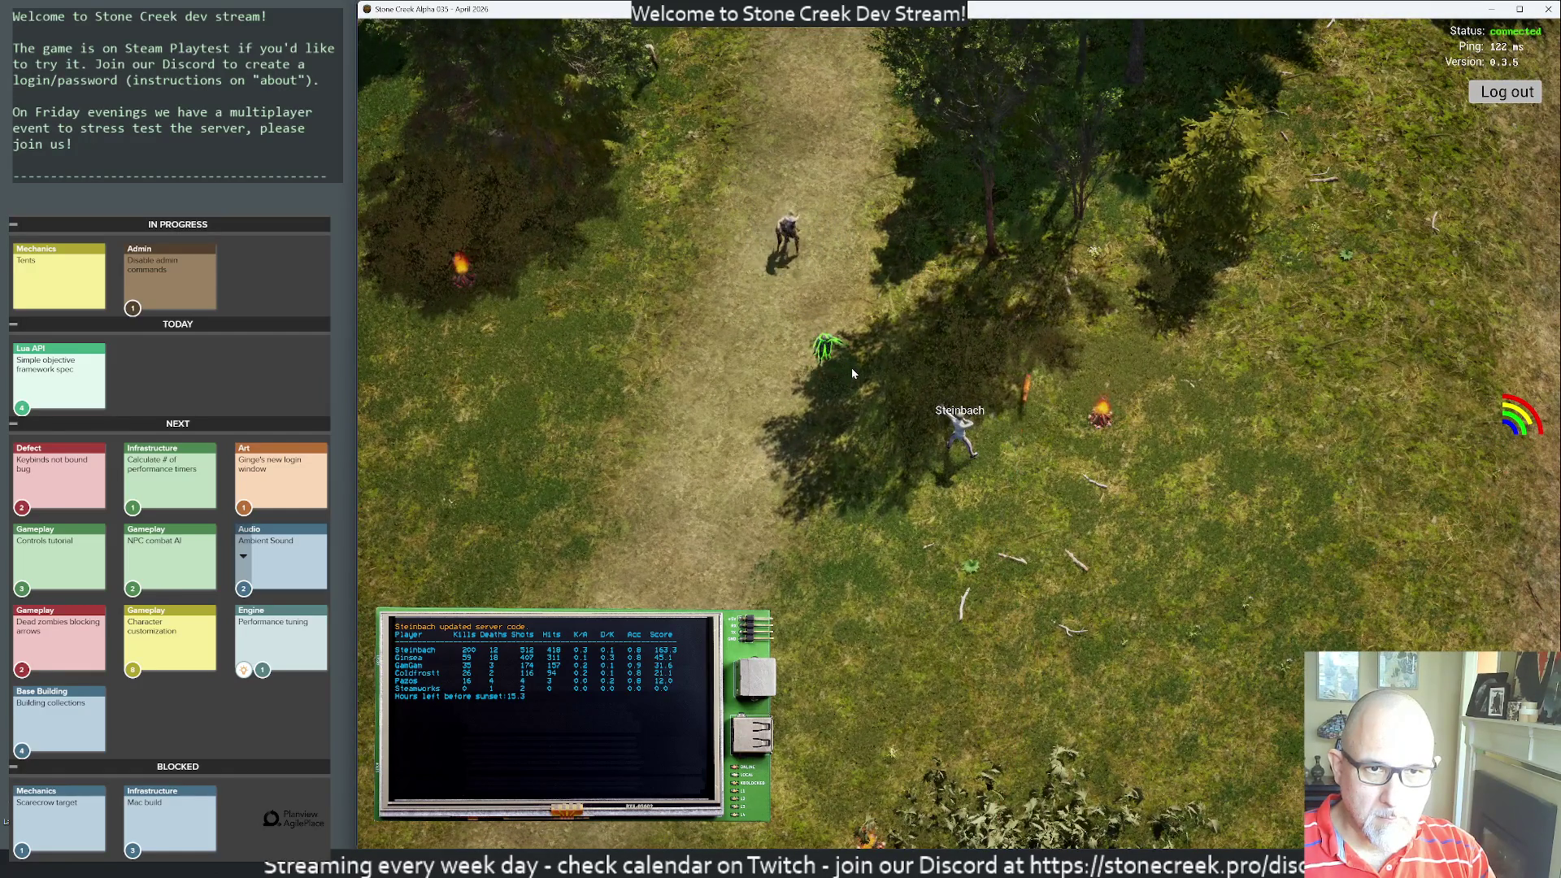
{"action": "left_click", "coordinate": [827, 350]}
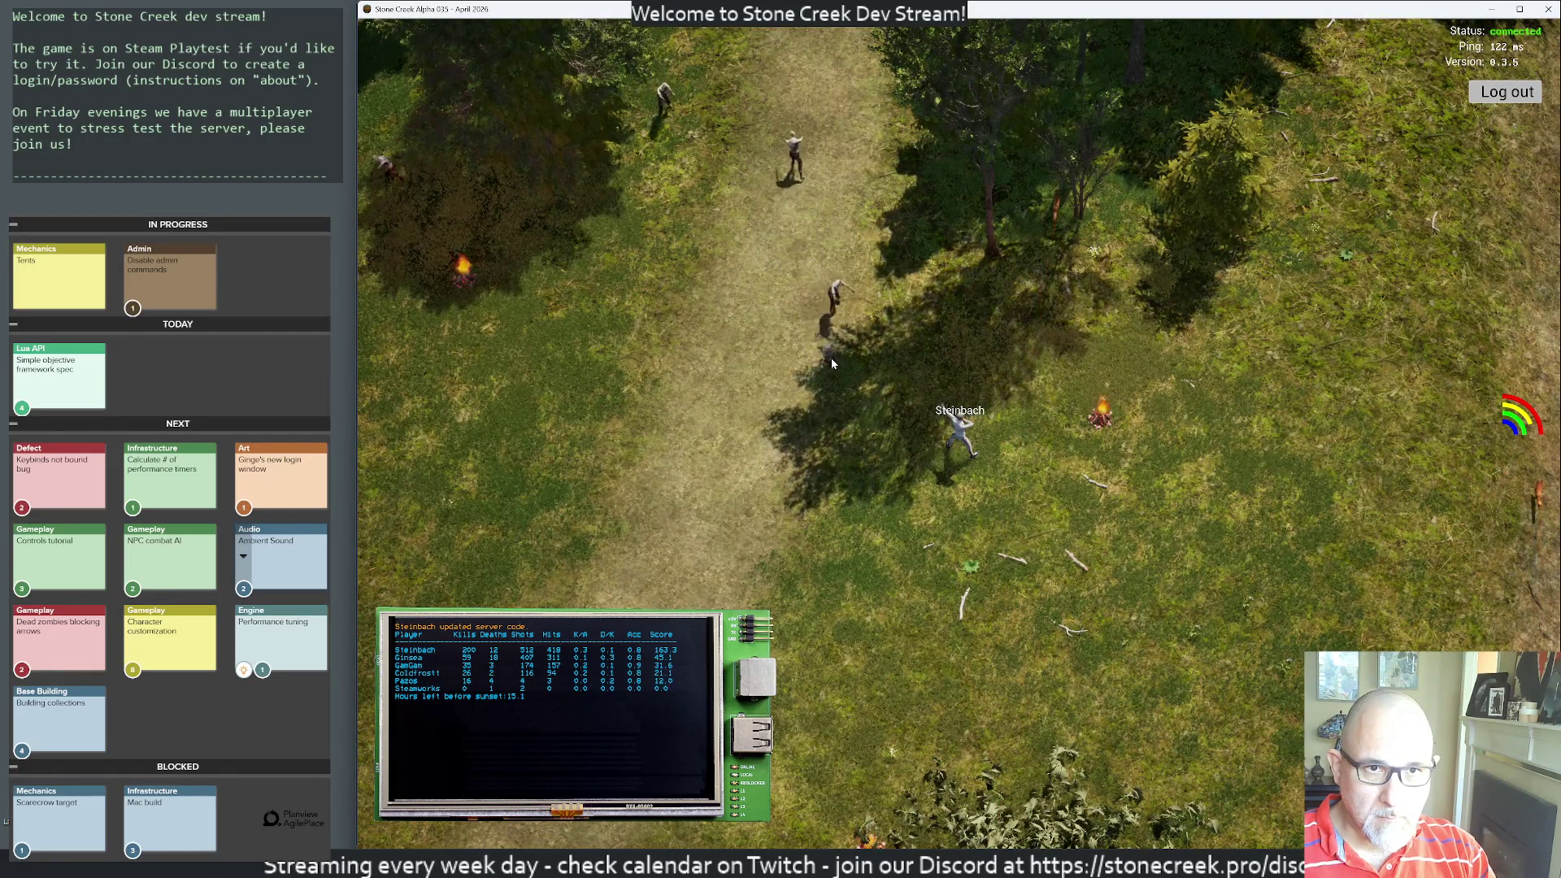
{"action": "left_click", "coordinate": [831, 358]}
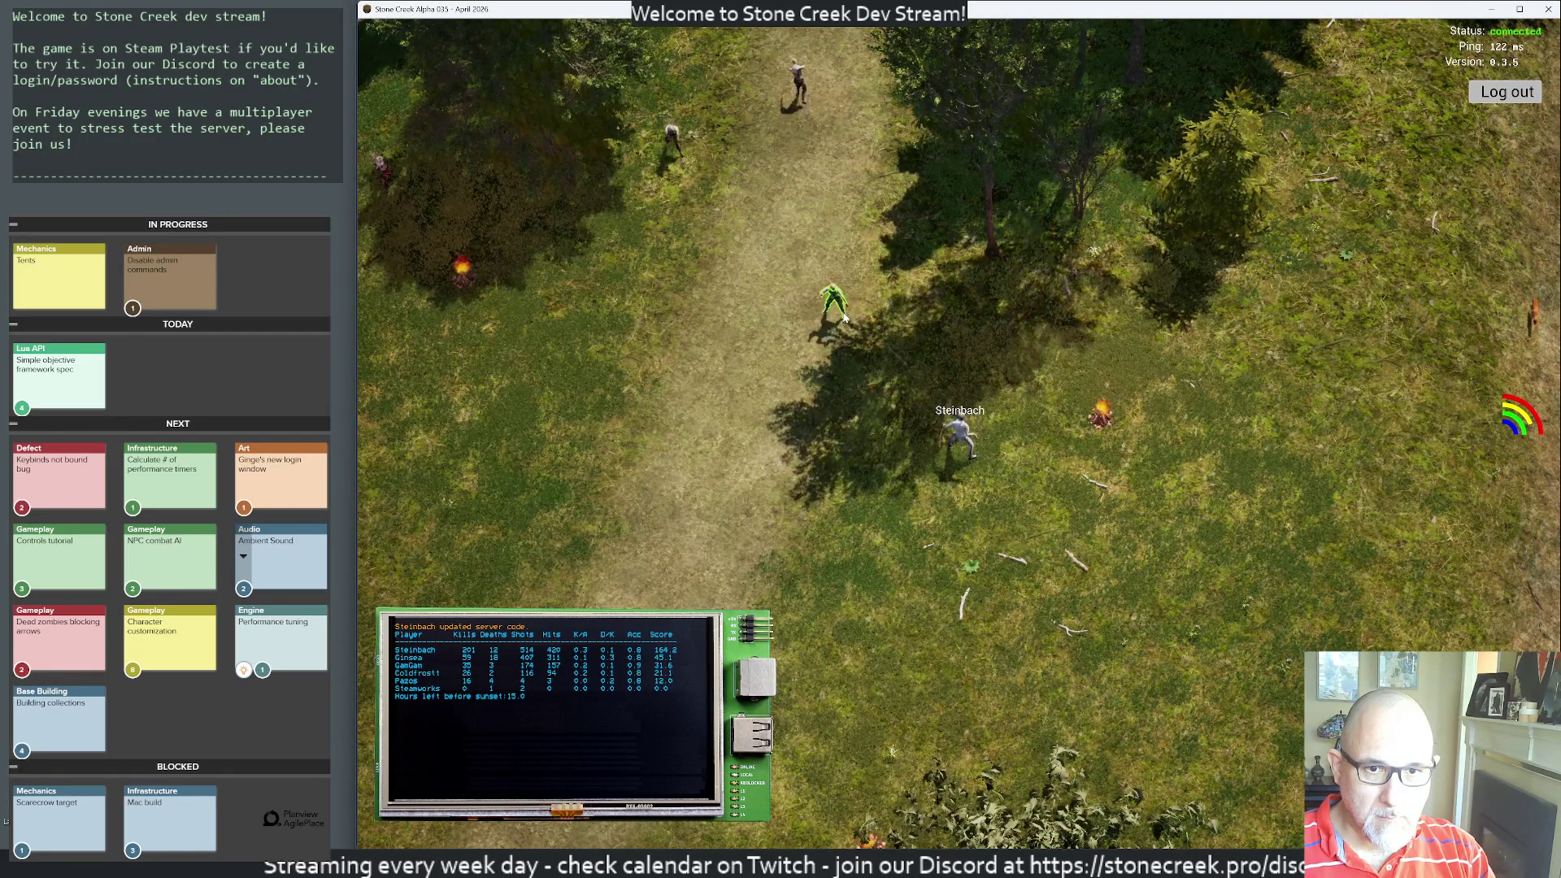
{"action": "left_click", "coordinate": [846, 325]}
{"action": "left_click", "coordinate": [846, 325]}
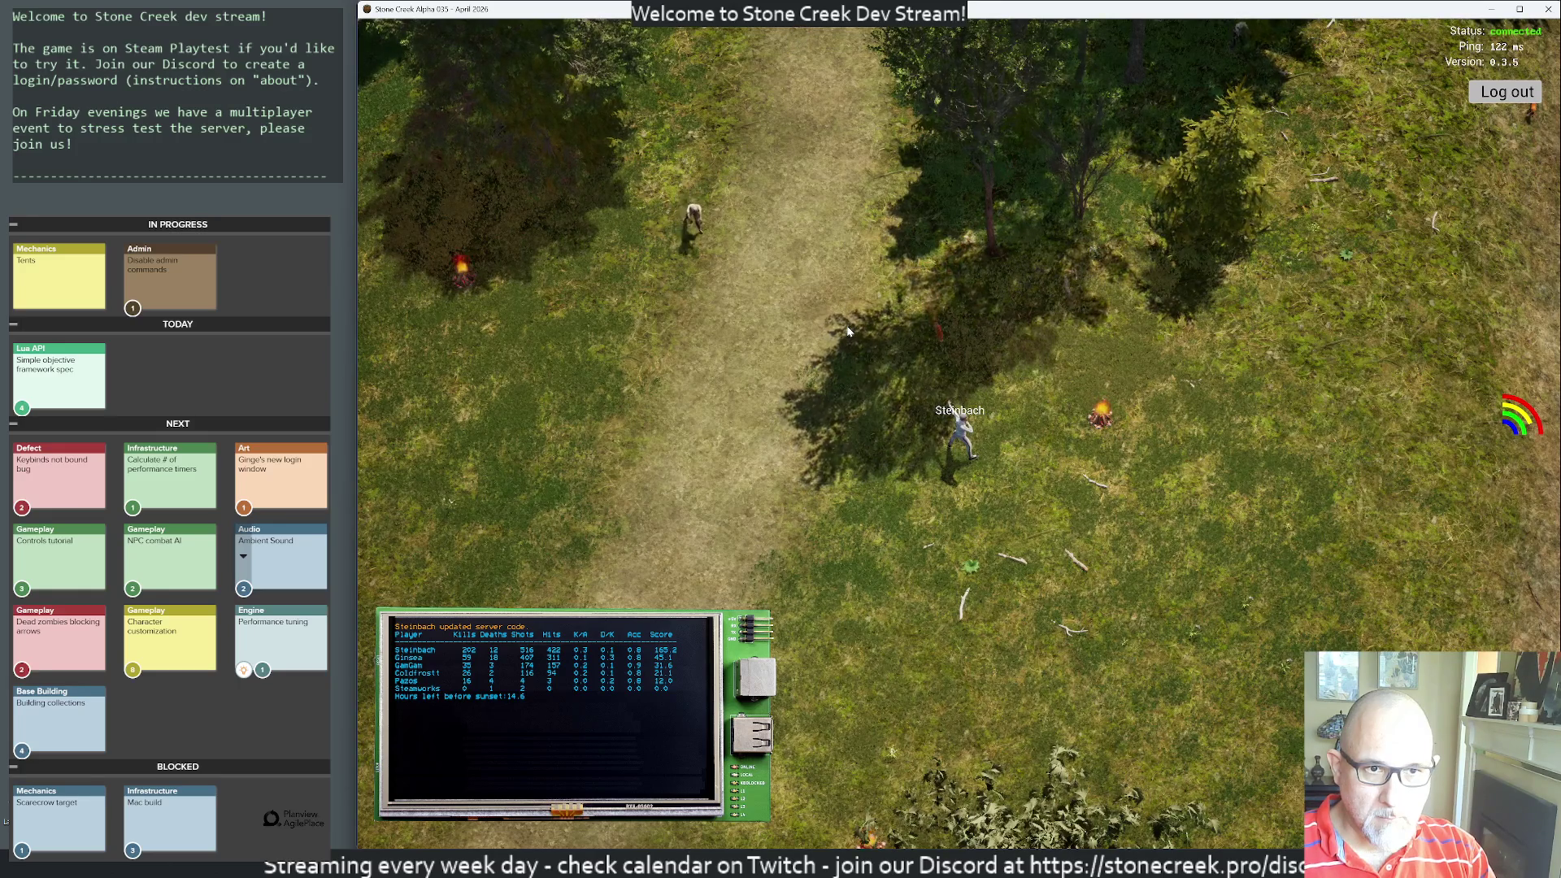
{"action": "key", "text": "a"}
{"action": "key", "text": "a"}
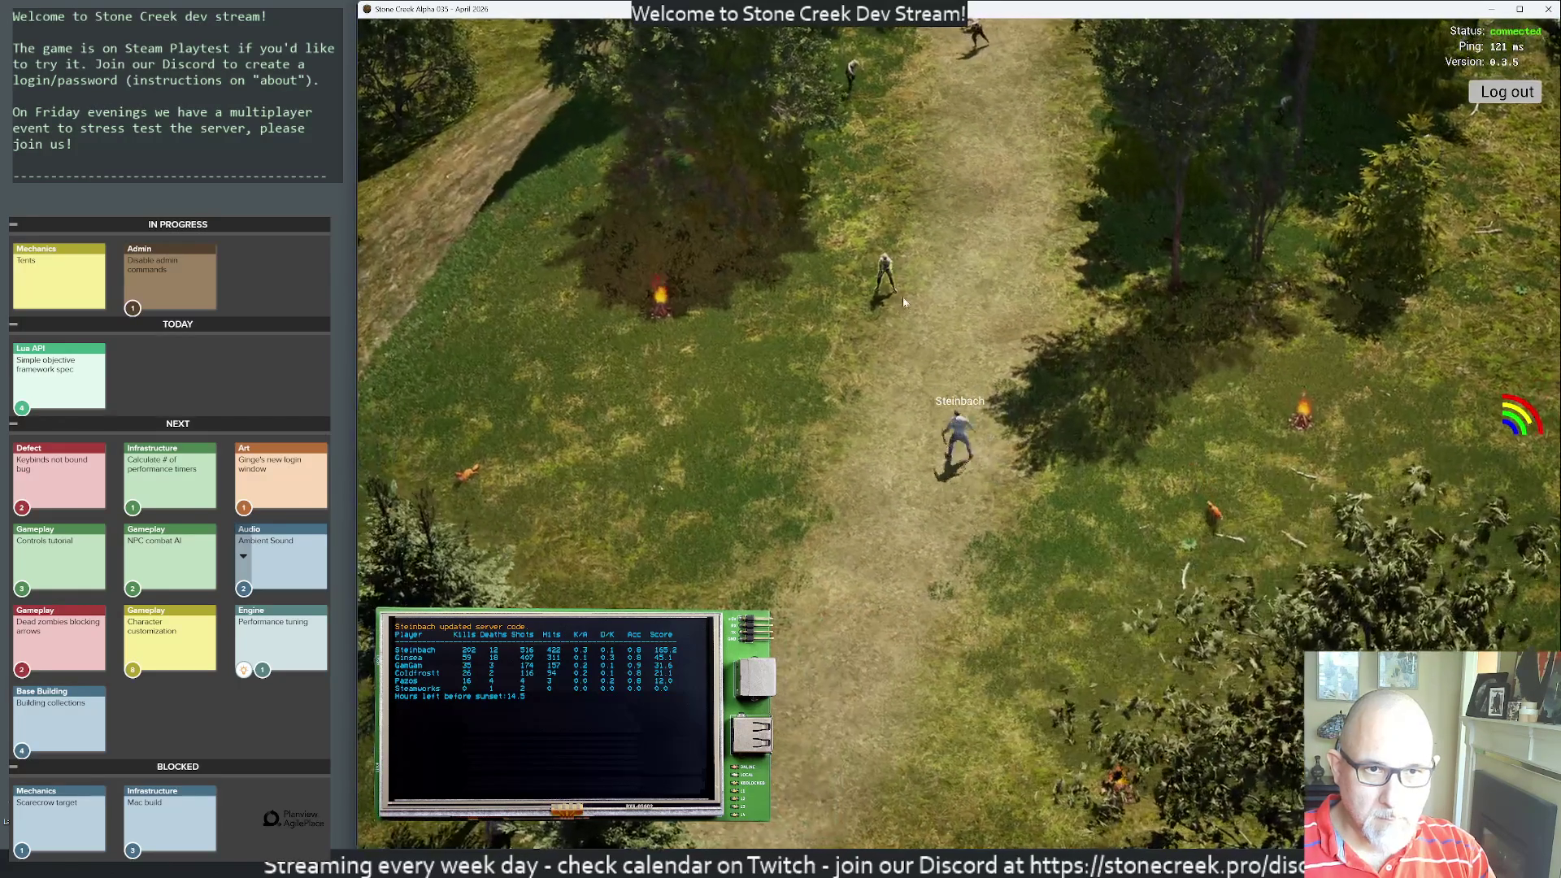
{"action": "left_click", "coordinate": [886, 286]}
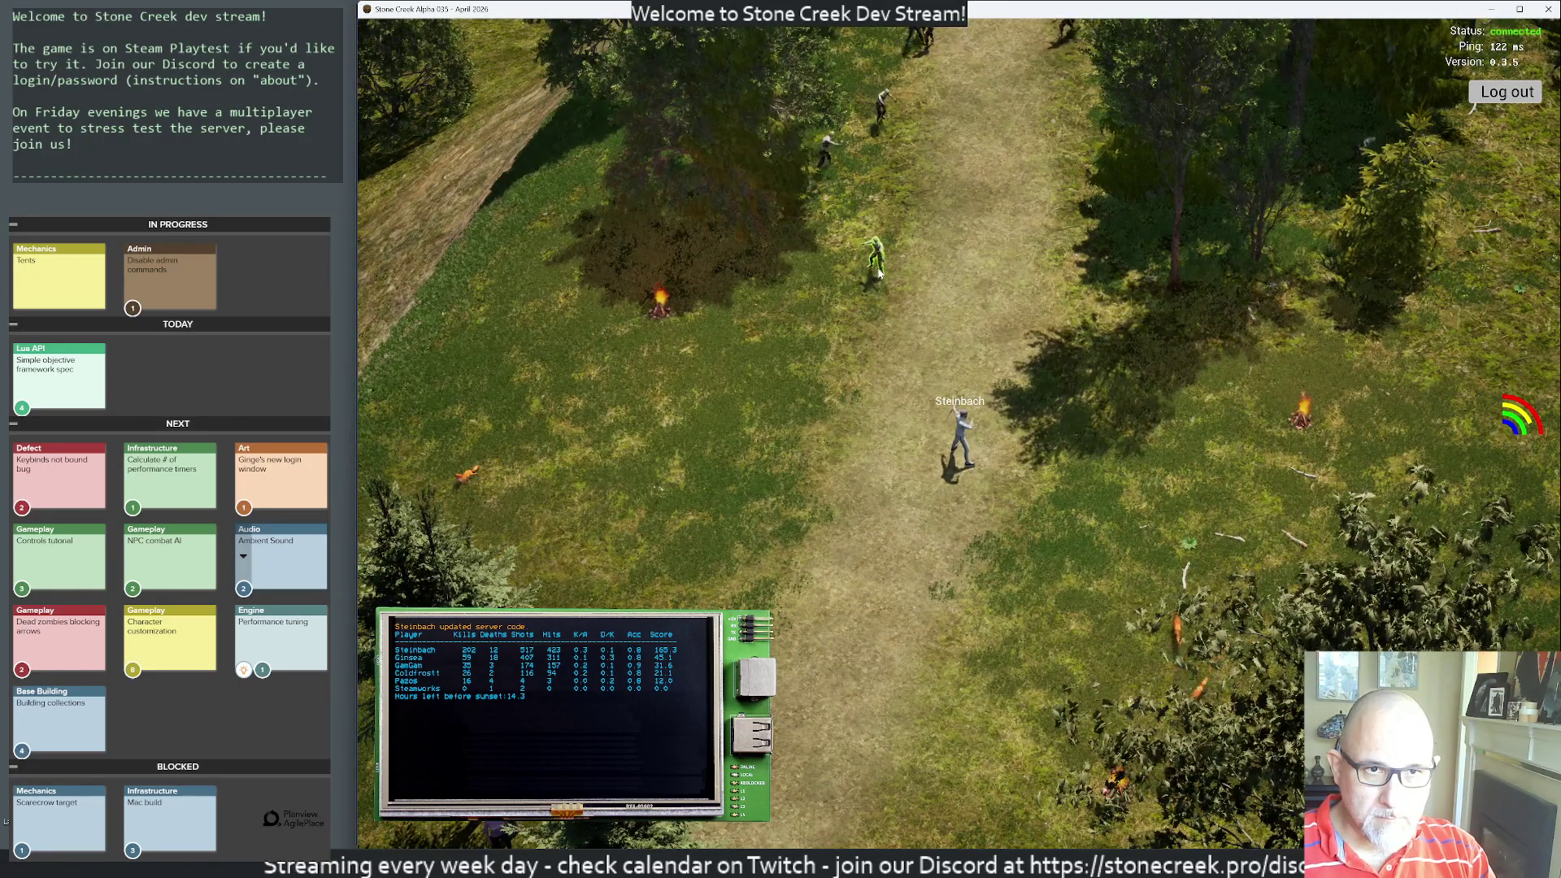
{"action": "left_click", "coordinate": [913, 257]}
- Shoot the zombies coming down the path, then toggle the scoreboard and run toward the lake crowd
{"action": "key", "text": "w"}
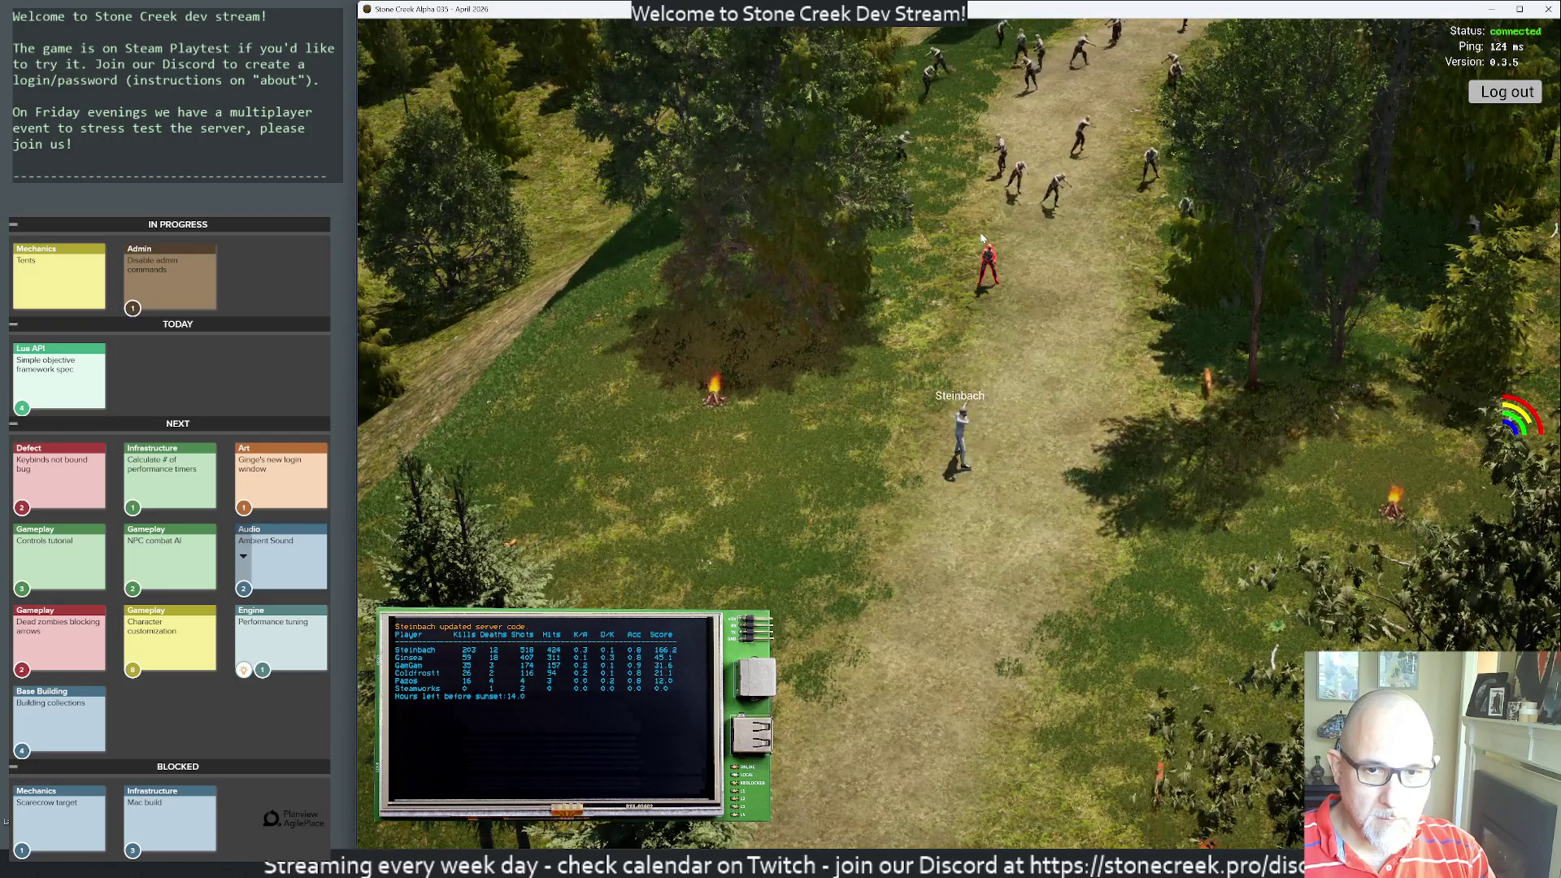
{"action": "left_click", "coordinate": [1000, 284]}
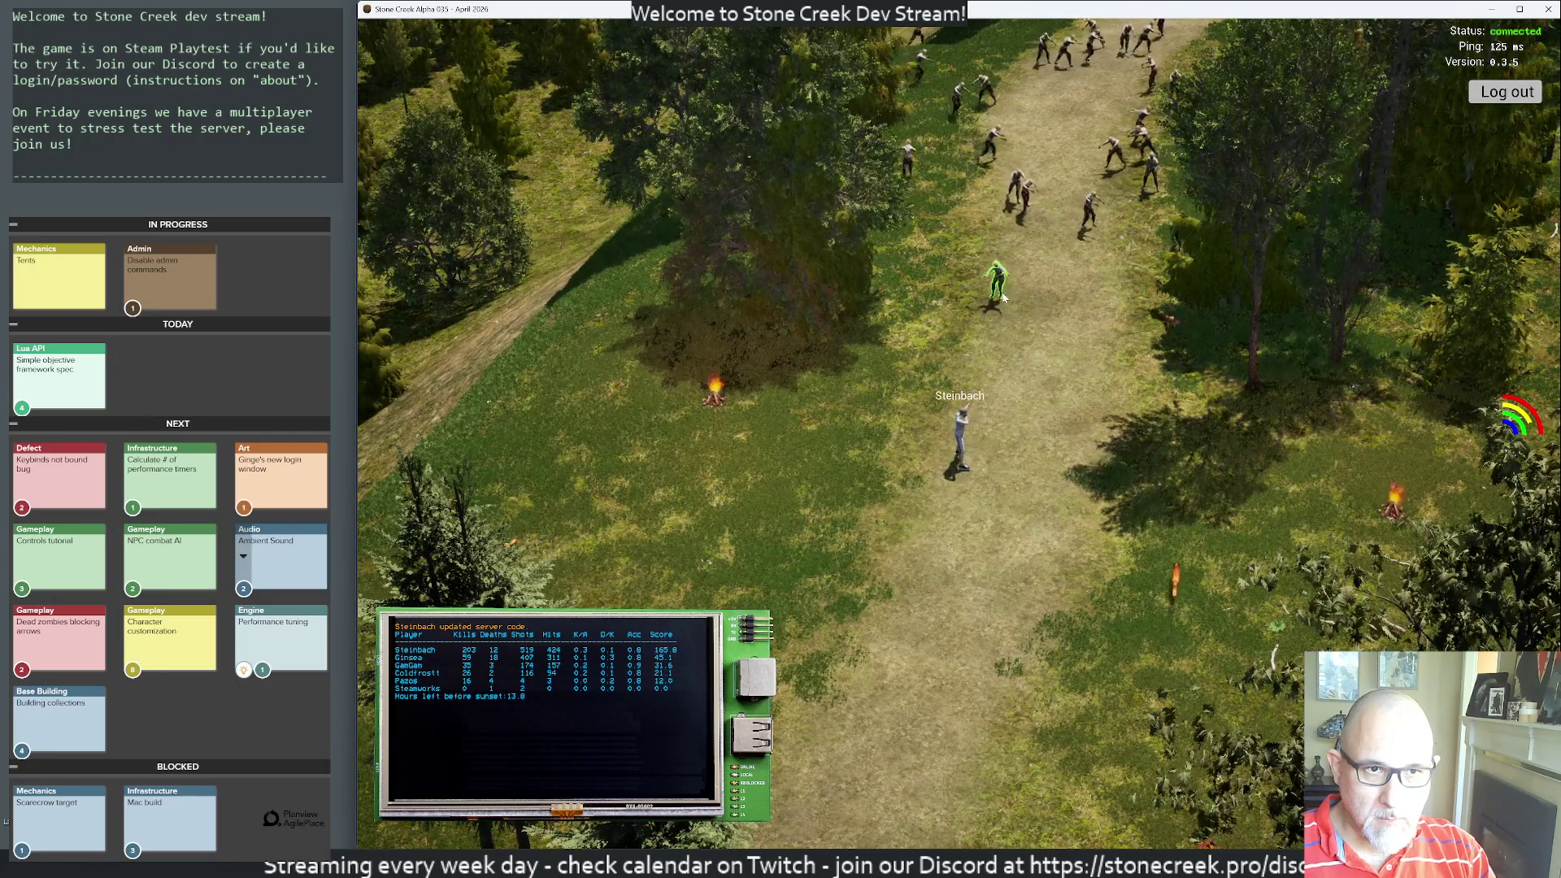
{"action": "left_click", "coordinate": [1001, 290]}
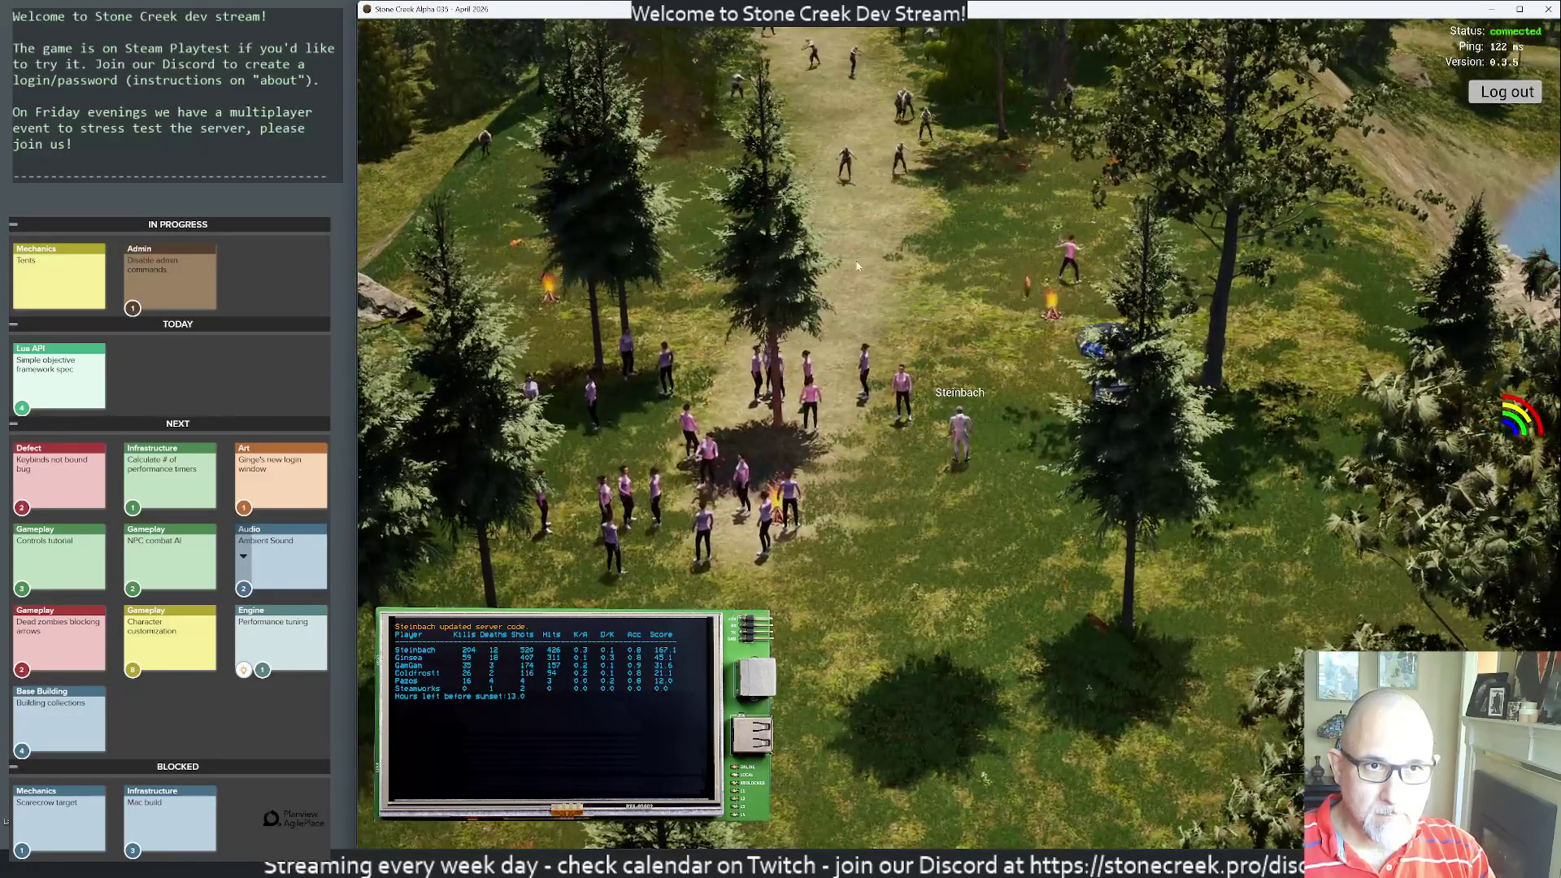
{"action": "key", "text": "m"}
{"action": "key", "text": "m"}
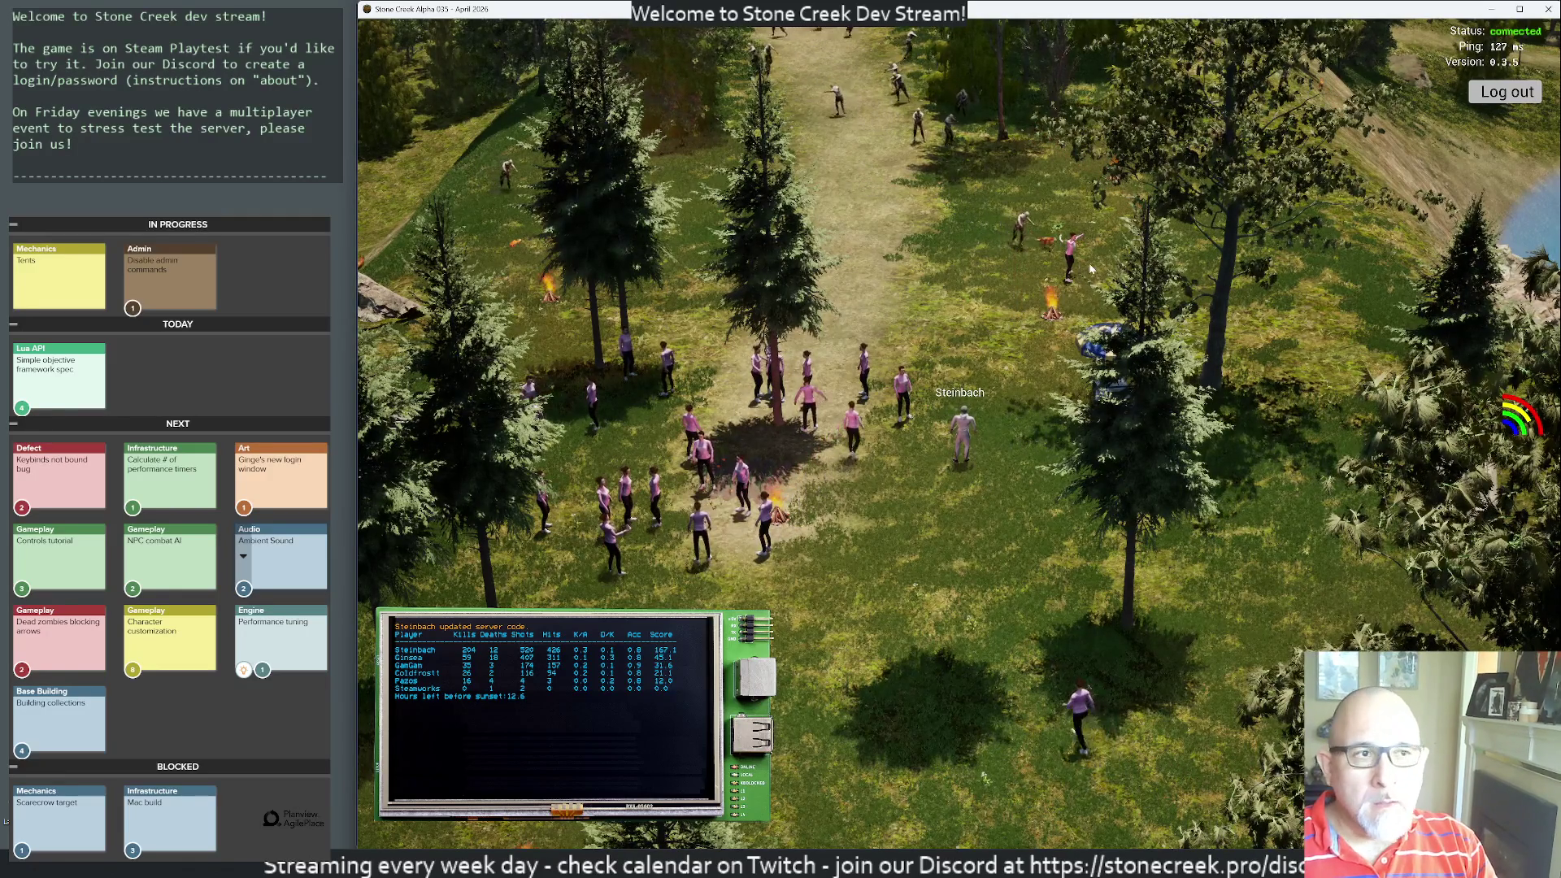
{"action": "key", "text": "s"}
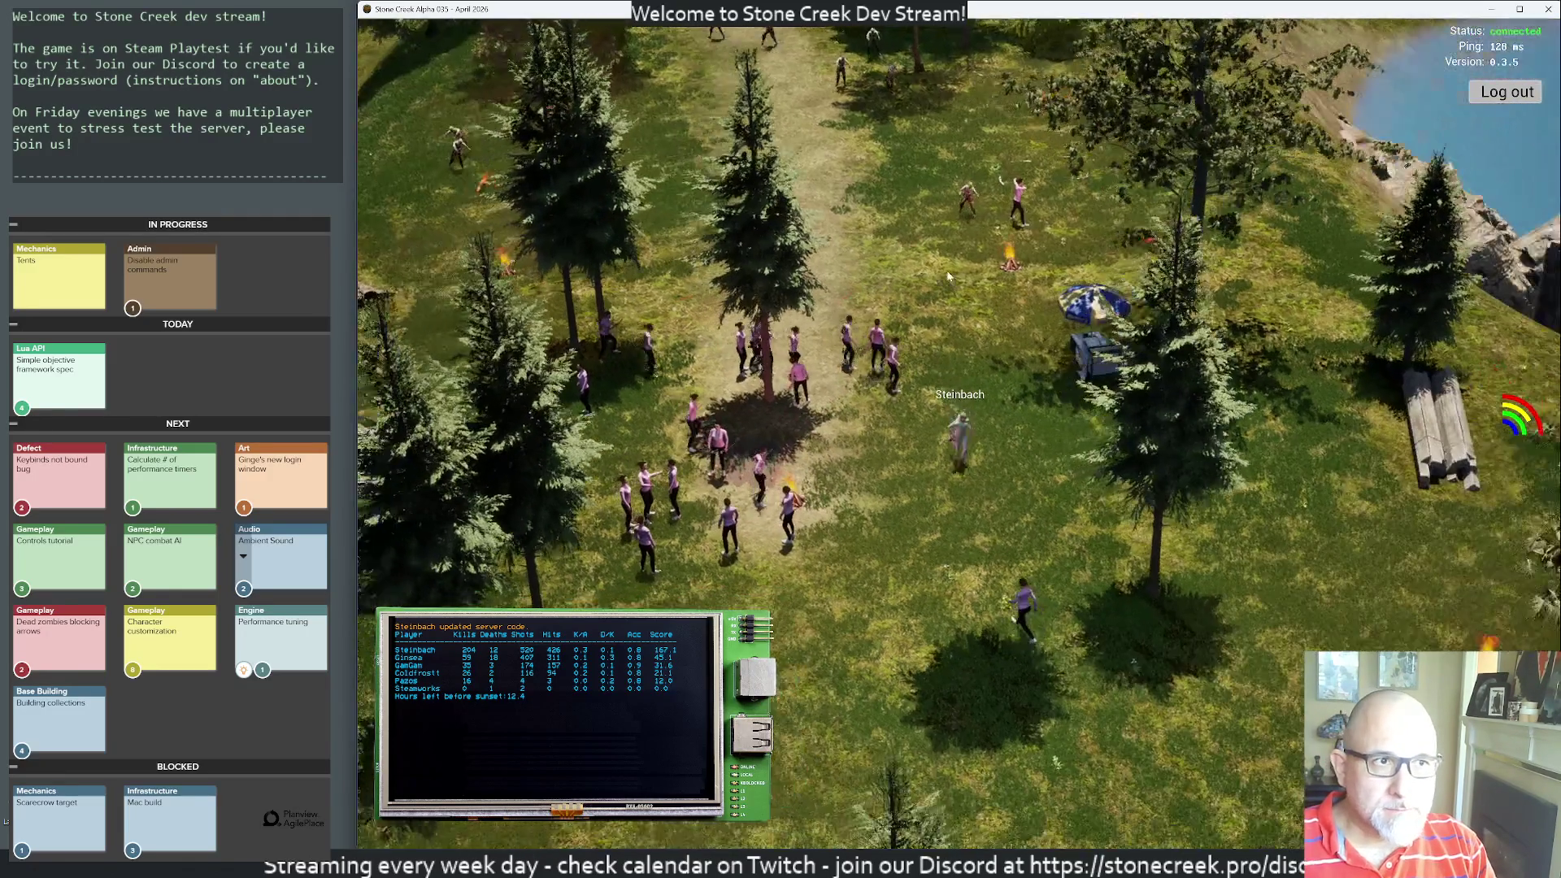
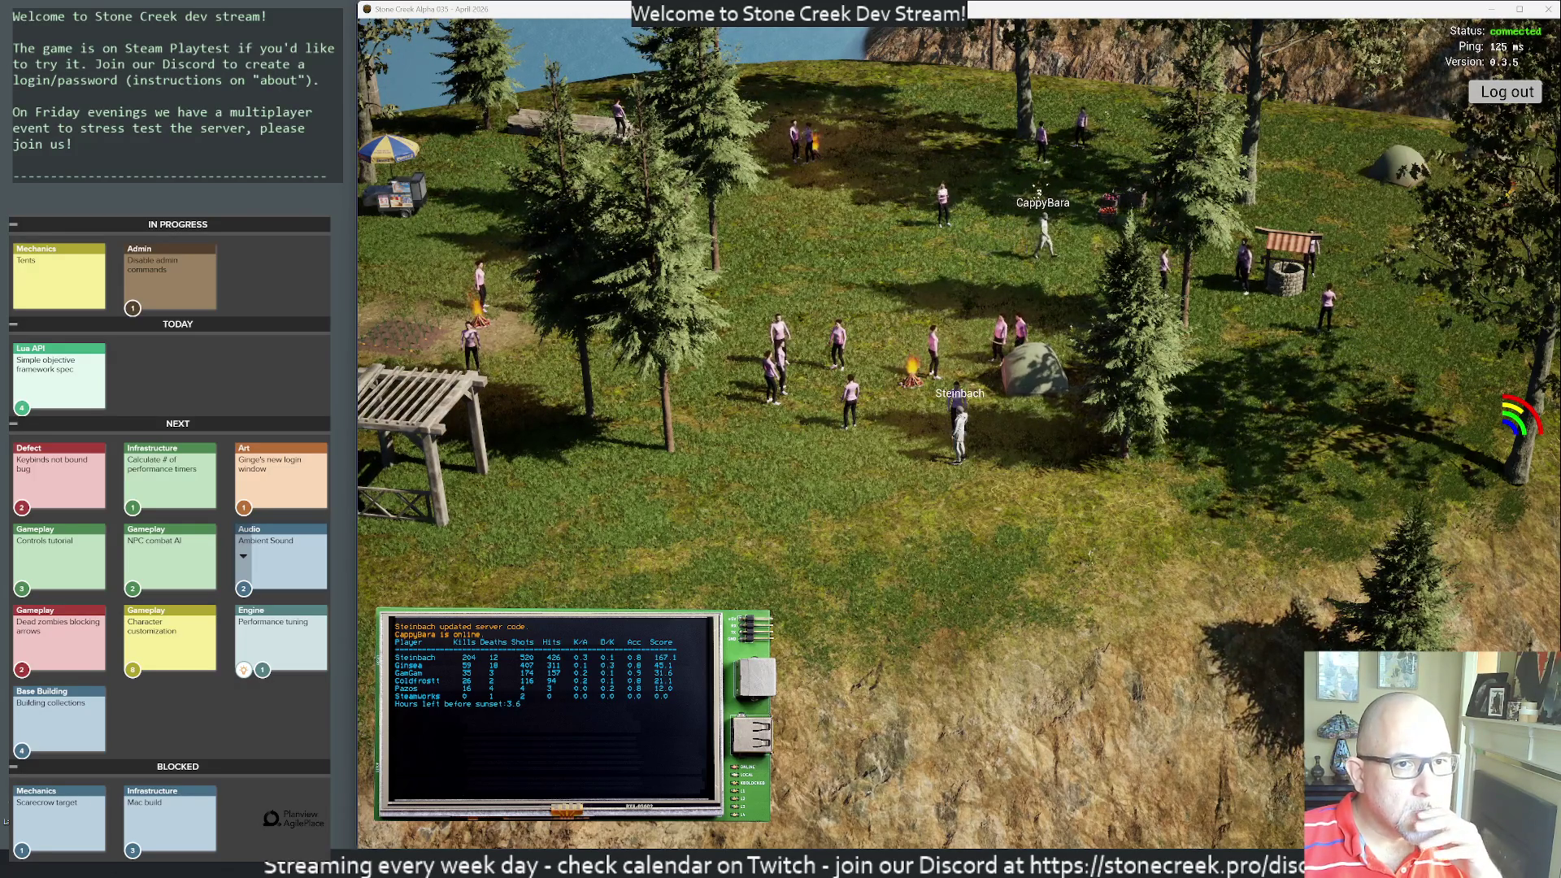
- Greet the newly joined player with 'hey!' in chat
{"action": "key", "text": "Return"}
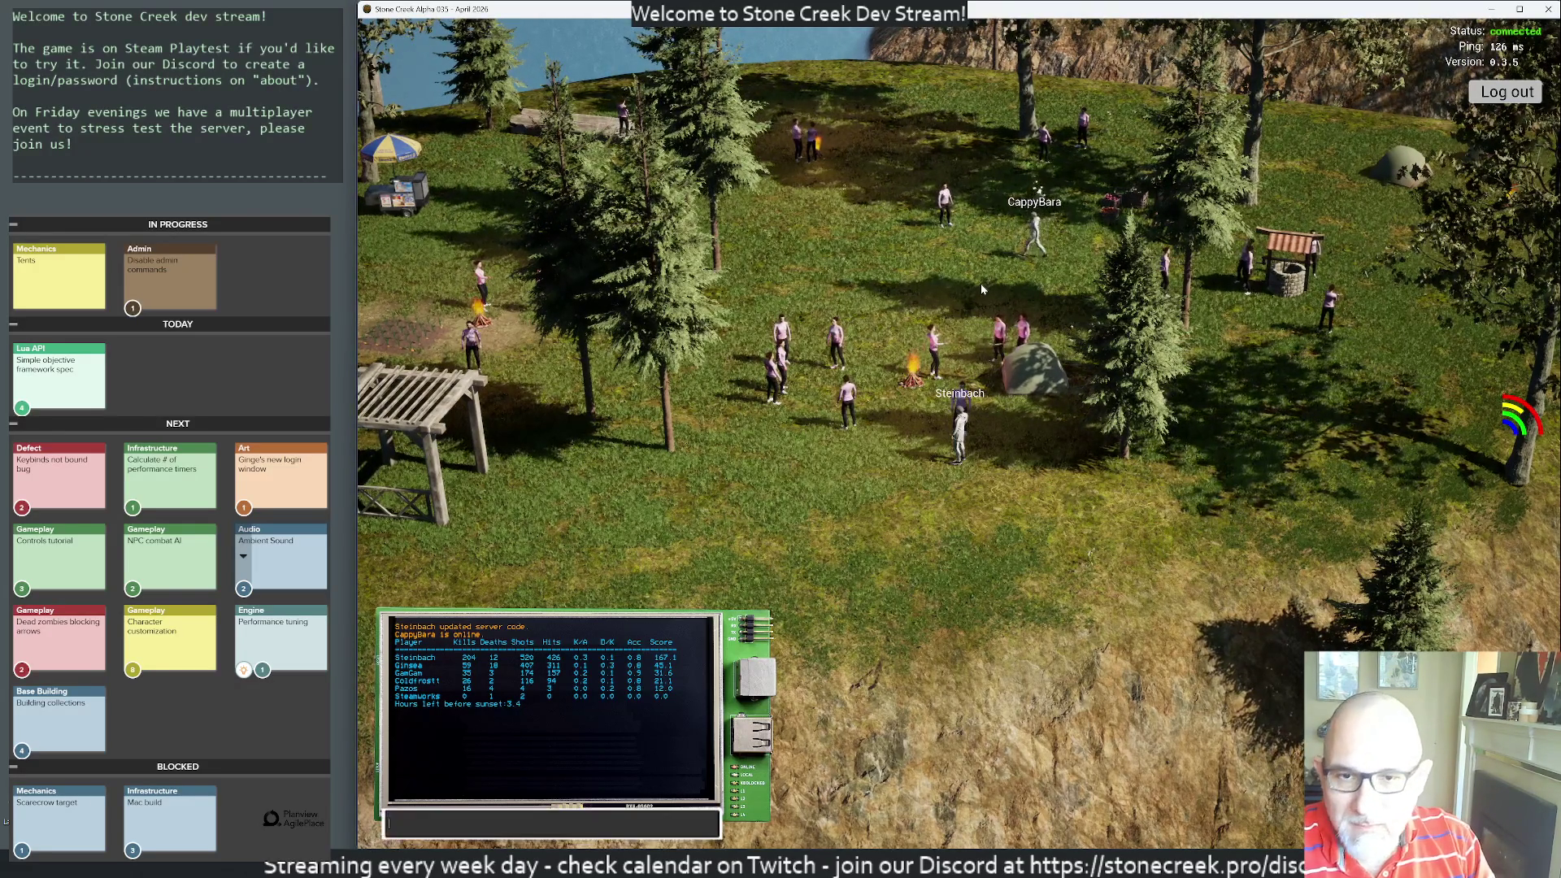
{"action": "type", "text": "say hey"}
{"action": "key", "text": "Return"}
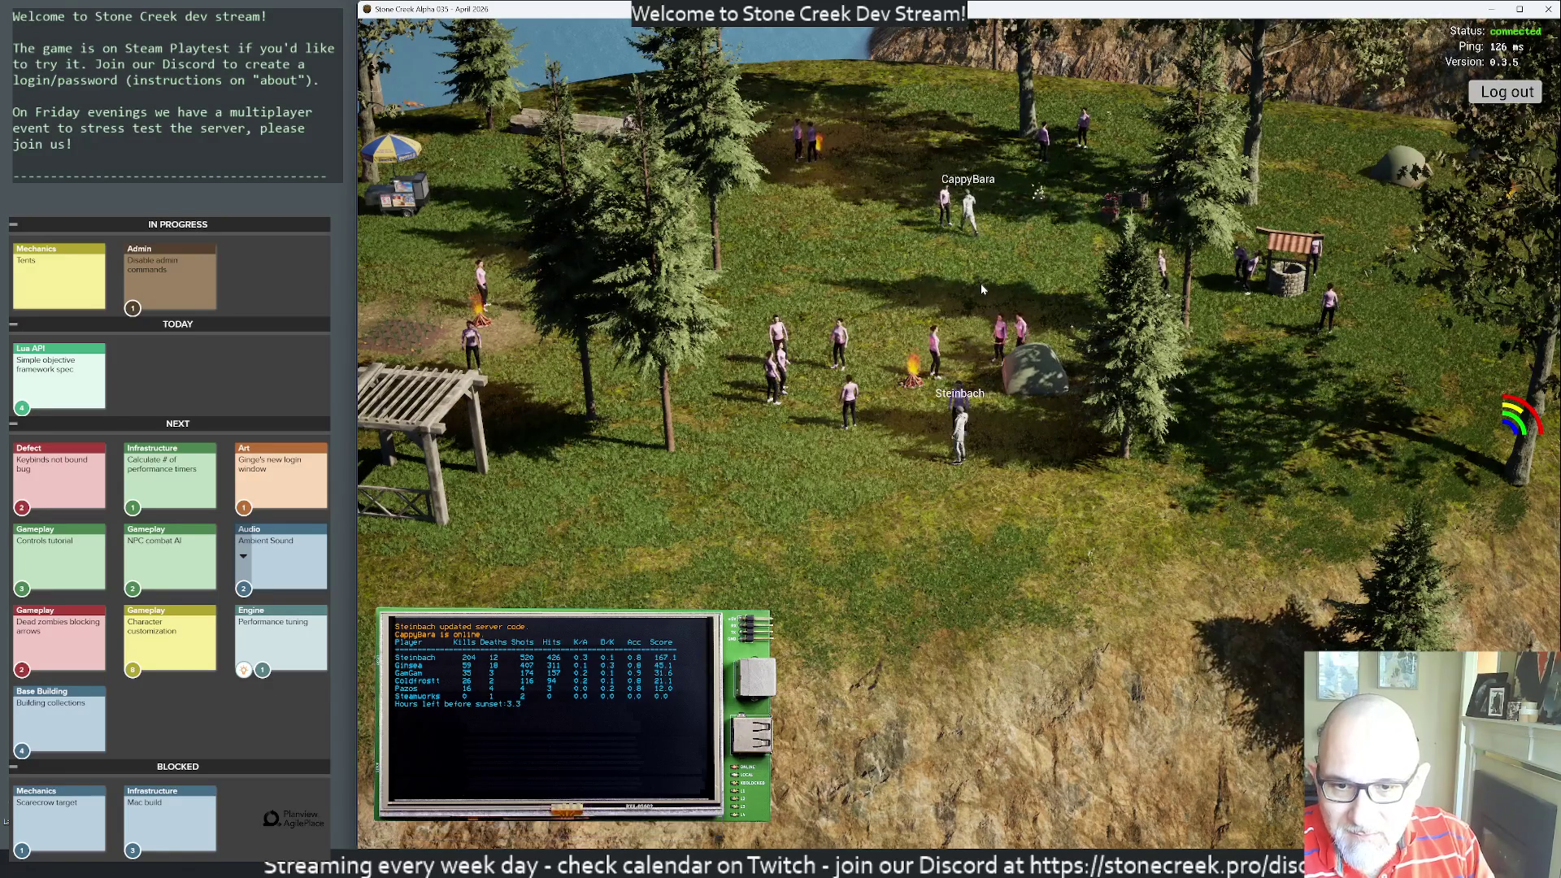
{"action": "scroll", "coordinate": [1178, 259], "scroll_direction": "up", "scroll_amount": 3}
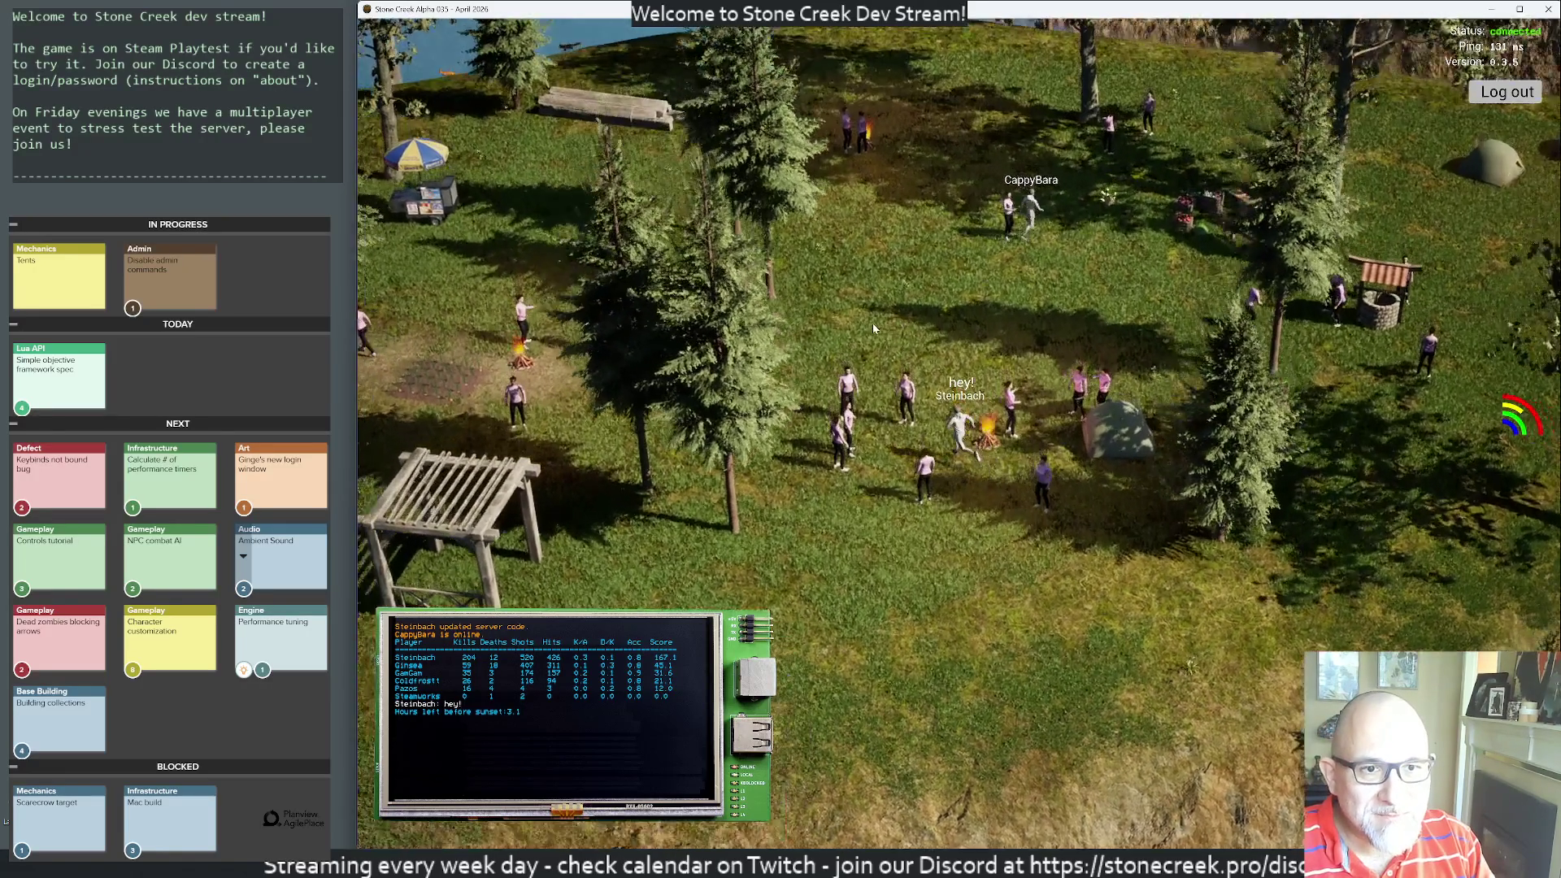
{"action": "scroll", "coordinate": [867, 304], "scroll_direction": "up", "scroll_amount": 5}
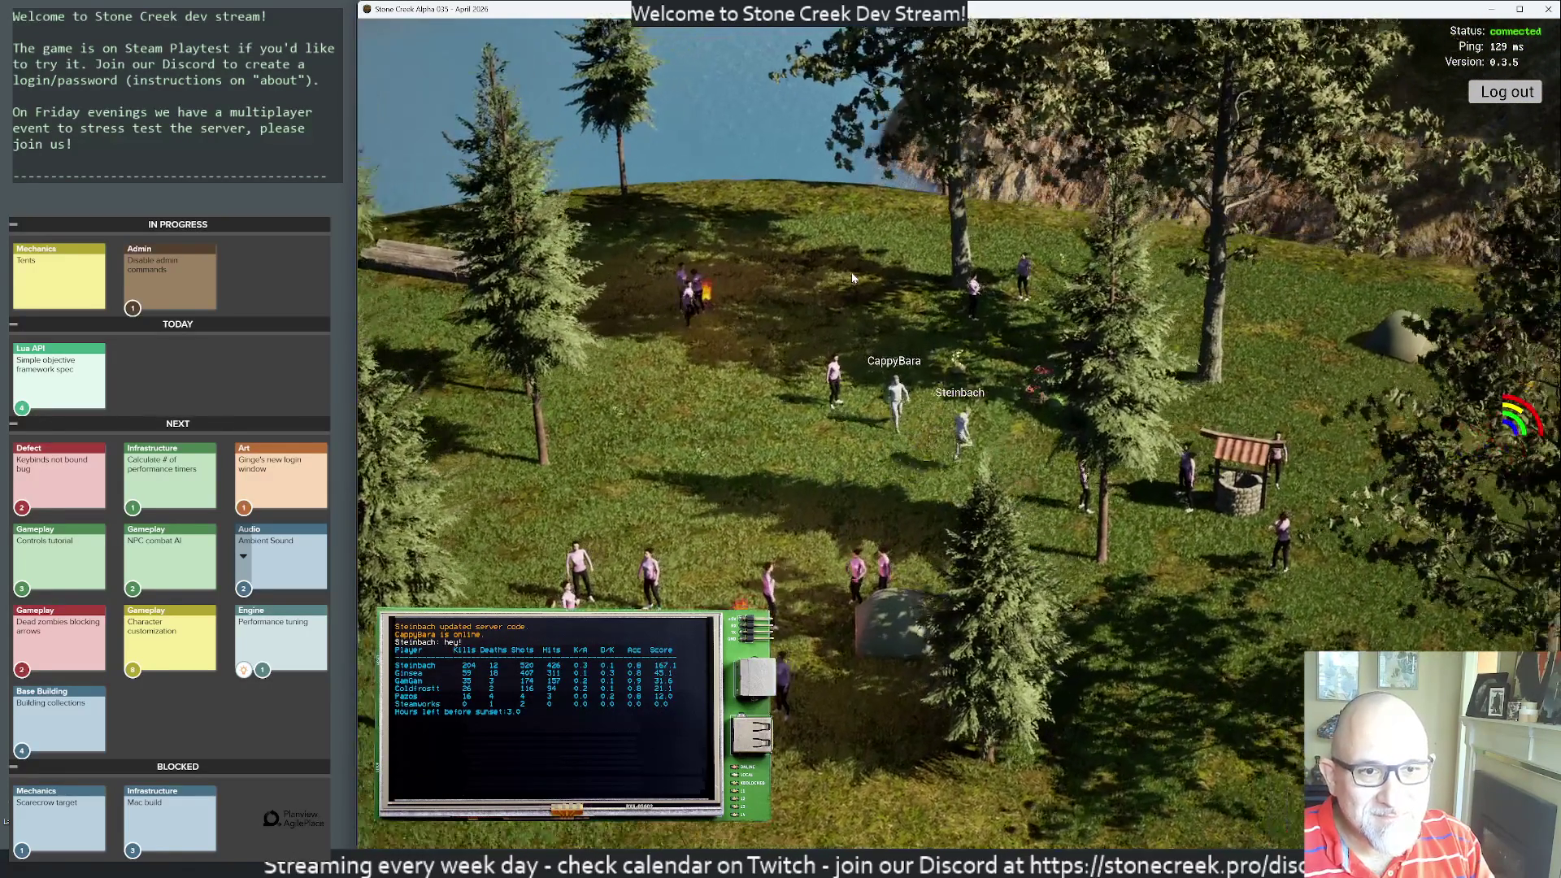
{"action": "scroll", "coordinate": [853, 278], "scroll_direction": "down", "scroll_amount": 5}
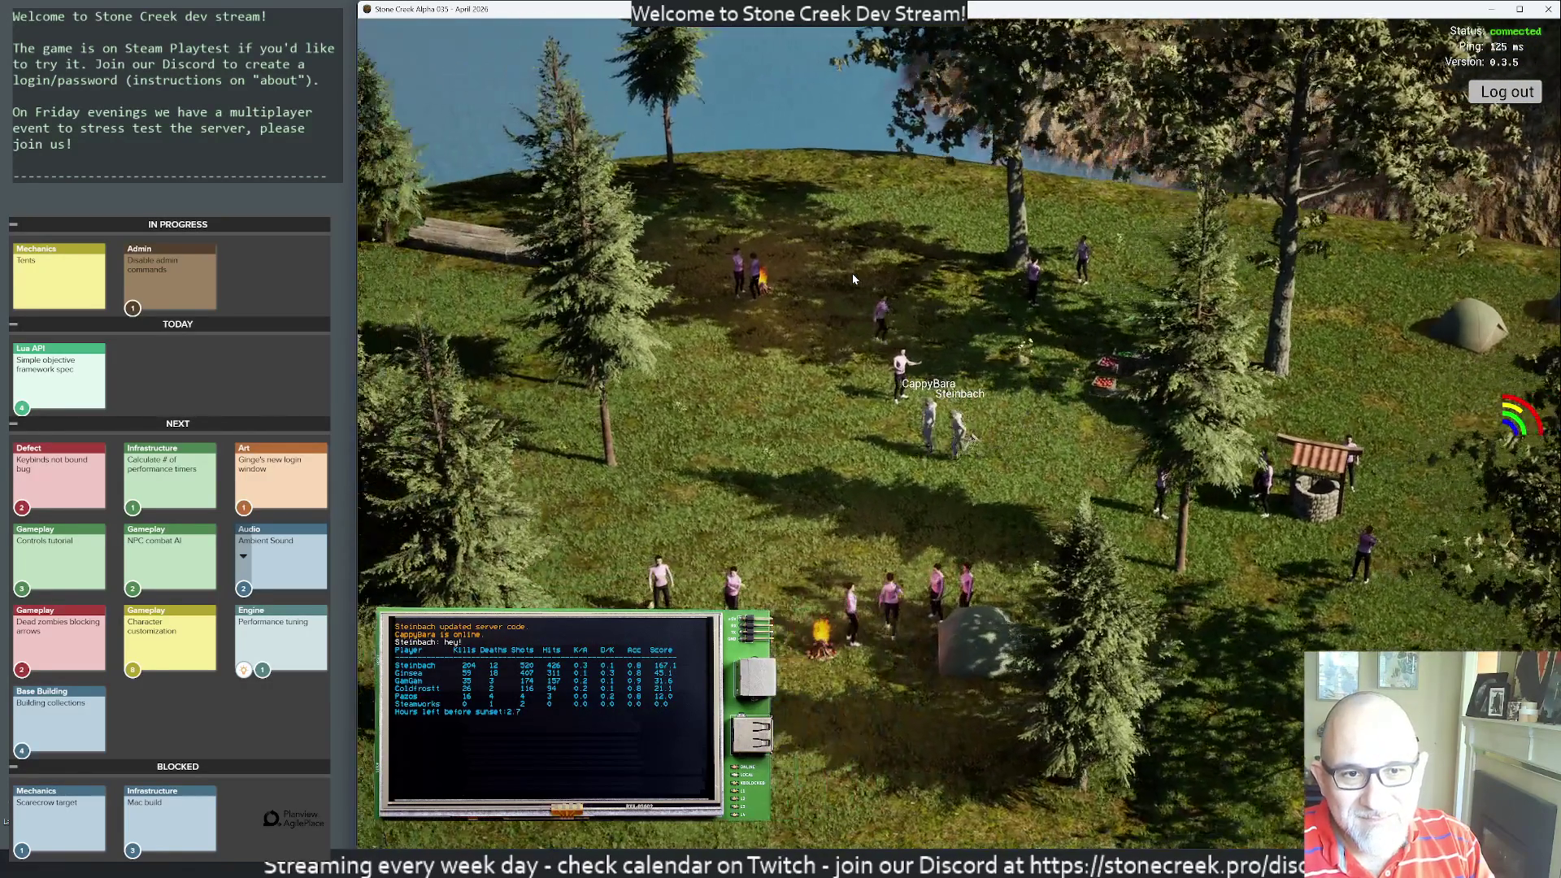
{"action": "scroll", "coordinate": [852, 273], "scroll_direction": "up", "scroll_amount": 2}
- Reply 'haha welcome!' in chat and tilt the camera to a steeper overhead view
{"action": "key", "text": "Return"}
{"action": "type", "text": "ha"}
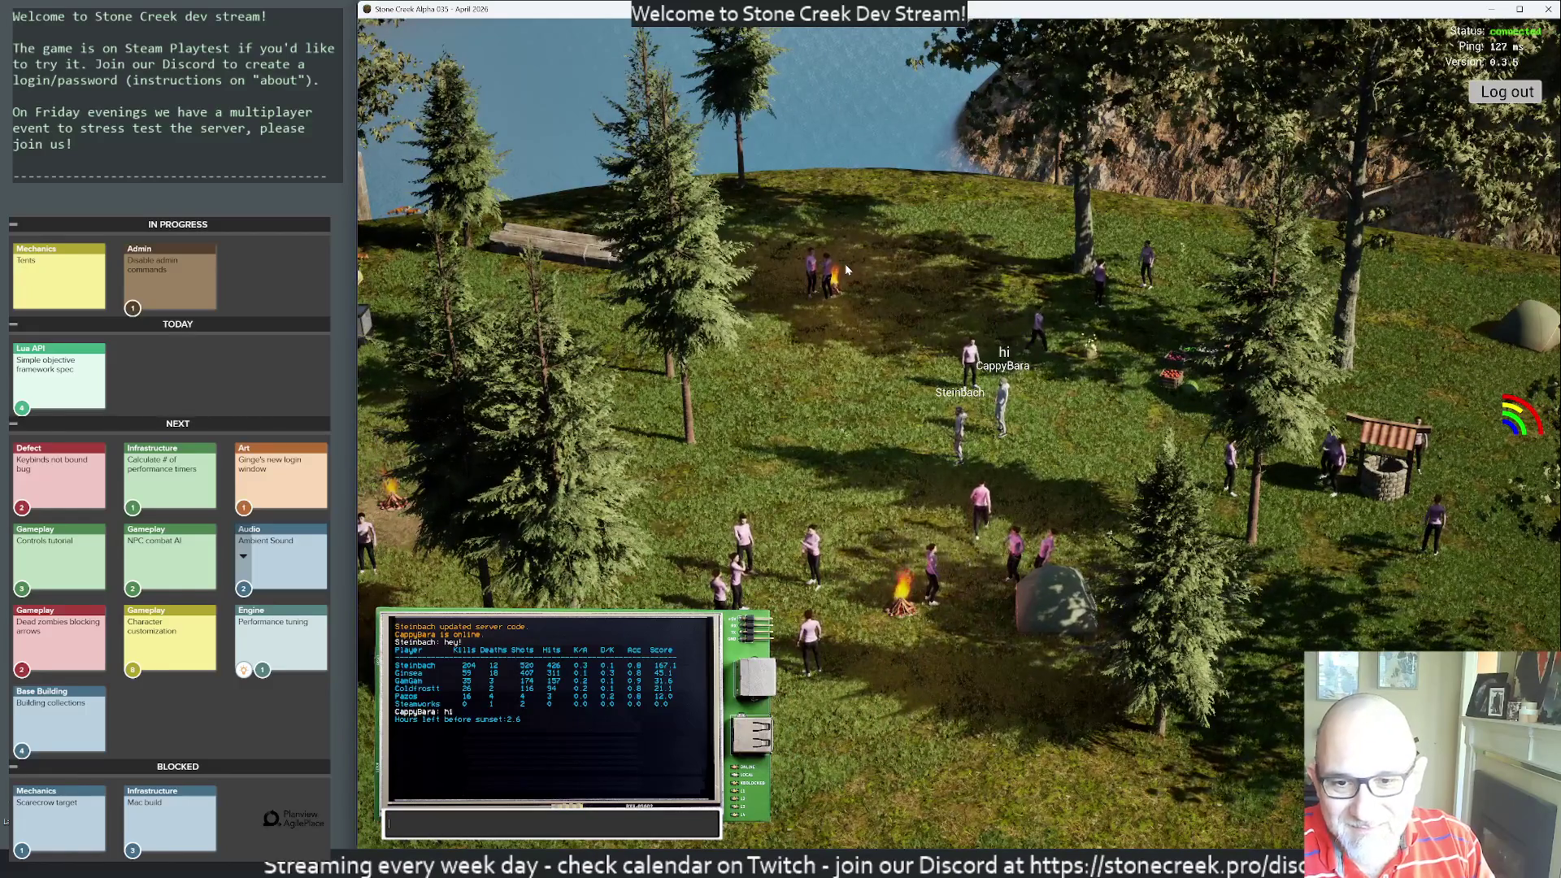
{"action": "type", "text": "ha w"}
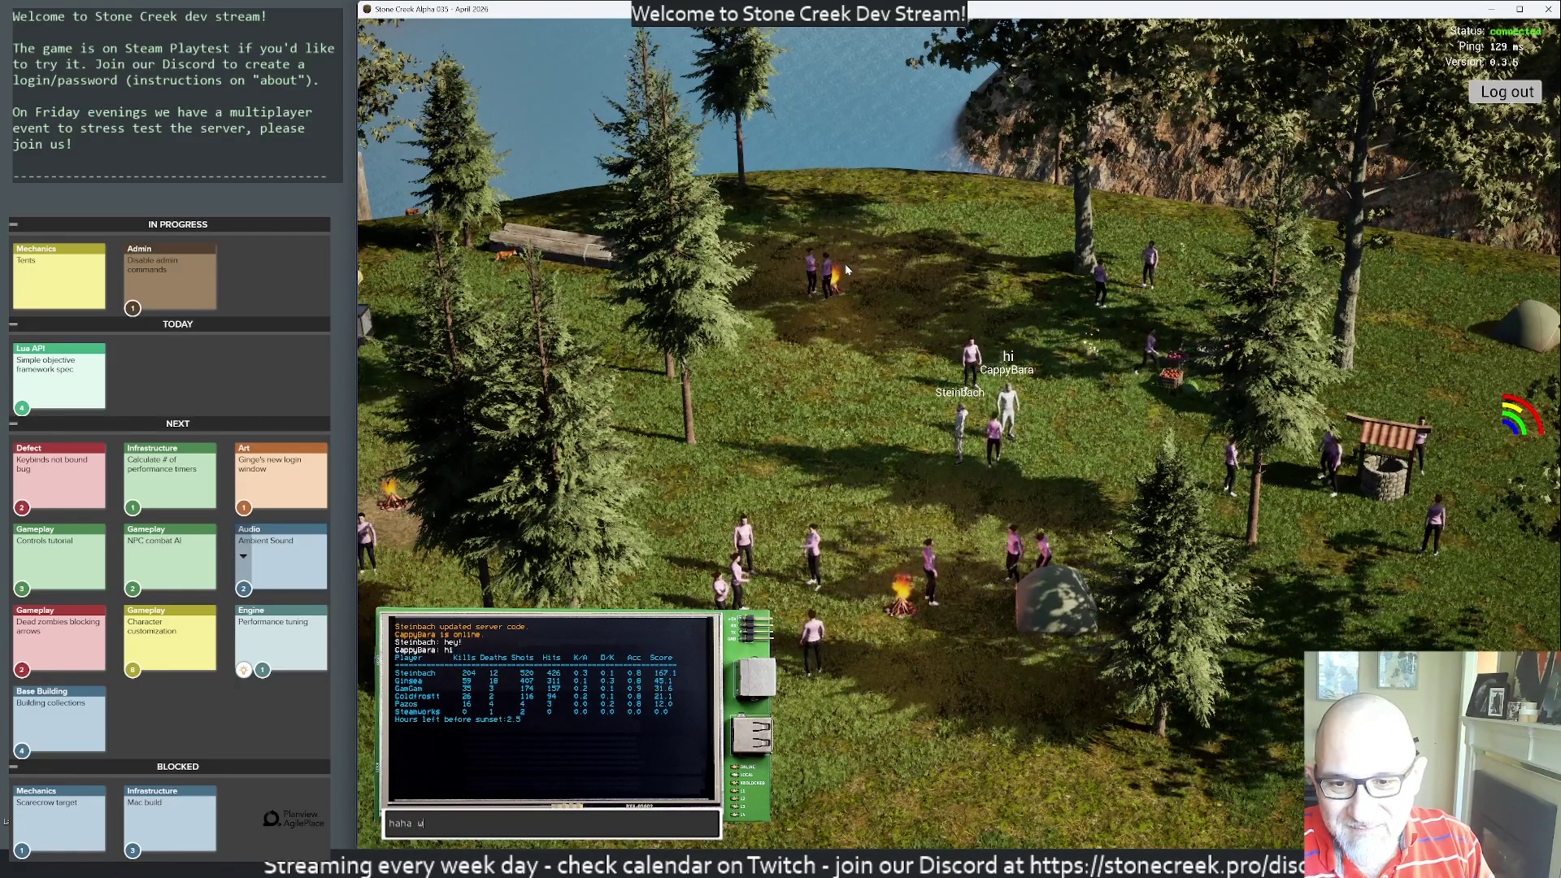
{"action": "type", "text": "elcome!"}
{"action": "key", "text": "Return"}
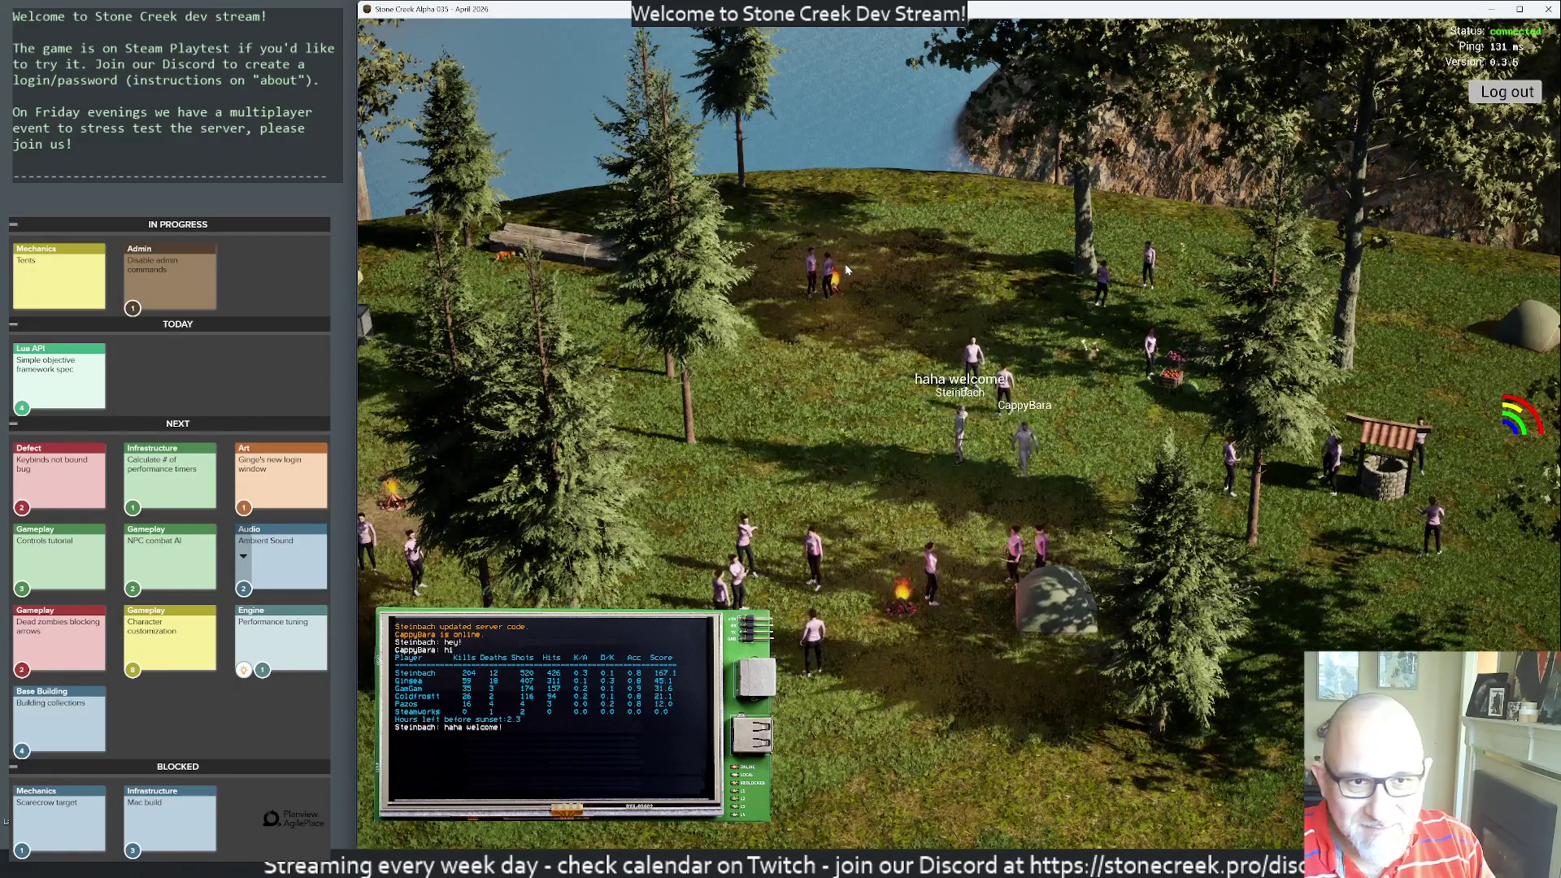
{"action": "left_click_drag", "start_coordinate": [1022, 331], "coordinate": [904, 313]}
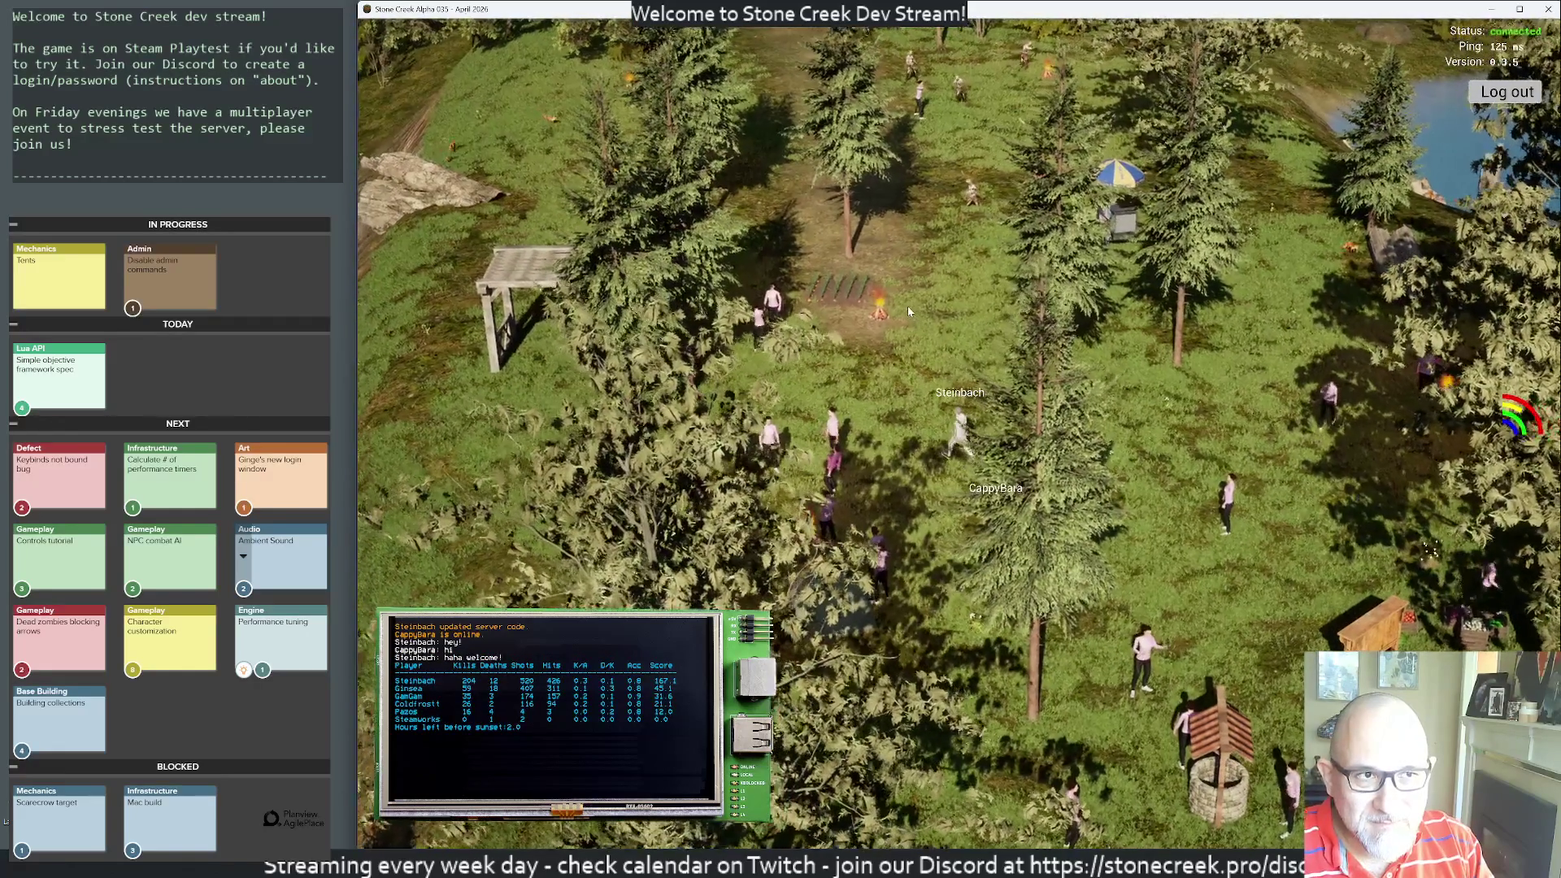
- Send the chat warning 'watch out for sprinters after the sun set :D'
{"action": "key", "text": "Return"}
{"action": "type", "text": "watch out "}
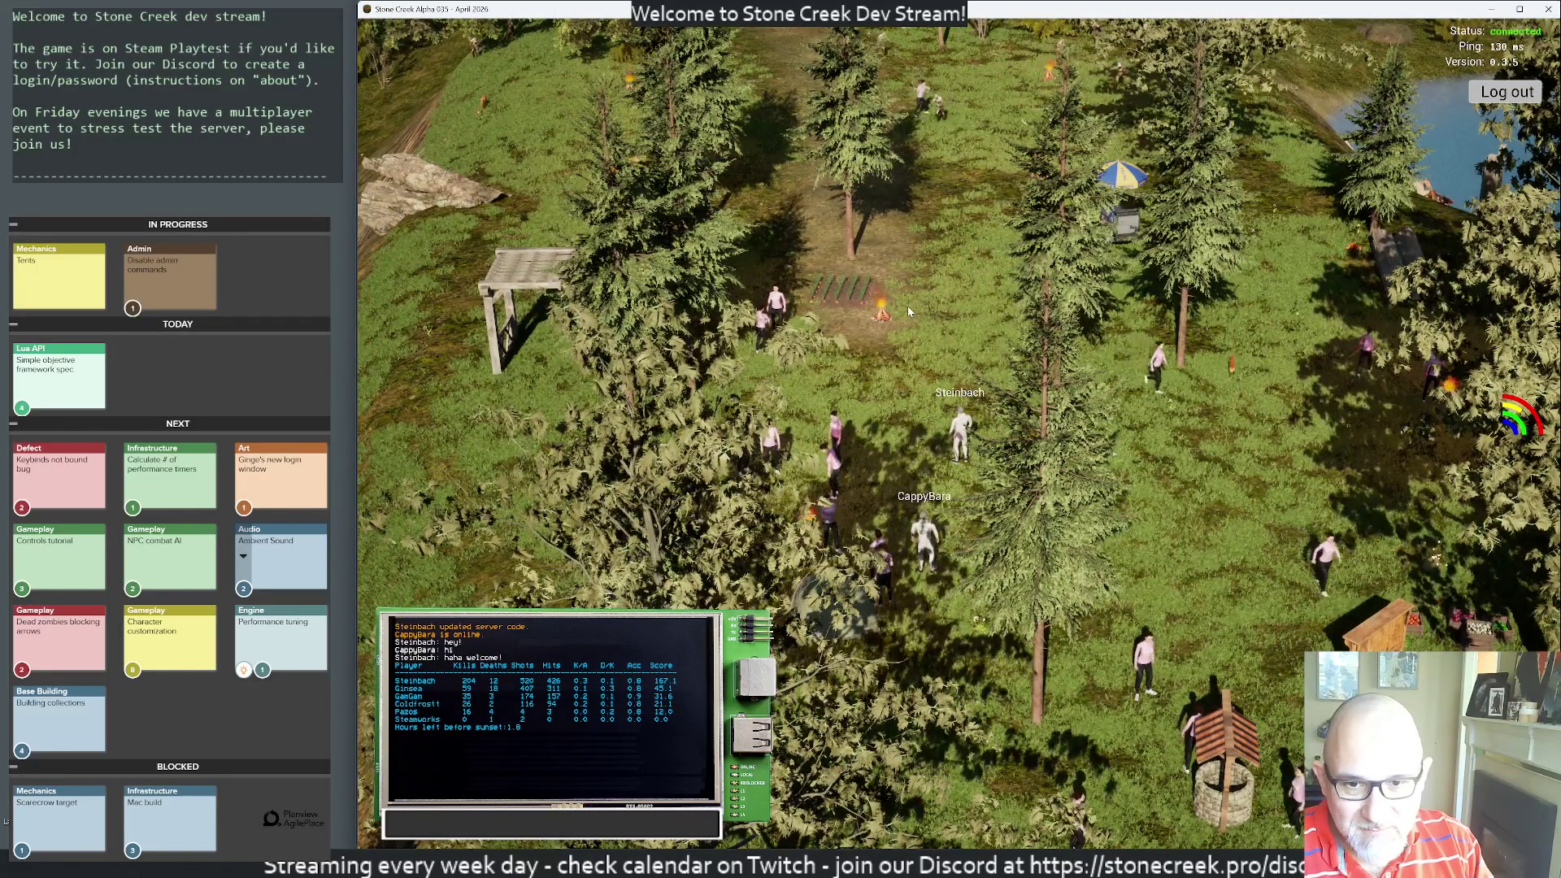
{"action": "type", "text": "for "}
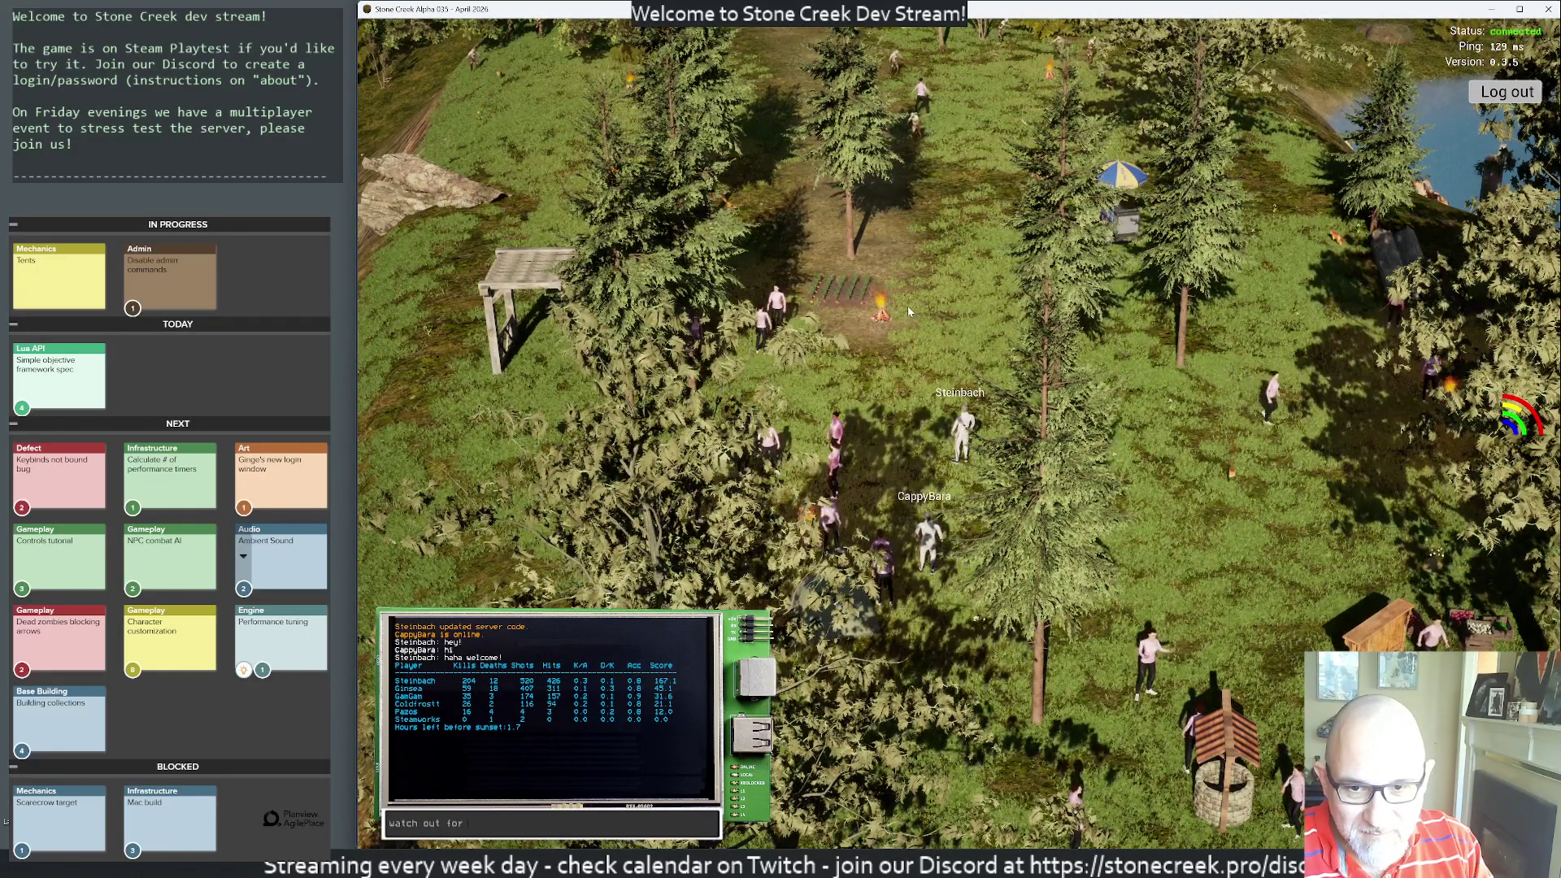
{"action": "type", "text": "sprinters after"}
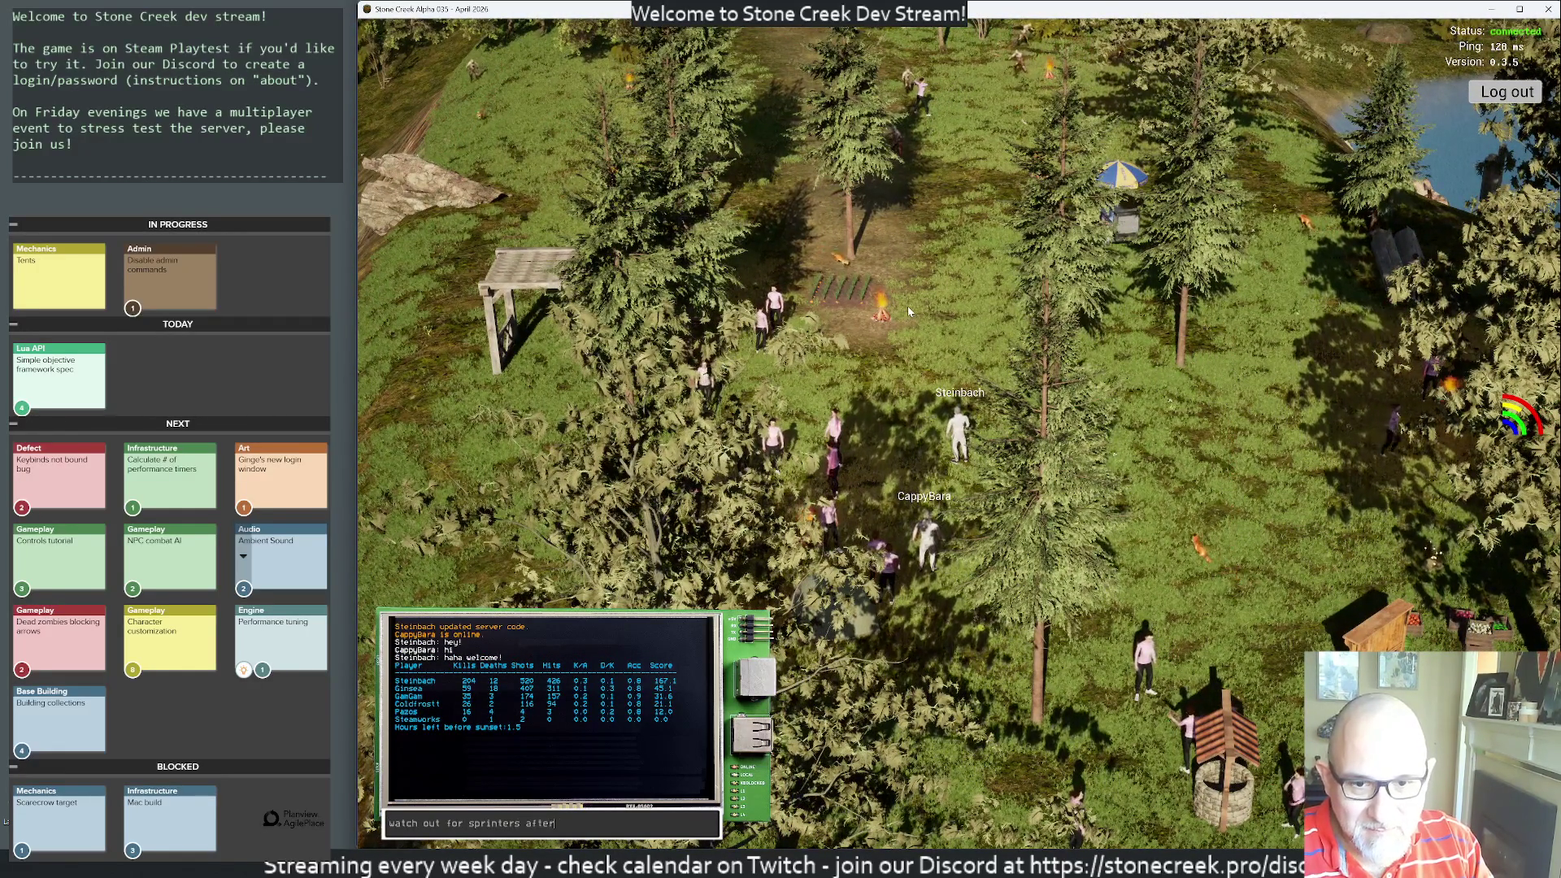
{"action": "type", "text": " the sun set :D"}
{"action": "key", "text": "Return"}
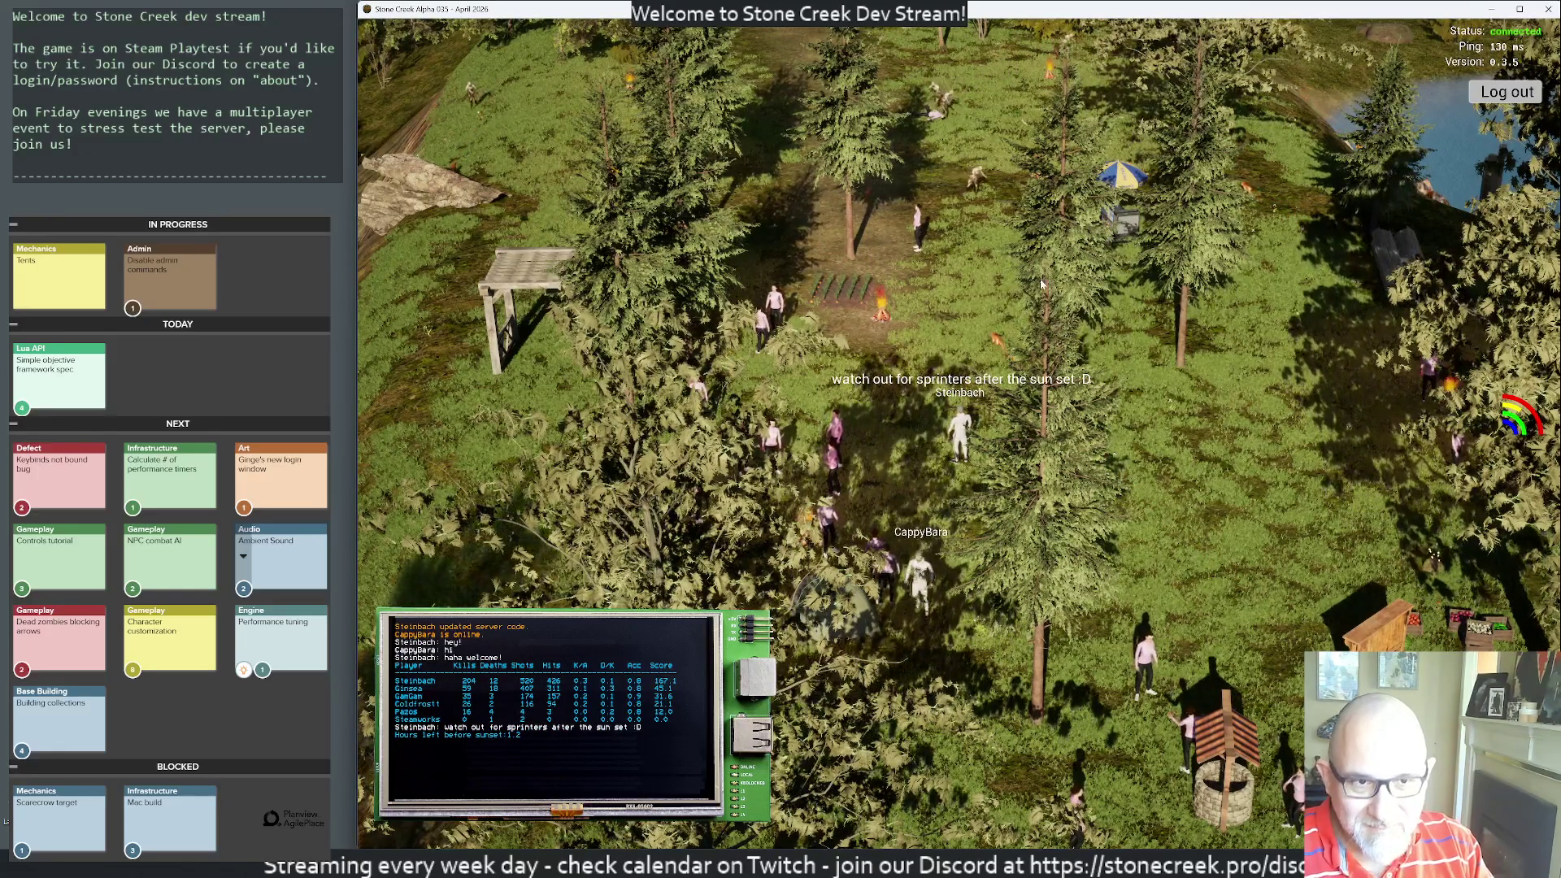
- Walk the character around the firepit, then west past the pergola
{"action": "key", "text": "a"}
{"action": "key", "text": "w"}
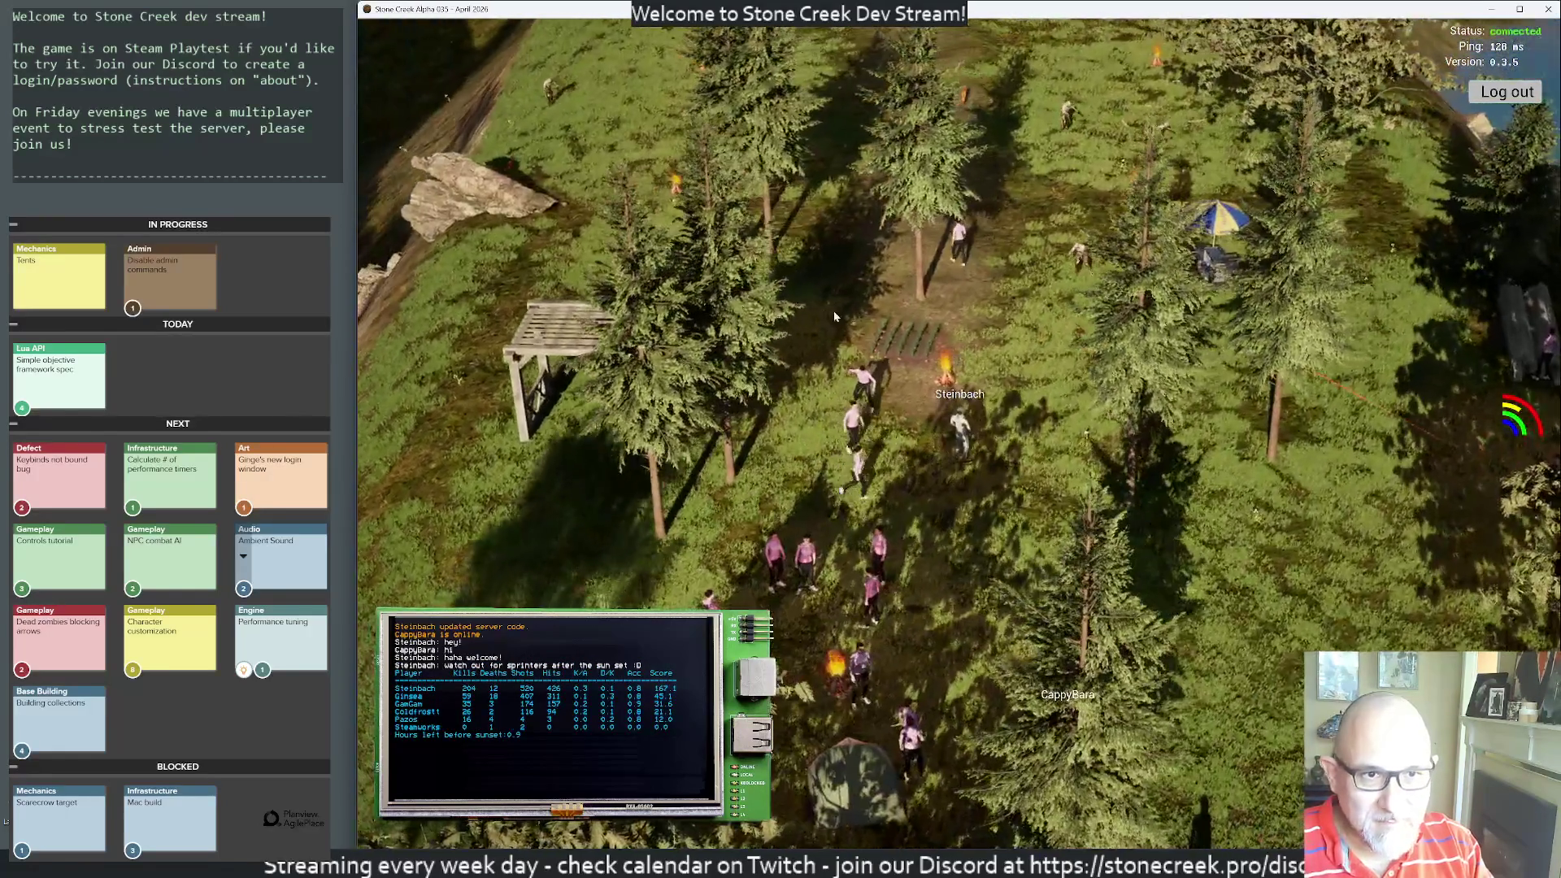
{"action": "key", "text": "d"}
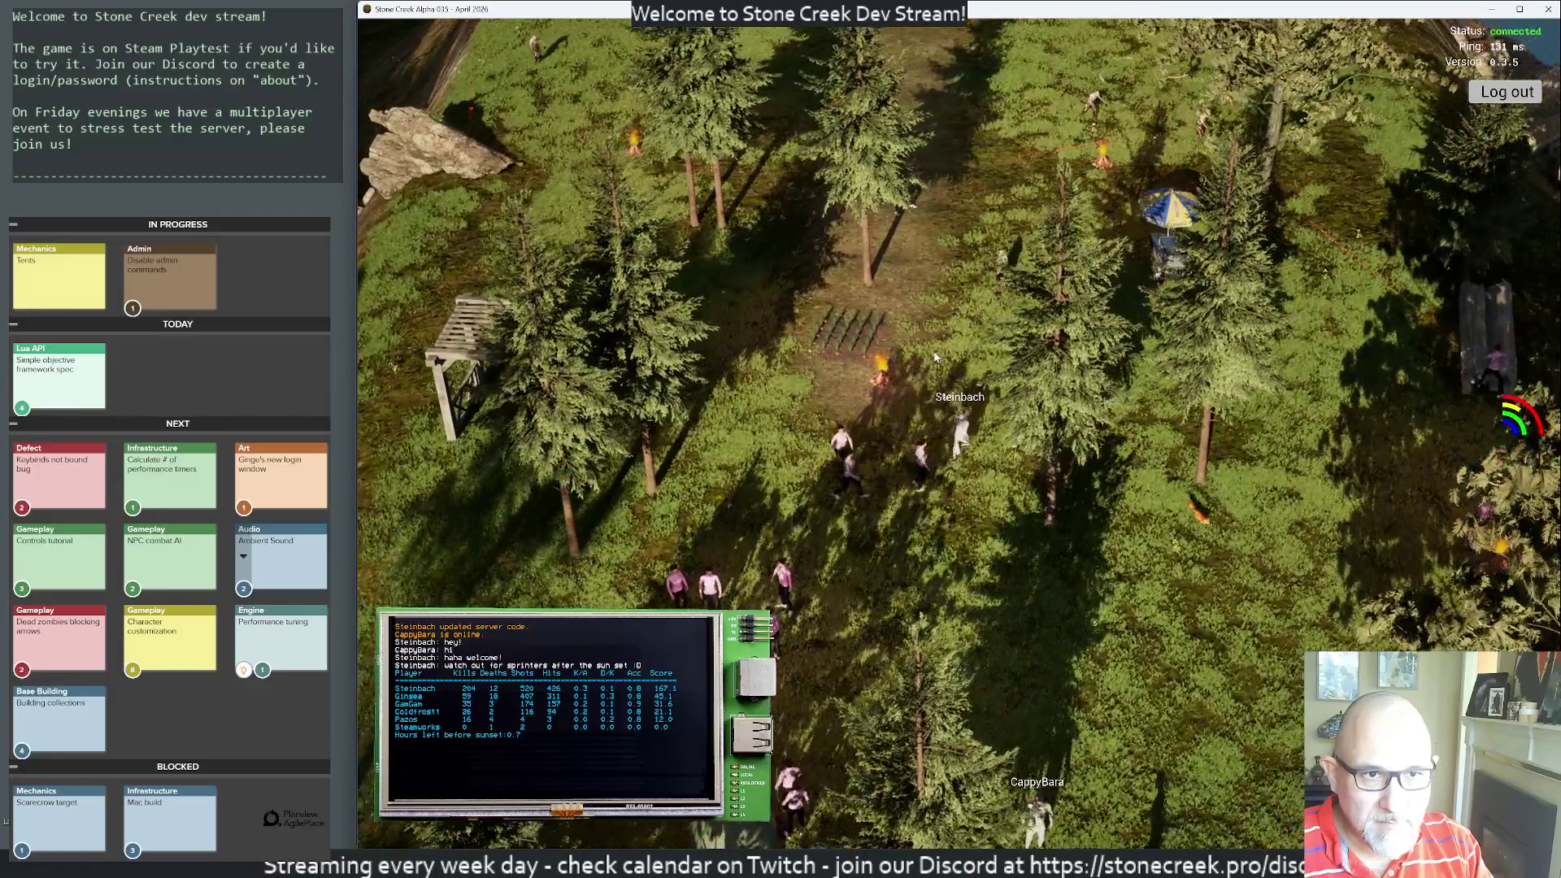
{"action": "key", "text": "s"}
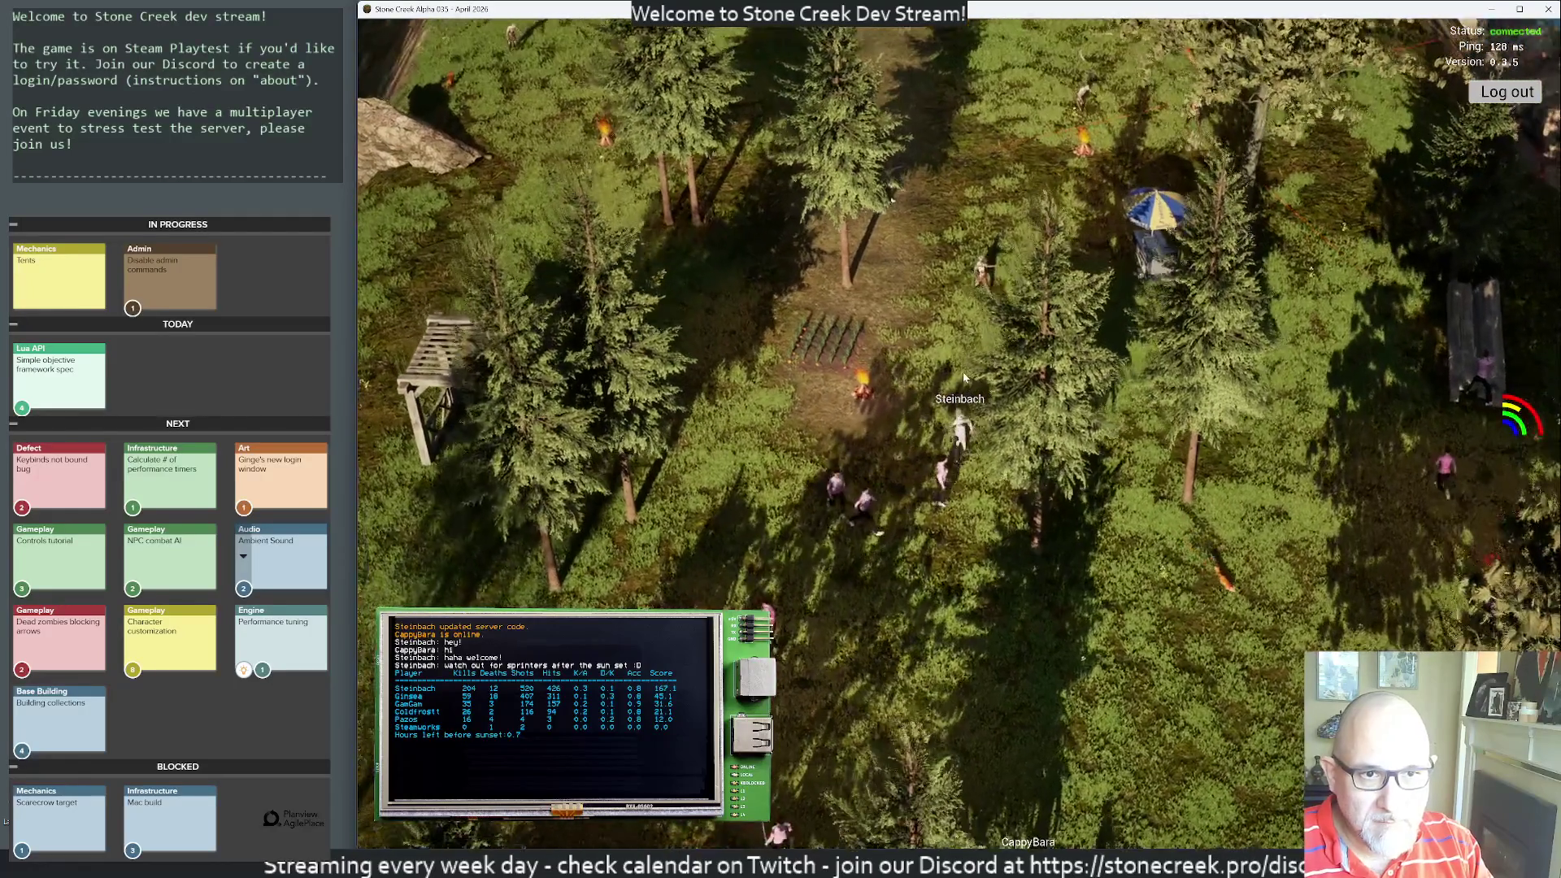
{"action": "key", "text": "a"}
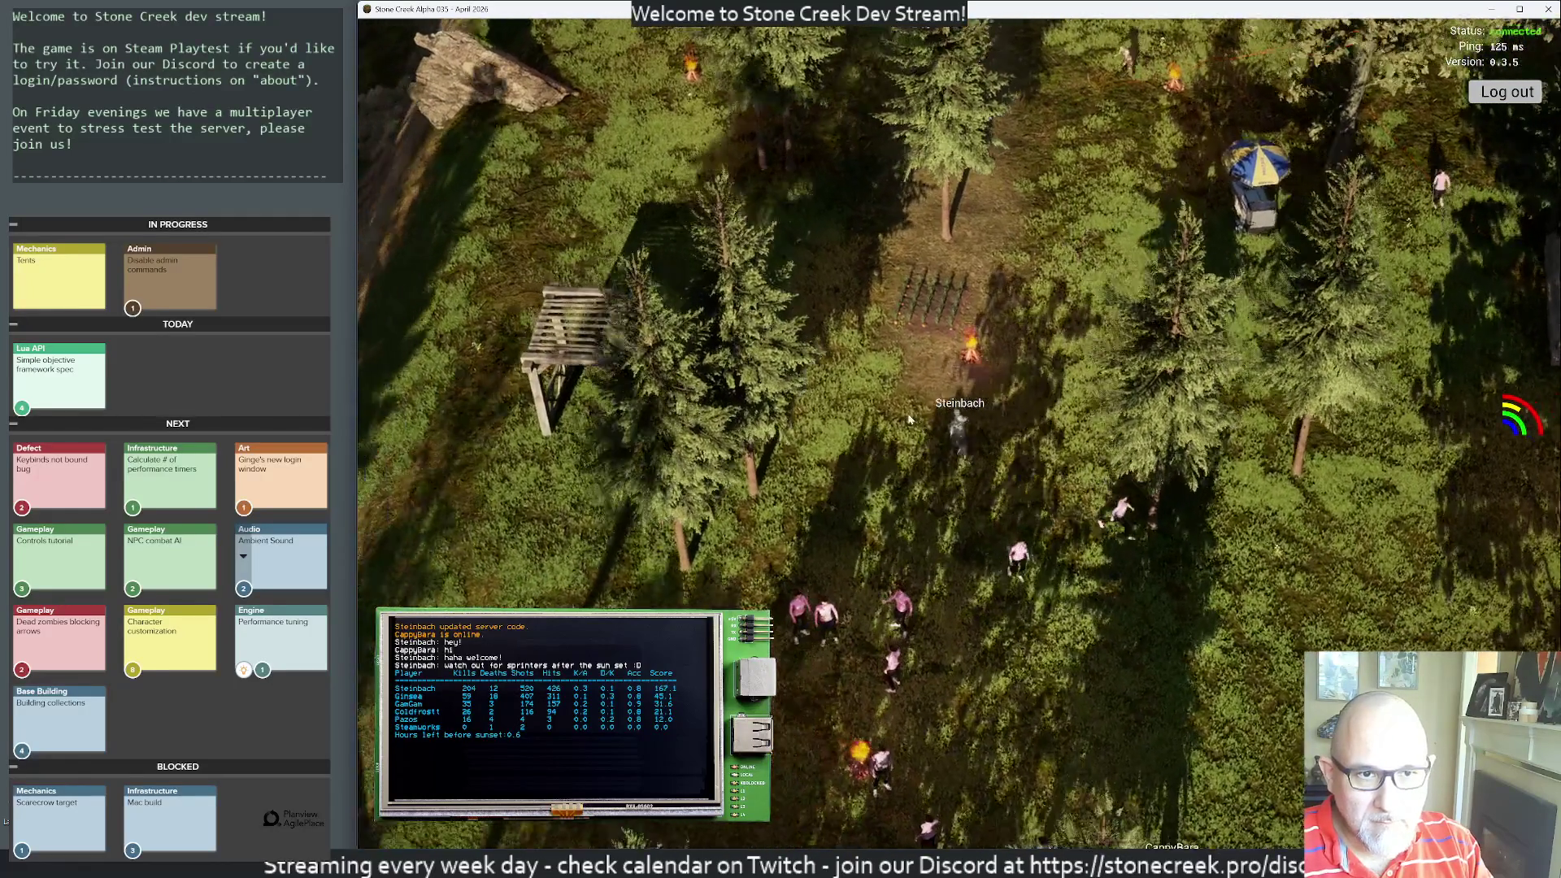
{"action": "key", "text": "w"}
{"action": "key", "text": "d"}
{"action": "key", "text": "s"}
{"action": "key", "text": "w"}
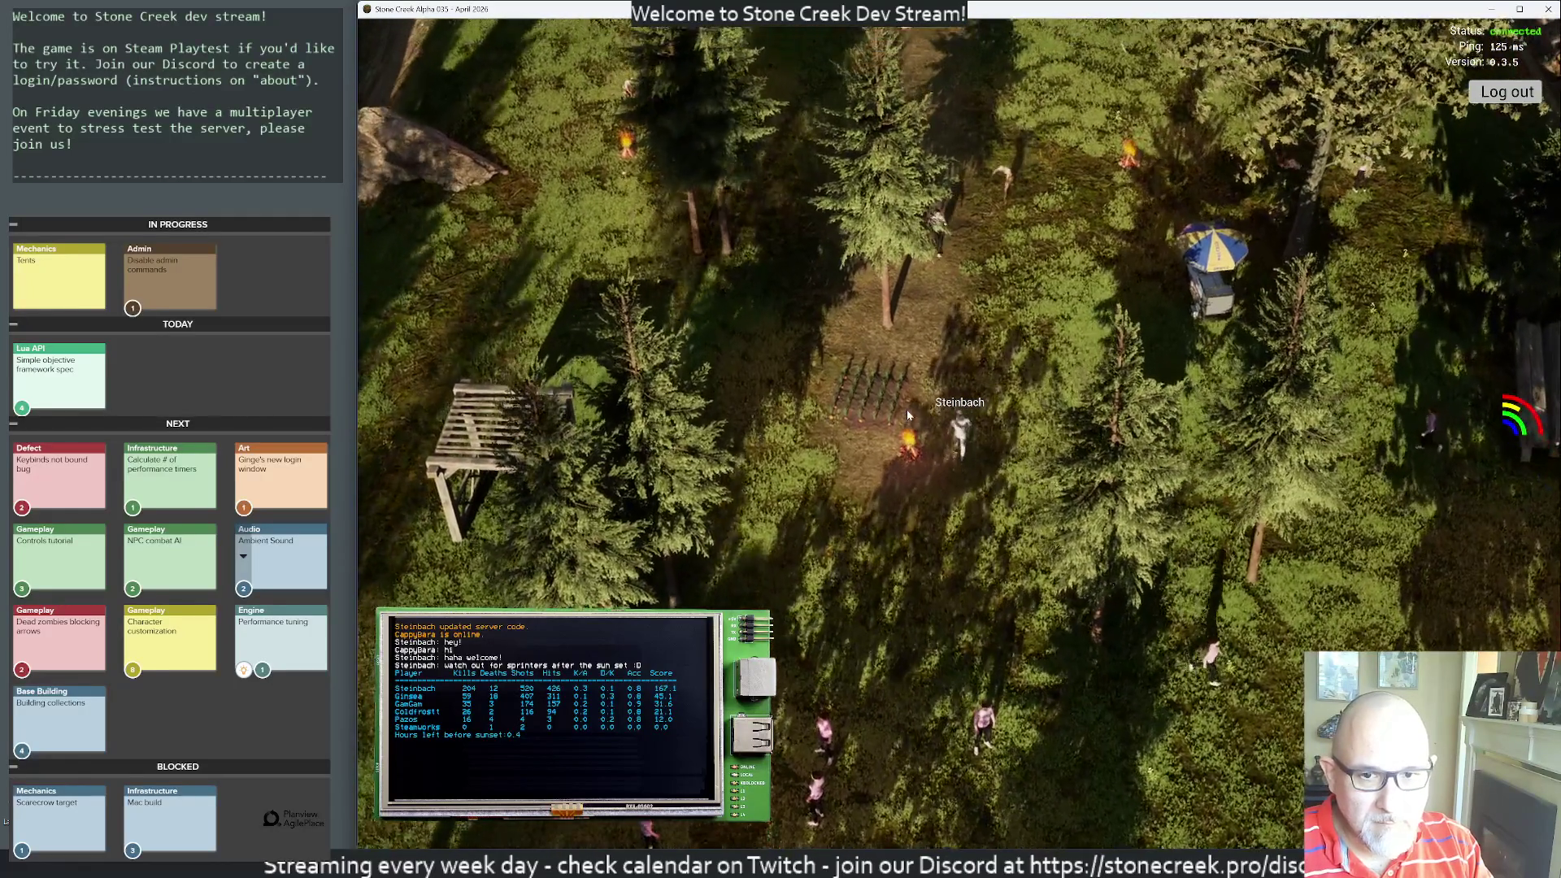
{"action": "key", "text": "a"}
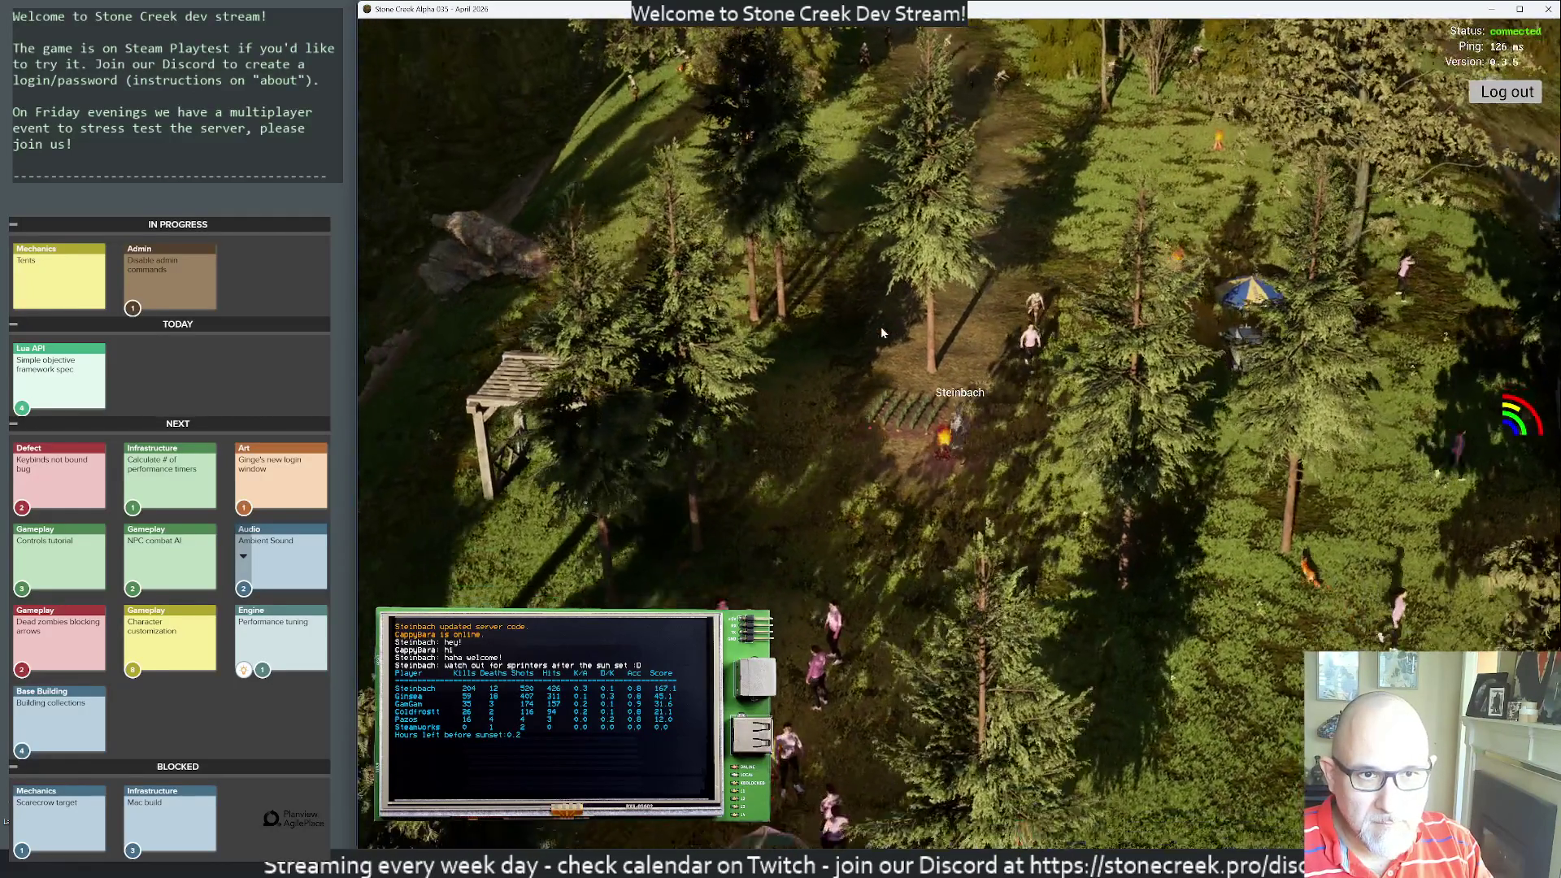
{"action": "key", "text": "a"}
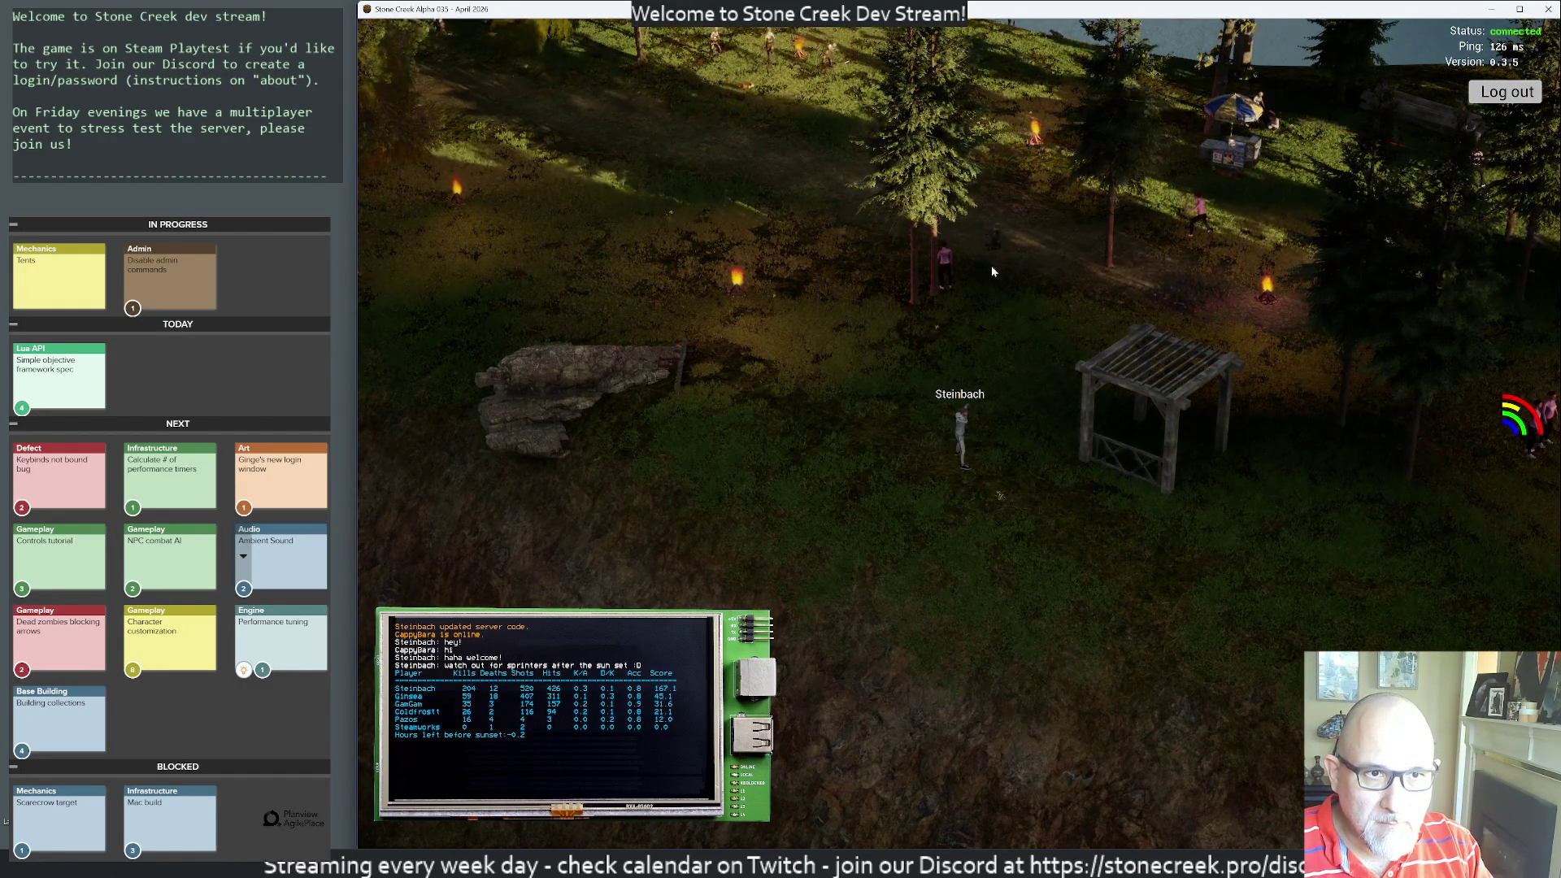
- Walk west into position and shoot the nearby zombie dead
{"action": "left_click_drag", "start_coordinate": [986, 300], "coordinate": [855, 297]}
{"action": "key", "text": "a"}
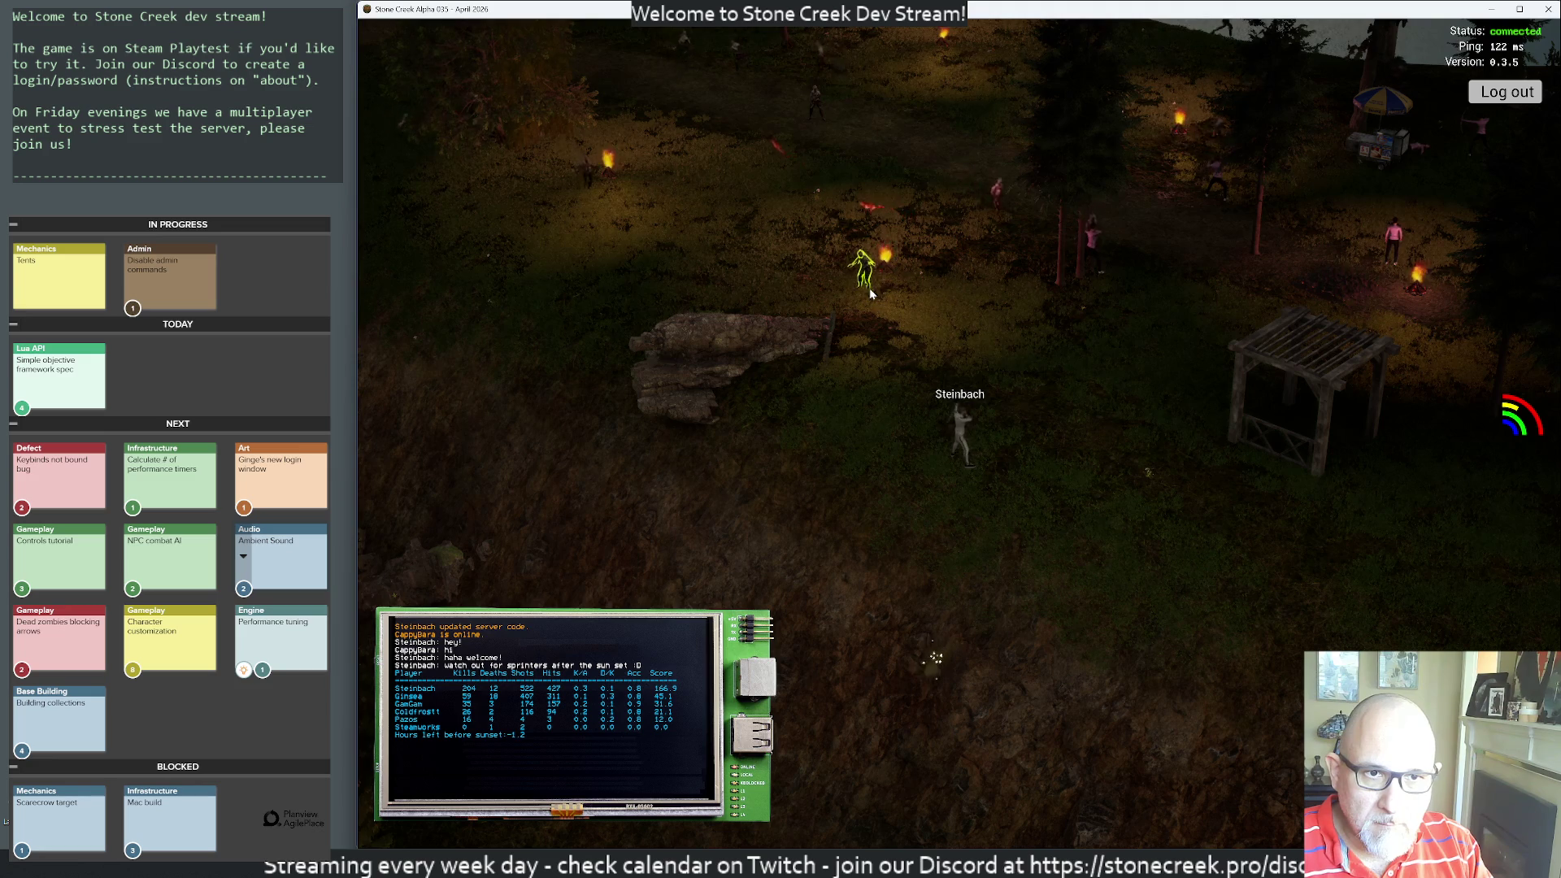
{"action": "key", "text": "d"}
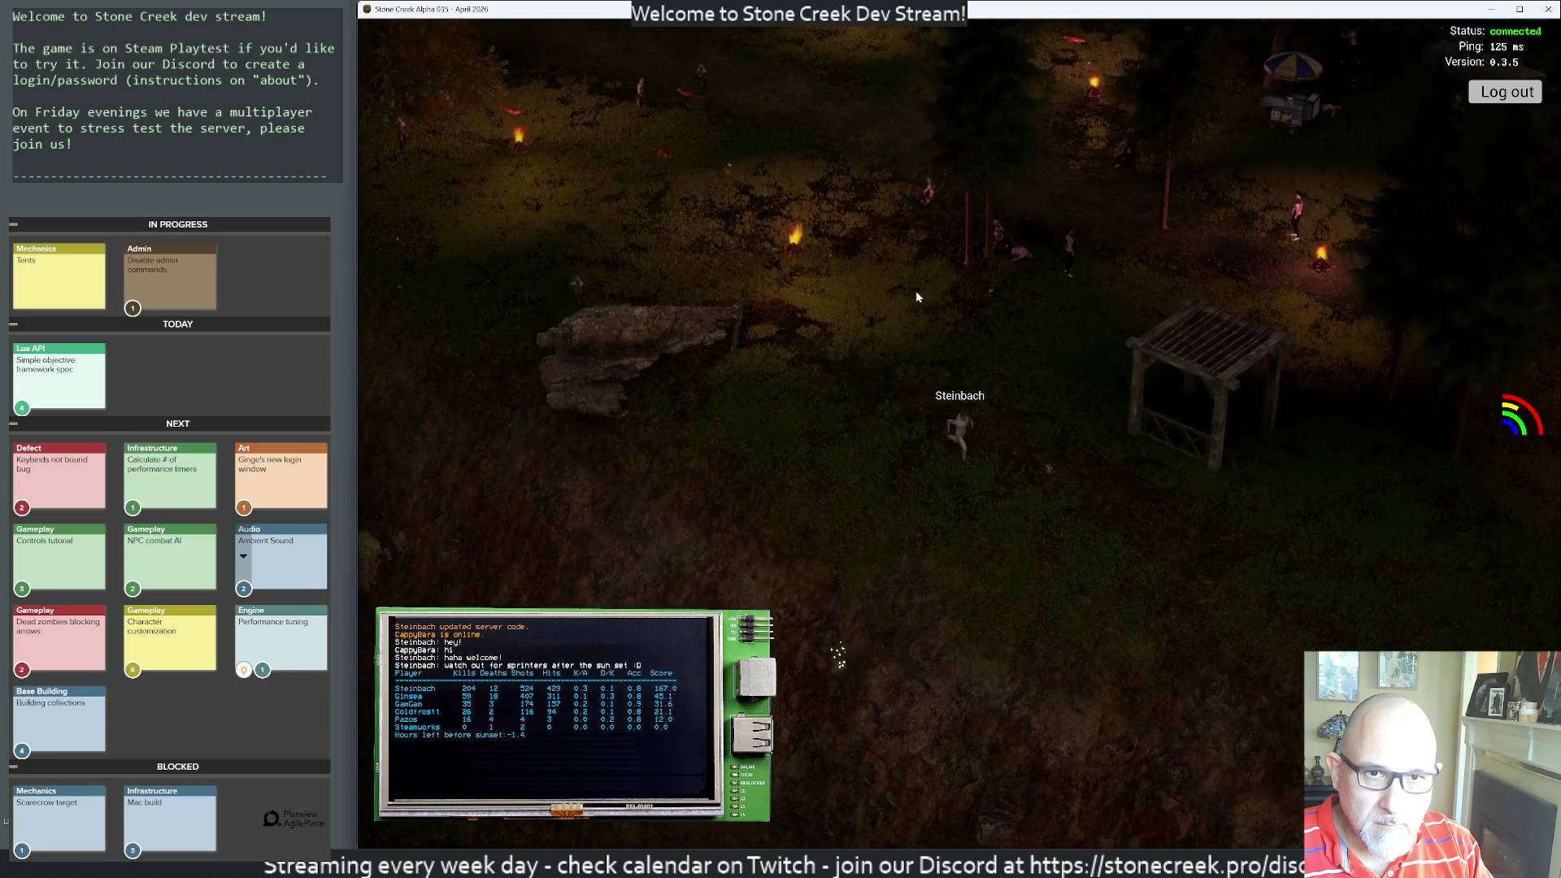
{"action": "key", "text": "d"}
{"action": "left_click", "coordinate": [919, 290]}
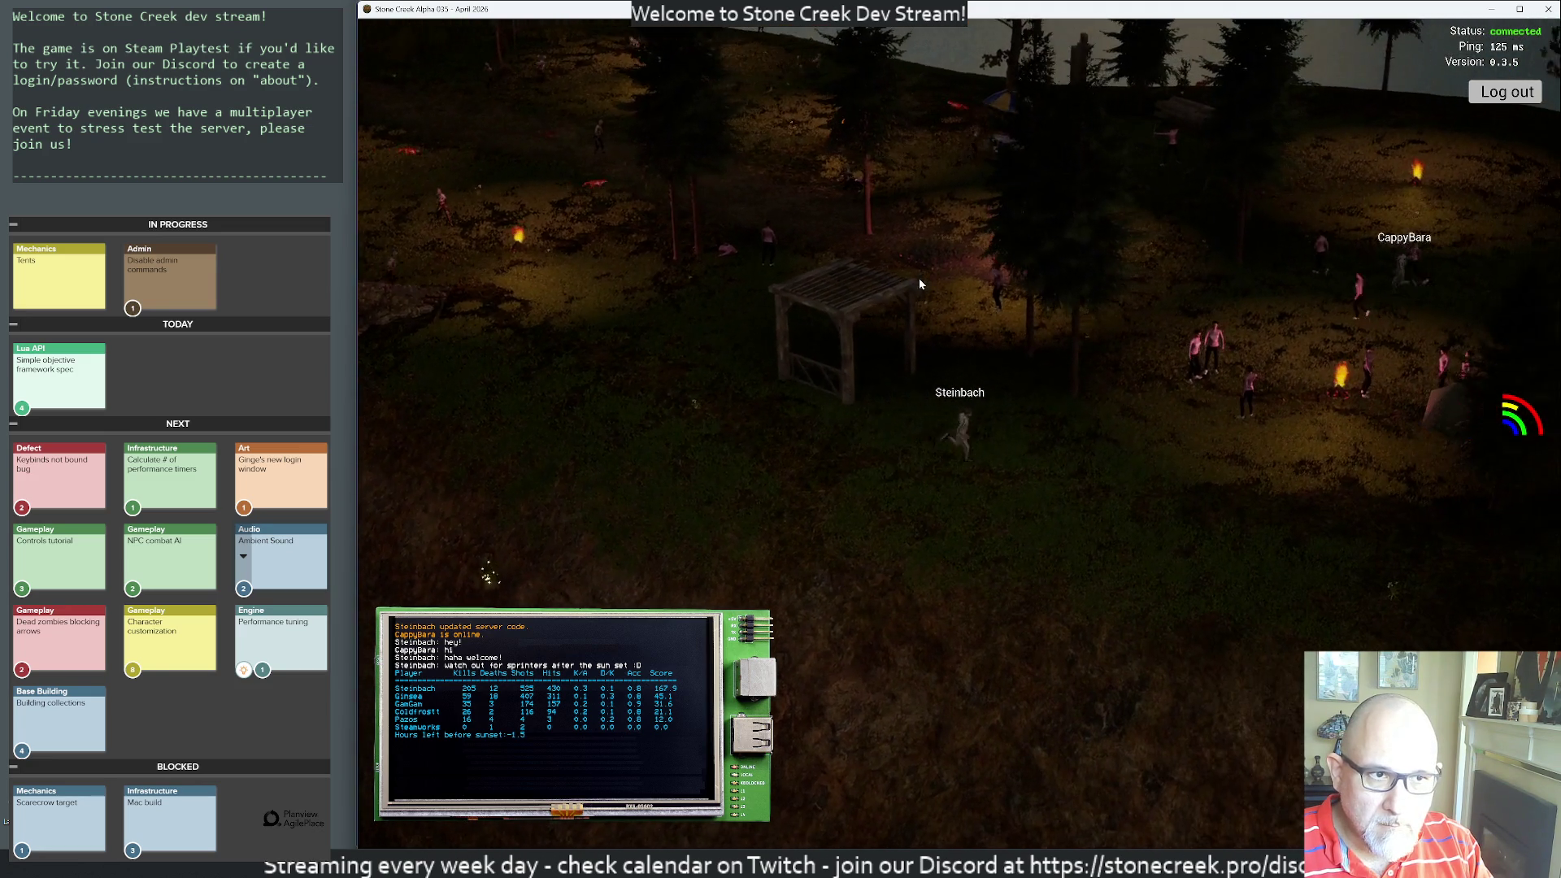
- Walk through the dark camp to the tents by the campfire and sleep in a tent
{"action": "key", "text": "d"}
{"action": "key", "text": "s"}
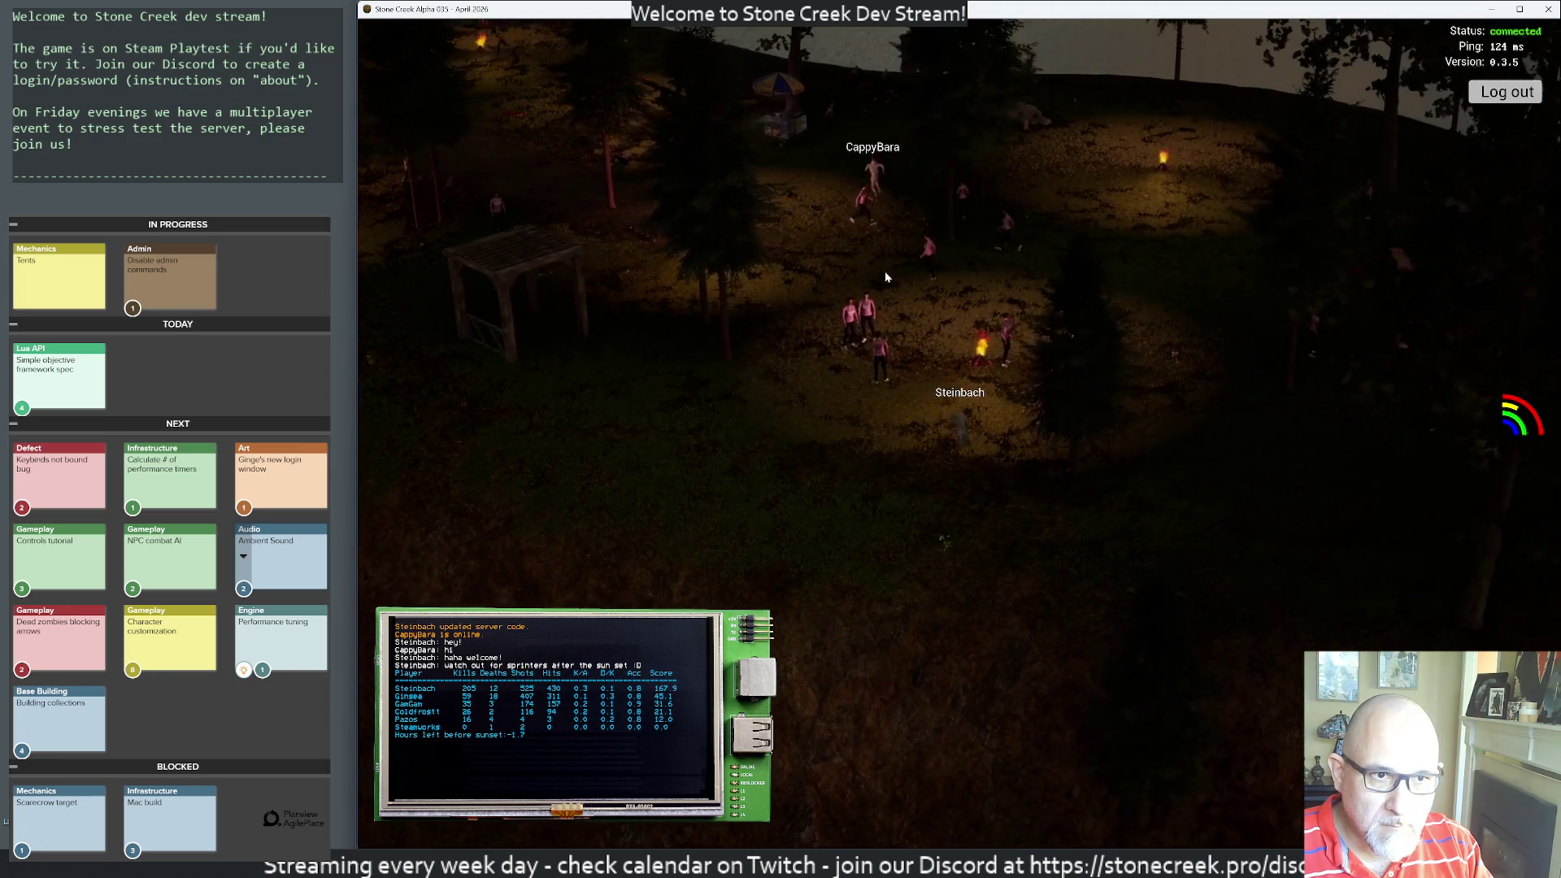
{"action": "key", "text": "d"}
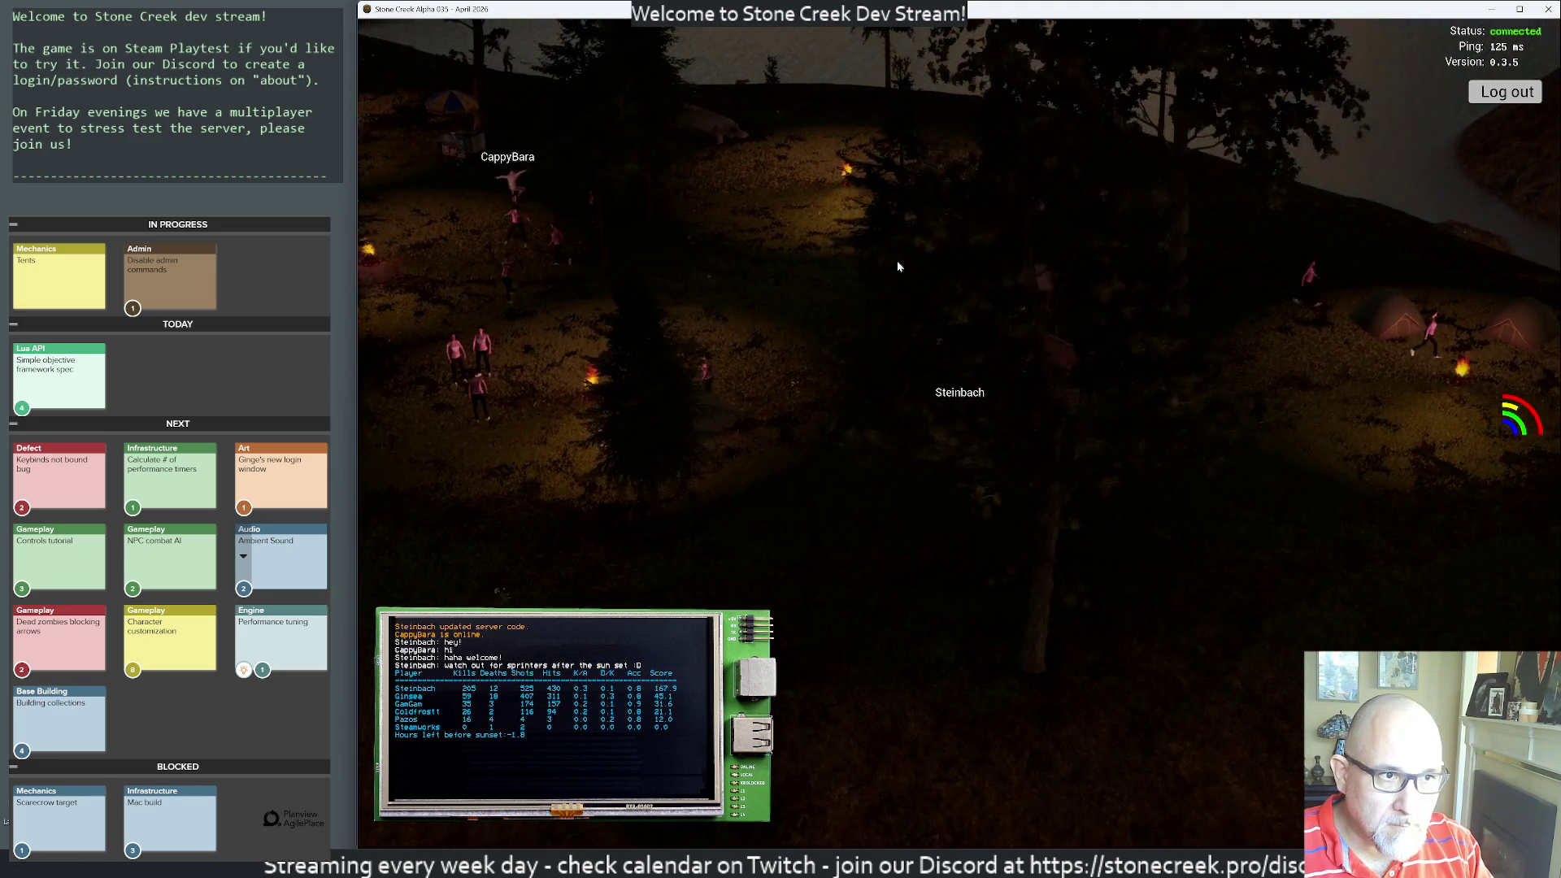
{"action": "key", "text": "d"}
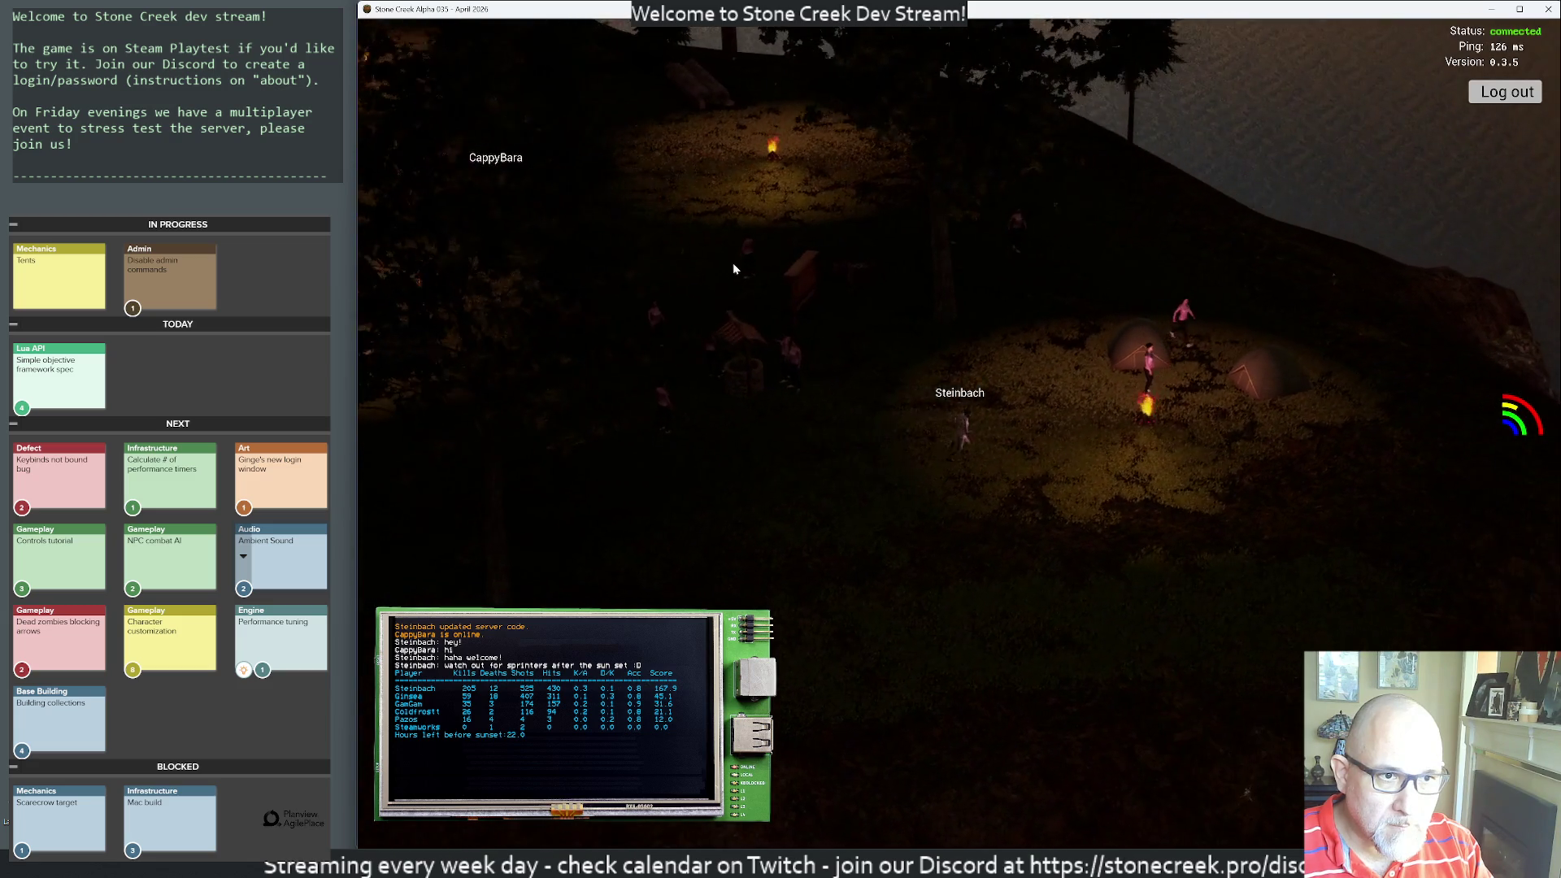
{"action": "key", "text": "d"}
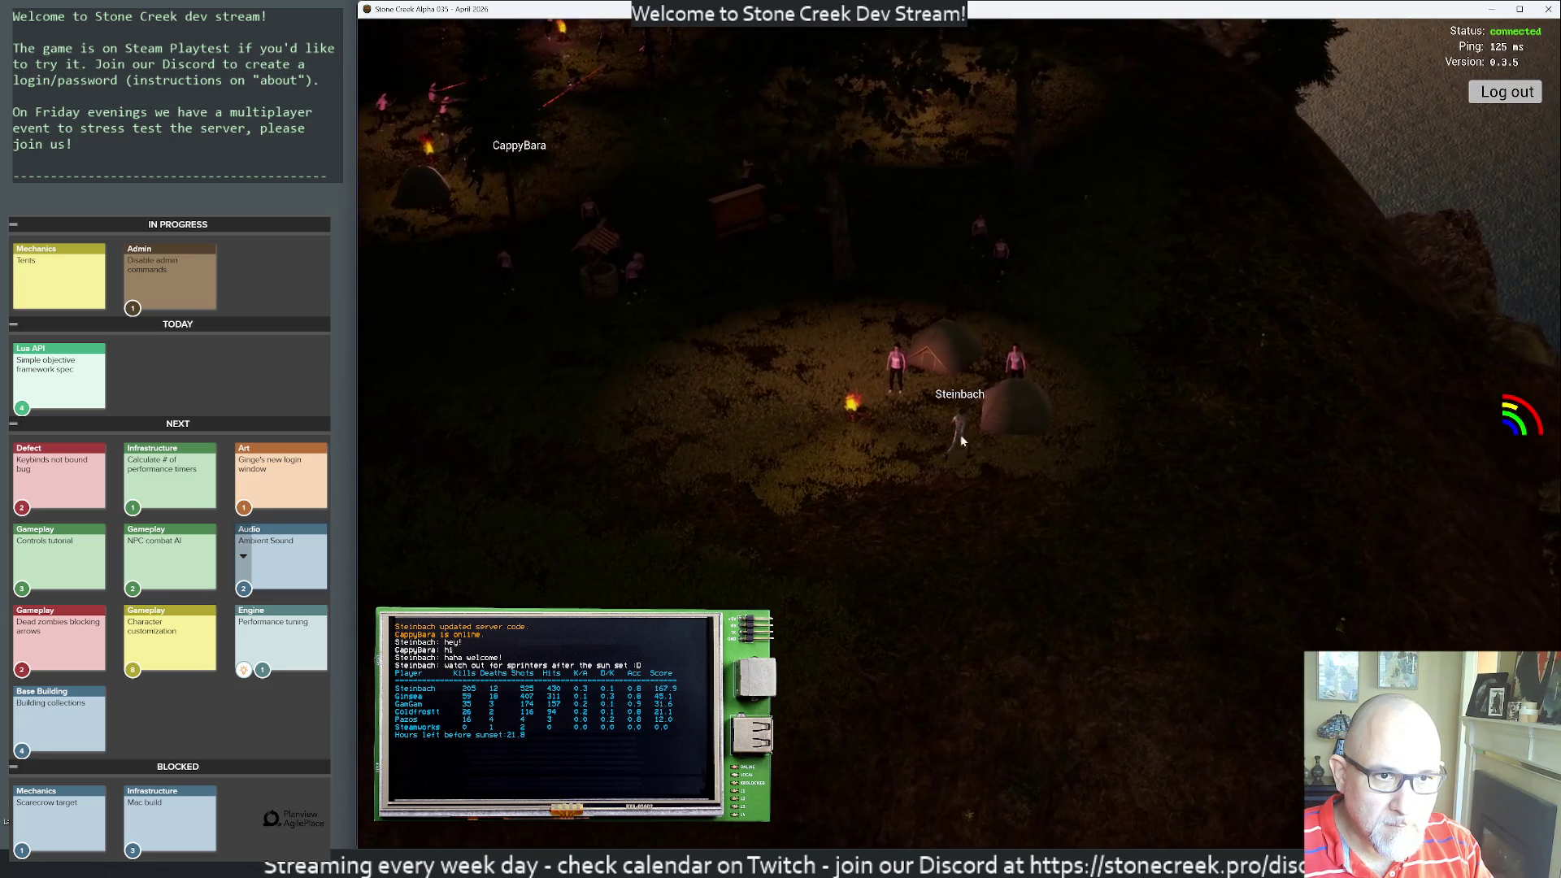
{"action": "right_click", "coordinate": [999, 412]}
{"action": "left_click", "coordinate": [1021, 421]}
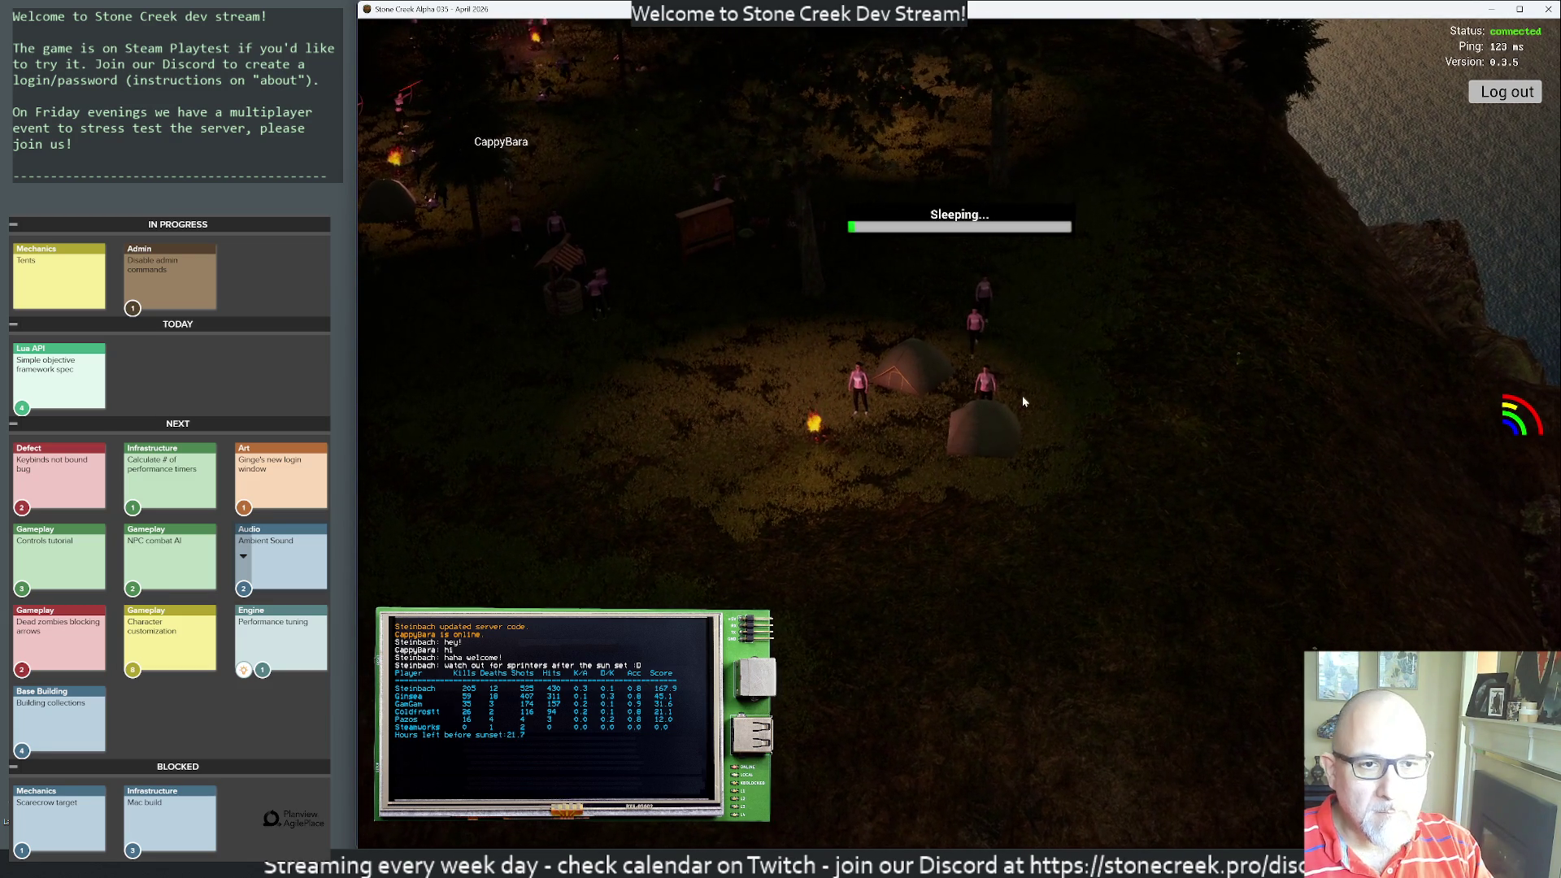
- Tell all players 'also don't forget to sleep to recover energy (the yellow bar)'
{"action": "key", "text": "Return"}
{"action": "type", "text": "/all also don't"}
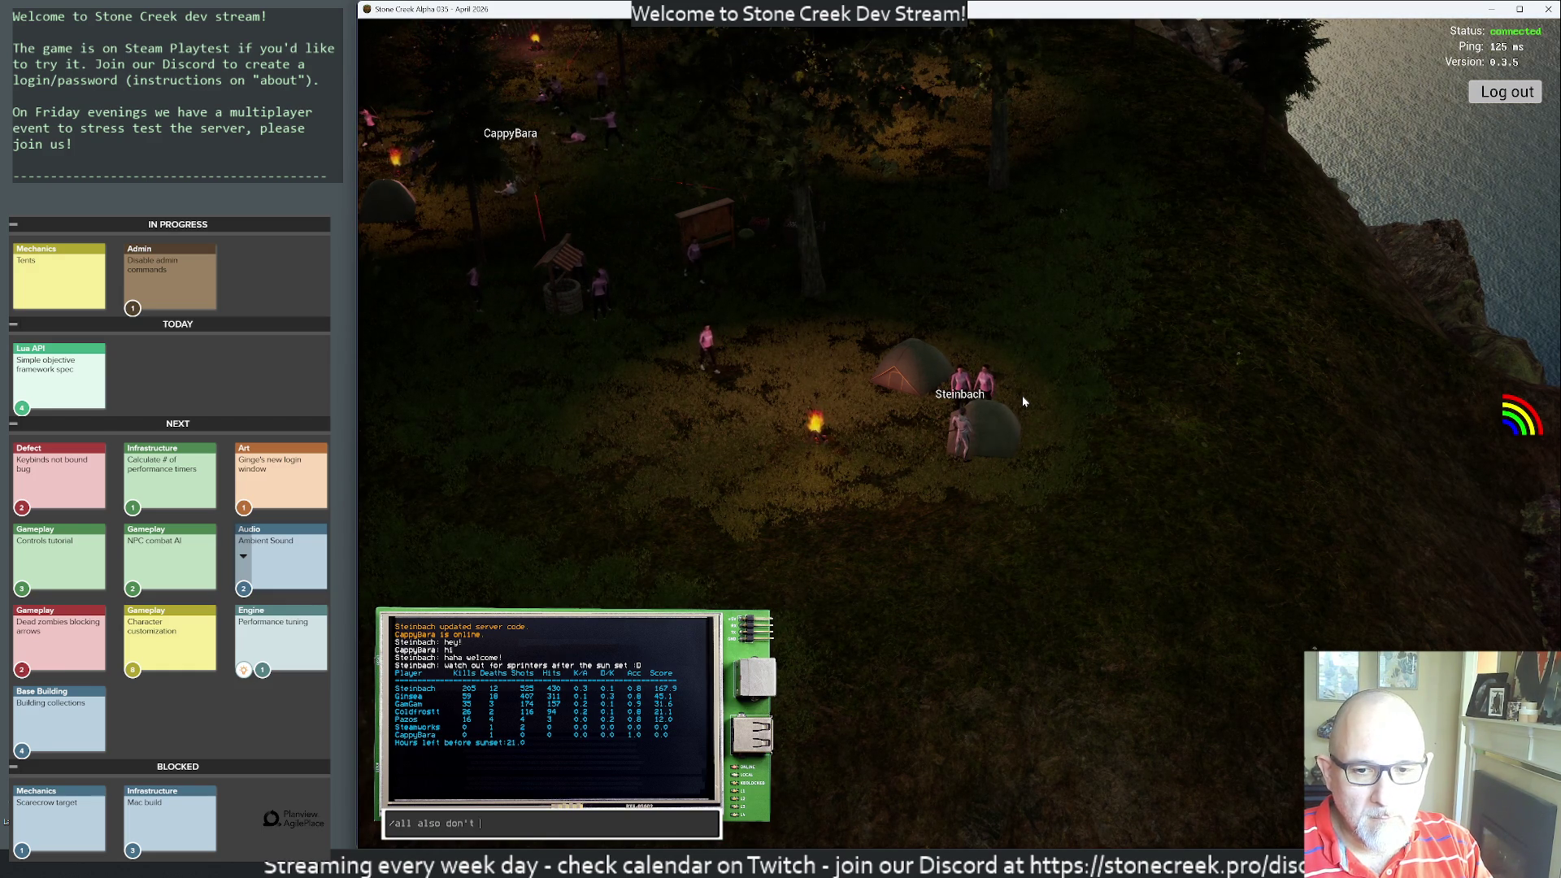
{"action": "type", "text": "forget to sleep "}
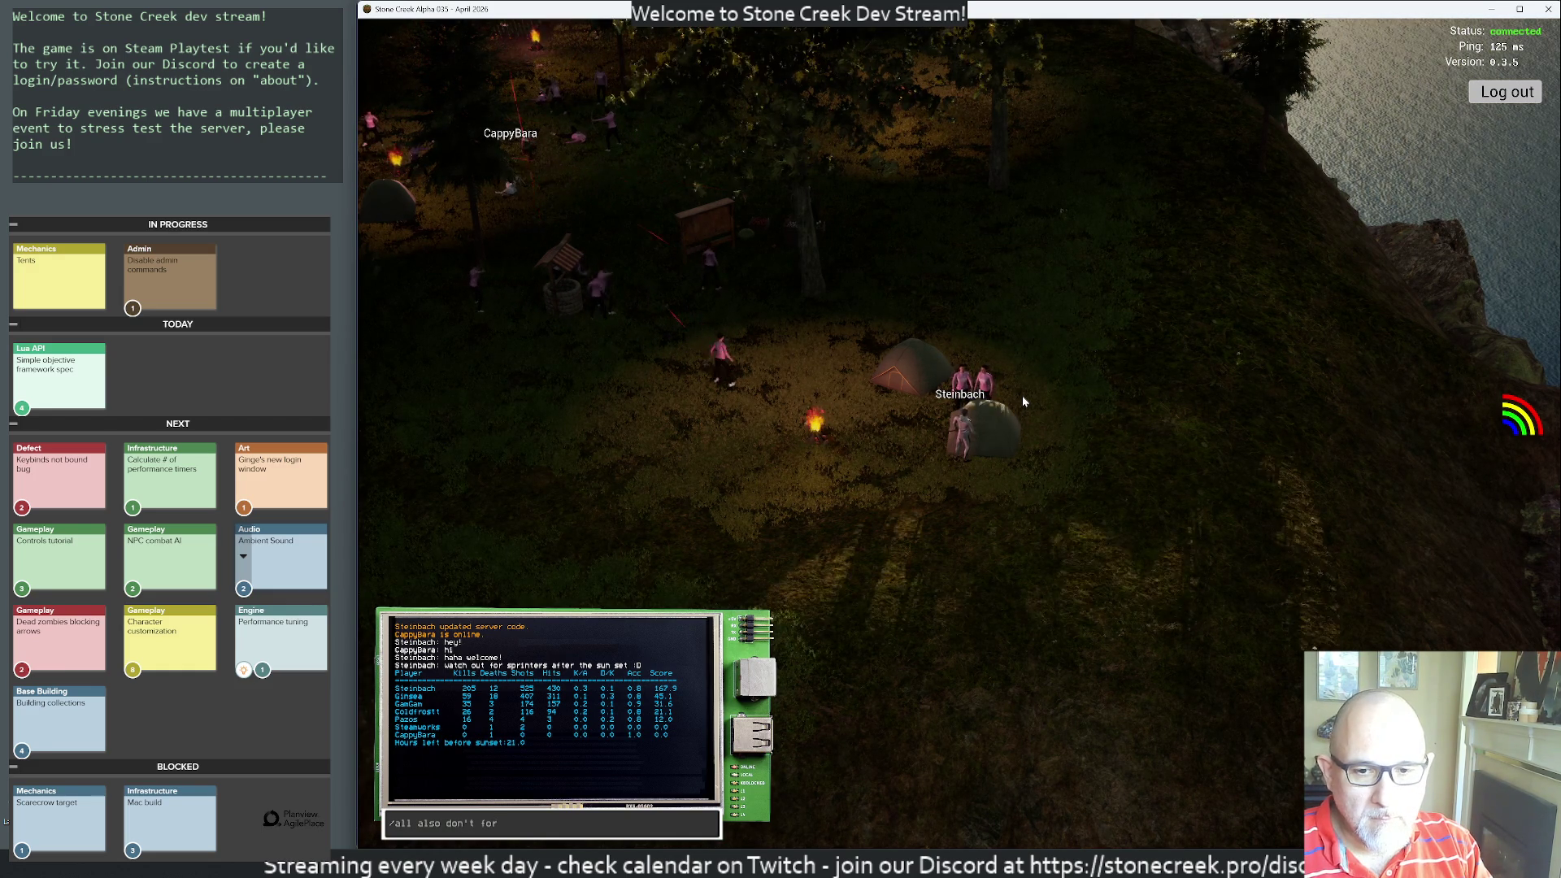
{"action": "type", "text": "to recover e"}
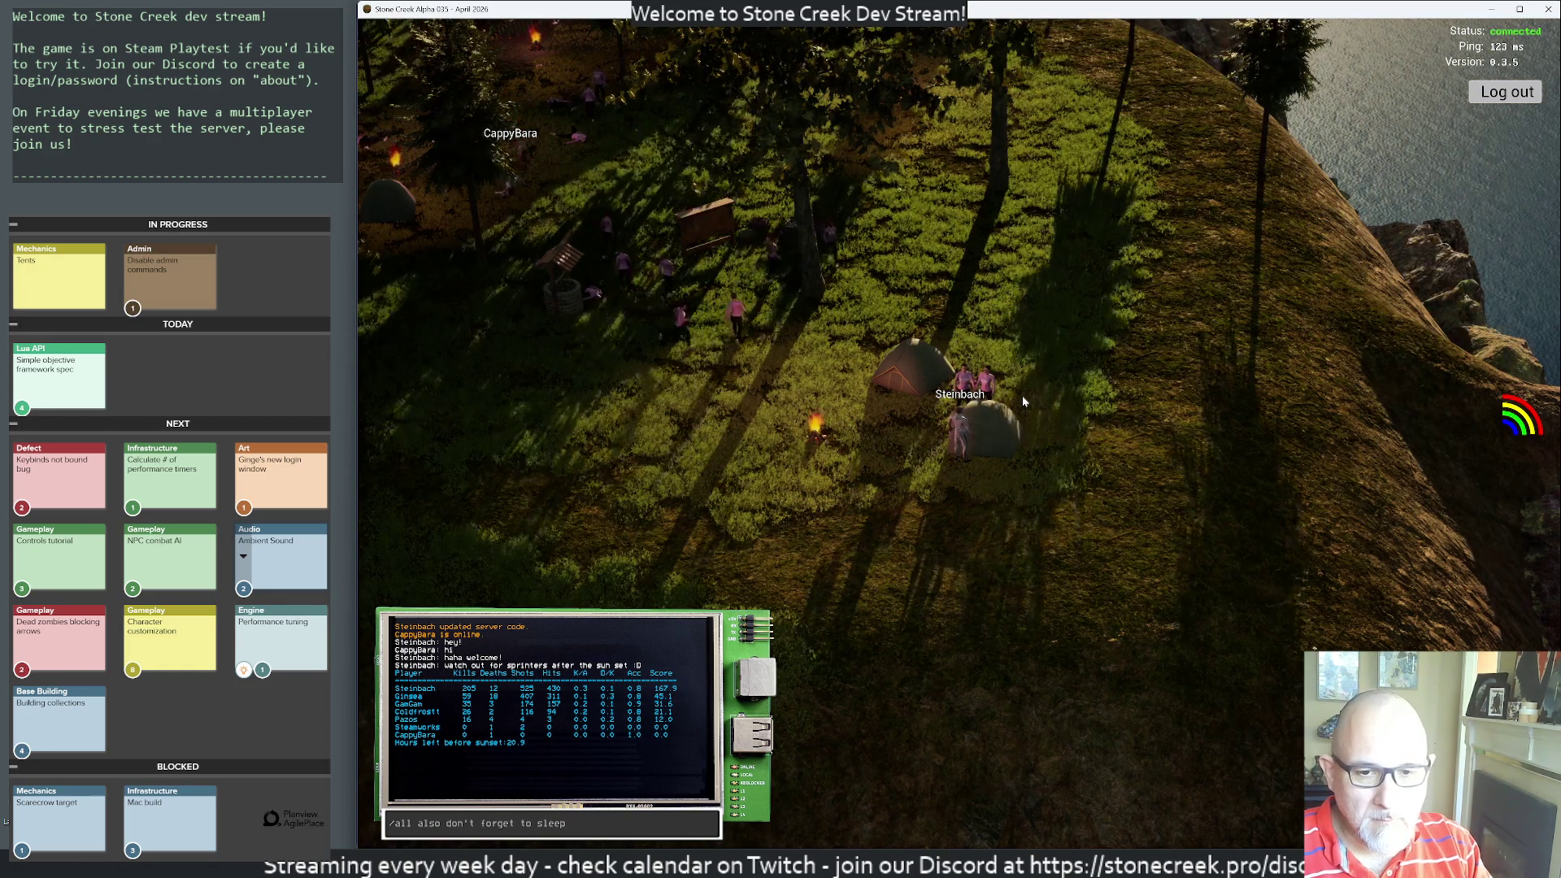
{"action": "type", "text": "nergy"}
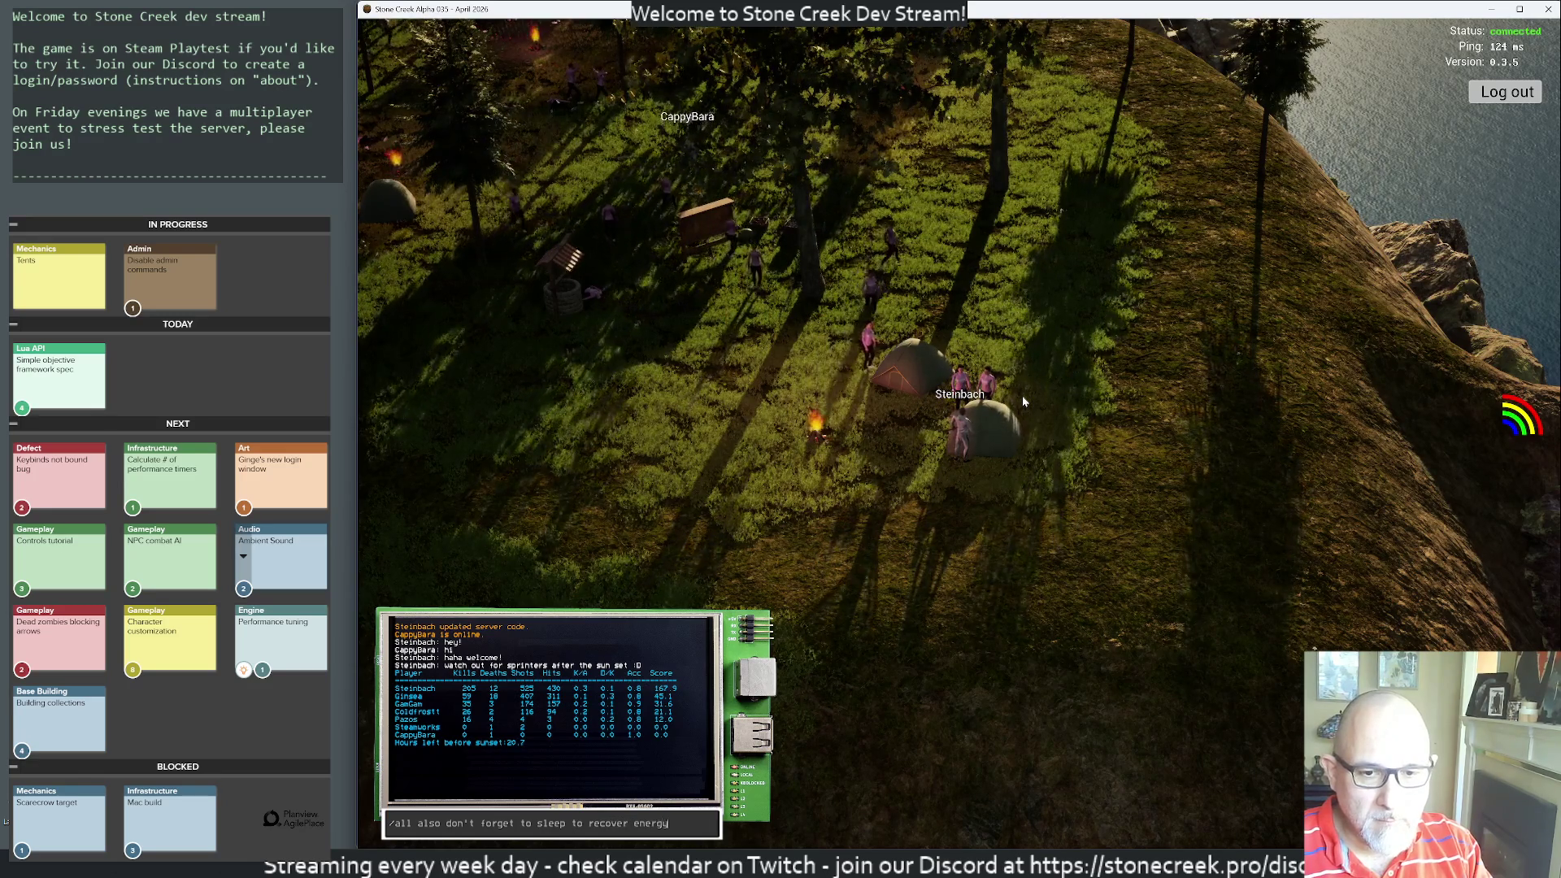
{"action": "type", "text": " (the yellow bar)"}
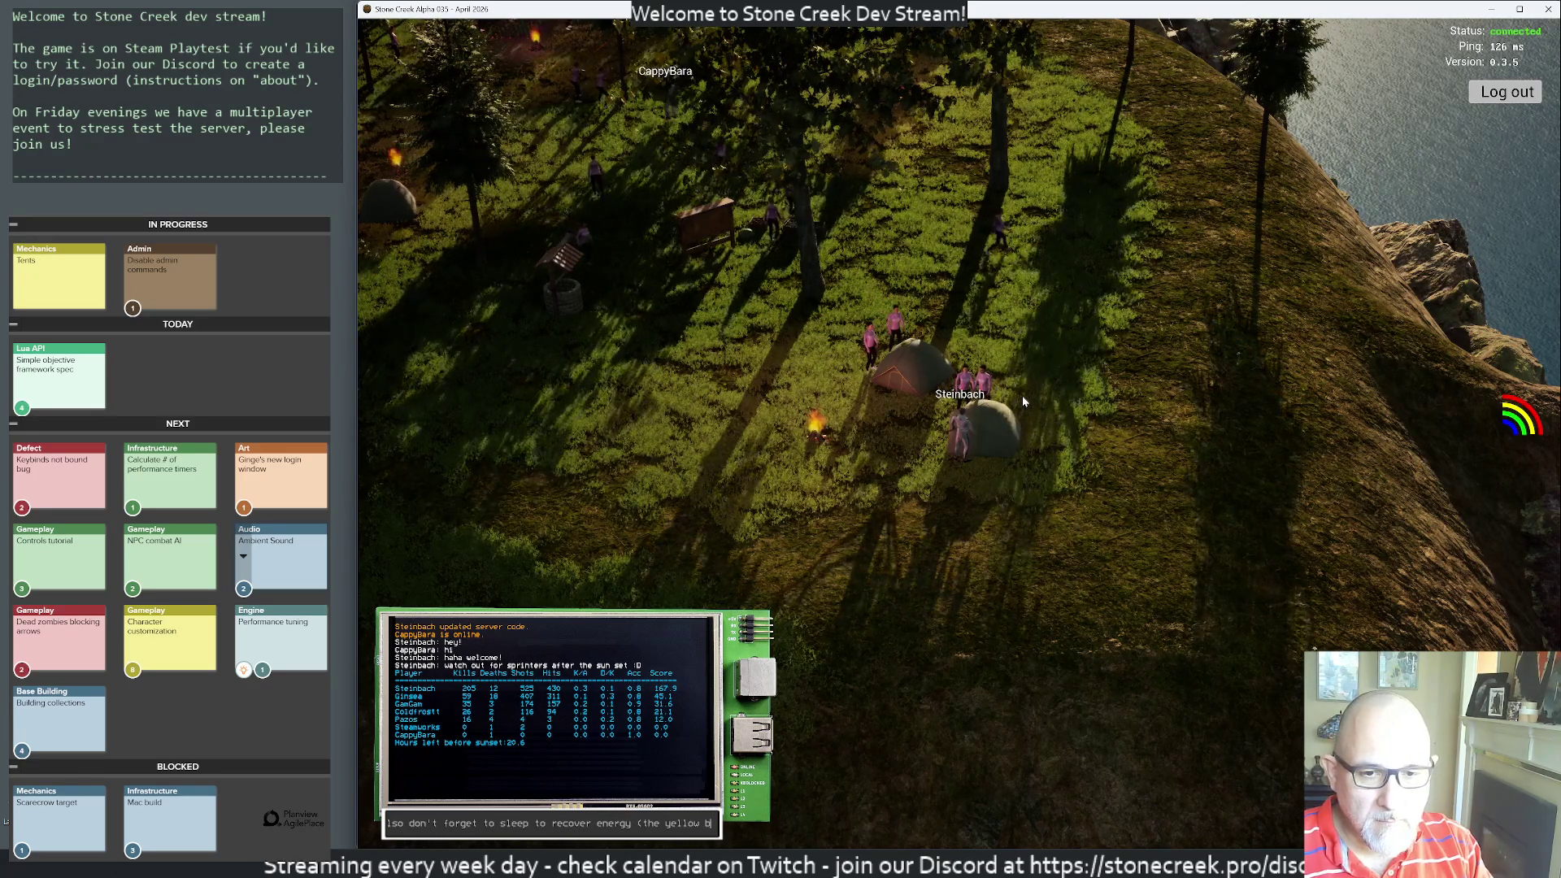
{"action": "key", "text": "Return"}
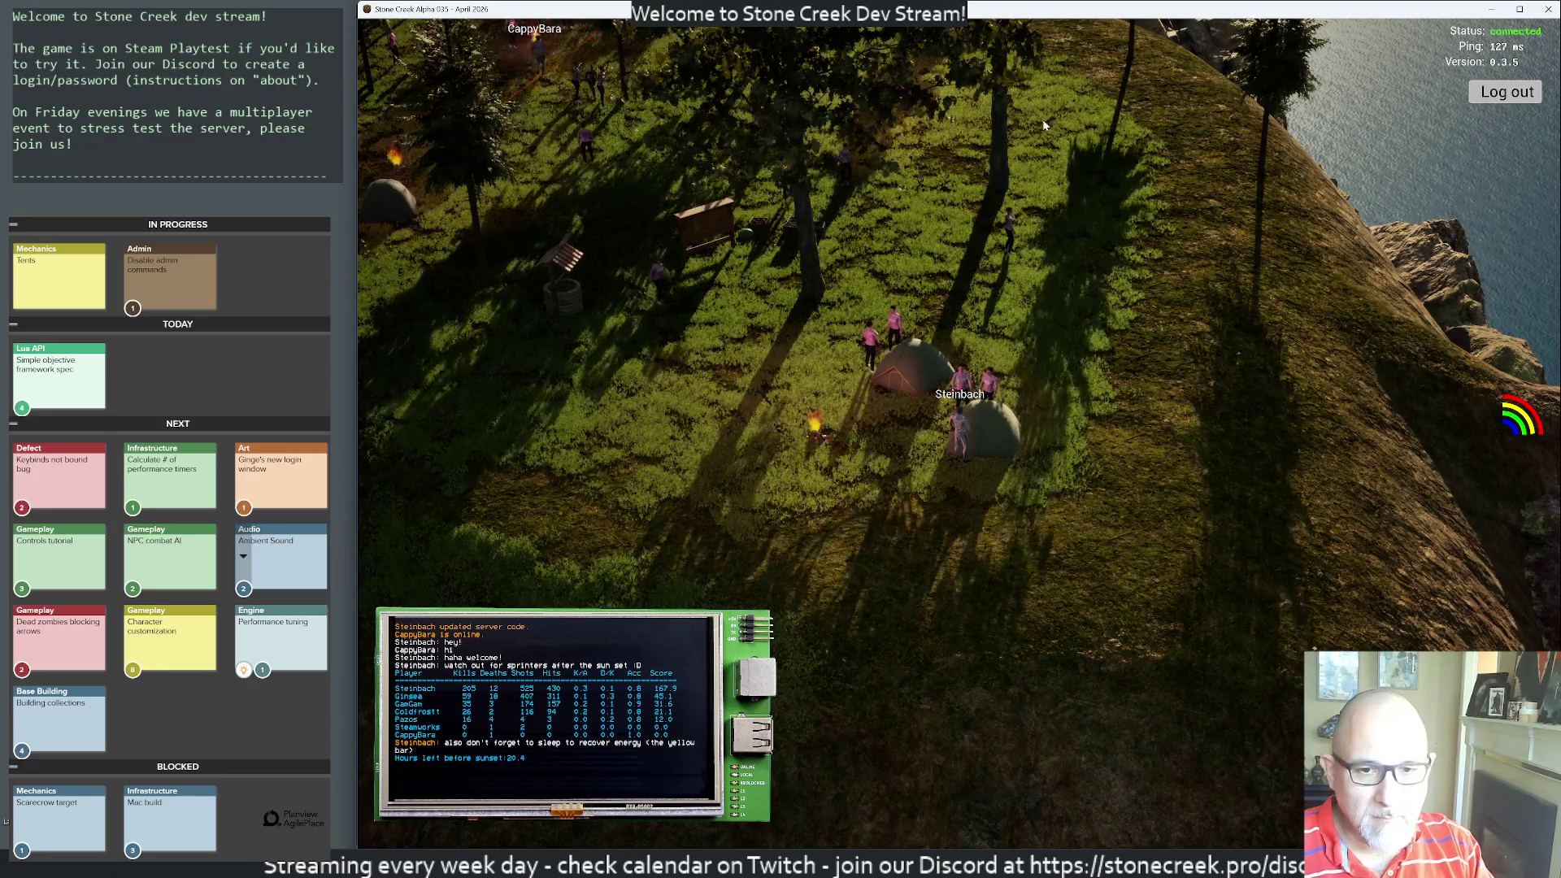
- Walk Steinbach away from the camp toward the cliff edge, then look back at the players
{"action": "left_click_drag", "start_coordinate": [1024, 401], "coordinate": [687, 241]}
{"action": "key", "text": "w"}
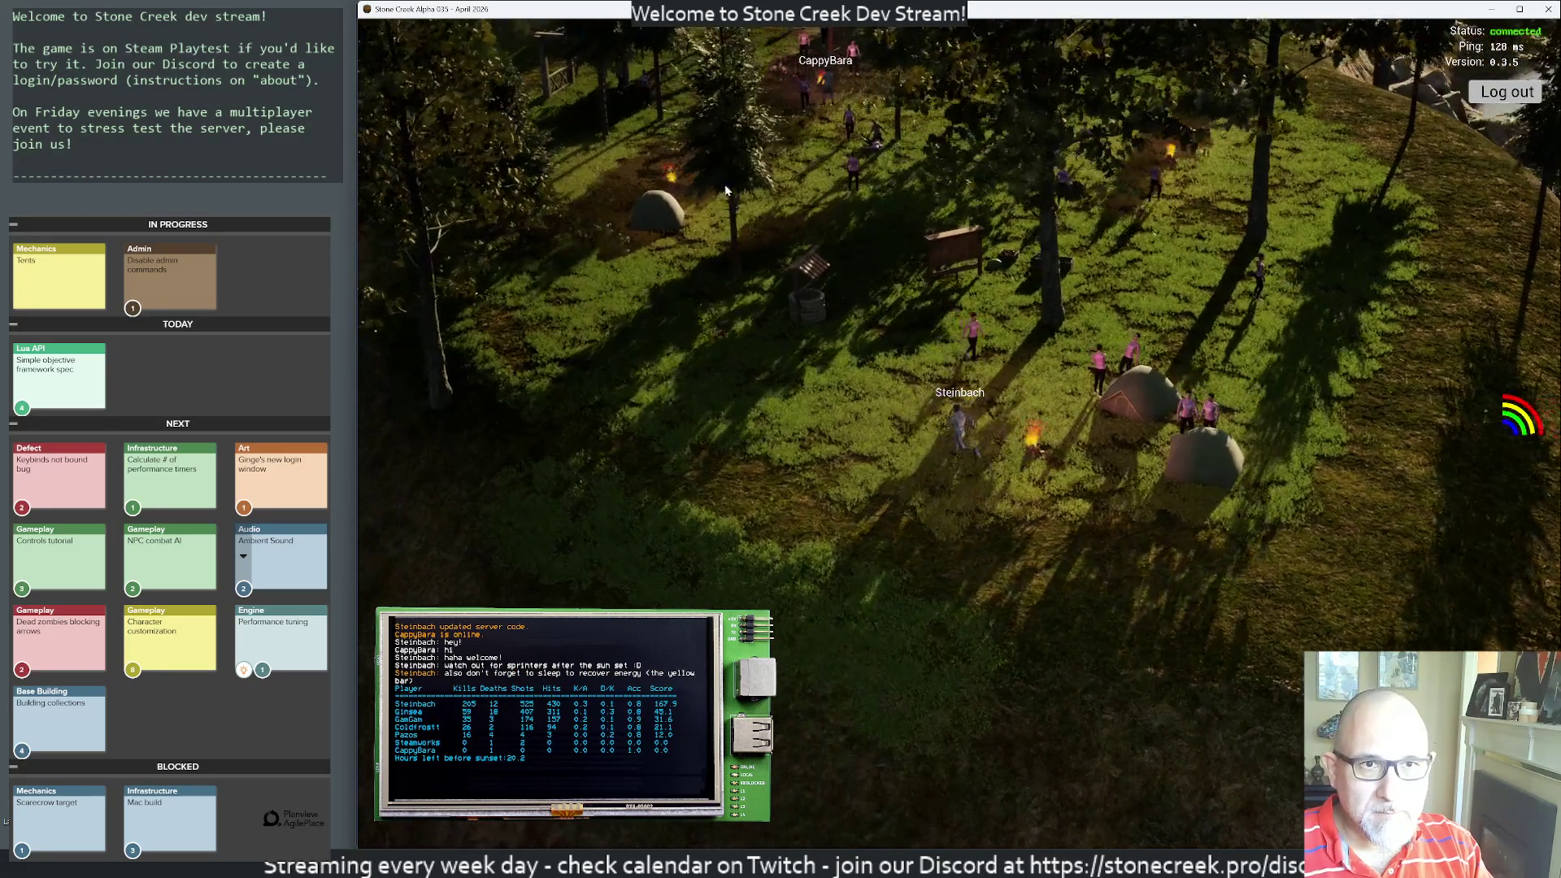
{"action": "key", "text": "w"}
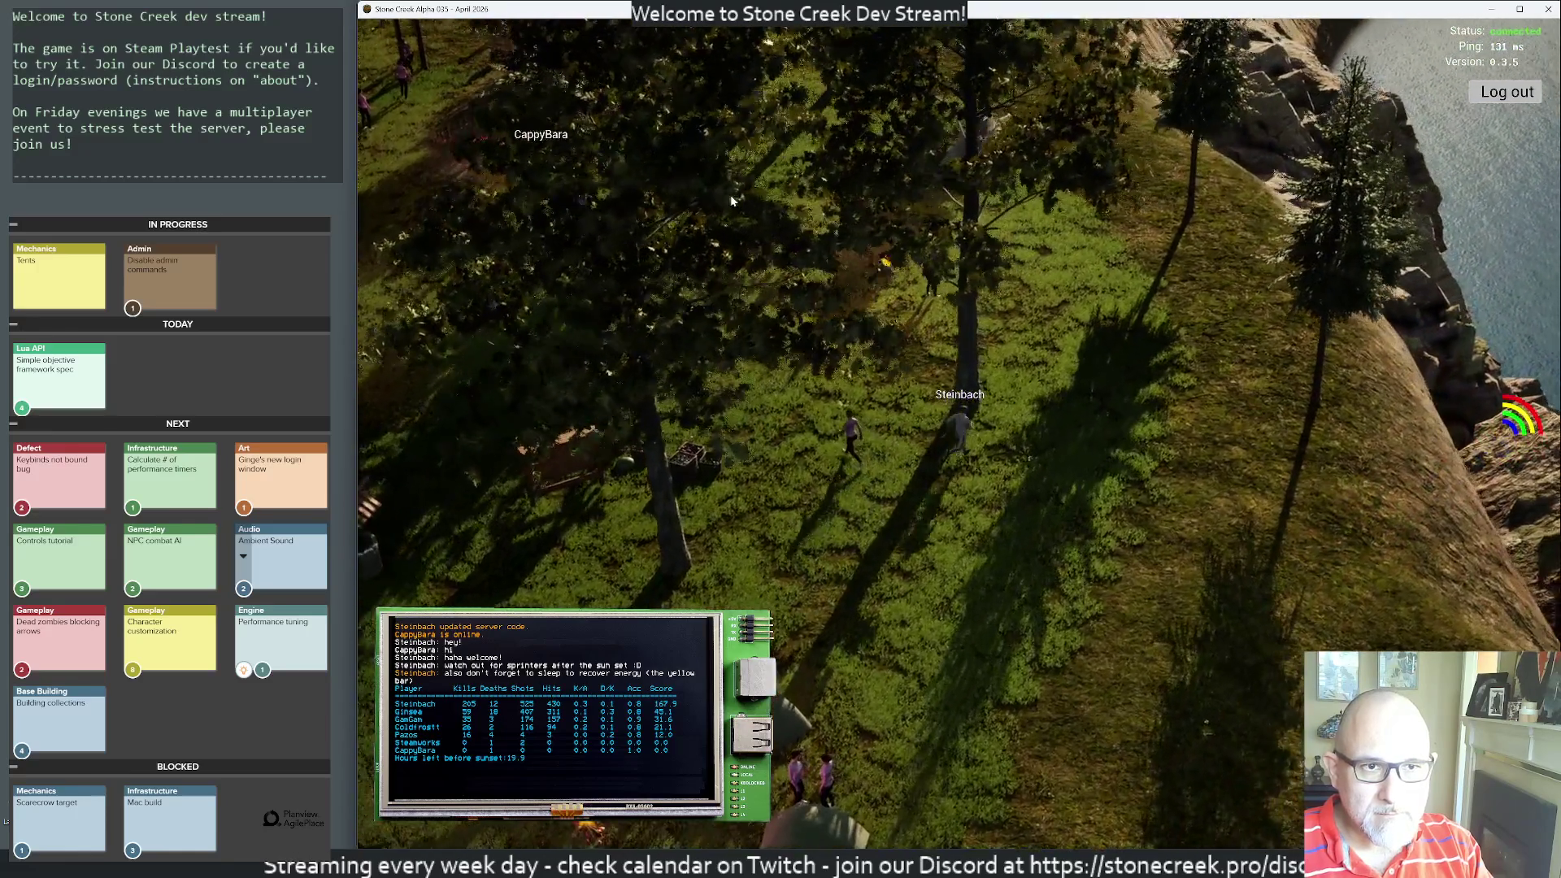
{"action": "left_click_drag", "start_coordinate": [732, 201], "coordinate": [610, 257]}
- Post the tip 'use M to open your inventory and equip a bow' to all players
{"action": "key", "text": "Return"}
{"action": "type", "text": "use M to open your inv"}
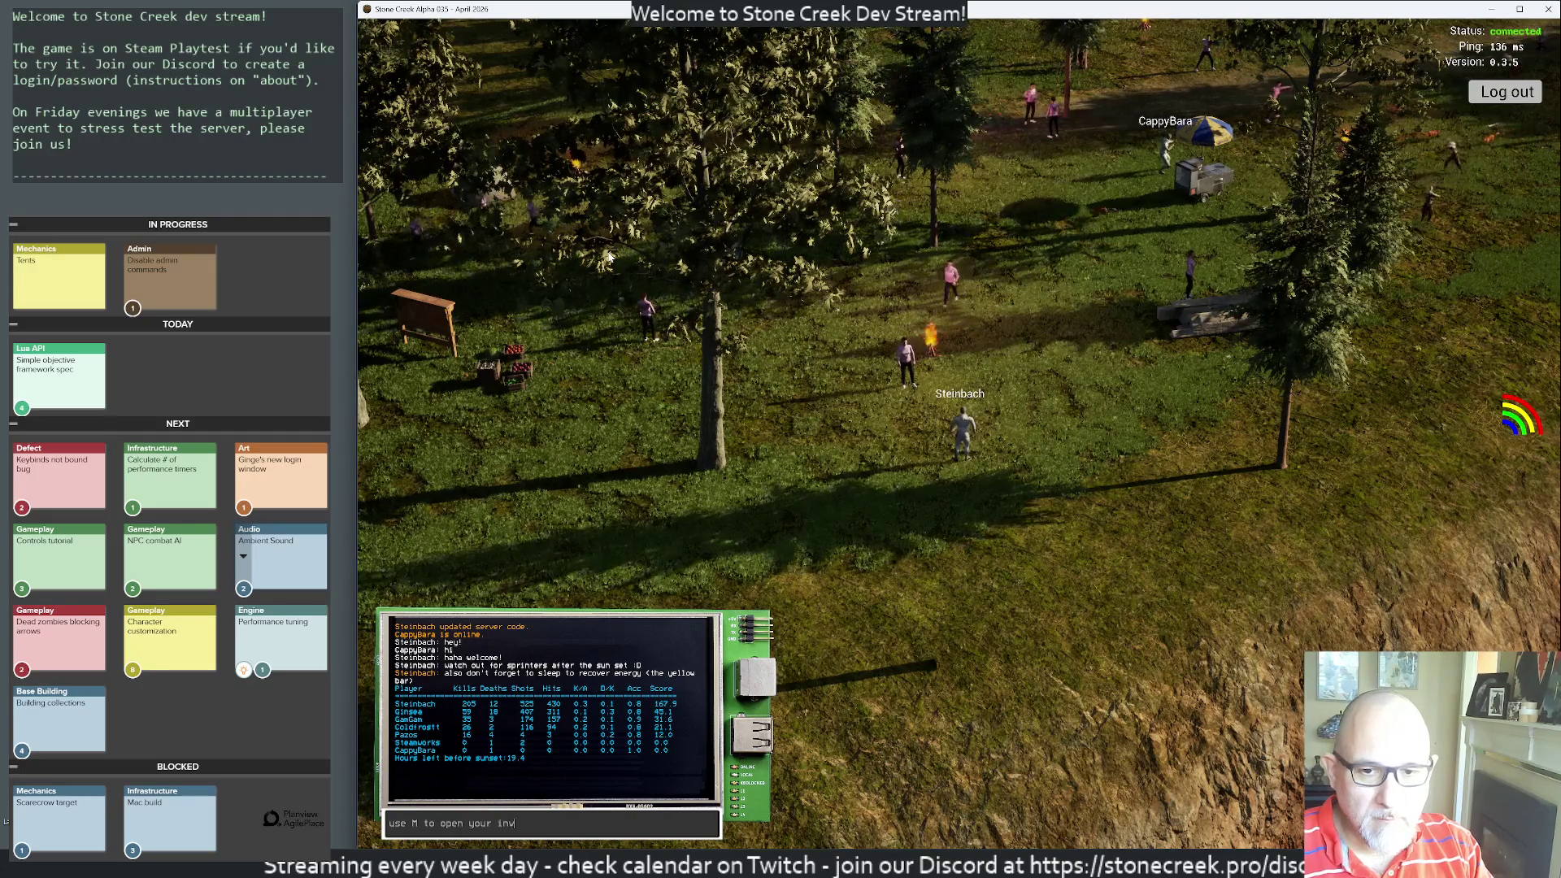
{"action": "type", "text": "entory and equip a"}
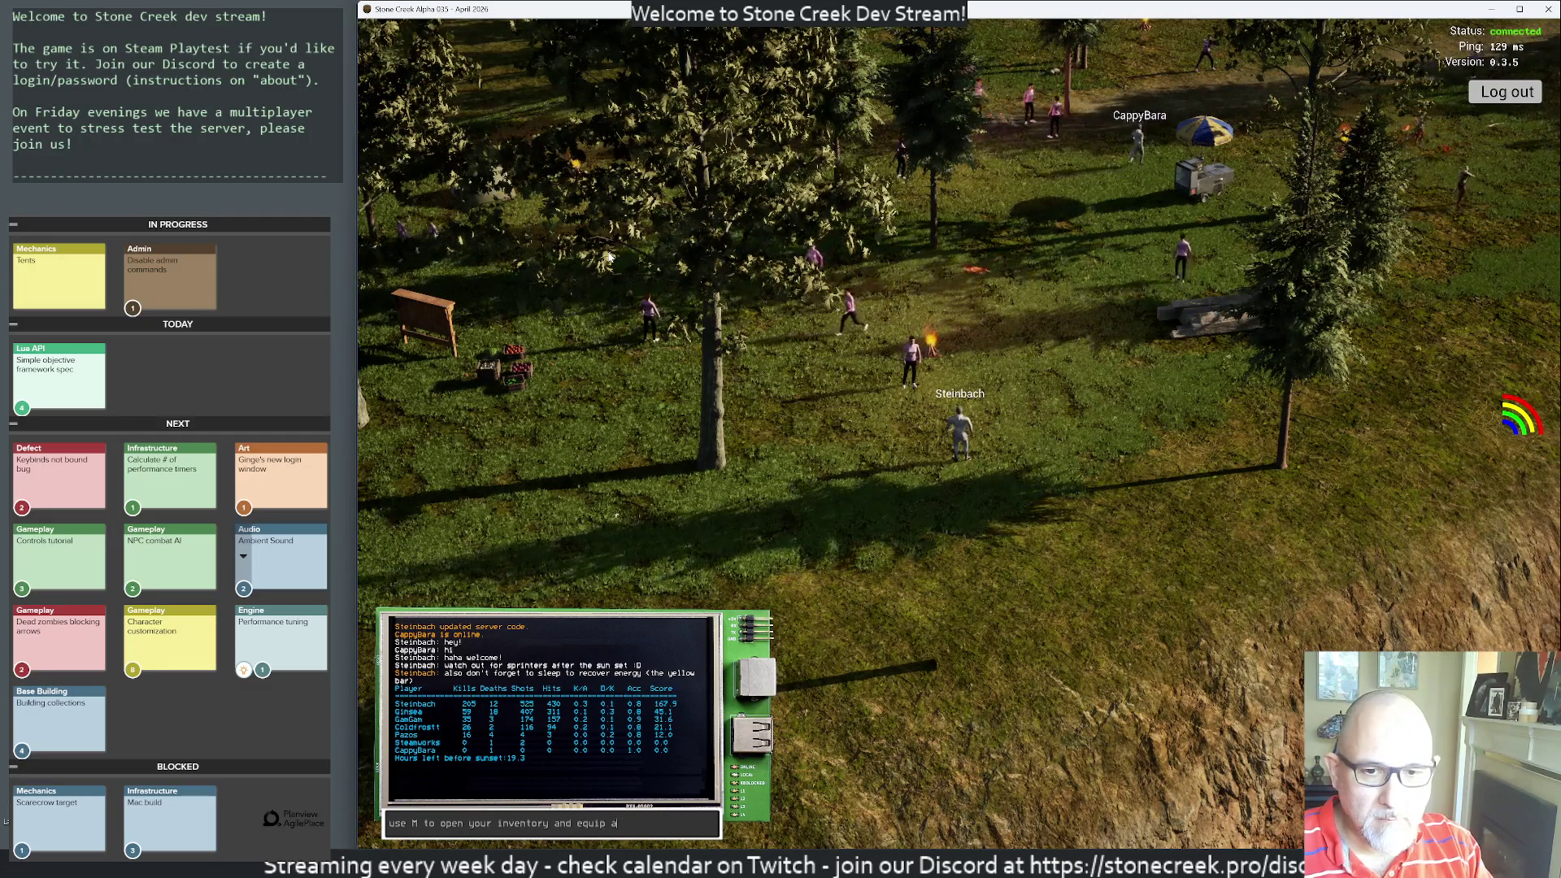
{"action": "type", "text": " bow"}
{"action": "key", "text": "Return"}
- Turn toward the meadow and shoot arrows at the first nearby zombies
{"action": "mouse_move", "coordinate": [609, 257]}
{"action": "left_mouse_down"}
{"action": "mouse_move", "coordinate": [1024, 314]}
{"action": "mouse_move", "coordinate": [1008, 336]}
{"action": "mouse_move", "coordinate": [925, 312]}
{"action": "mouse_move", "coordinate": [724, 310]}
{"action": "mouse_move", "coordinate": [1057, 290]}
{"action": "left_mouse_up"}
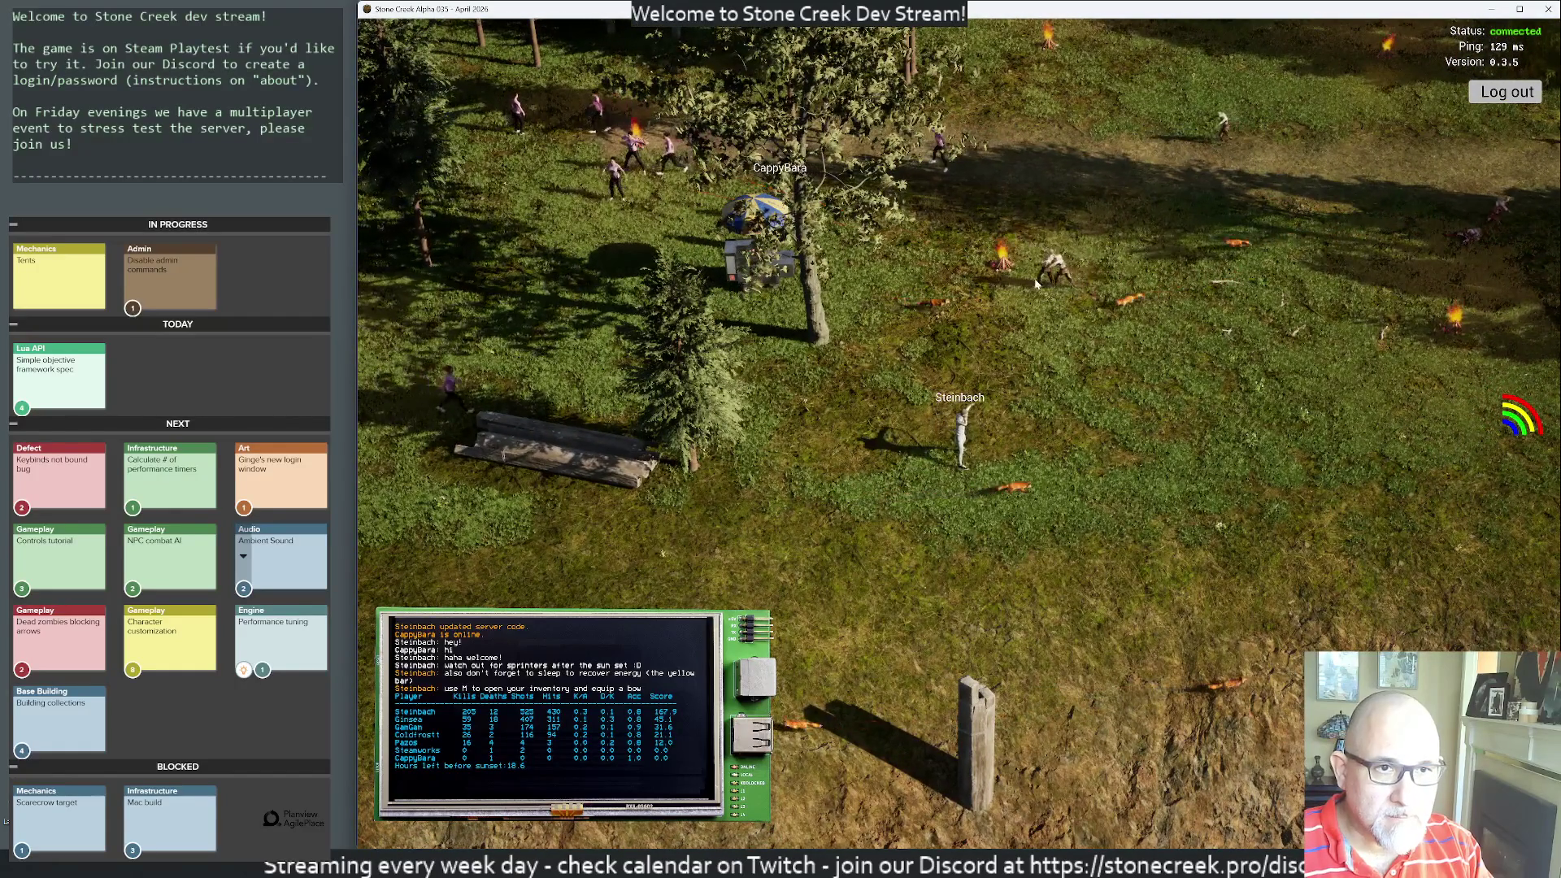
{"action": "mouse_move", "coordinate": [1036, 282]}
{"action": "left_mouse_down"}
{"action": "mouse_move", "coordinate": [1294, 276]}
{"action": "mouse_move", "coordinate": [1130, 256]}
{"action": "left_mouse_up"}
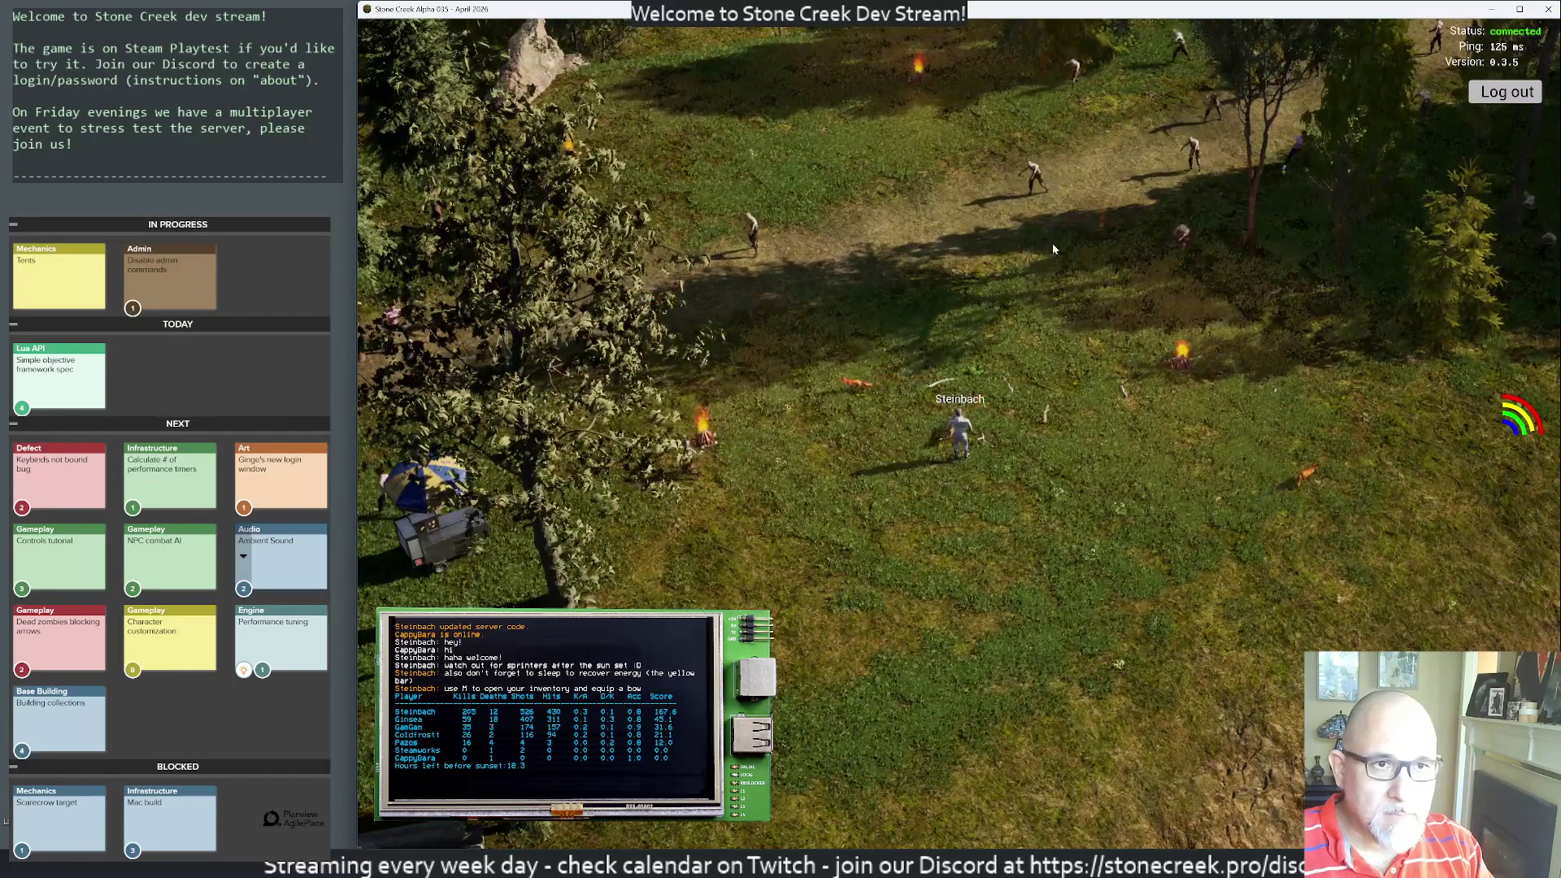
{"action": "left_click", "coordinate": [1157, 256]}
{"action": "left_click", "coordinate": [1096, 272]}
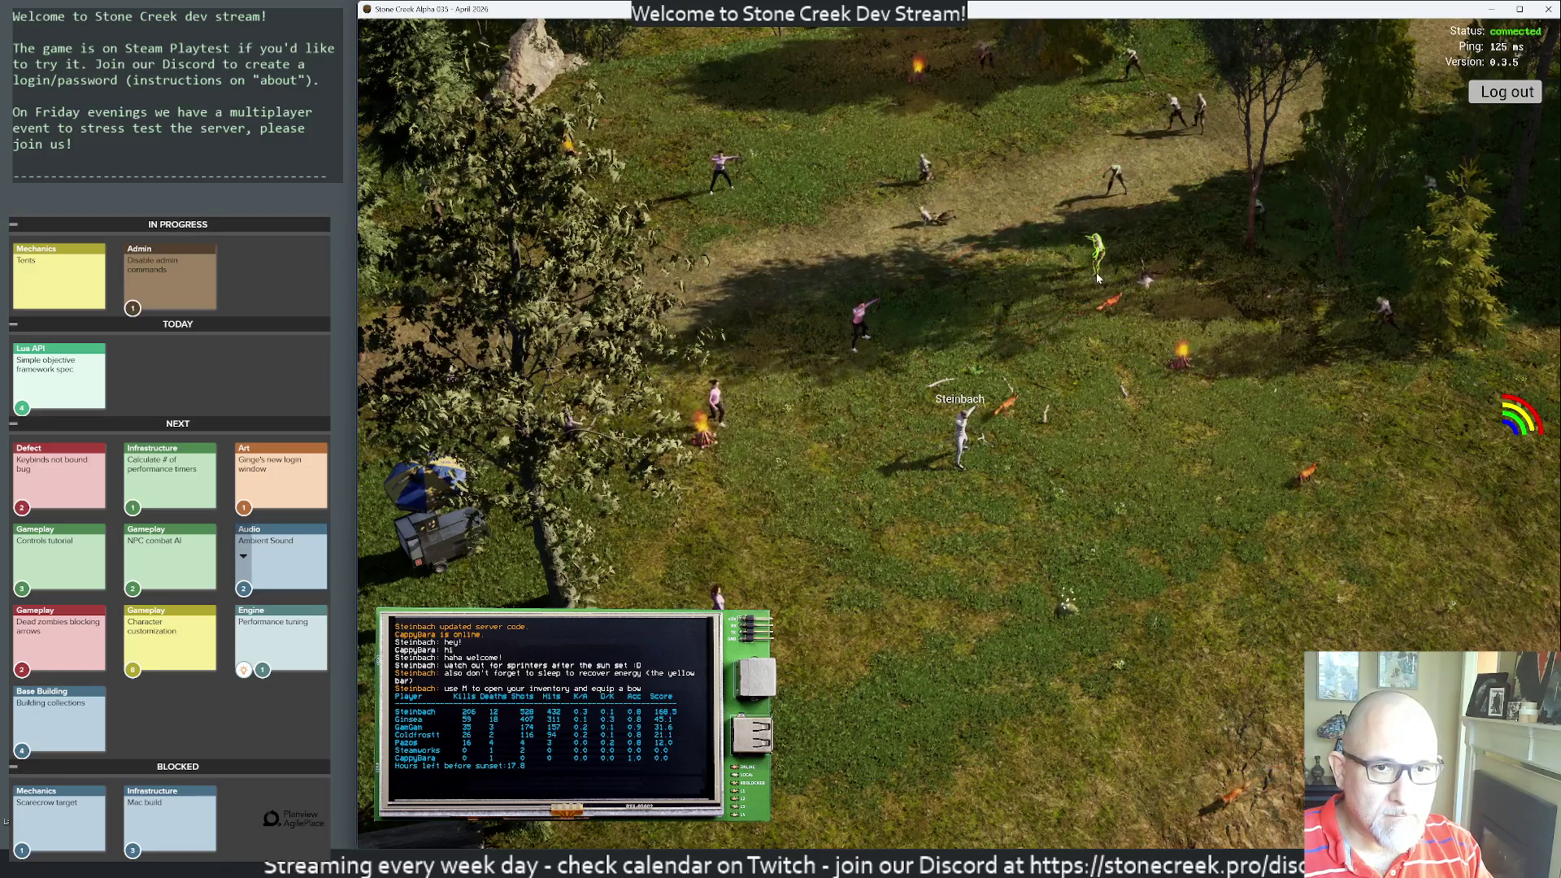
{"action": "left_click", "coordinate": [1100, 271]}
{"action": "left_click", "coordinate": [1094, 328]}
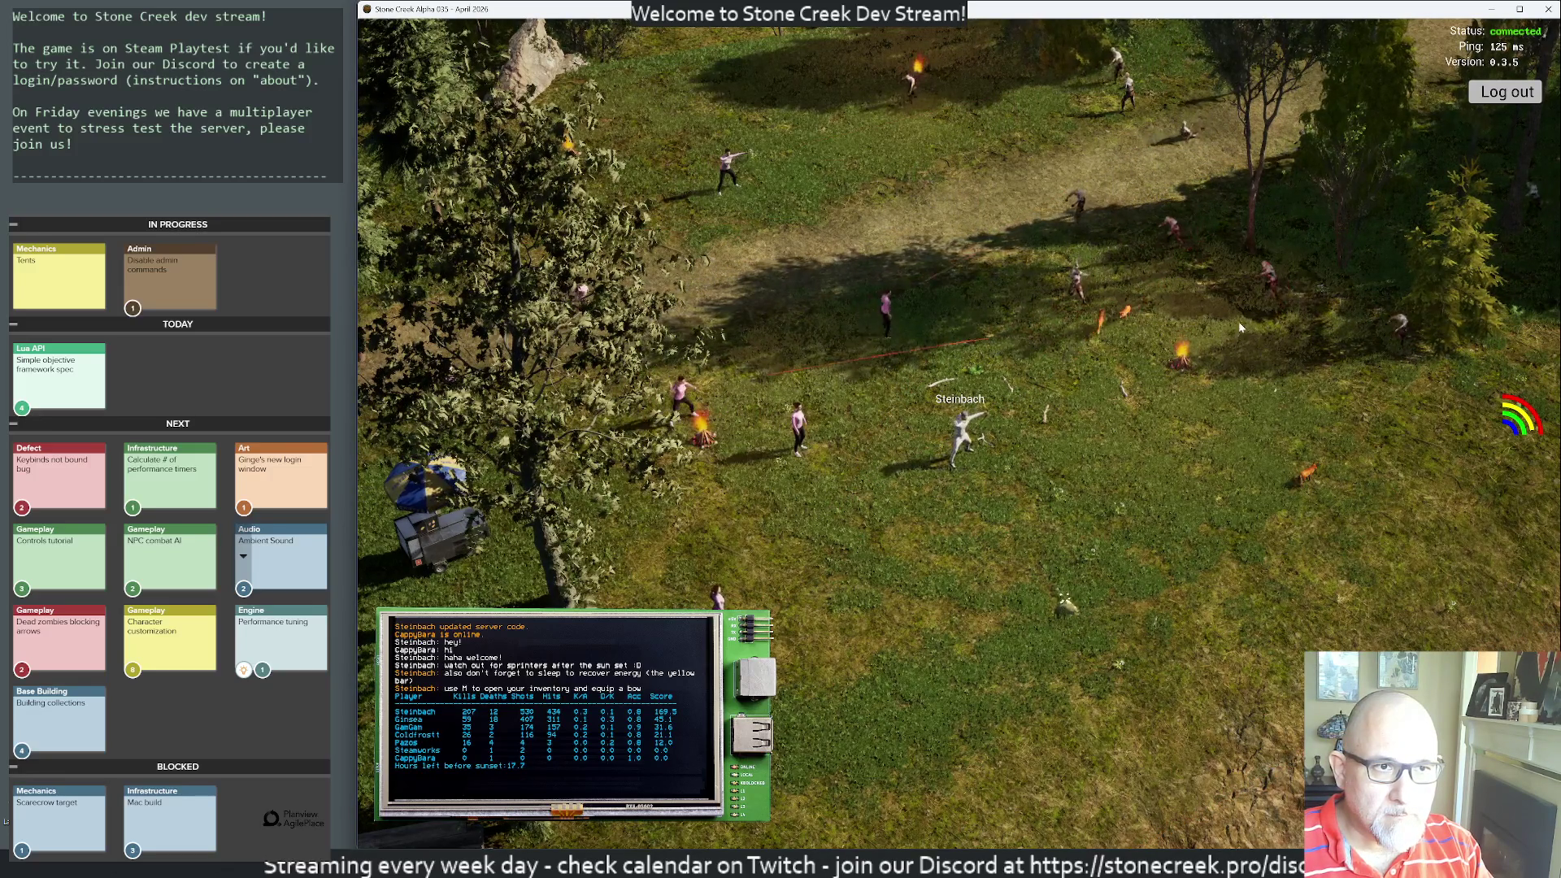
{"action": "left_click", "coordinate": [1328, 353]}
{"action": "left_click", "coordinate": [1342, 360]}
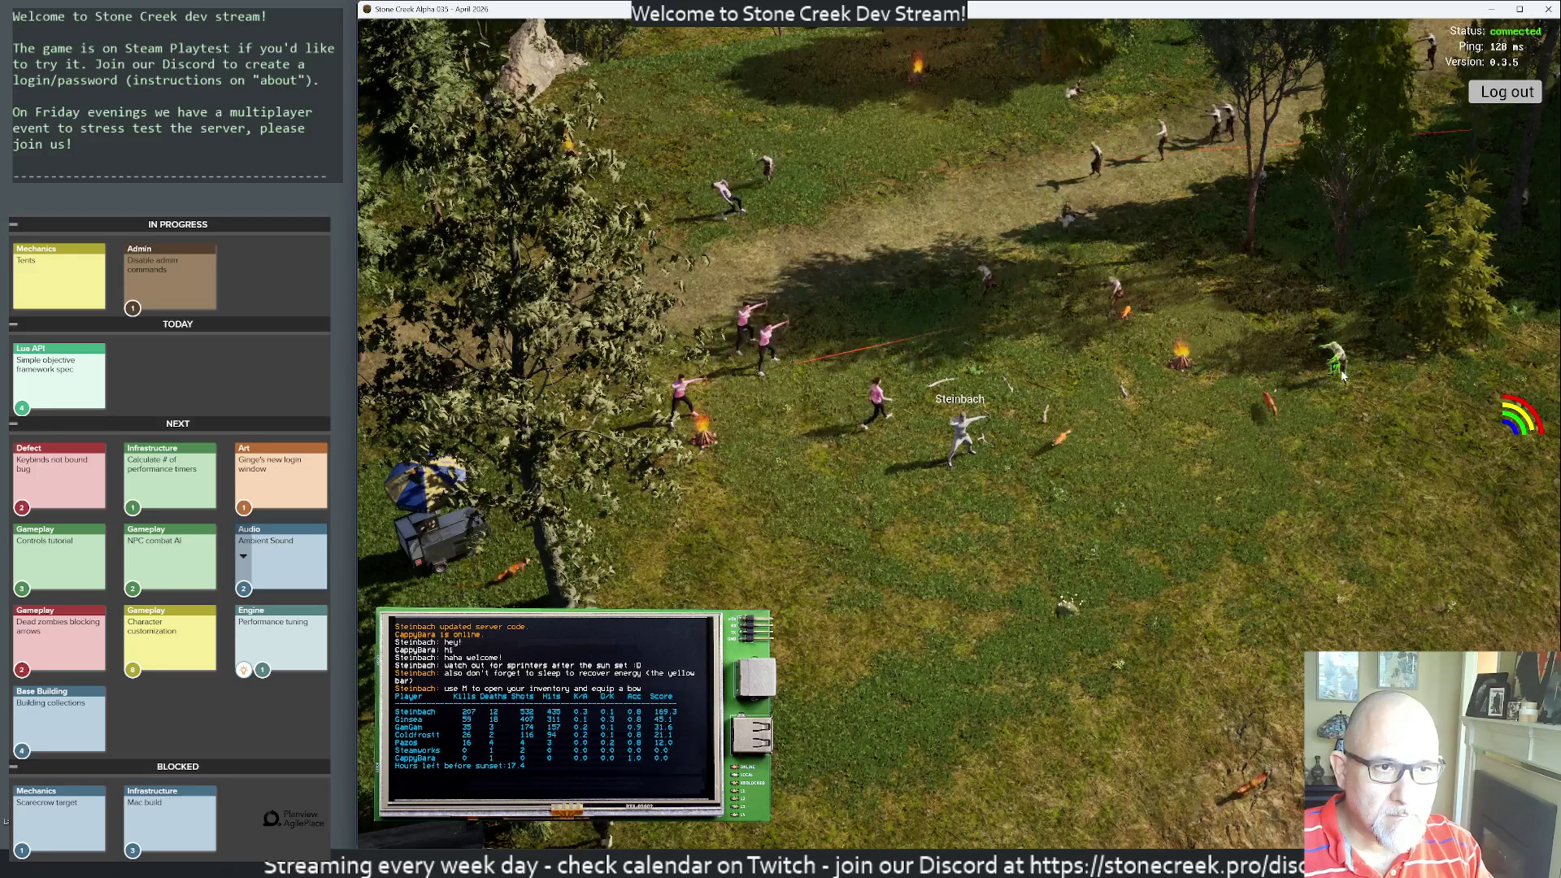
{"action": "left_click", "coordinate": [1335, 366]}
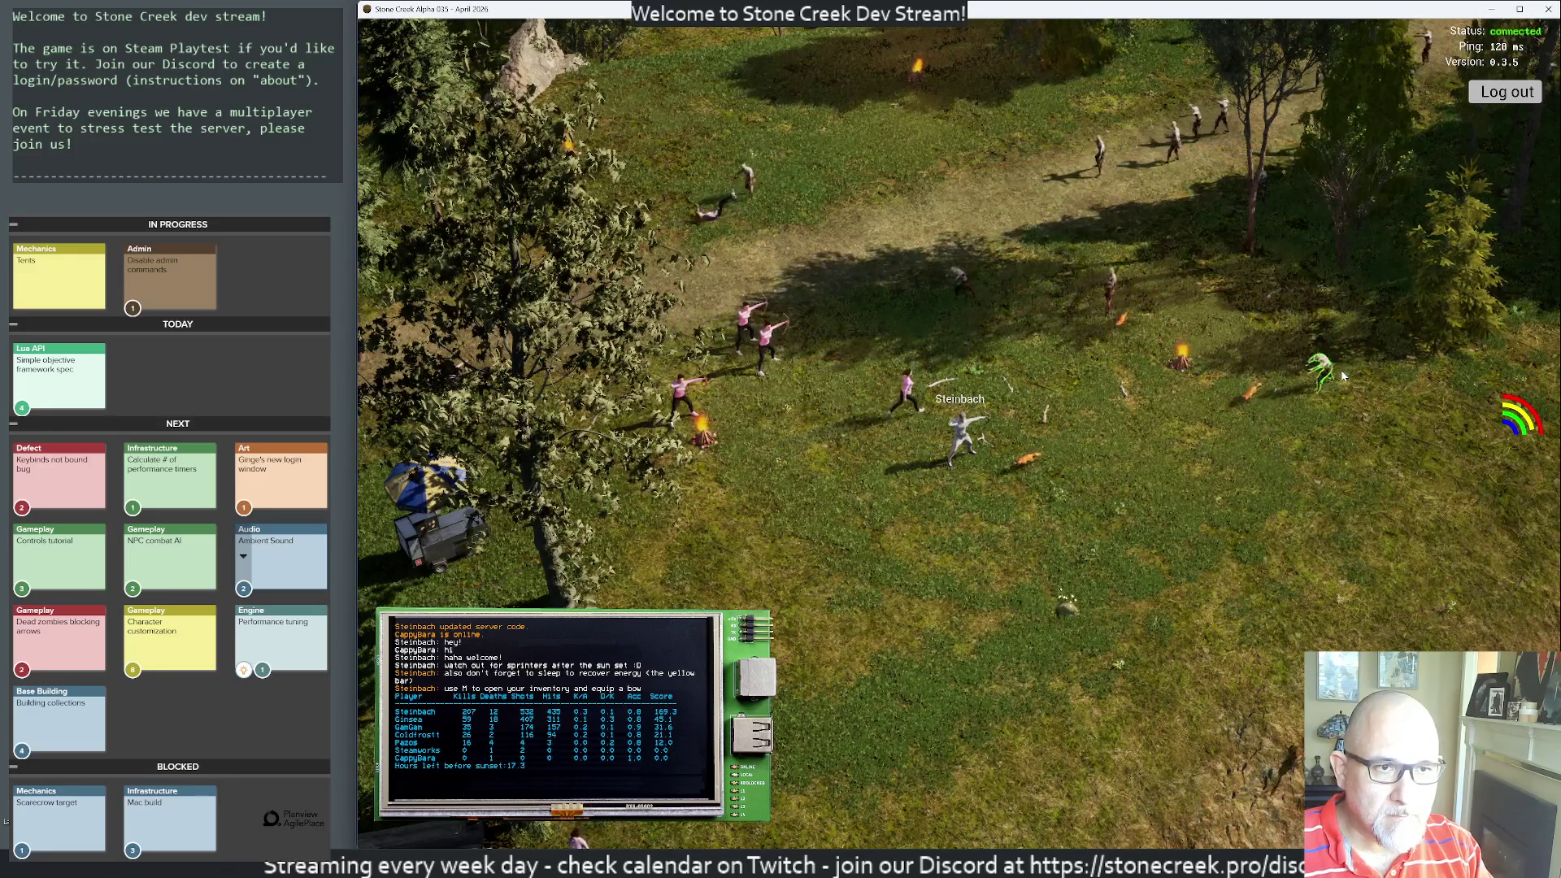
- Reposition Steinbach and shoot down the remaining zombies up the path
{"action": "left_click", "coordinate": [1280, 412]}
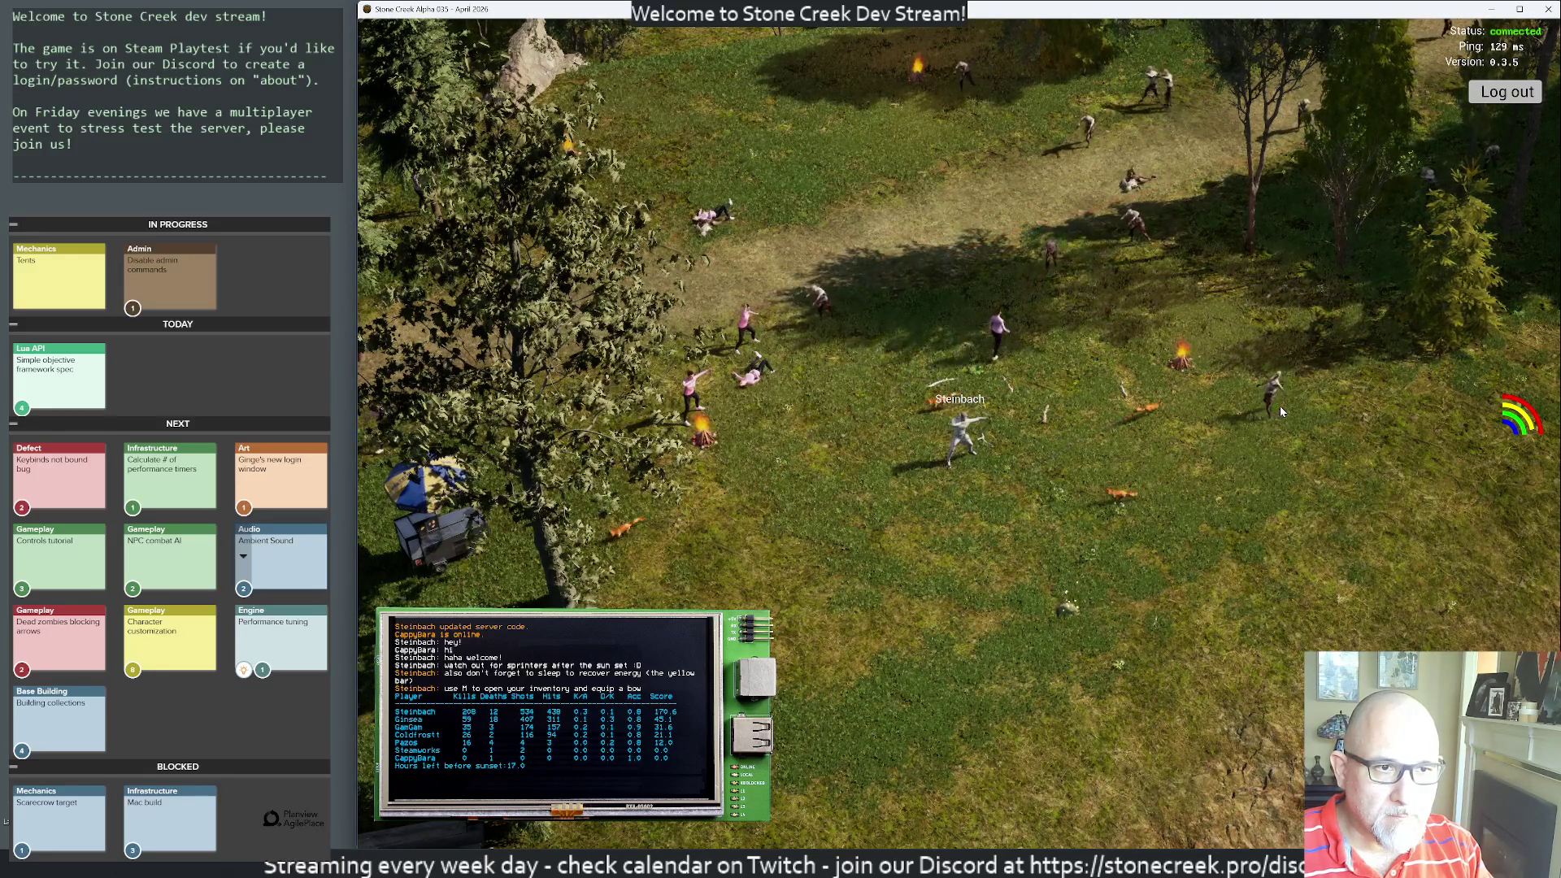
{"action": "left_click", "coordinate": [1031, 307]}
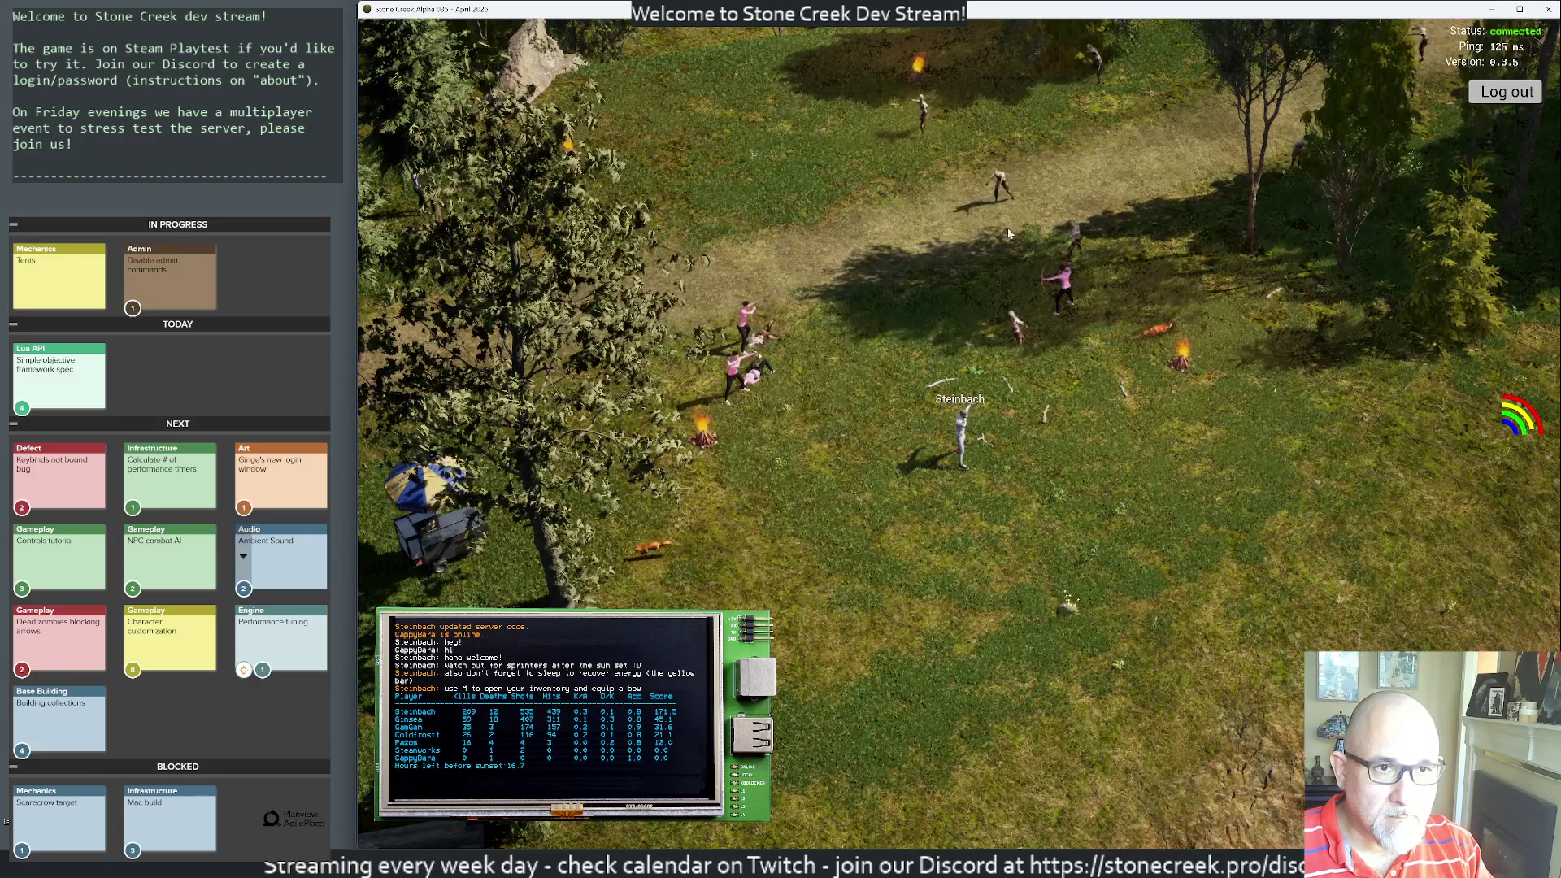
{"action": "left_click", "coordinate": [978, 210]}
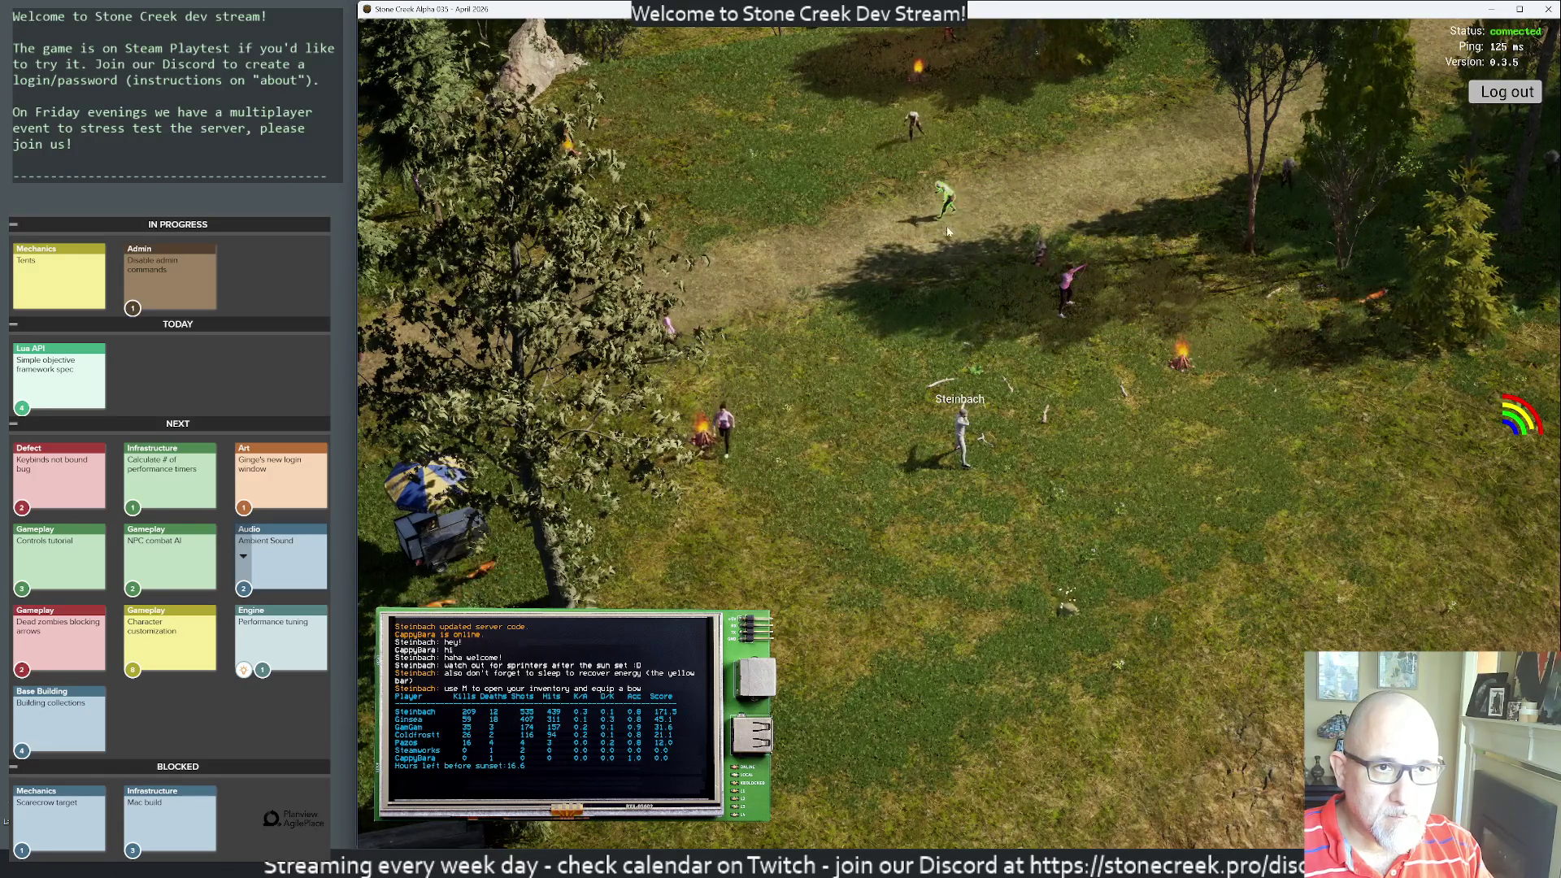
{"action": "key", "text": "w"}
{"action": "key", "text": "a"}
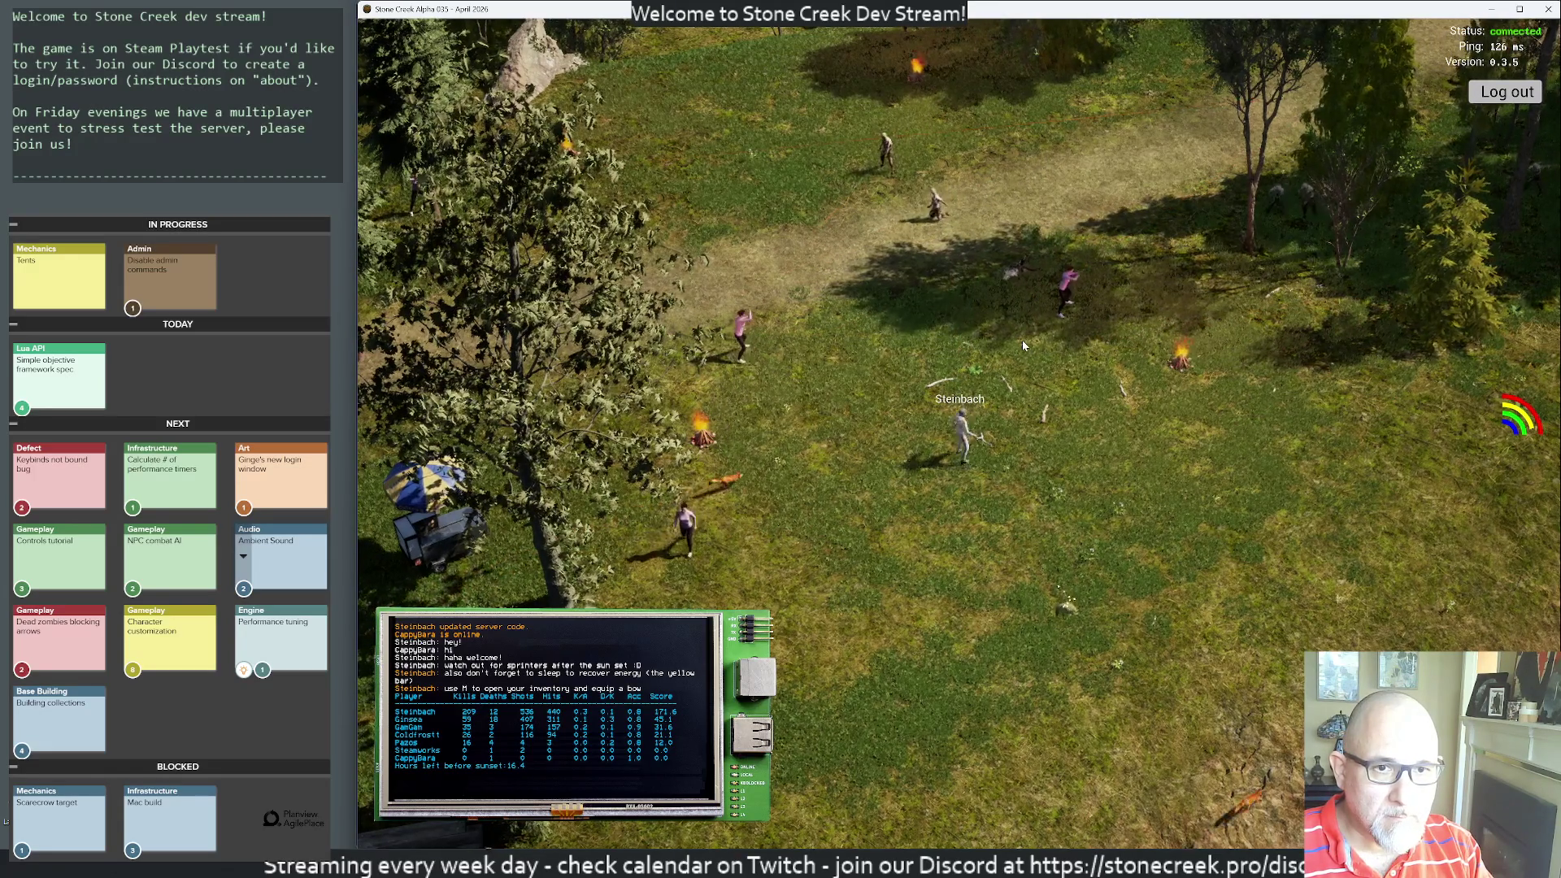
{"action": "left_click", "coordinate": [923, 245]}
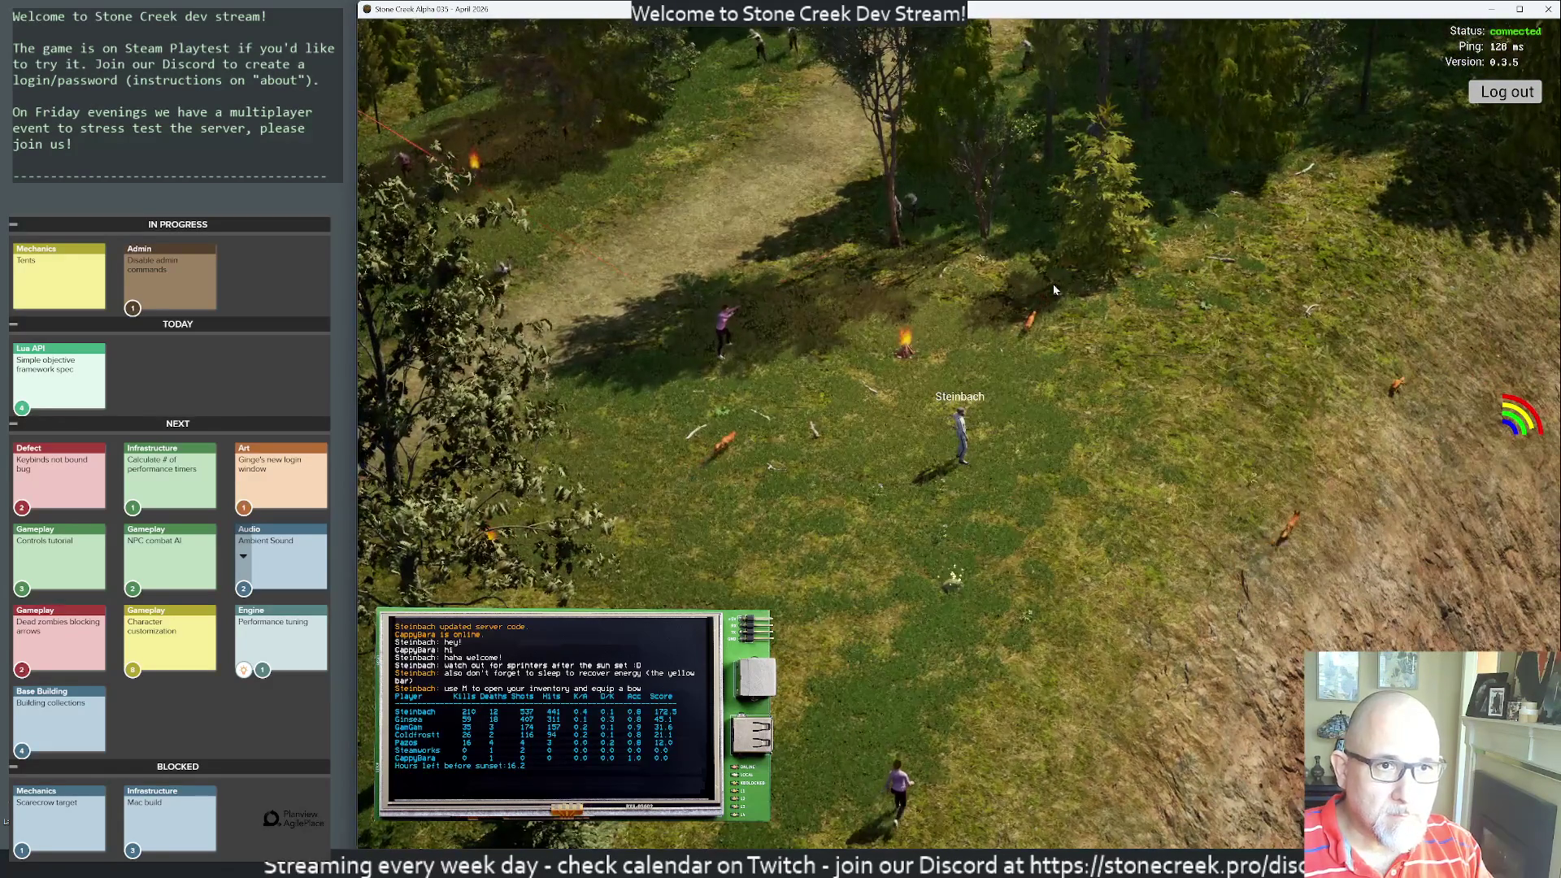
{"action": "key", "text": "e"}
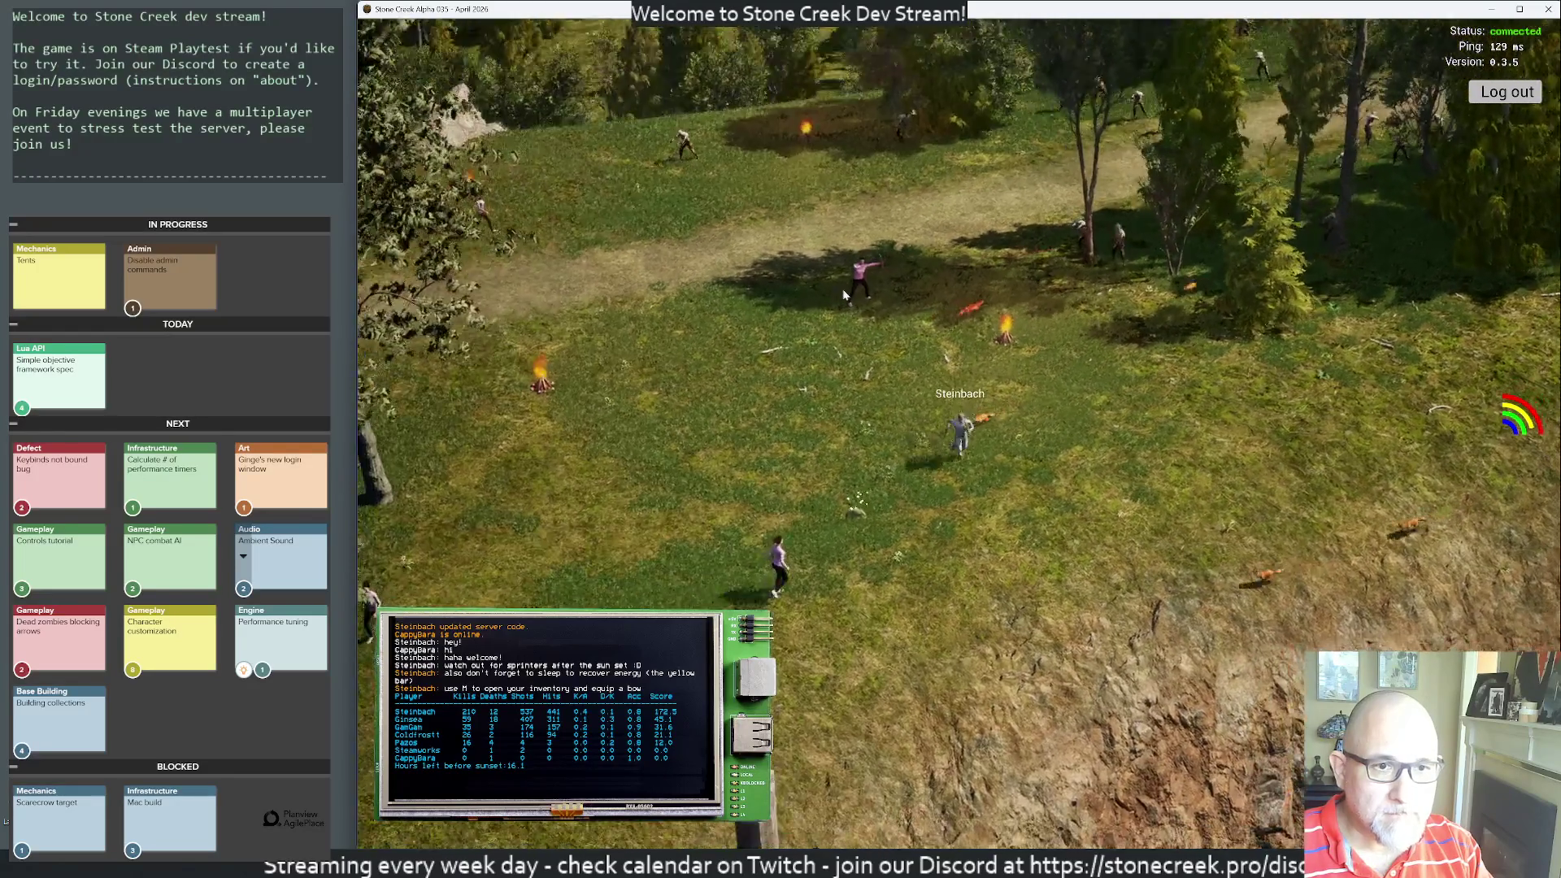
{"action": "scroll", "coordinate": [959, 280], "scroll_direction": "up", "scroll_amount": 2}
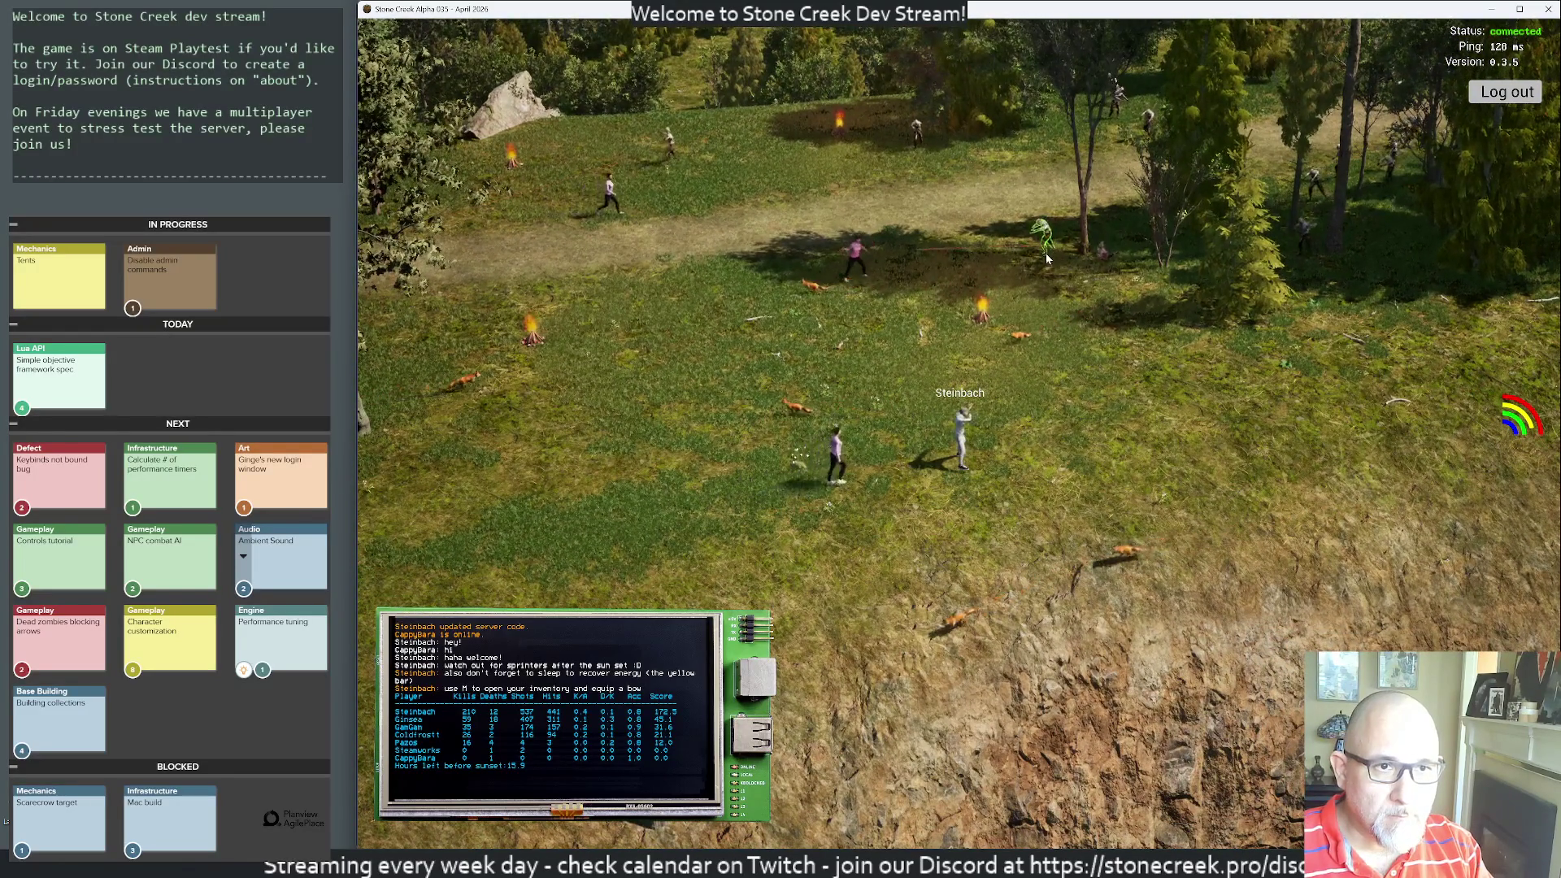
{"action": "left_click", "coordinate": [1032, 255]}
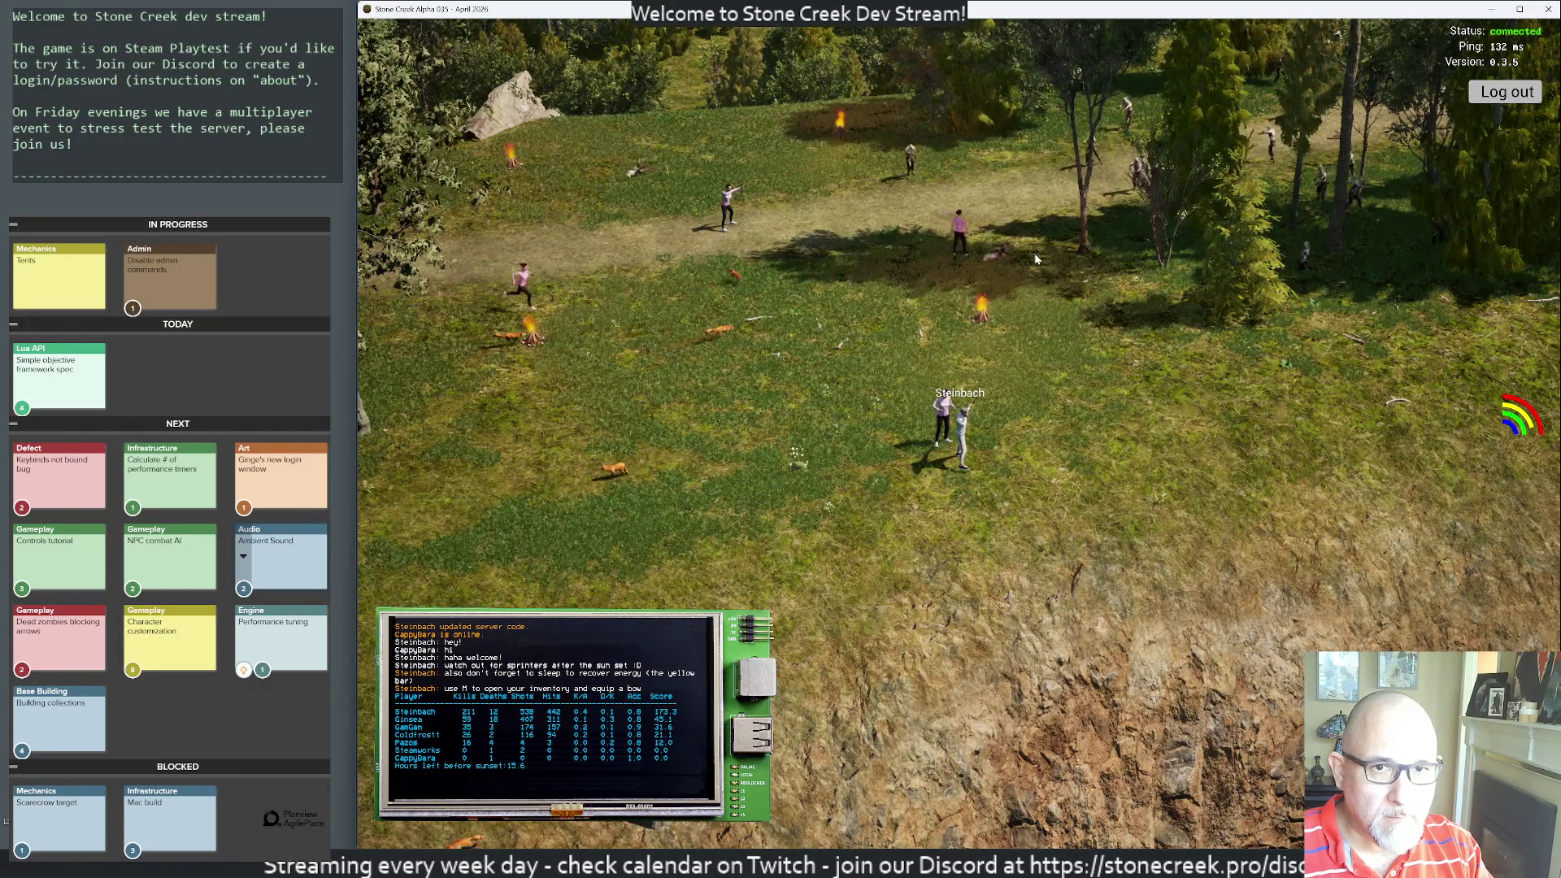
- Check player positions on the world map, then shoot the zombies approaching near the campfire
{"action": "key", "text": "m"}
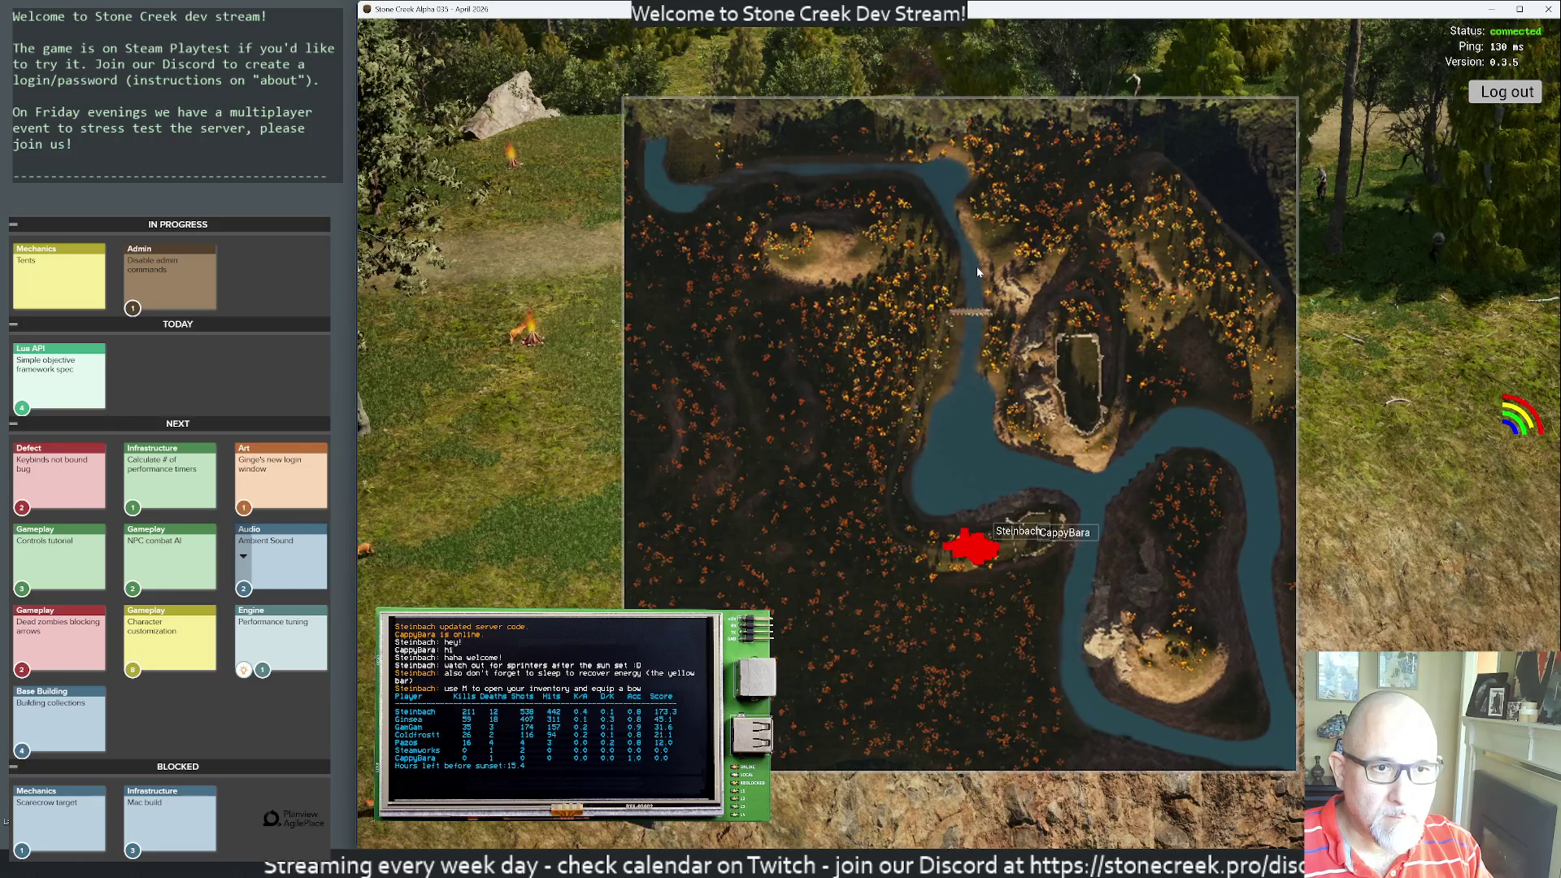
{"action": "key", "text": "m"}
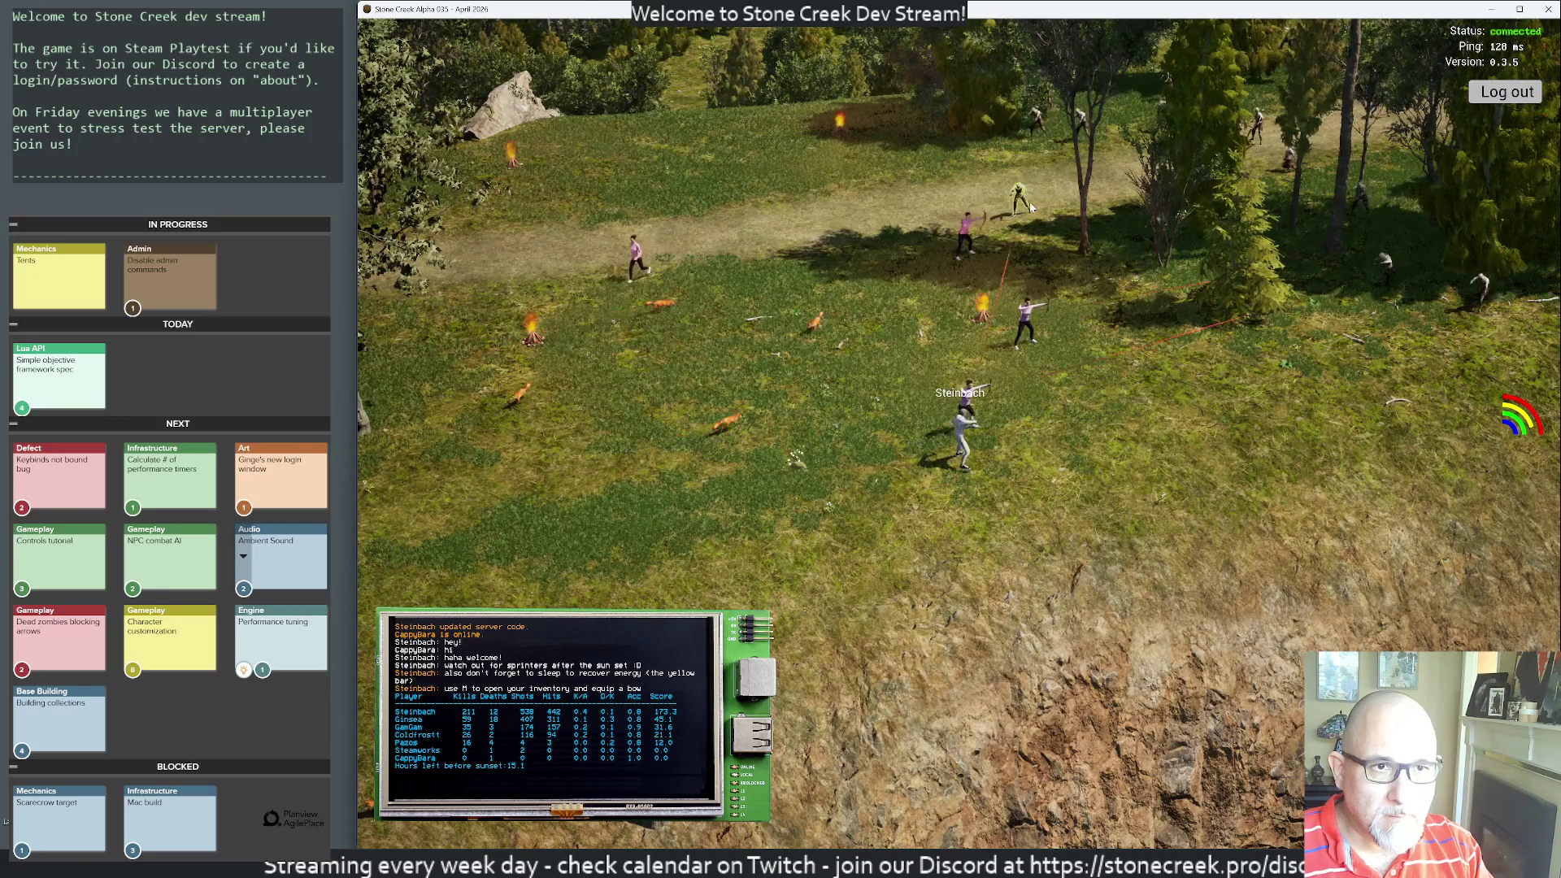
{"action": "left_click", "coordinate": [1029, 202]}
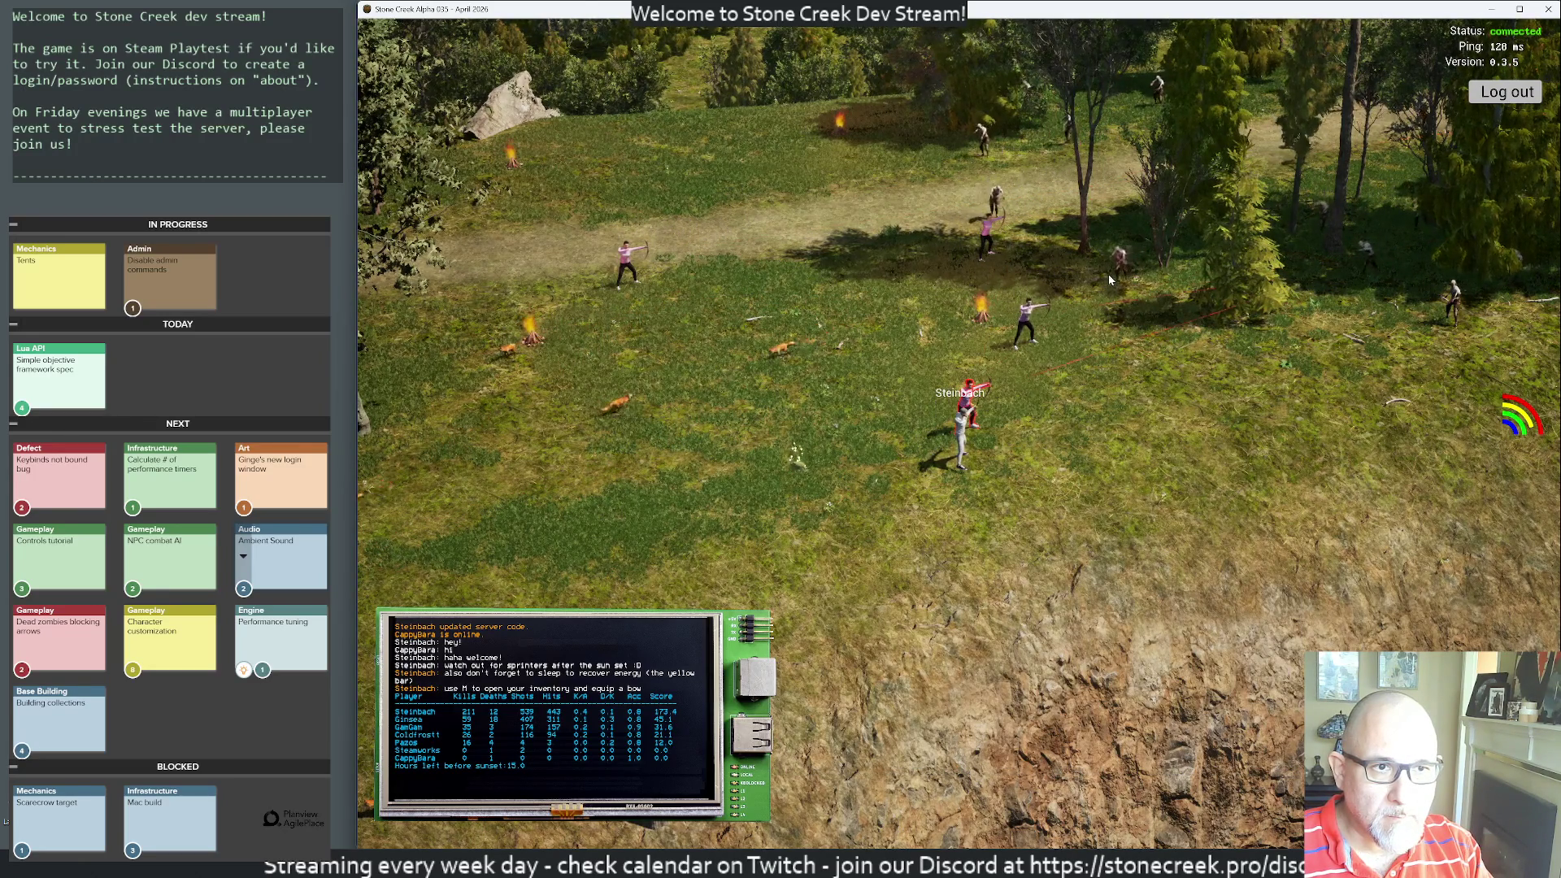
{"action": "left_click", "coordinate": [1104, 285]}
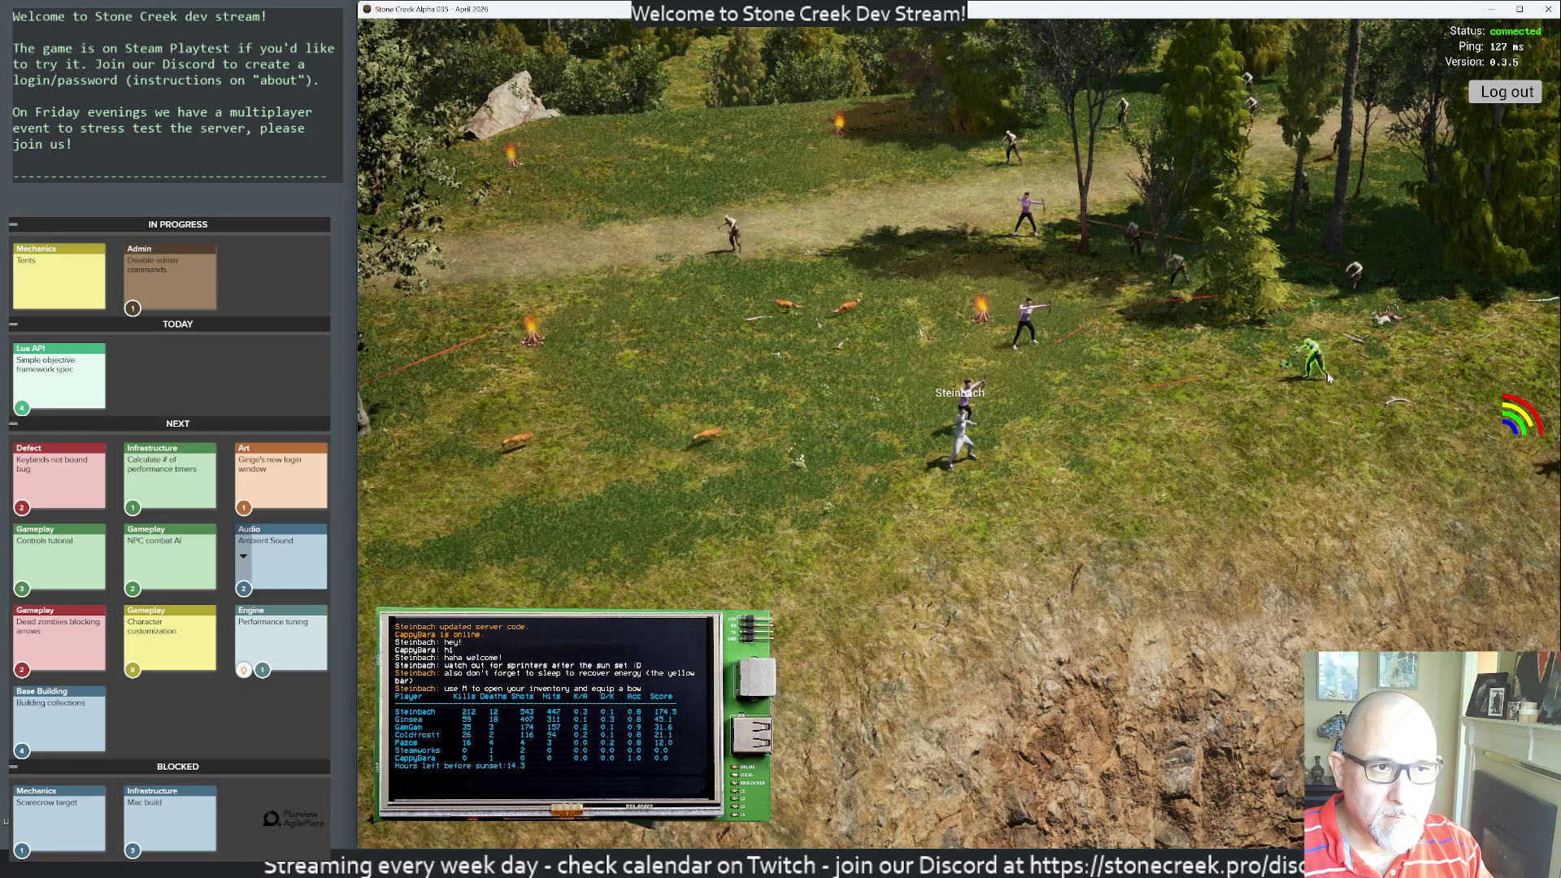
{"action": "left_click", "coordinate": [1327, 378]}
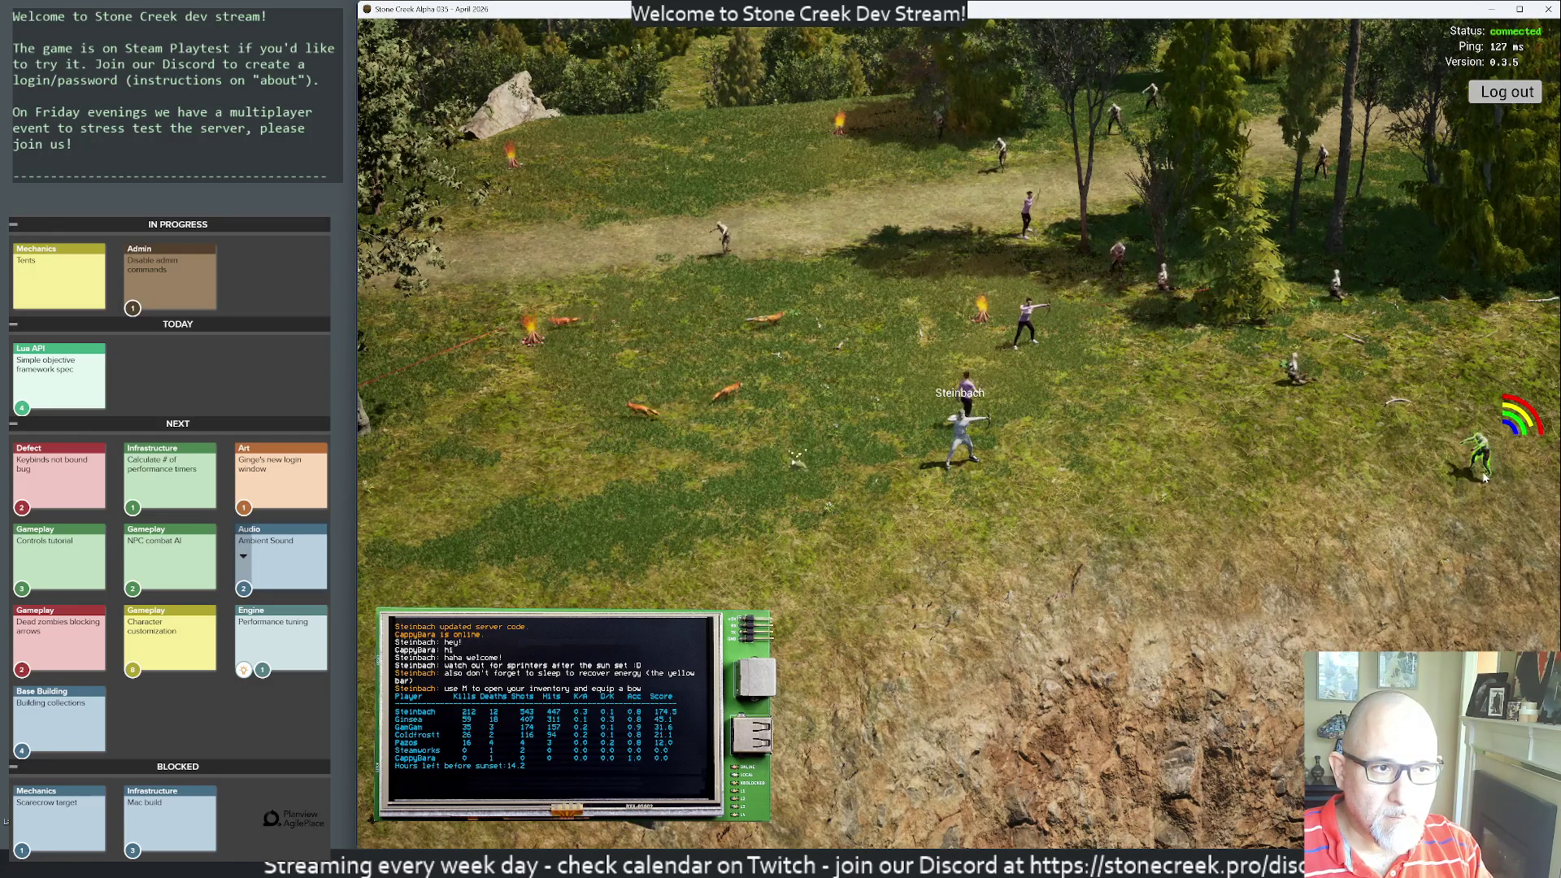
{"action": "left_click", "coordinate": [1467, 468]}
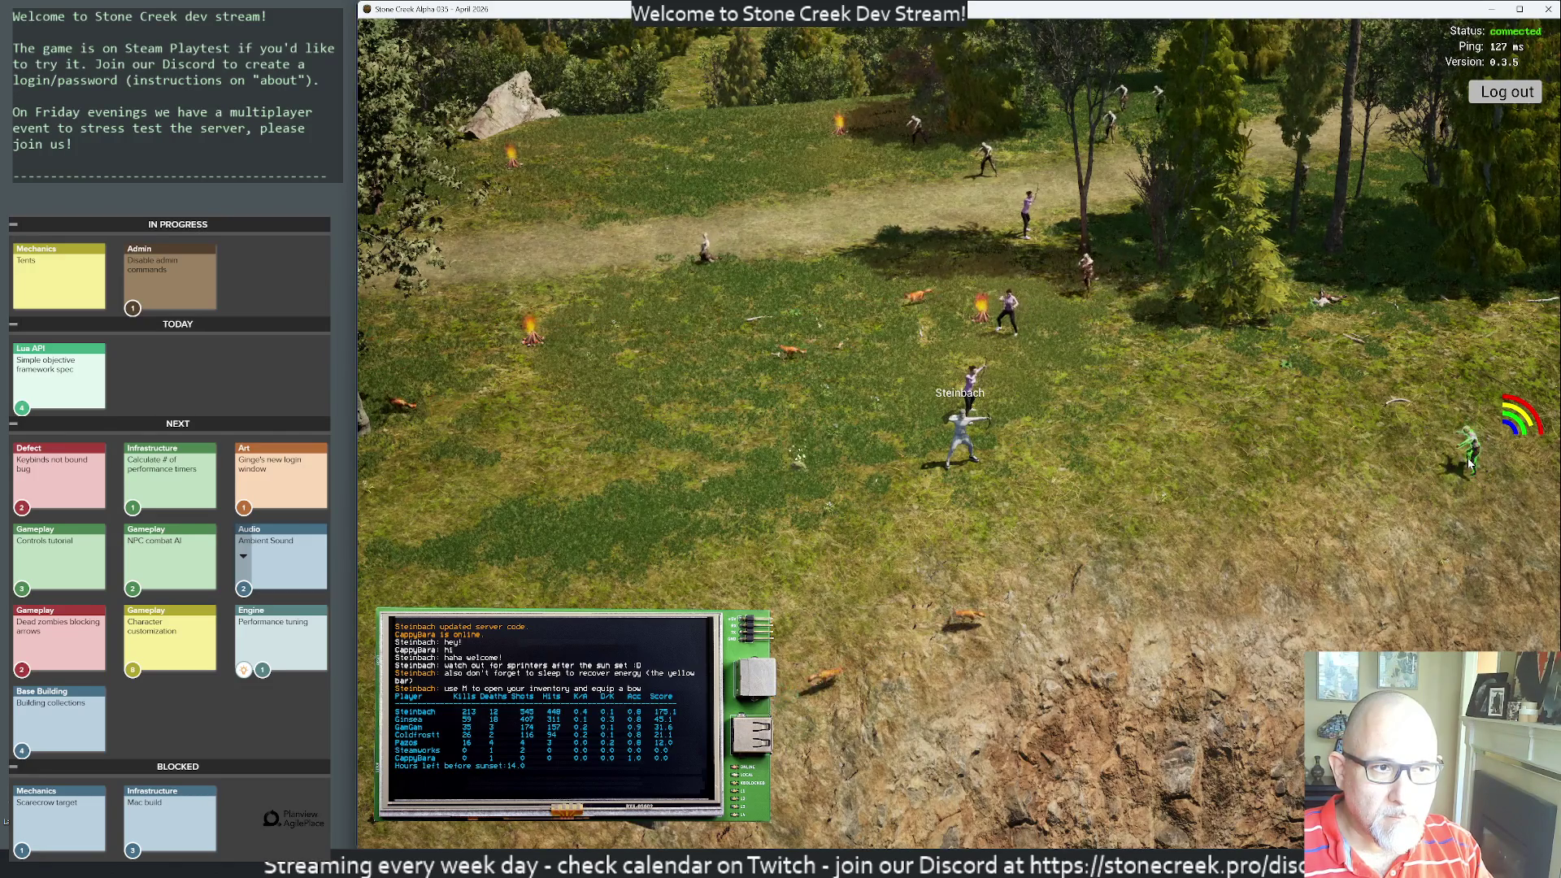
{"action": "left_click", "coordinate": [1419, 465]}
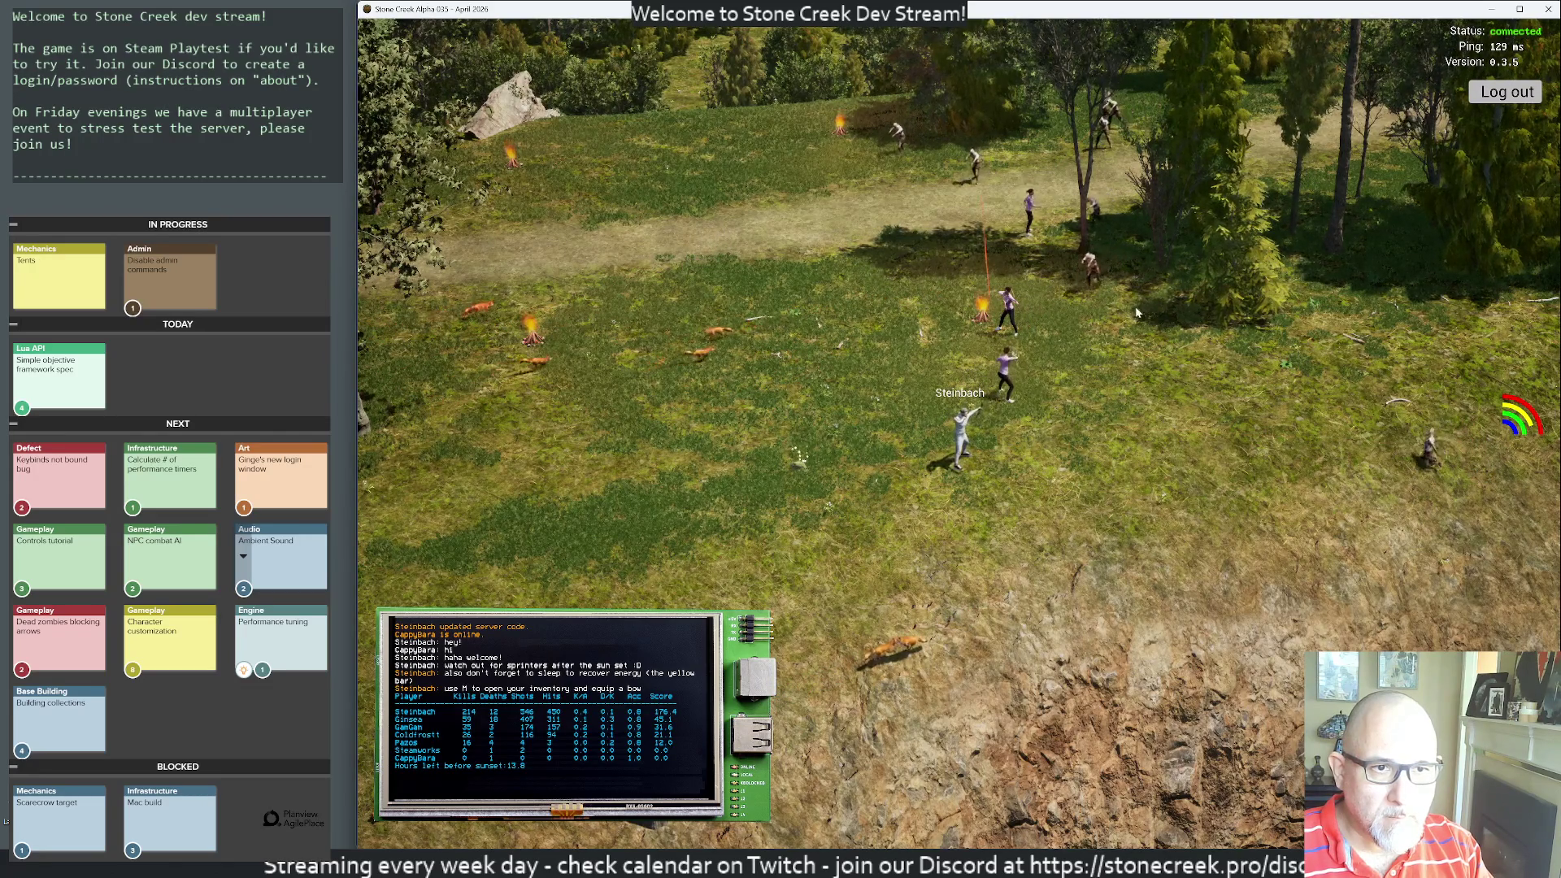
- Walk right across the field and kill the zombies coming from the trees
{"action": "key", "text": "d"}
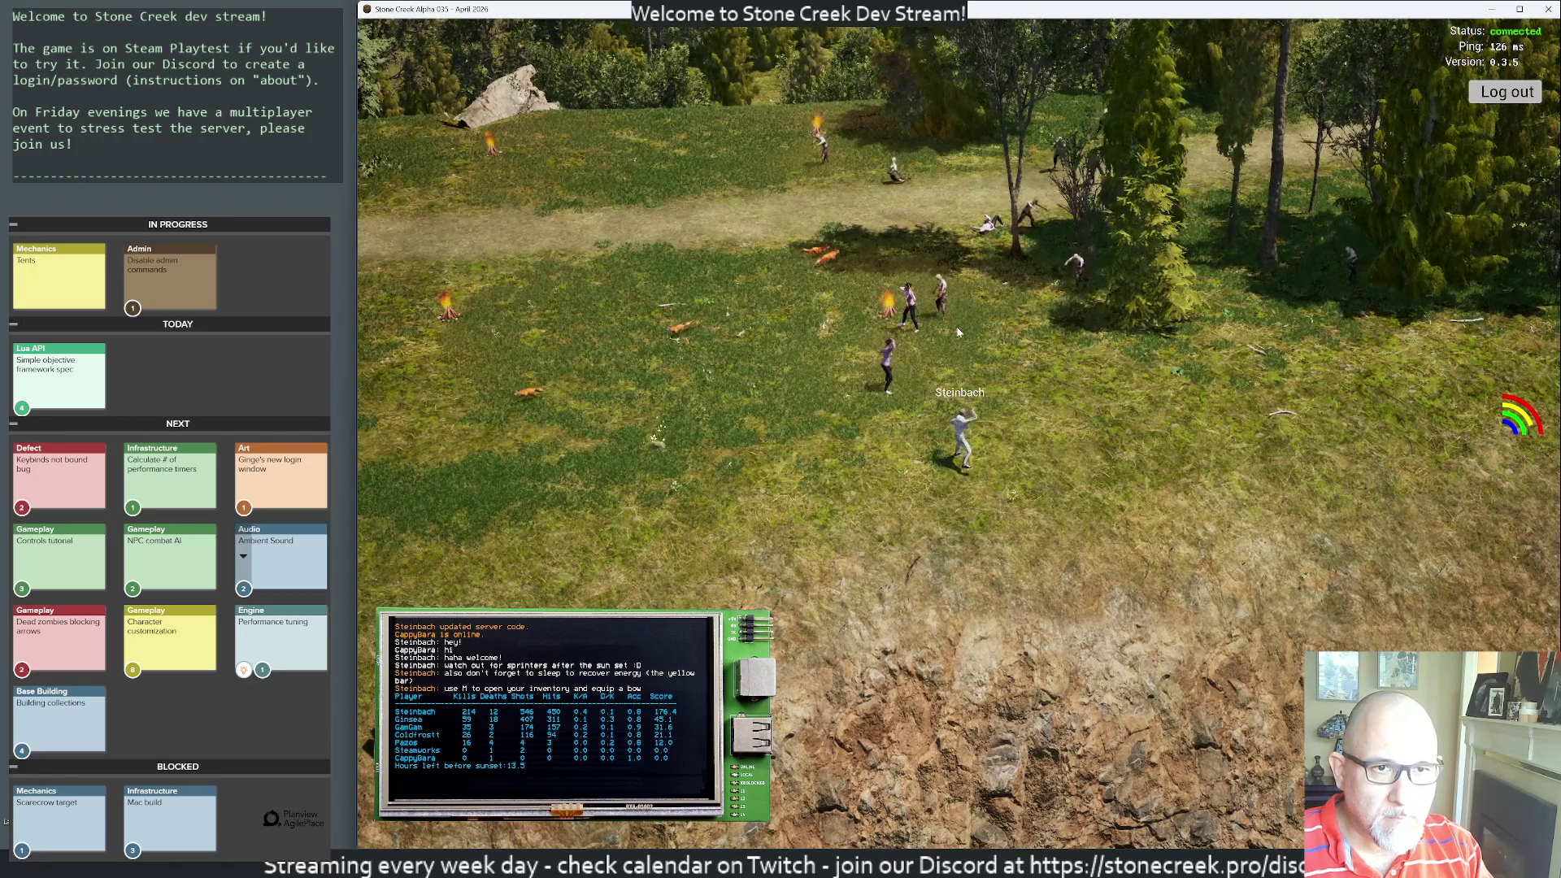
{"action": "left_click", "coordinate": [1009, 329]}
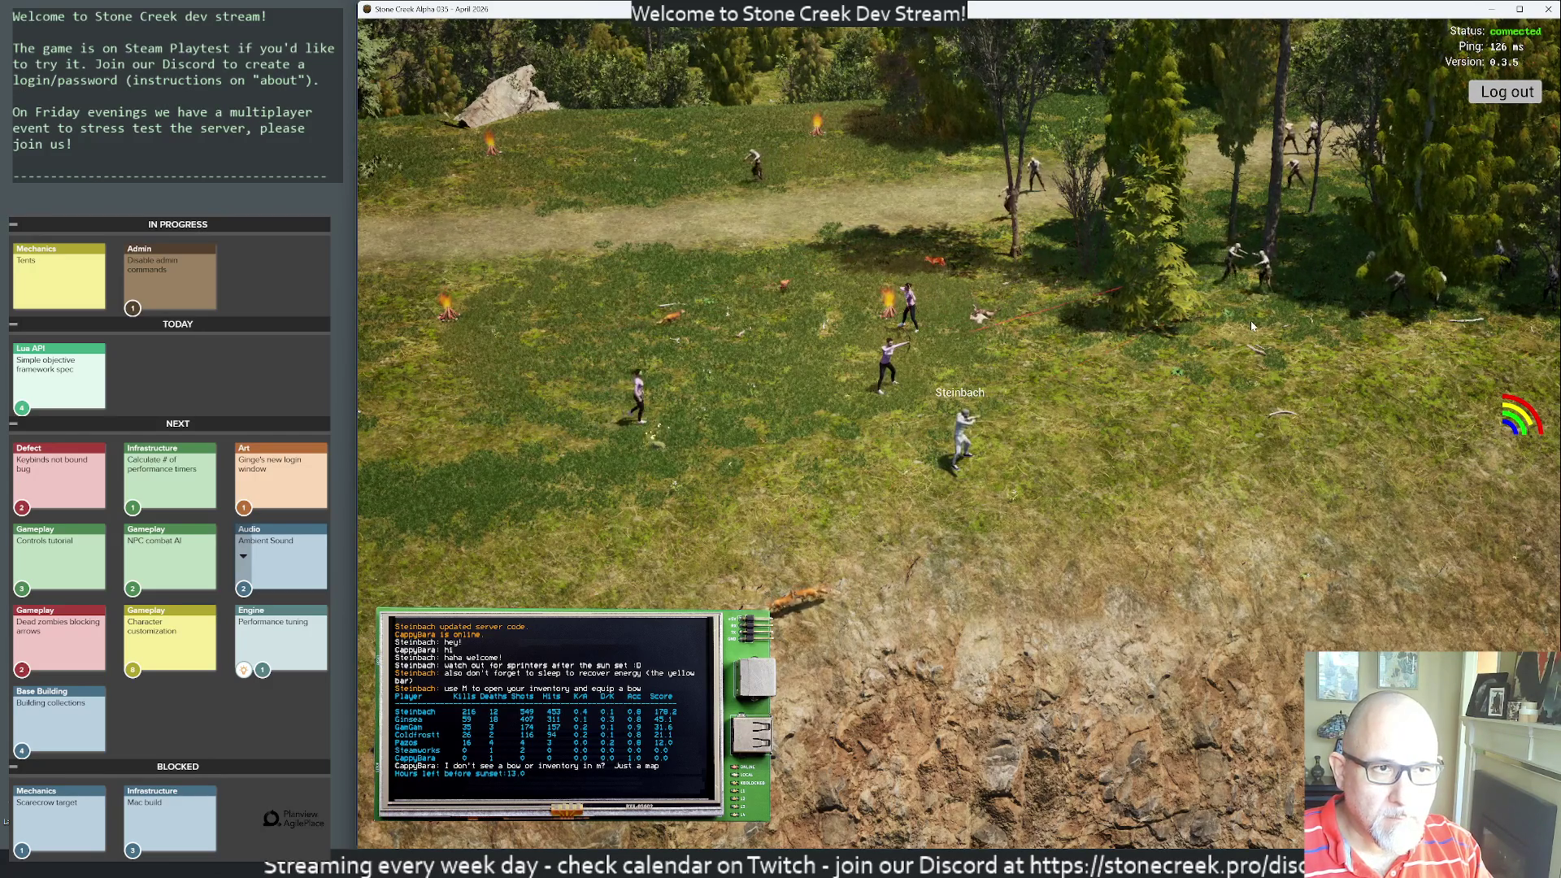
{"action": "left_click", "coordinate": [1359, 308]}
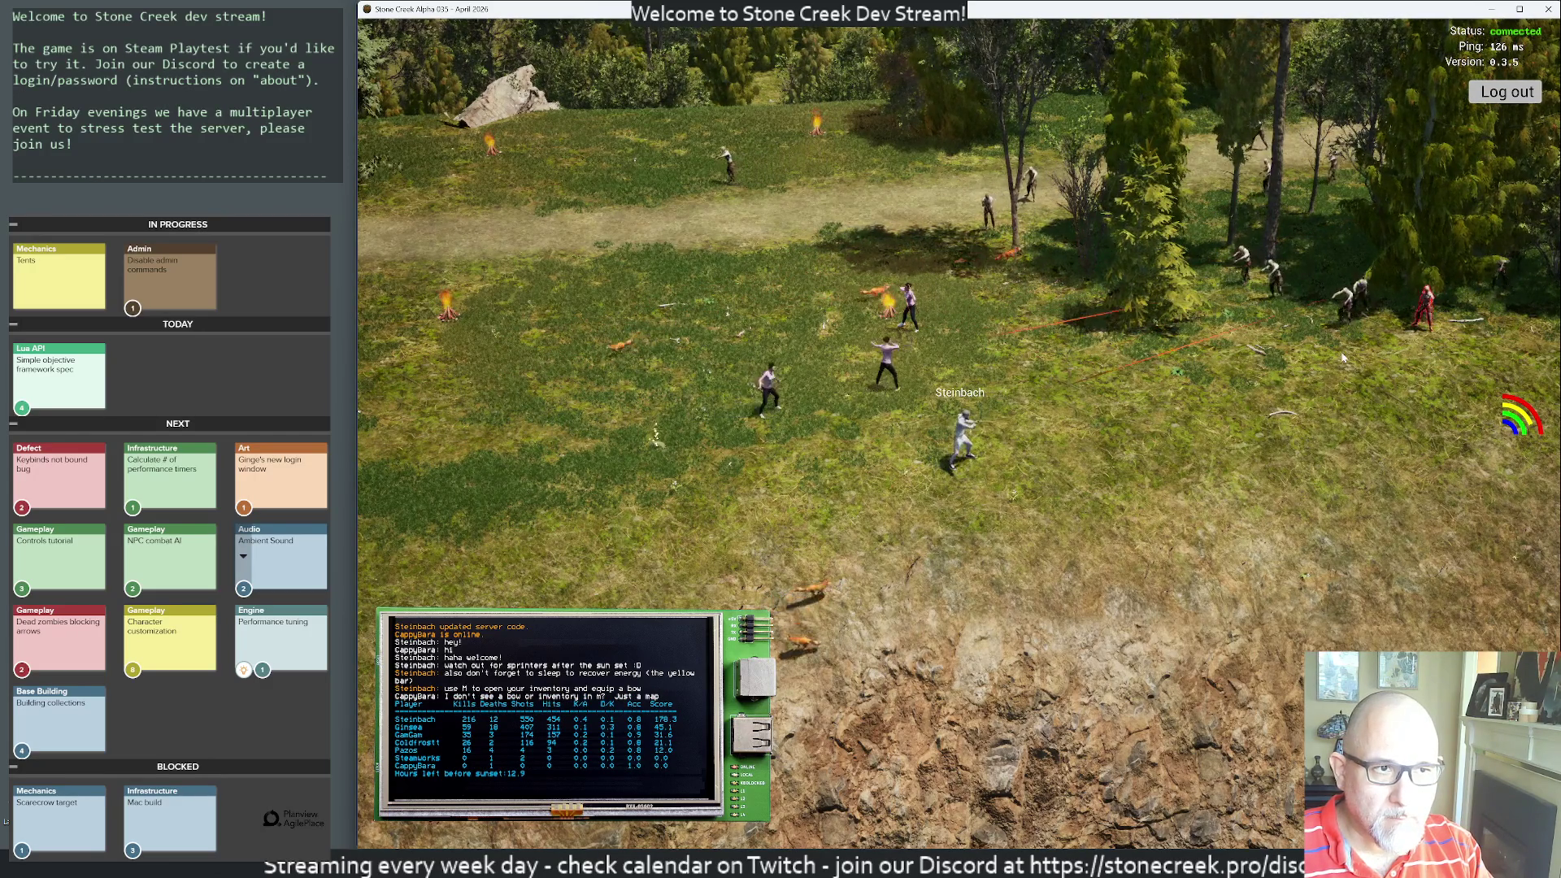
{"action": "left_click", "coordinate": [1329, 328]}
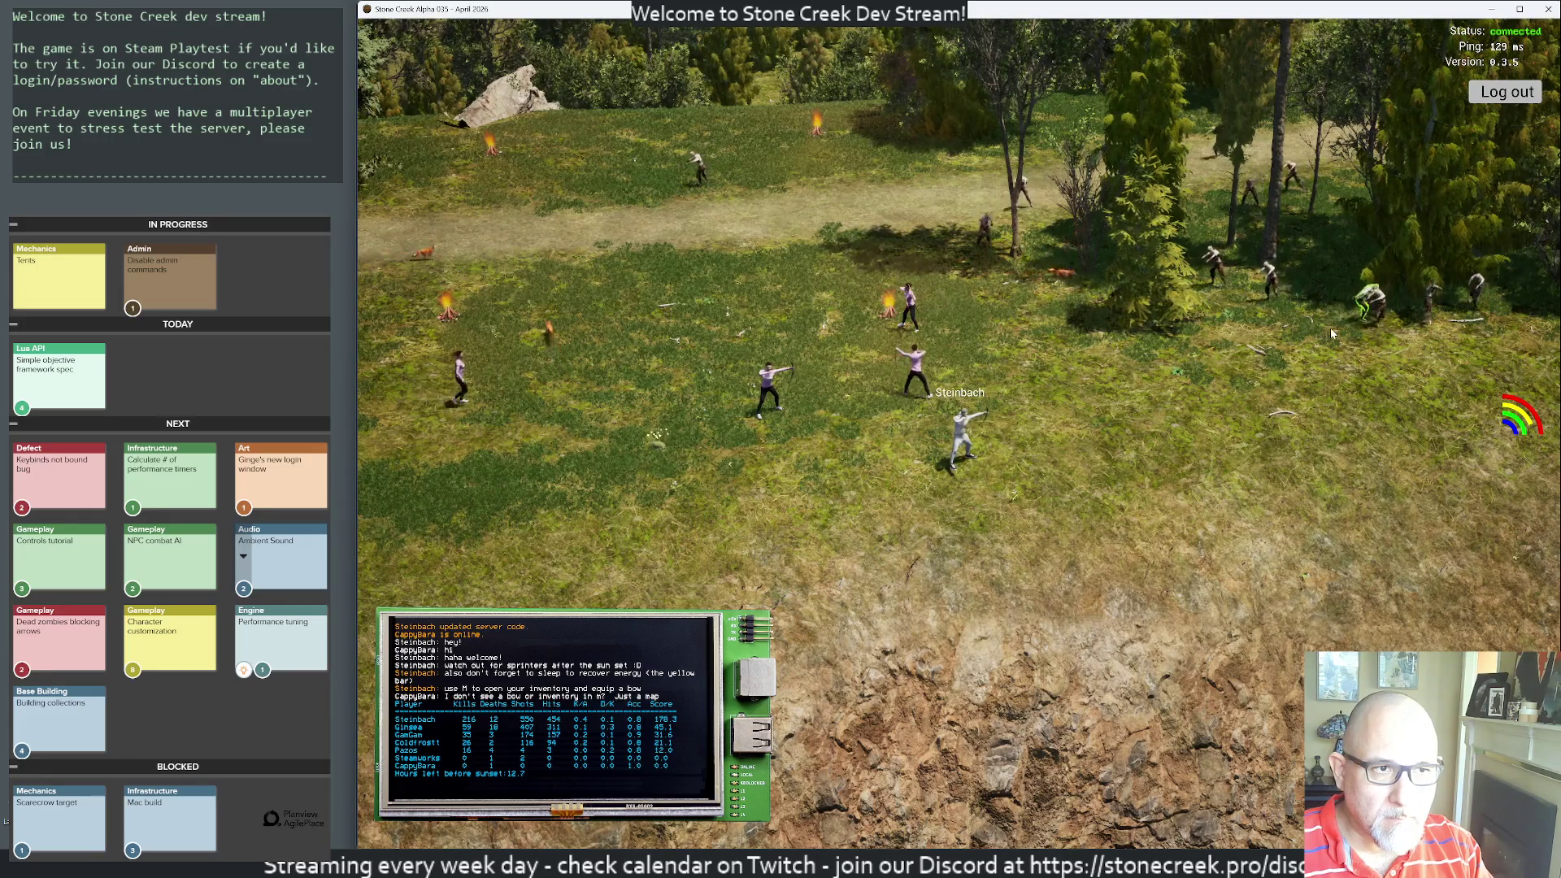
{"action": "left_click", "coordinate": [1348, 325]}
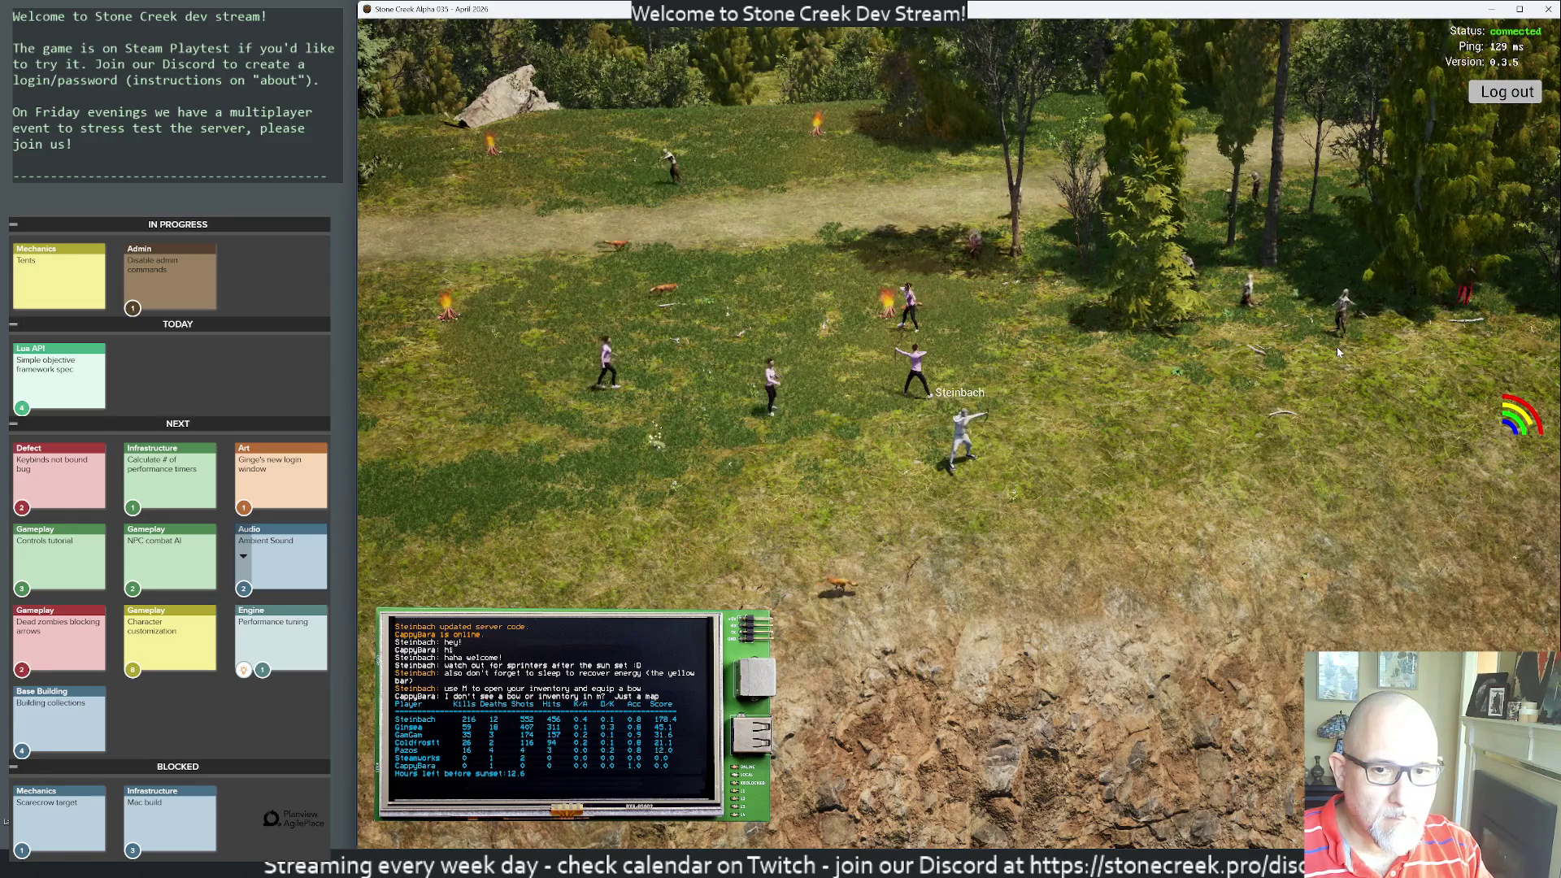
{"action": "left_click", "coordinate": [1287, 329]}
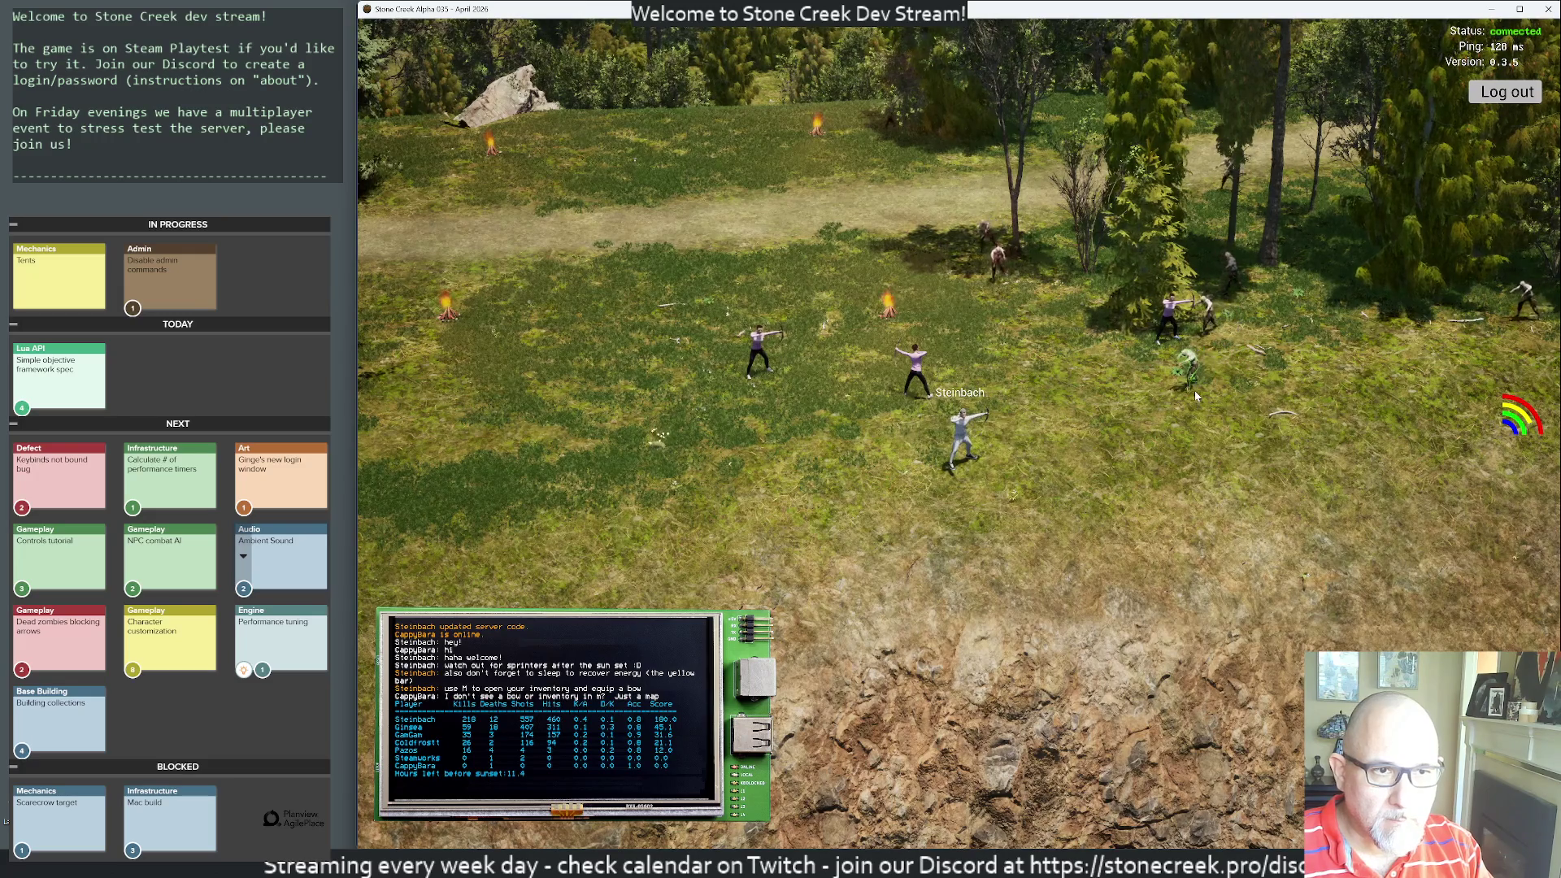
- Walk left to pick up the dropped arrows, then head back across the field
{"action": "key", "text": "a"}
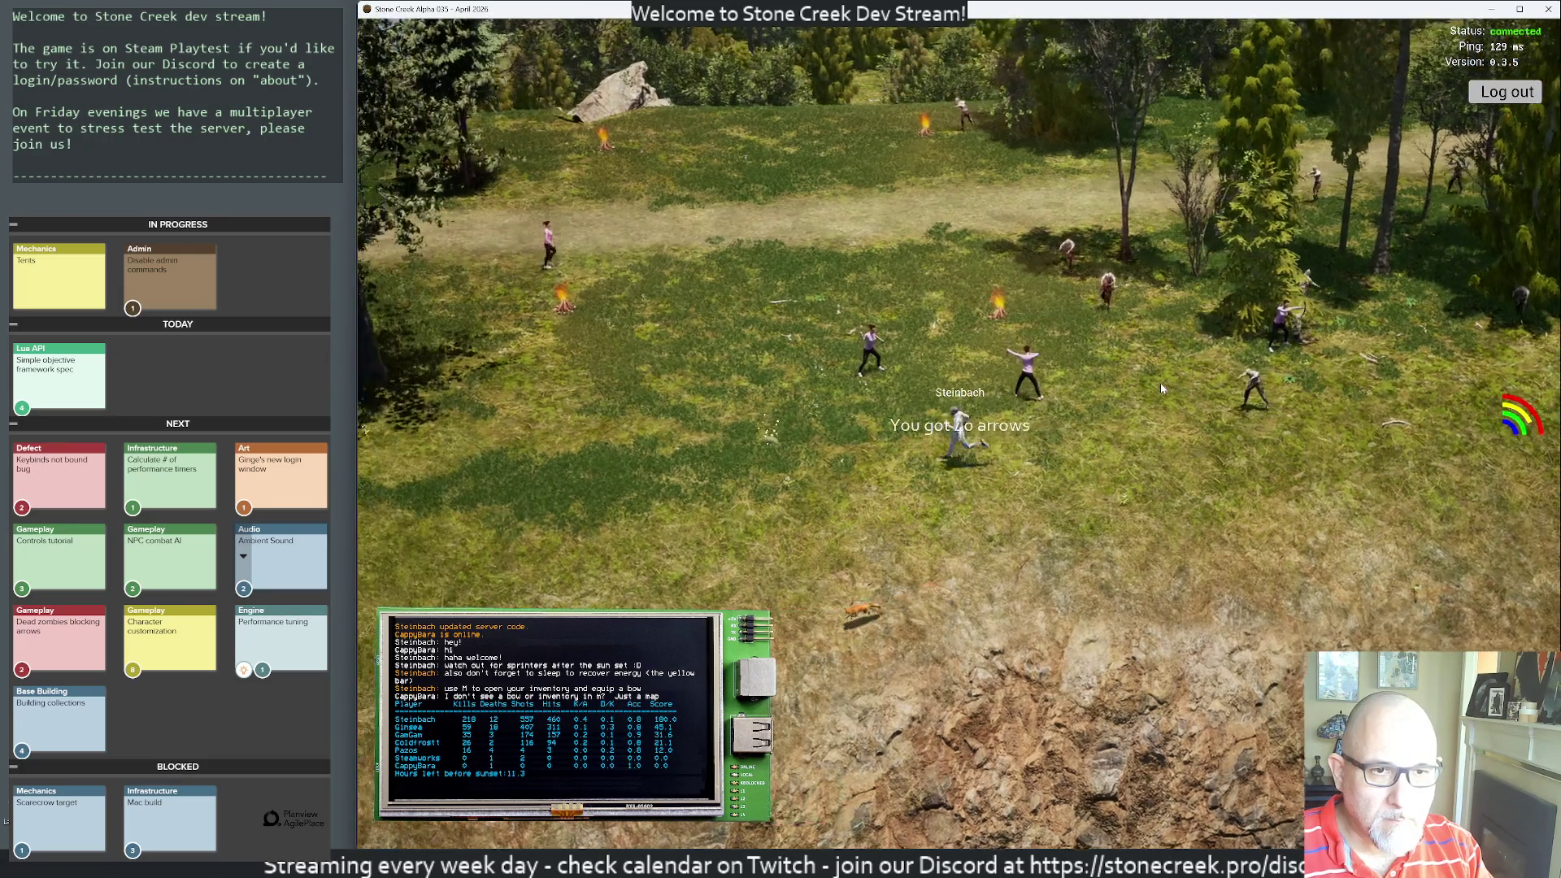
{"action": "key", "text": "a"}
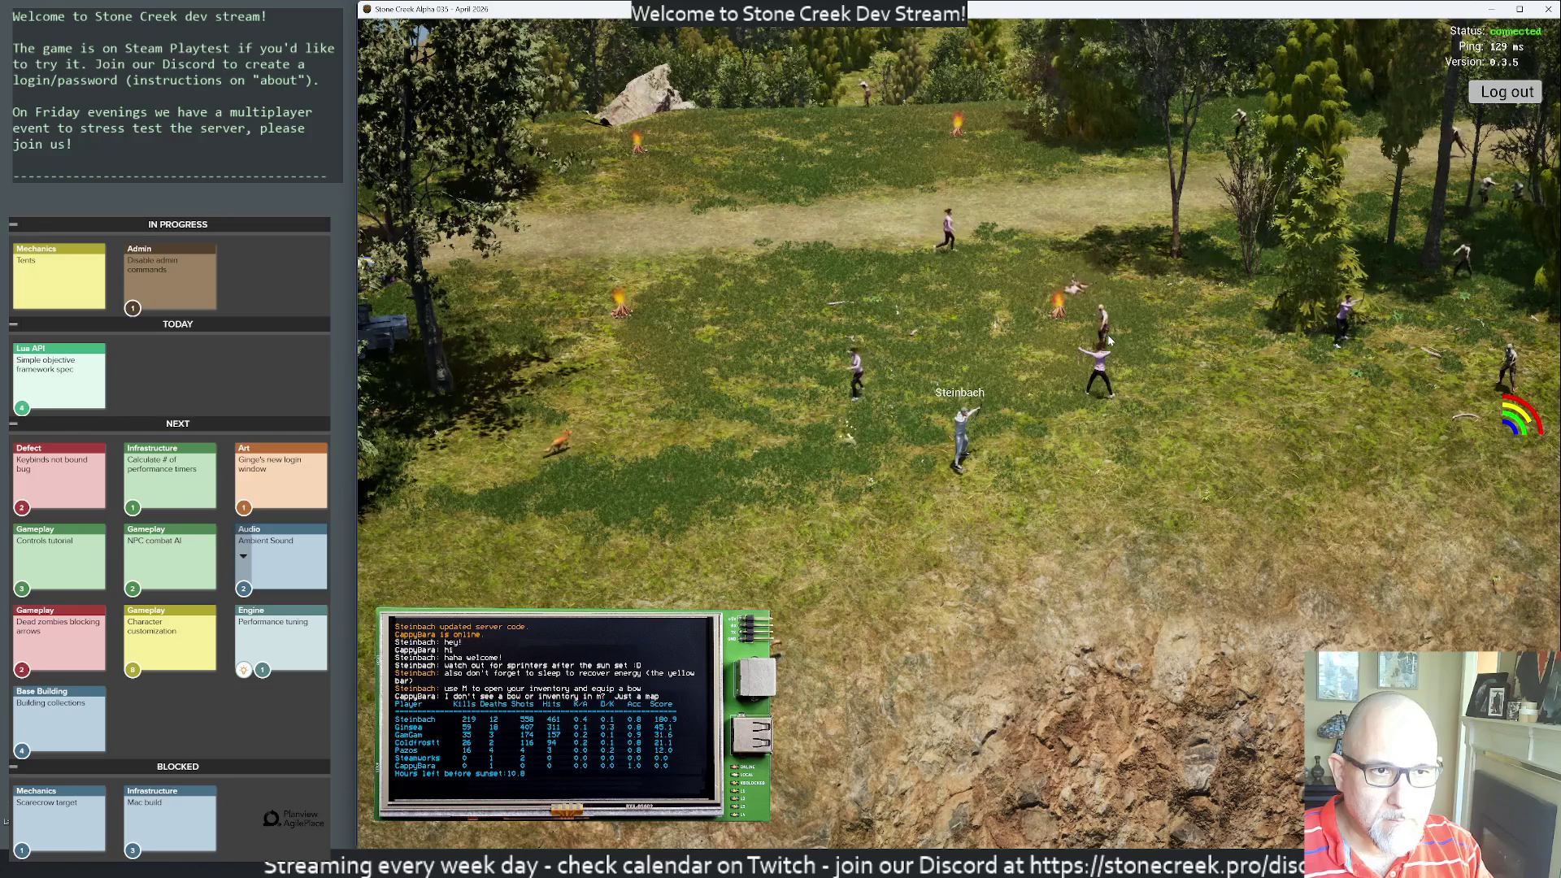
{"action": "key", "text": "d"}
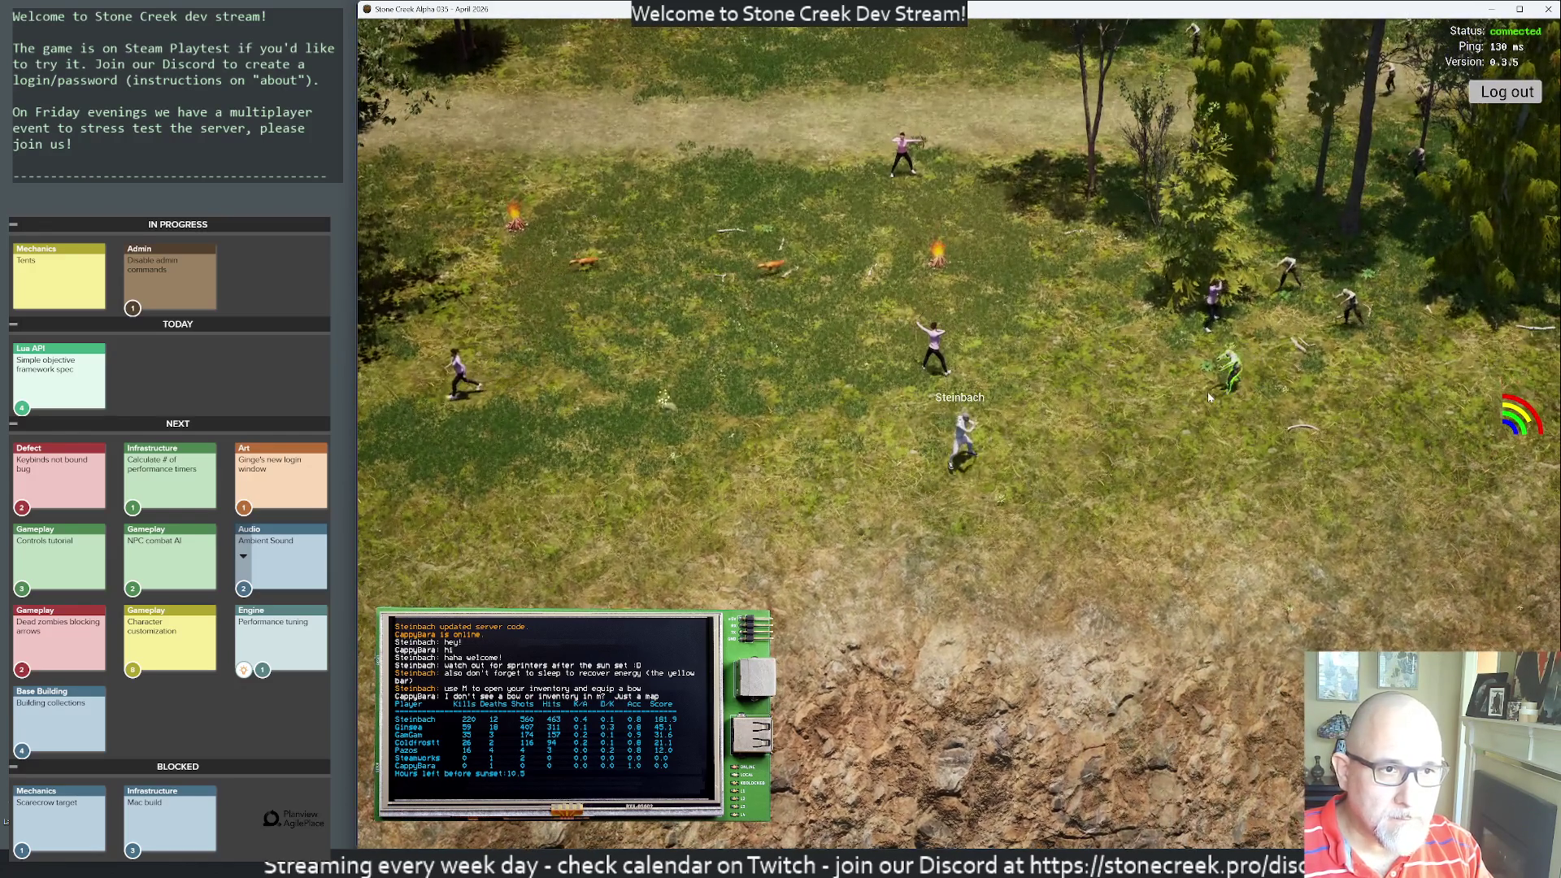
- Shoot the zombies near the tree line and just ahead of Steinbach
{"action": "left_click", "coordinate": [1211, 392]}
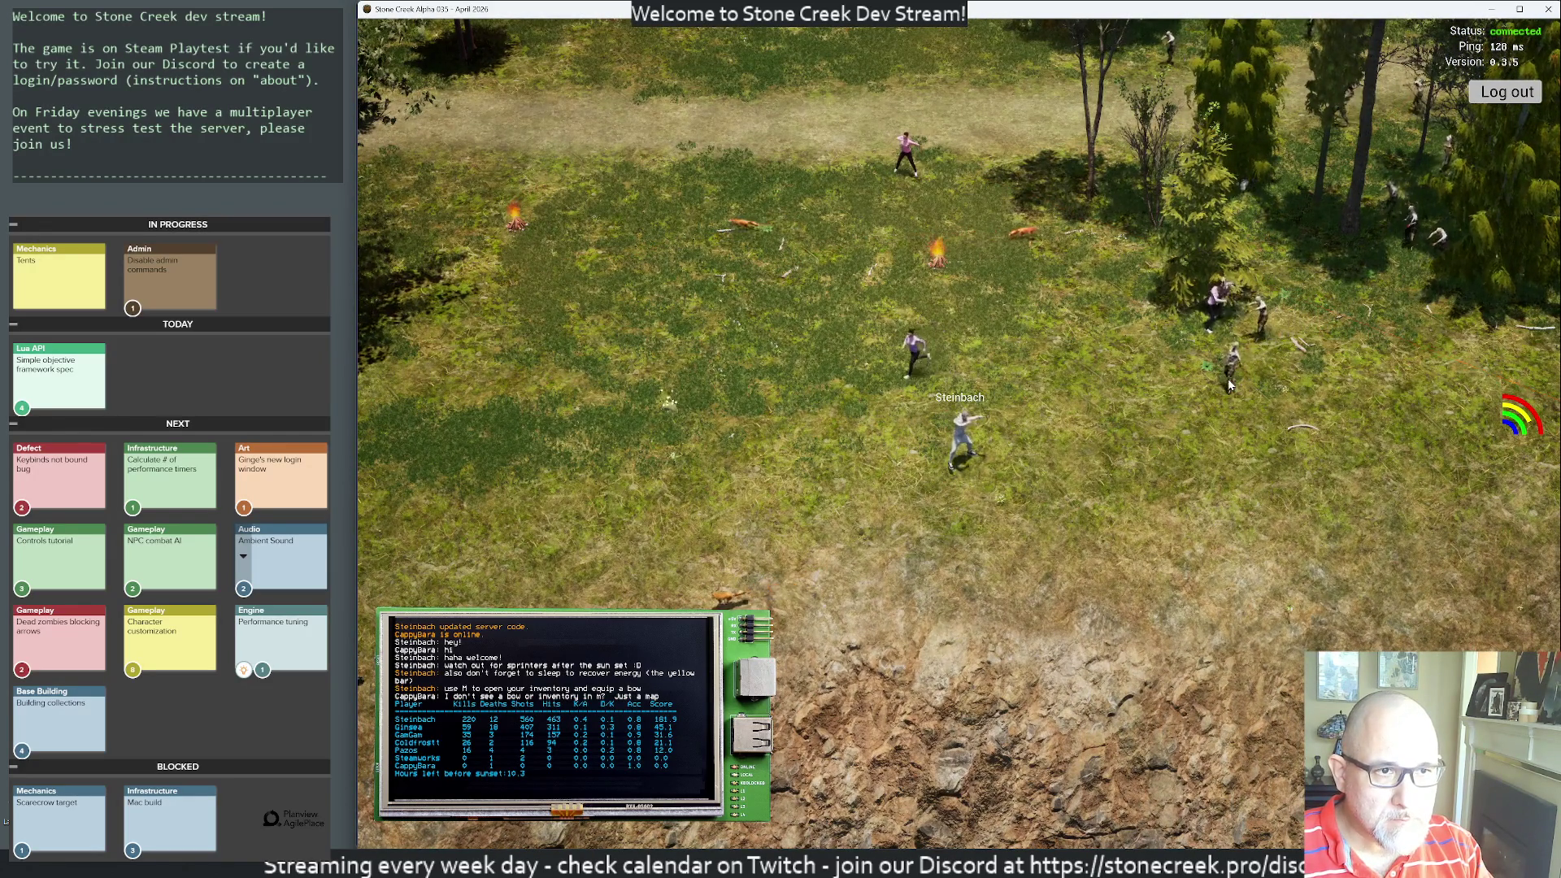
{"action": "left_click", "coordinate": [1237, 331]}
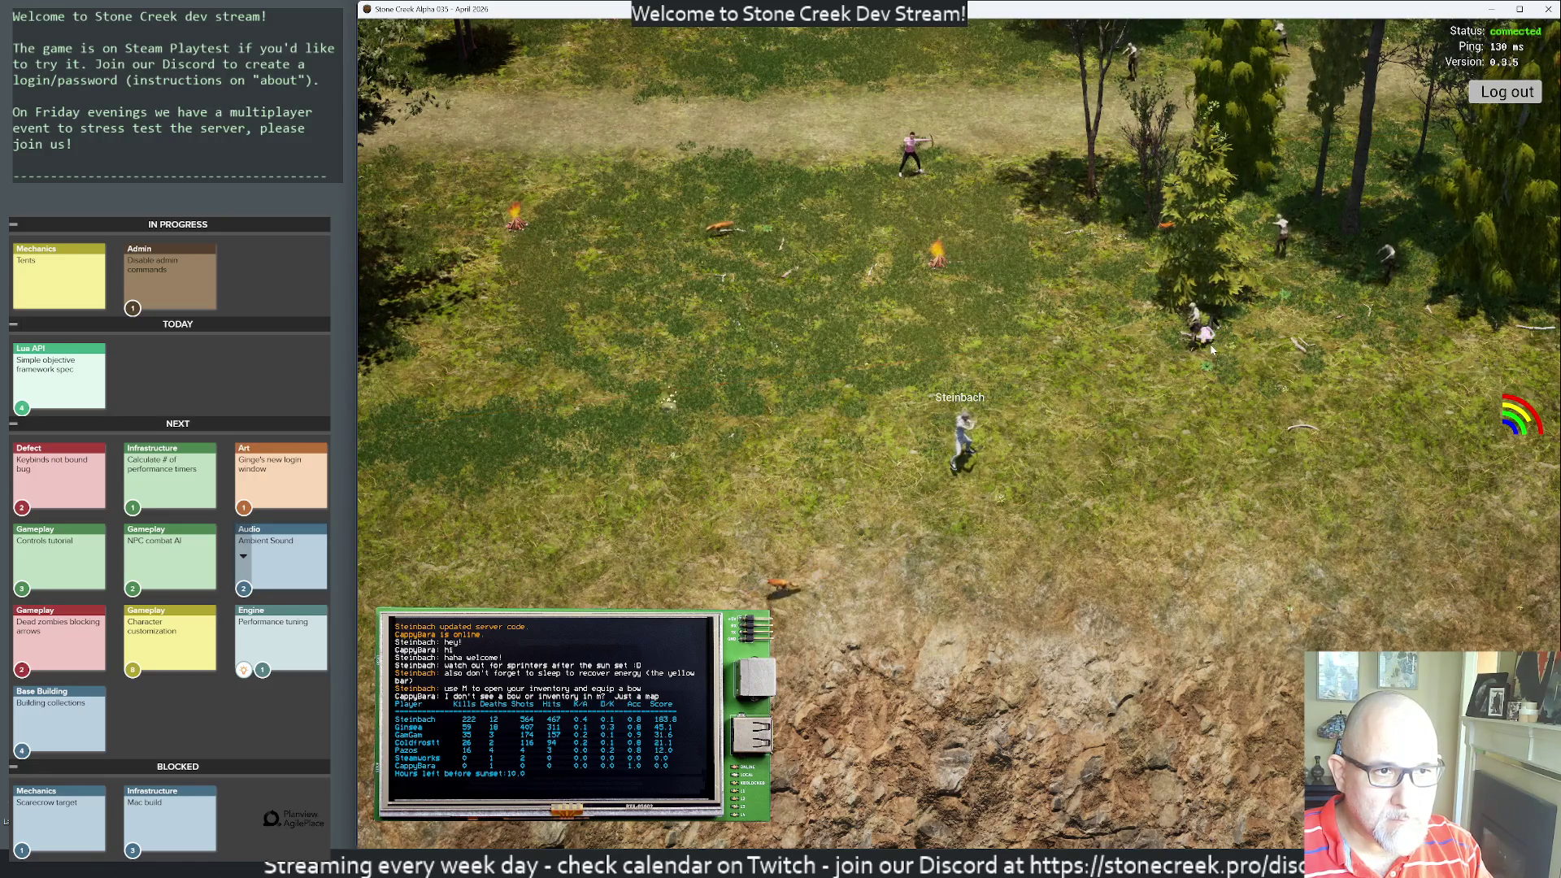
{"action": "left_click", "coordinate": [1366, 281]}
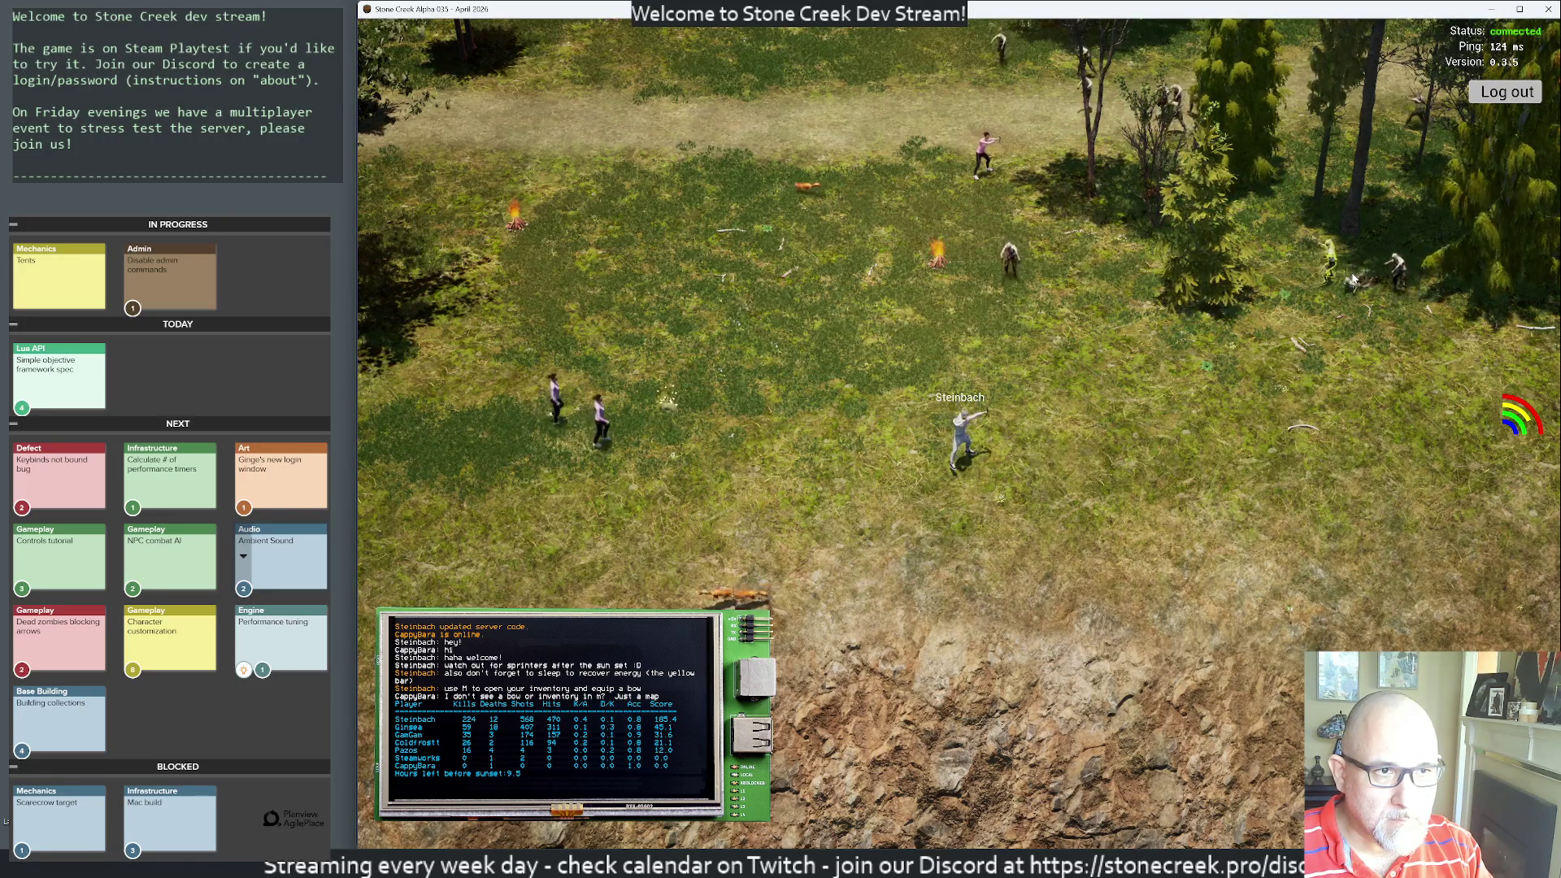
{"action": "left_click", "coordinate": [1347, 277]}
{"action": "left_click", "coordinate": [1346, 277]}
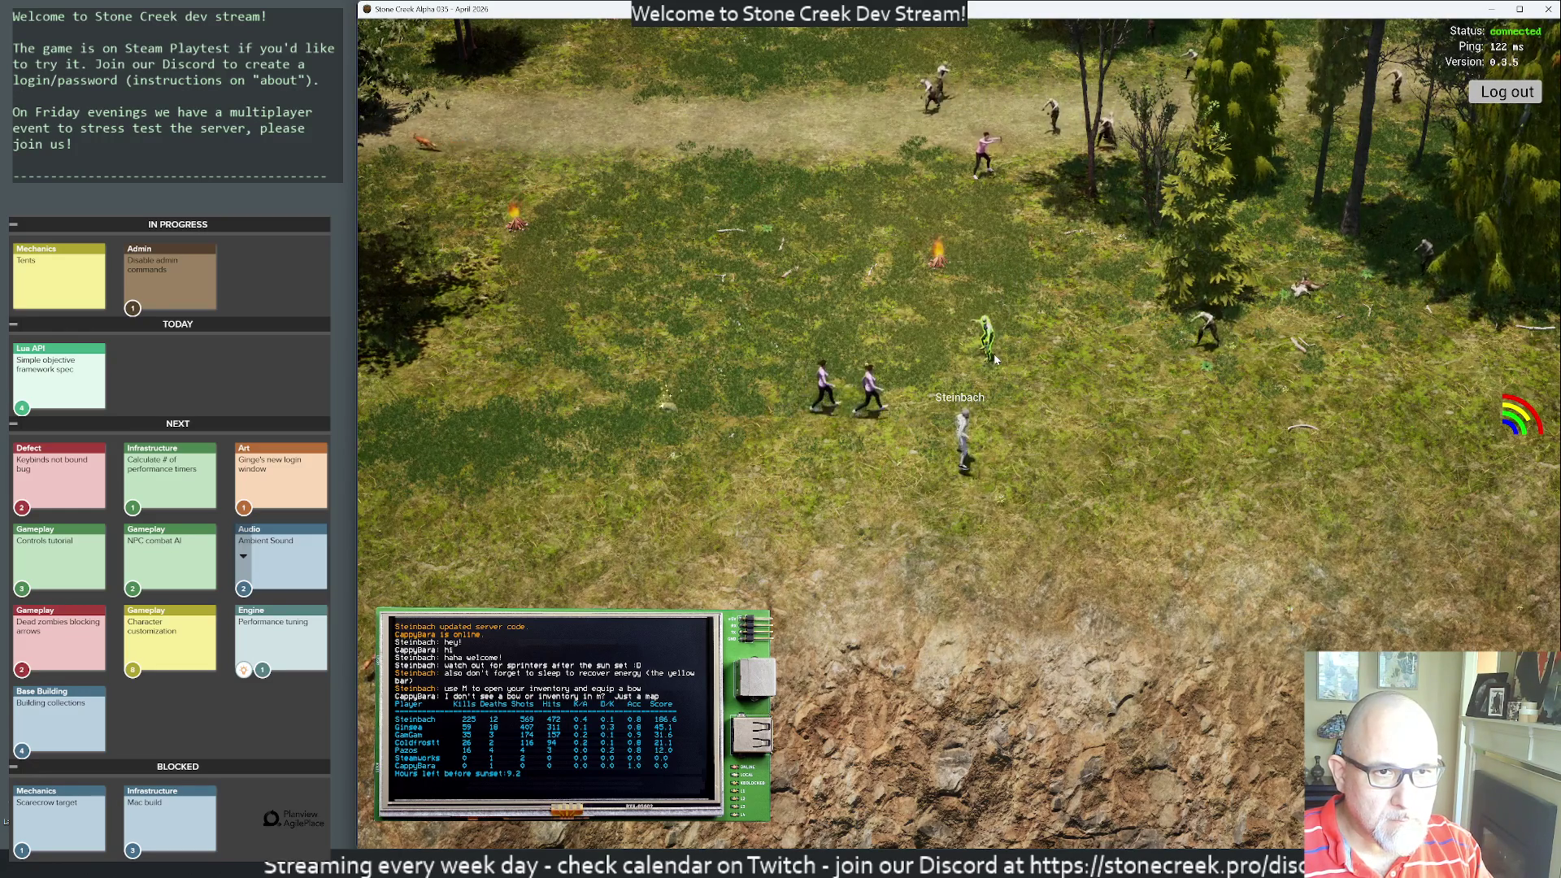
{"action": "left_click", "coordinate": [1106, 385]}
{"action": "left_click", "coordinate": [1155, 389]}
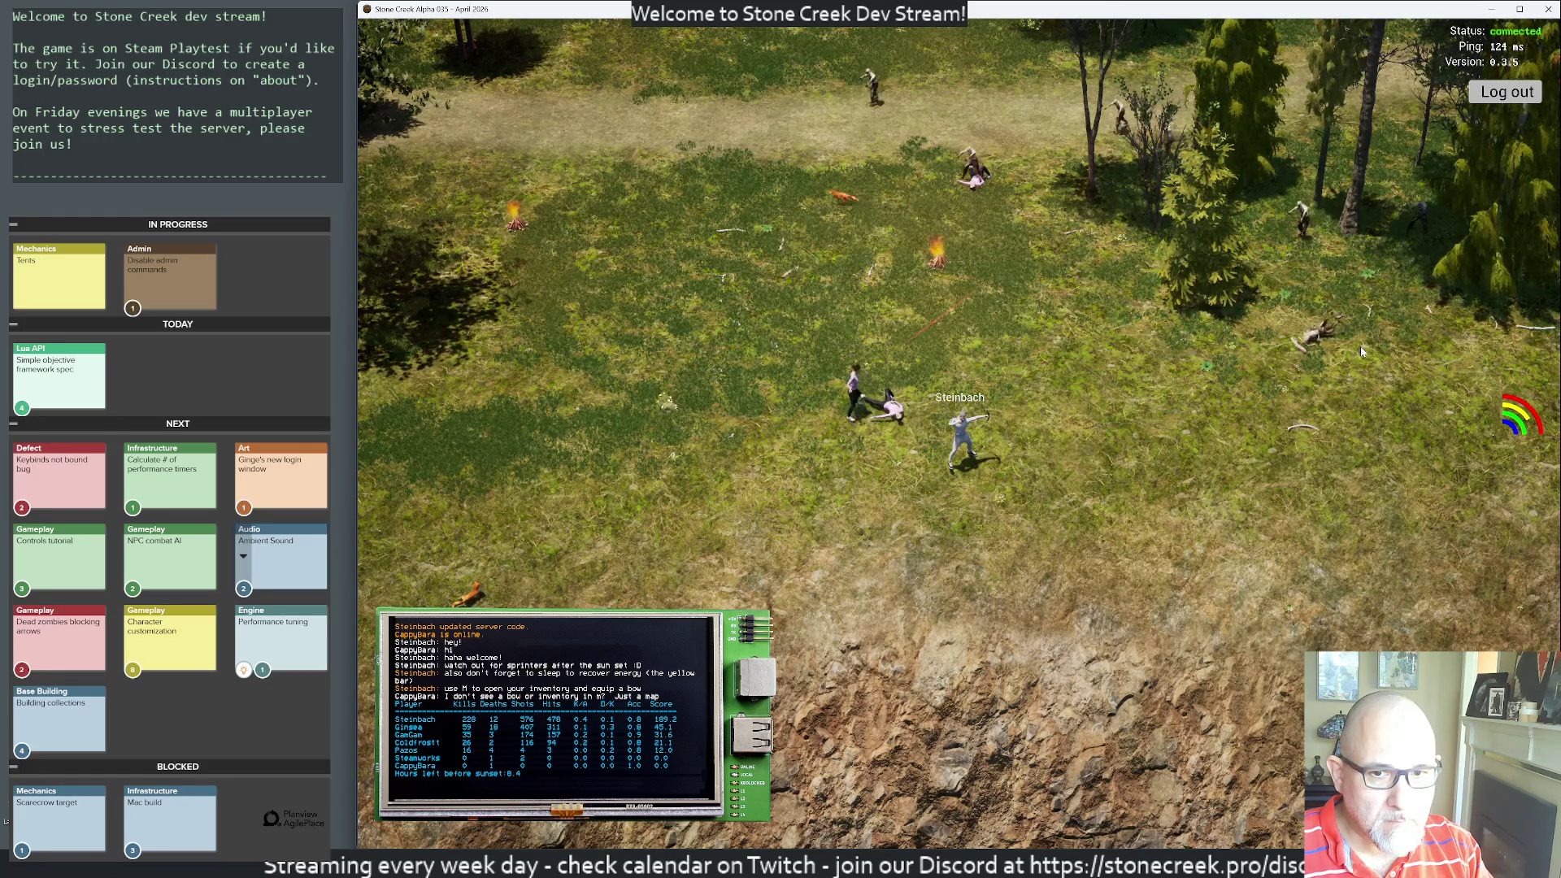
- Run to CappyBara's camp and stop beside the tent
{"action": "key", "text": "w"}
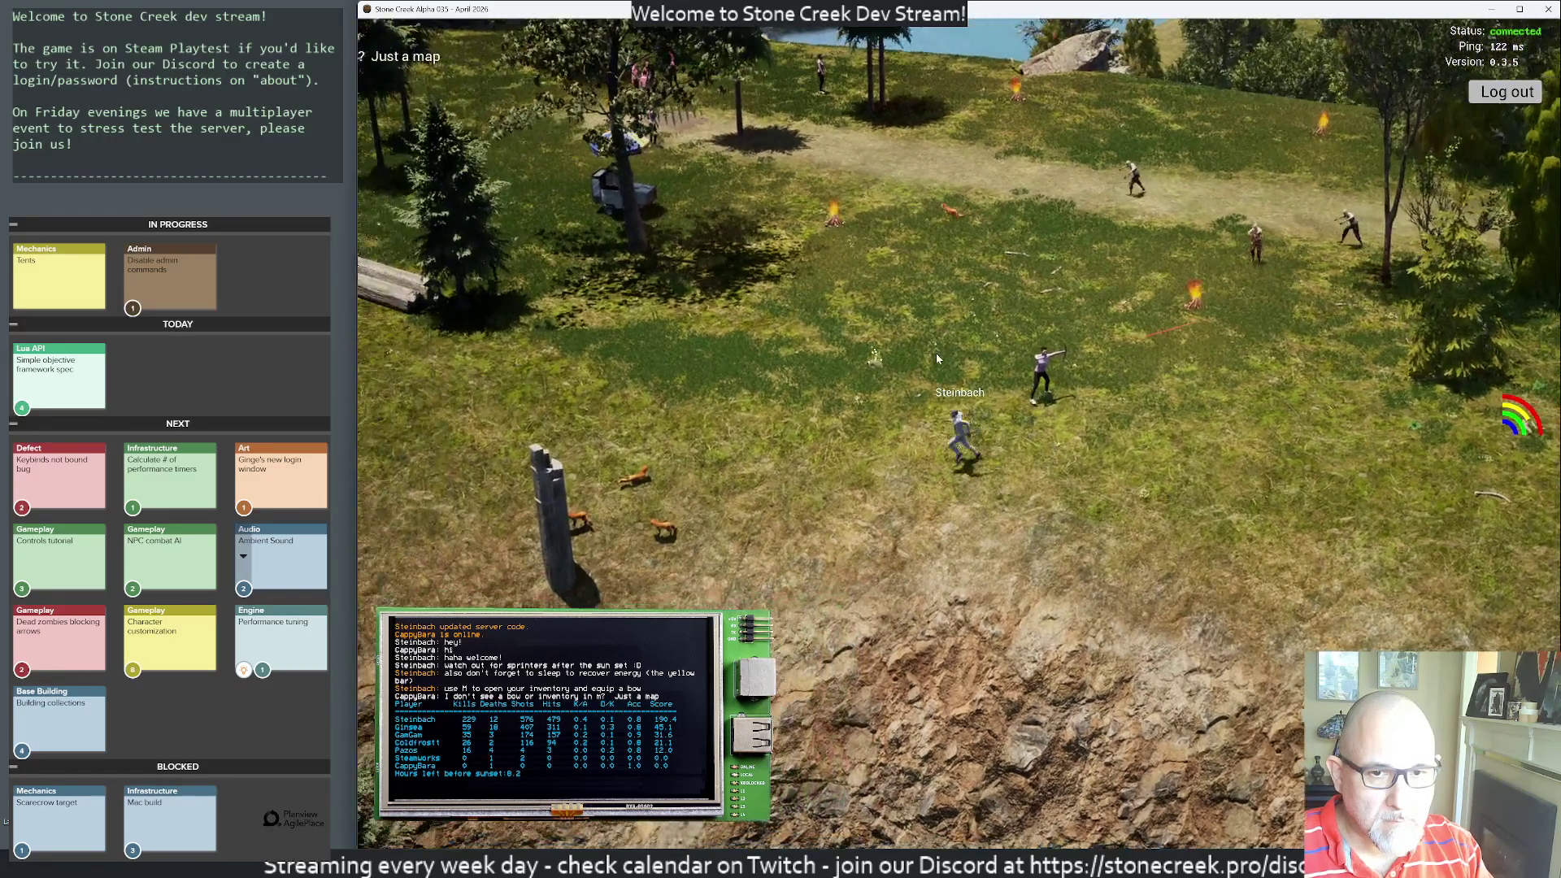
{"action": "key", "text": "w"}
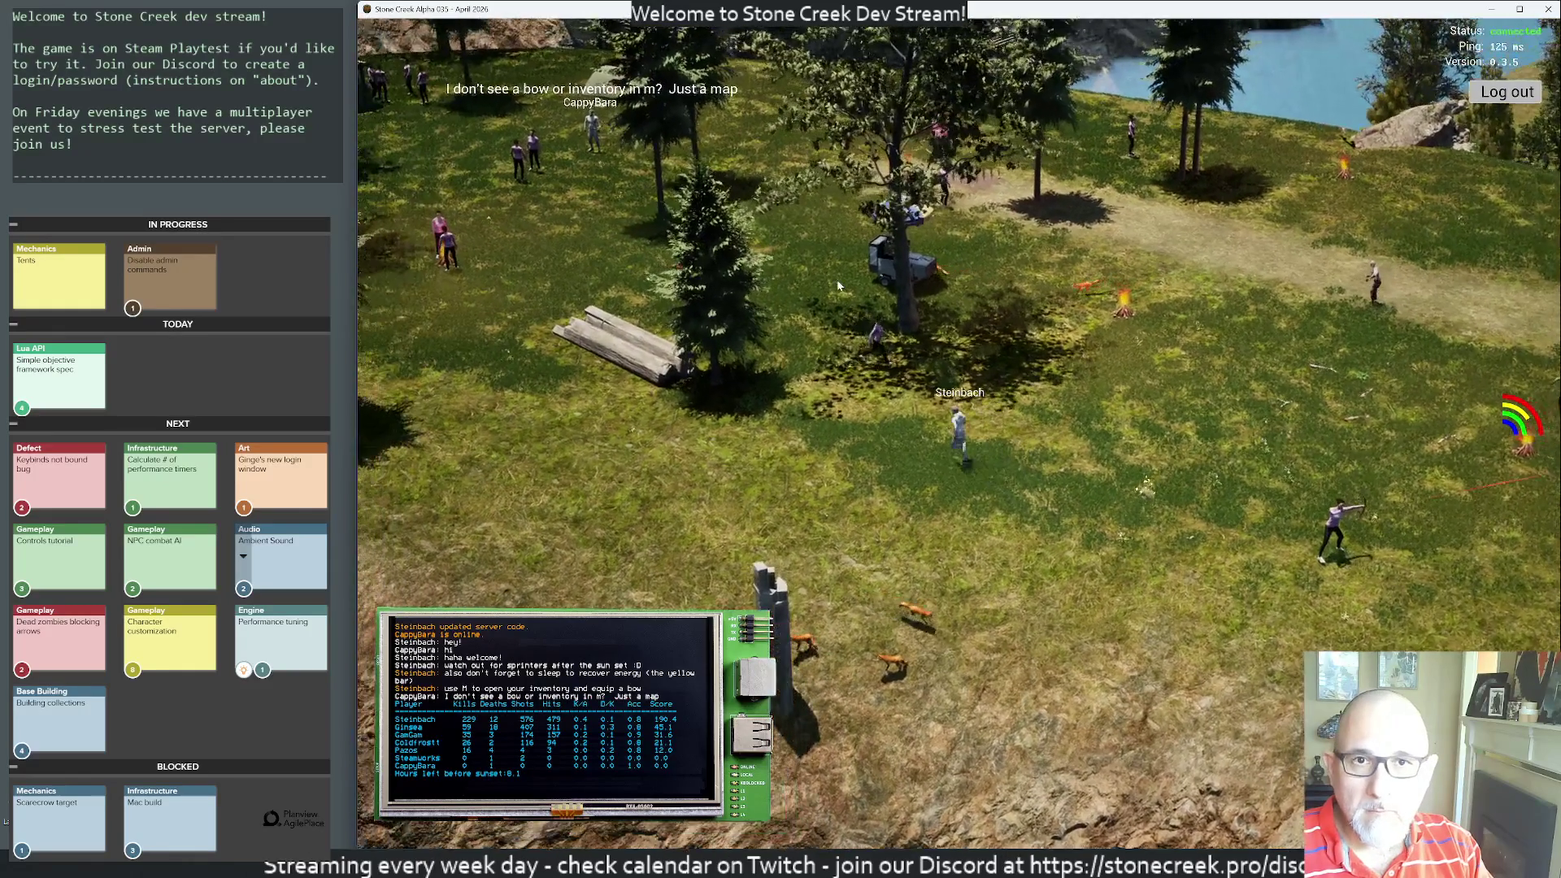
{"action": "key", "text": "w"}
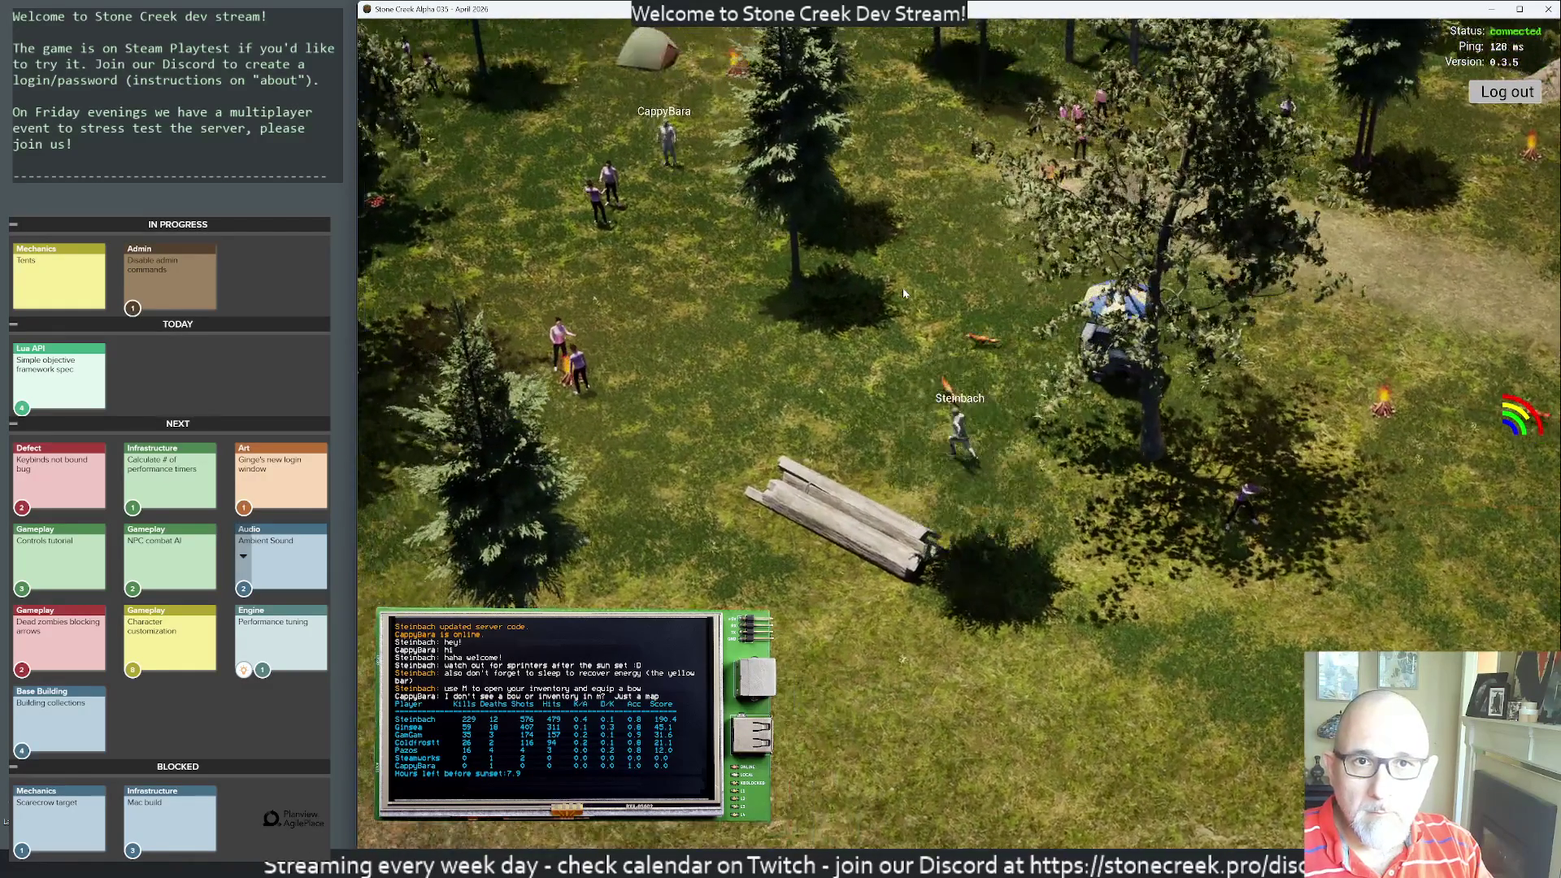
{"action": "key", "text": "w"}
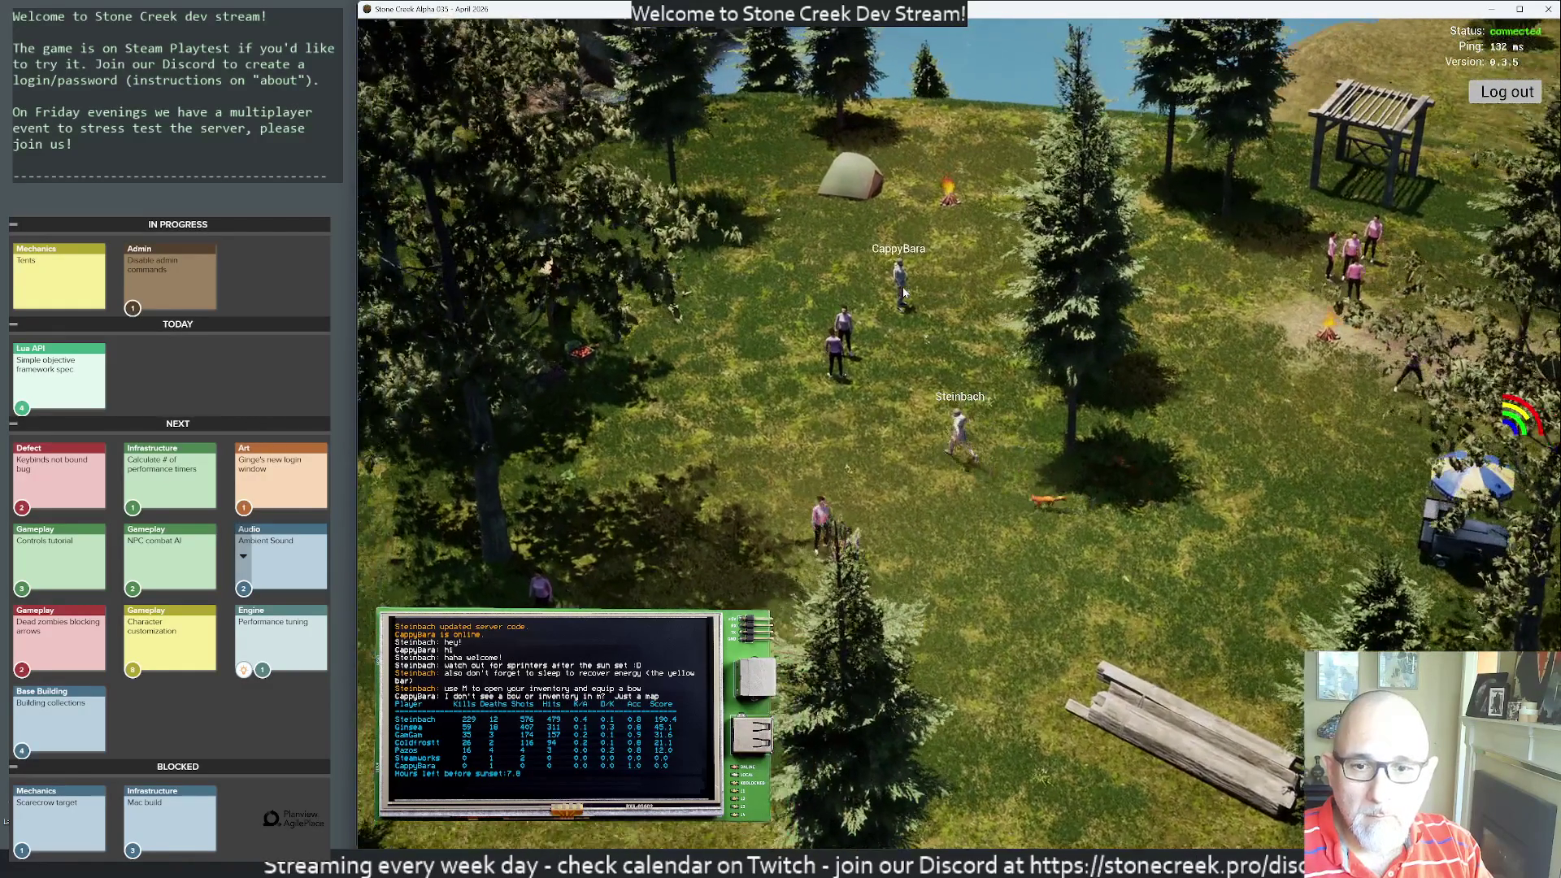
- Reply 'oh sorry!' and then 'it's N' to the inventory question in chat
{"action": "key", "text": "Return"}
{"action": "type", "text": "oh sorry"}
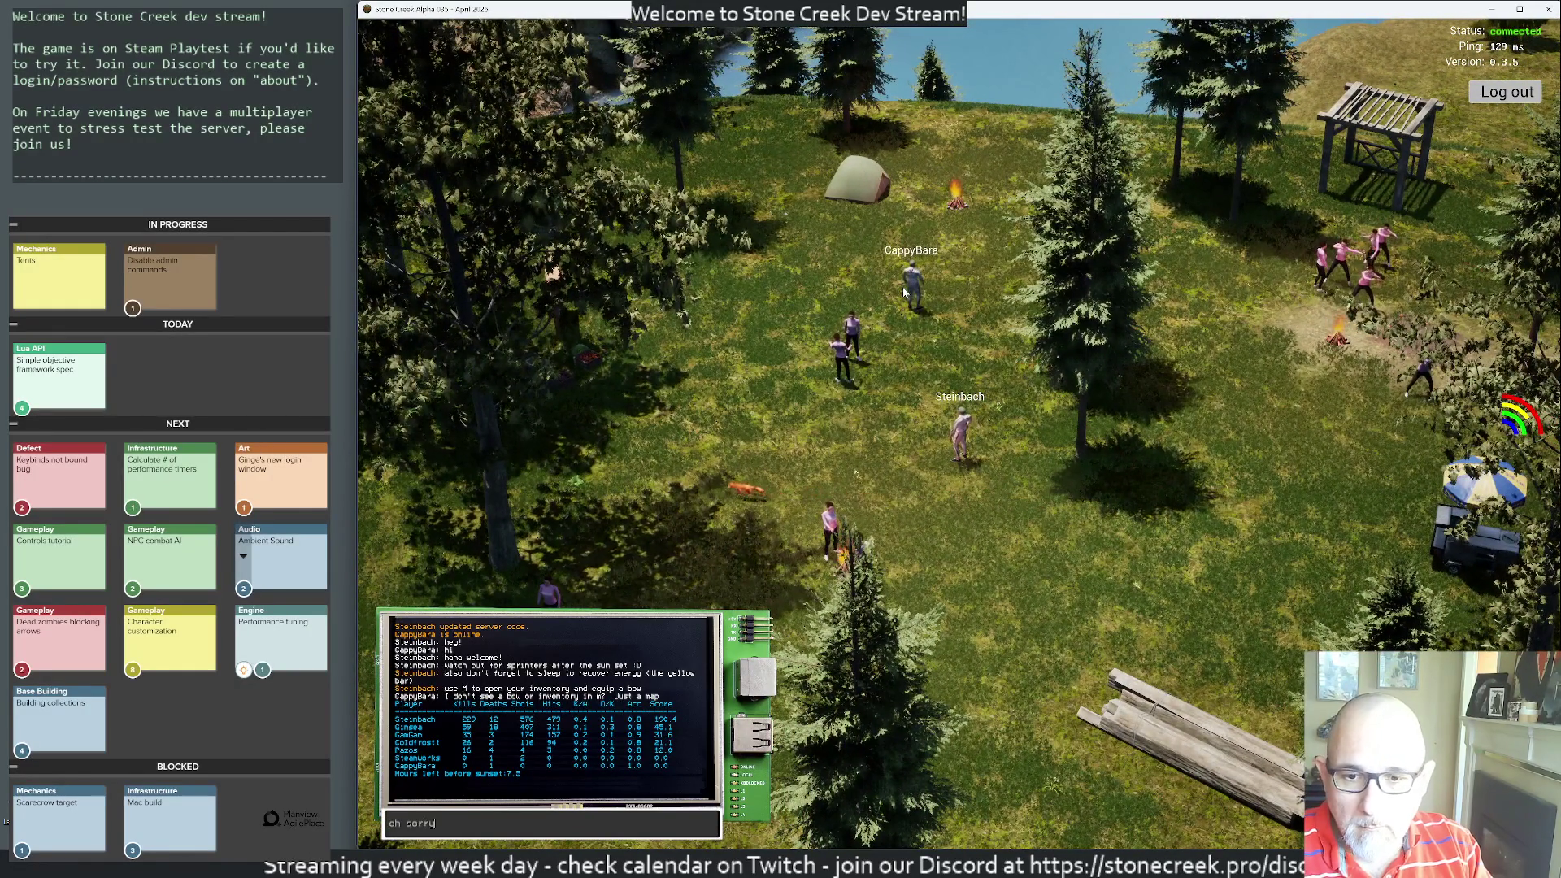
{"action": "type", "text": "!"}
{"action": "key", "text": "Return"}
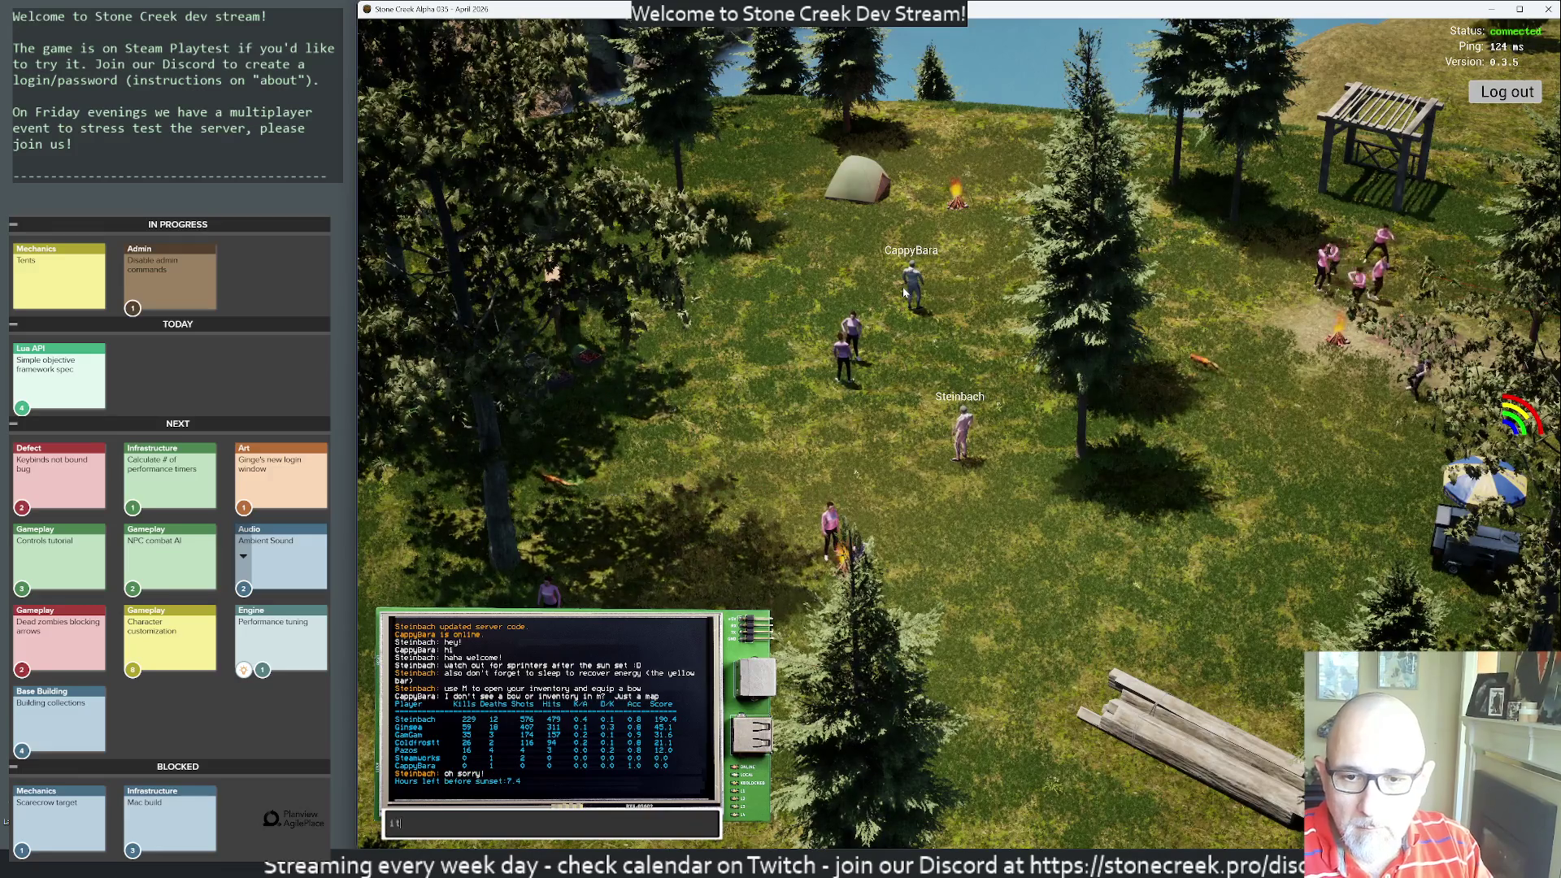
{"action": "type", "text": "'s N"}
{"action": "key", "text": "Return"}
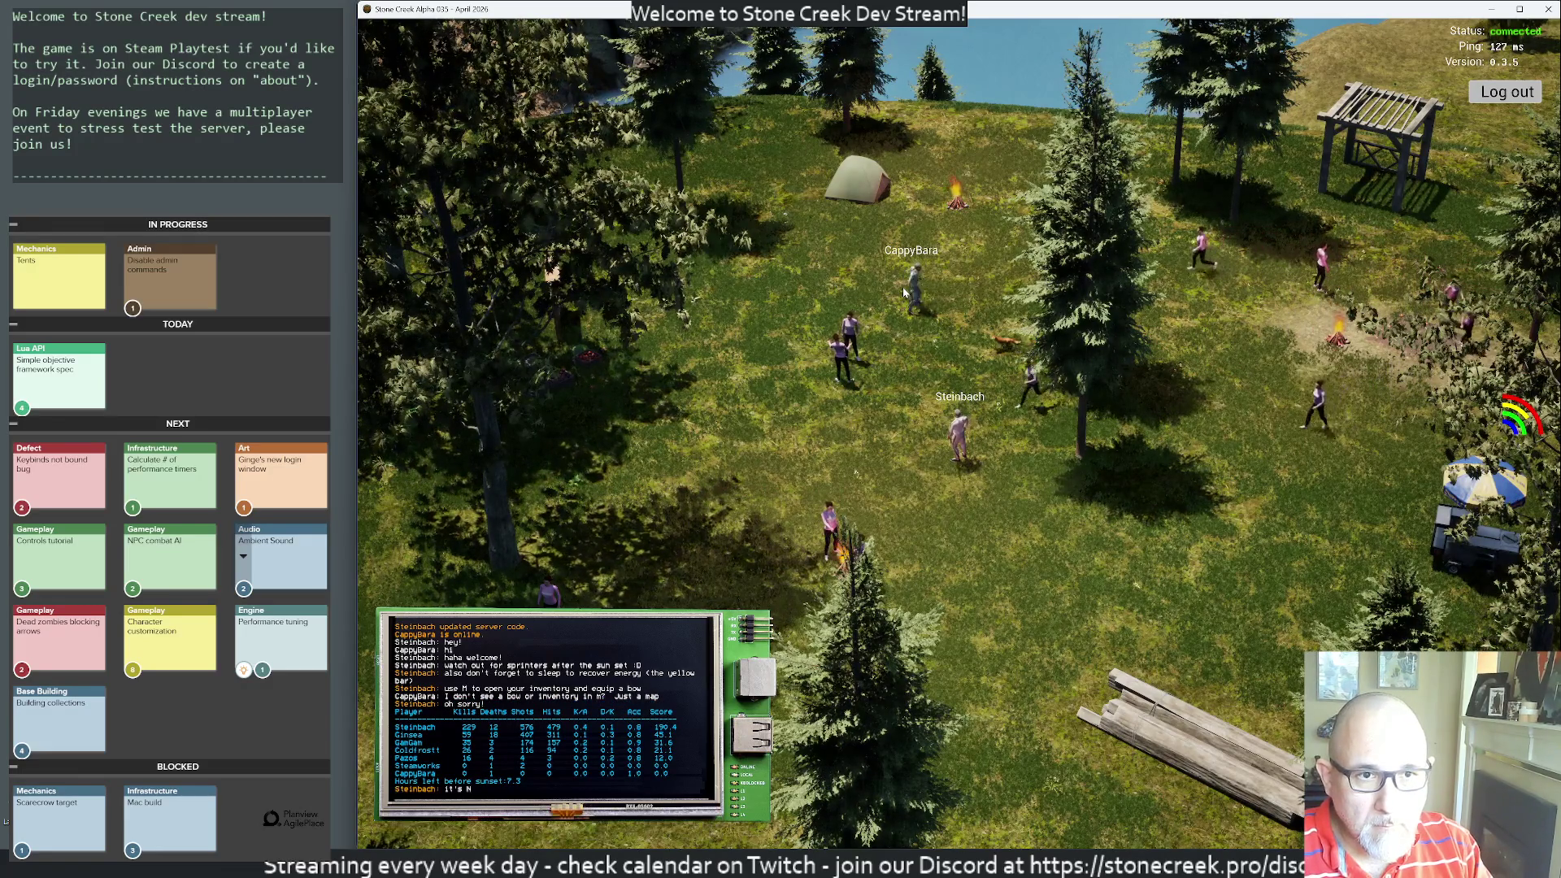
- Check the inventory with N and post 'im still working on the tutorial :)'
{"action": "key", "text": "n"}
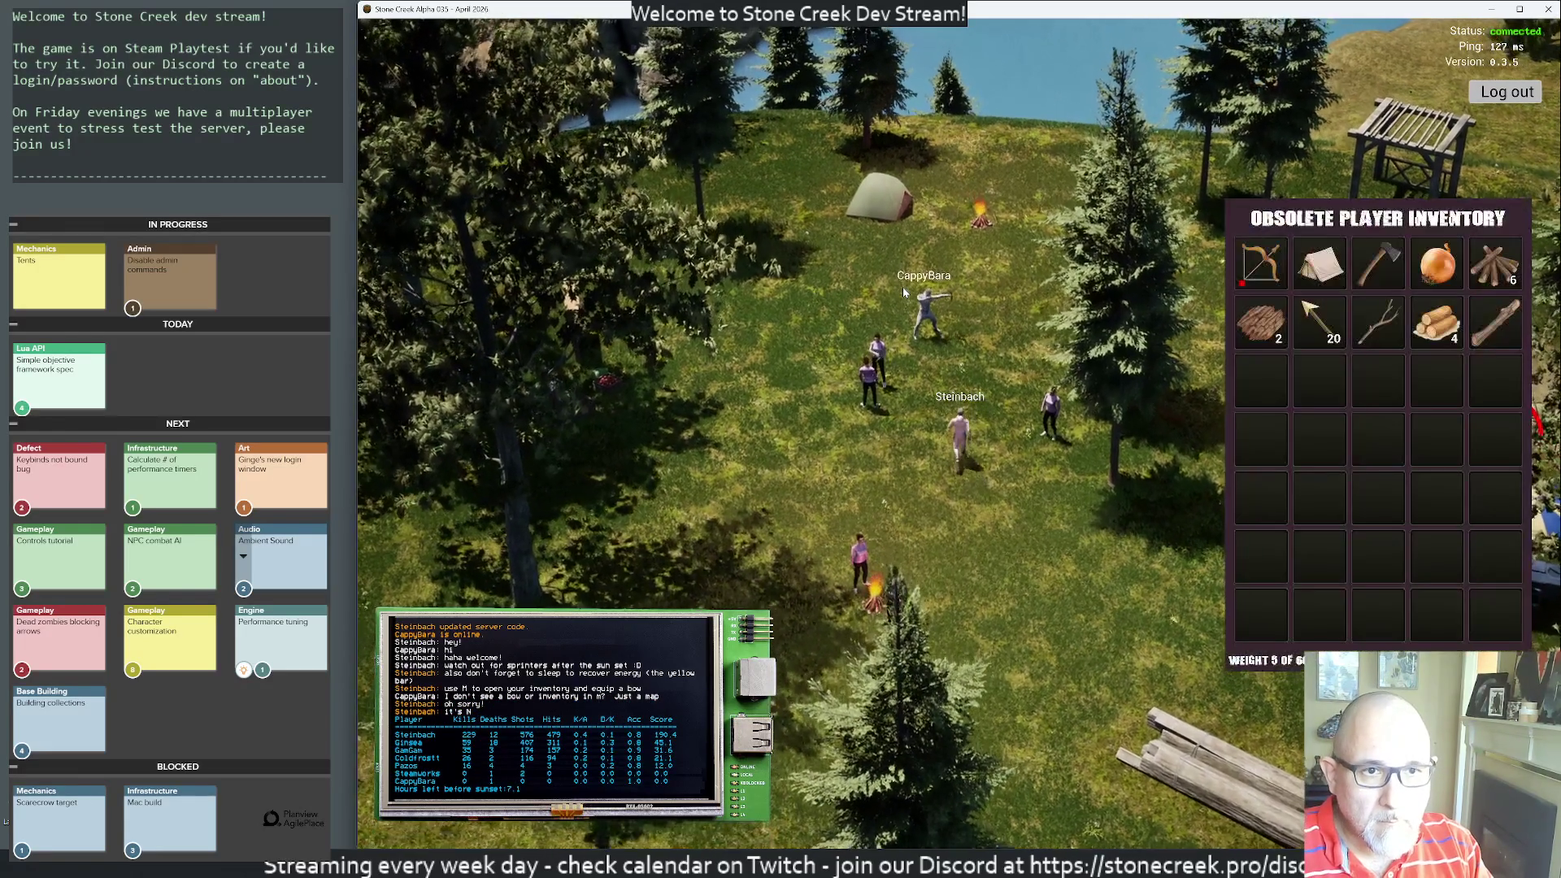
{"action": "mouse_move", "coordinate": [876, 330]}
{"action": "left_mouse_down"}
{"action": "mouse_move", "coordinate": [873, 313]}
{"action": "mouse_move", "coordinate": [831, 332]}
{"action": "mouse_move", "coordinate": [392, 323]}
{"action": "left_mouse_up"}
{"action": "key", "text": "Return"}
{"action": "type", "text": "im still working on the tutorial :)"}
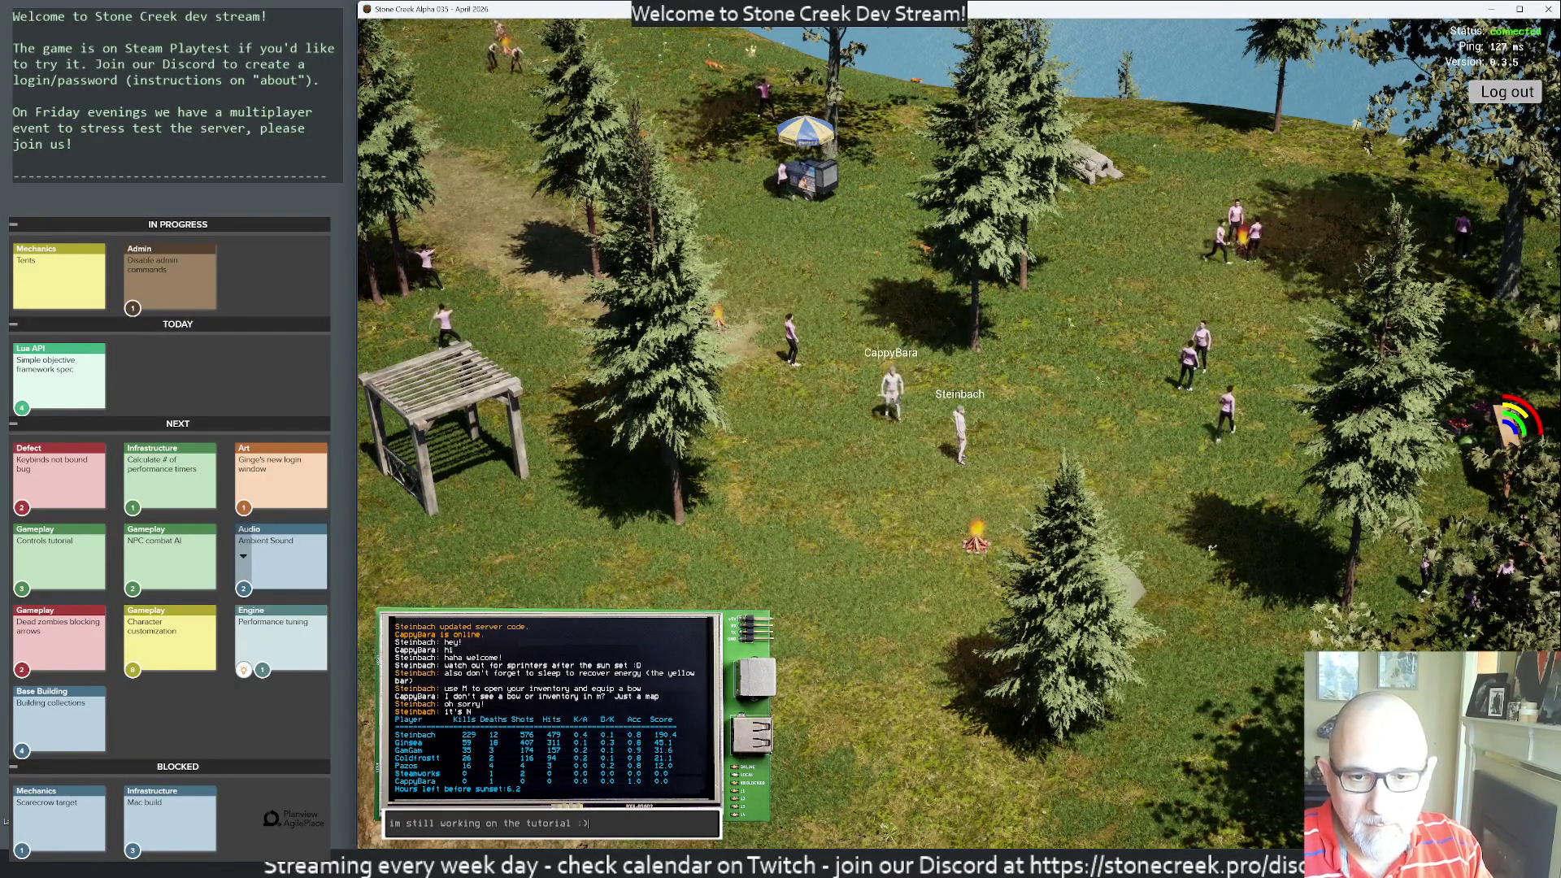
{"action": "key", "text": "Return"}
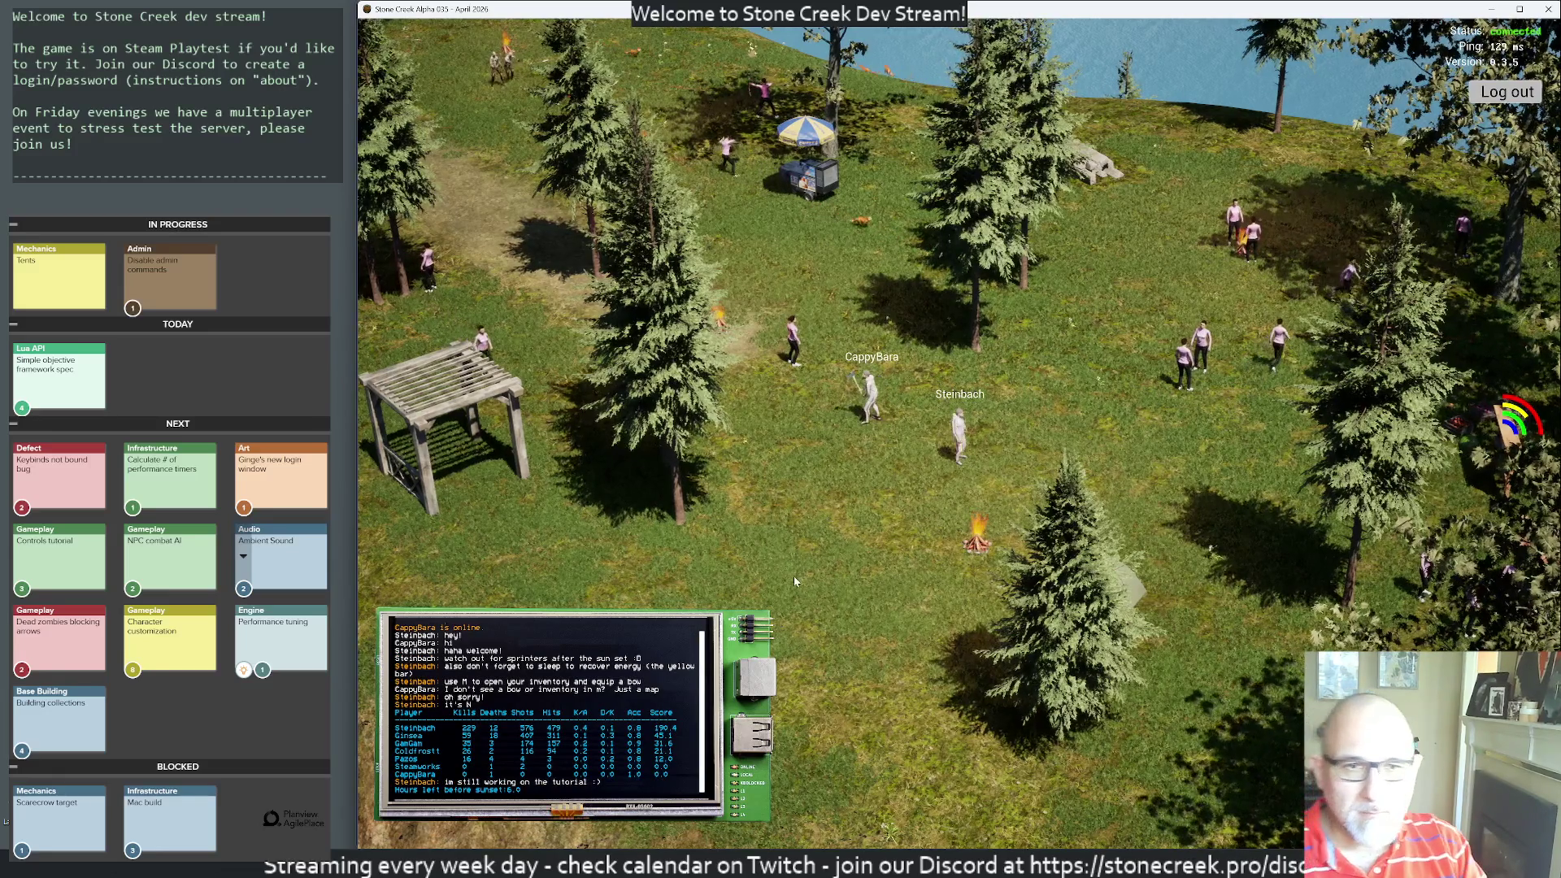
{"action": "key", "text": "q"}
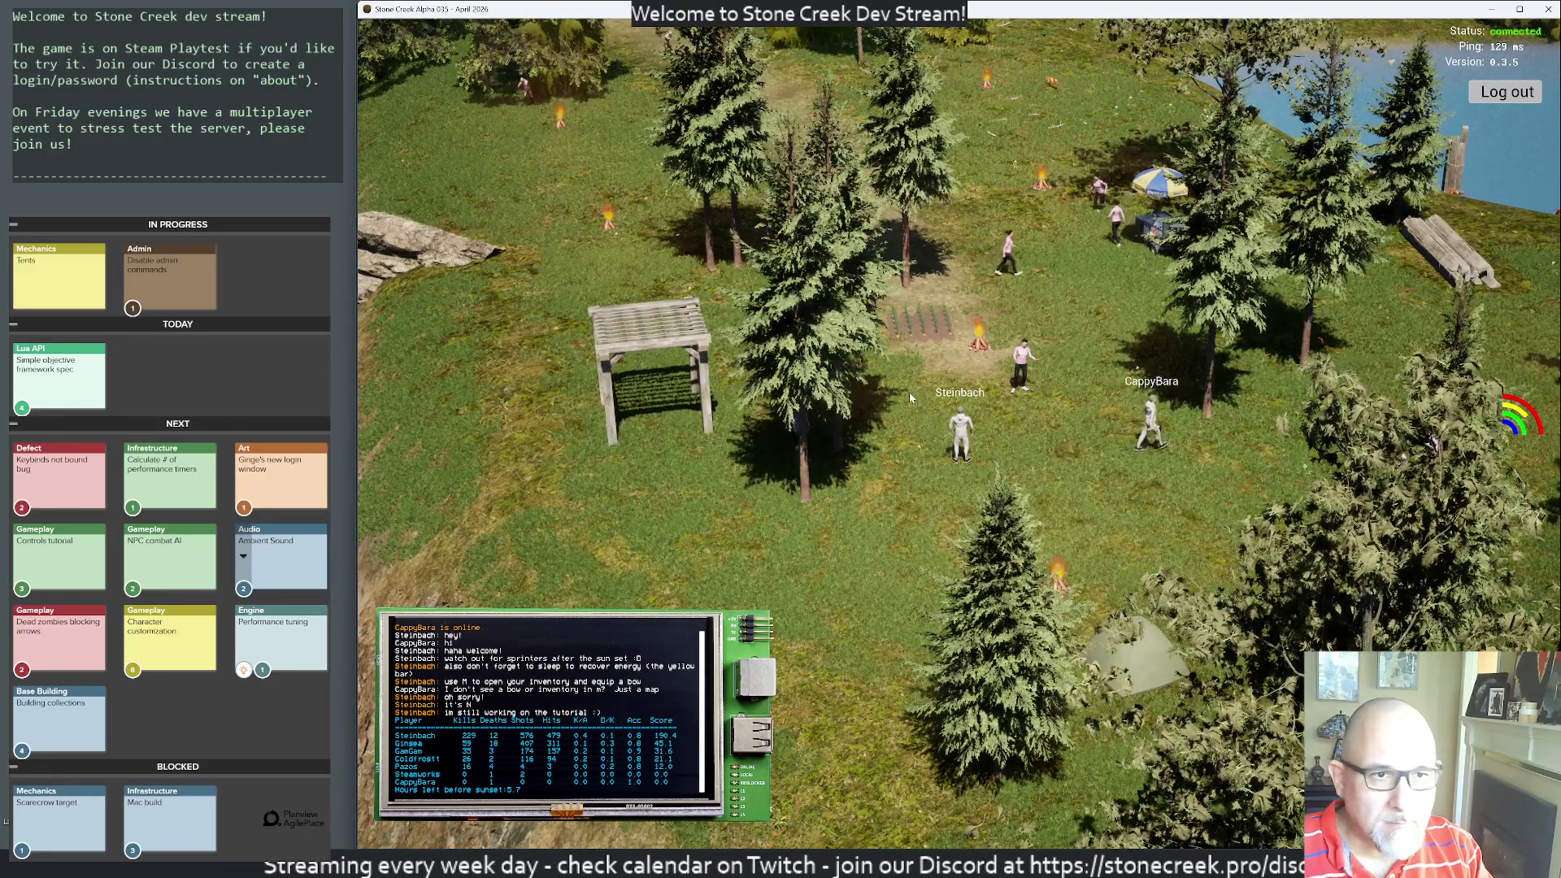
- Harvest the small crop plot by the campfire, then walk Steinbach out across the field
{"action": "key", "text": "q"}
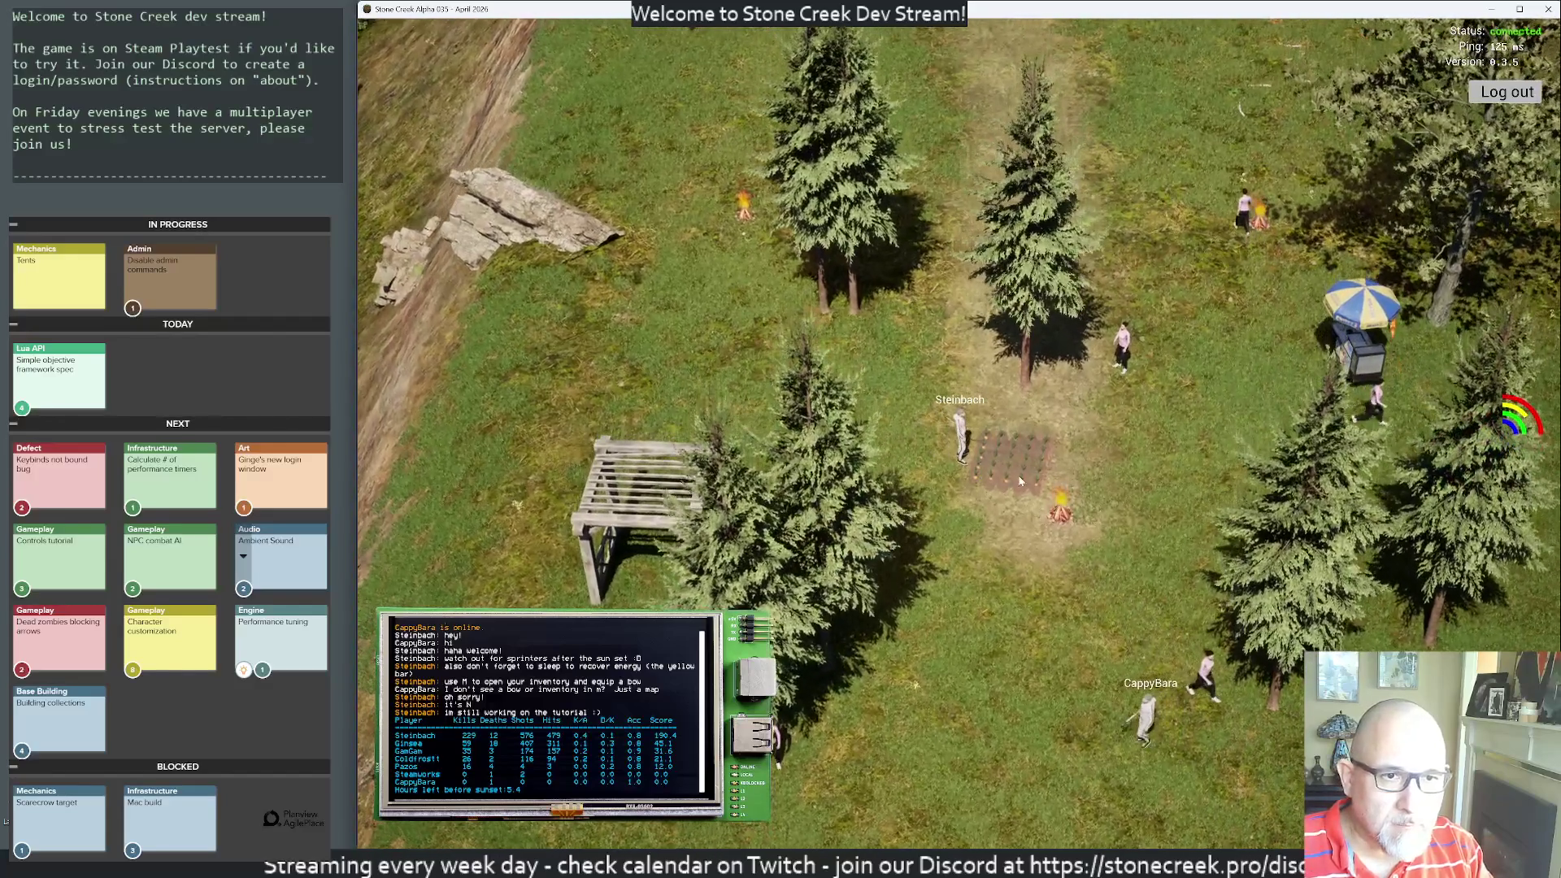
{"action": "left_click", "coordinate": [1022, 471]}
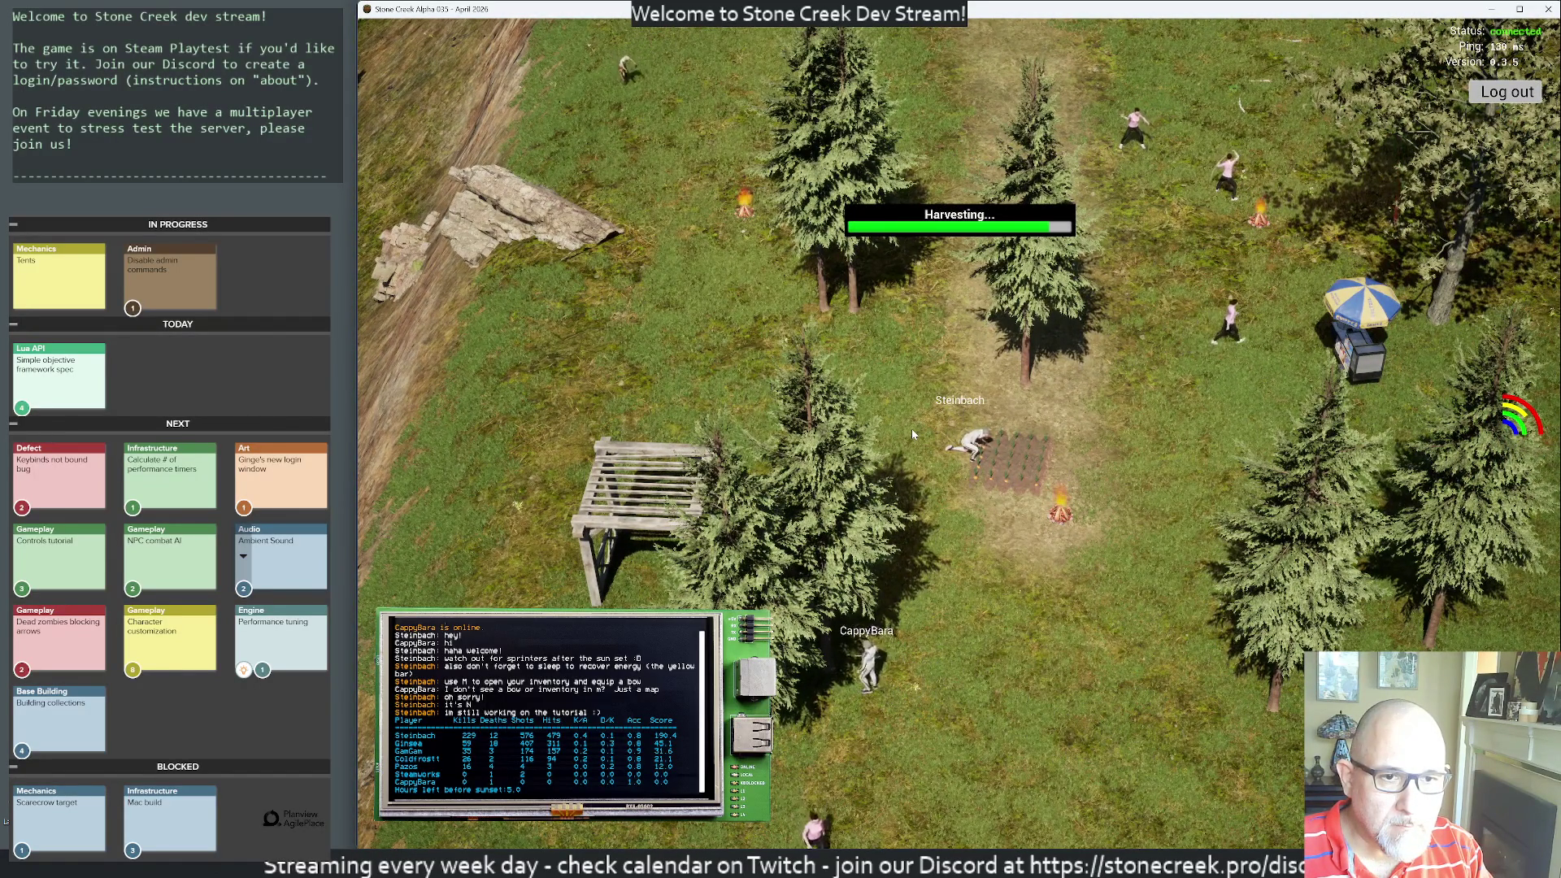
{"action": "left_click", "coordinate": [916, 345]}
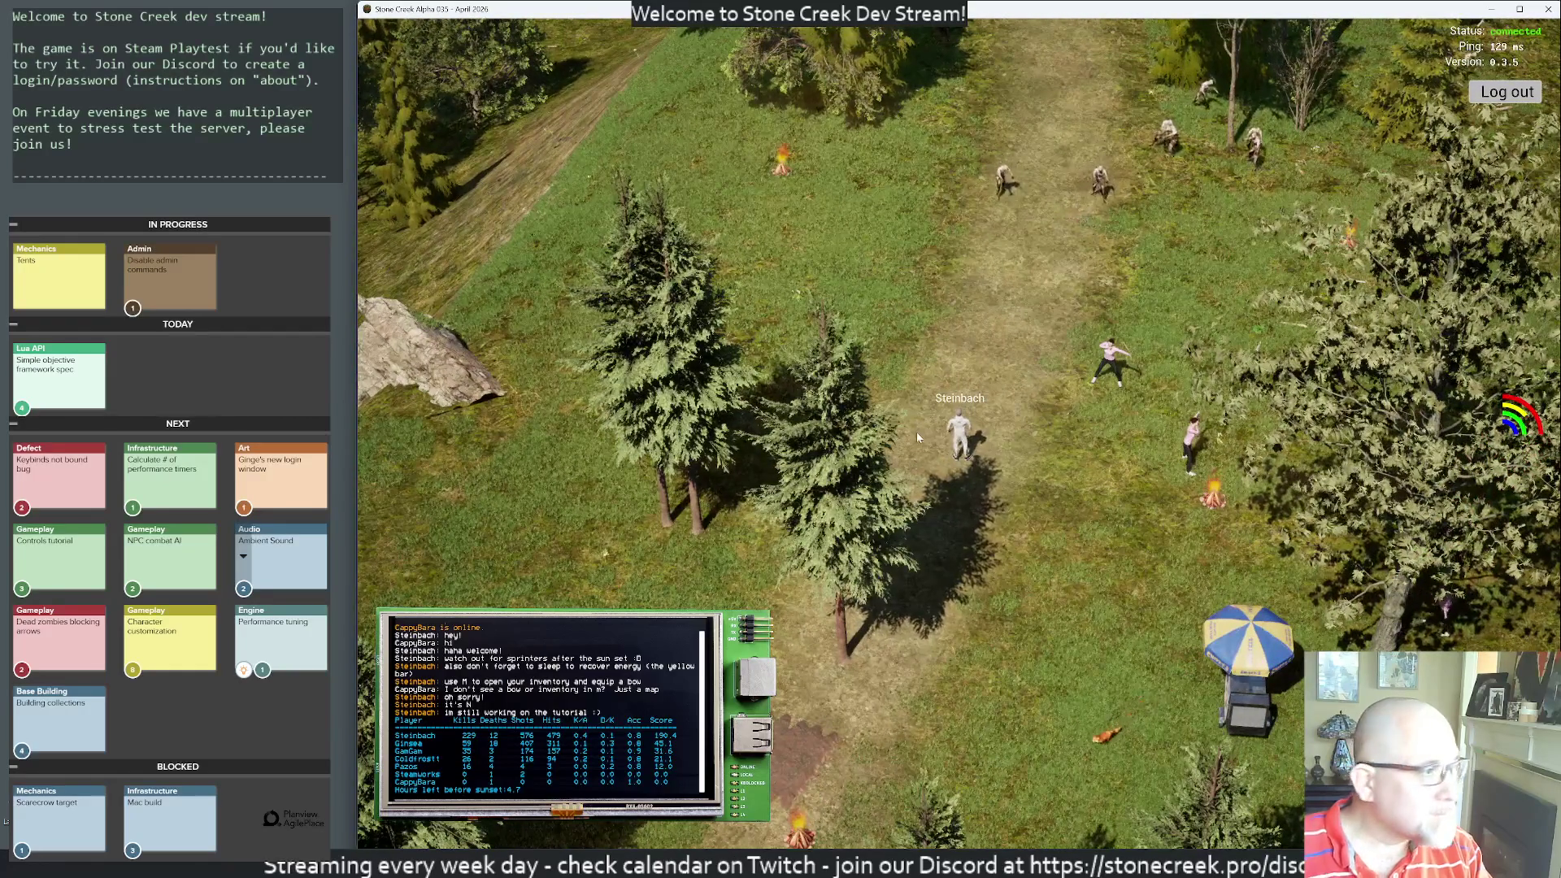
{"action": "left_click", "coordinate": [1116, 379]}
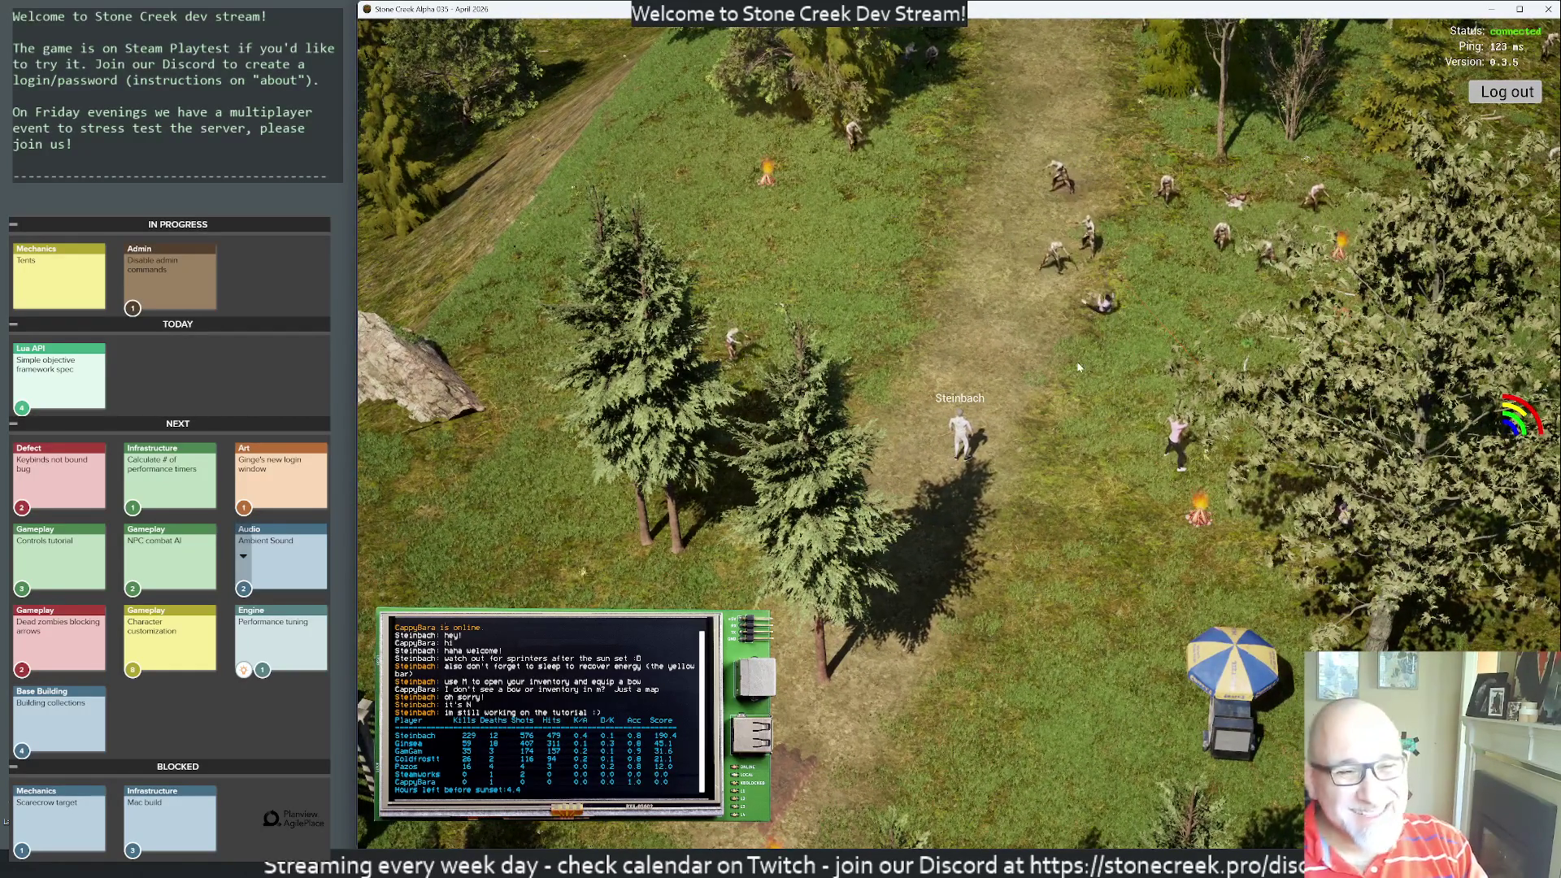
{"action": "left_click", "coordinate": [799, 406]}
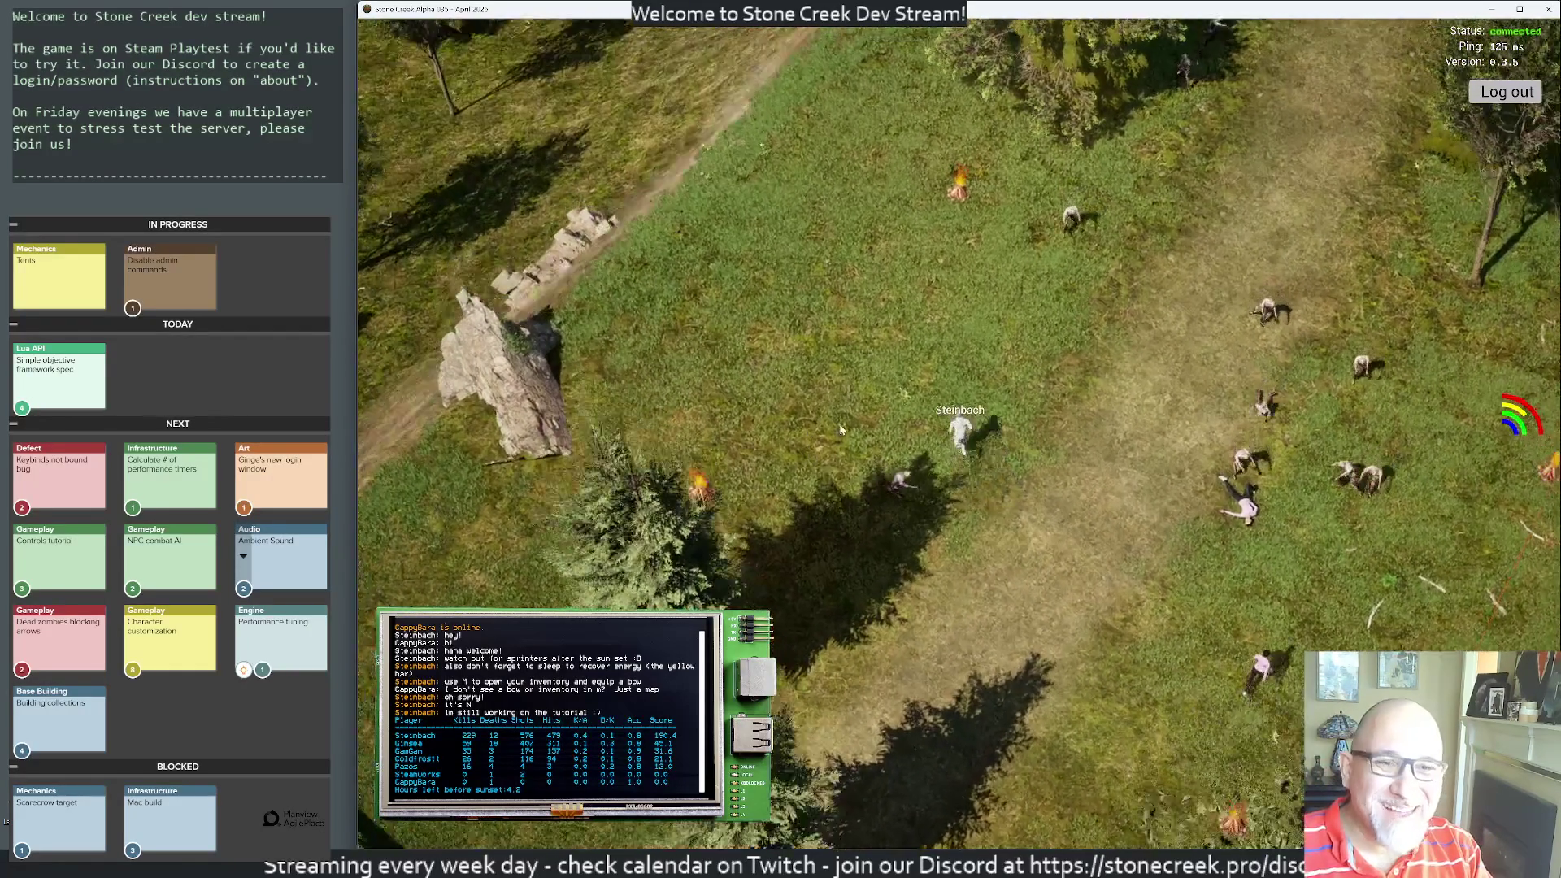
- Fire arrows at the zombies along the path and to the left across the lakeside field
{"action": "scroll", "coordinate": [1115, 405], "scroll_direction": "up", "scroll_amount": 3}
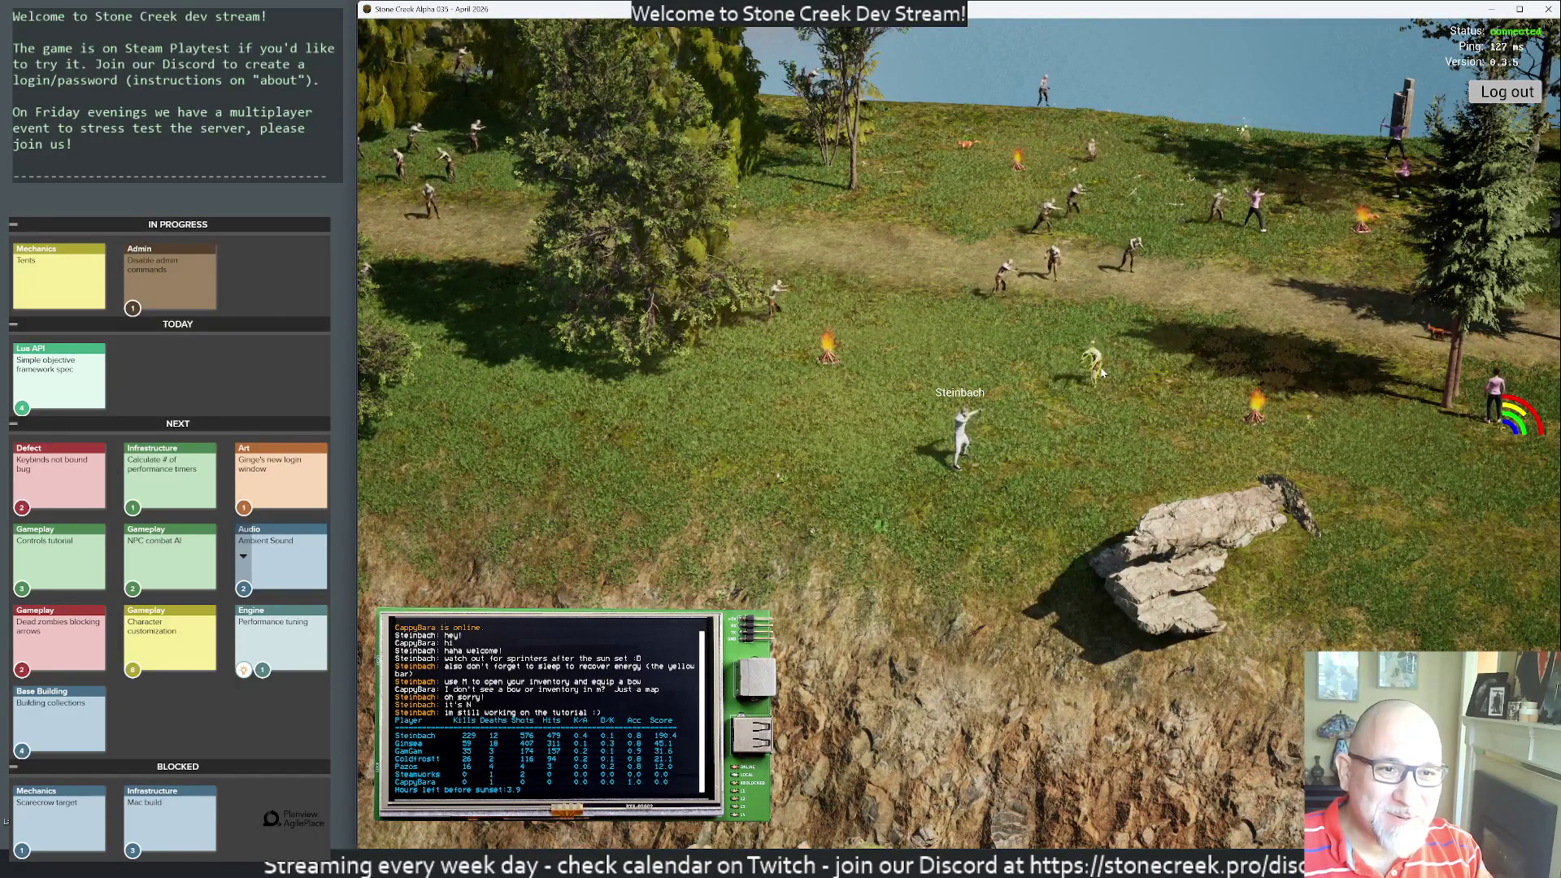
{"action": "left_click", "coordinate": [1073, 392]}
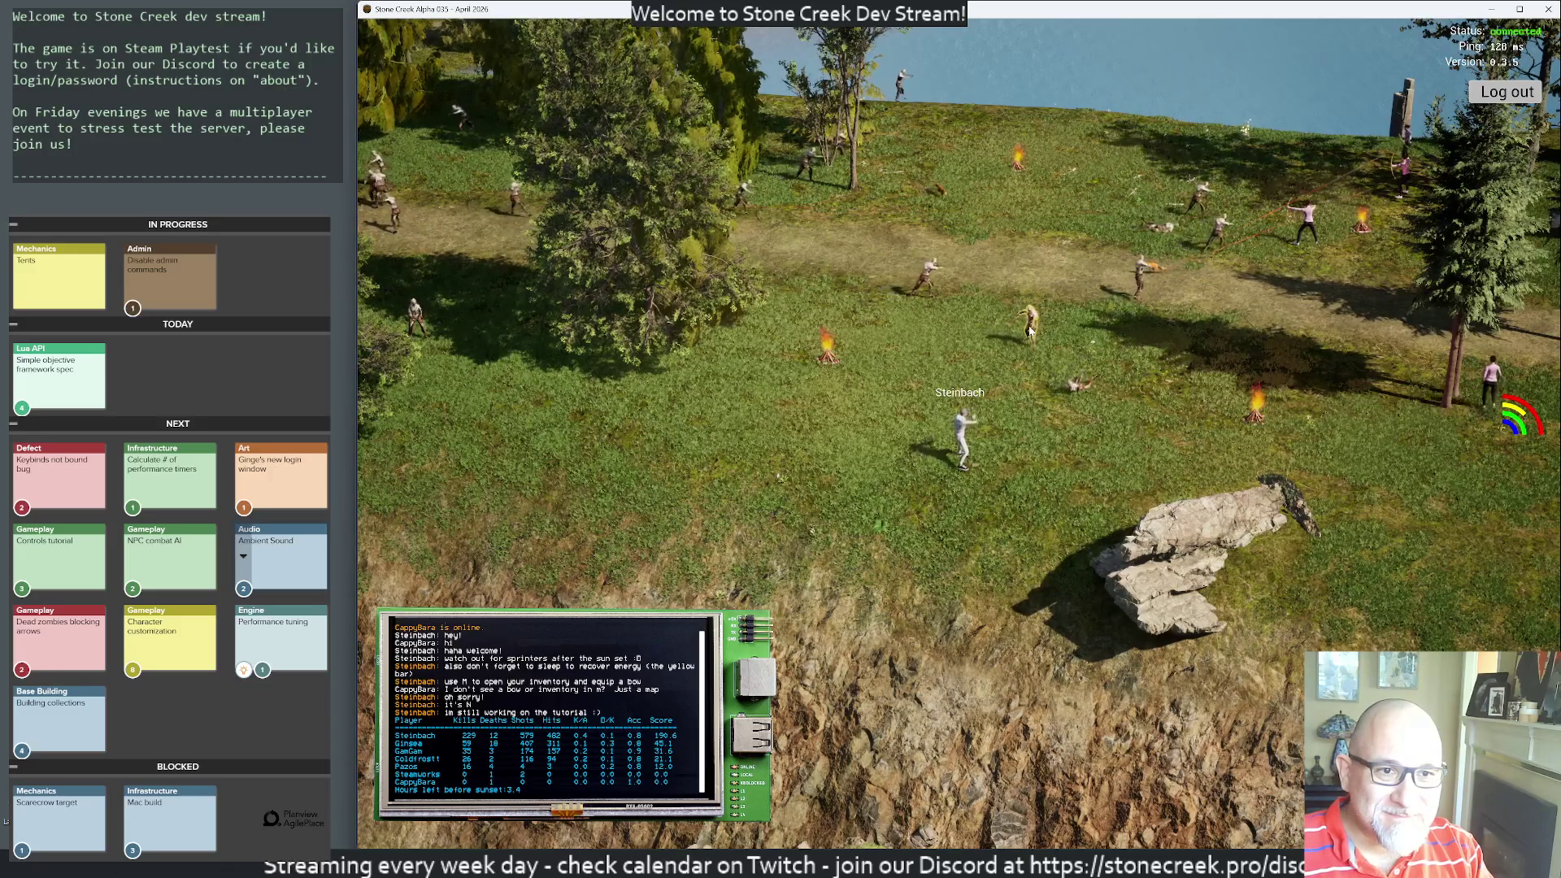
{"action": "left_click", "coordinate": [1036, 337]}
{"action": "left_click", "coordinate": [1008, 359]}
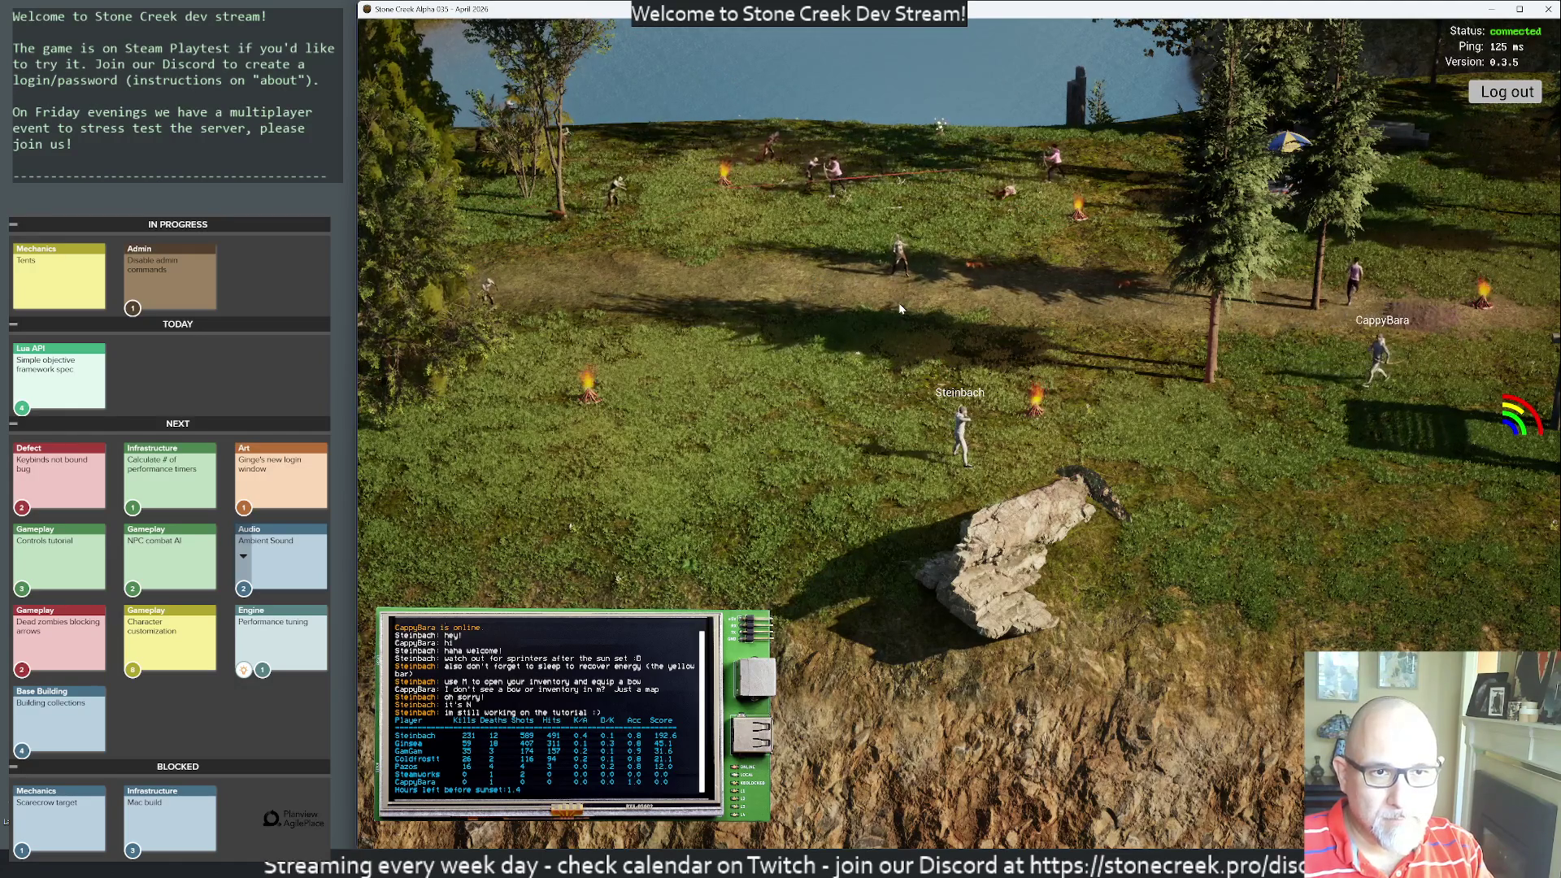
{"action": "mouse_move", "coordinate": [899, 303]}
{"action": "left_mouse_down"}
{"action": "mouse_move", "coordinate": [884, 350]}
{"action": "mouse_move", "coordinate": [699, 378]}
{"action": "mouse_move", "coordinate": [709, 229]}
{"action": "left_mouse_up"}
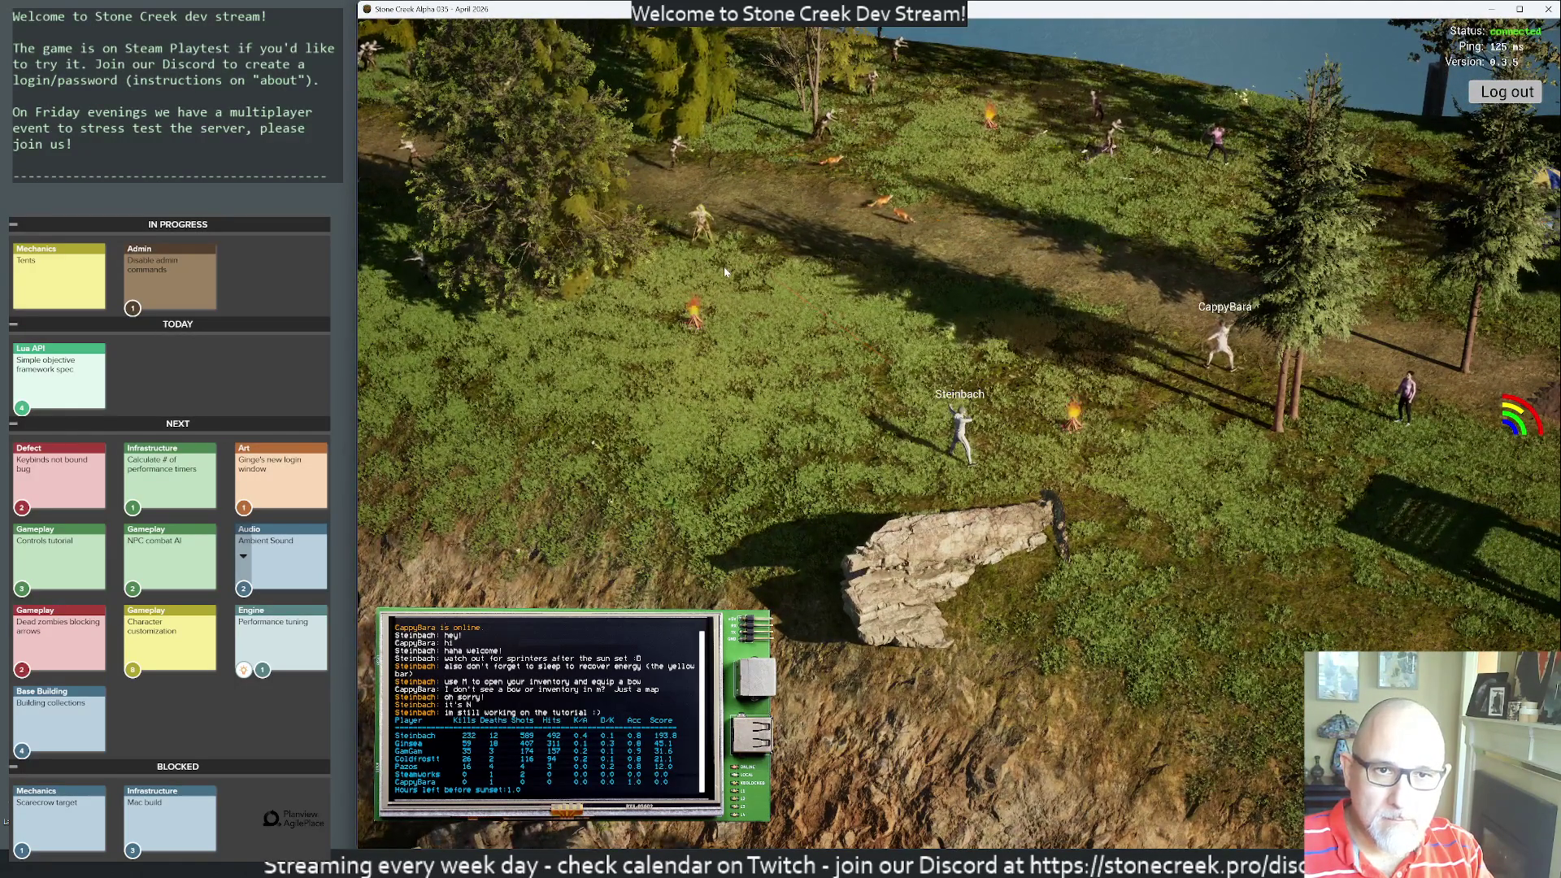
{"action": "left_click", "coordinate": [717, 260]}
{"action": "left_click", "coordinate": [708, 250]}
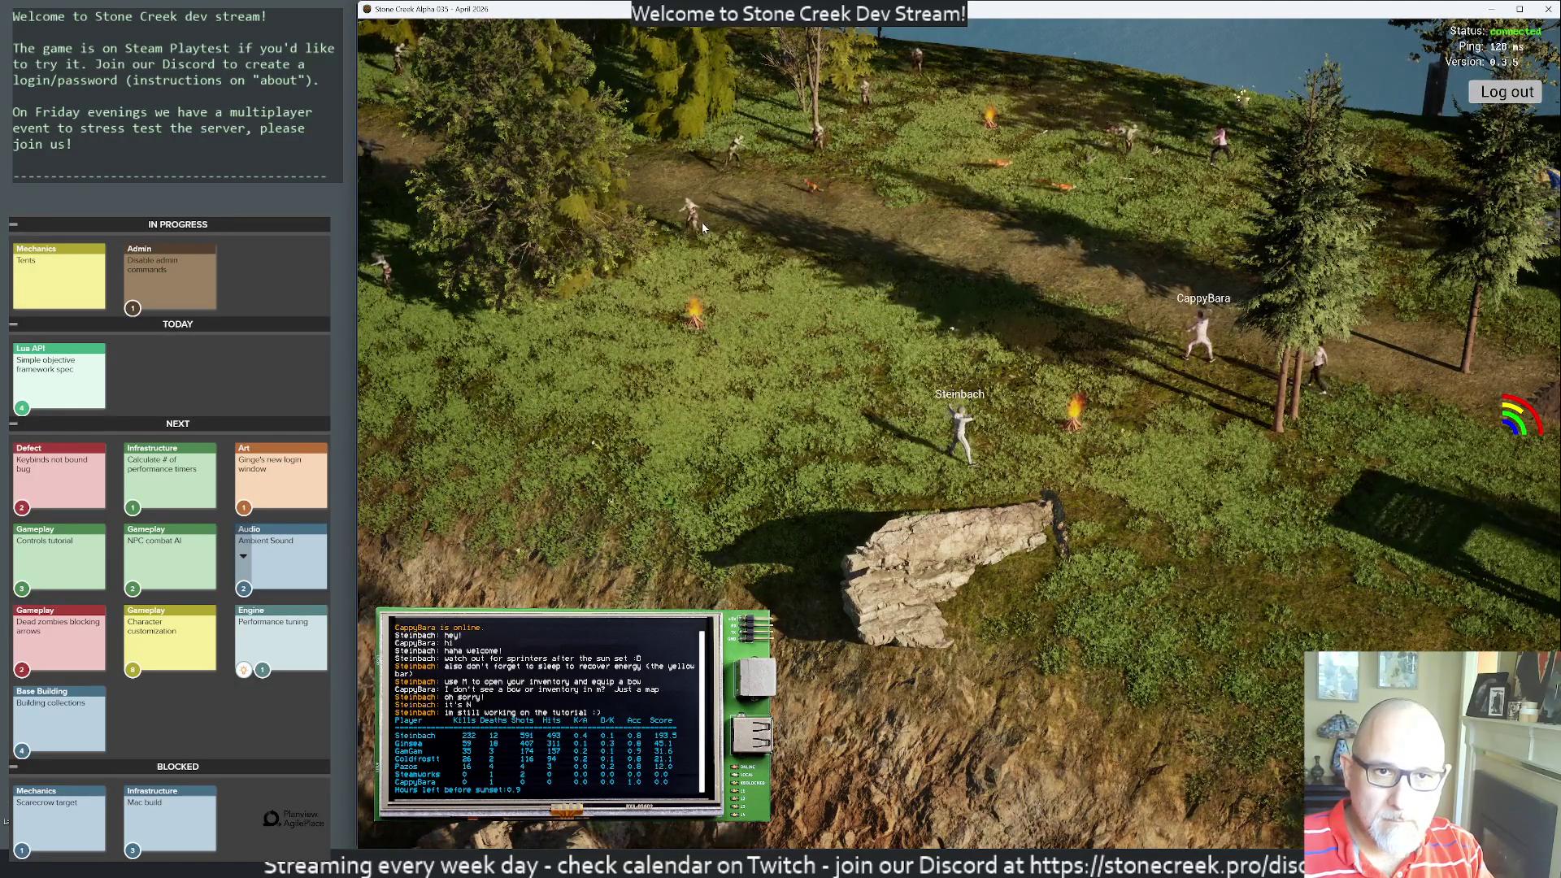
{"action": "left_click", "coordinate": [703, 241]}
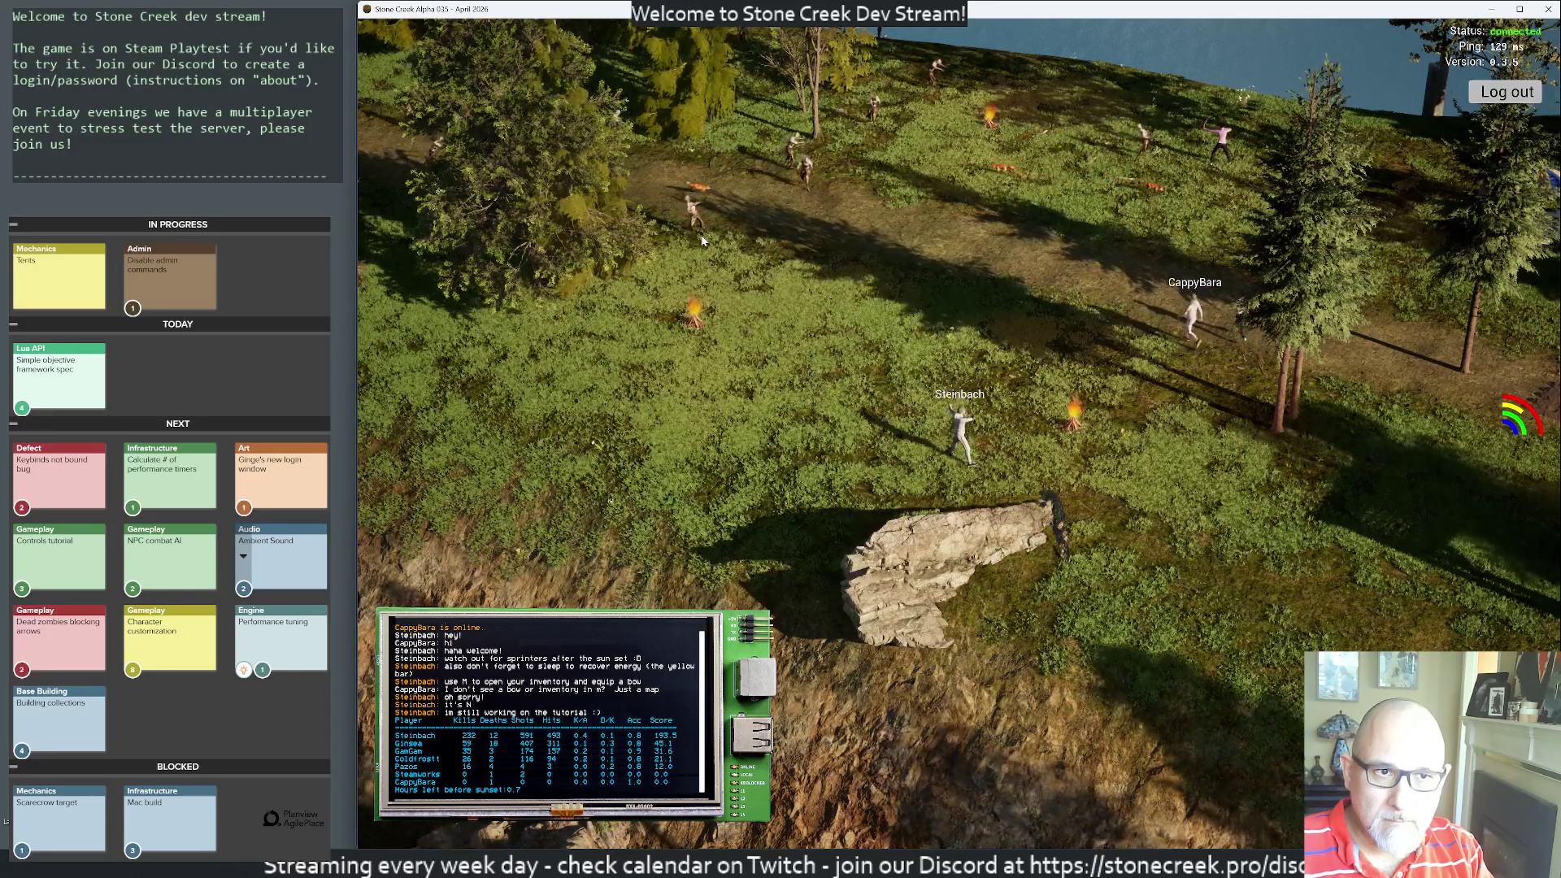
- Ask the players in chat how the lag is, then reply 'i got 100 ms'
{"action": "type", "text": "/say"}
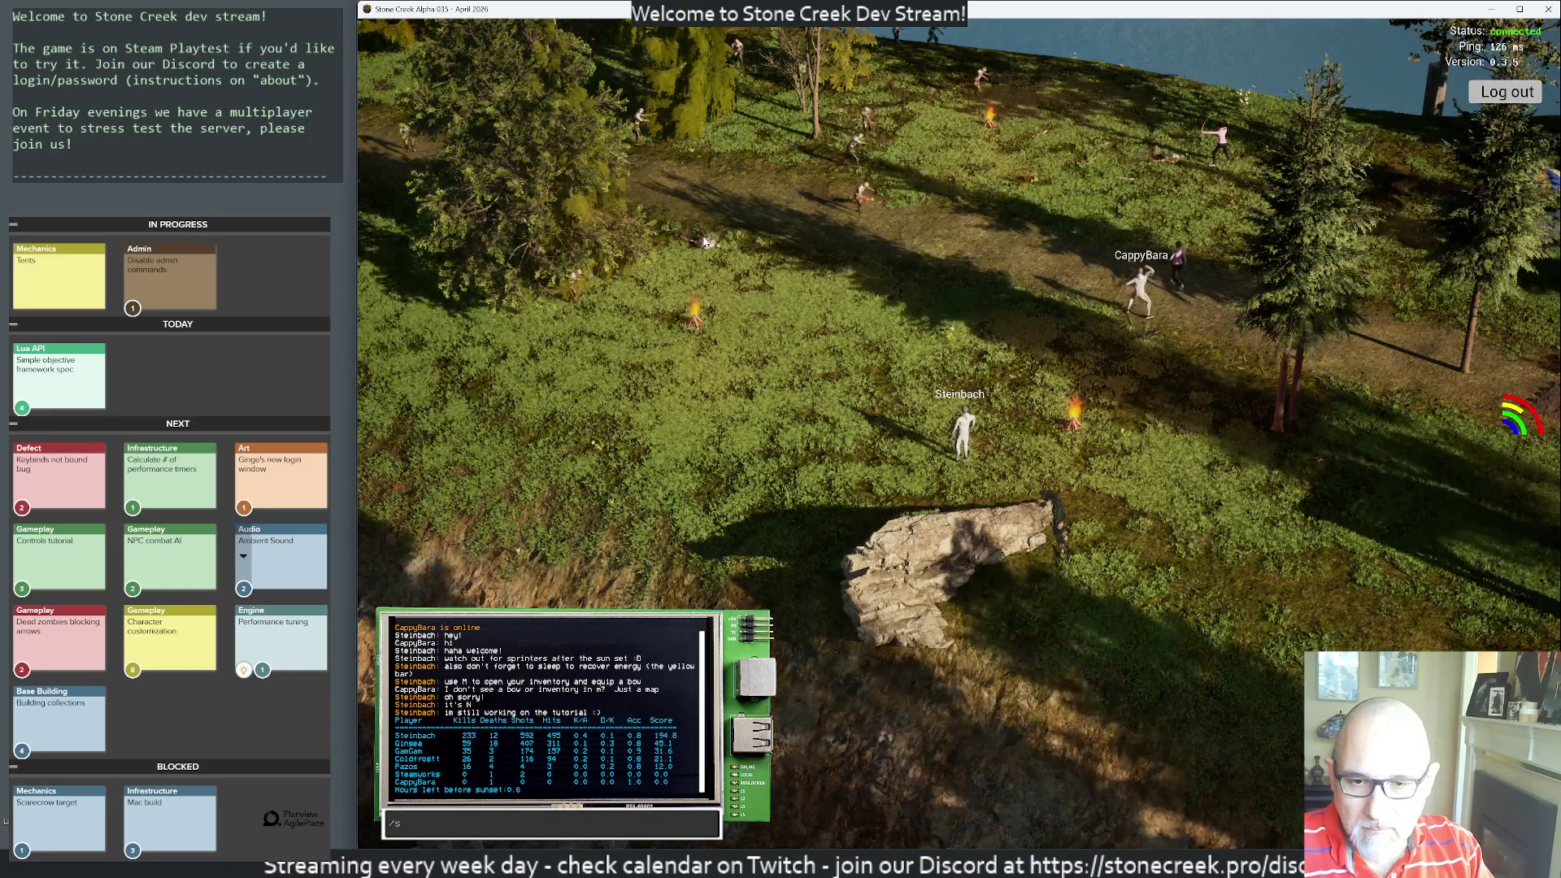
{"action": "type", "text": " how"}
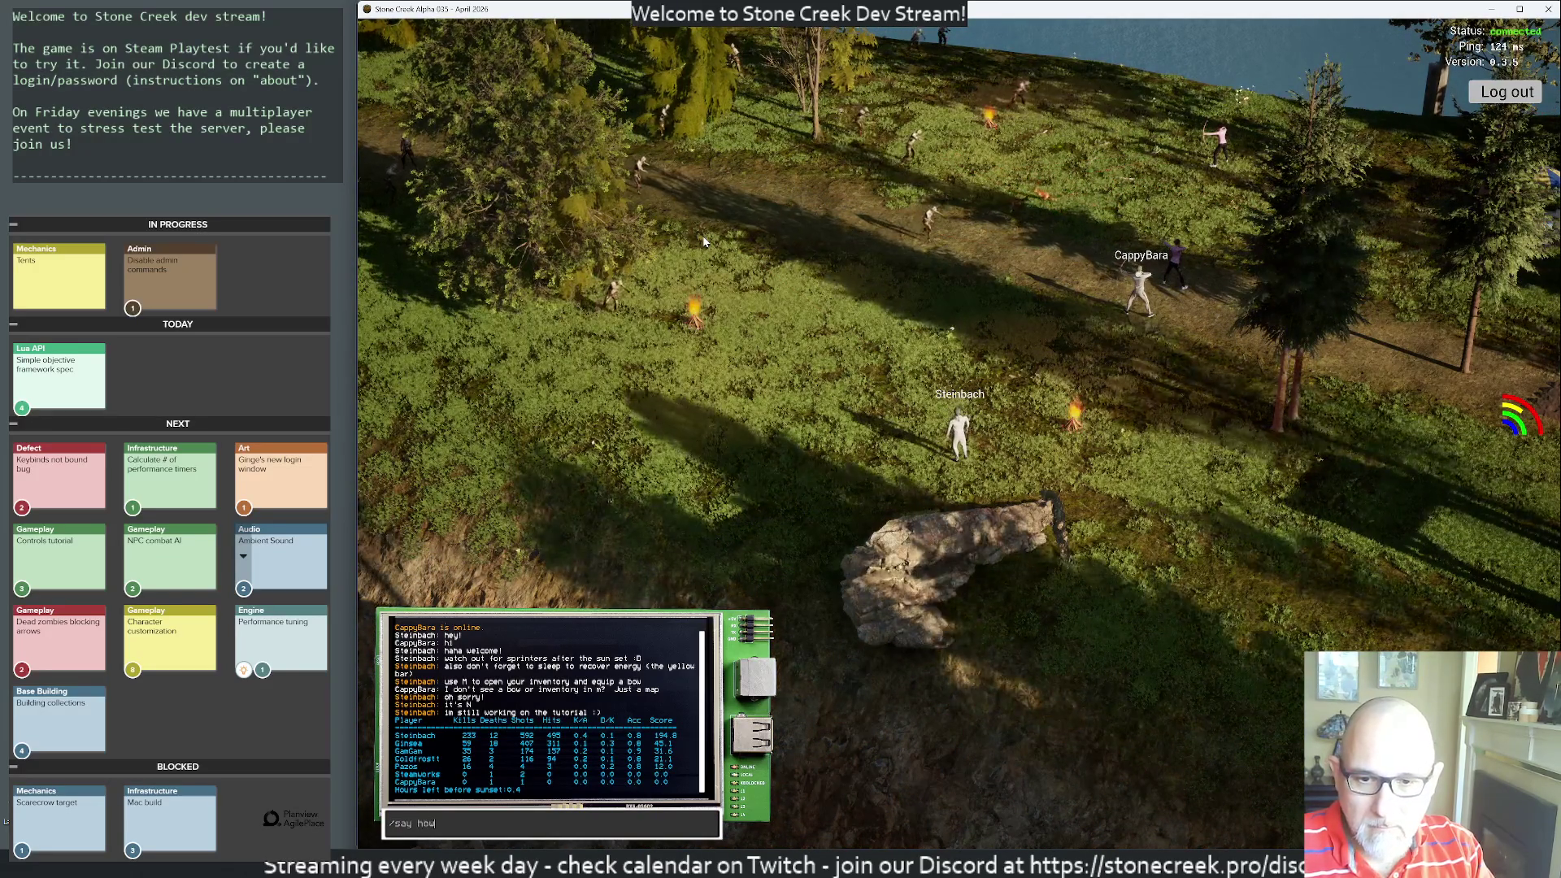
{"action": "type", "text": "'s lag?"}
{"action": "key", "text": "Return"}
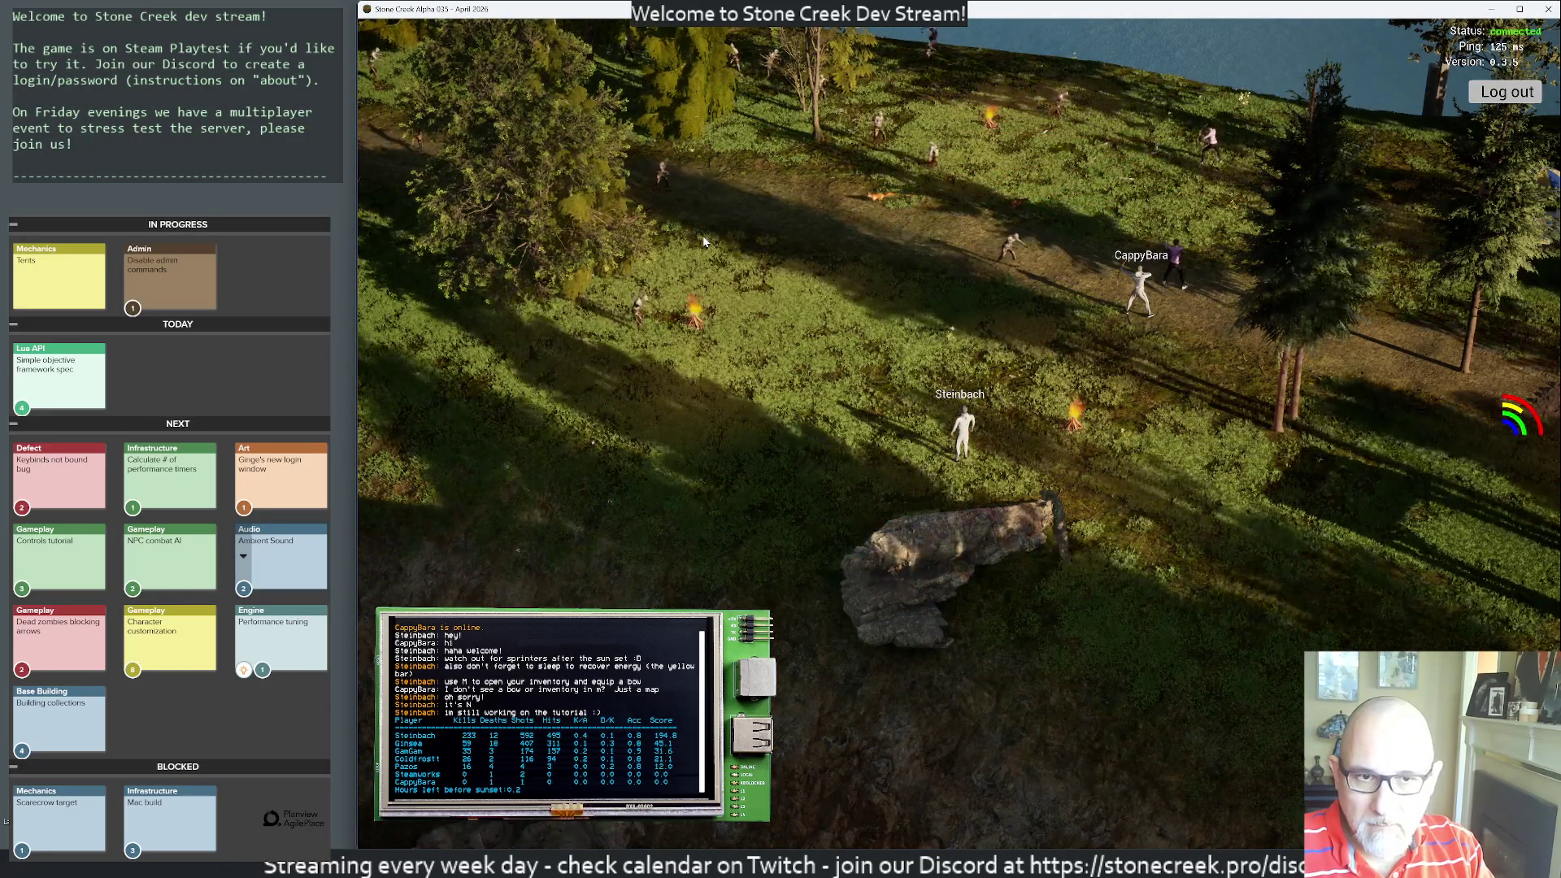
{"action": "key", "text": "Return"}
{"action": "type", "text": "i got 100 ms"}
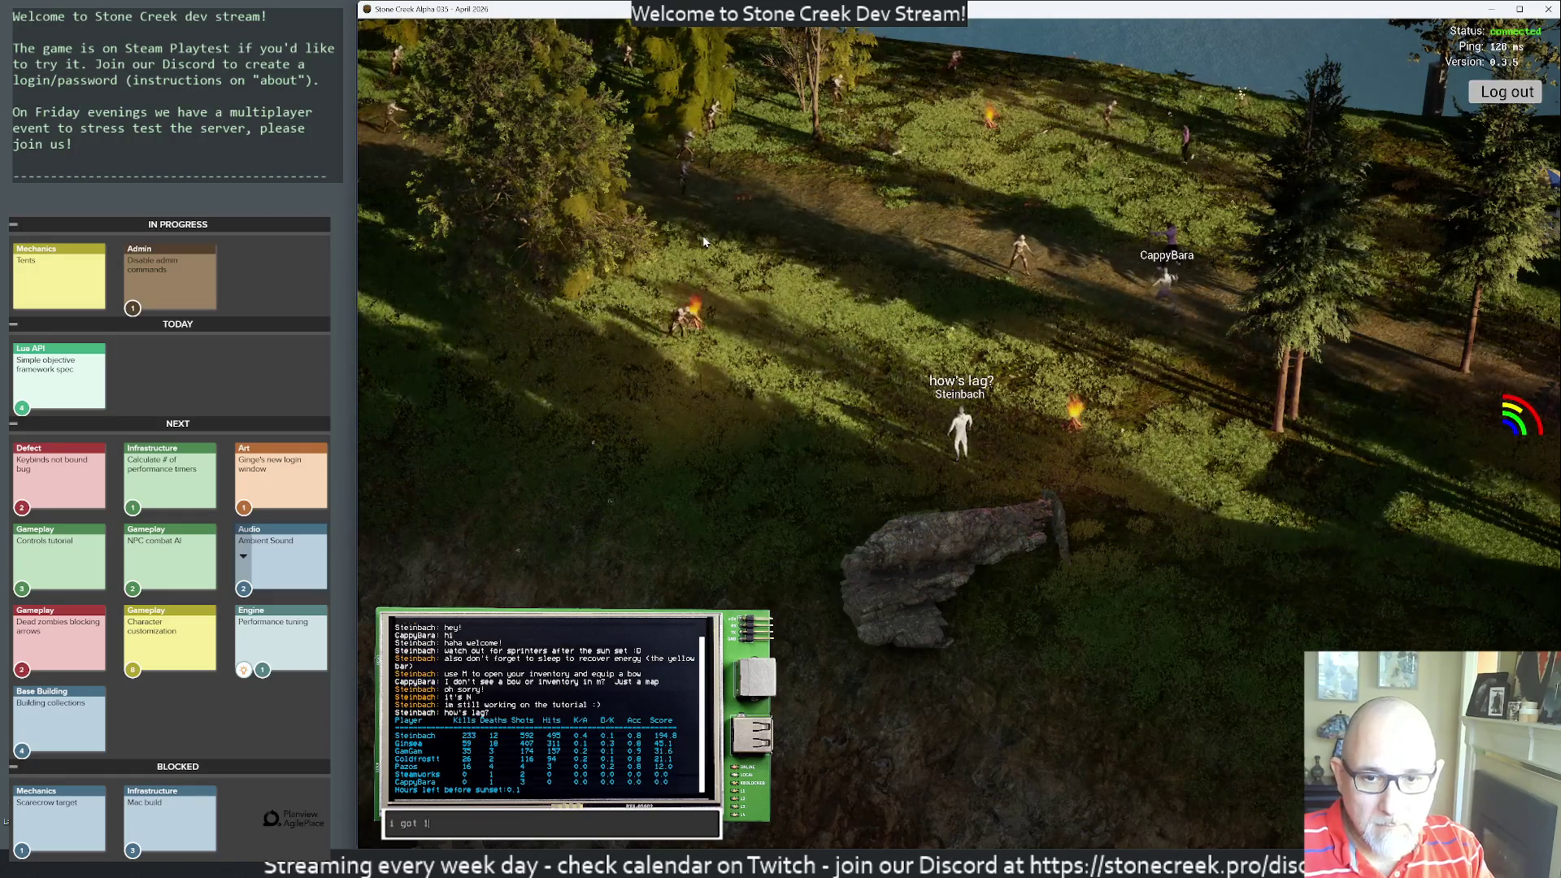
{"action": "key", "text": "Return"}
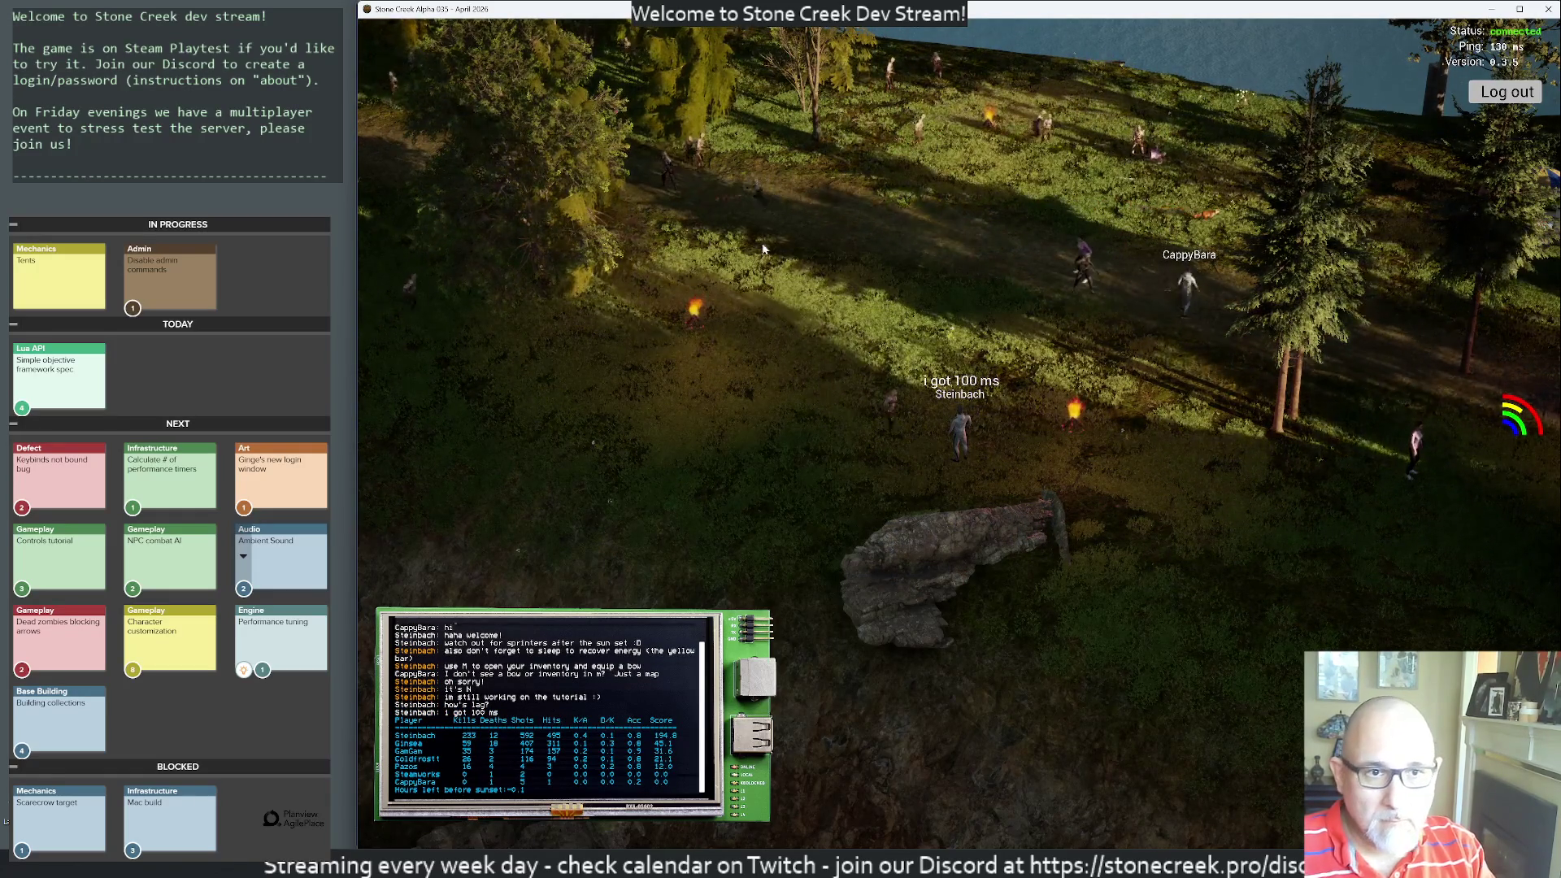
- Post 'ugh im dead' and then 'lol' to all players in chat
{"action": "key", "text": "Return"}
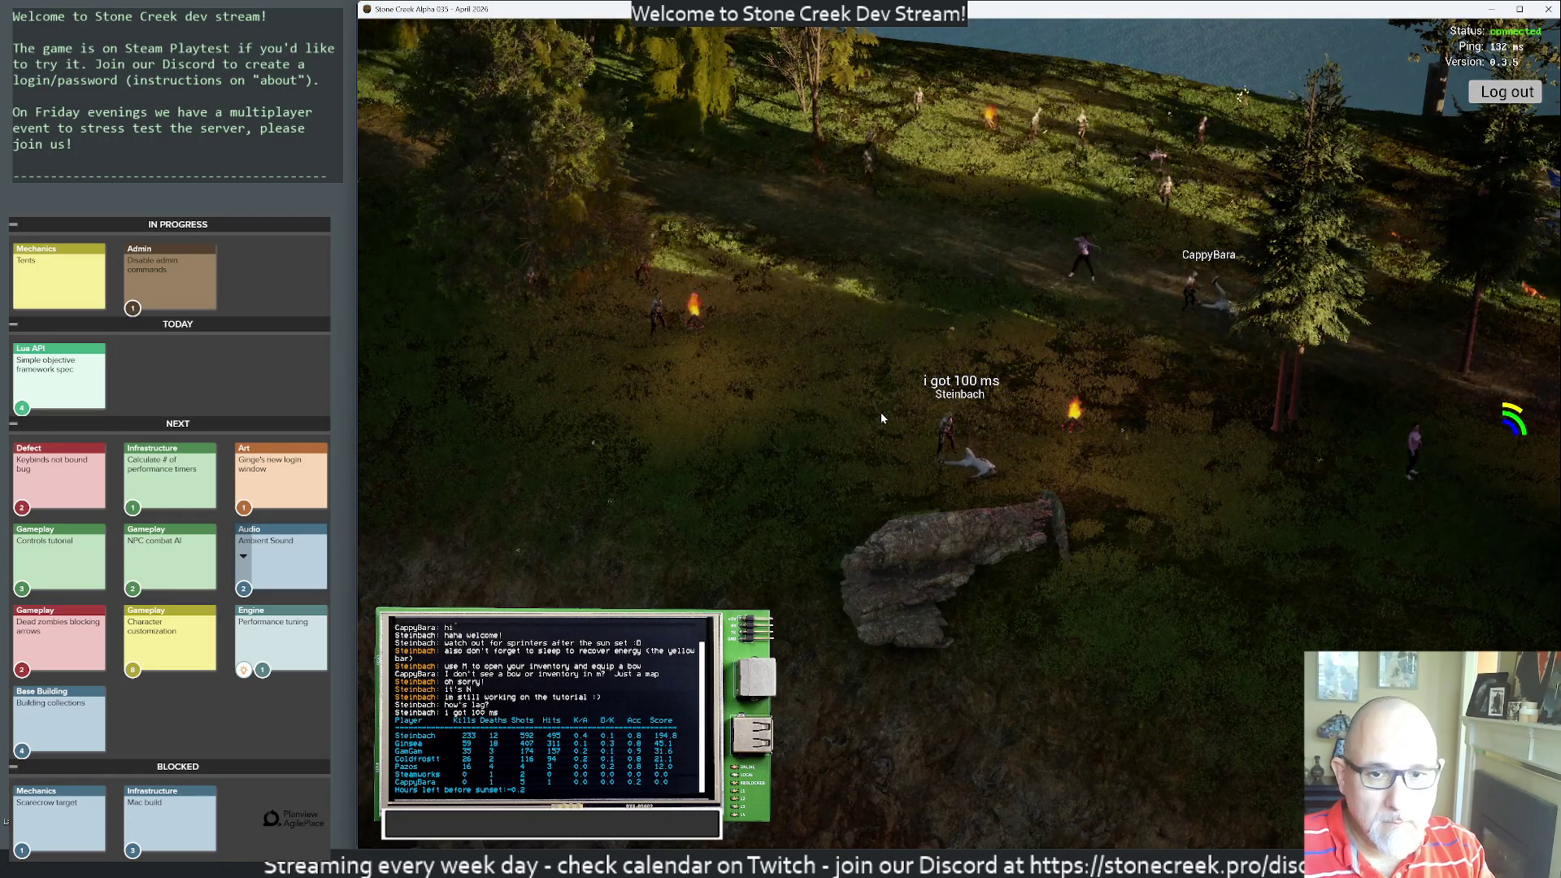
{"action": "type", "text": "uhg i"}
{"action": "key", "text": "BackSpace"}
{"action": "key", "text": "BackSpace"}
{"action": "key", "text": "BackSpace"}
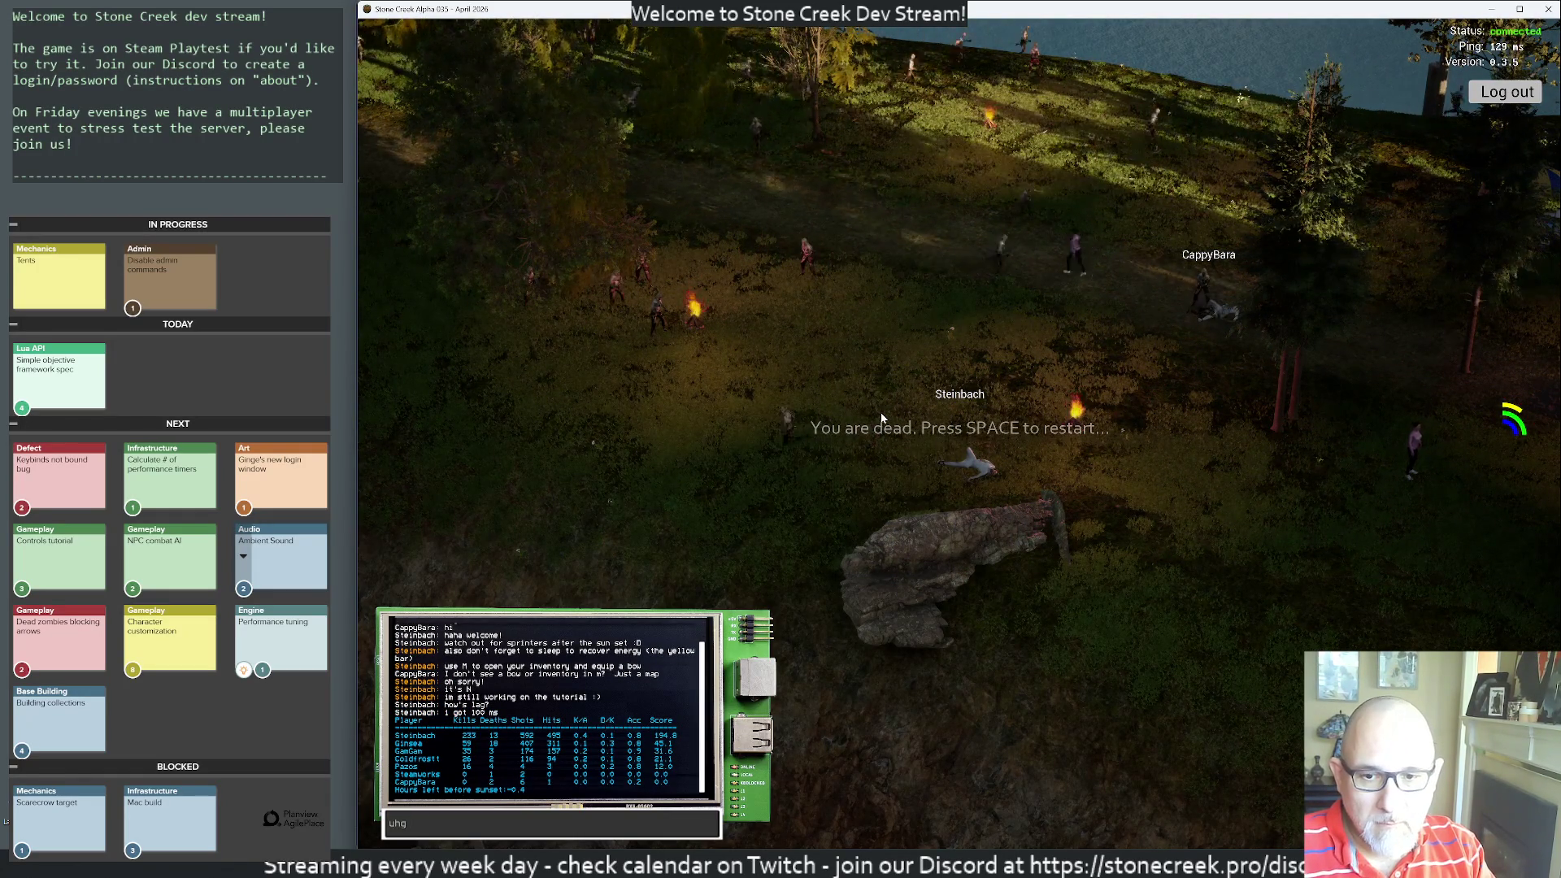
{"action": "type", "text": "ll ugh im dead"}
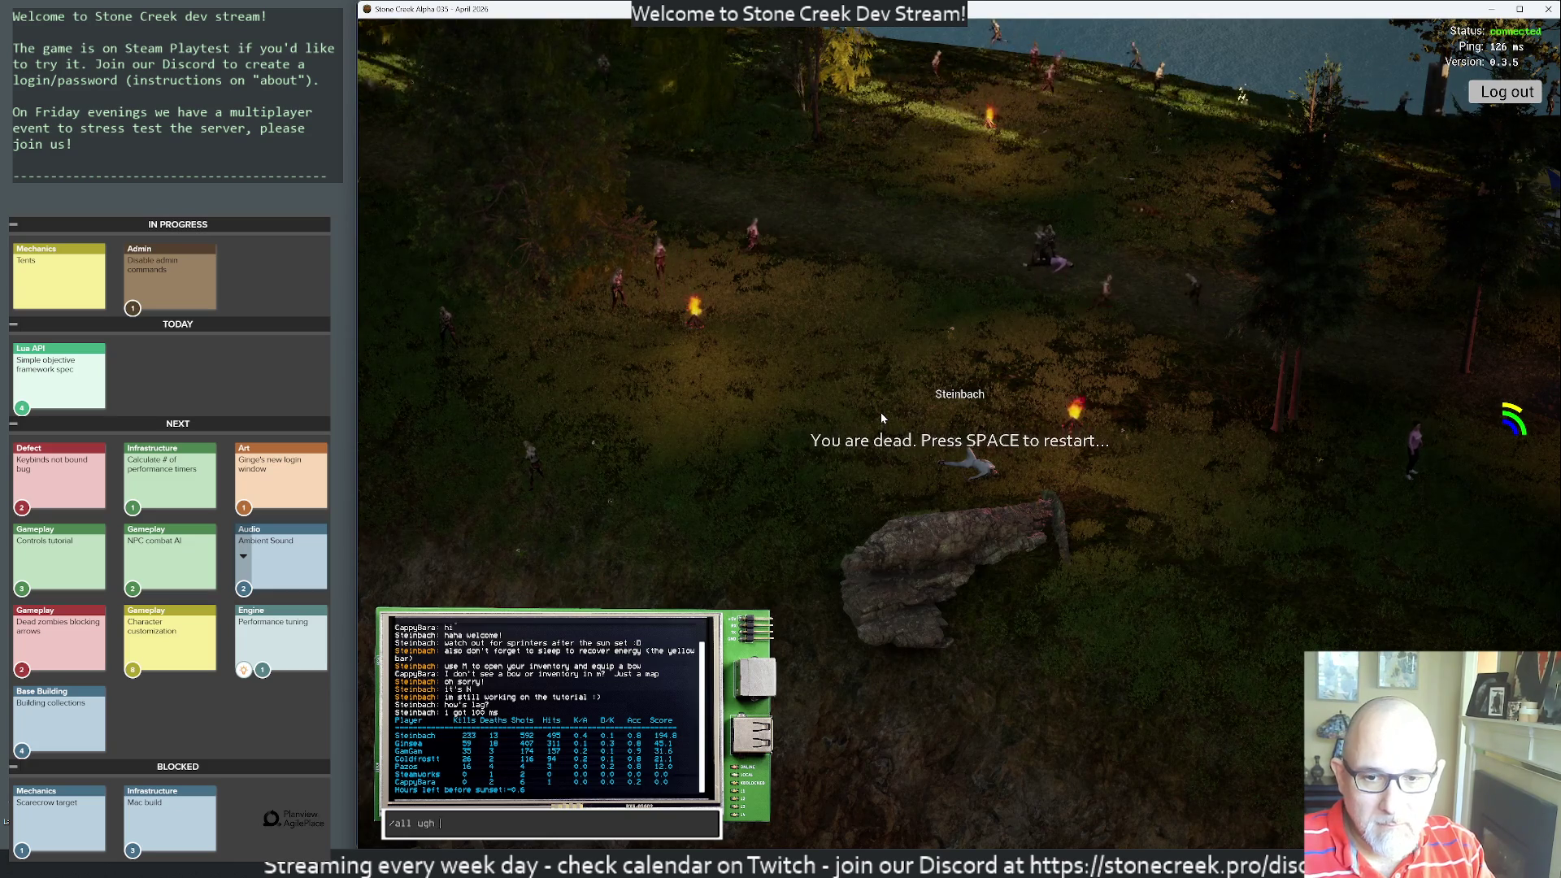
{"action": "key", "text": "Return"}
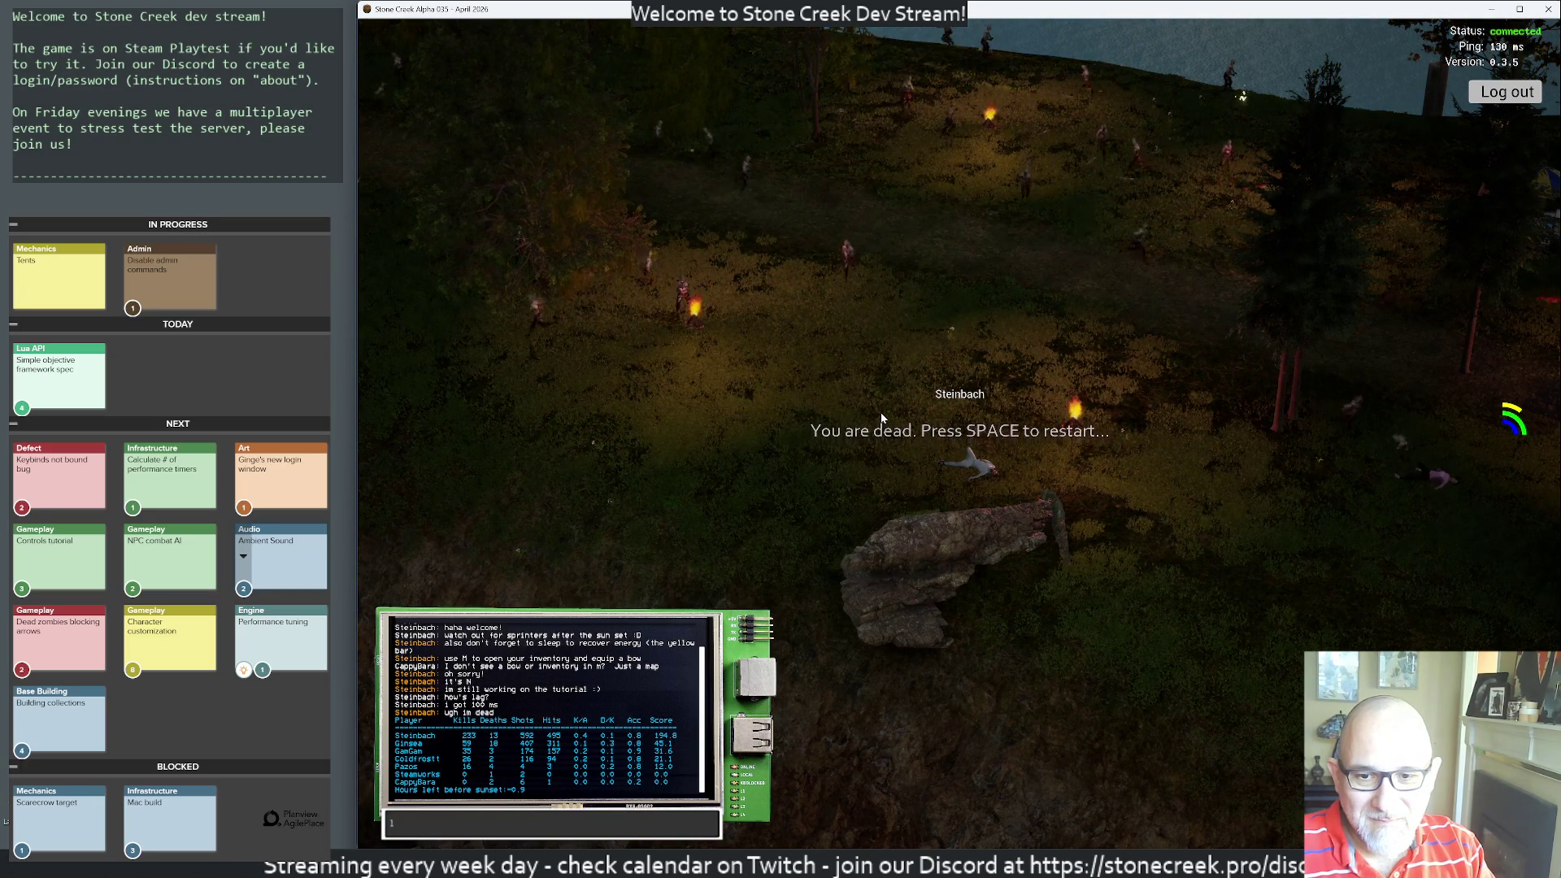
{"action": "type", "text": "/"}
{"action": "type", "text": " lol"}
{"action": "key", "text": "Return"}
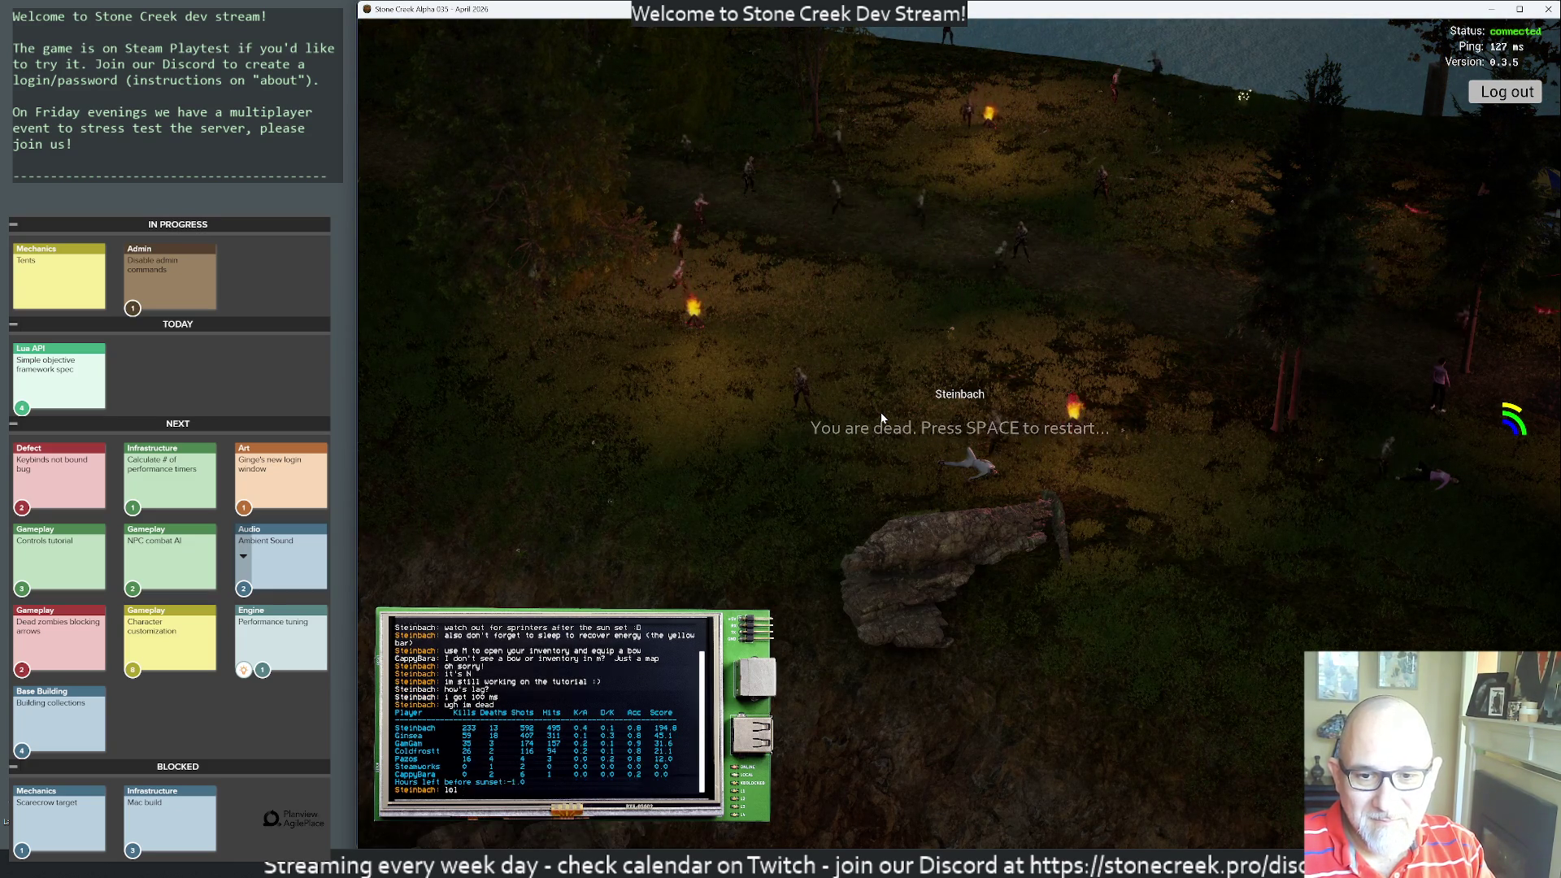
- Respawn, walk off, shoot the zombies attacking near CappyBara, and respawn again after being killed
{"action": "key", "text": "space"}
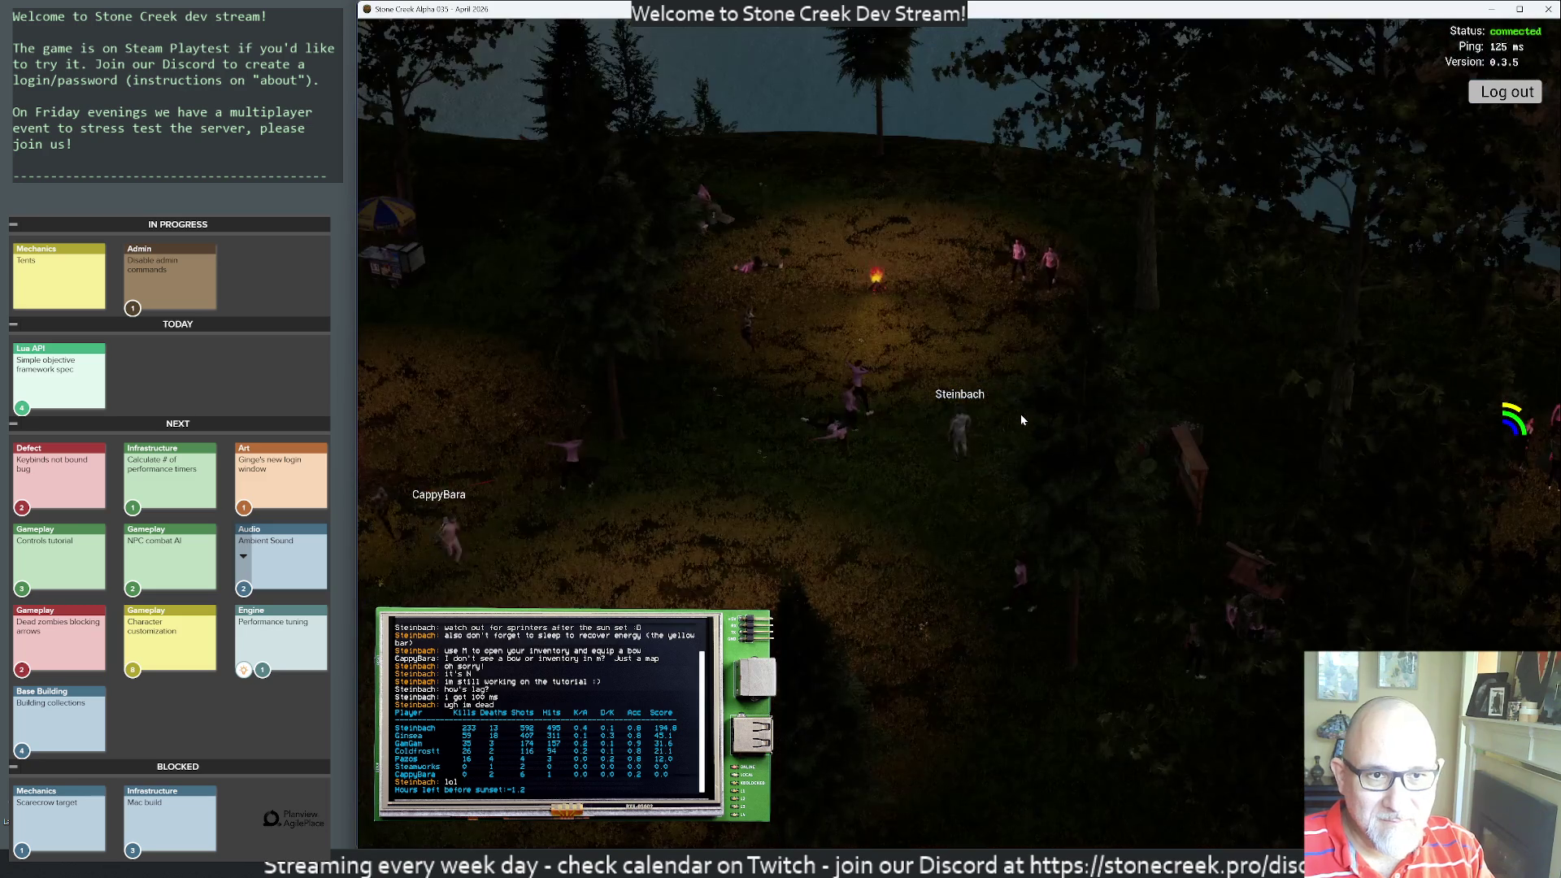
{"action": "key", "text": "w"}
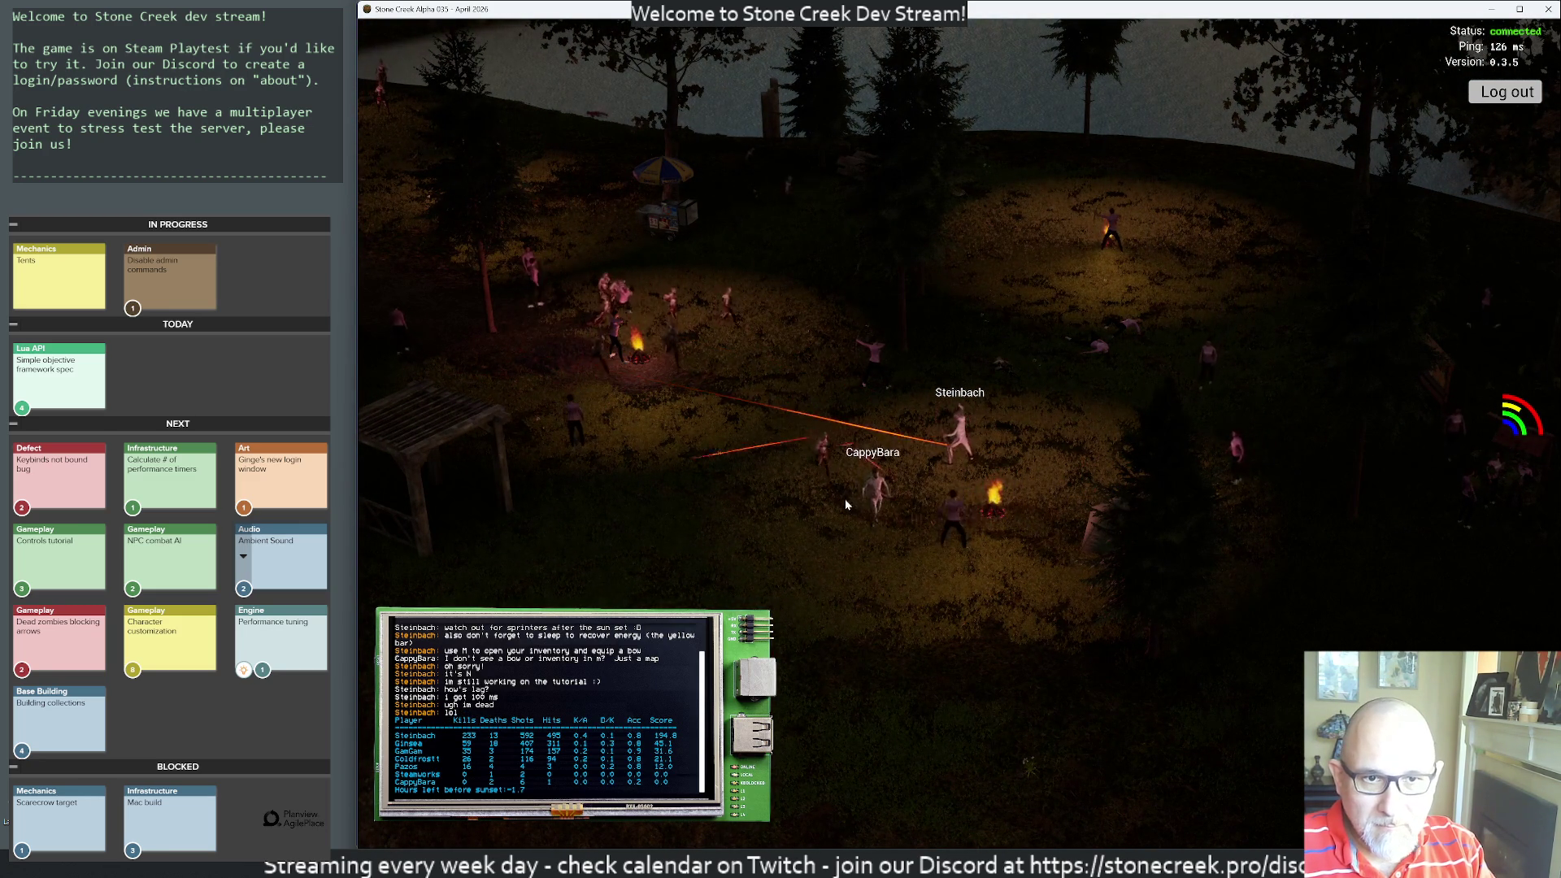
{"action": "left_click", "coordinate": [880, 519]}
{"action": "left_click", "coordinate": [865, 533]}
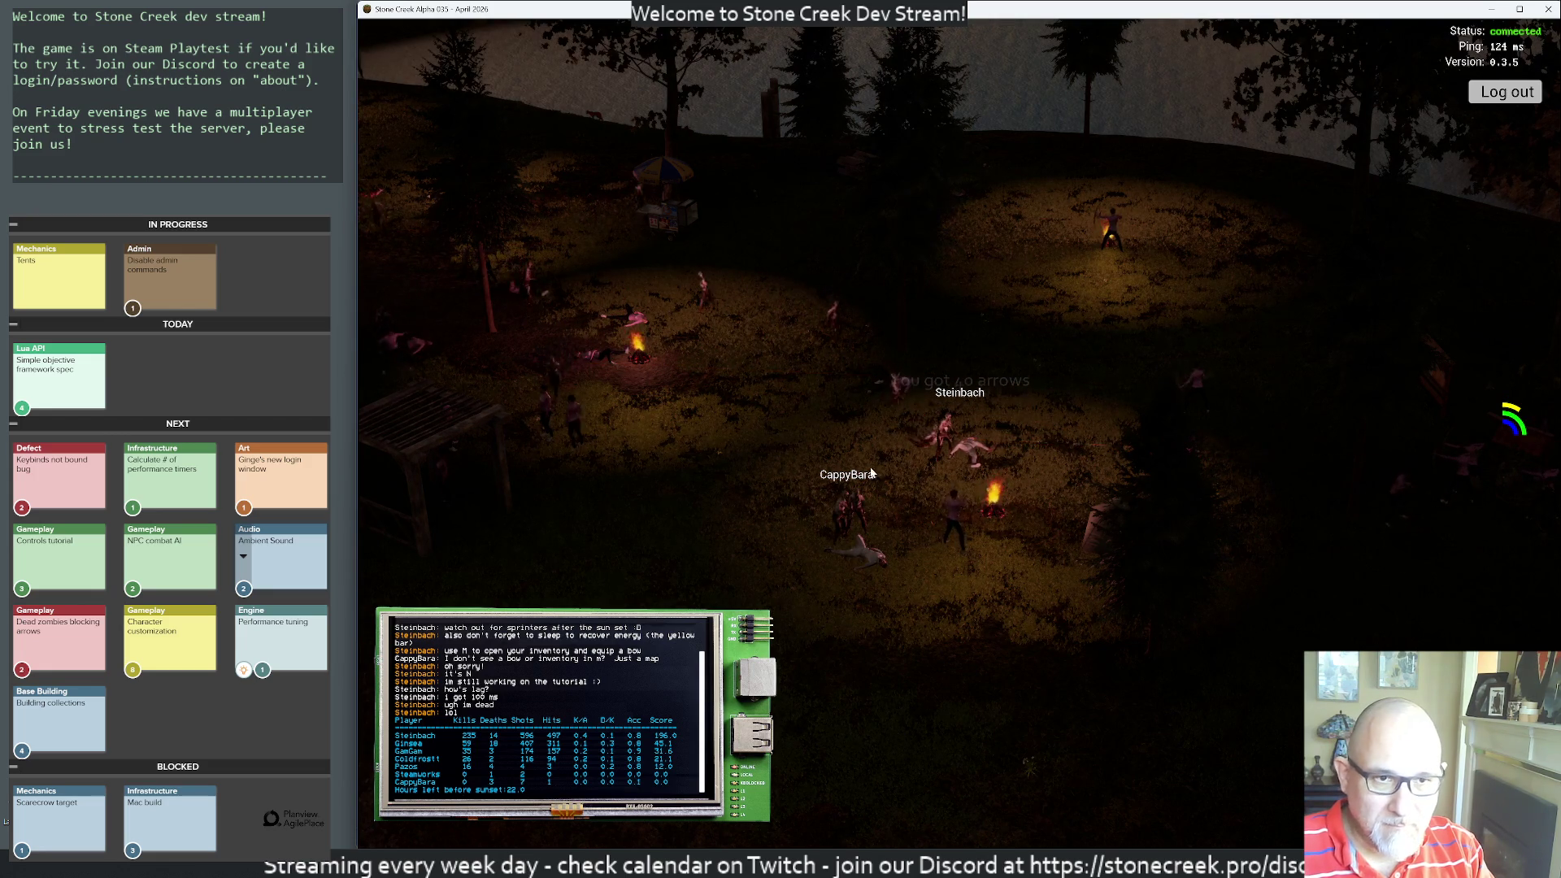
{"action": "key", "text": "space"}
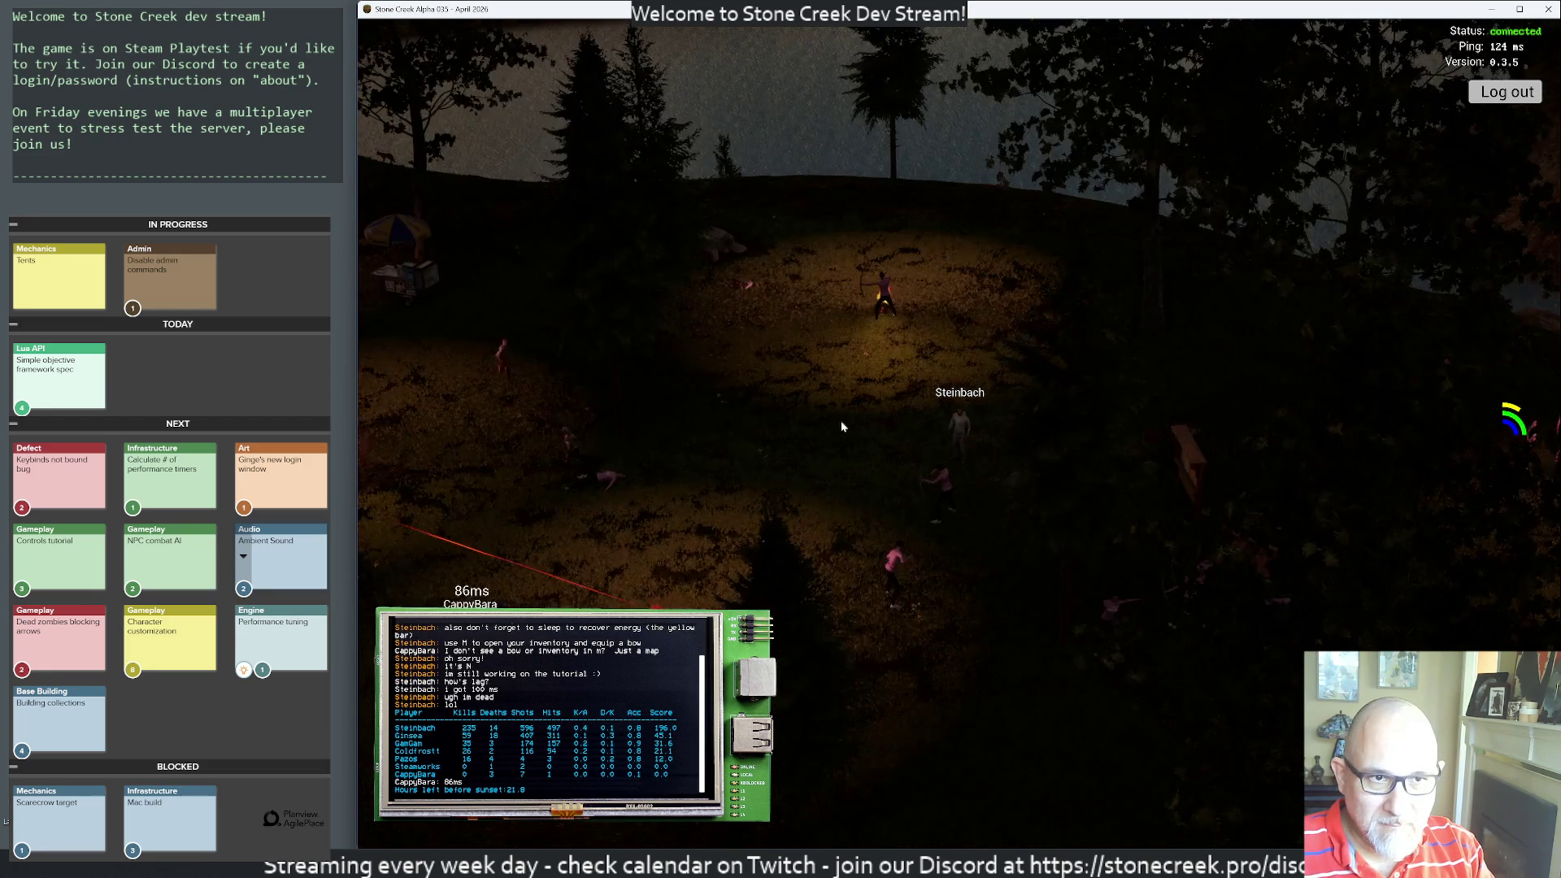
- Walk out of the dark camp, north past the pergola and hot-dog cart into the field
{"action": "key", "text": "d"}
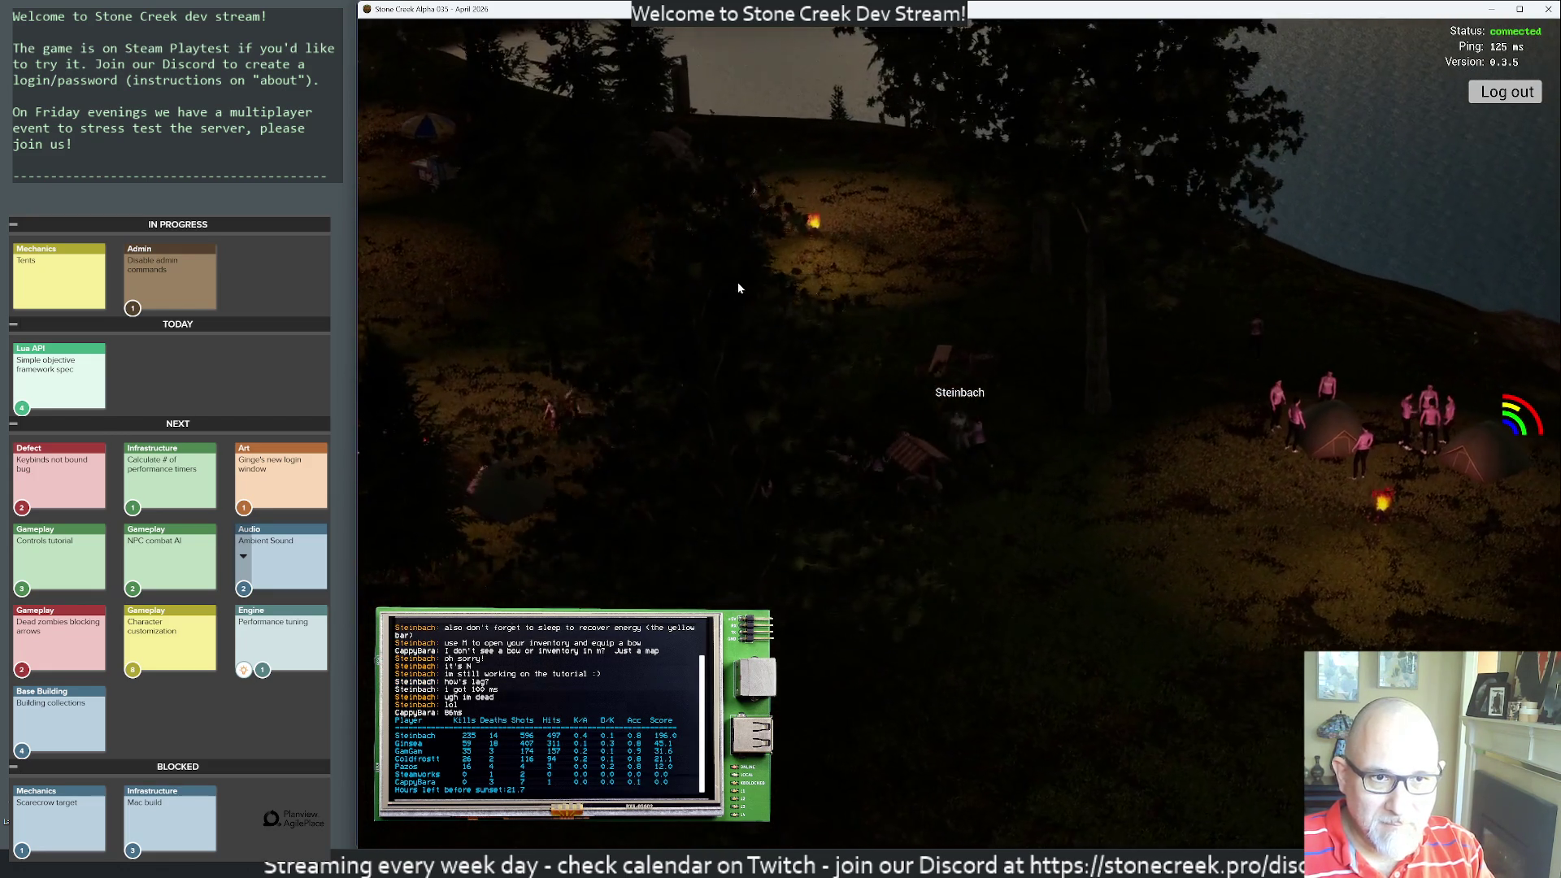
{"action": "key", "text": "s"}
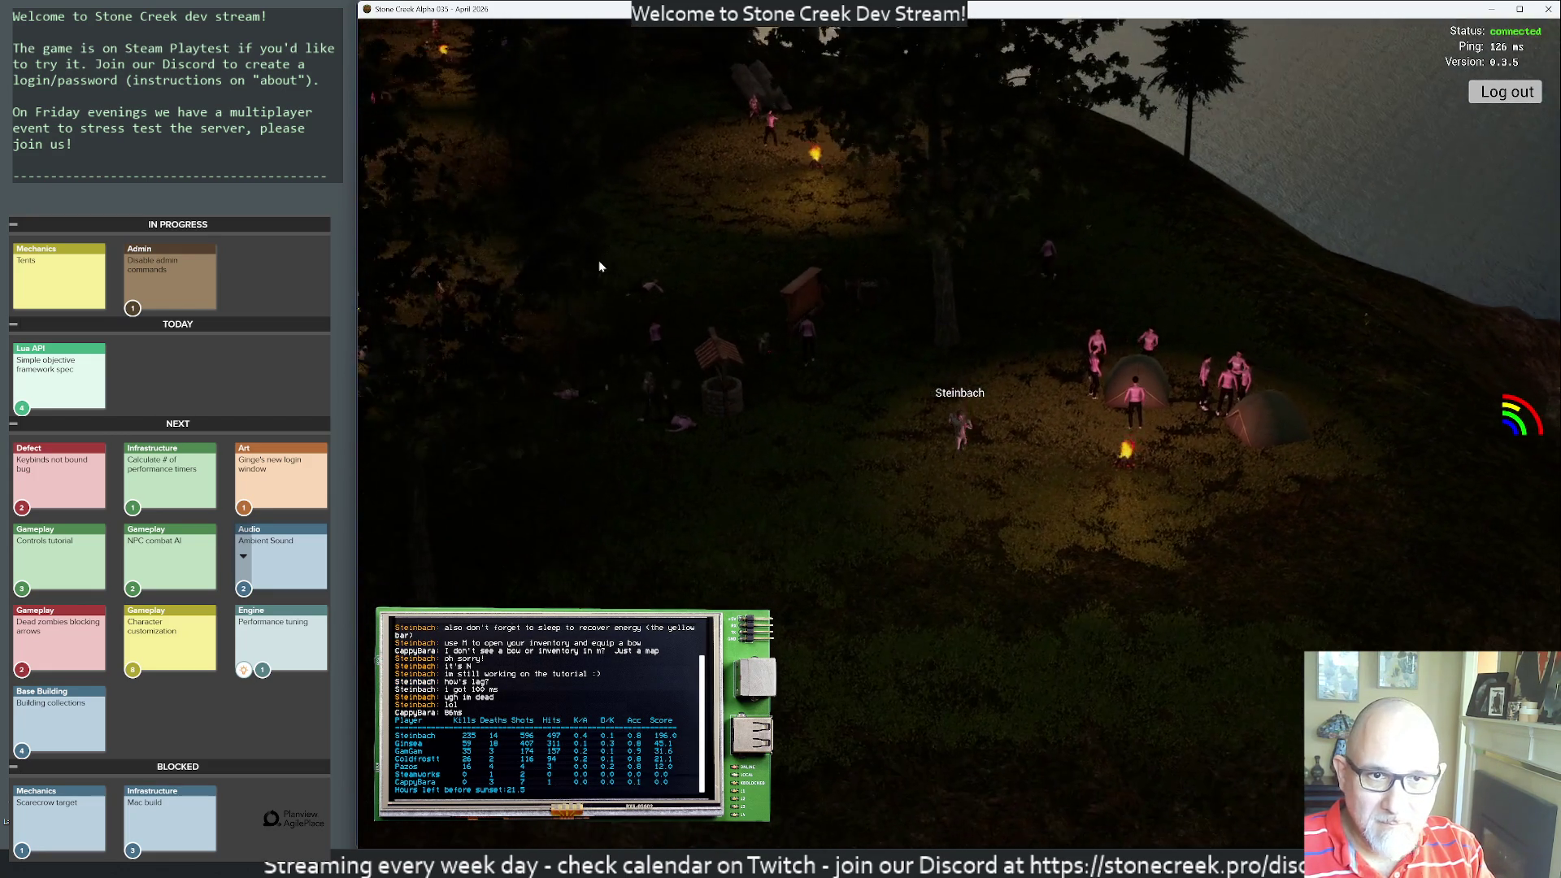
{"action": "key", "text": "a"}
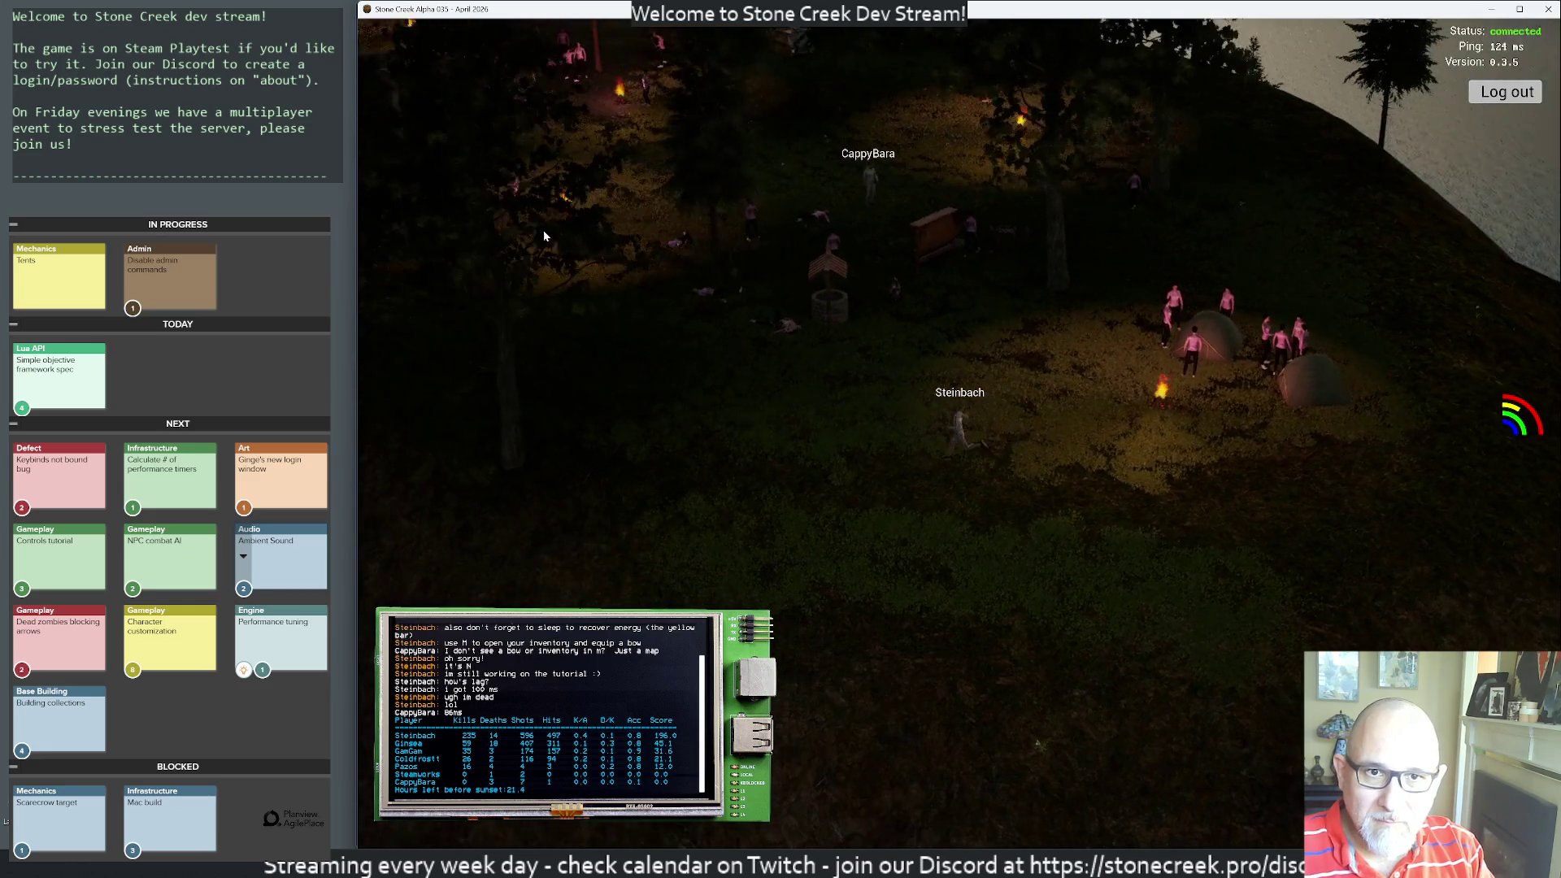
{"action": "key", "text": "a"}
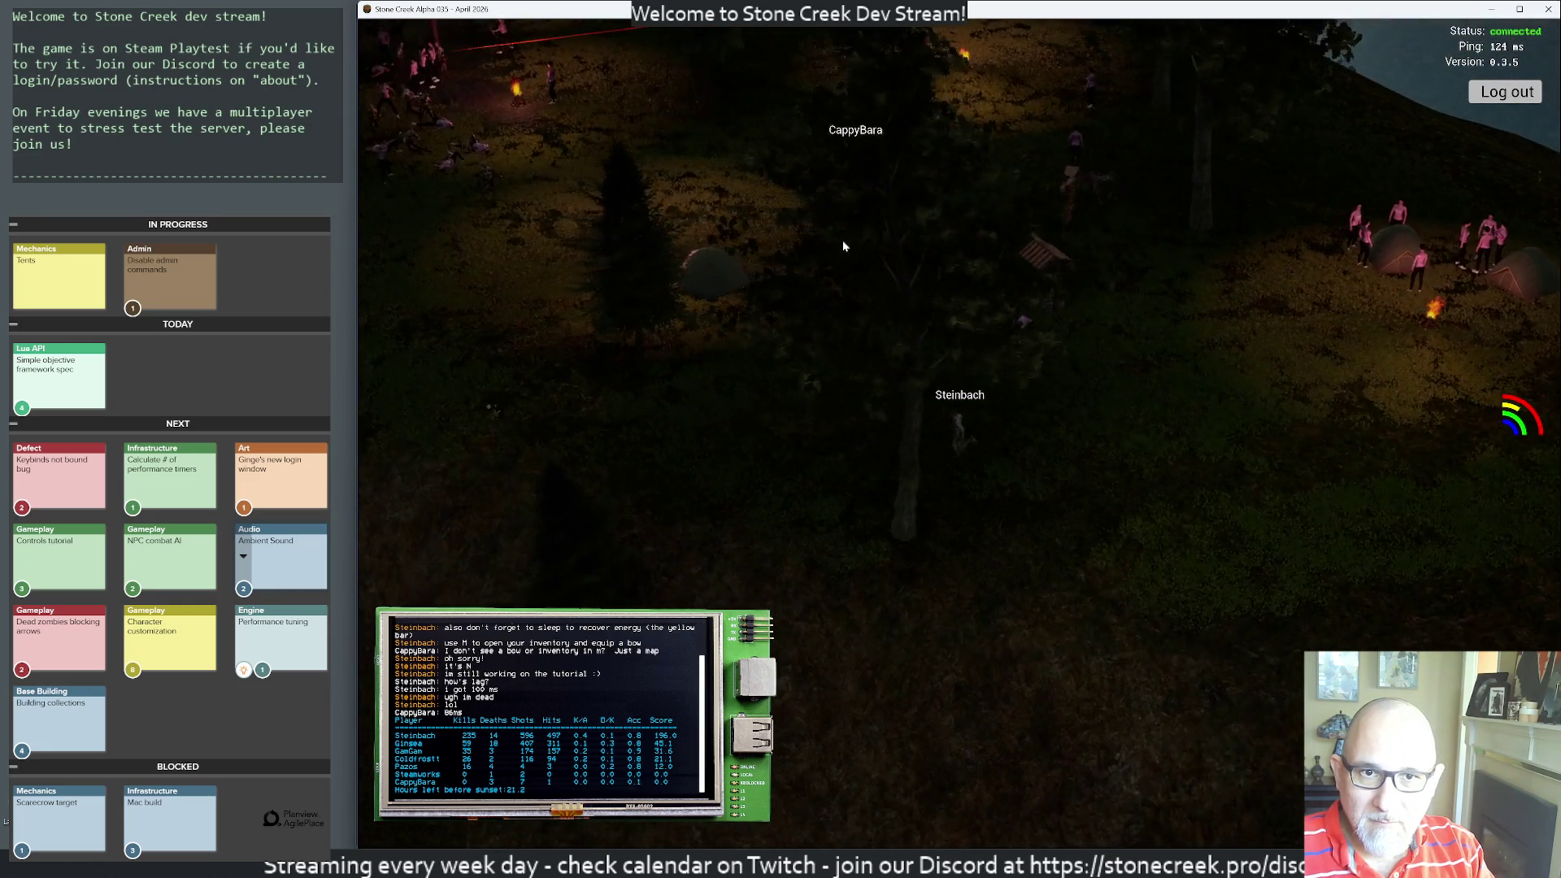
{"action": "key", "text": "w"}
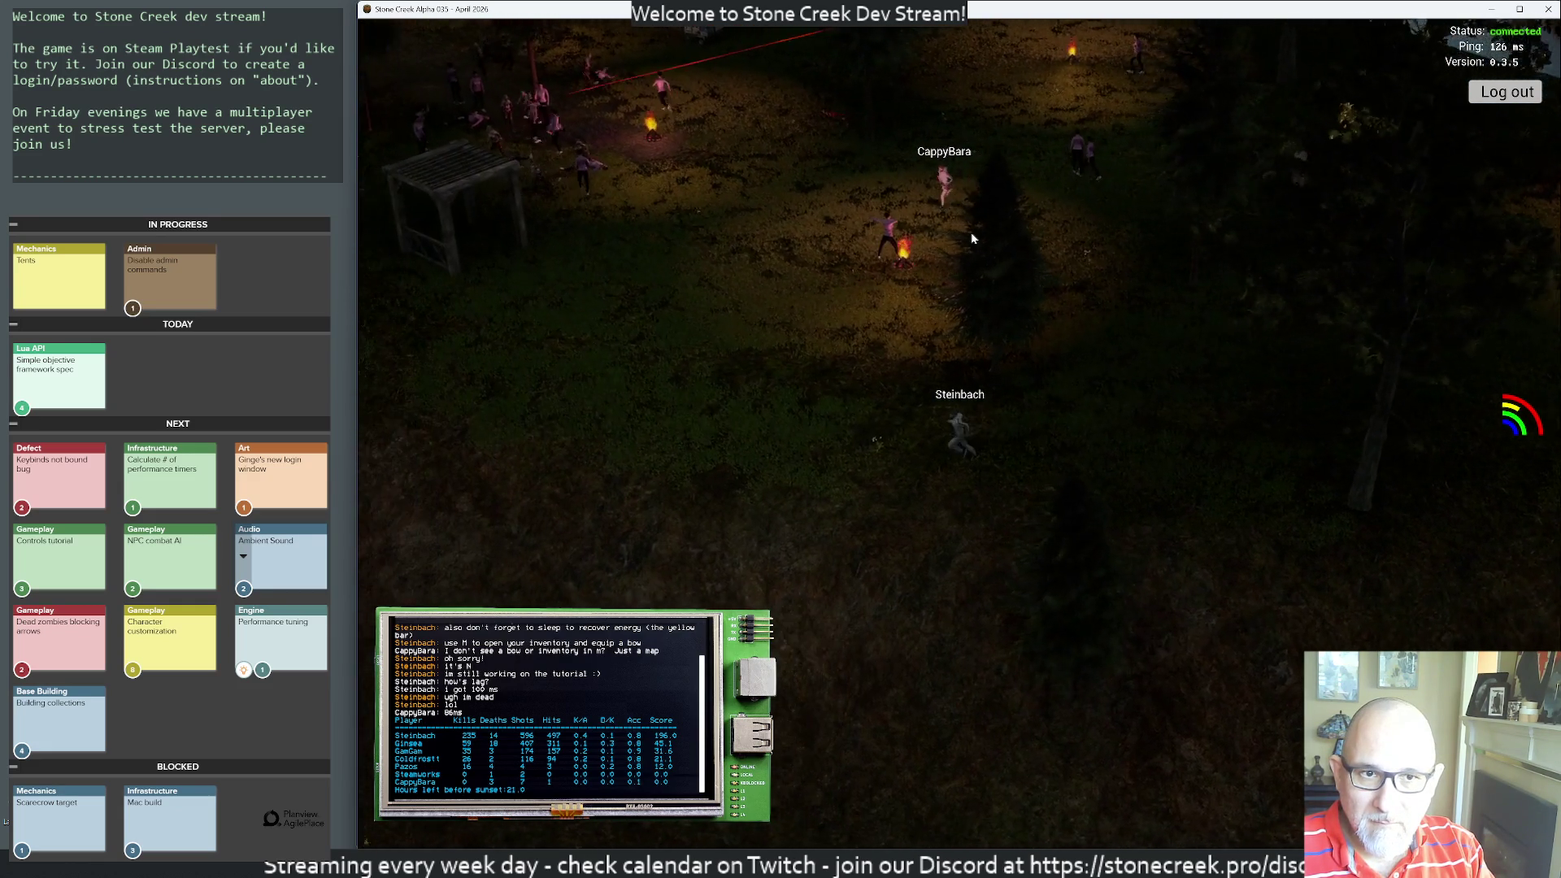
{"action": "key", "text": "w"}
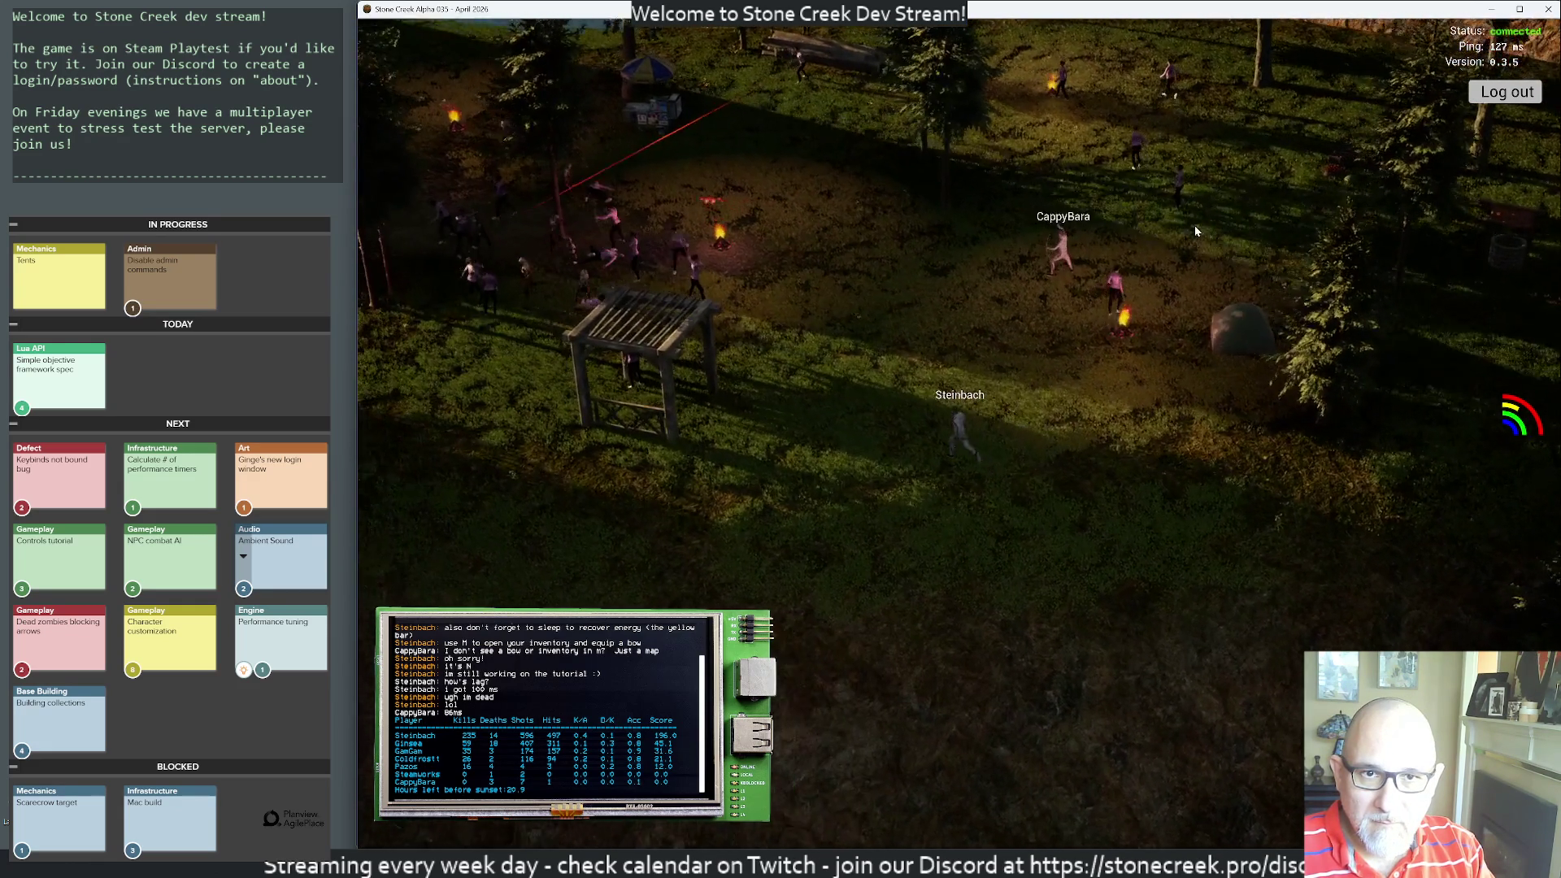
{"action": "key", "text": "w"}
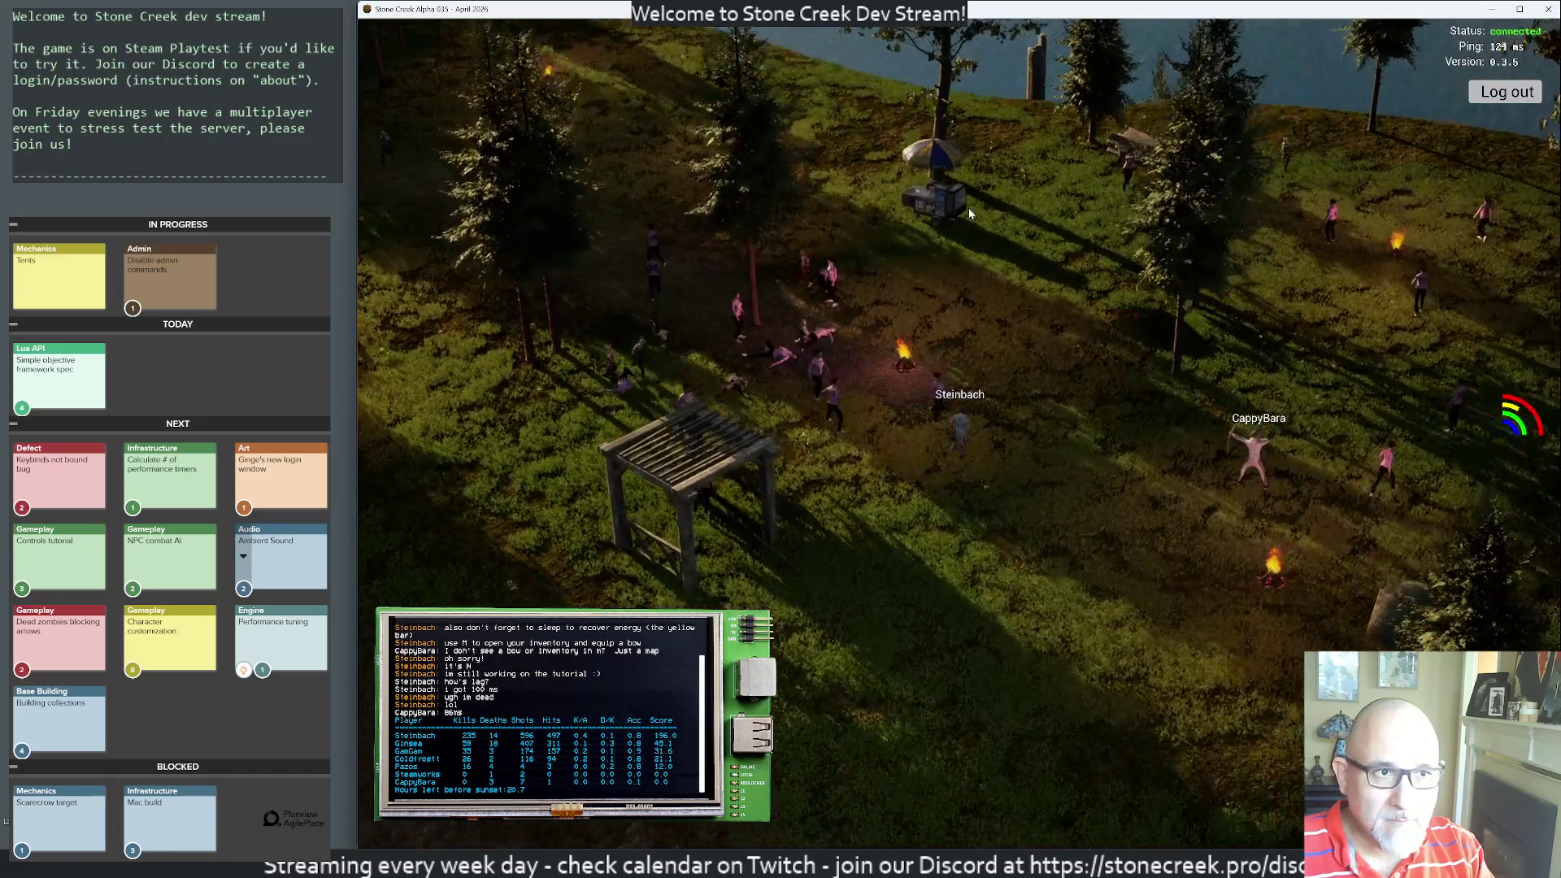
{"action": "key", "text": "w"}
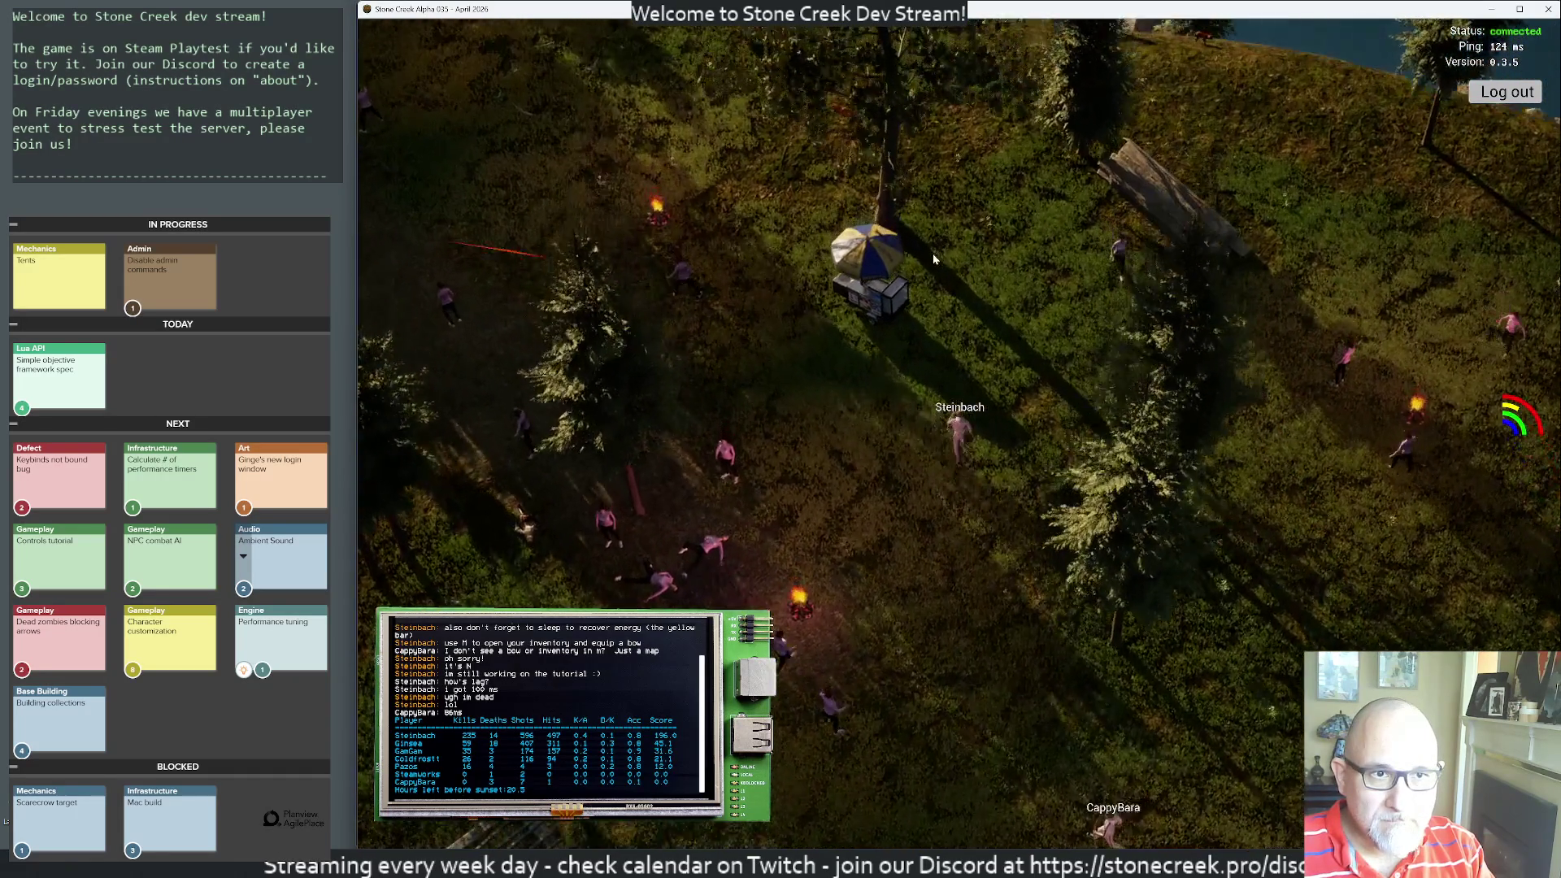
{"action": "key", "text": "w"}
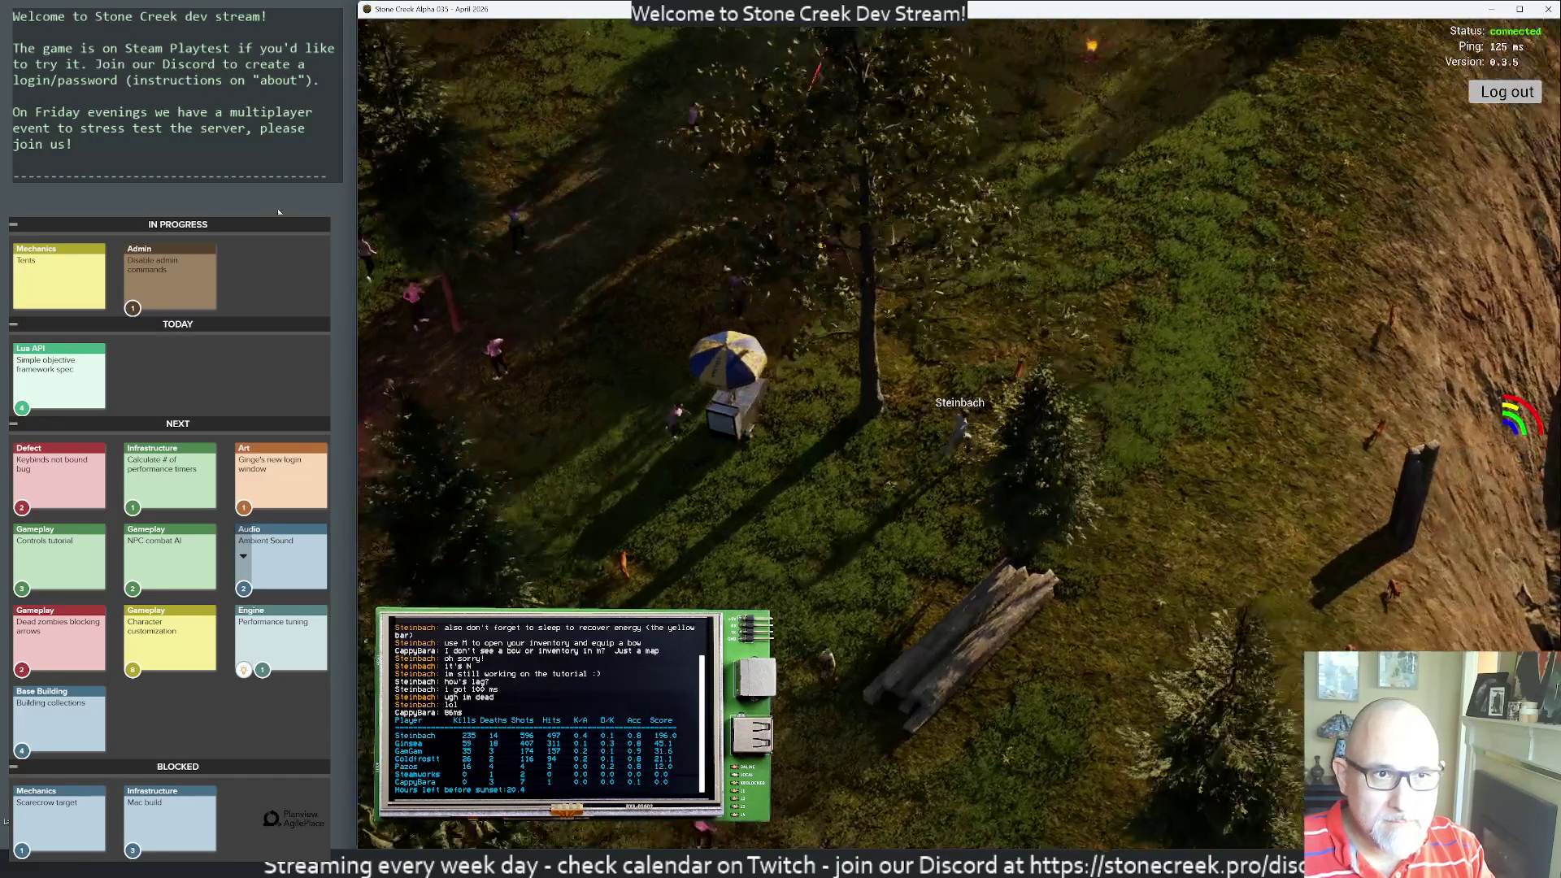
{"action": "key", "text": "w"}
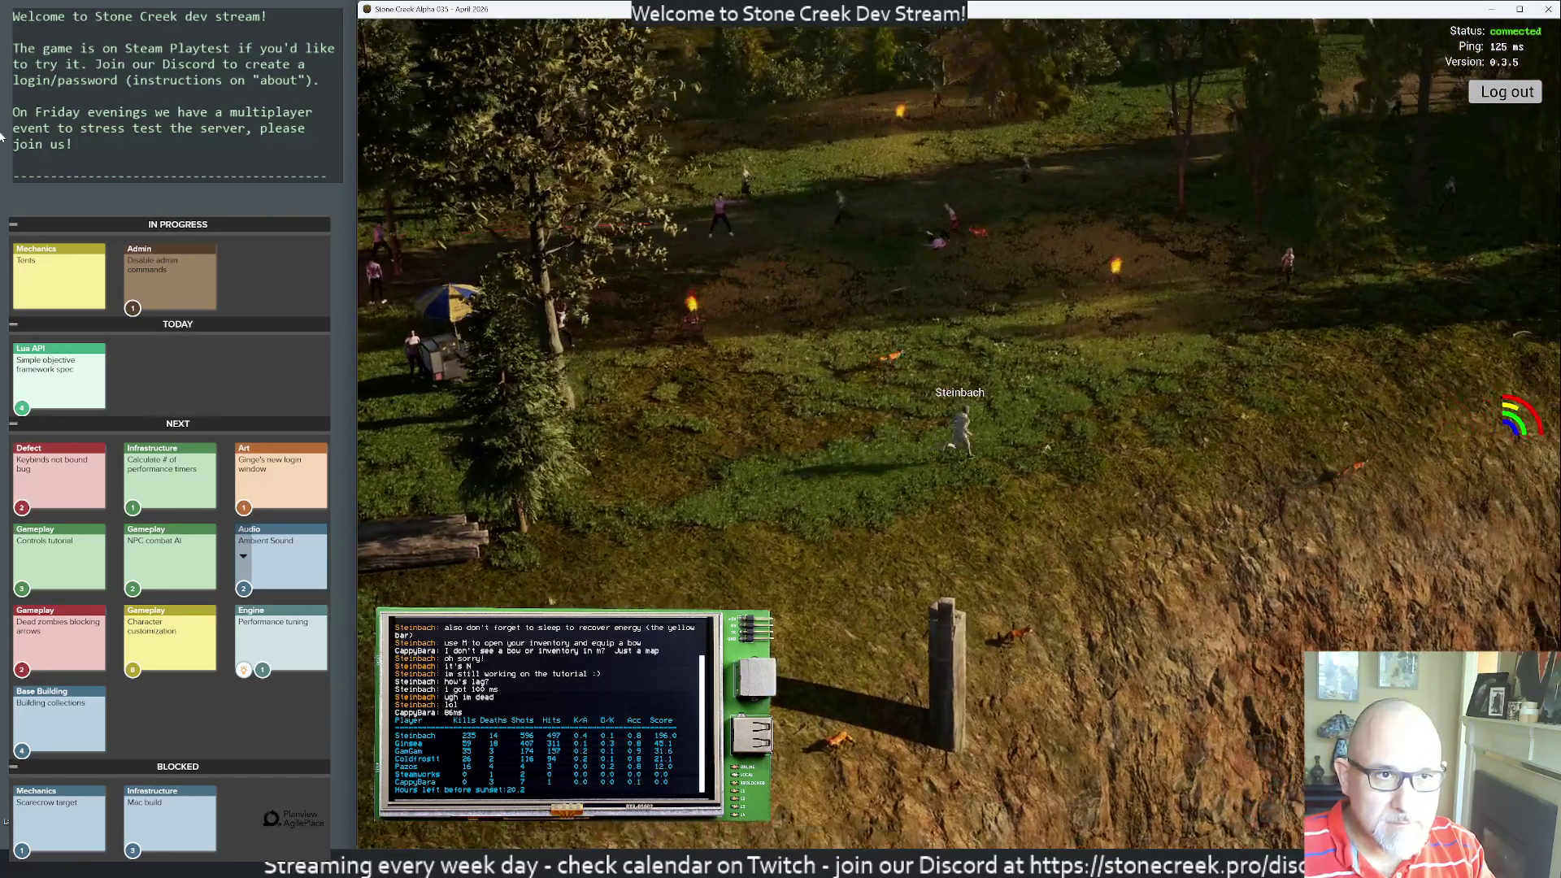
{"action": "key", "text": "w"}
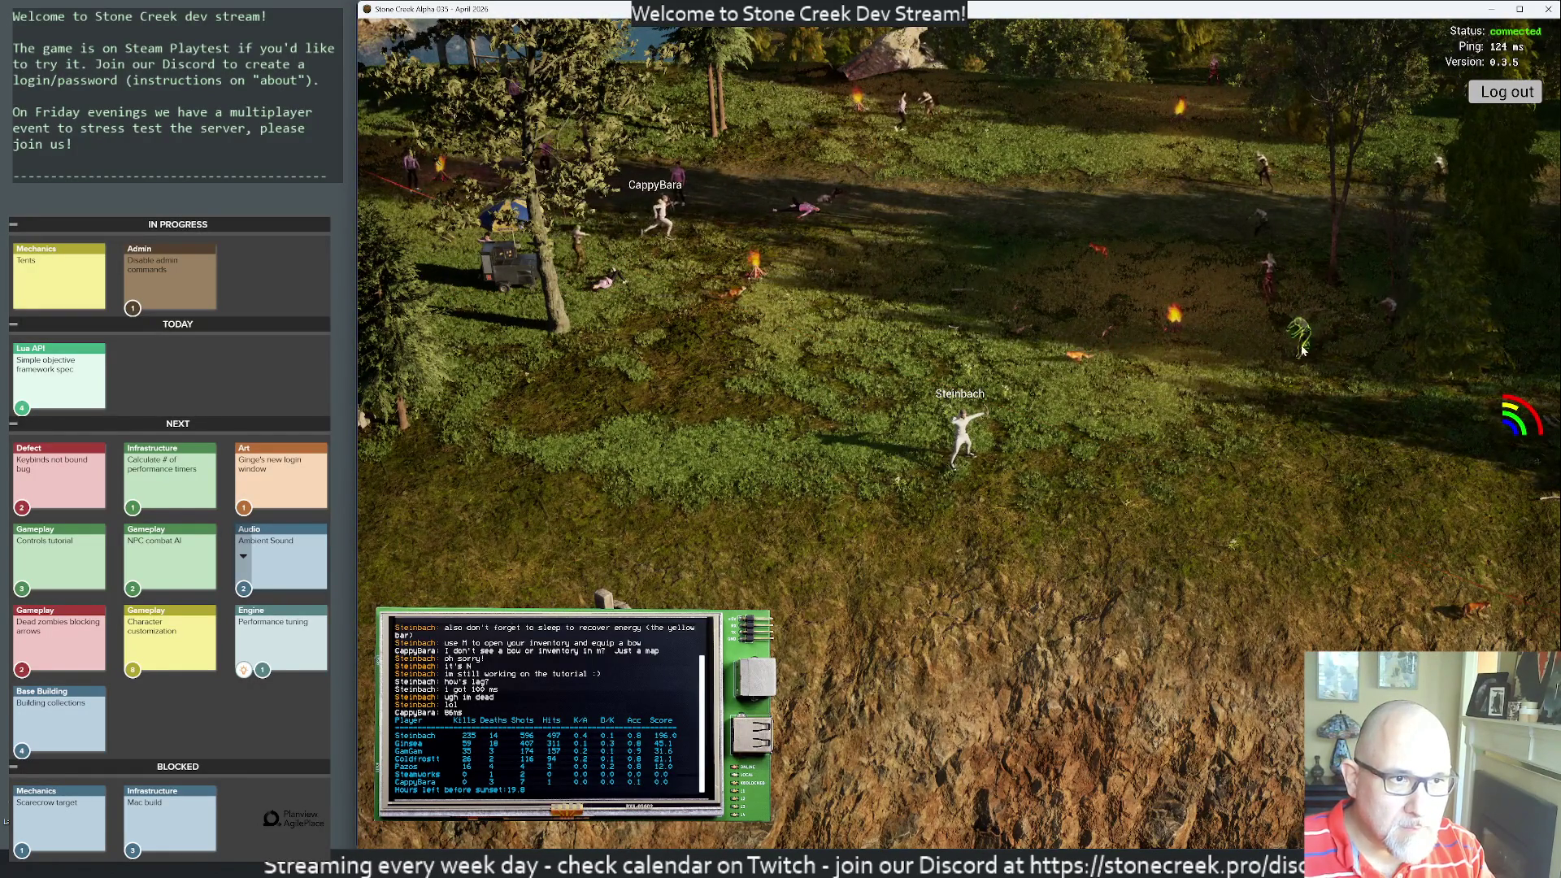
- Fire arrows at the nearby zombies until they fall
{"action": "left_click", "coordinate": [1294, 341]}
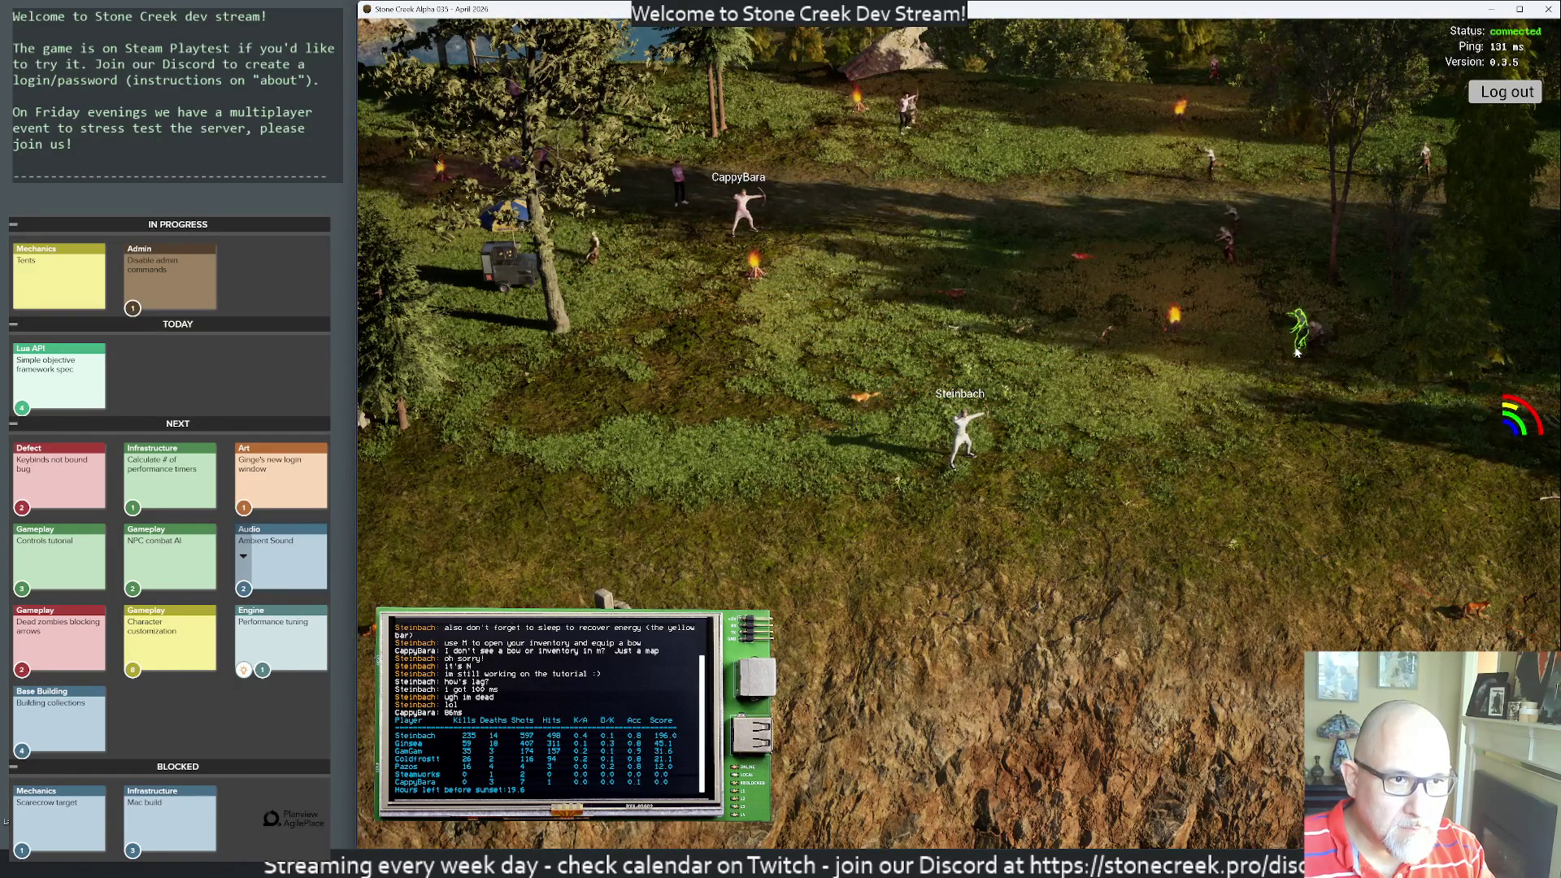
{"action": "left_click", "coordinate": [1244, 374]}
{"action": "left_click", "coordinate": [1233, 376]}
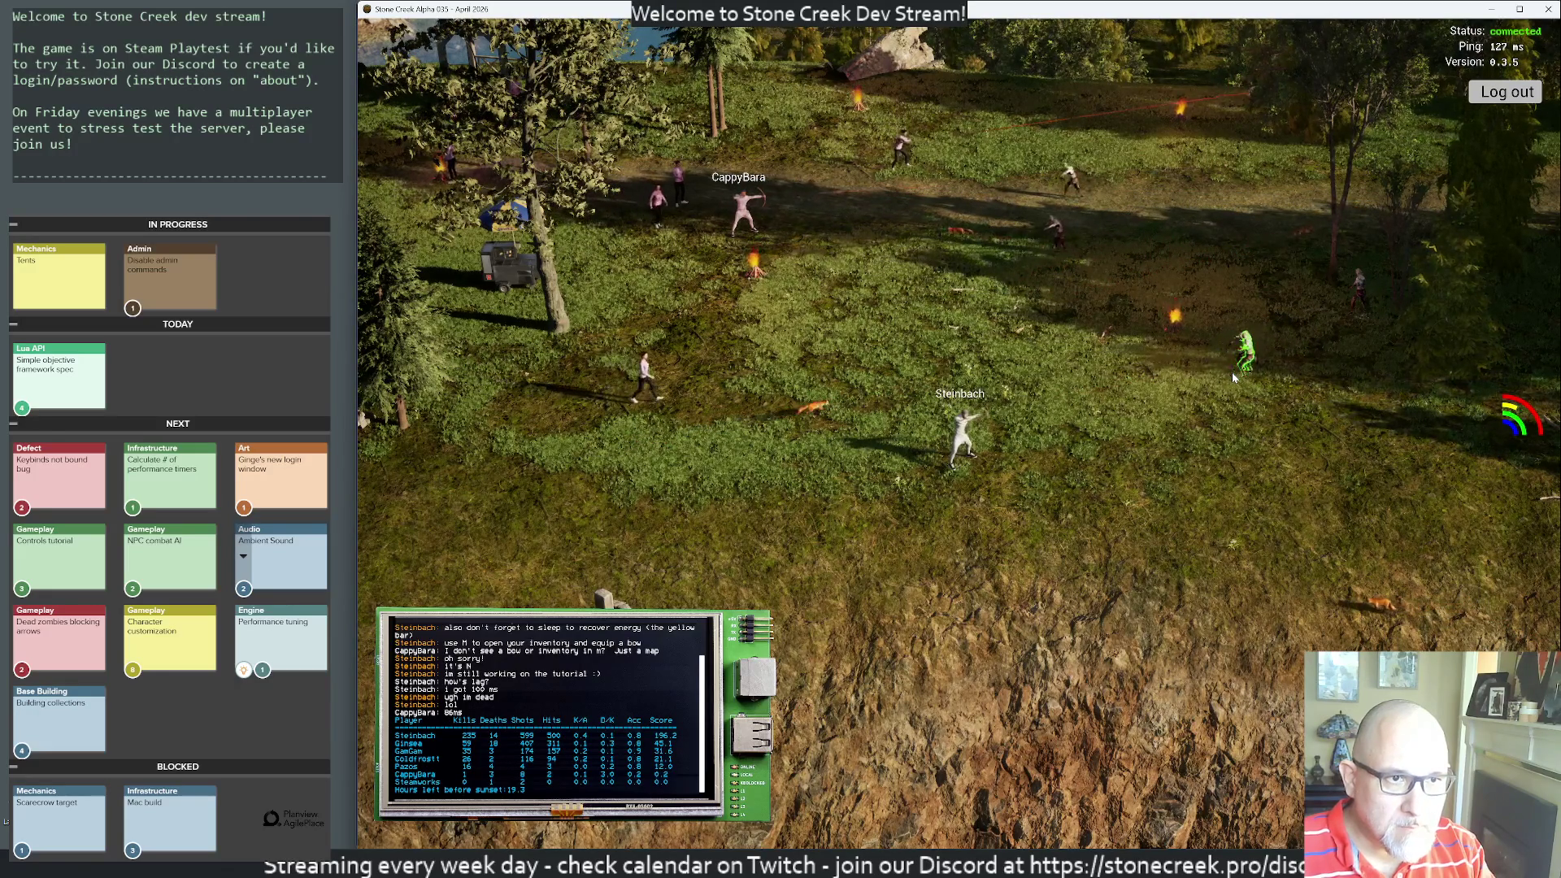
{"action": "left_click", "coordinate": [1234, 376]}
{"action": "left_click", "coordinate": [1235, 376]}
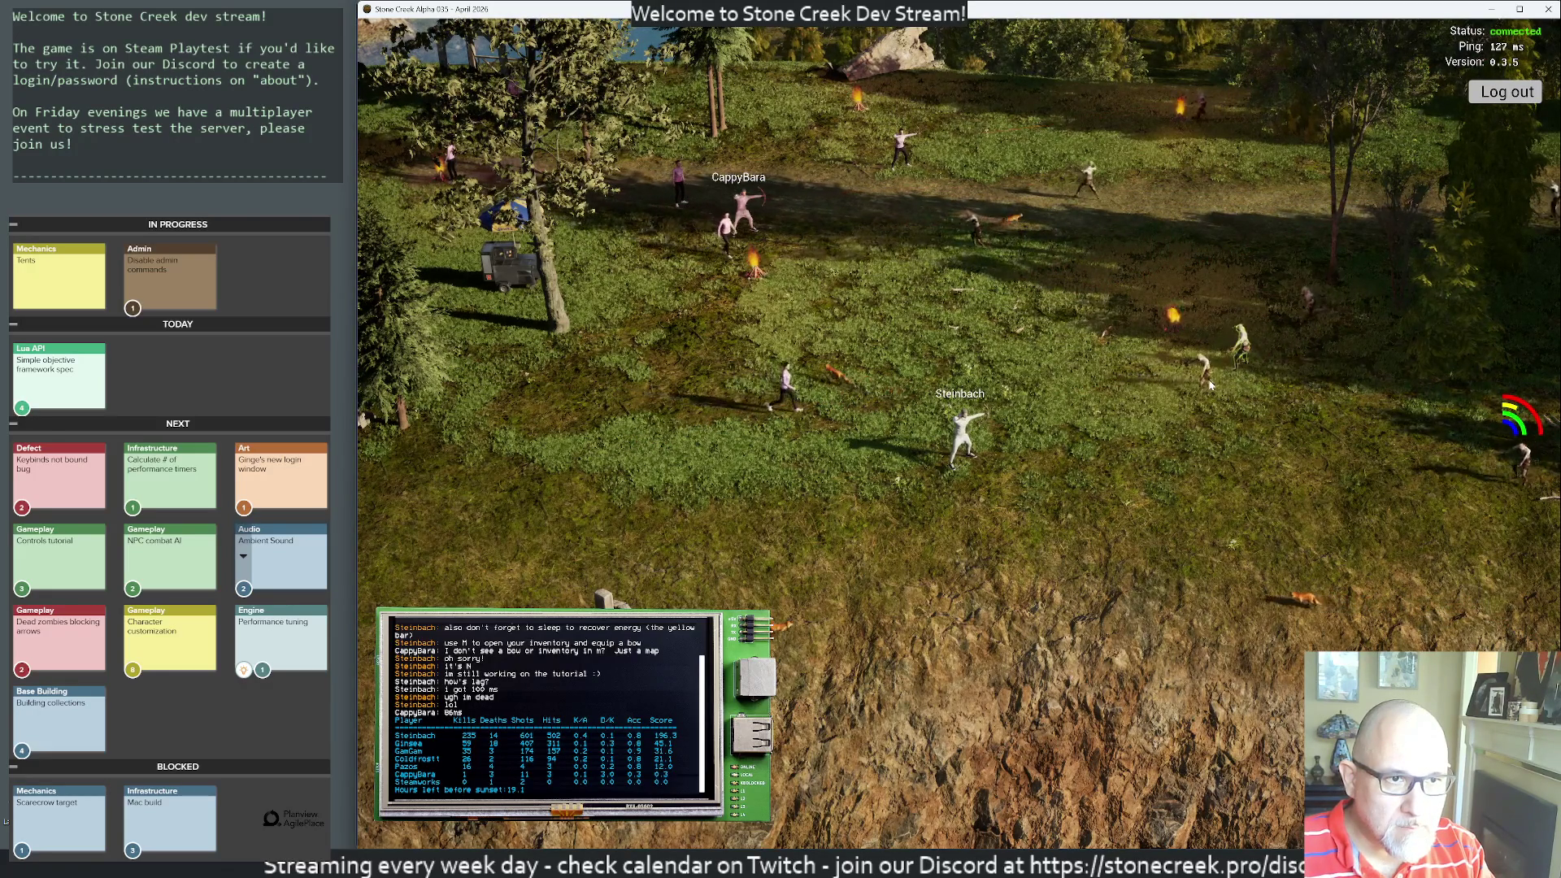
{"action": "left_click", "coordinate": [1126, 410]}
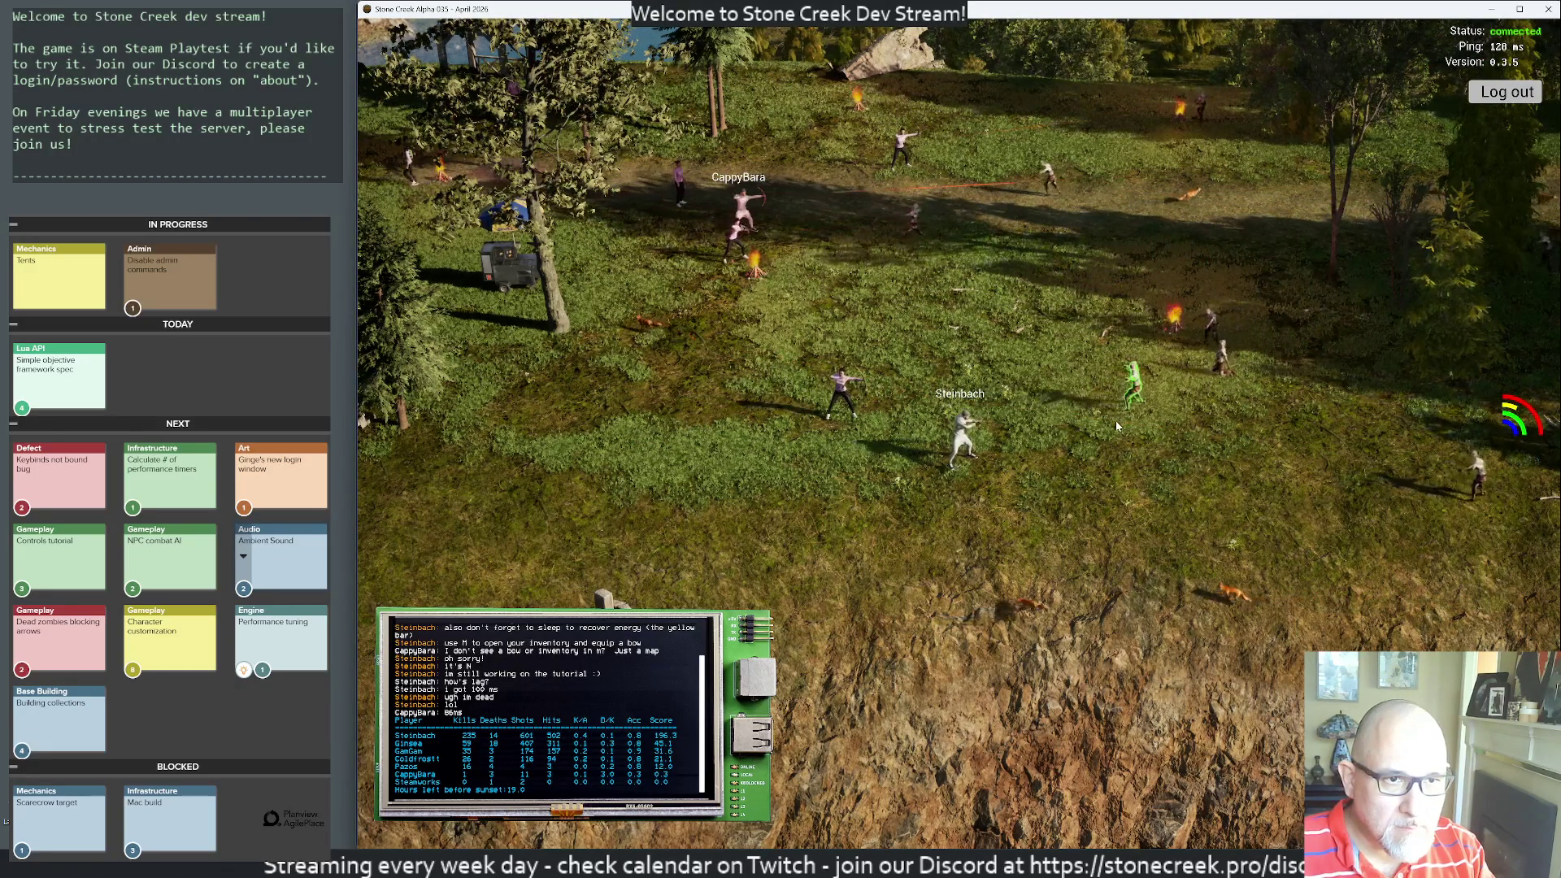
{"action": "left_click", "coordinate": [1136, 375]}
{"action": "left_click", "coordinate": [1137, 375]}
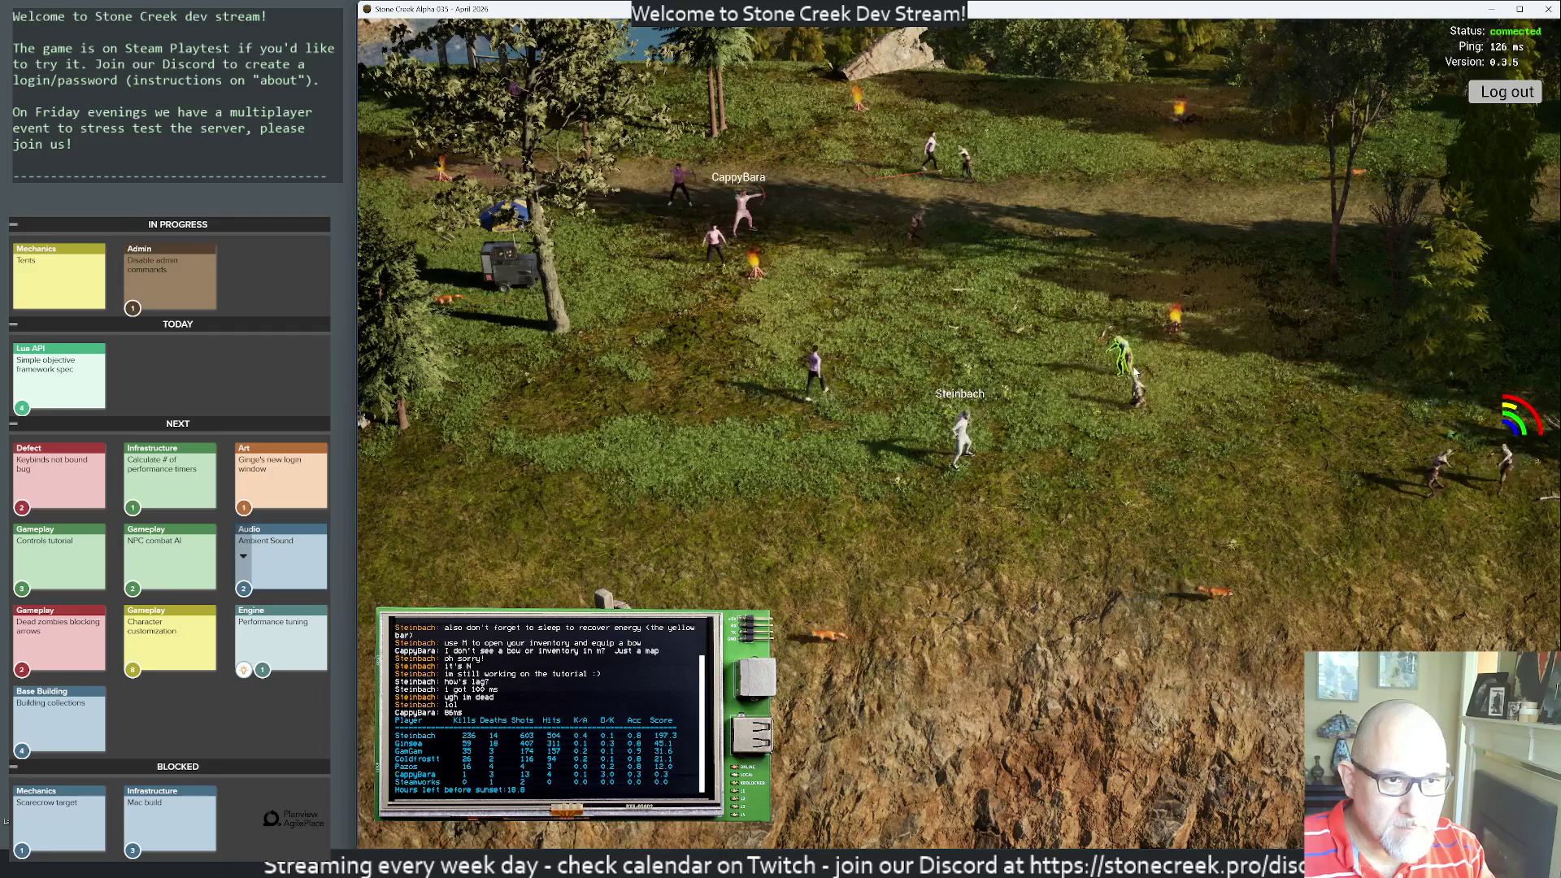
{"action": "left_click", "coordinate": [1137, 399]}
{"action": "left_click", "coordinate": [1138, 418]}
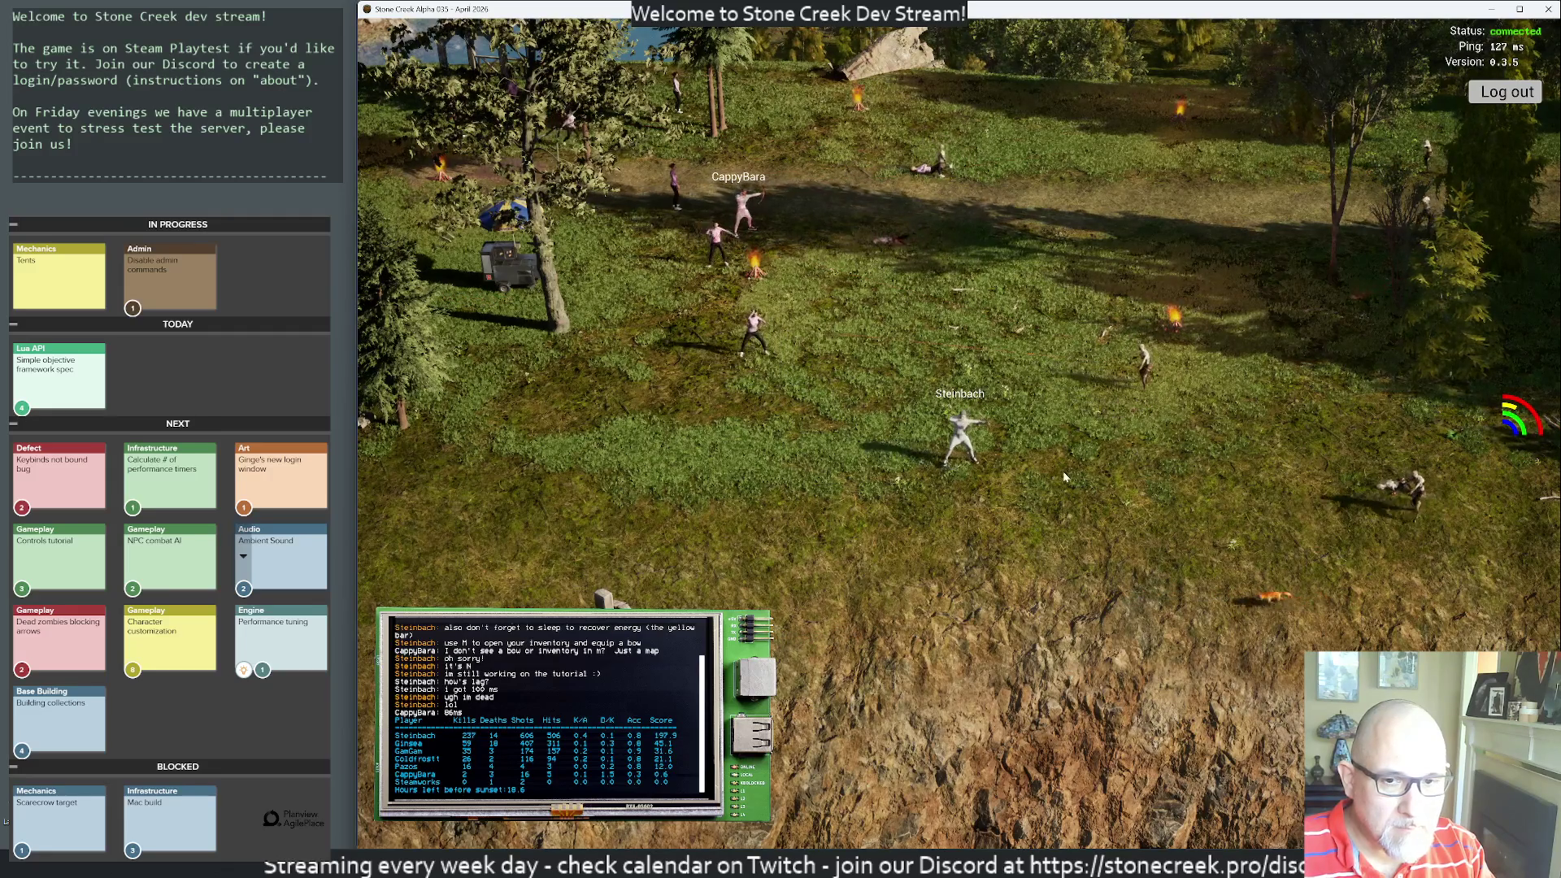
- Follow the dirt path ahead of the other players and shoot arrows at the green creature
{"action": "key", "text": "a"}
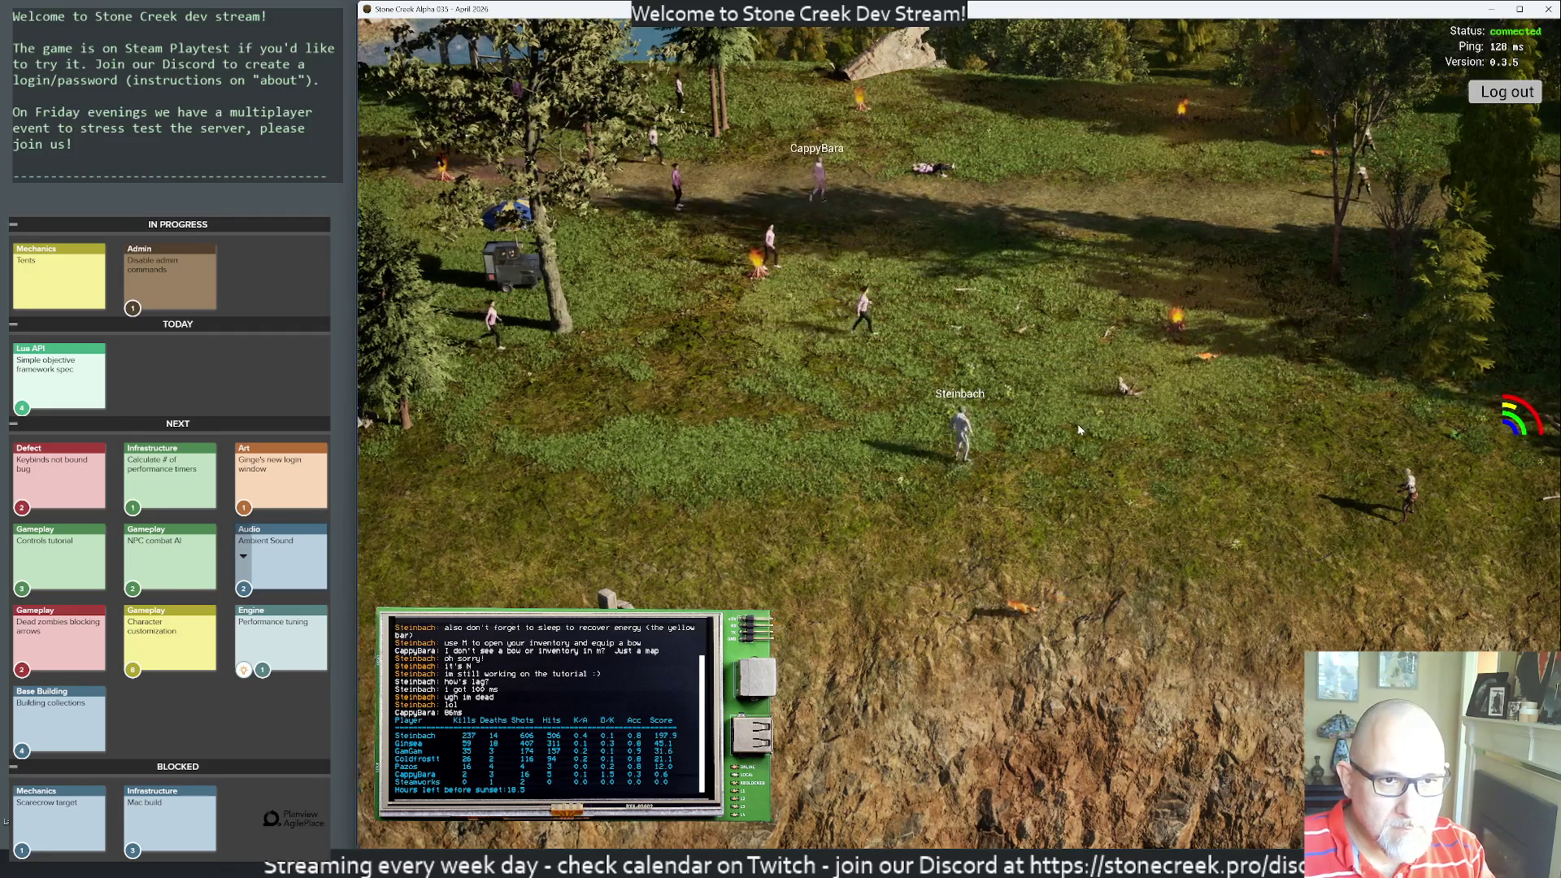
{"action": "key", "text": "w"}
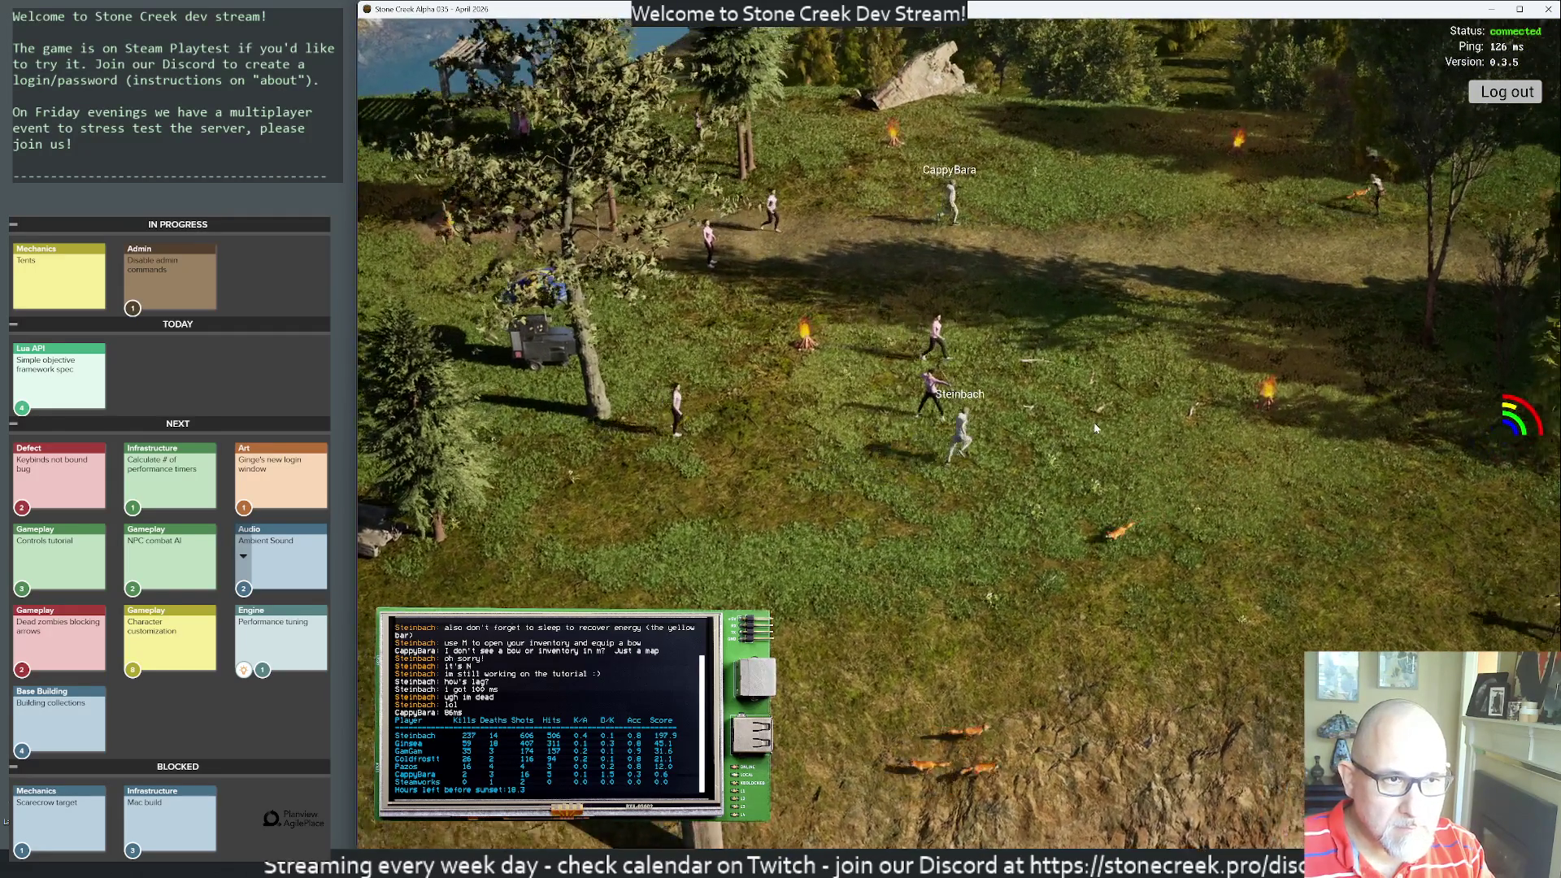
{"action": "key", "text": "w"}
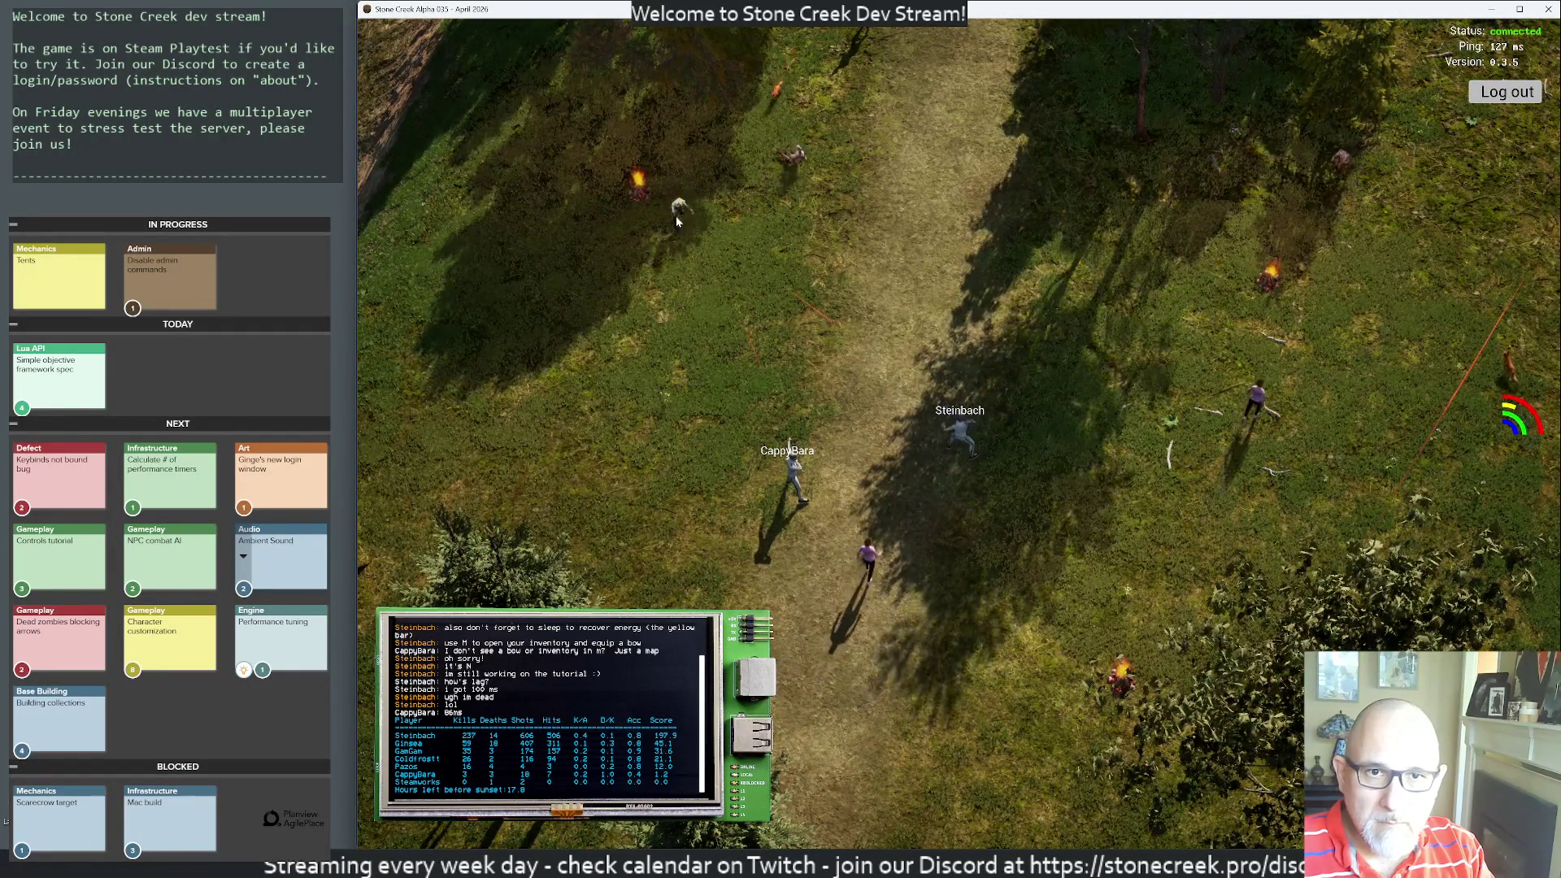
{"action": "left_click", "coordinate": [652, 244]}
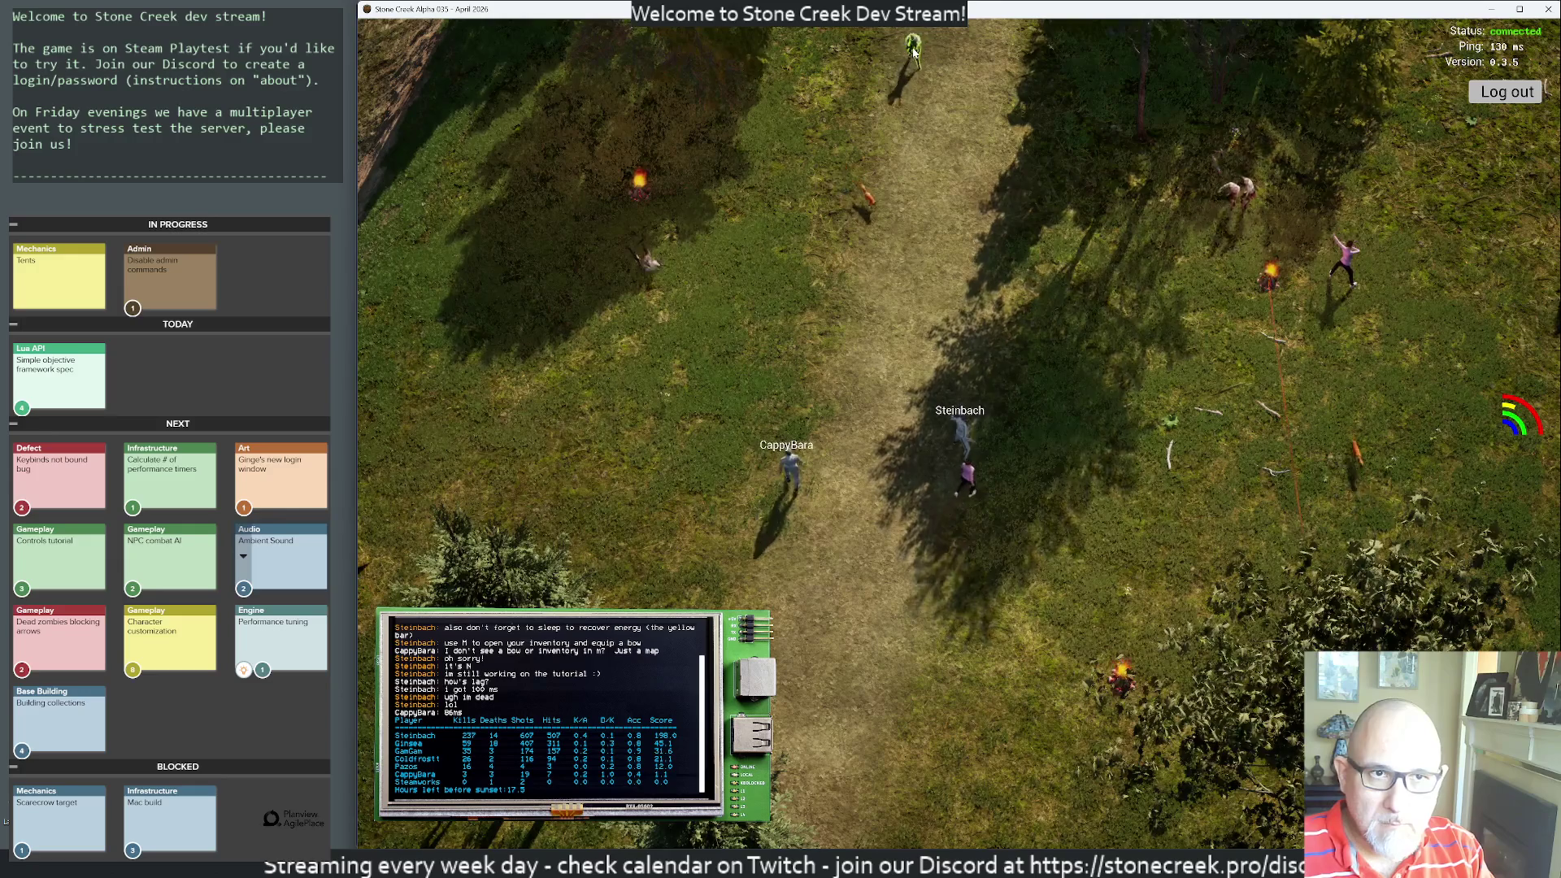
{"action": "left_click", "coordinate": [917, 59]}
{"action": "left_click", "coordinate": [914, 53]}
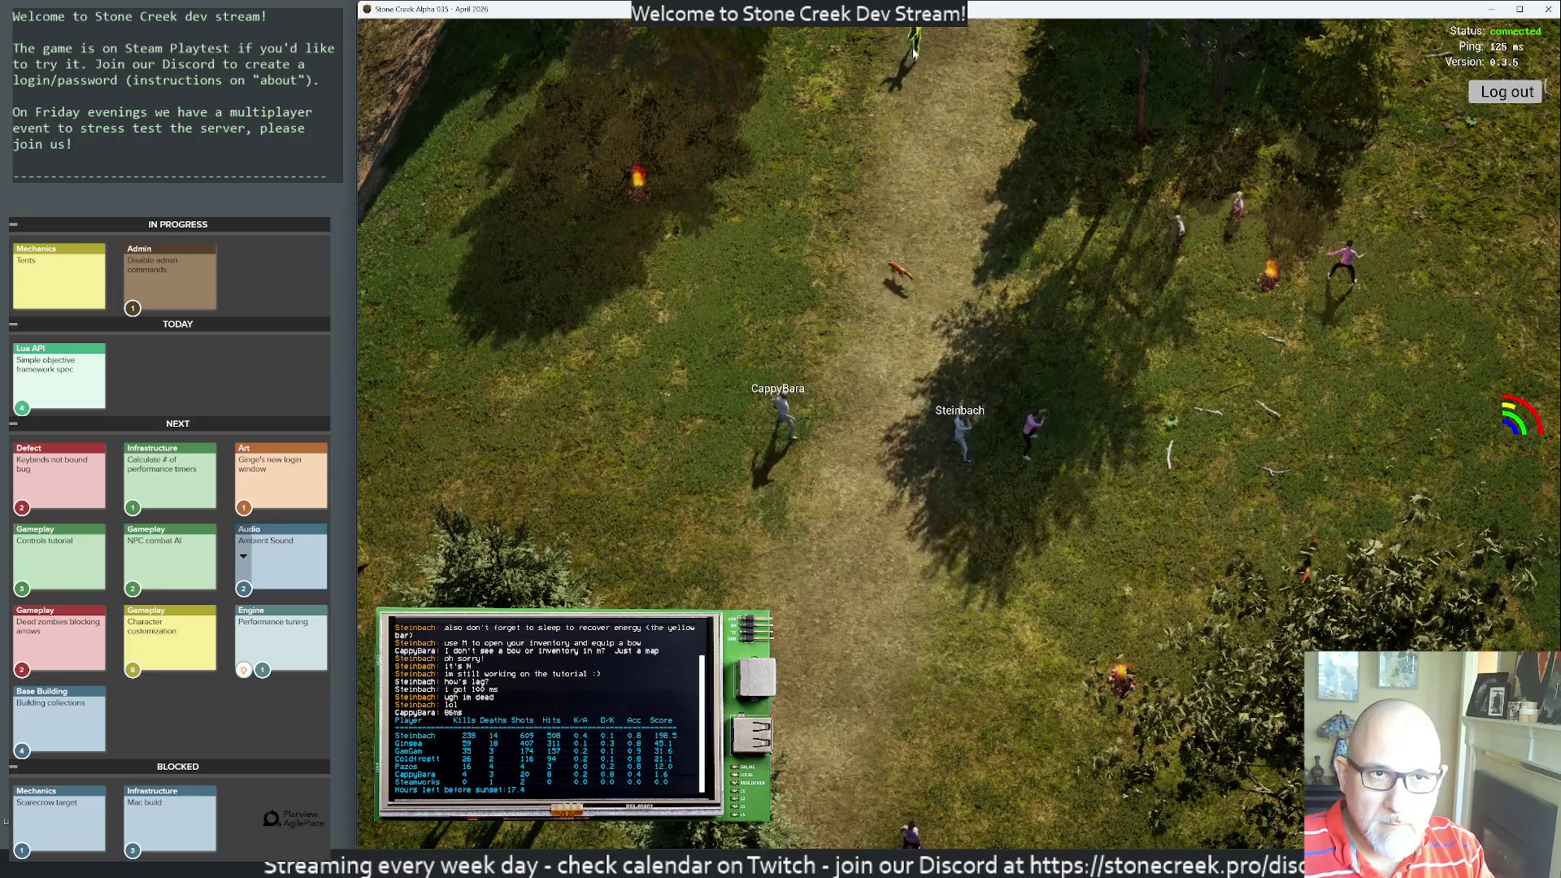
{"action": "left_click", "coordinate": [914, 32]}
{"action": "left_click", "coordinate": [914, 31]}
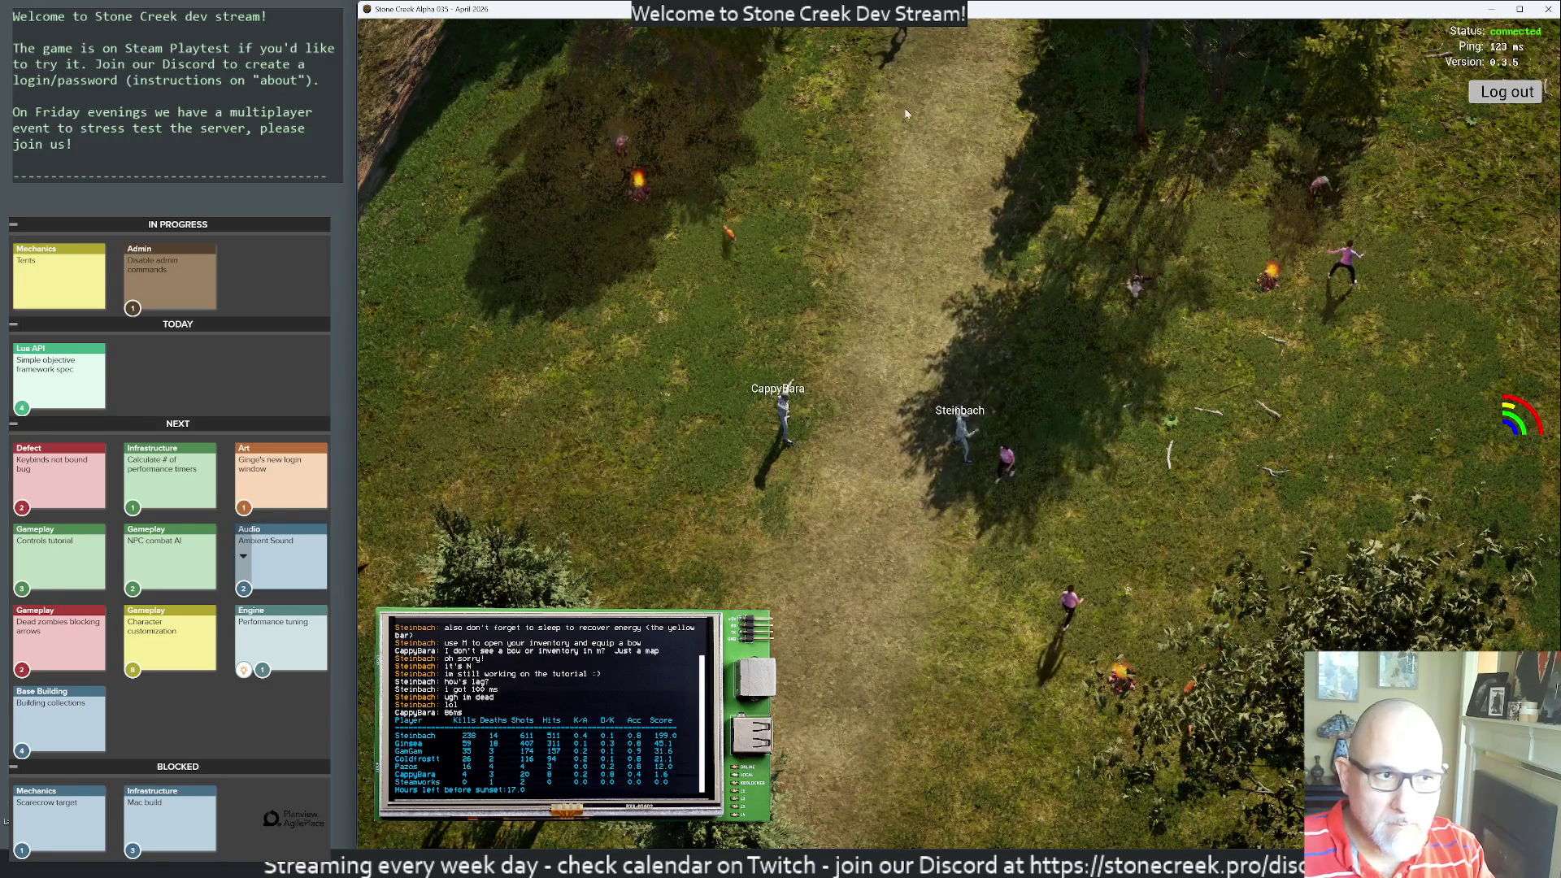
- Fire one more arrow, then run from the pergola east to the tent by the campfire
{"action": "key", "text": "w"}
{"action": "left_click", "coordinate": [808, 191]}
{"action": "scroll", "coordinate": [1094, 137], "scroll_direction": "up", "scroll_amount": 5}
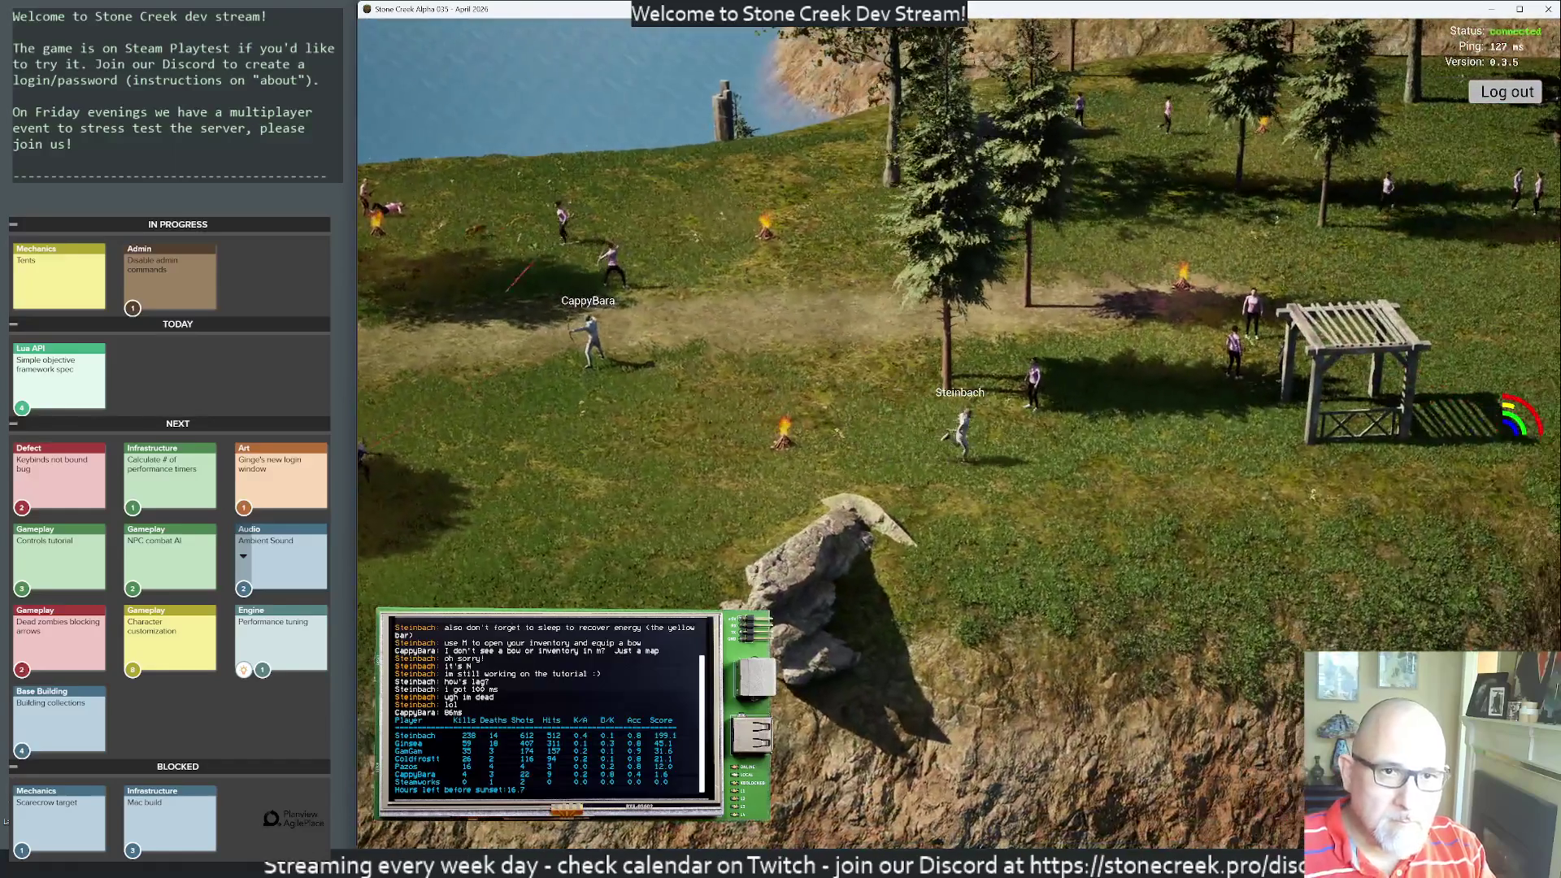
{"action": "key", "text": "w"}
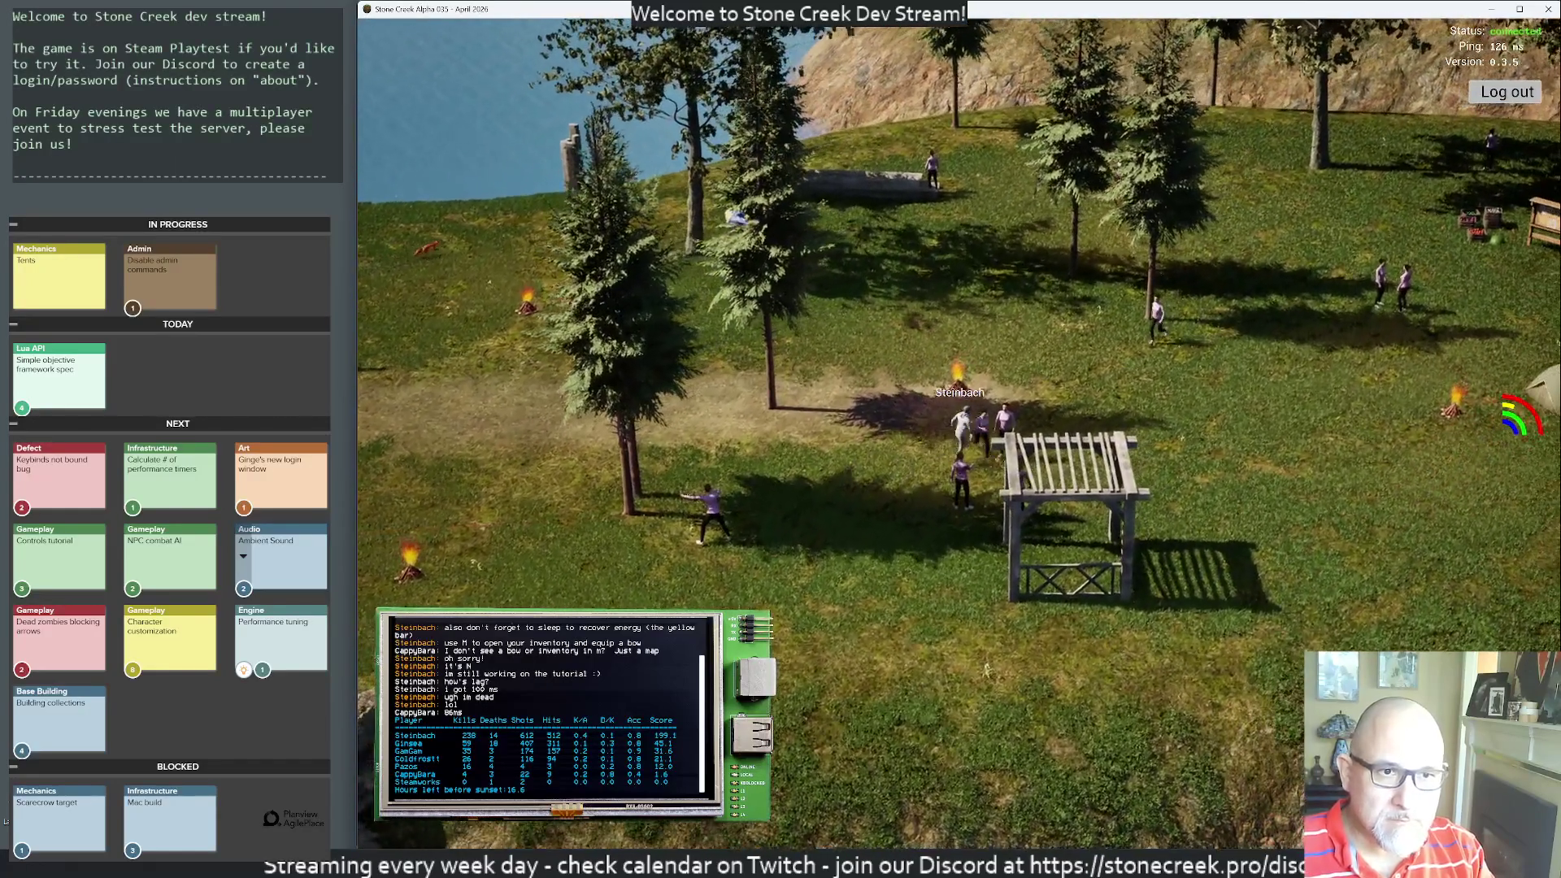
{"action": "key", "text": "d"}
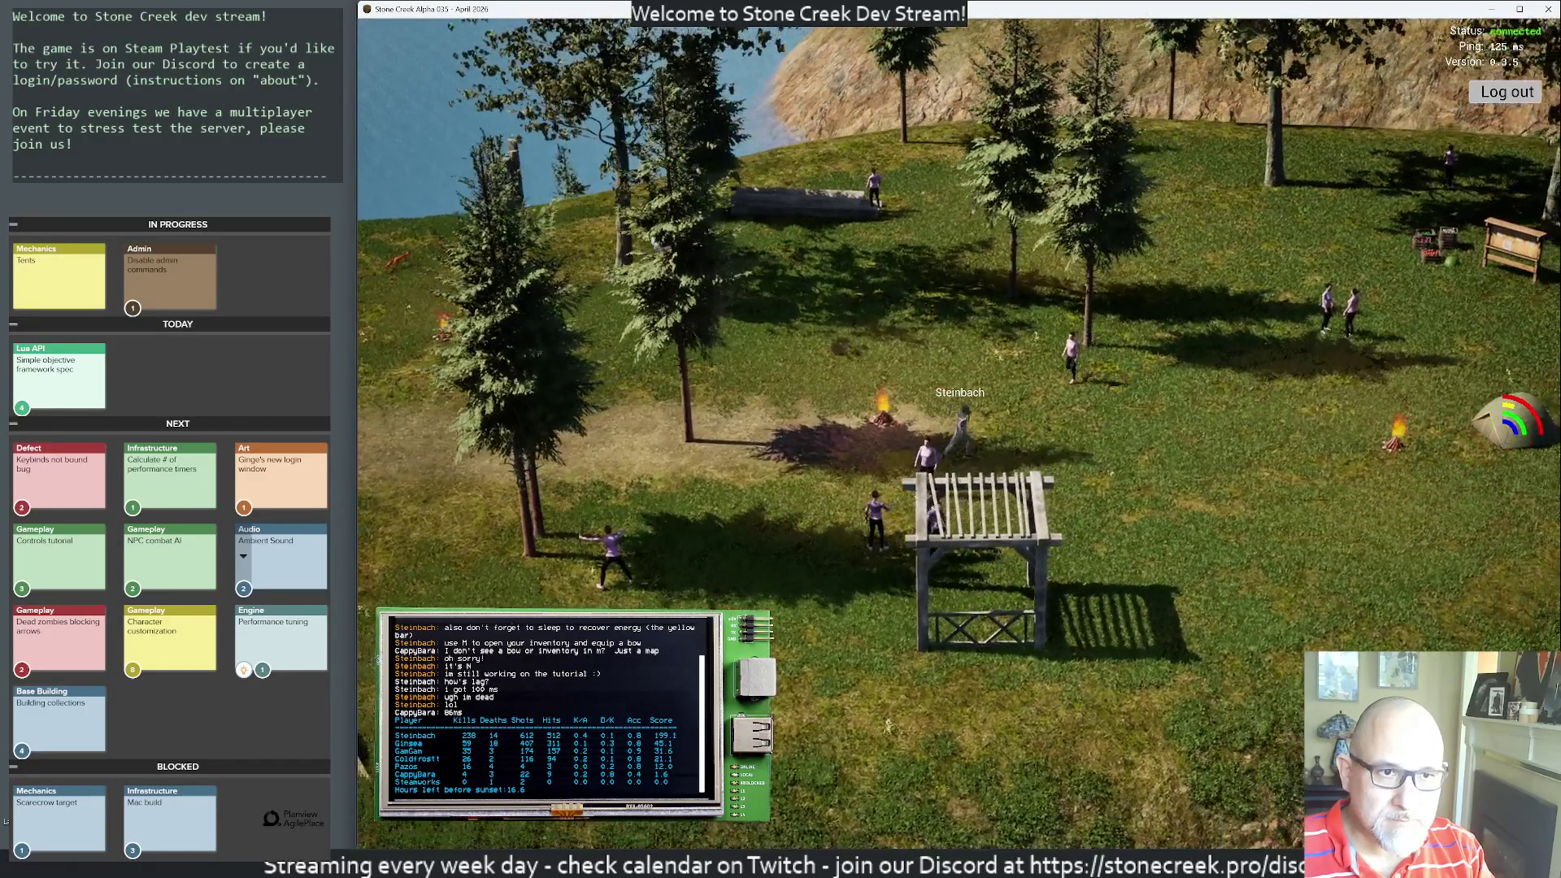
{"action": "key", "text": "d"}
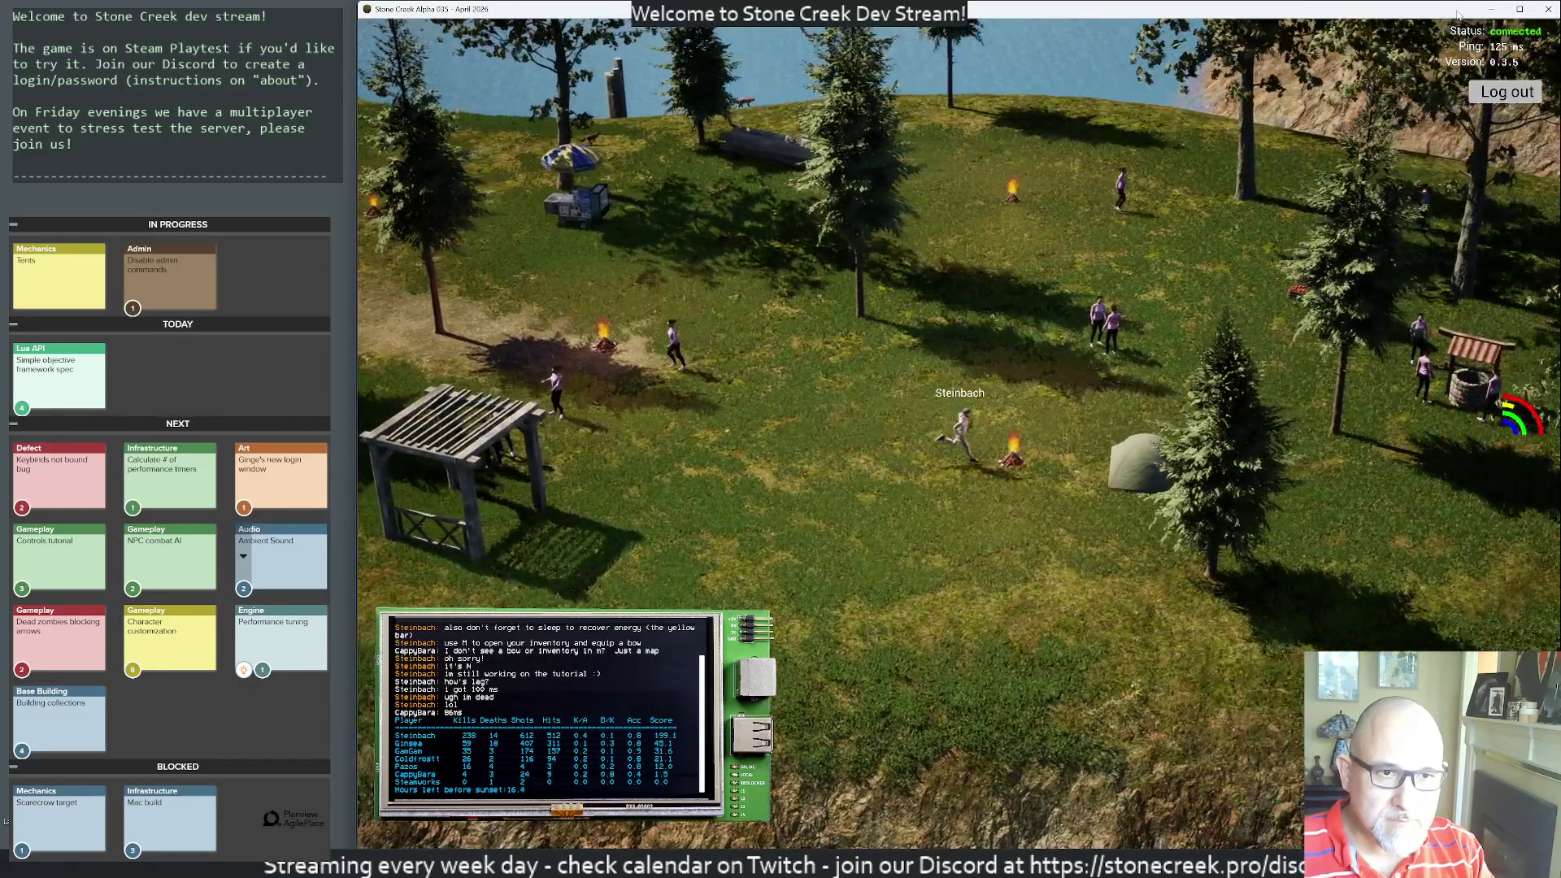
{"action": "scroll", "coordinate": [1122, 435], "scroll_direction": "down", "scroll_amount": 3}
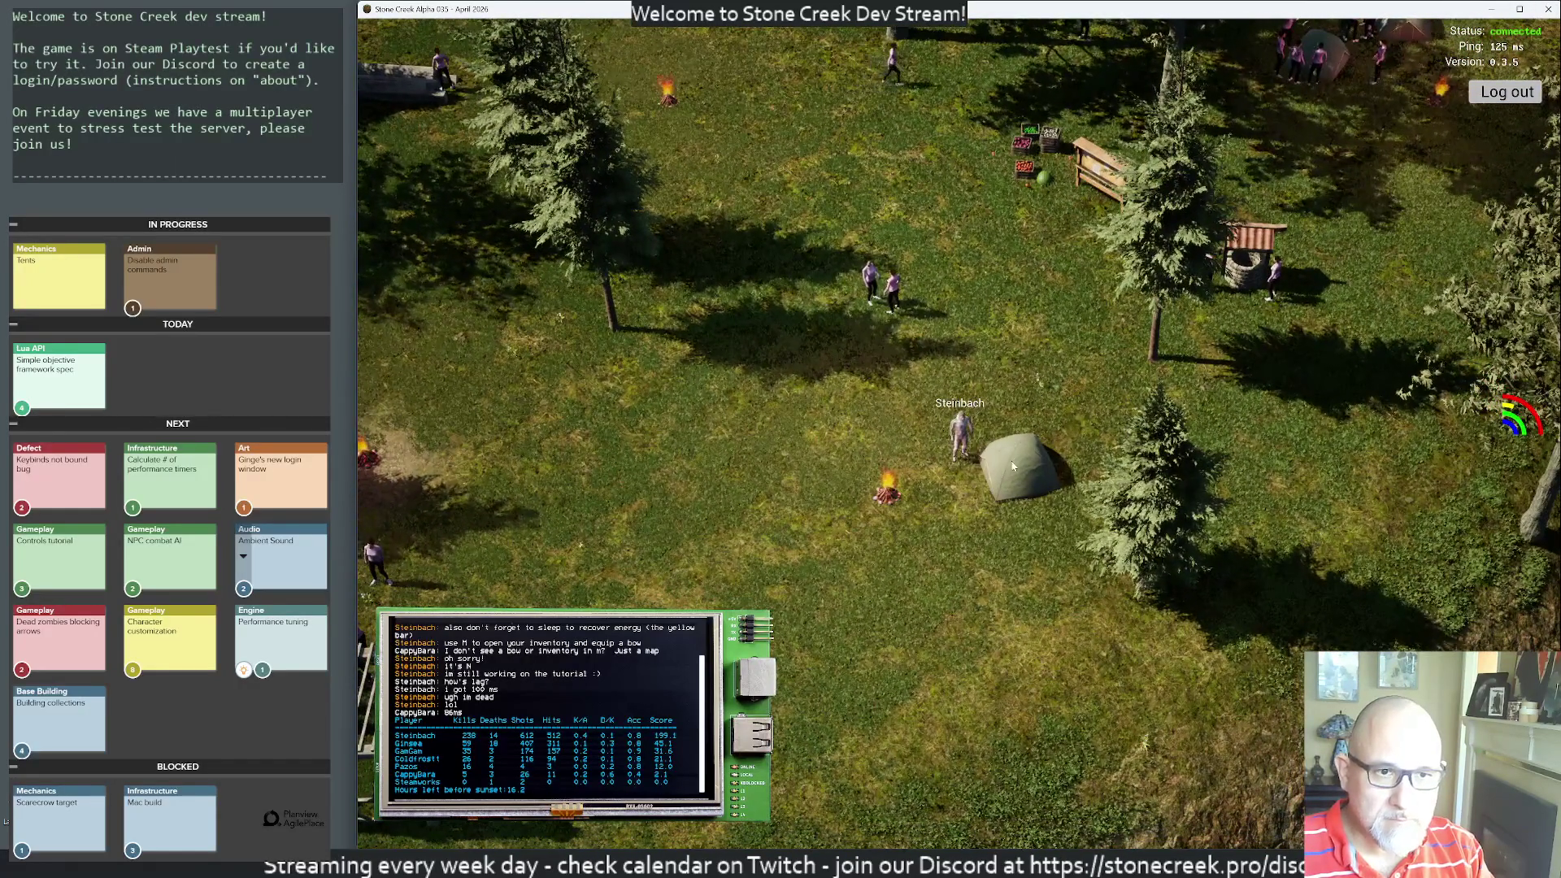
- Sleep in the tent, show the player scoreboard, and walk toward the upper left
{"action": "key", "text": "e"}
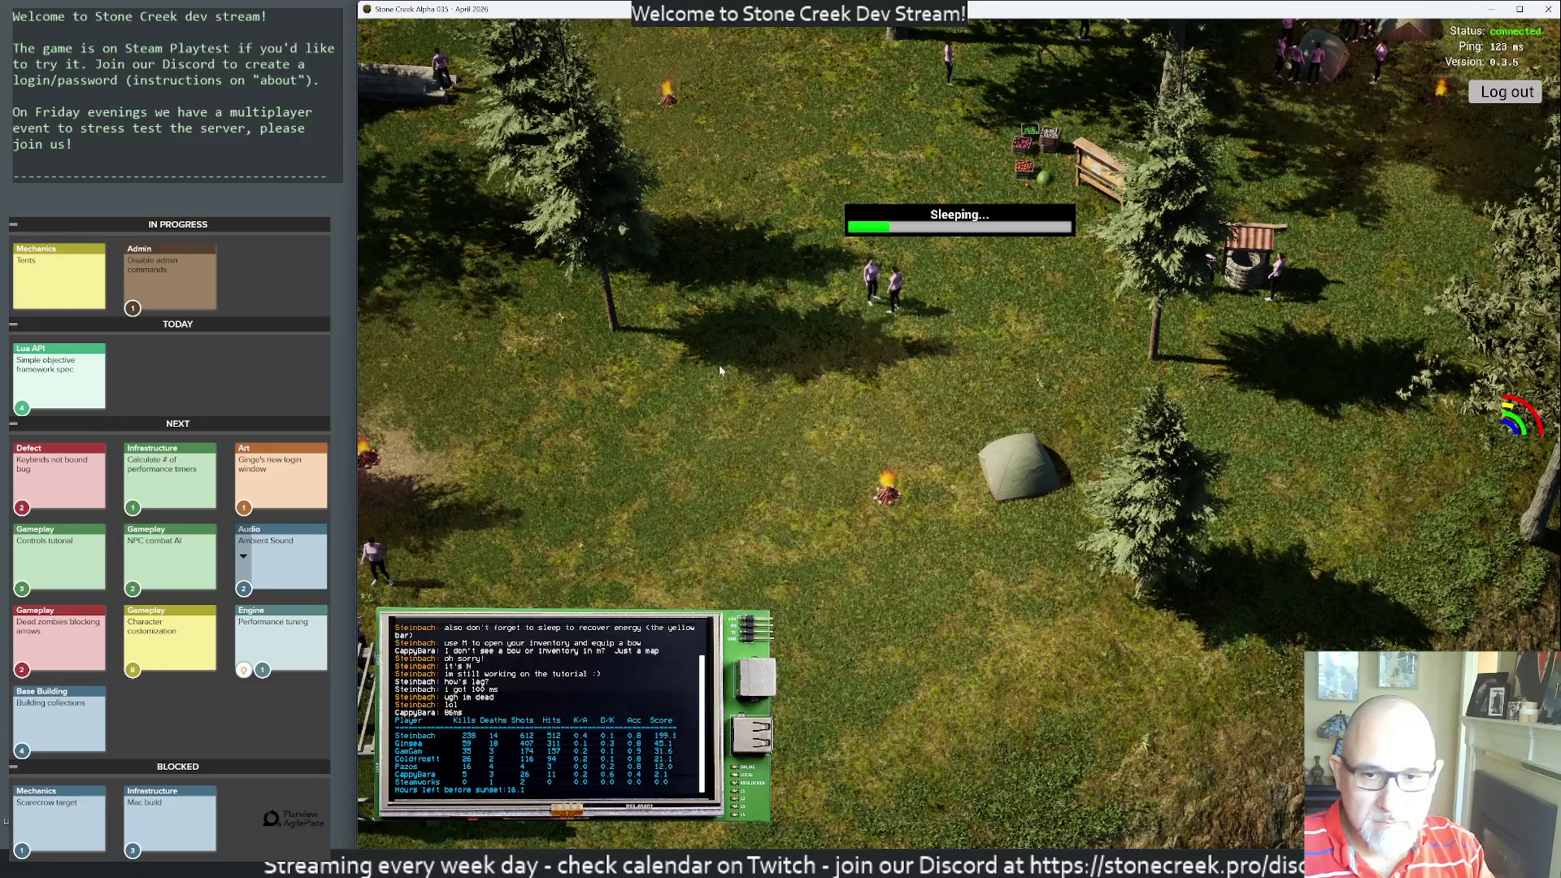
{"action": "key", "text": "Return"}
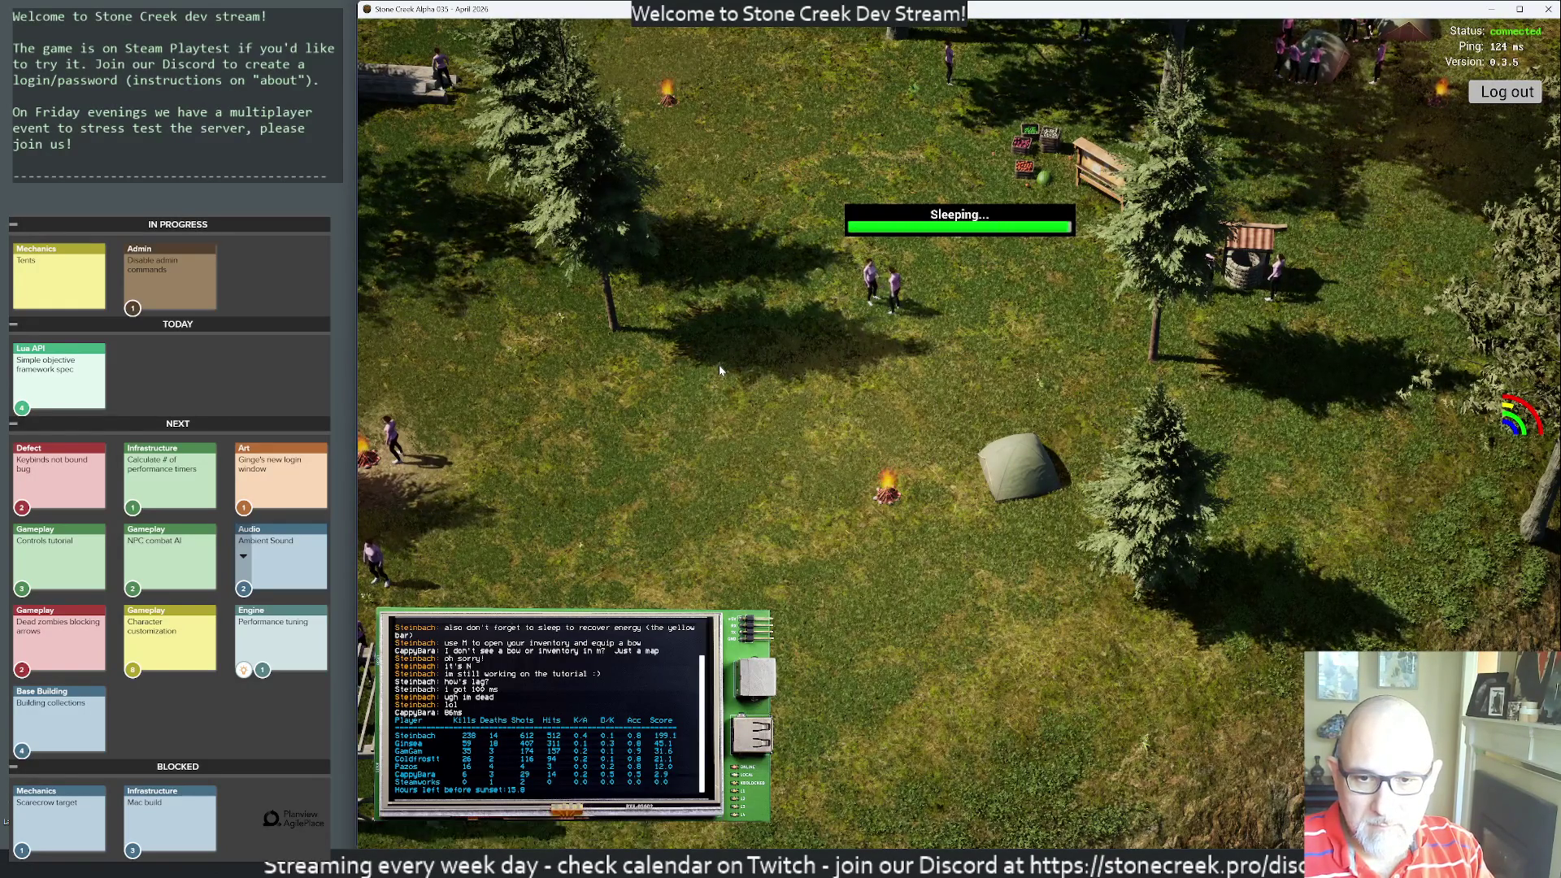
{"action": "scroll", "coordinate": [668, 280], "scroll_direction": "up", "scroll_amount": 5}
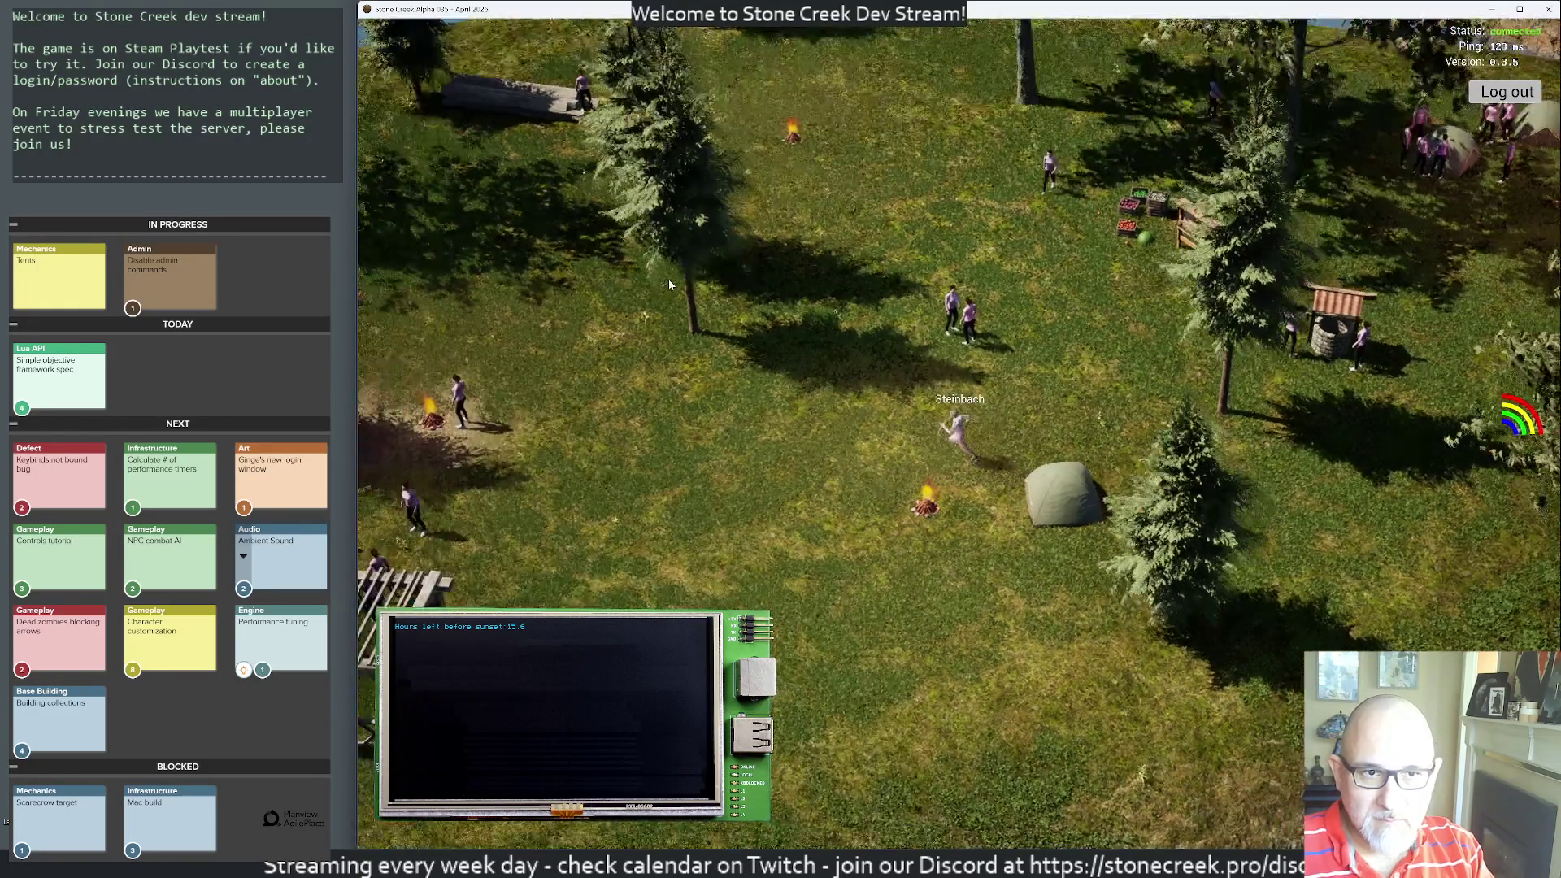
{"action": "key", "text": "Tab"}
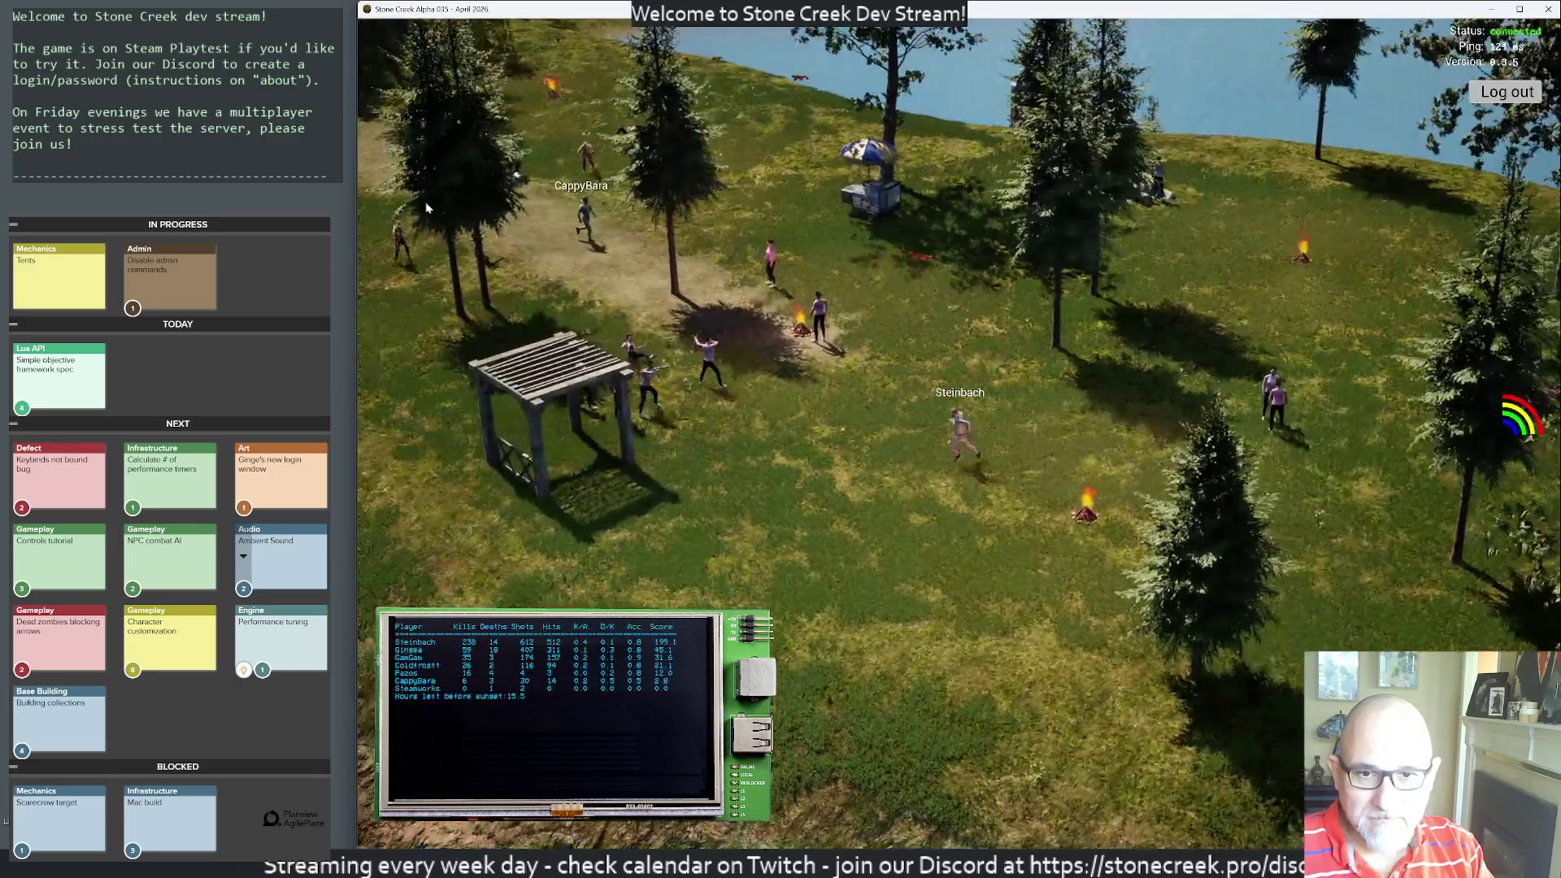
{"action": "left_click", "coordinate": [387, 213]}
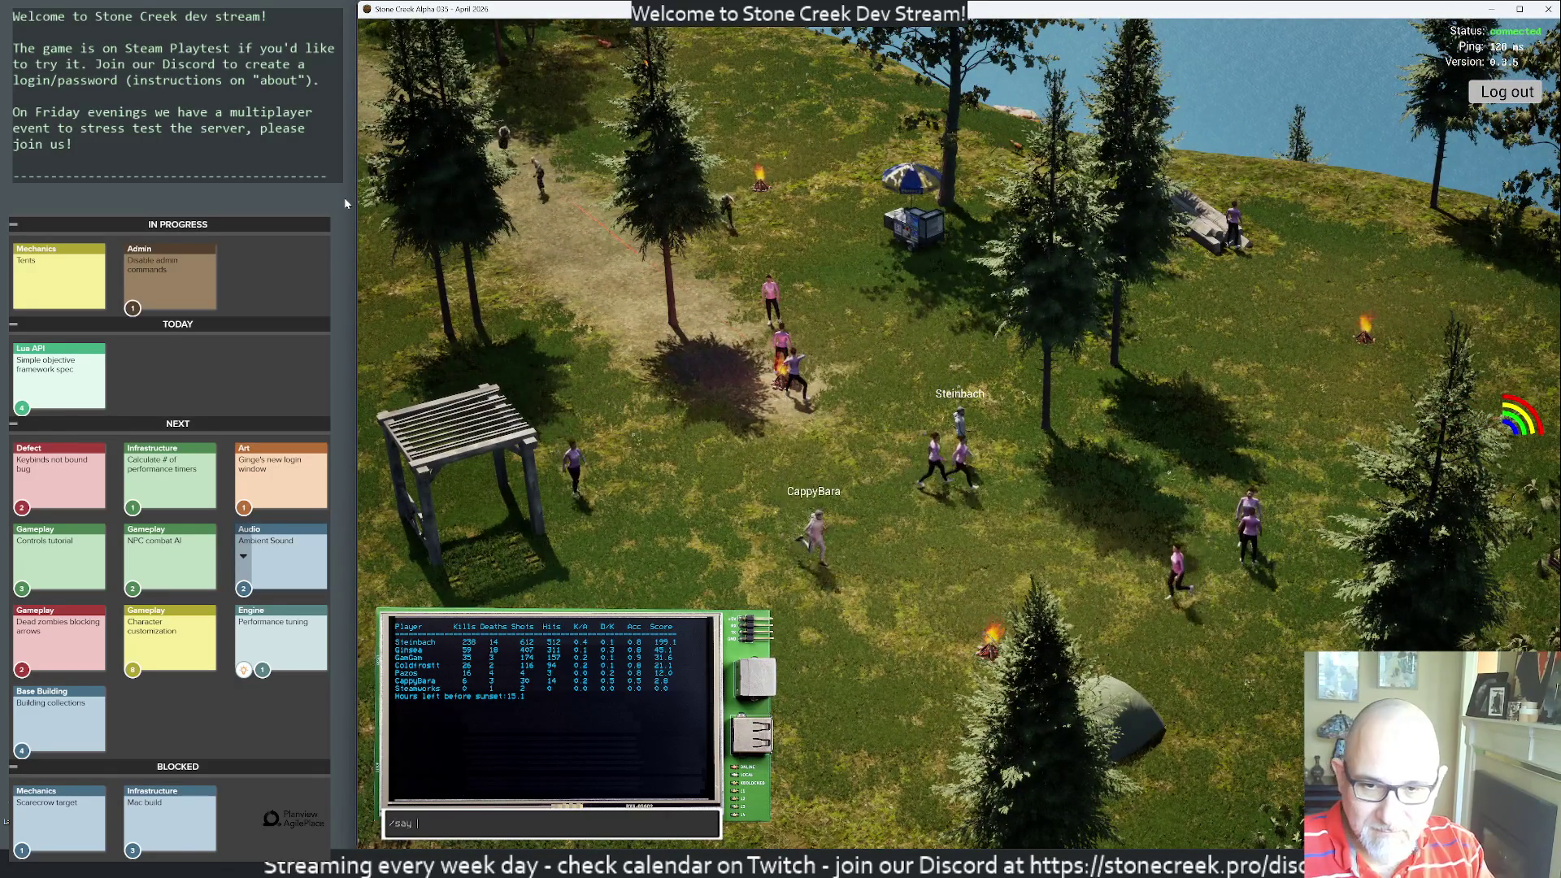
- Send '/say i'll go back to coding, see you around!', then walk right and down the field
{"action": "type", "text": "/say i'll go back to"}
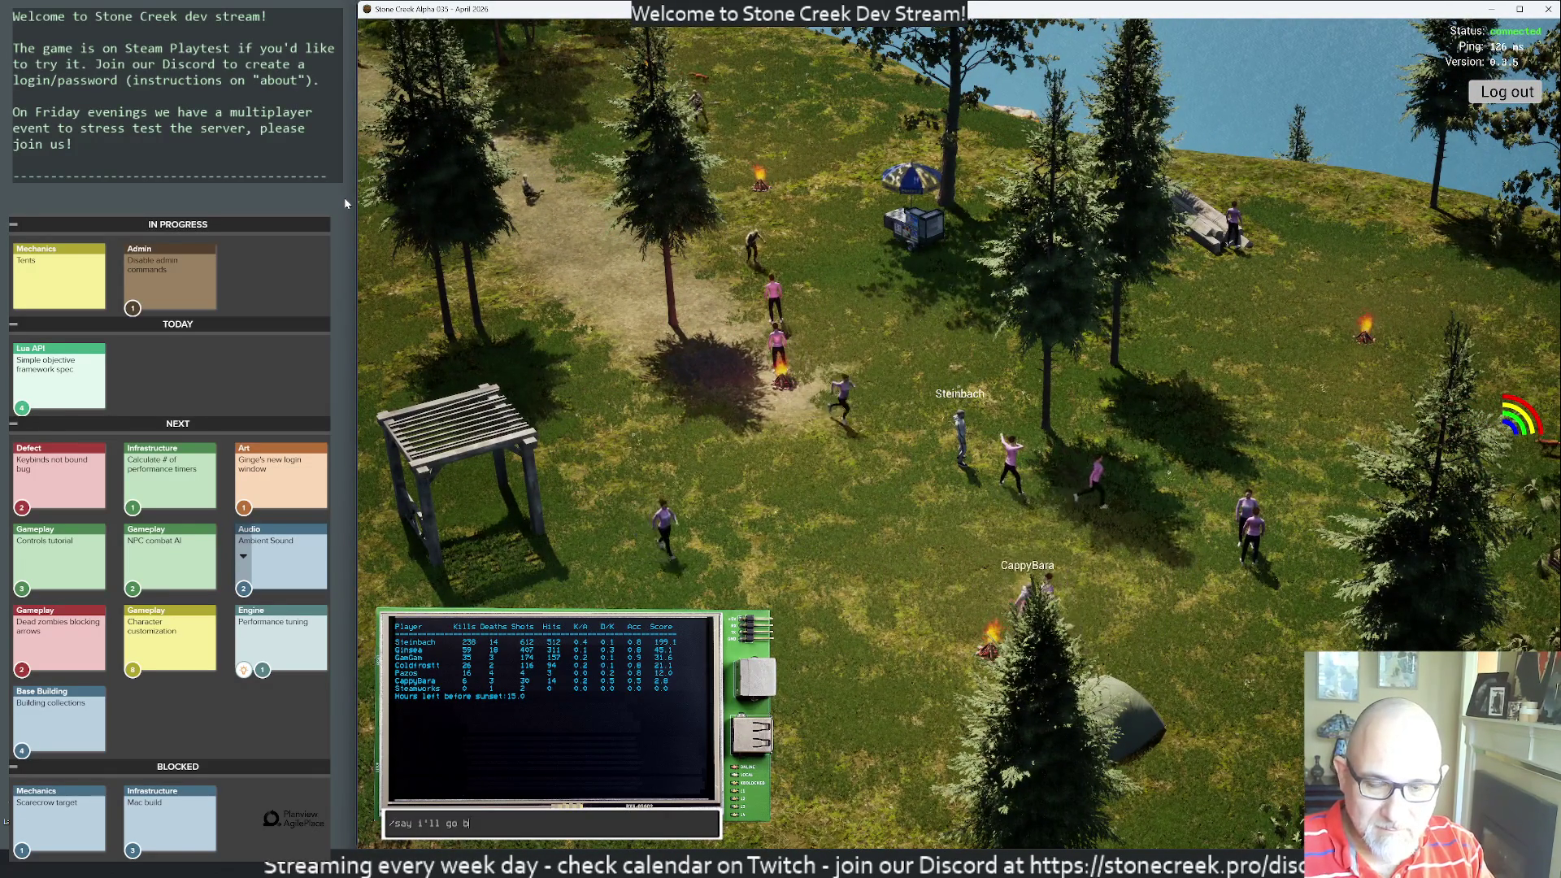
{"action": "type", "text": " co"}
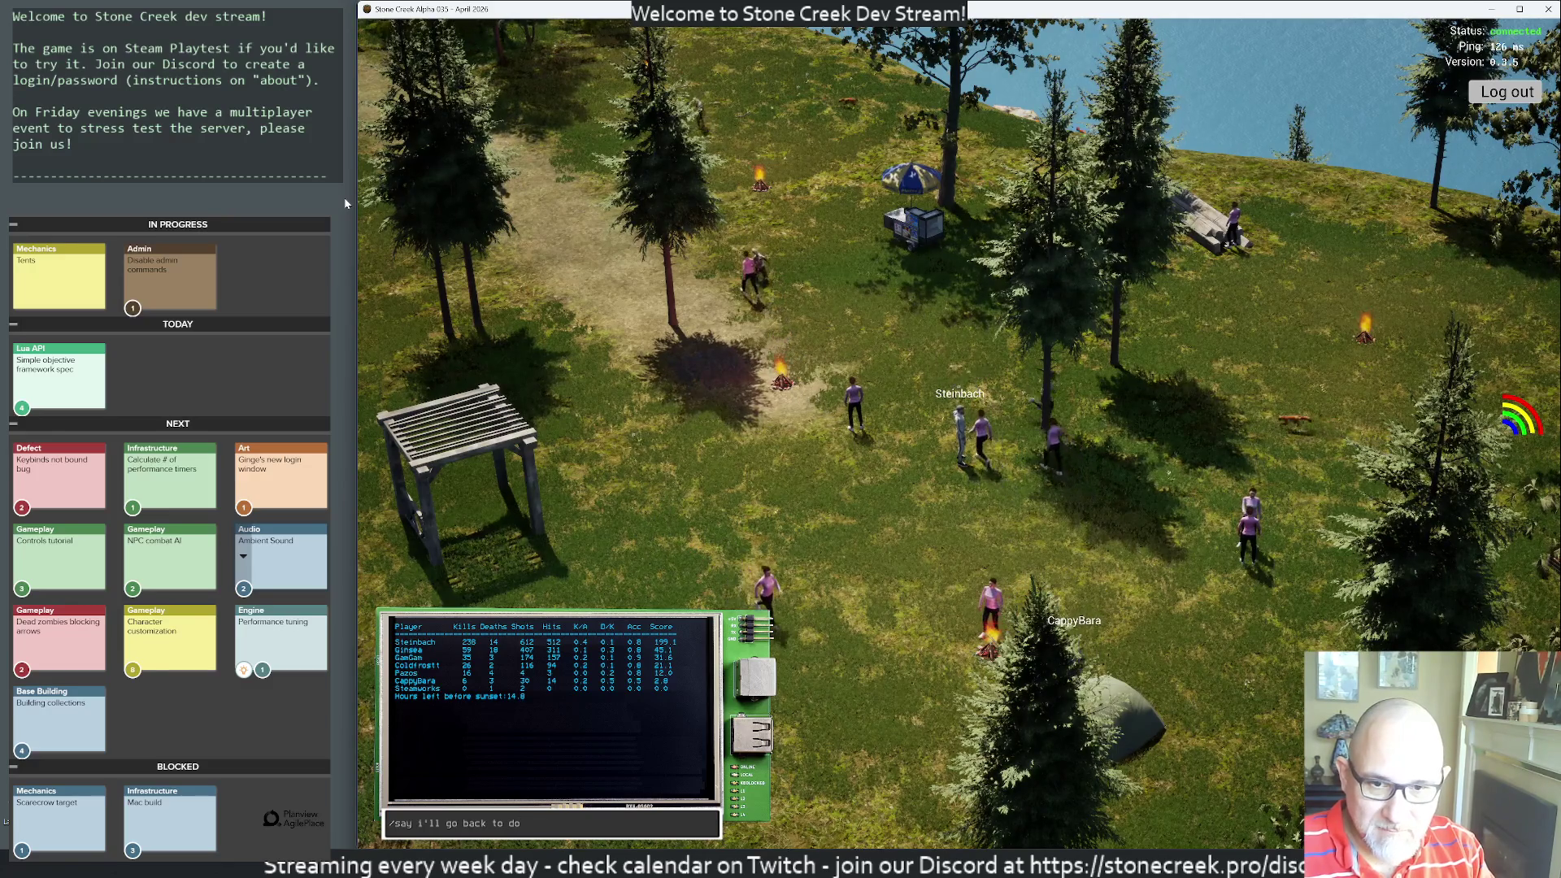
{"action": "type", "text": "ding, se"}
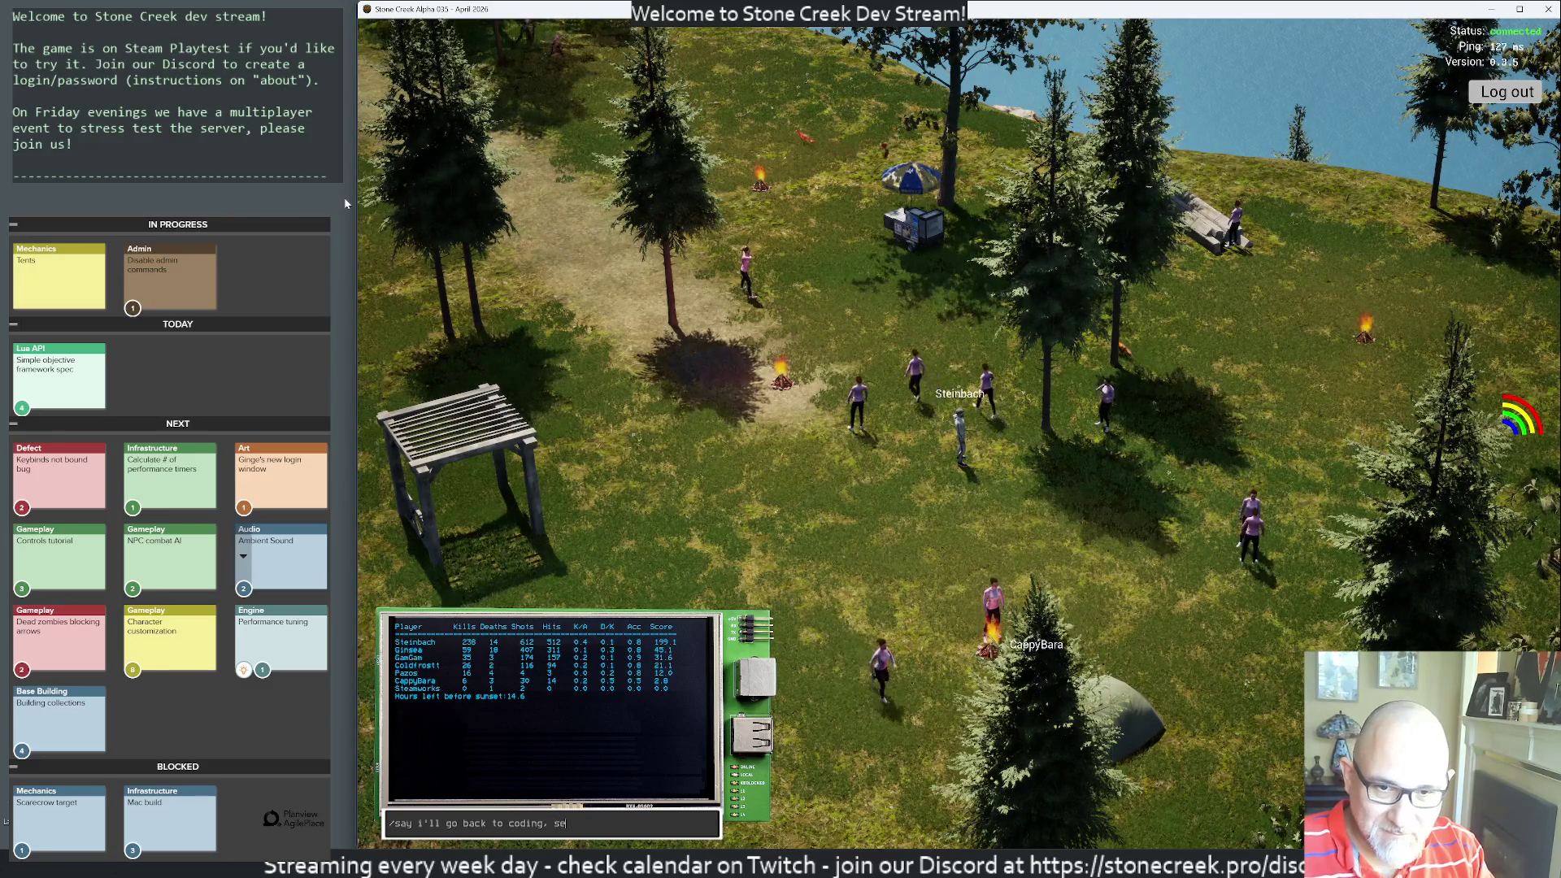
{"action": "type", "text": "e you around!"}
{"action": "key", "text": "Return"}
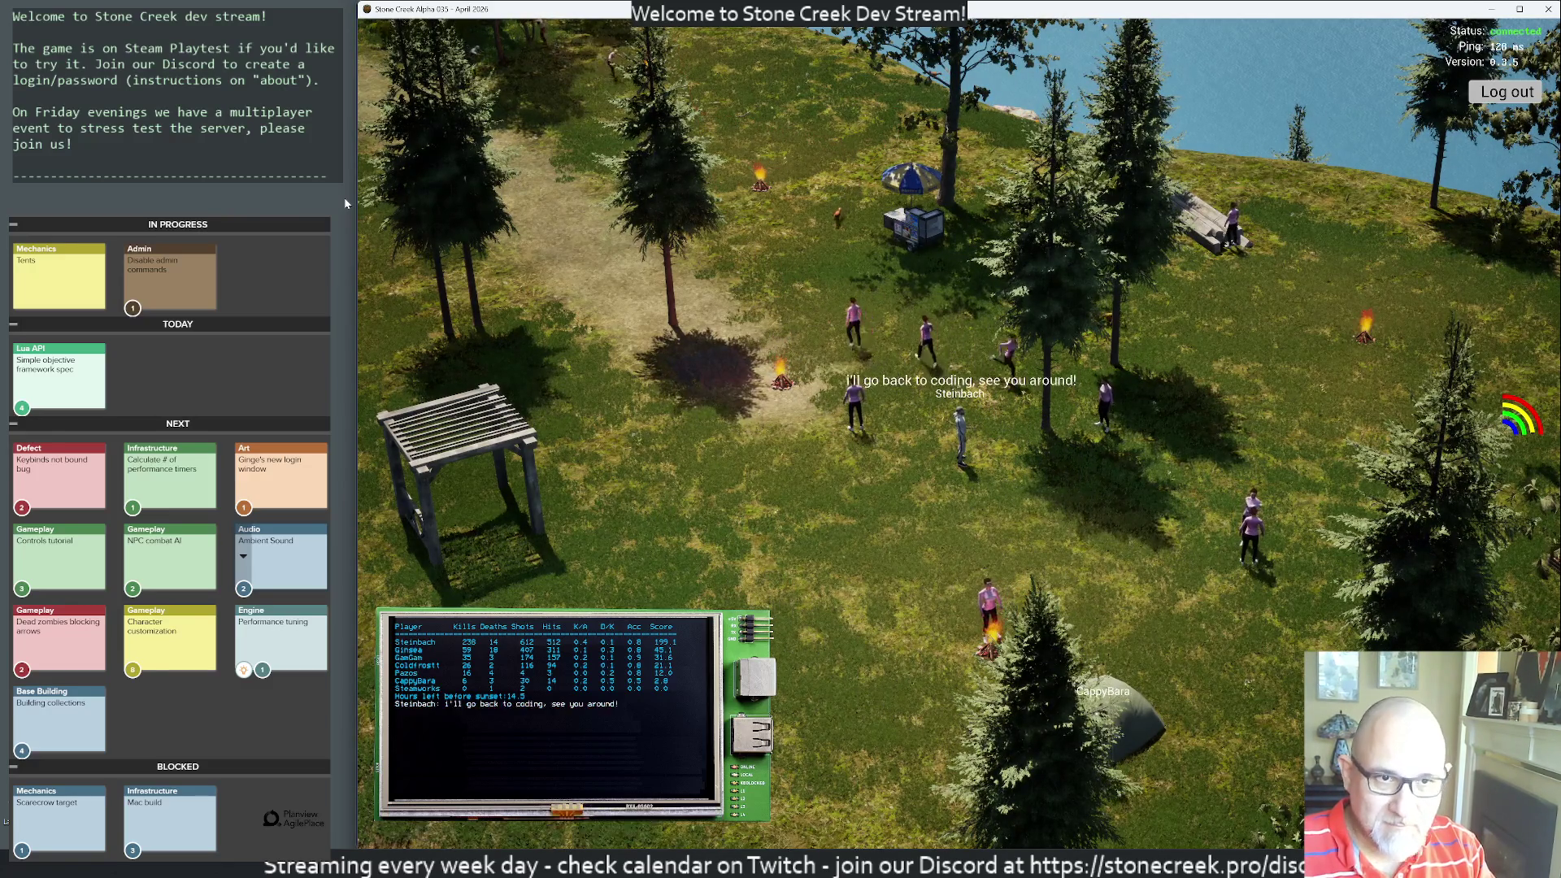
{"action": "key", "text": "d"}
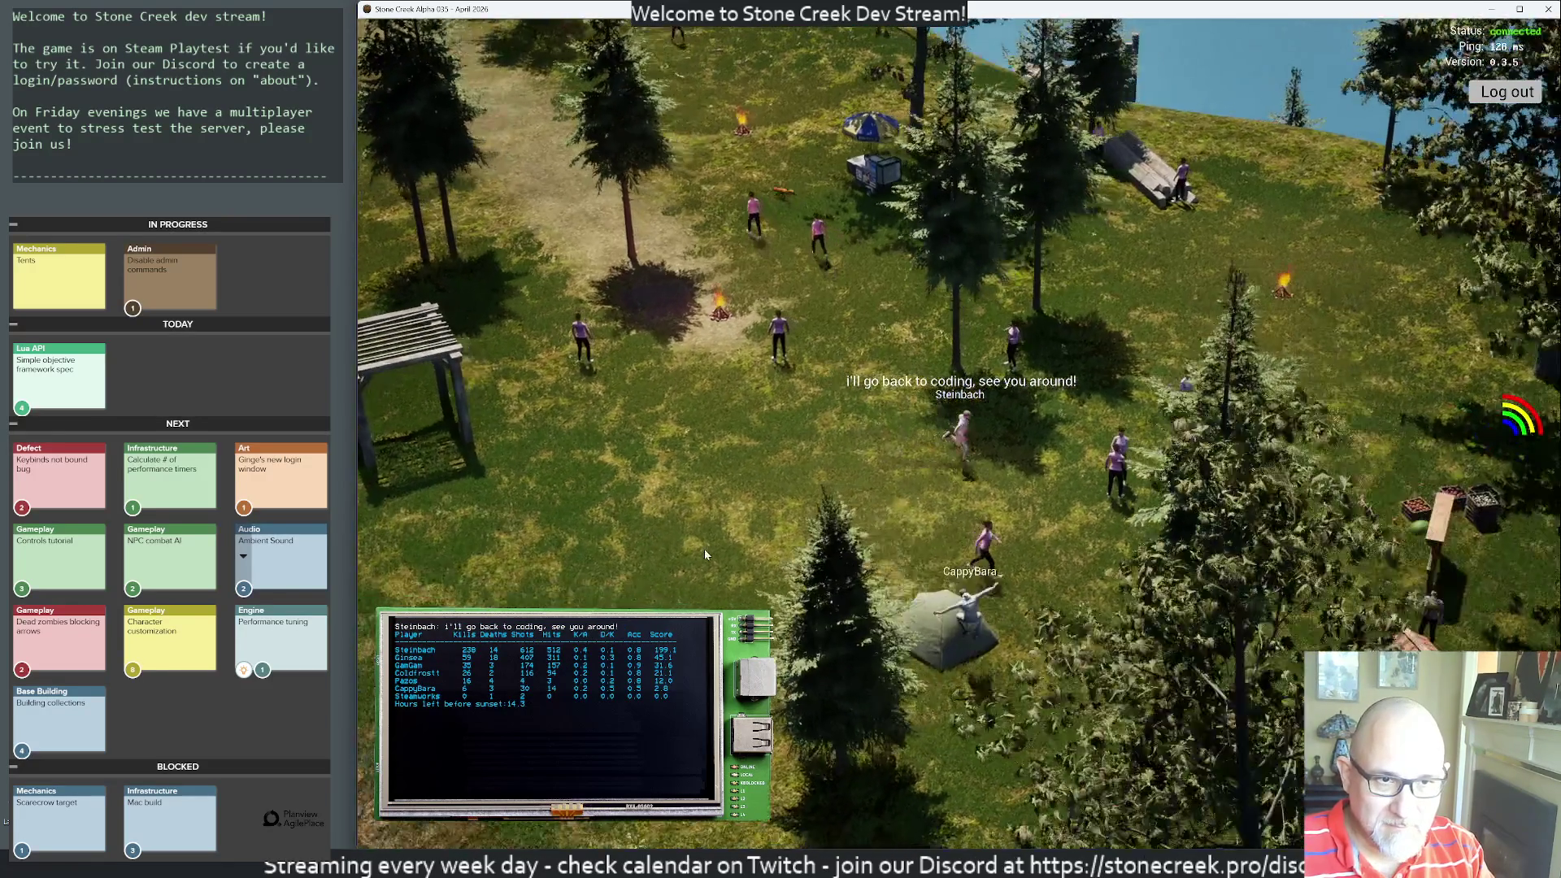
{"action": "key", "text": "s"}
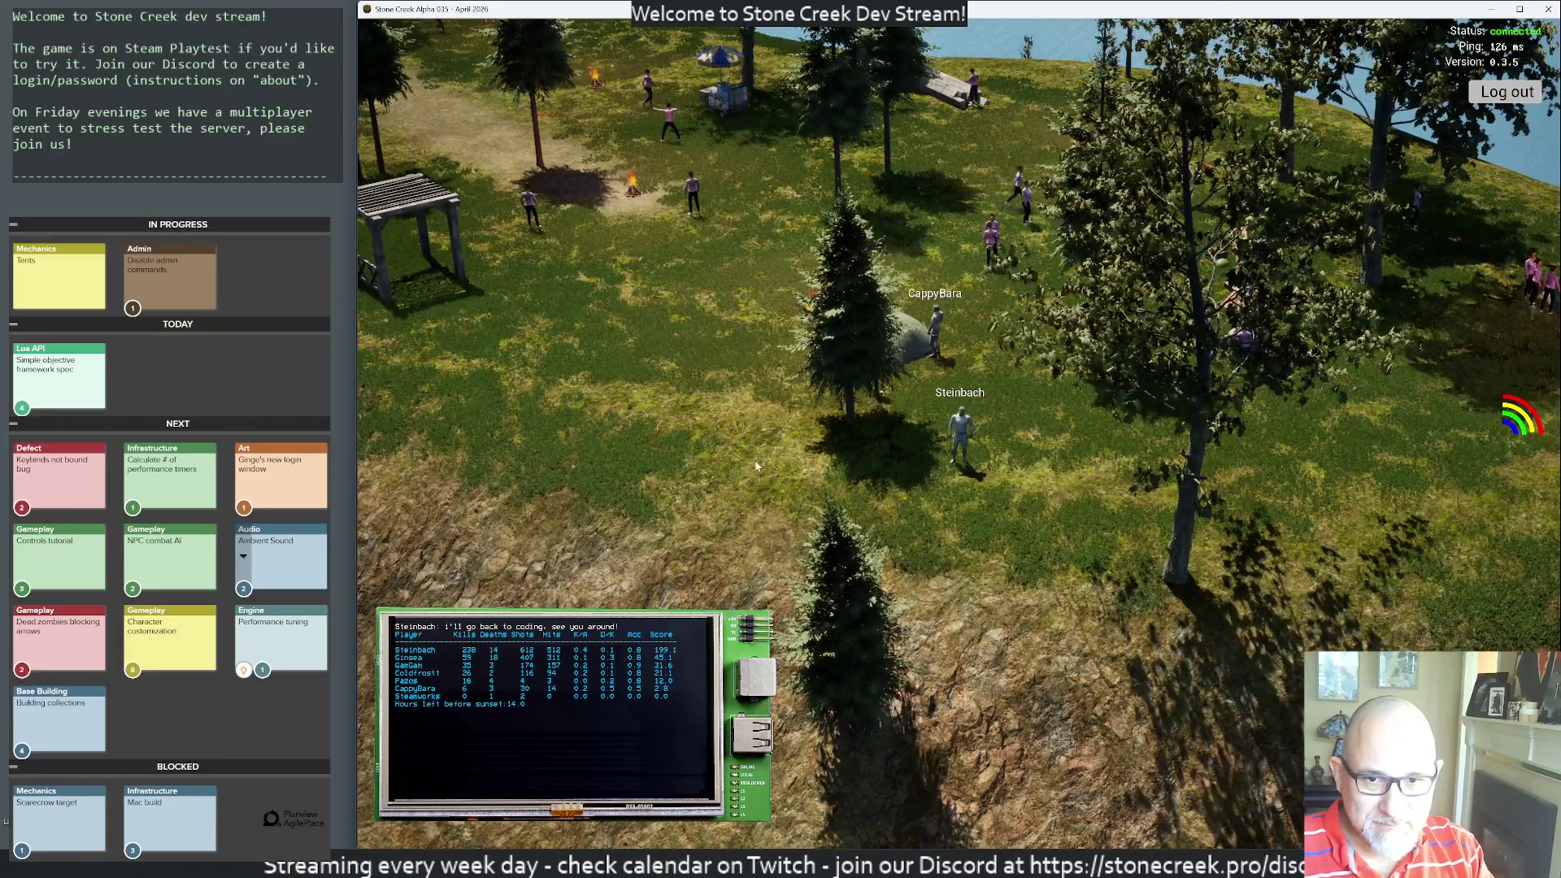
- Run up the field and across to the campsite tents
{"action": "key", "text": "w"}
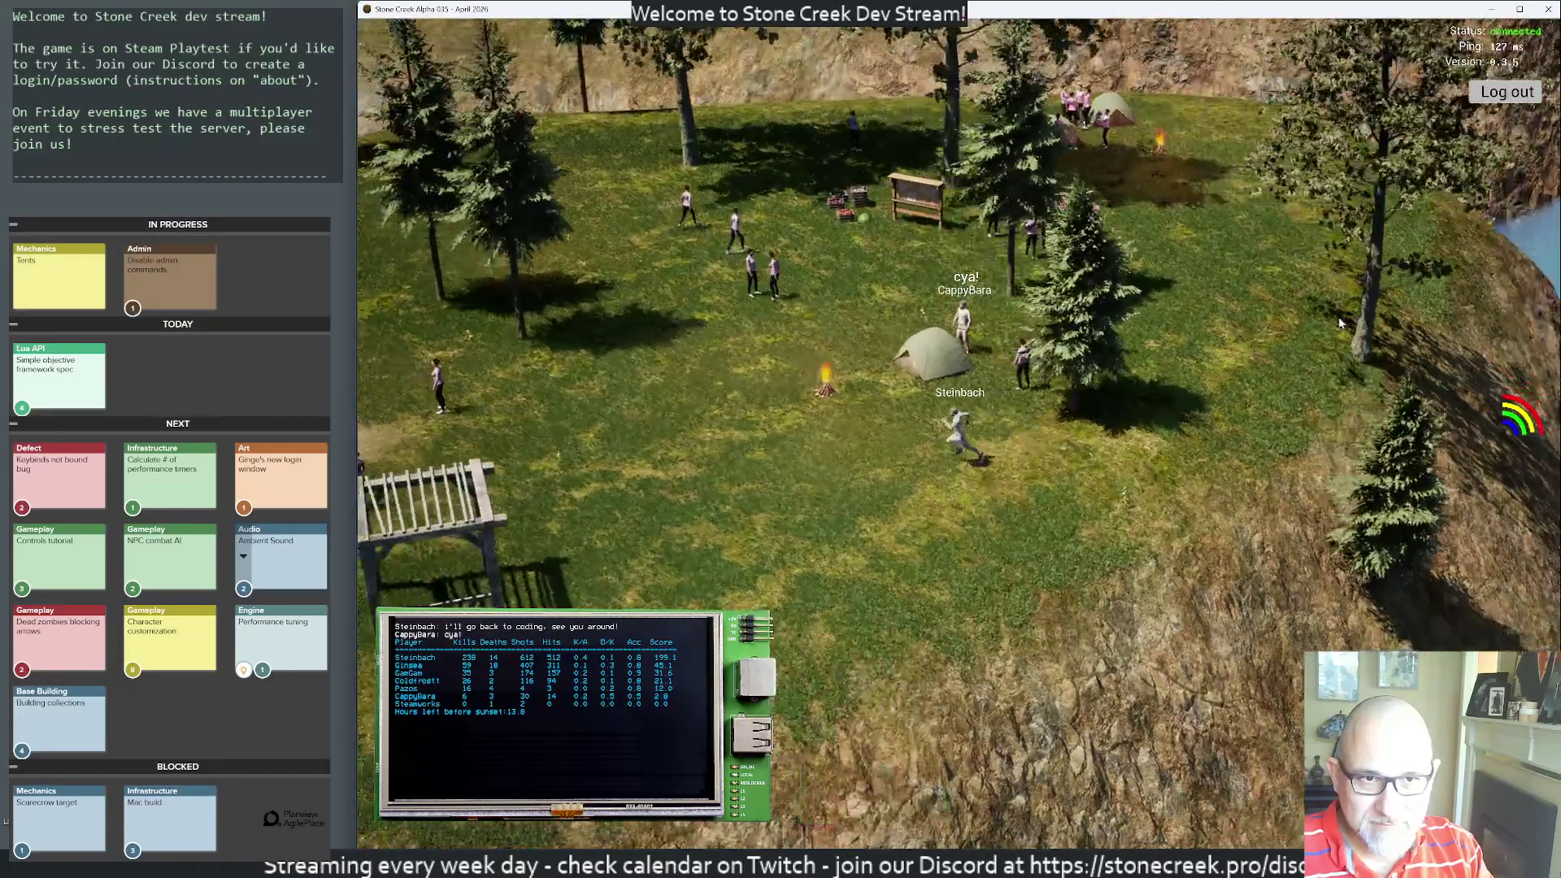
{"action": "key", "text": "a"}
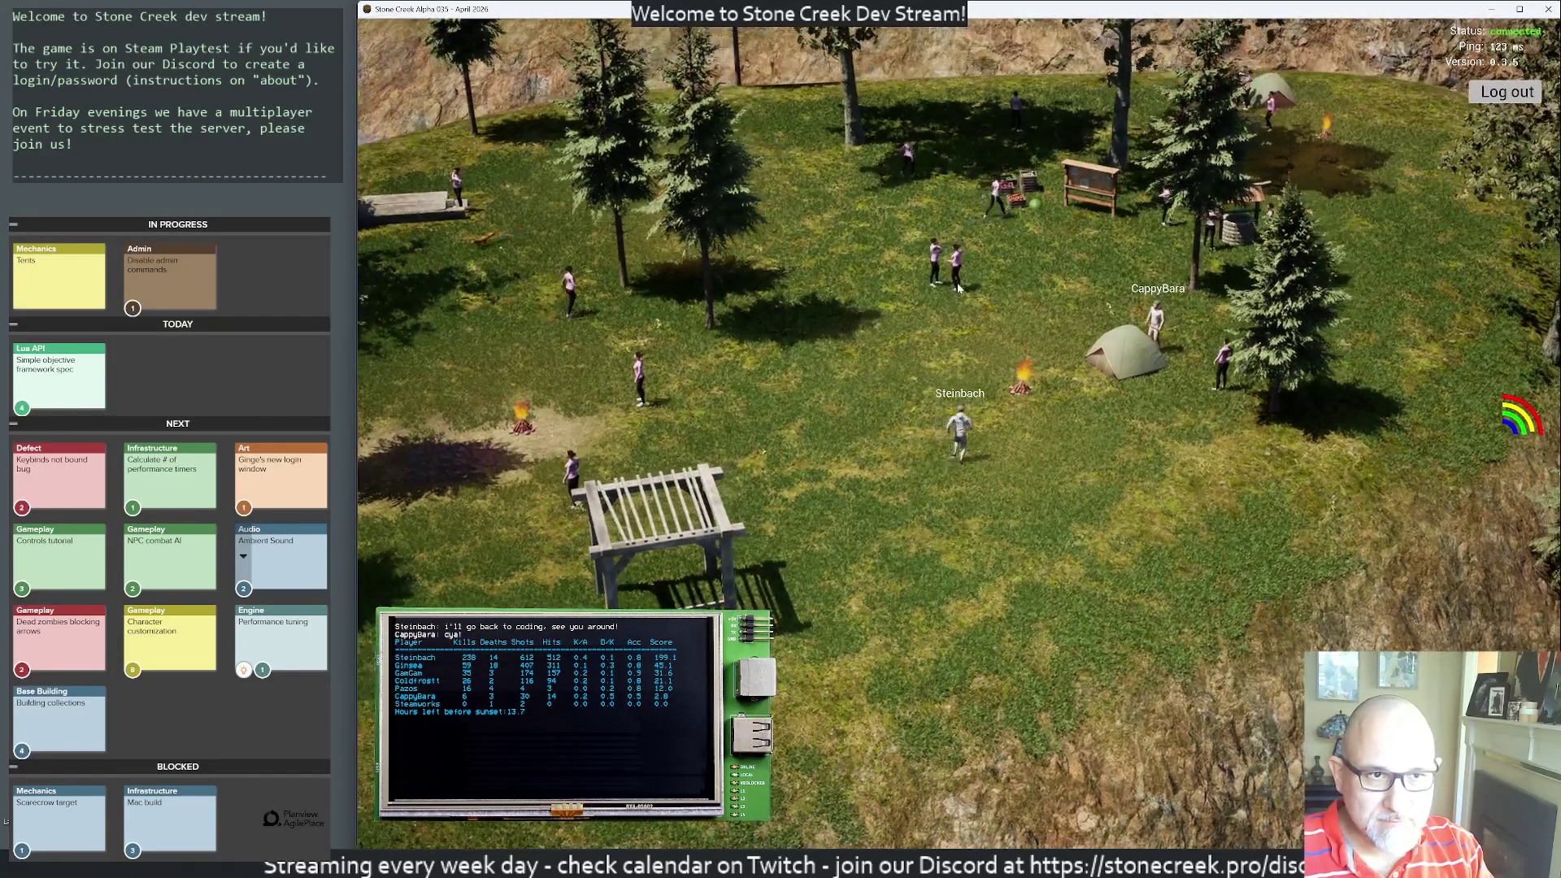
{"action": "key", "text": "d"}
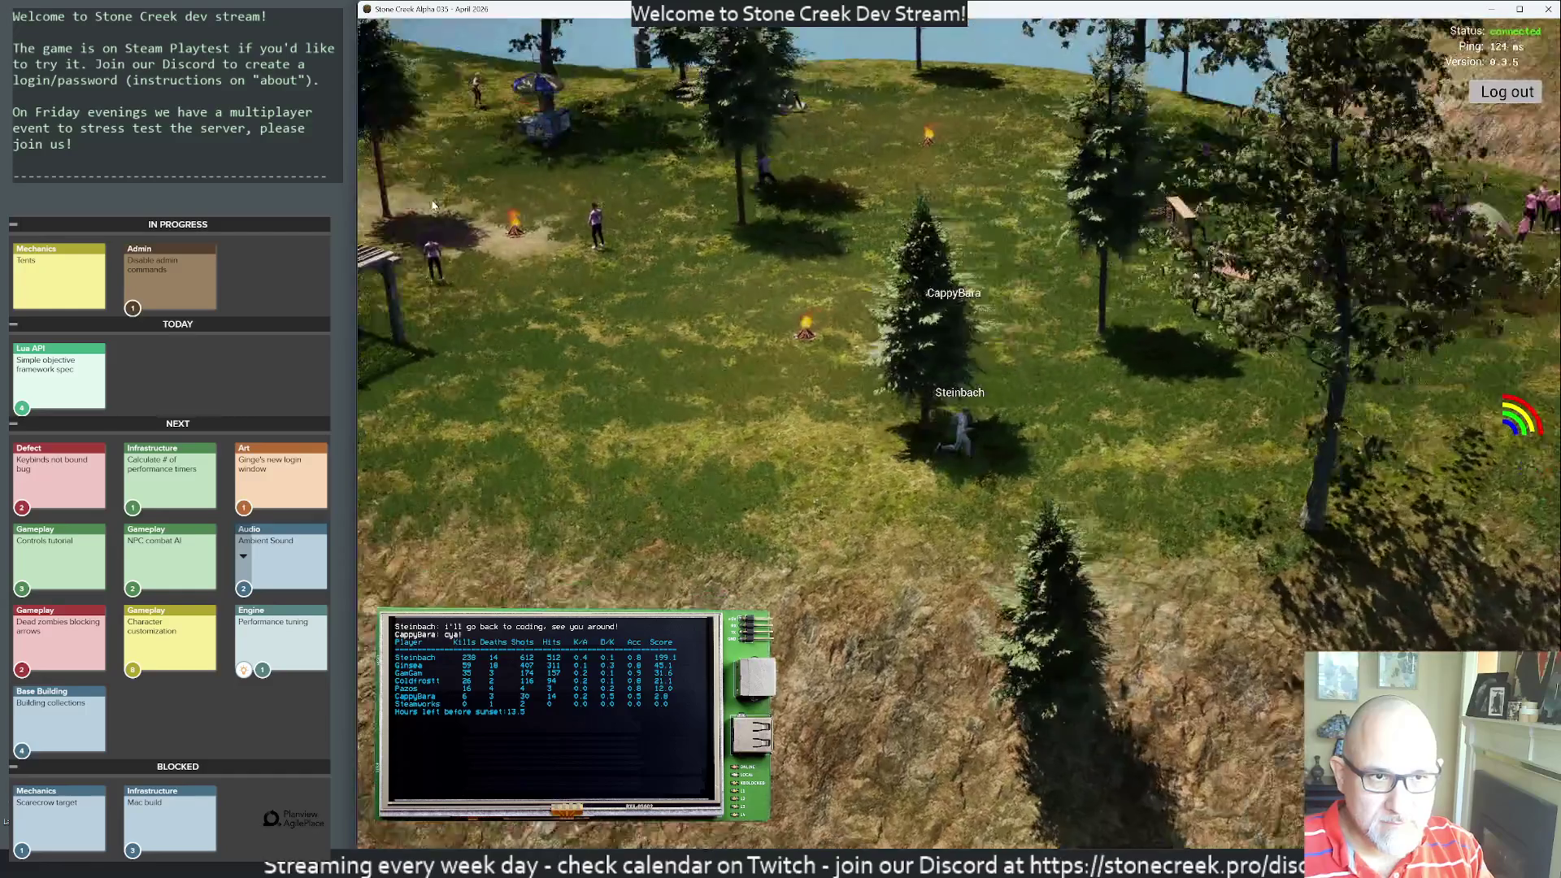
{"action": "key", "text": "d"}
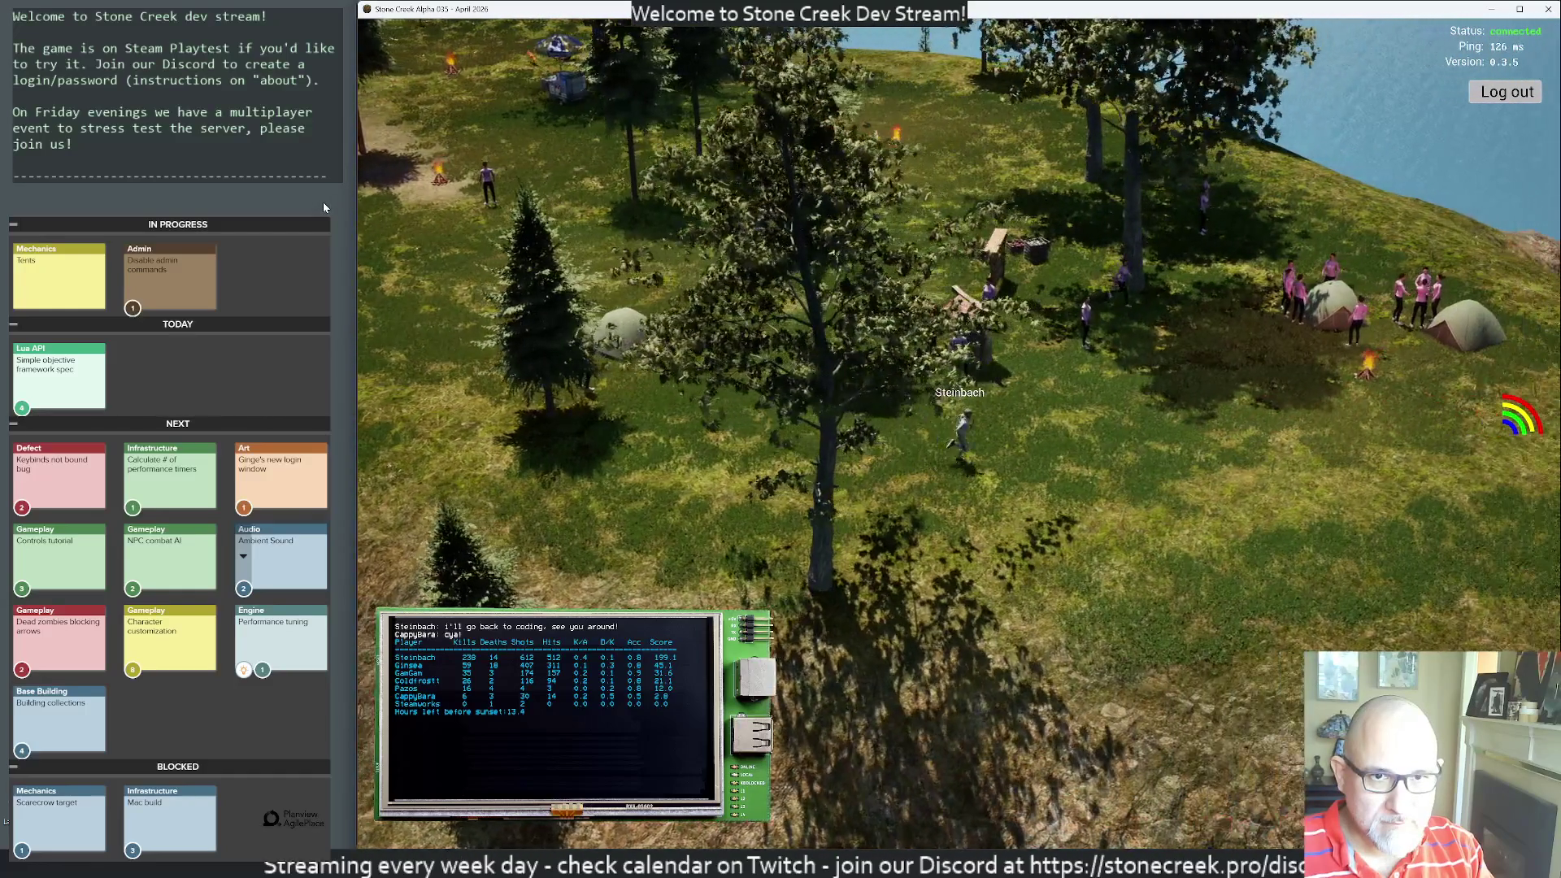
{"action": "key", "text": "d"}
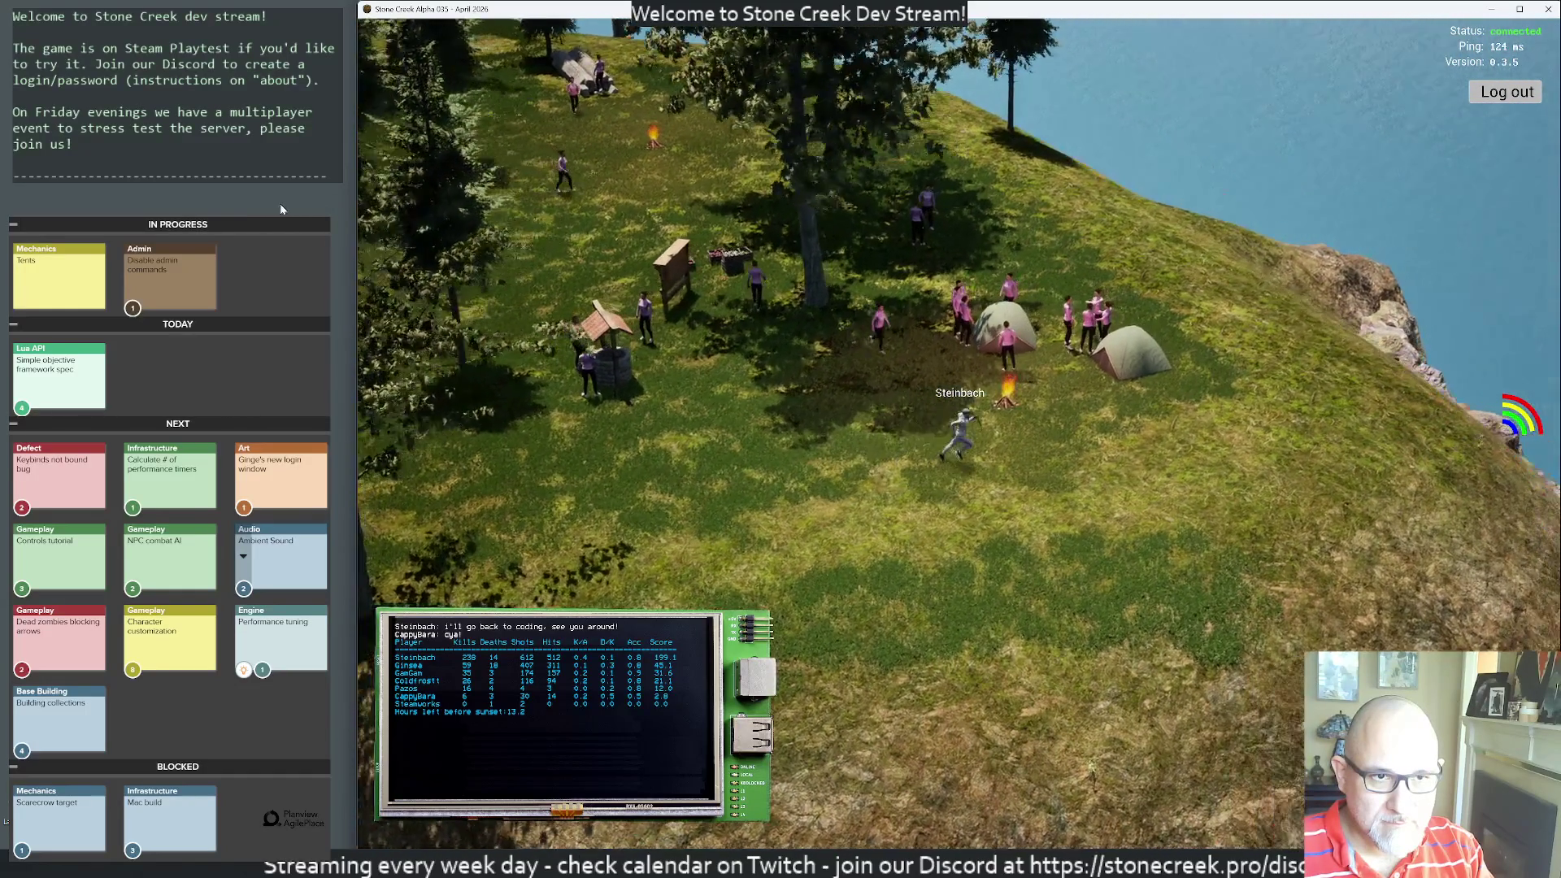
{"action": "key", "text": "d"}
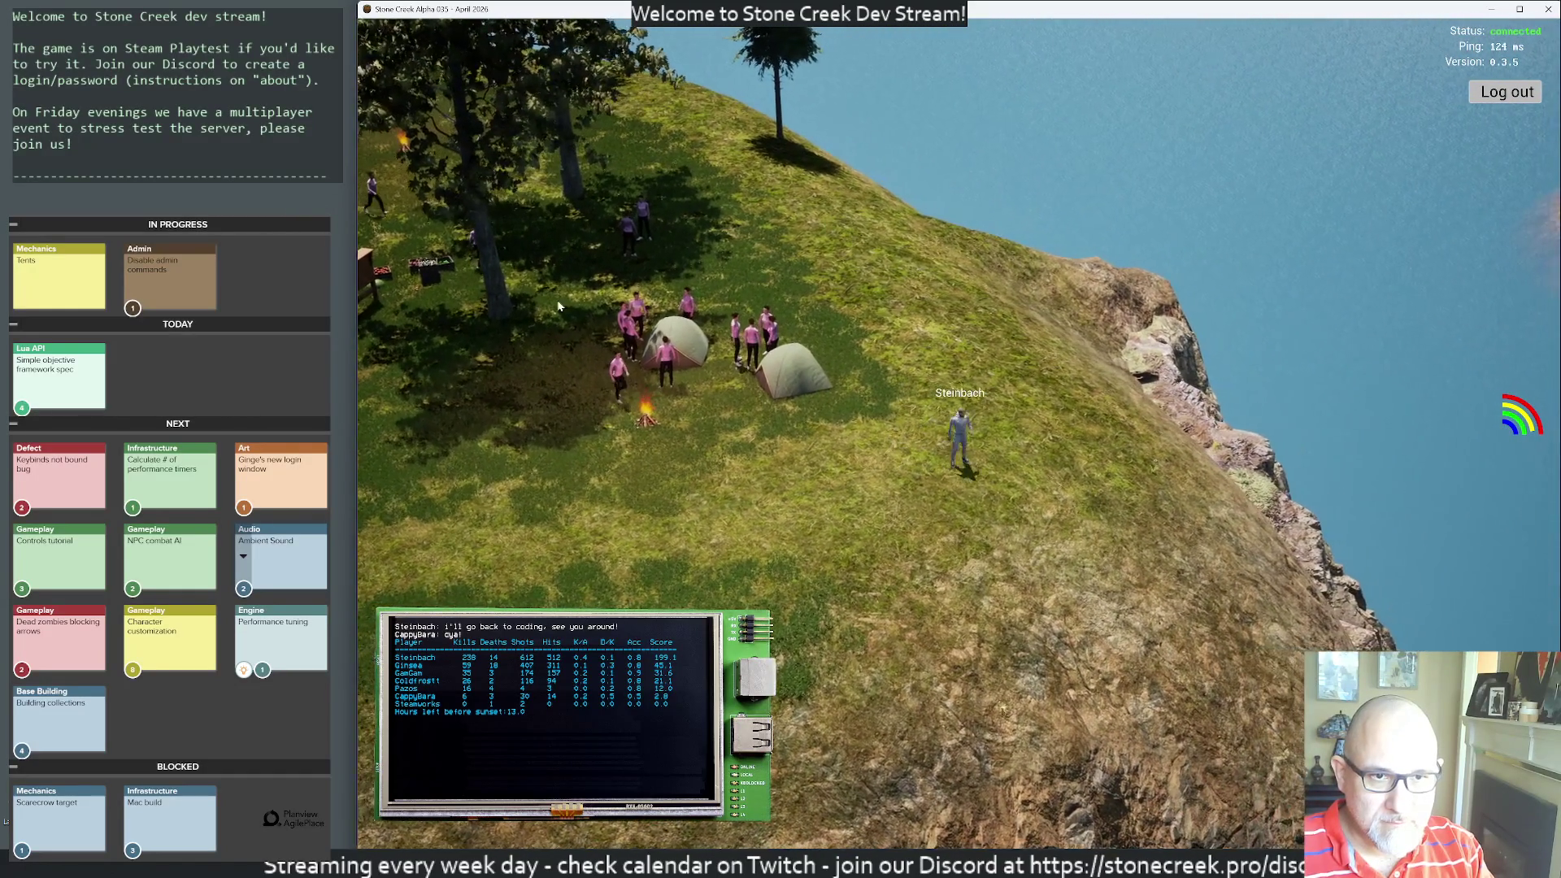
- Sleep in the nearby tent, then log out of the game server
{"action": "right_click", "coordinate": [828, 376]}
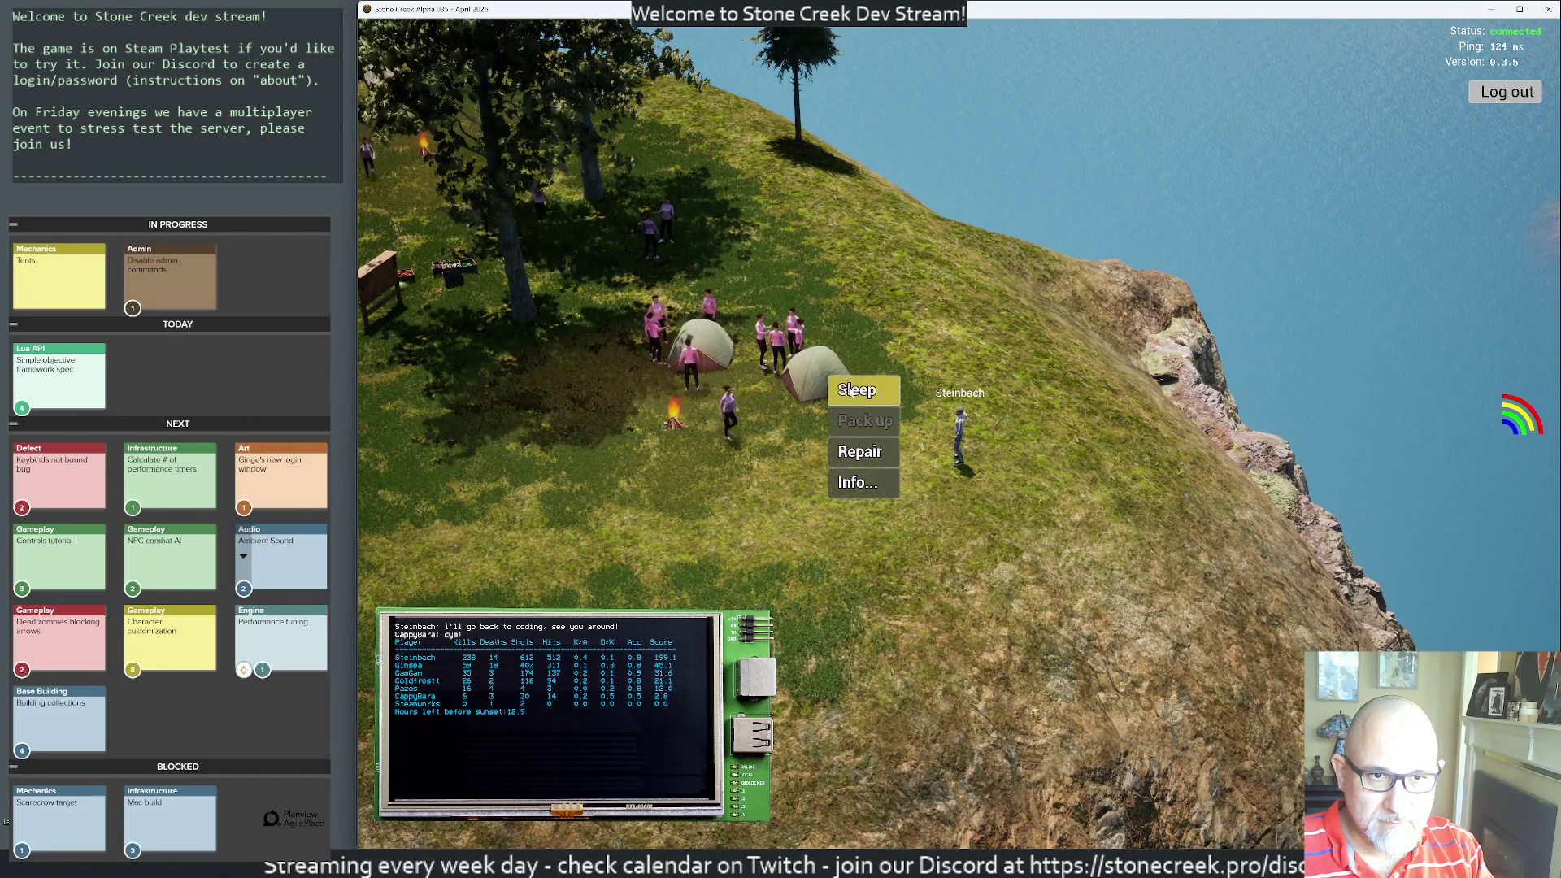
{"action": "left_click", "coordinate": [850, 390]}
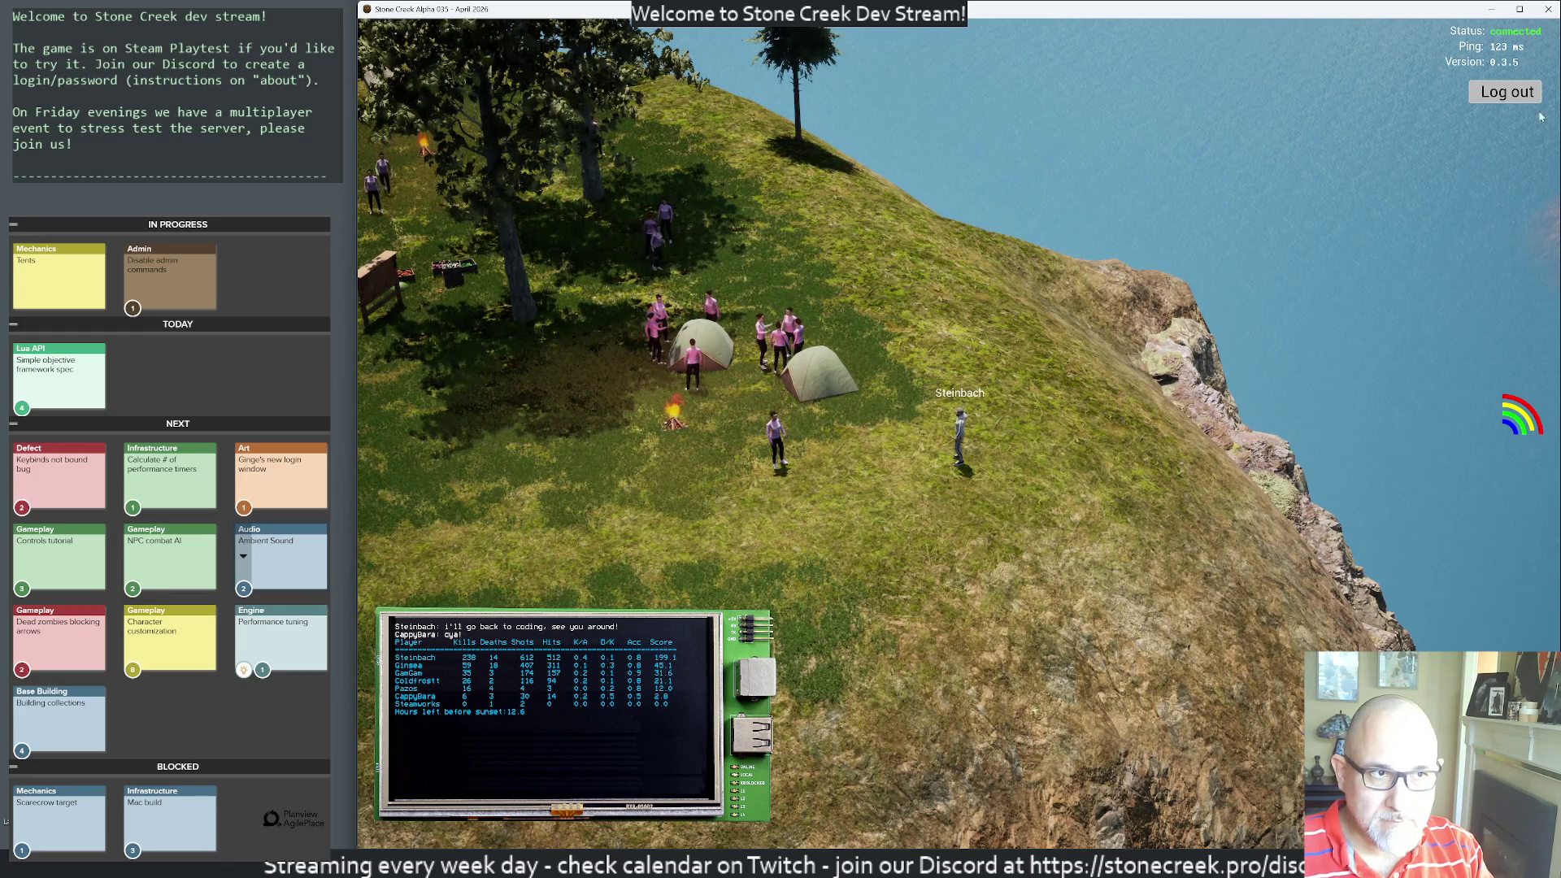
{"action": "left_click", "coordinate": [1502, 94]}
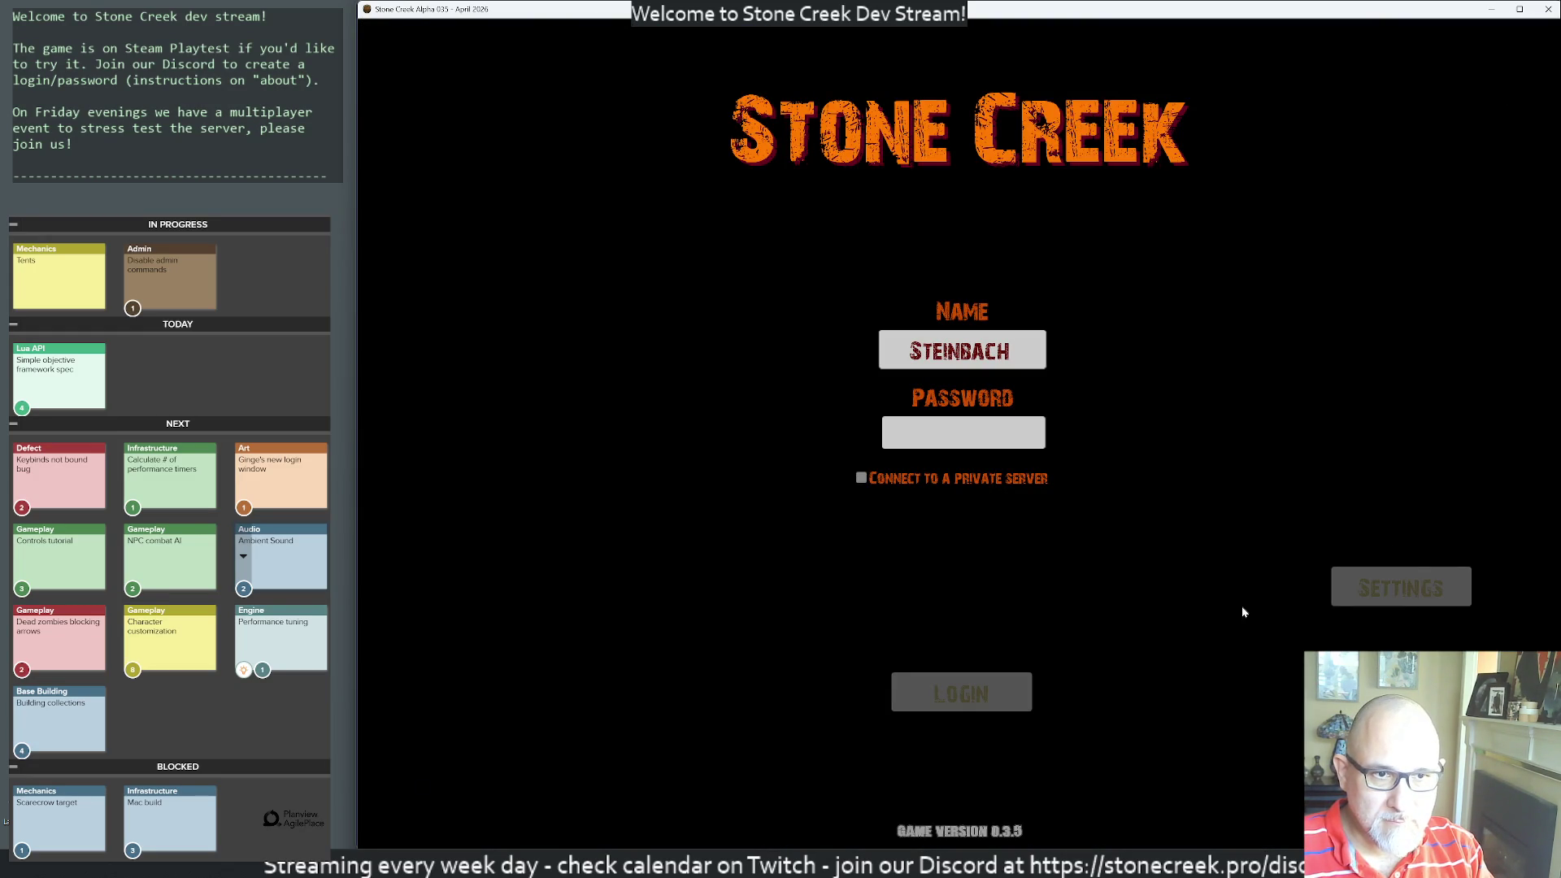
- Quit the Stone Creek game window with Alt+F4
{"action": "key", "text": "alt+F4"}
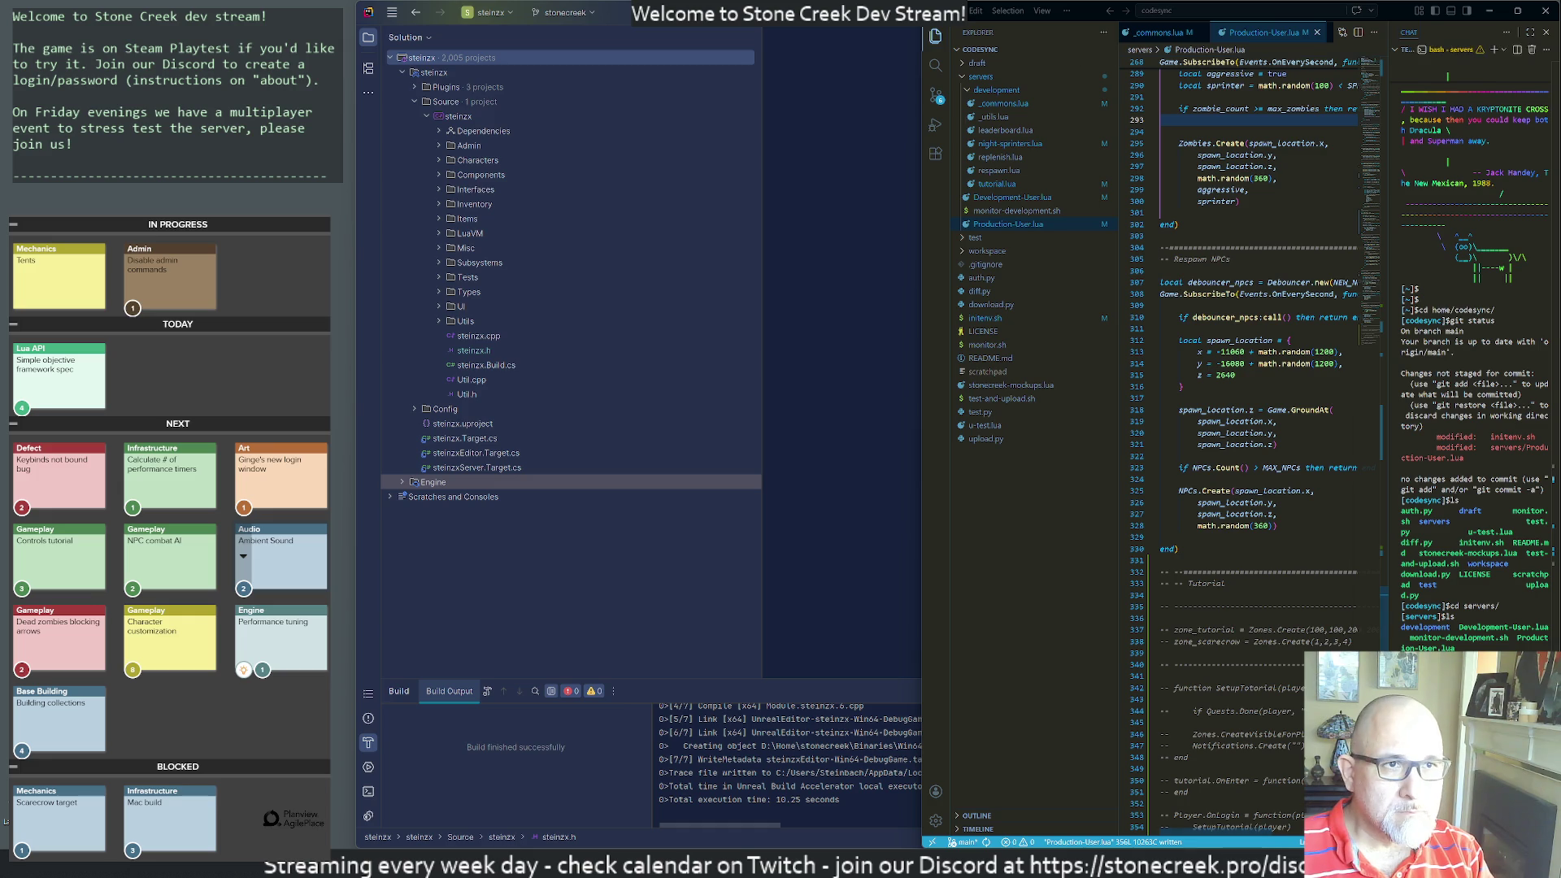
- Close the night-sprinters.lua file, then close the Visual Studio Code window
{"action": "left_click", "coordinate": [1173, 35]}
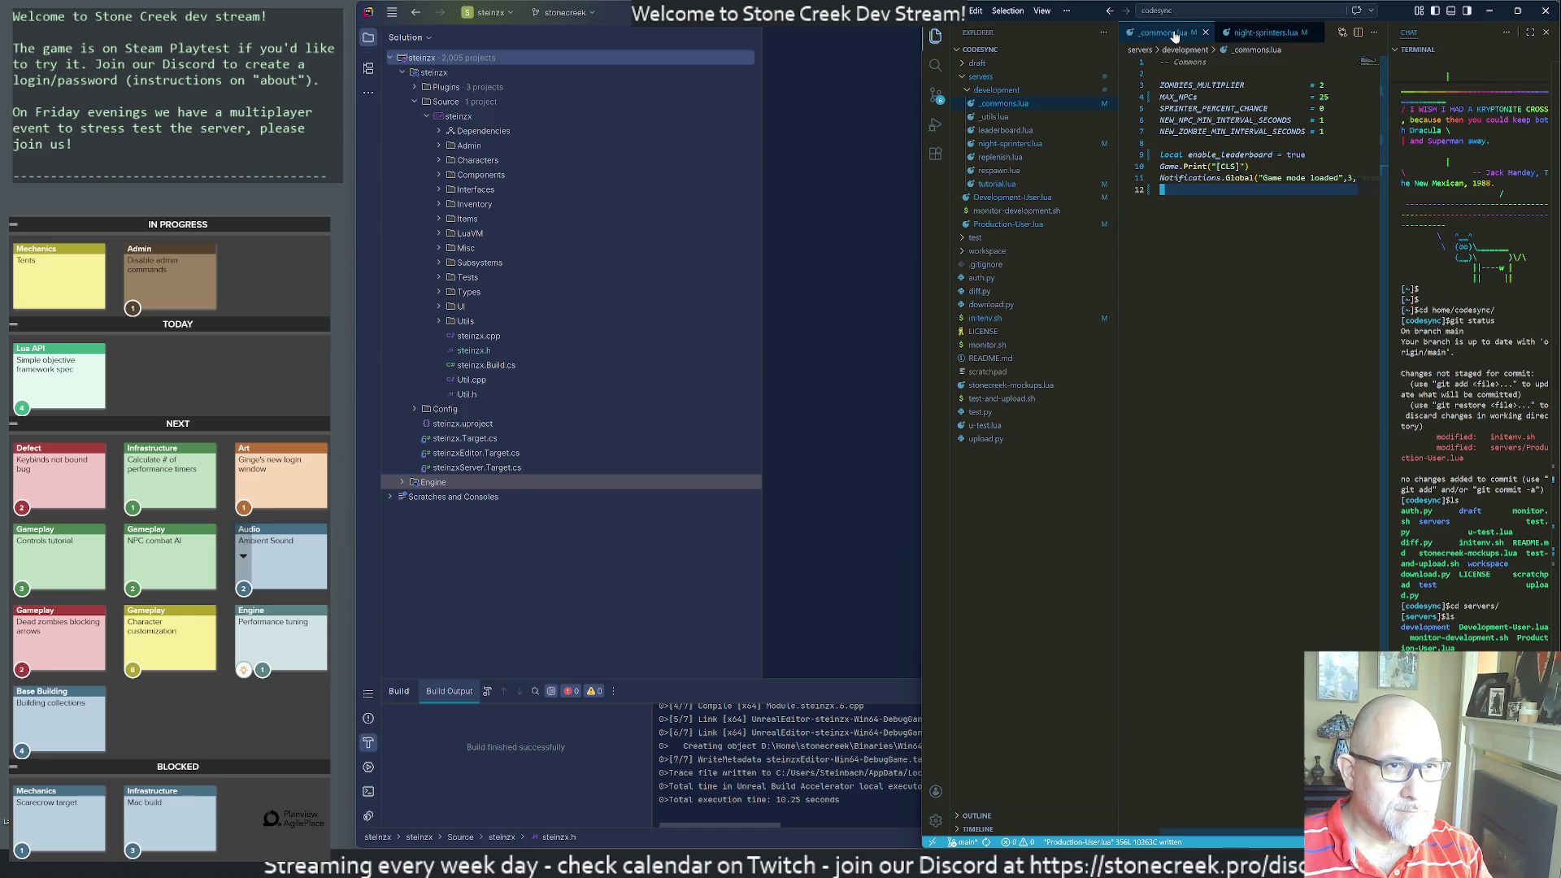
{"action": "key", "text": "ctrl+w"}
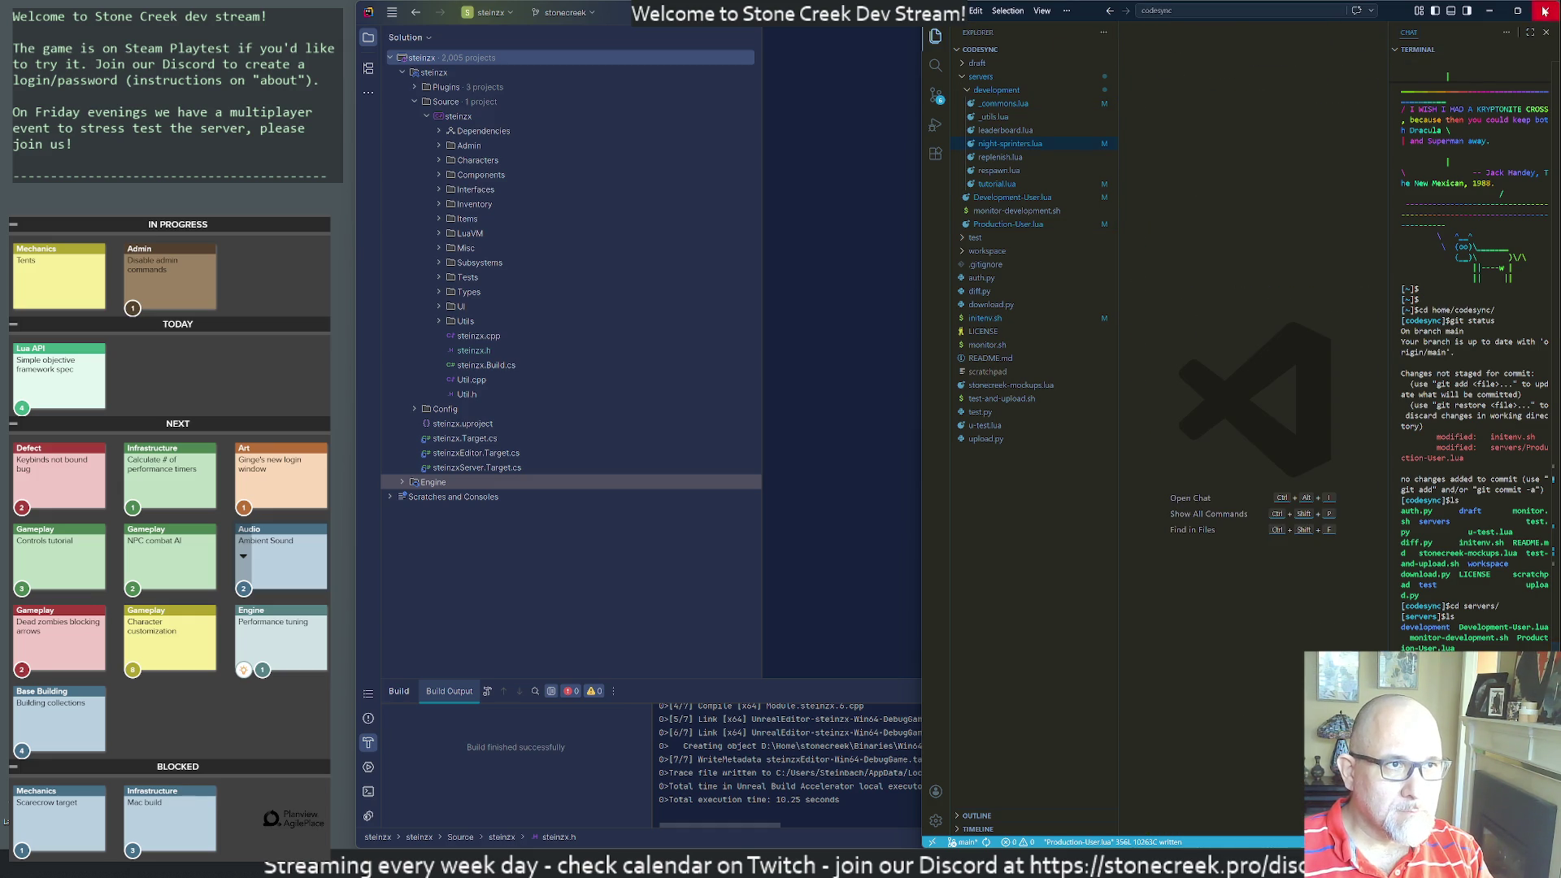
{"action": "left_click", "coordinate": [1546, 11]}
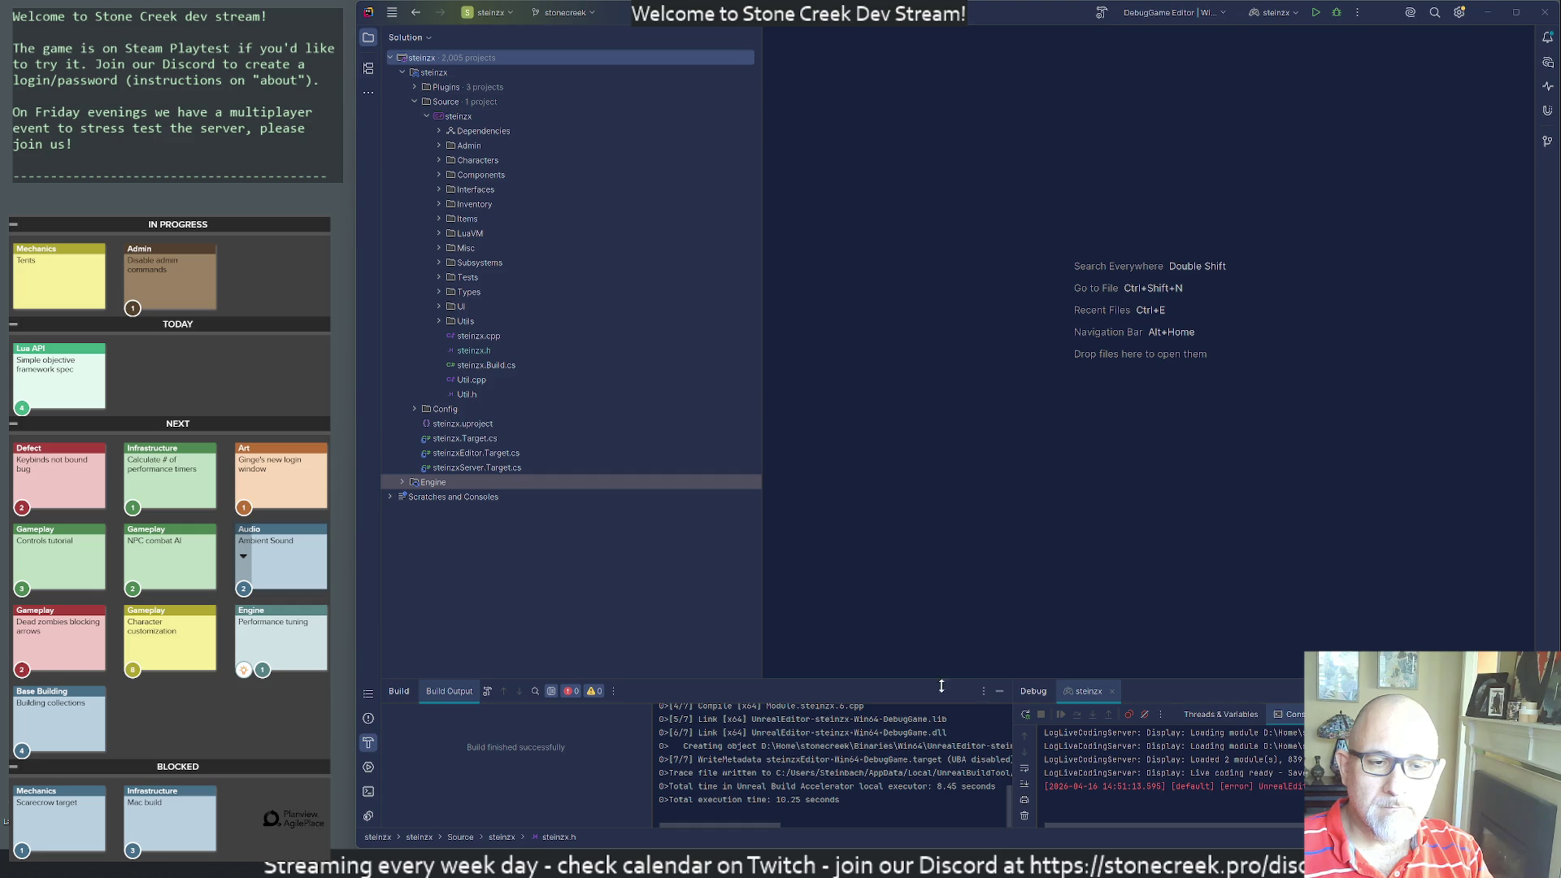
- Close the Steam window from its taskbar icon and drag the SC Tutorial spreadsheet over the IDE
{"action": "key", "text": "alt+Tab"}
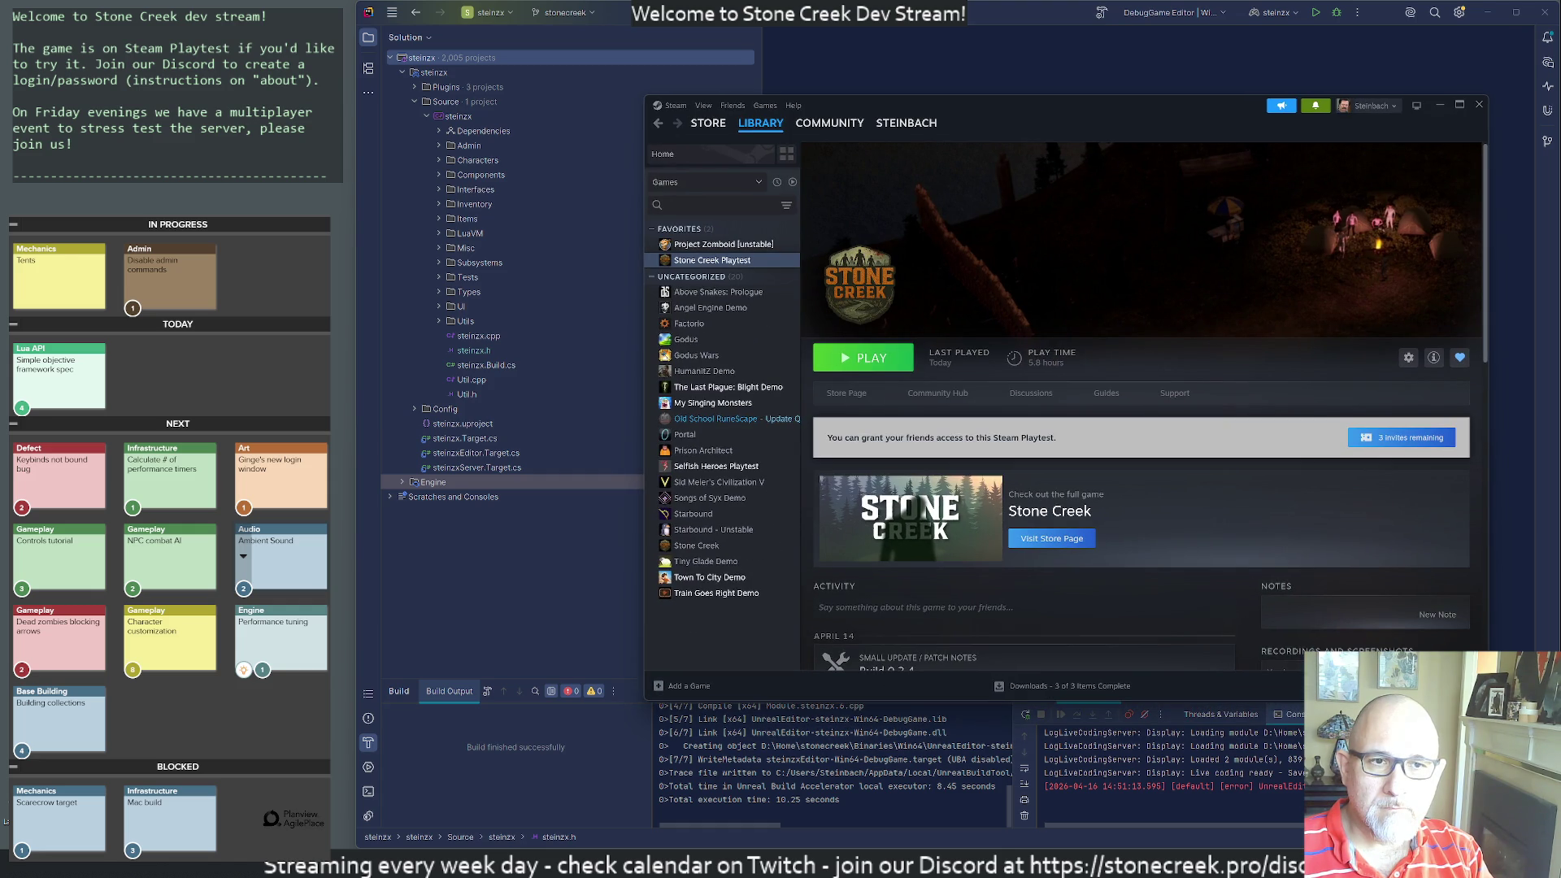
{"action": "right_click", "coordinate": [918, 862]}
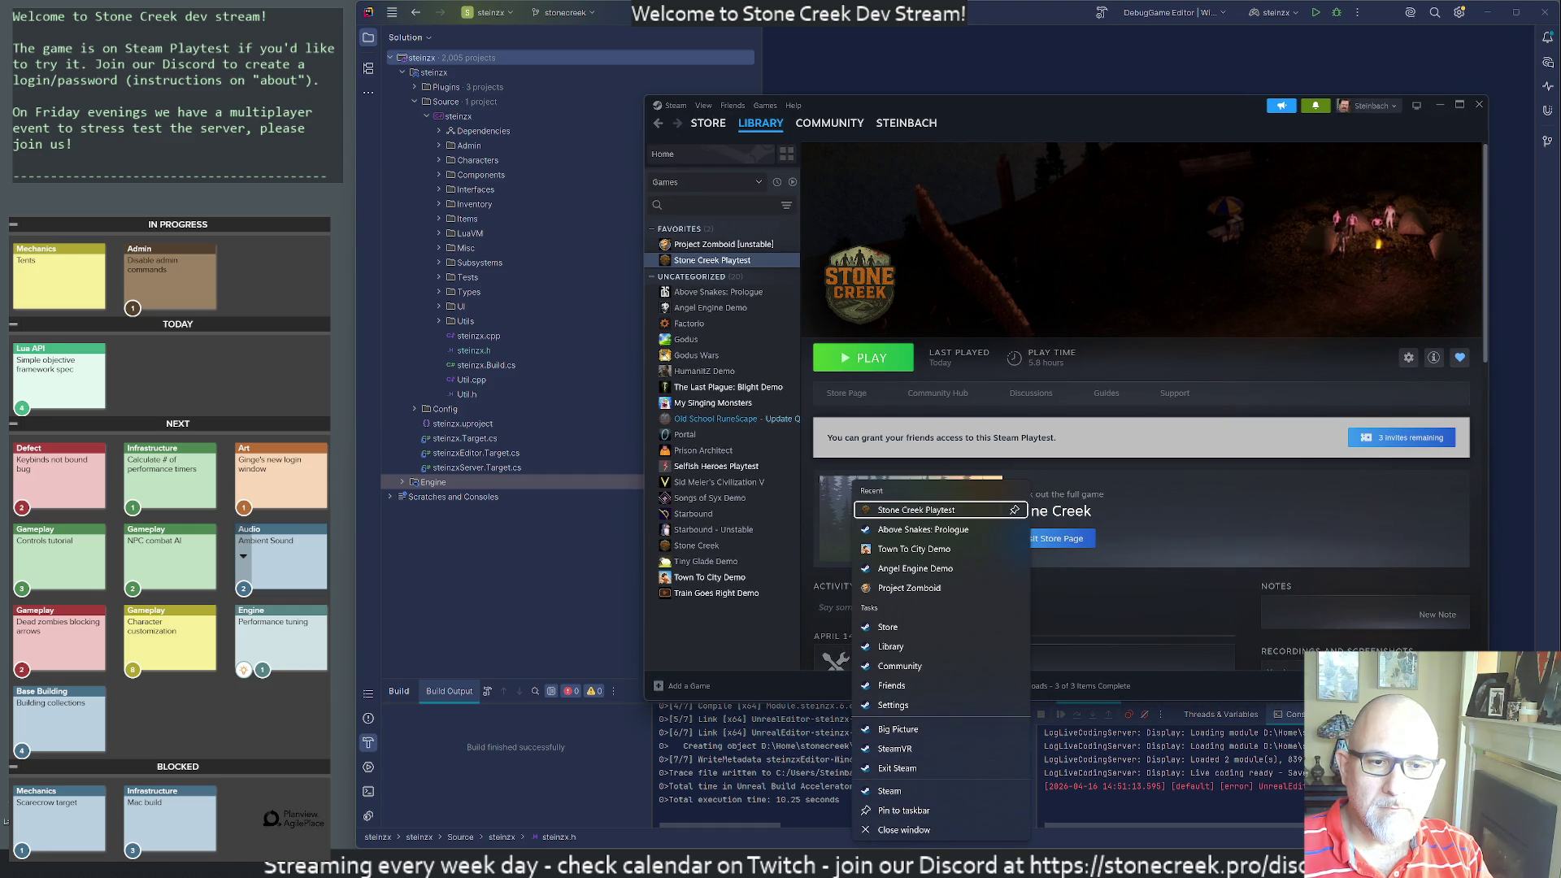
{"action": "left_click", "coordinate": [899, 831]}
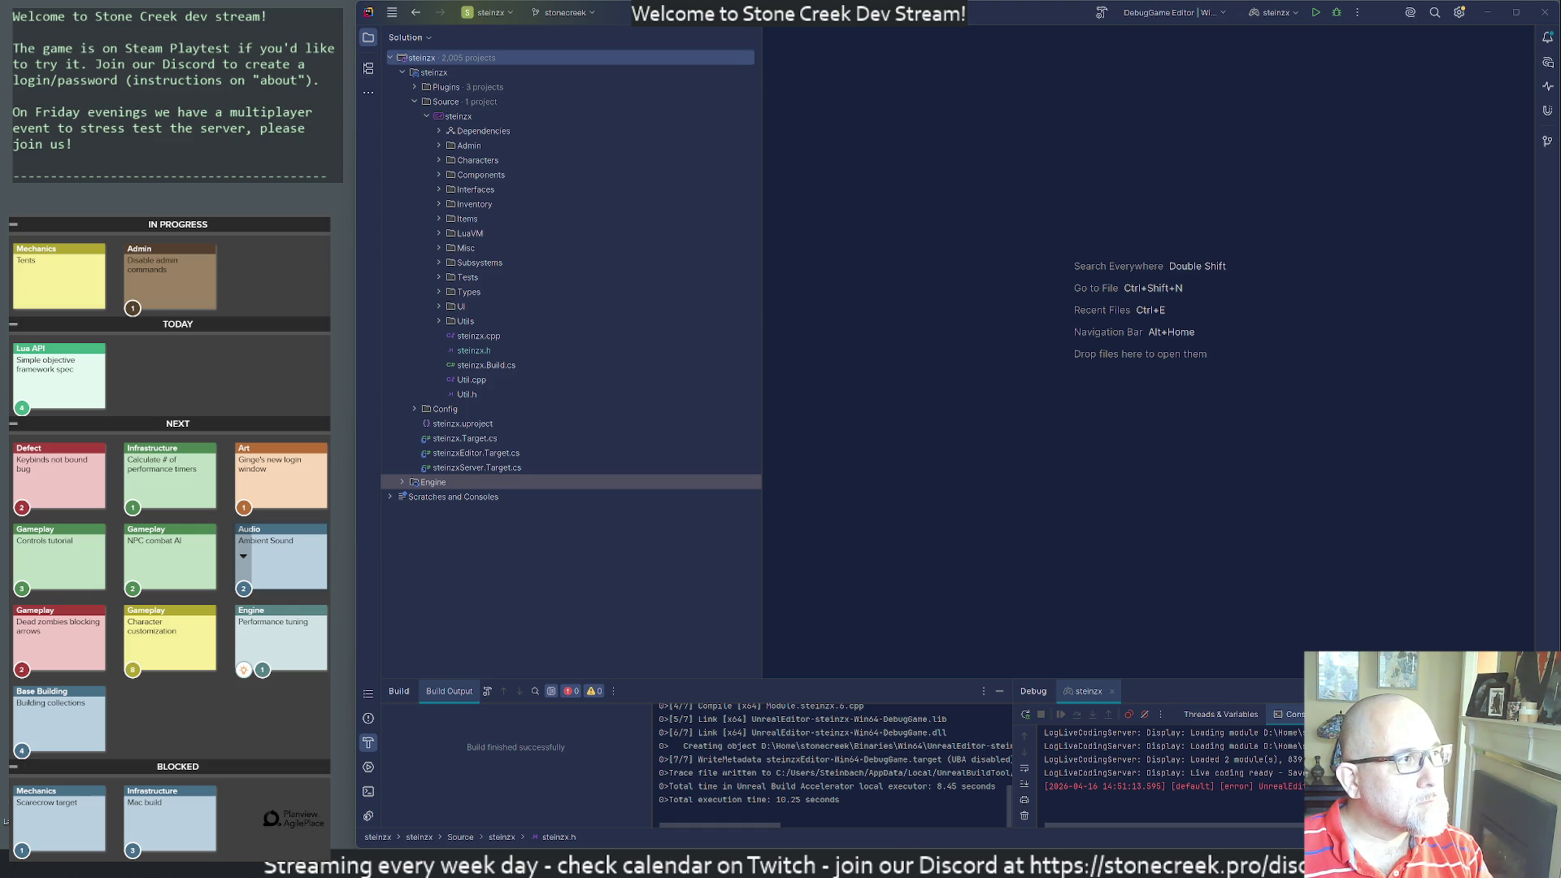
{"action": "mouse_move", "coordinate": [1560, 222]}
{"action": "left_mouse_down"}
{"action": "mouse_move", "coordinate": [998, 222]}
{"action": "mouse_move", "coordinate": [632, 135]}
{"action": "mouse_move", "coordinate": [639, 100]}
{"action": "mouse_move", "coordinate": [673, 85]}
{"action": "mouse_move", "coordinate": [655, 82]}
{"action": "left_mouse_up"}
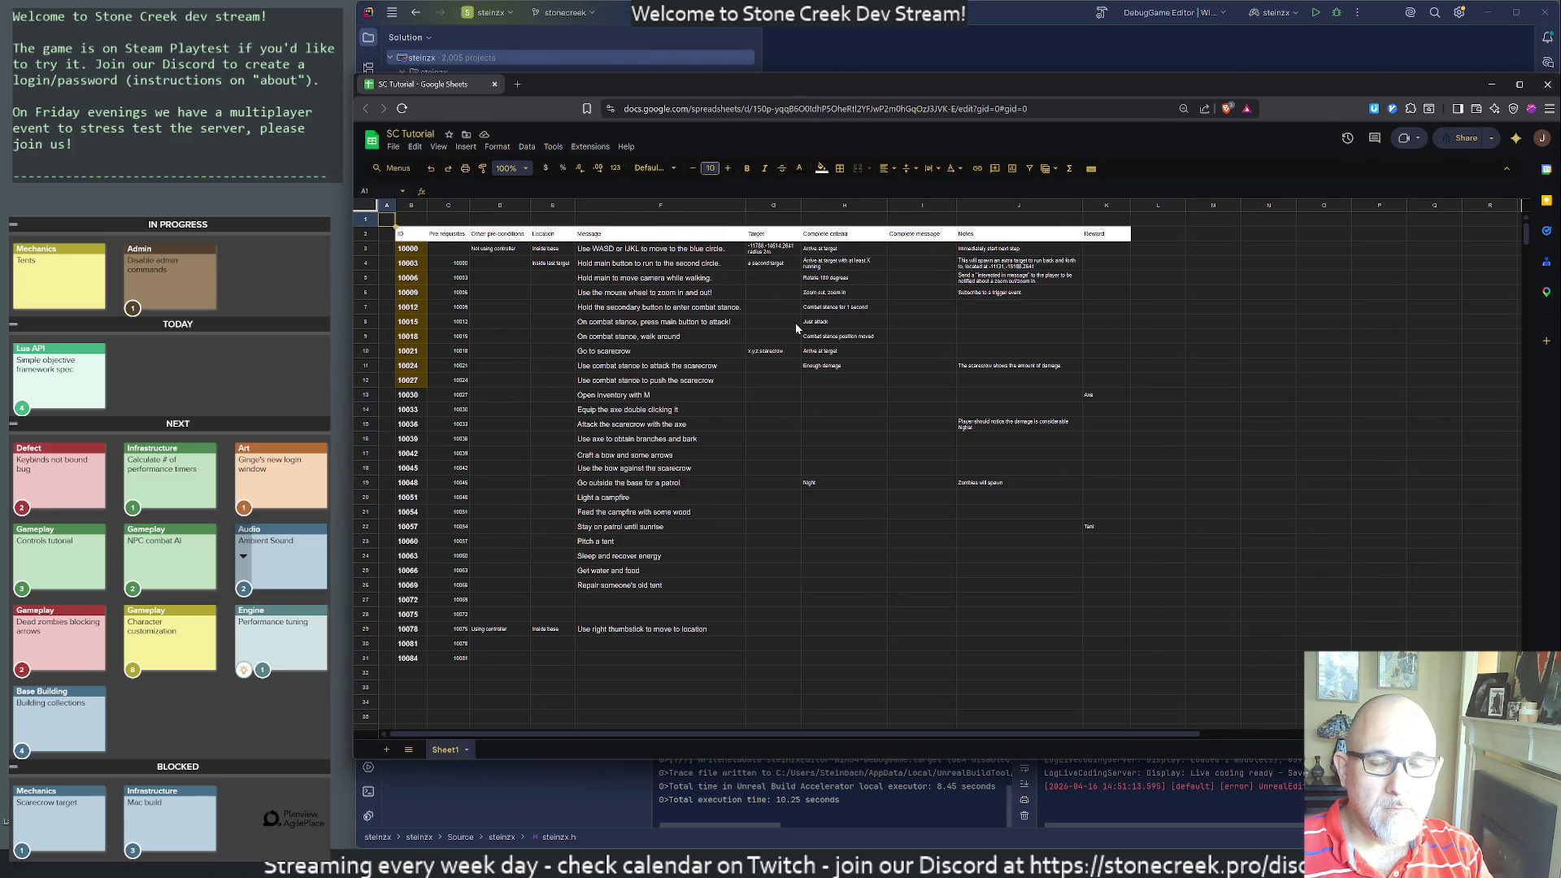